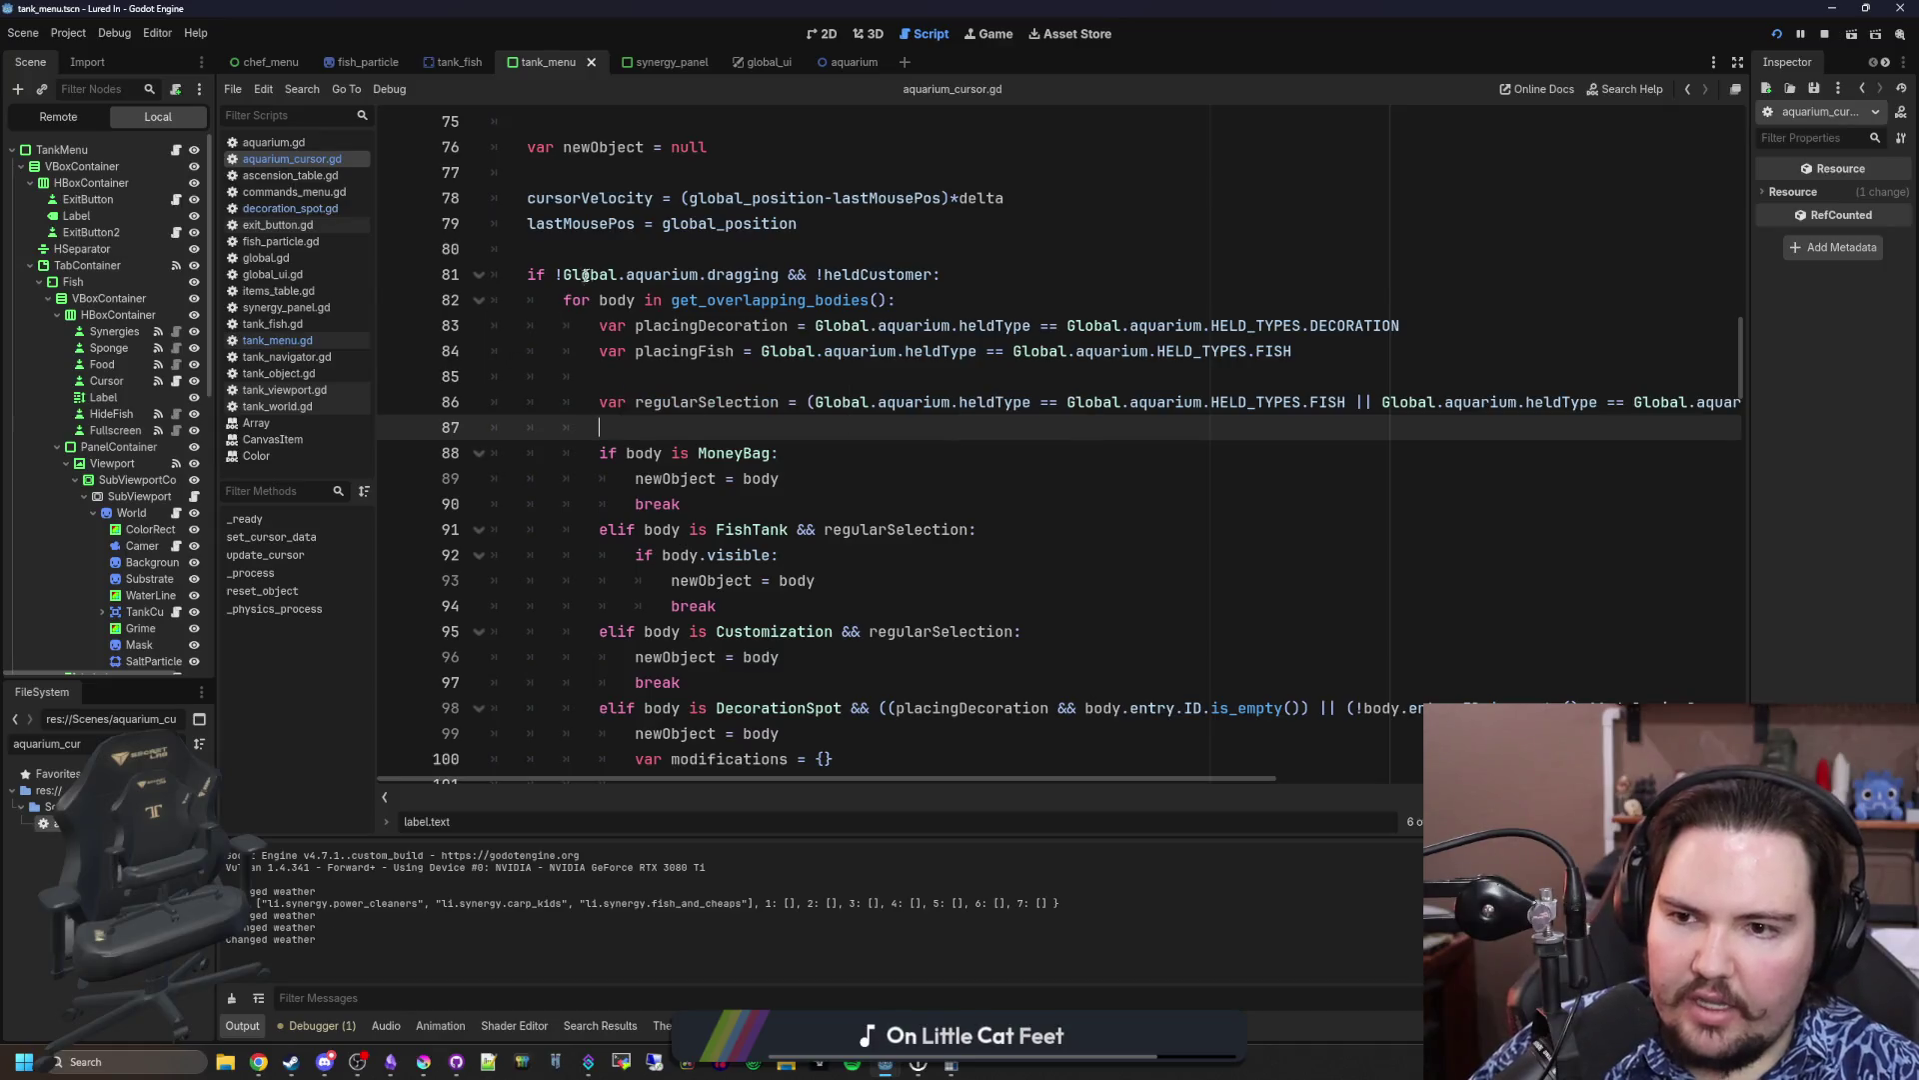
Step: Review the get_overlapping_bodies loop around lines 80-89 of aquarium_cursor.gd
{"action": "left_click", "coordinate": [660, 274]}
{"action": "double_click", "coordinate": [660, 274]}
{"action": "left_click", "coordinate": [692, 255]}
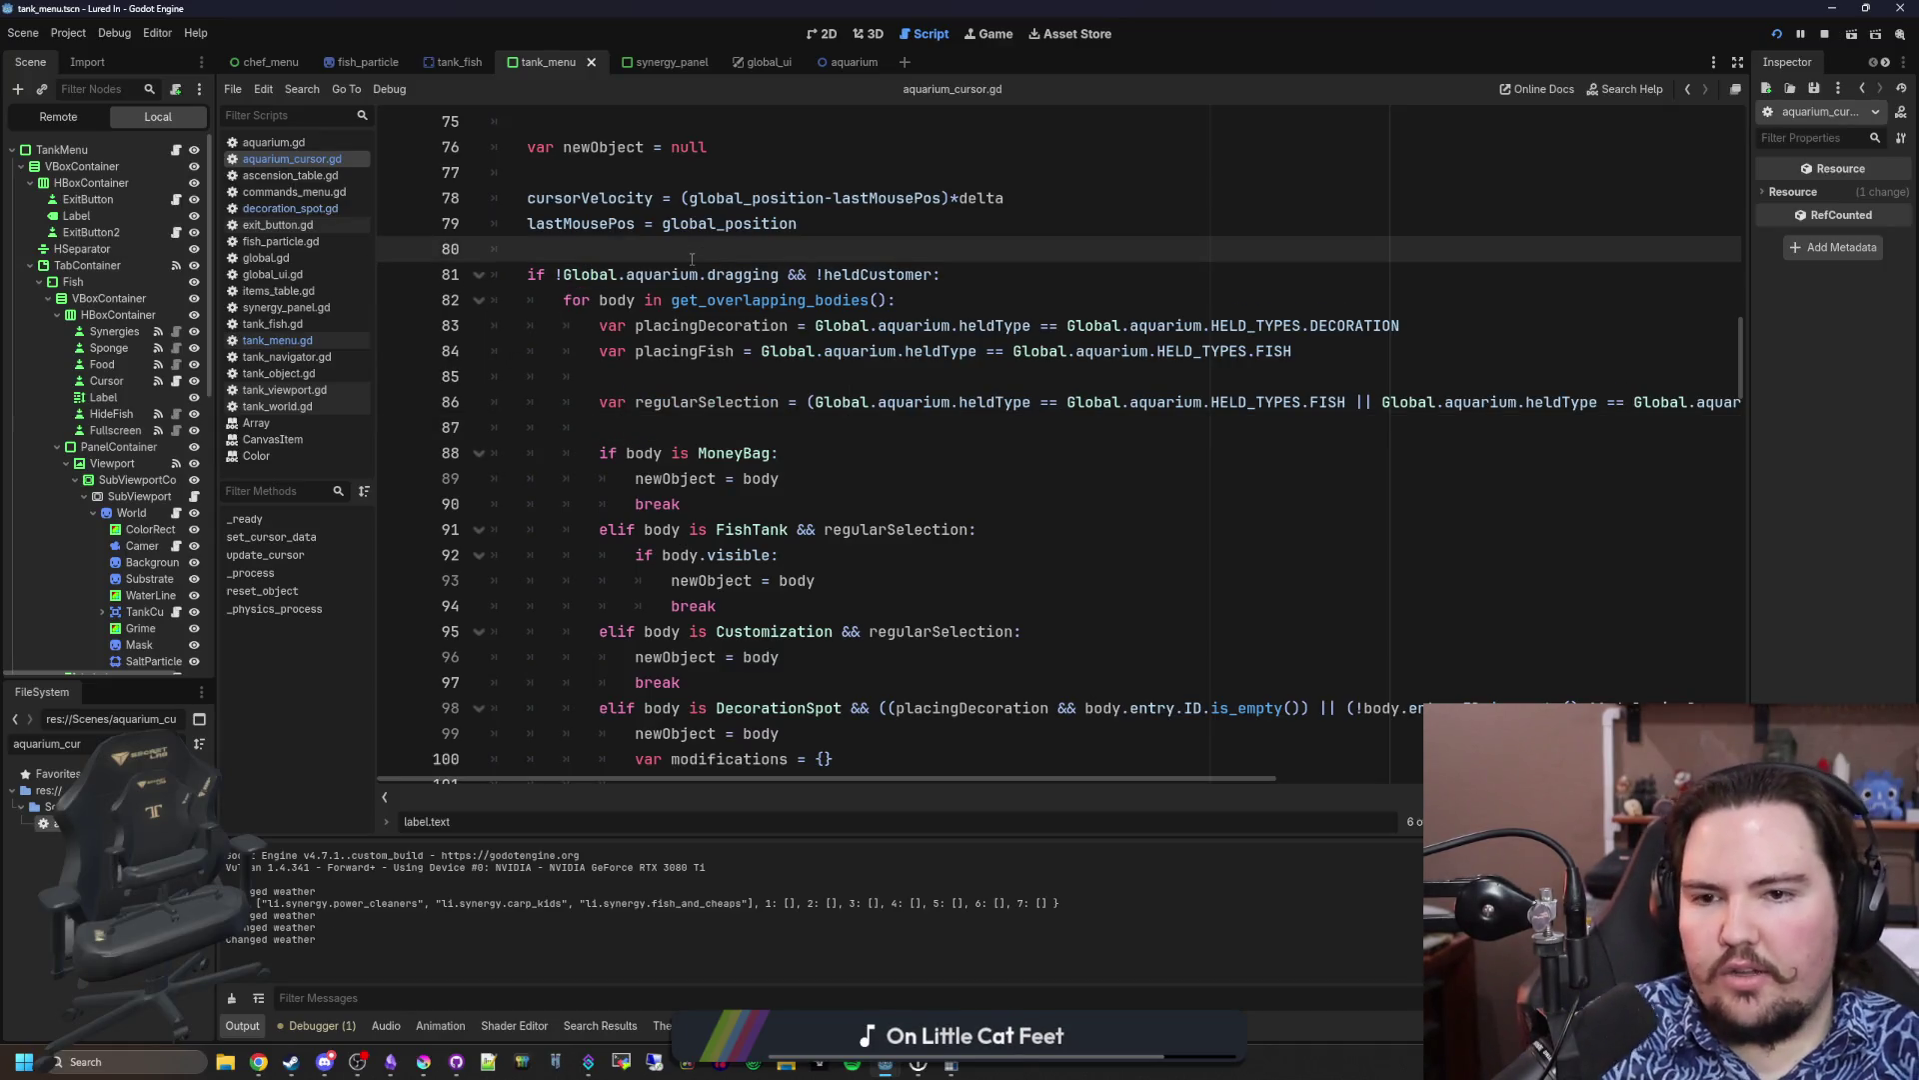
{"action": "left_click", "coordinate": [878, 432]}
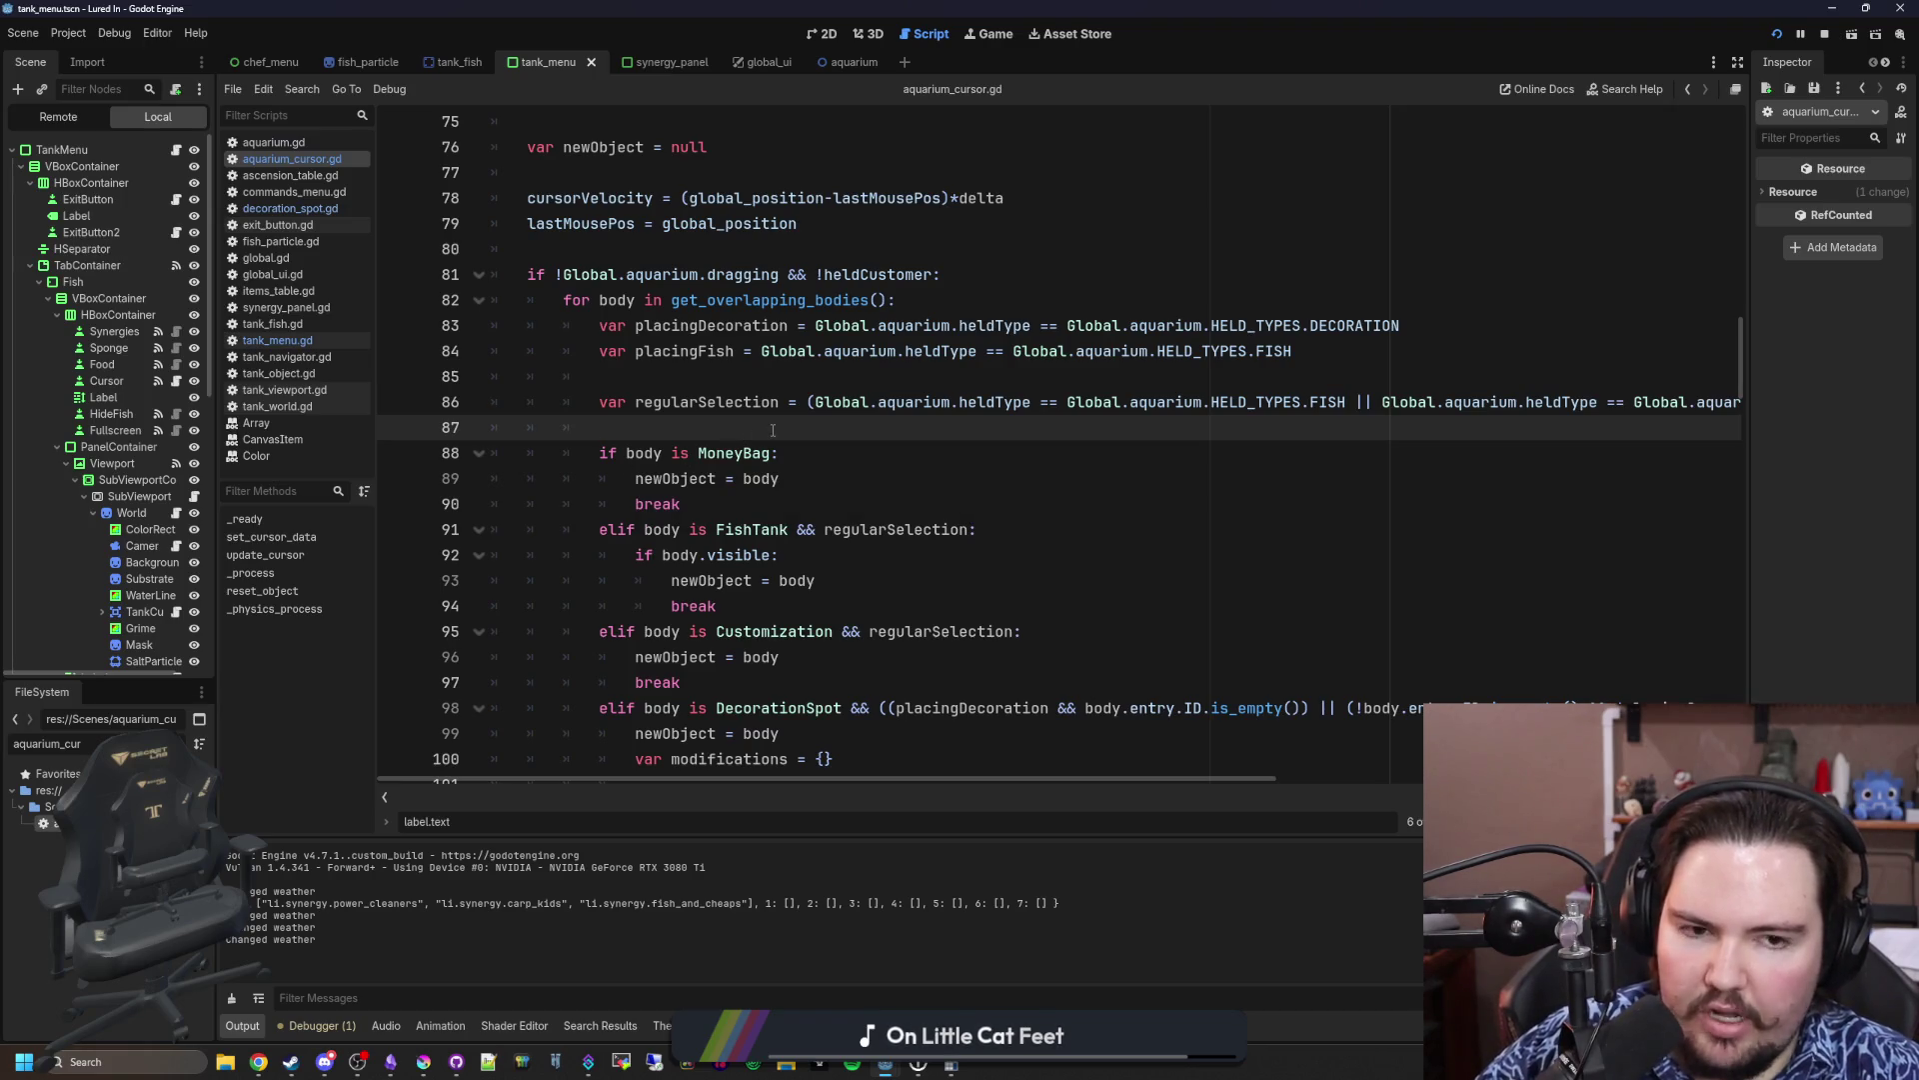
{"action": "left_click", "coordinate": [837, 478]}
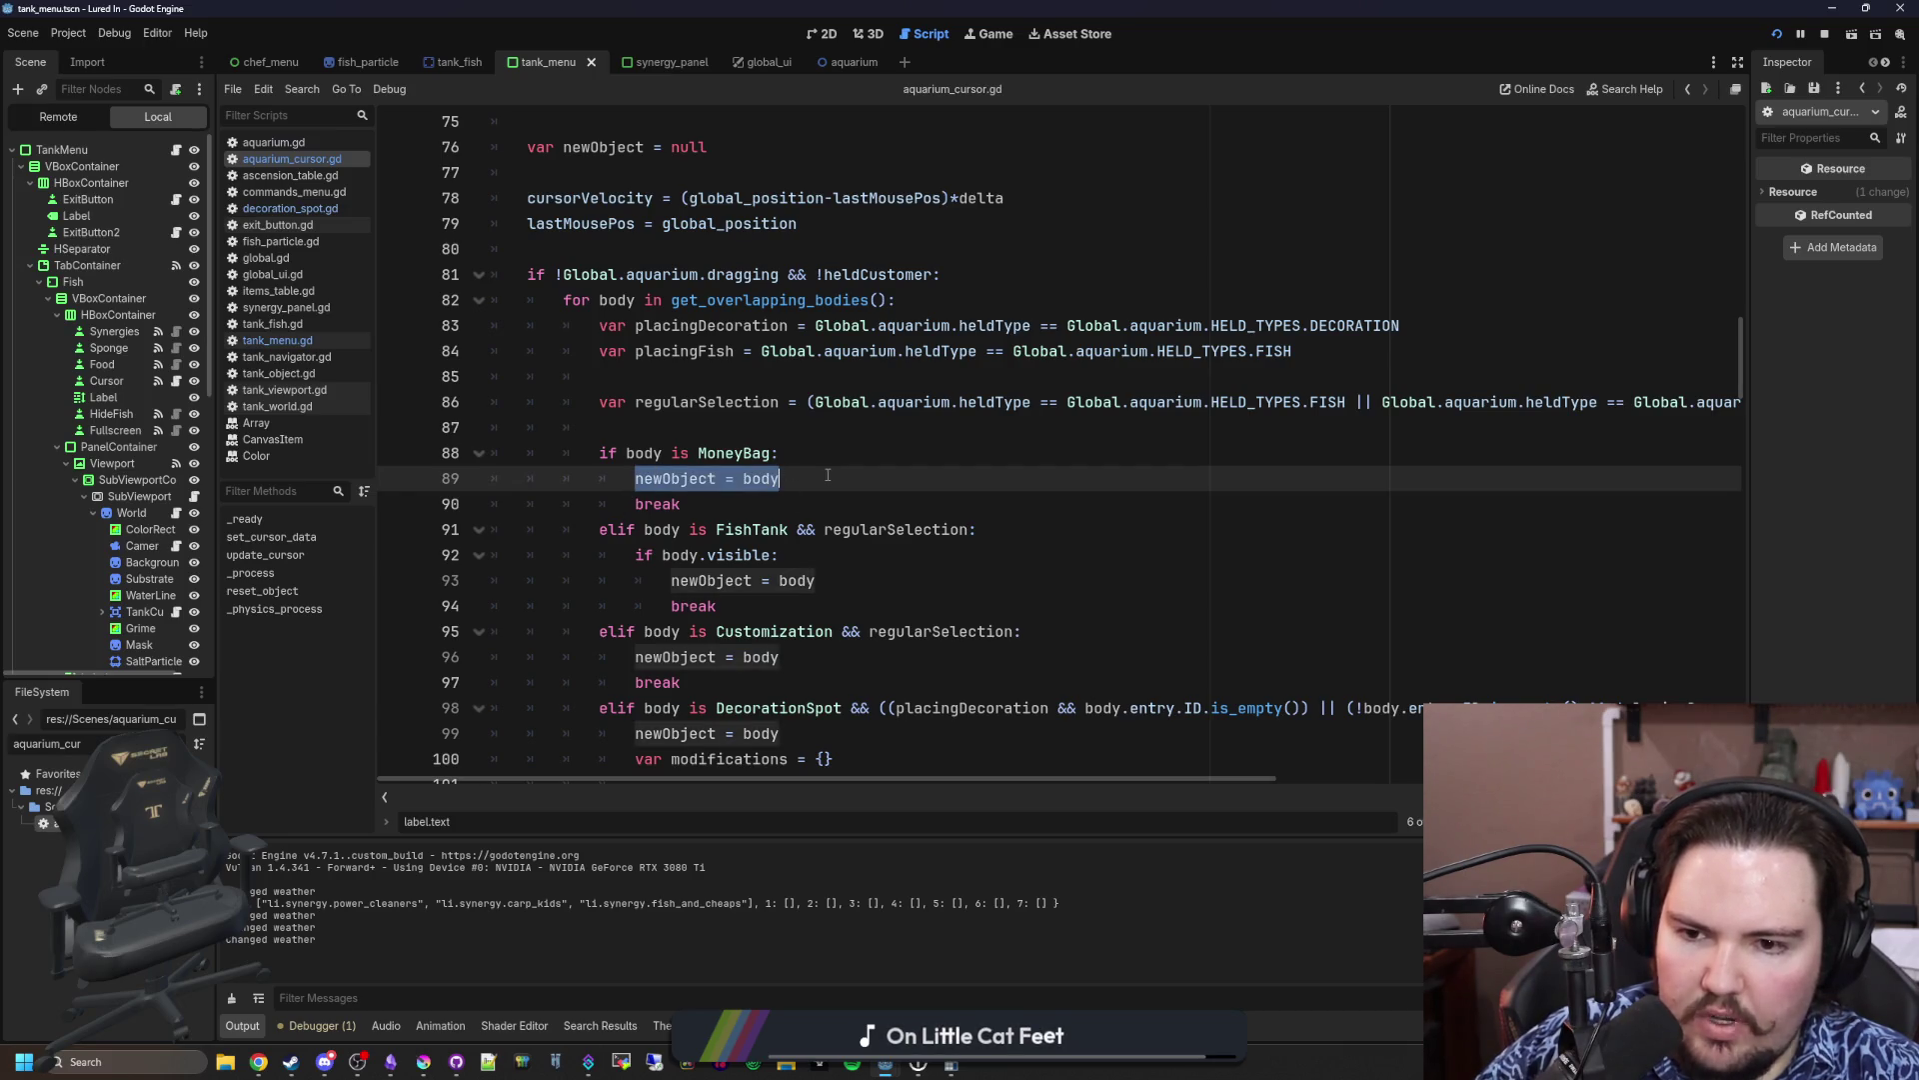
{"action": "scroll", "coordinate": [835, 474], "scroll_direction": "up", "scroll_amount": 5}
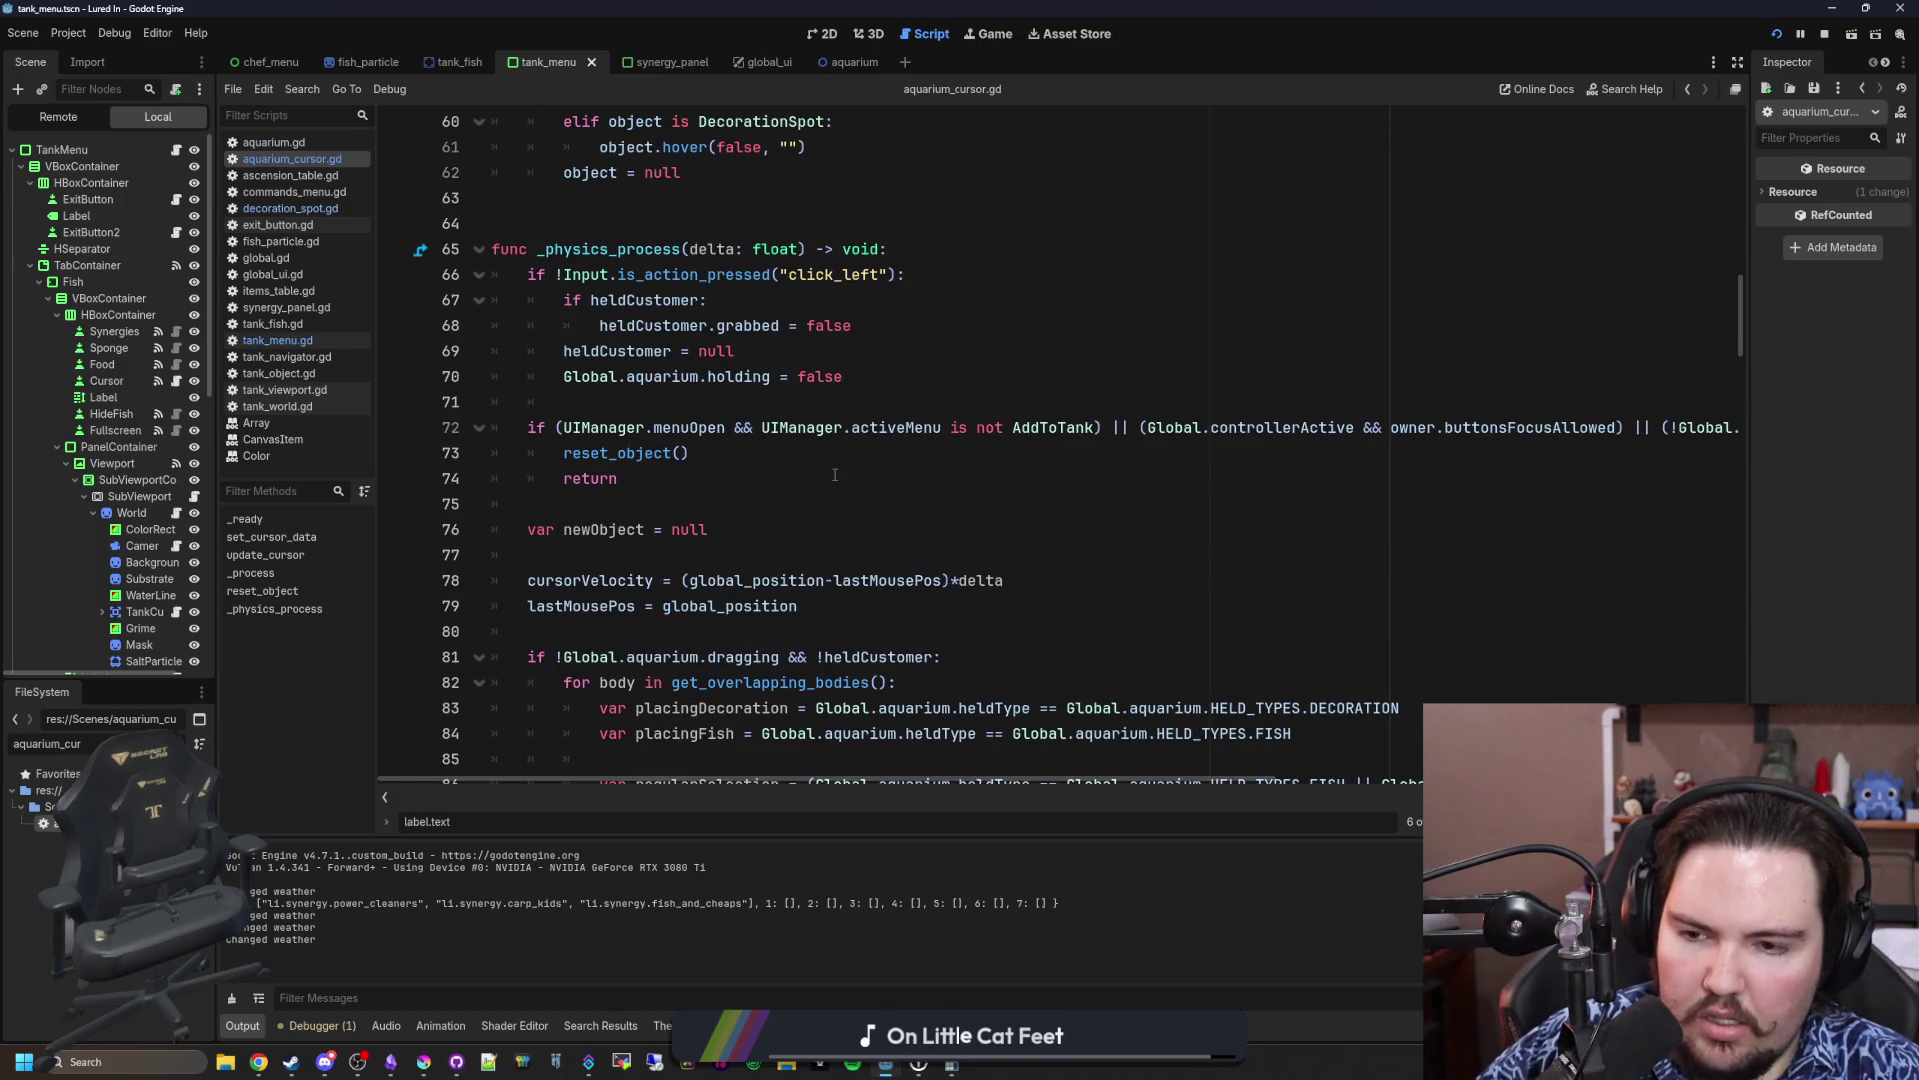
{"action": "scroll", "coordinate": [835, 475], "scroll_direction": "up", "scroll_amount": 4}
{"action": "scroll", "coordinate": [735, 400], "scroll_direction": "down", "scroll_amount": 13}
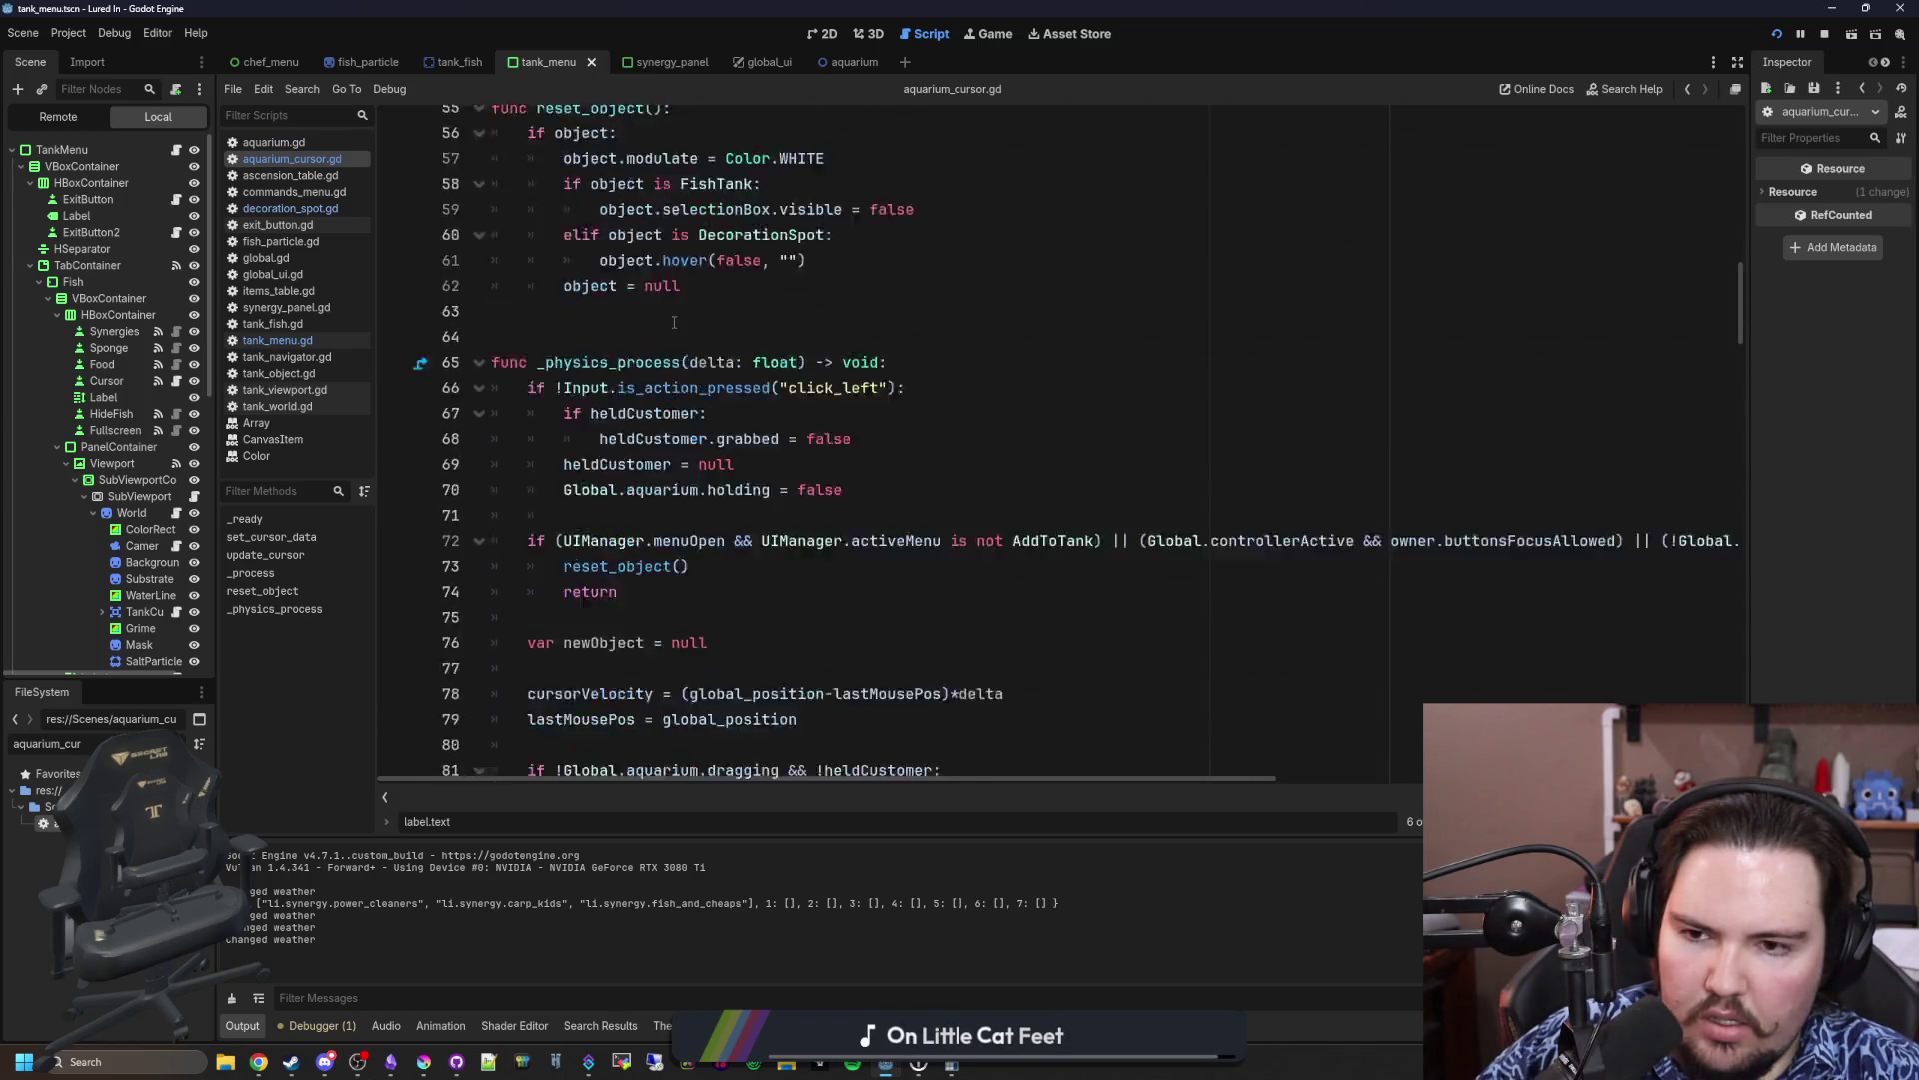
{"action": "scroll", "coordinate": [674, 323], "scroll_direction": "down", "scroll_amount": 5}
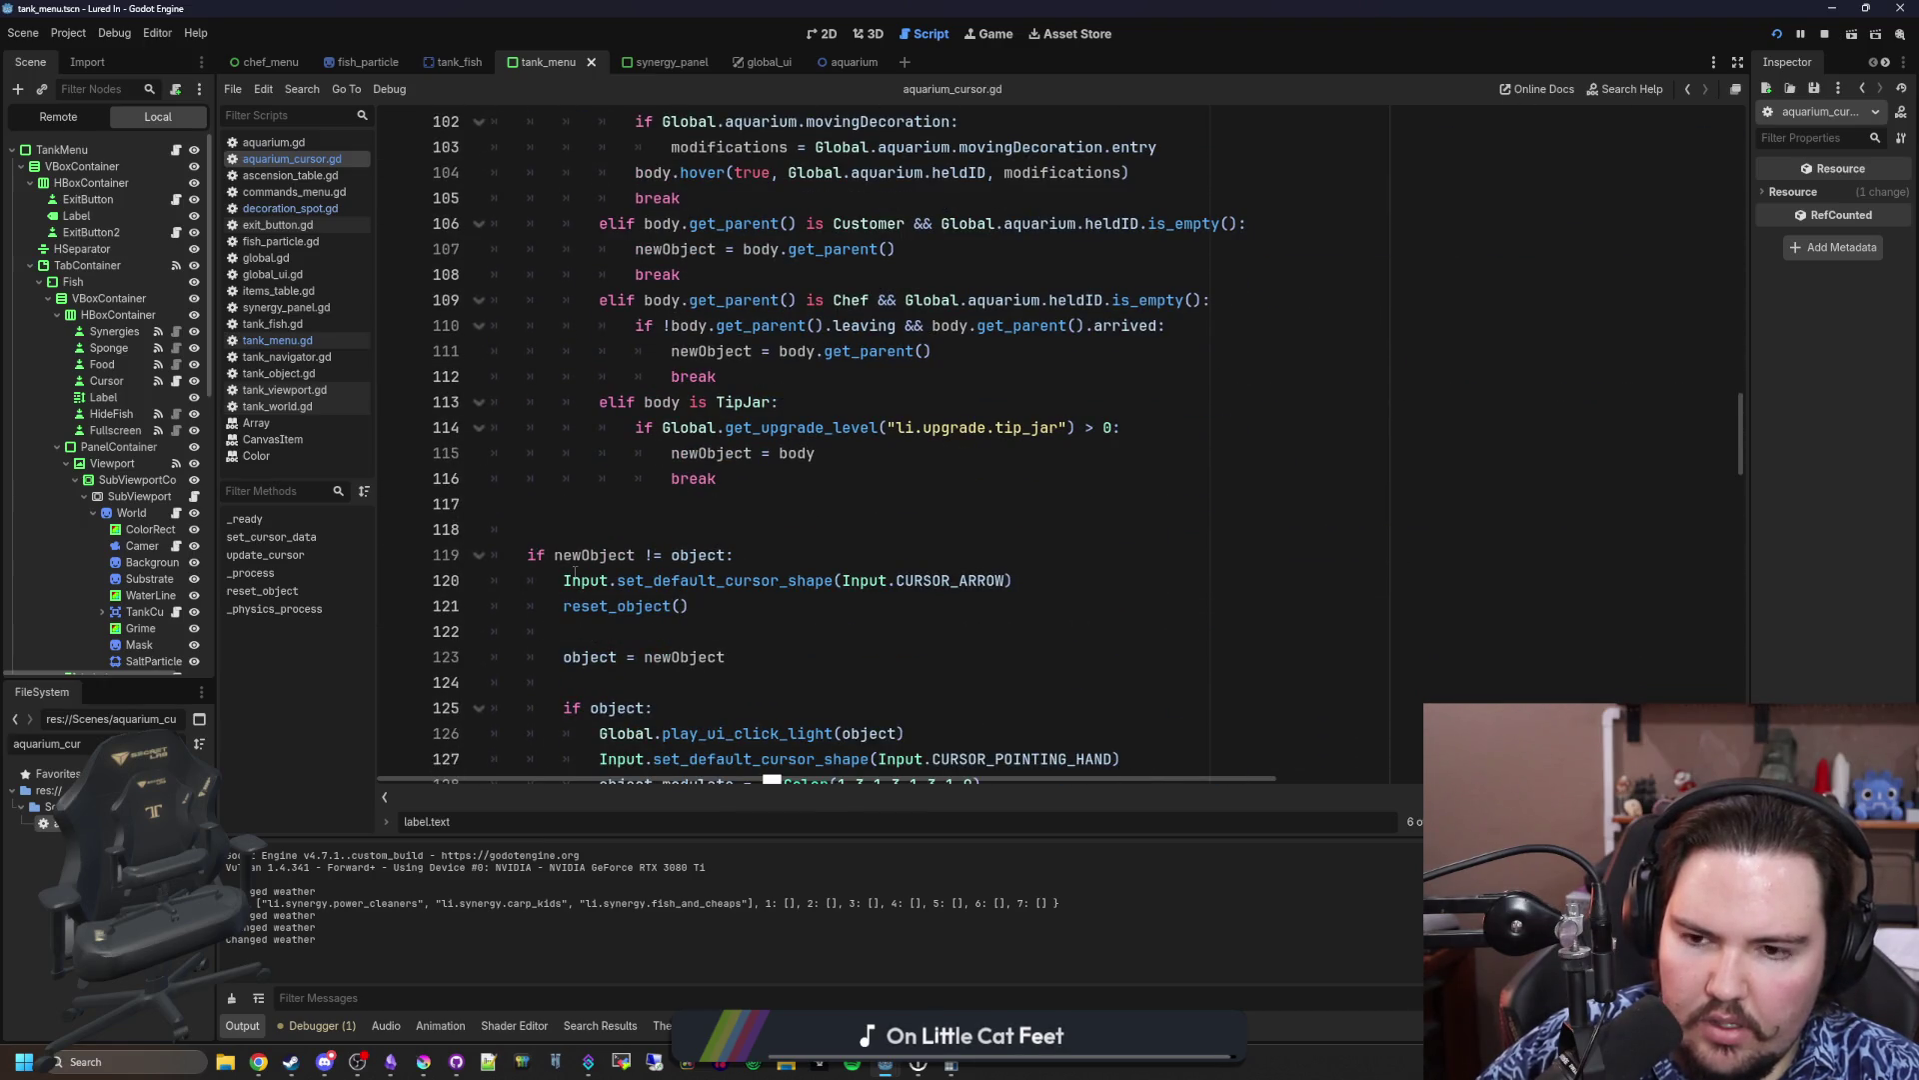
Step: Review the newObject check and reset_object() call near lines 117-124, then save with Ctrl+S
{"action": "left_click", "coordinate": [609, 515]}
{"action": "left_click", "coordinate": [604, 532]}
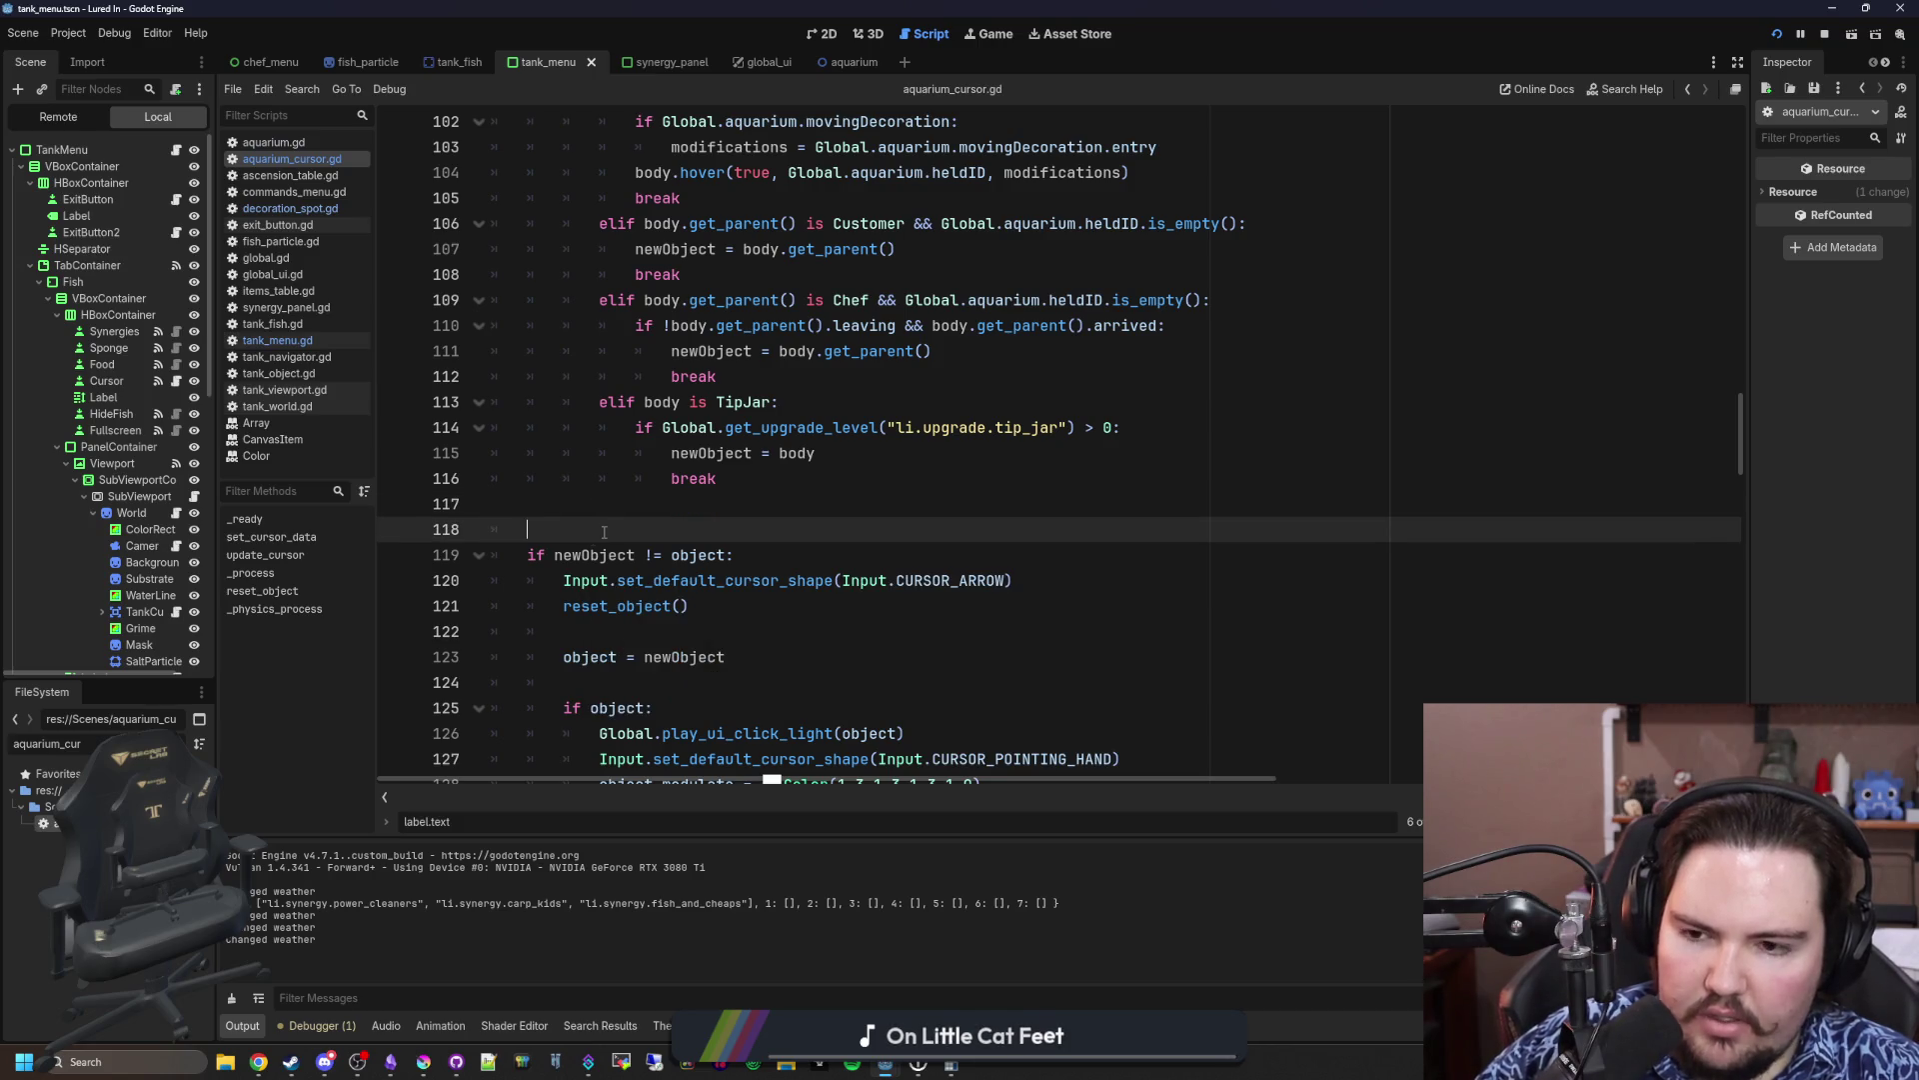
{"action": "scroll", "coordinate": [614, 500], "scroll_direction": "down", "scroll_amount": 4}
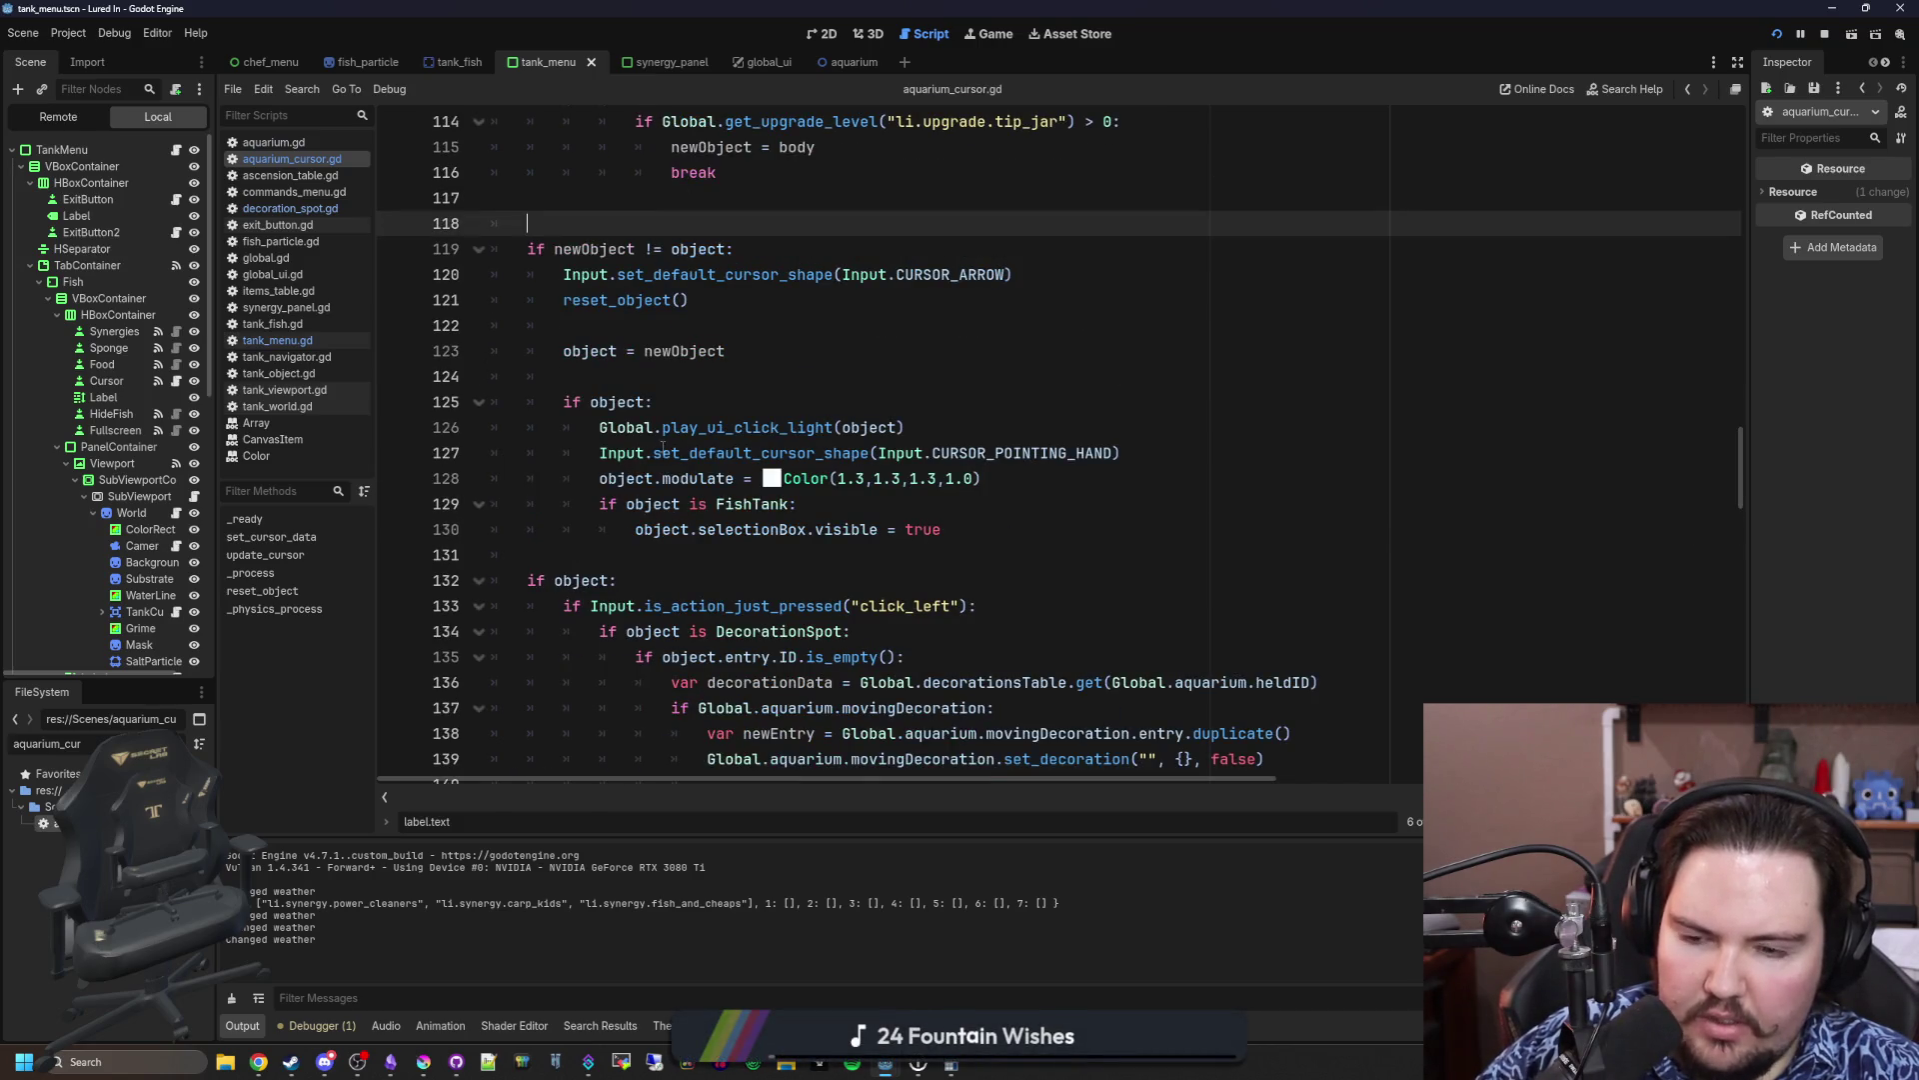
{"action": "left_click", "coordinate": [663, 370]}
{"action": "left_click", "coordinate": [704, 318]}
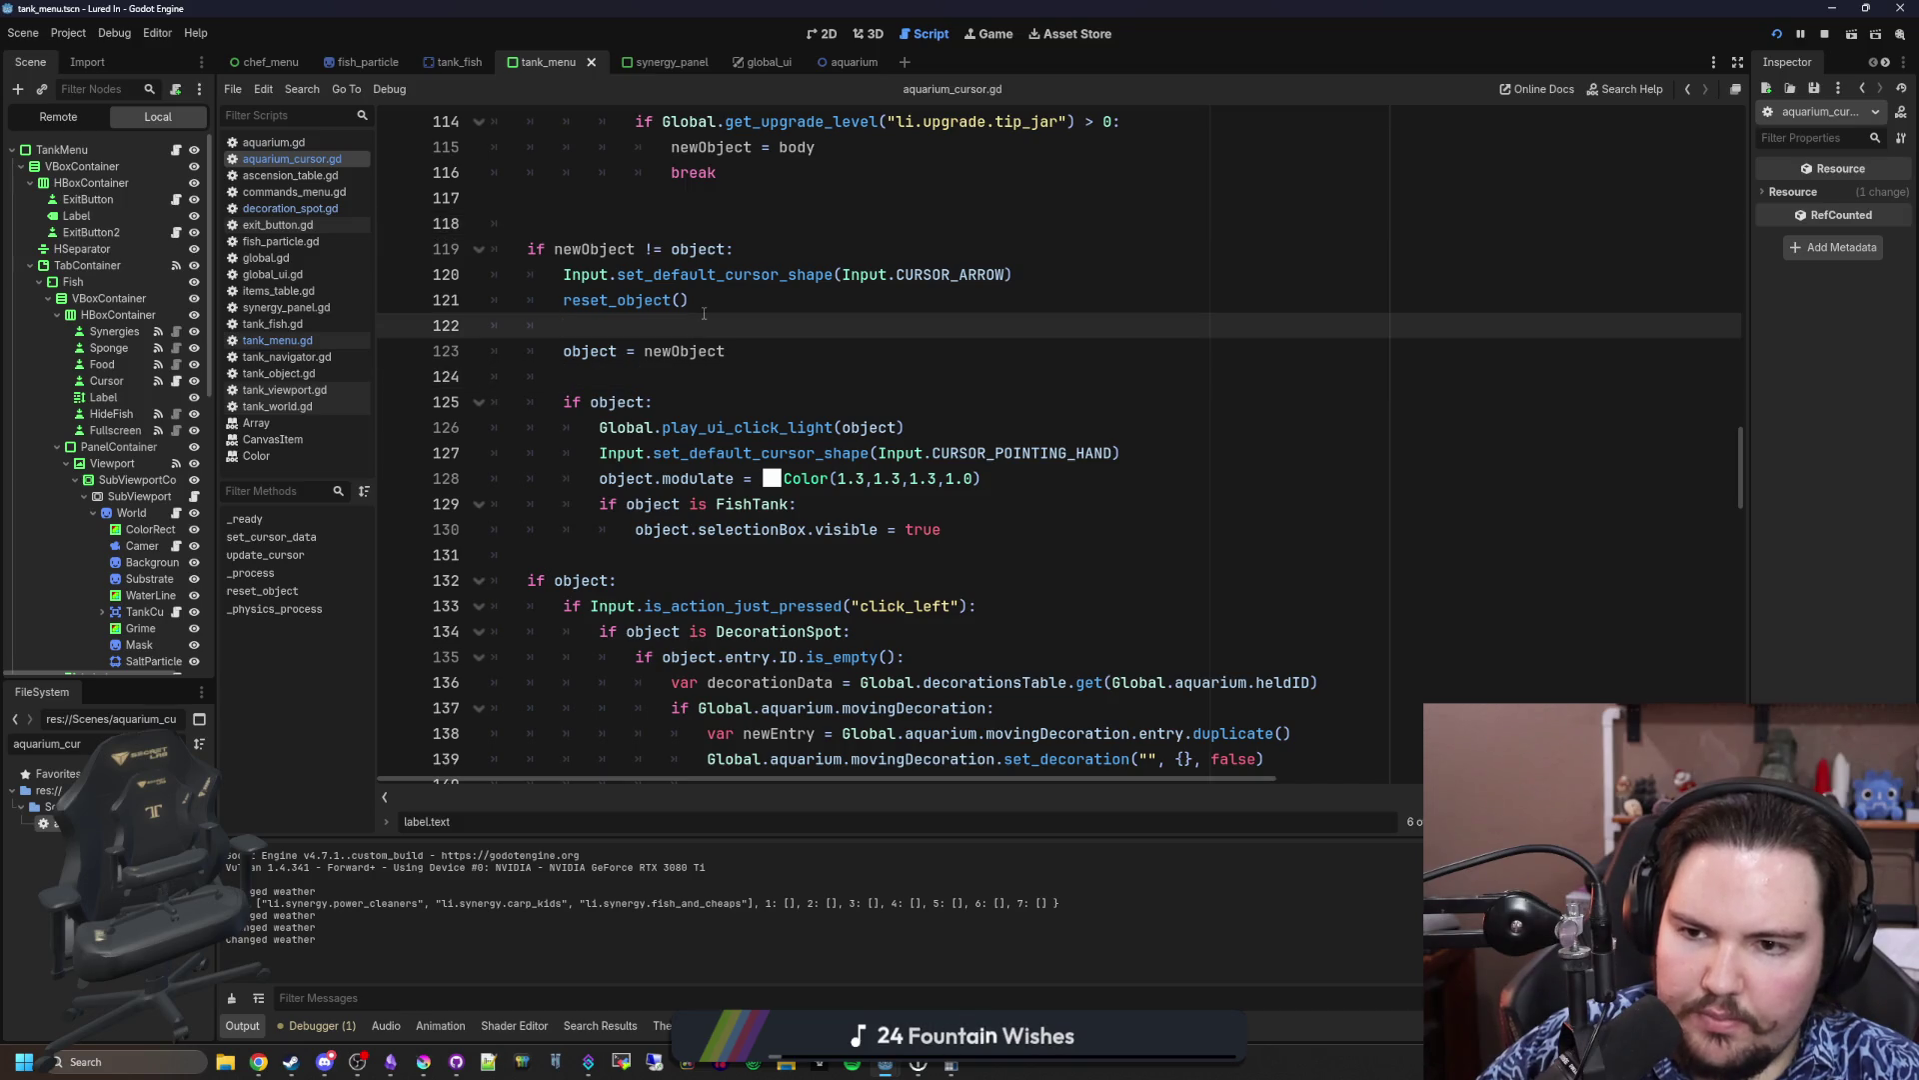
{"action": "left_click_drag", "start_coordinate": [565, 312], "coordinate": [800, 303]}
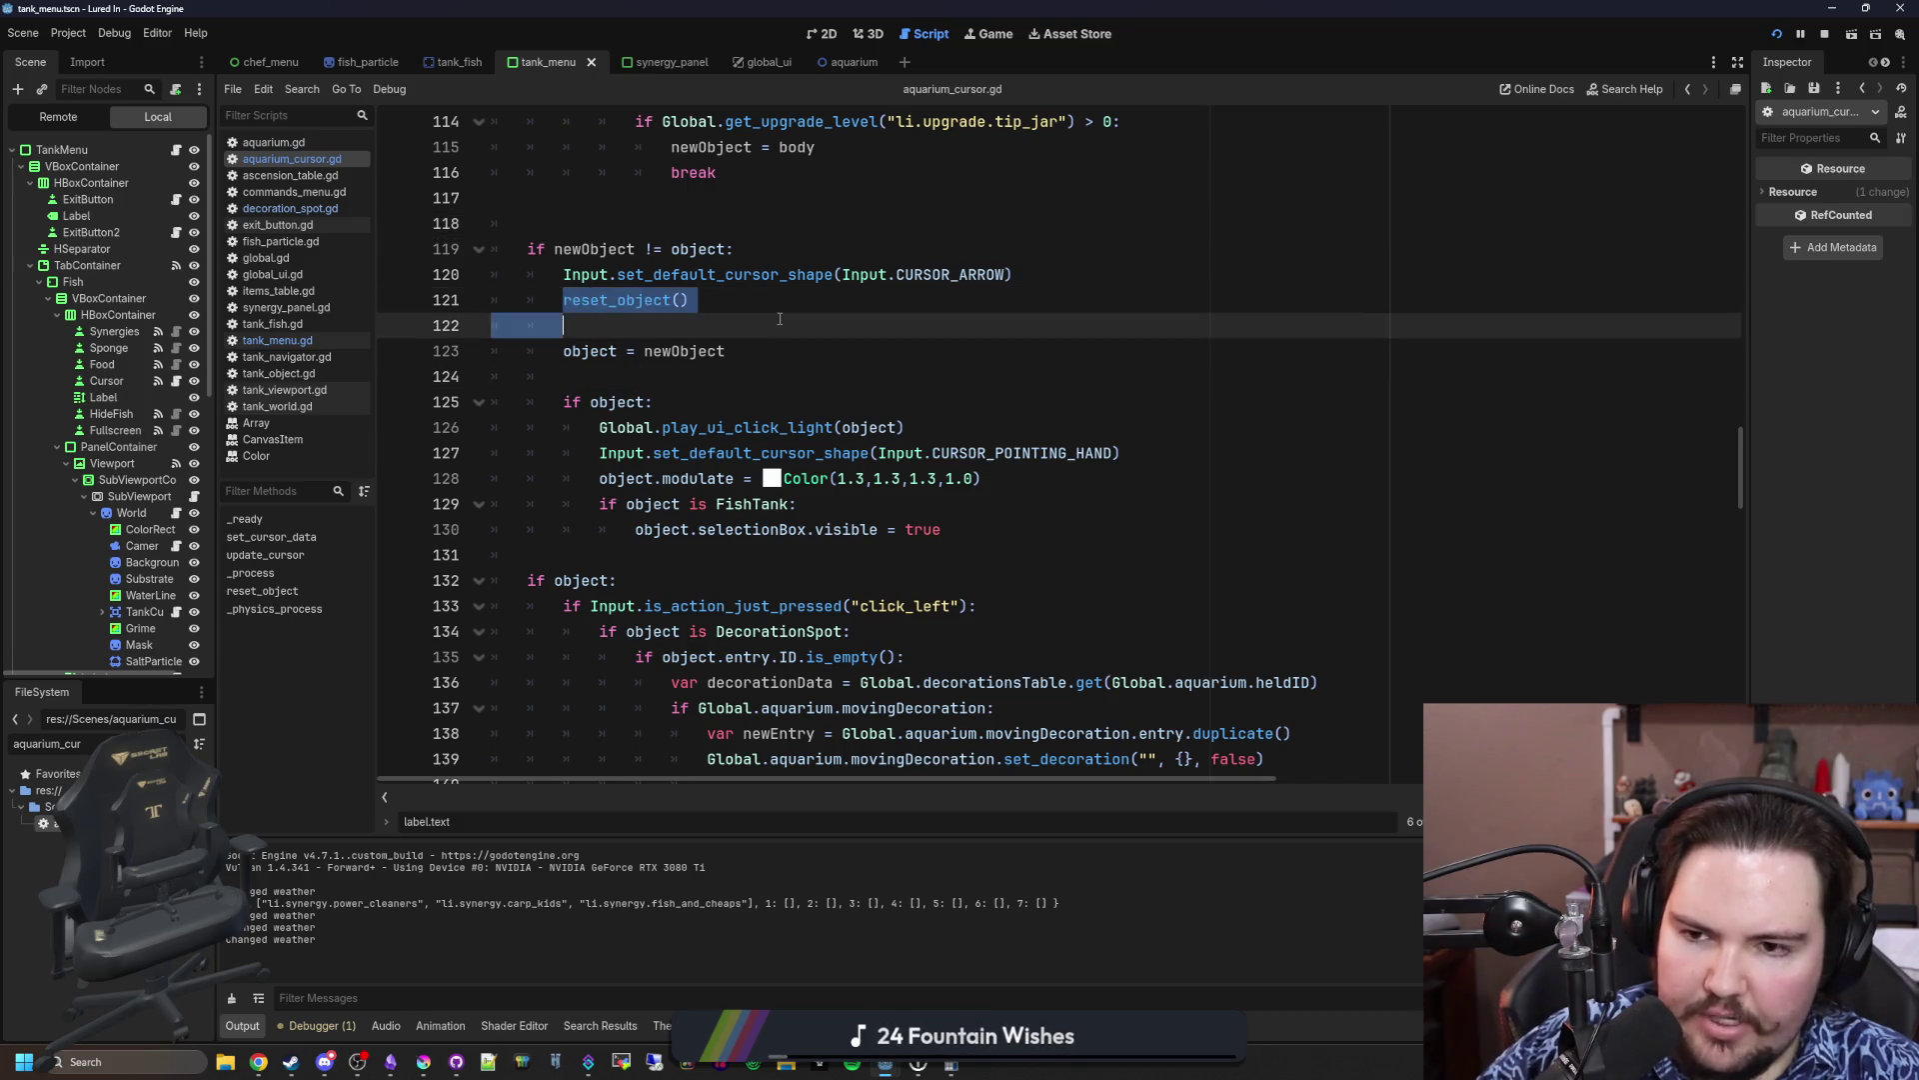
{"action": "left_click_drag", "start_coordinate": [580, 351], "coordinate": [690, 351]}
{"action": "scroll", "coordinate": [690, 350], "scroll_direction": "up", "scroll_amount": 5}
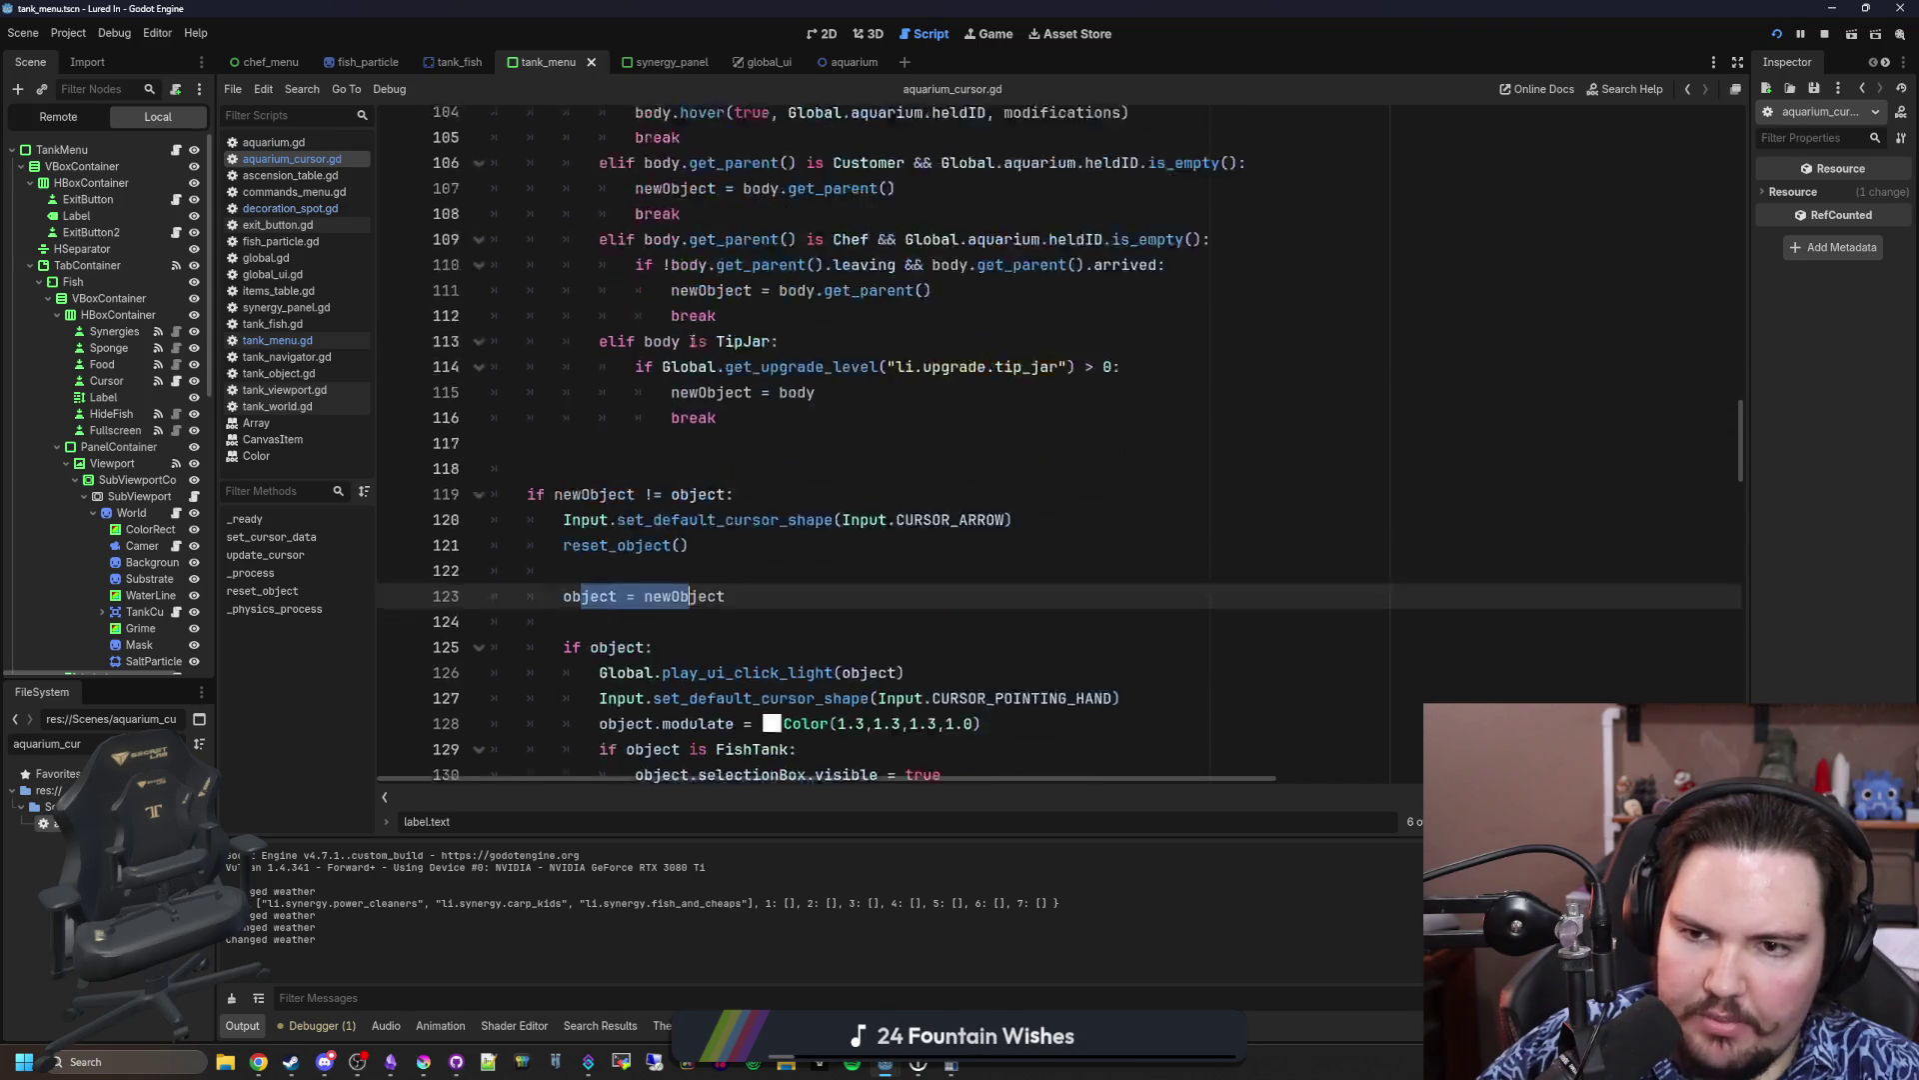
{"action": "scroll", "coordinate": [692, 342], "scroll_direction": "down", "scroll_amount": 6}
{"action": "left_click", "coordinate": [764, 302]}
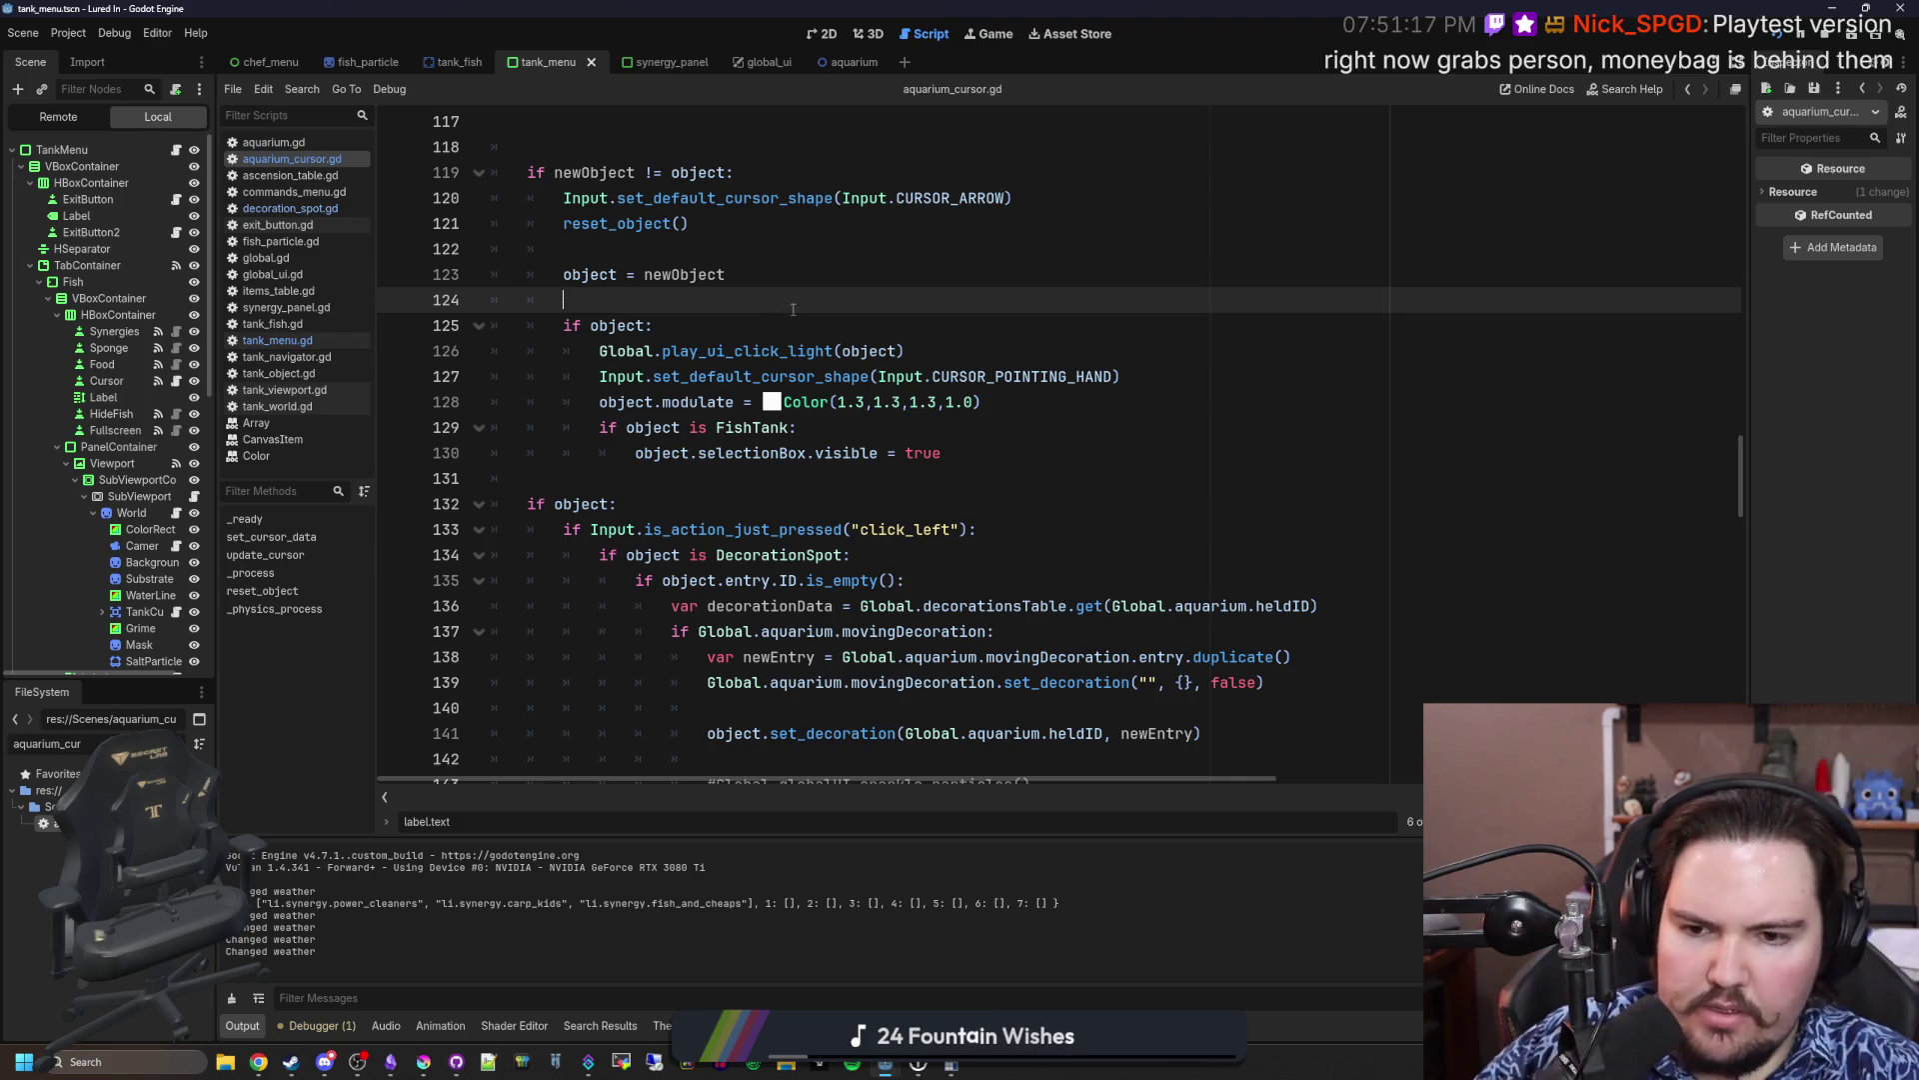
{"action": "scroll", "coordinate": [793, 310], "scroll_direction": "down", "scroll_amount": 15}
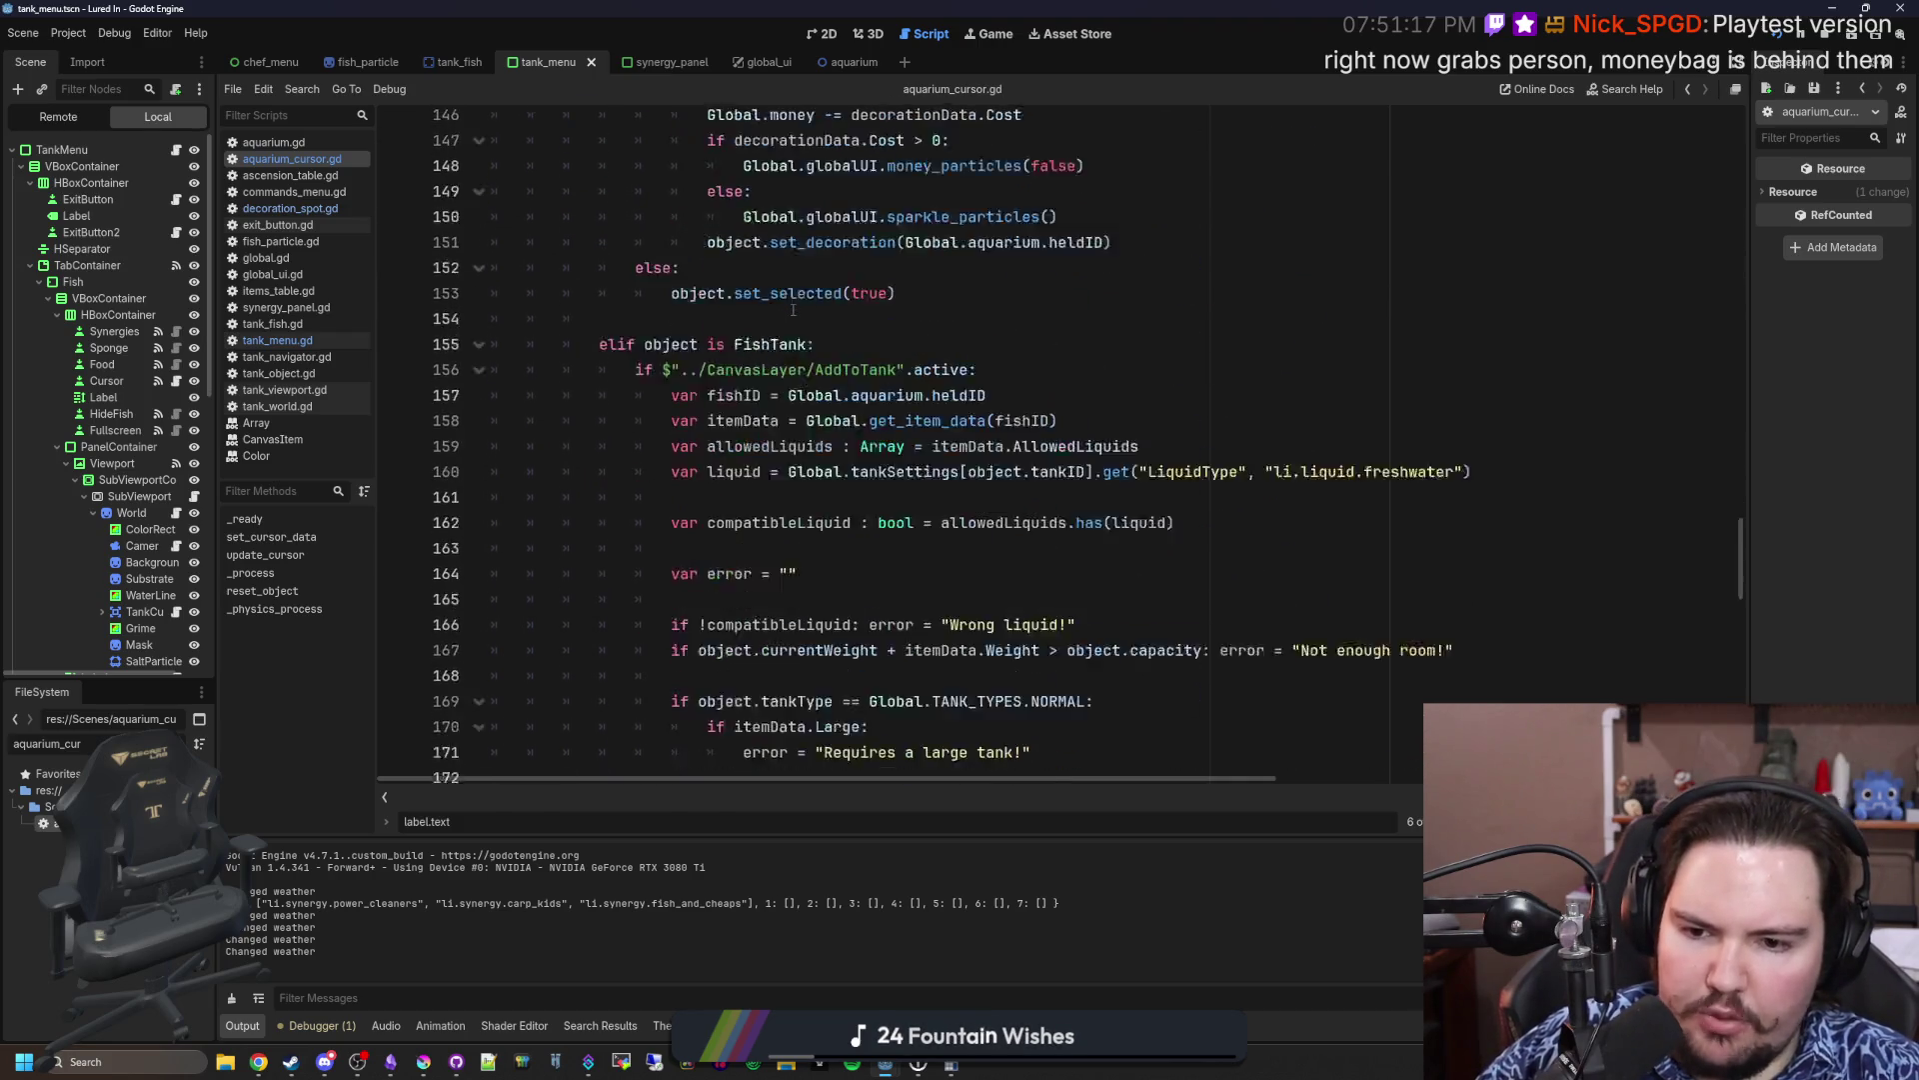
{"action": "scroll", "coordinate": [793, 310], "scroll_direction": "down", "scroll_amount": 1}
{"action": "left_click", "coordinate": [1273, 495]}
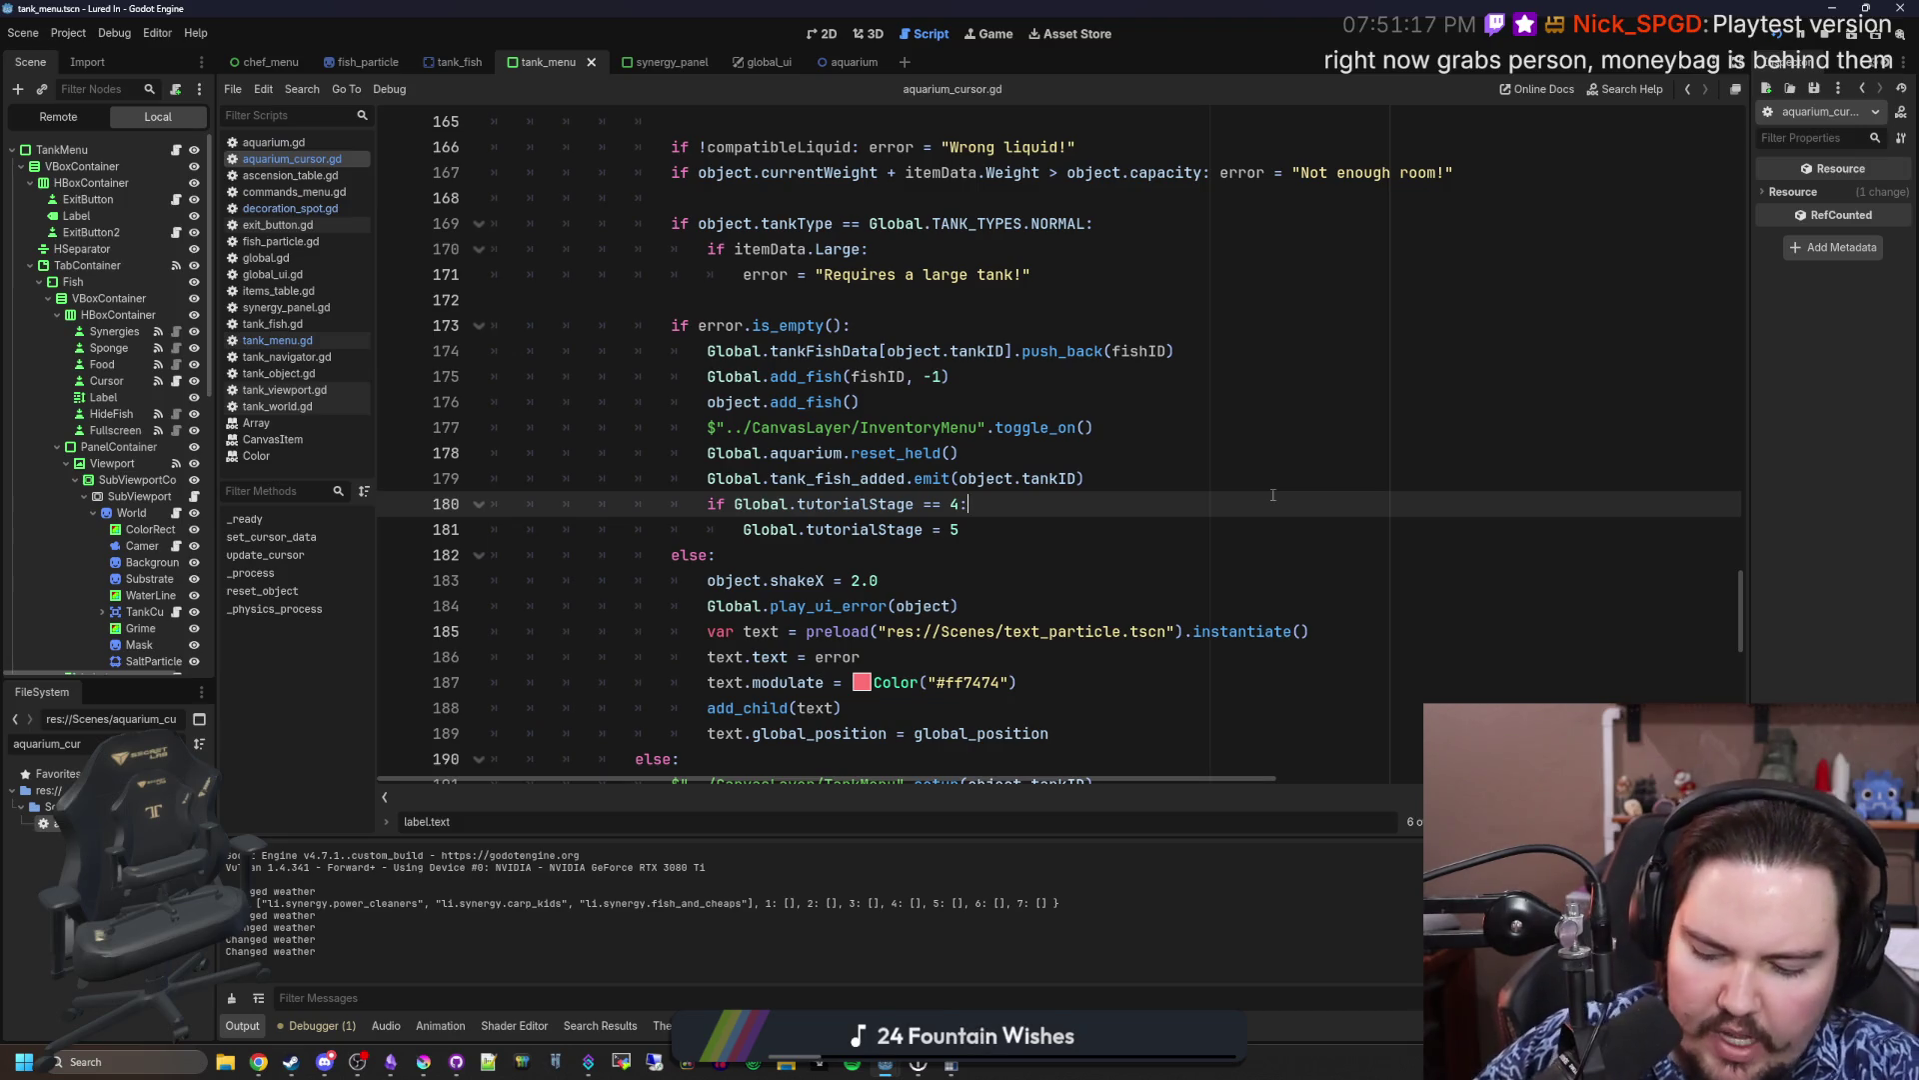
{"action": "key", "text": "ctrl+s"}
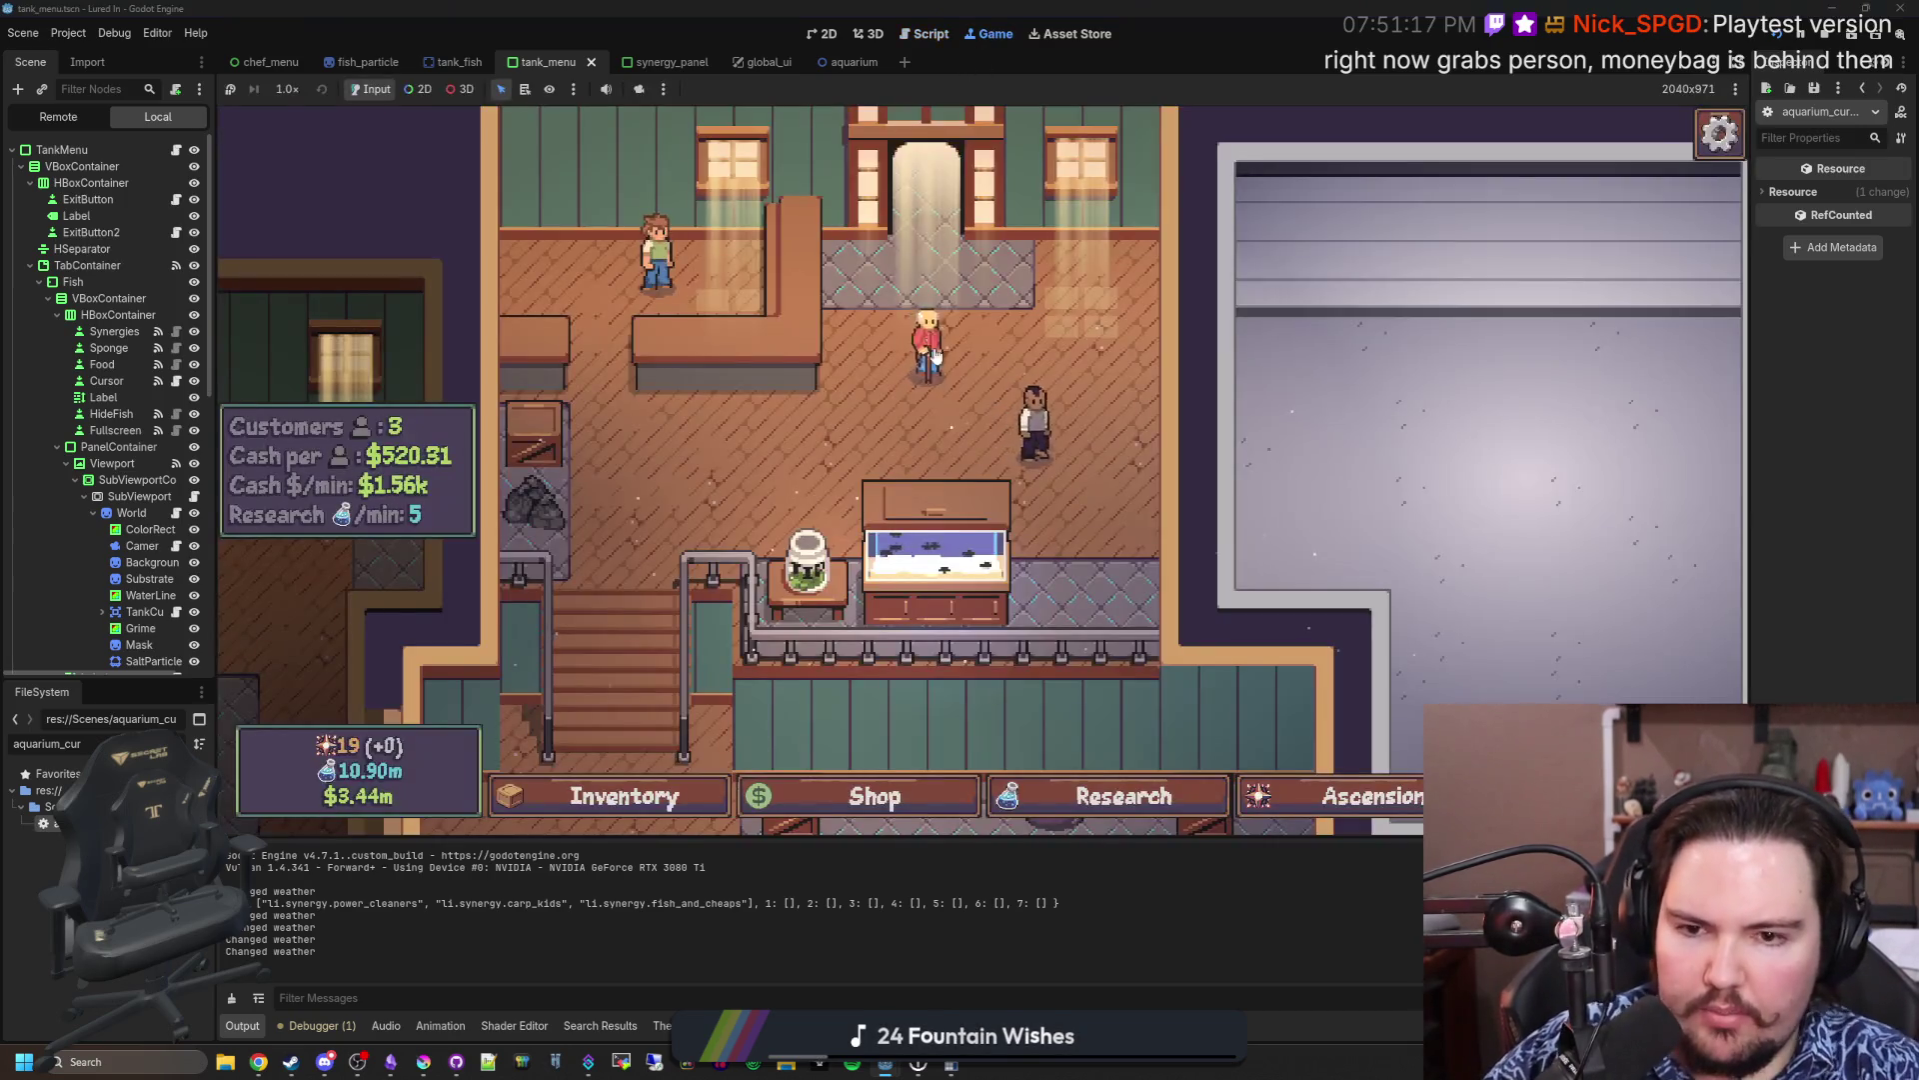
Step: Open the game's research tree, zoom out, and unlock the Marketing research
{"action": "left_click", "coordinate": [1059, 796]}
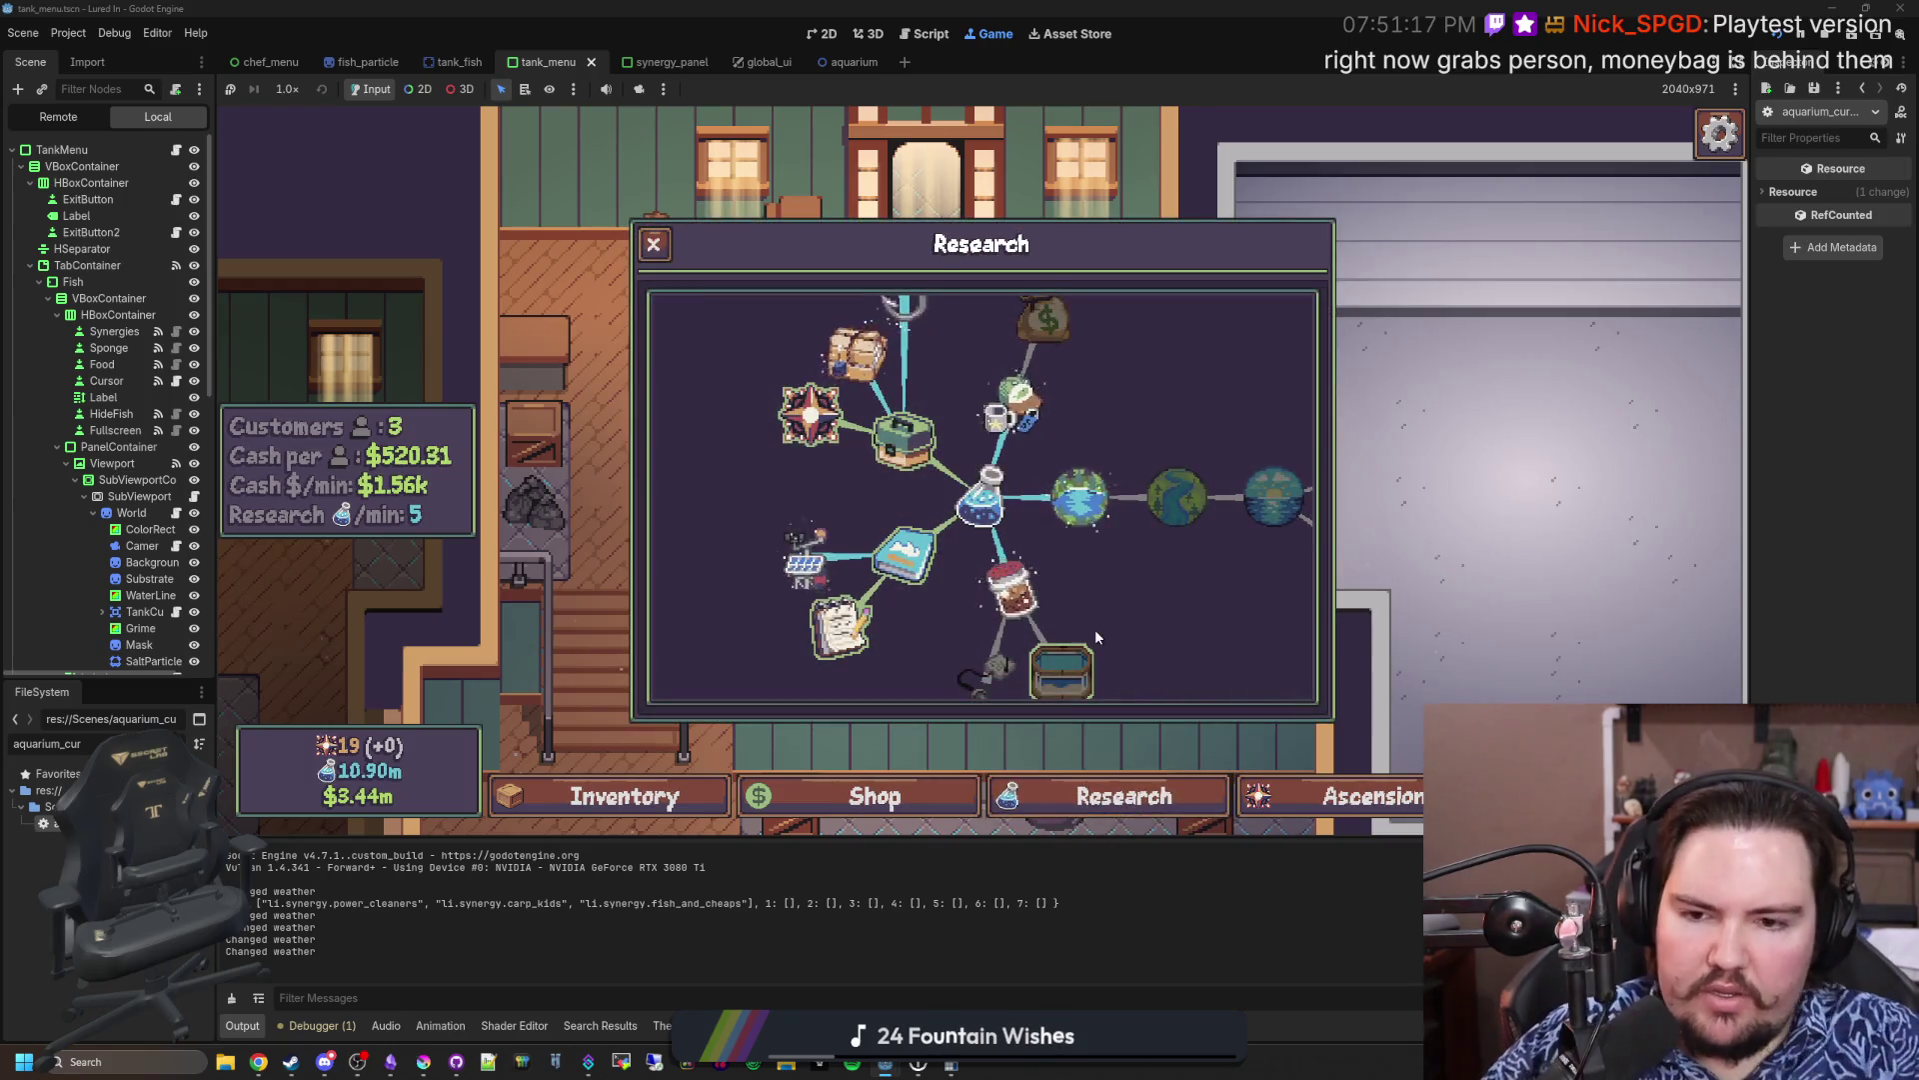
{"action": "scroll", "coordinate": [1080, 626], "scroll_direction": "down", "scroll_amount": 2}
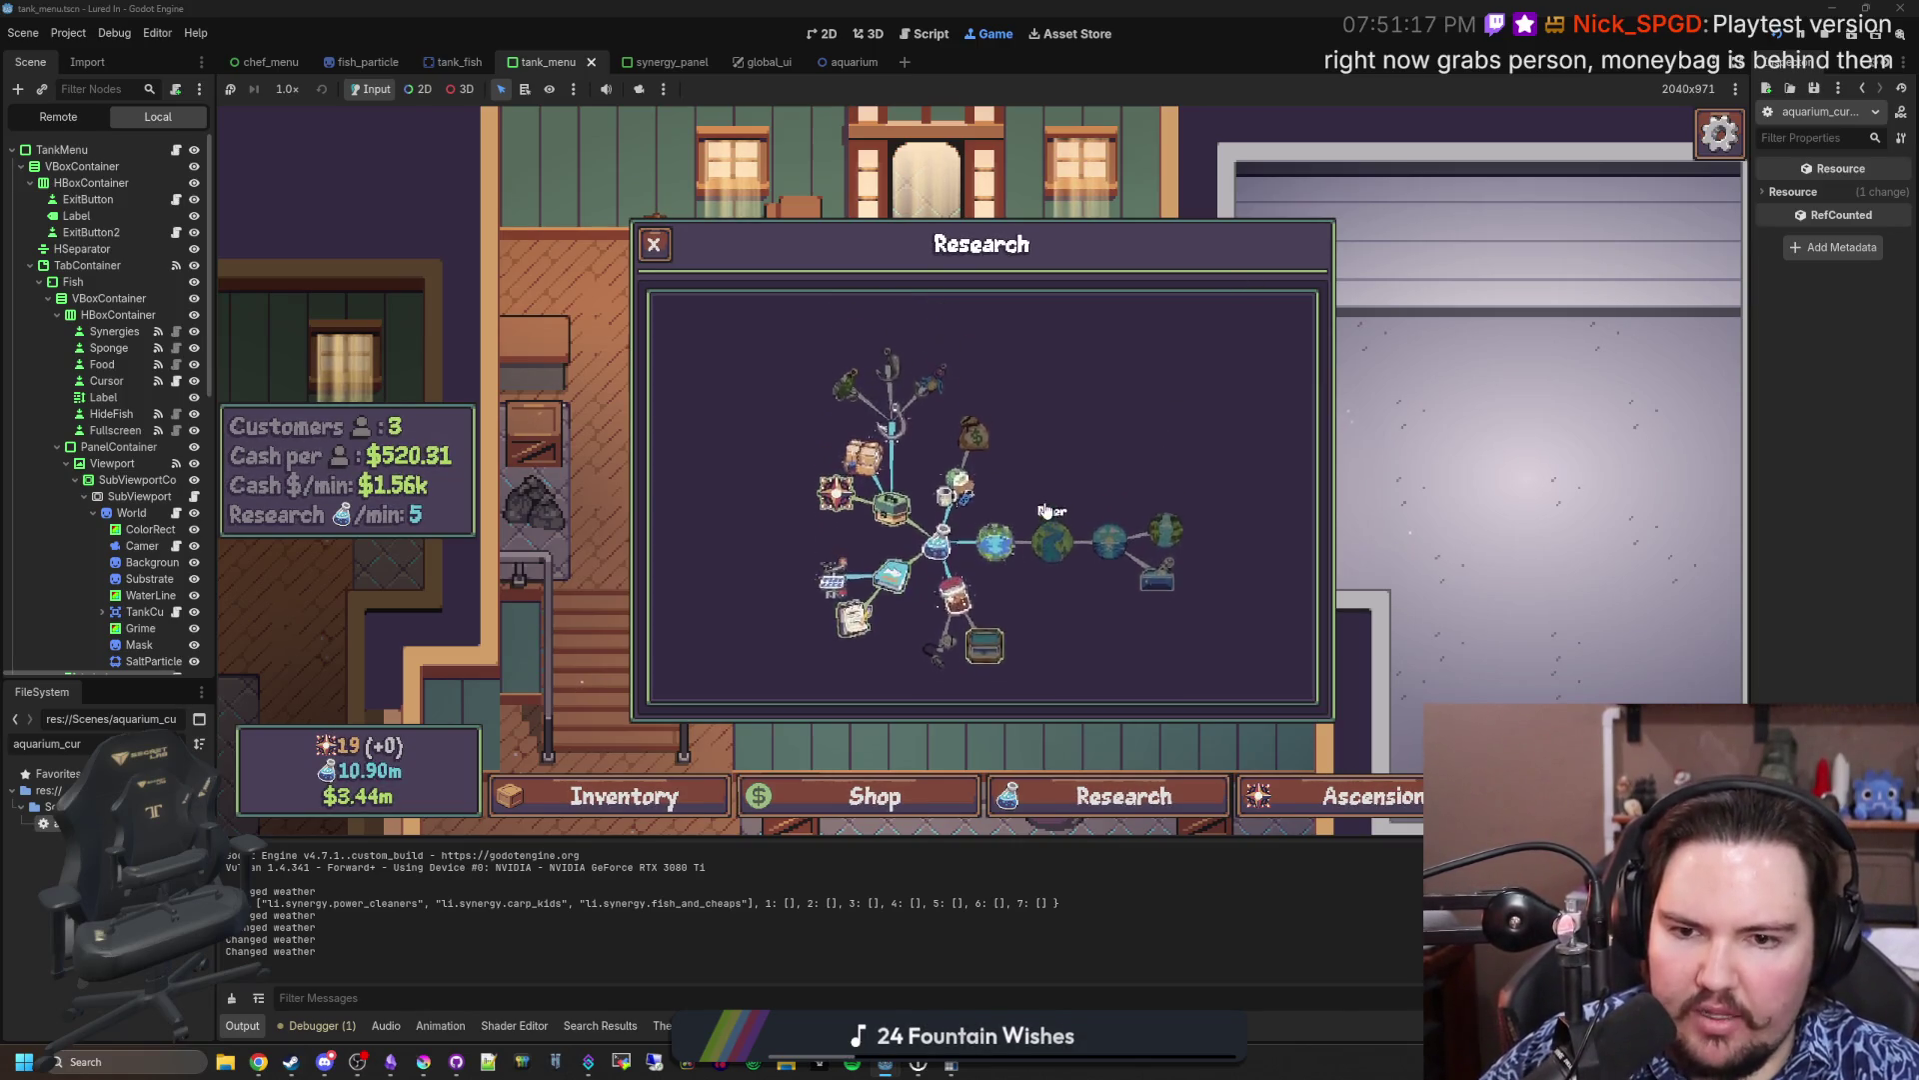
{"action": "left_click", "coordinate": [975, 520]}
{"action": "left_click", "coordinate": [1478, 542]}
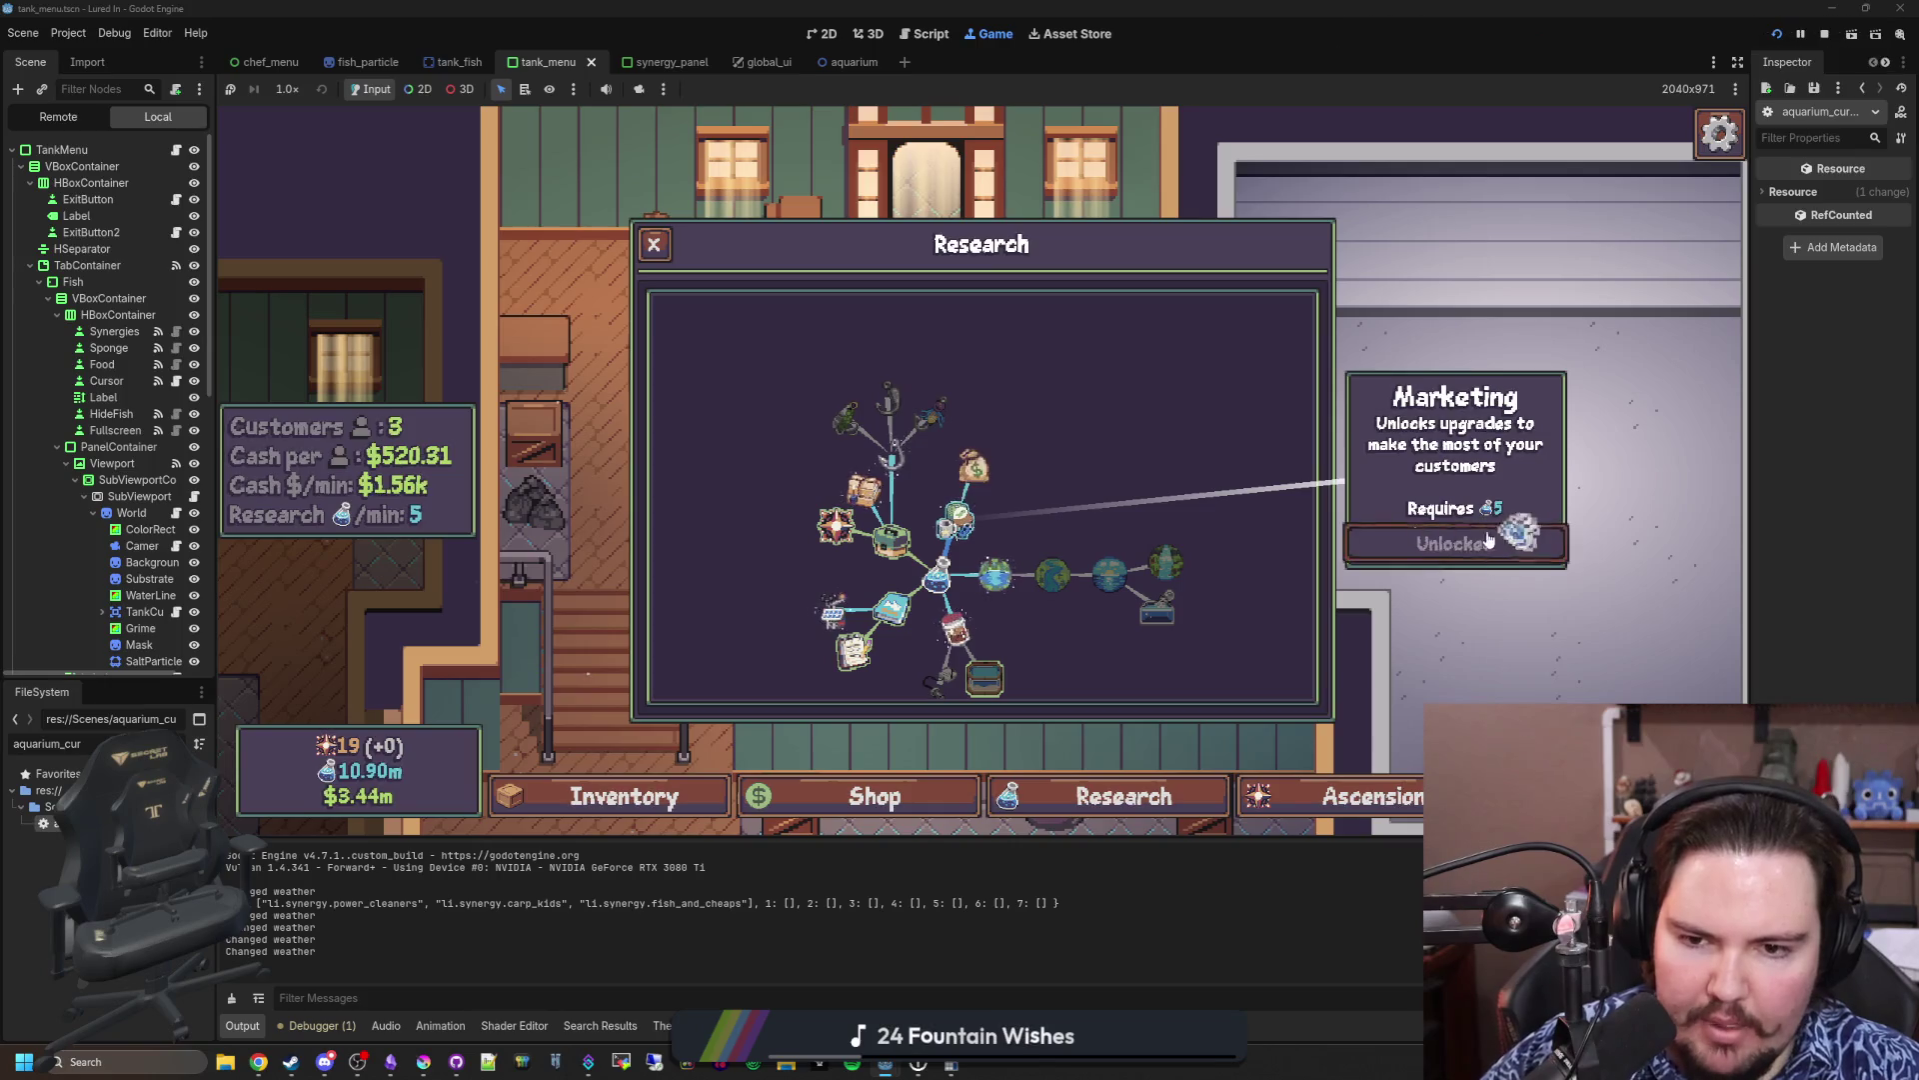
Step: Unlock the Donations research, close the tree, and open the secret command menu
{"action": "left_click", "coordinate": [975, 467]}
{"action": "left_click", "coordinate": [1405, 530]}
{"action": "key", "text": "Escape"}
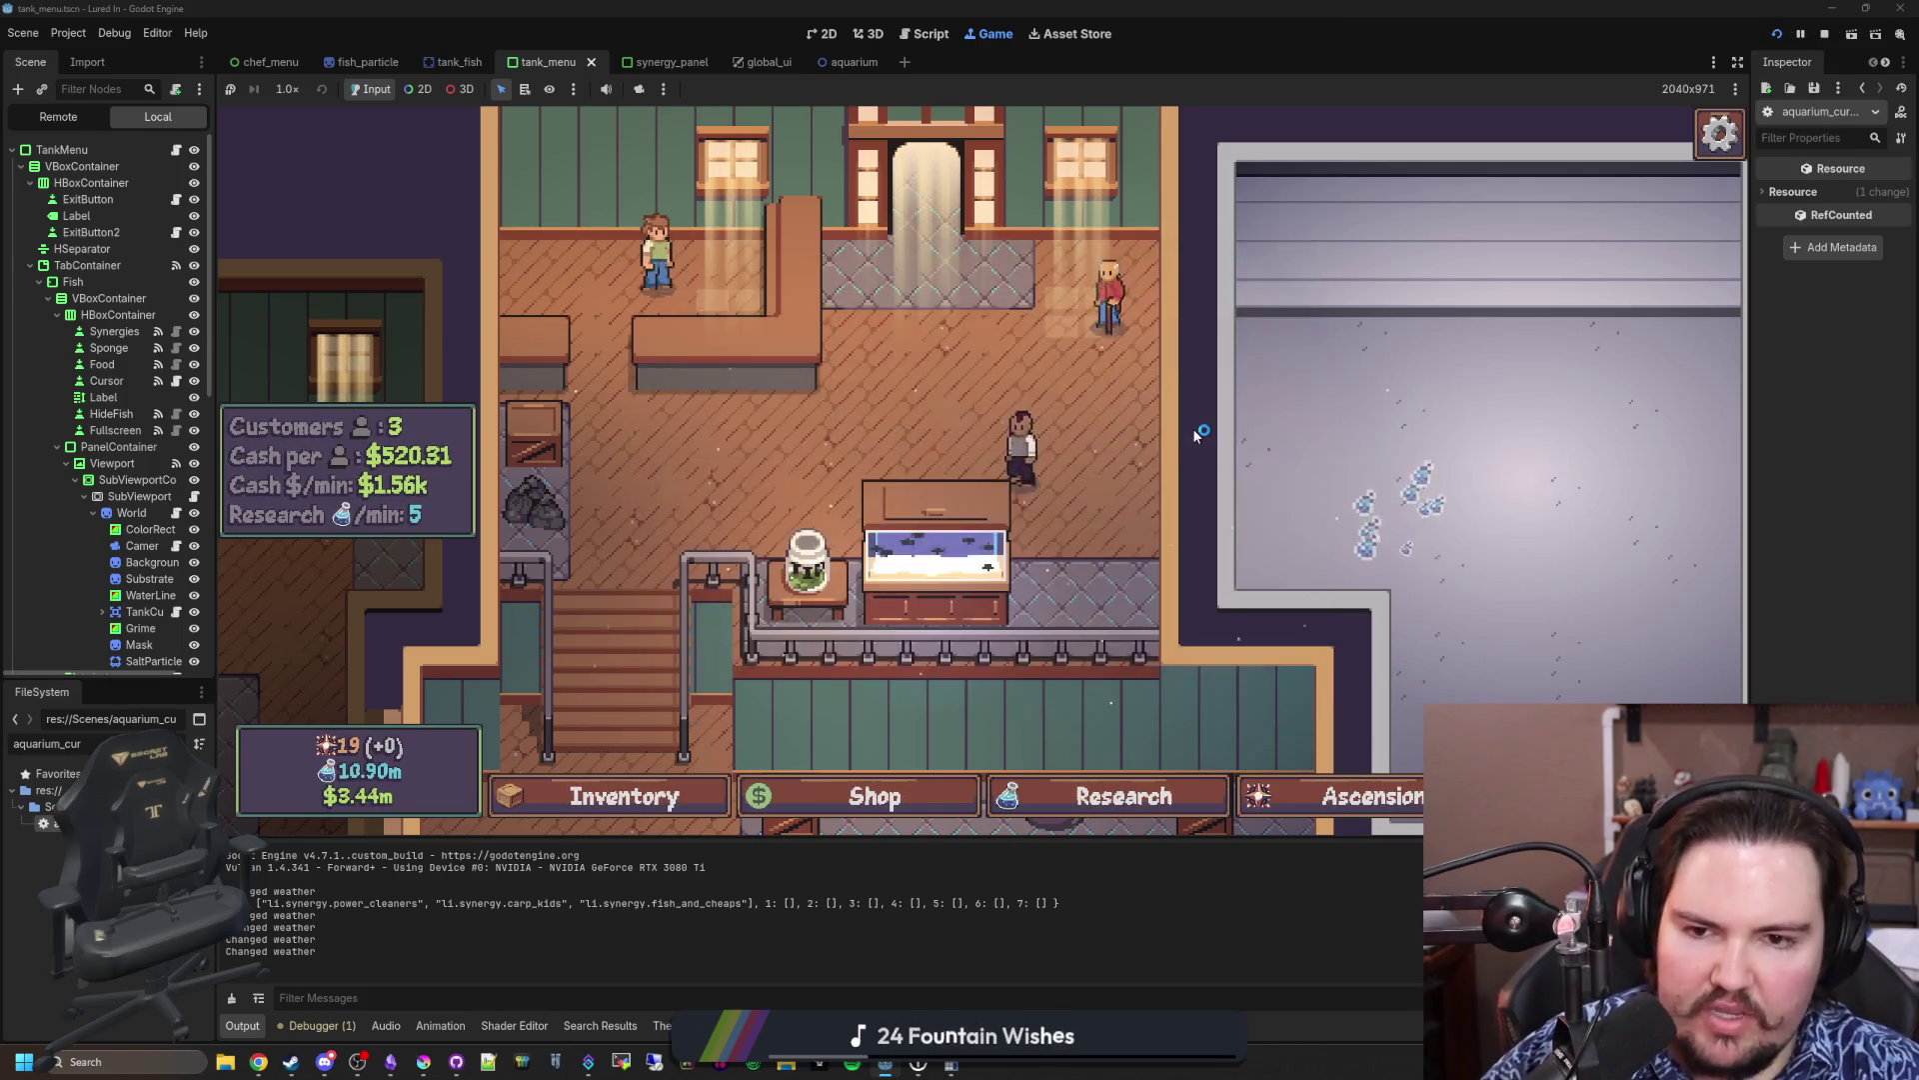
{"action": "key", "text": "grave"}
Step: Run 'setupgrade li.upgrade.marketing 500' and 'setupgrade li.upgrade.advertising 5' in the command menu
{"action": "type", "text": "setupgrade li."}
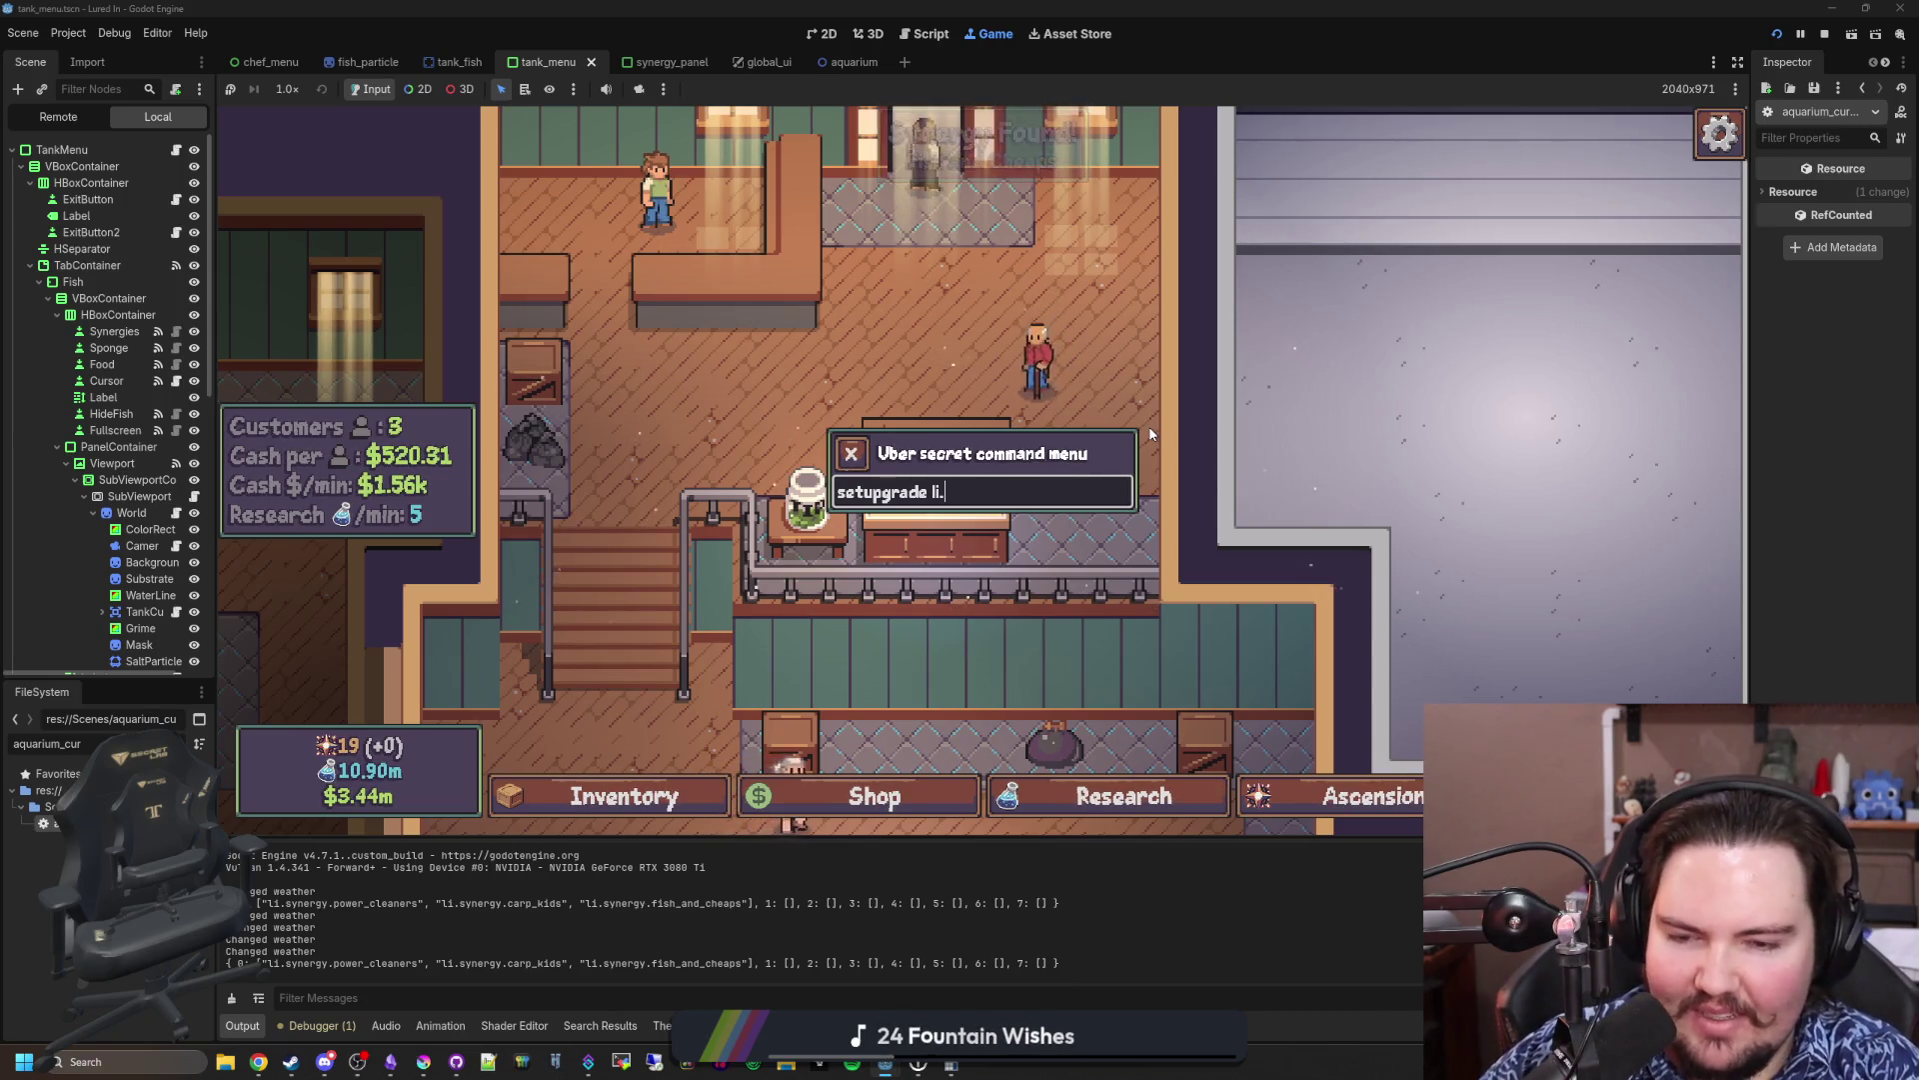
{"action": "type", "text": "upgrade"}
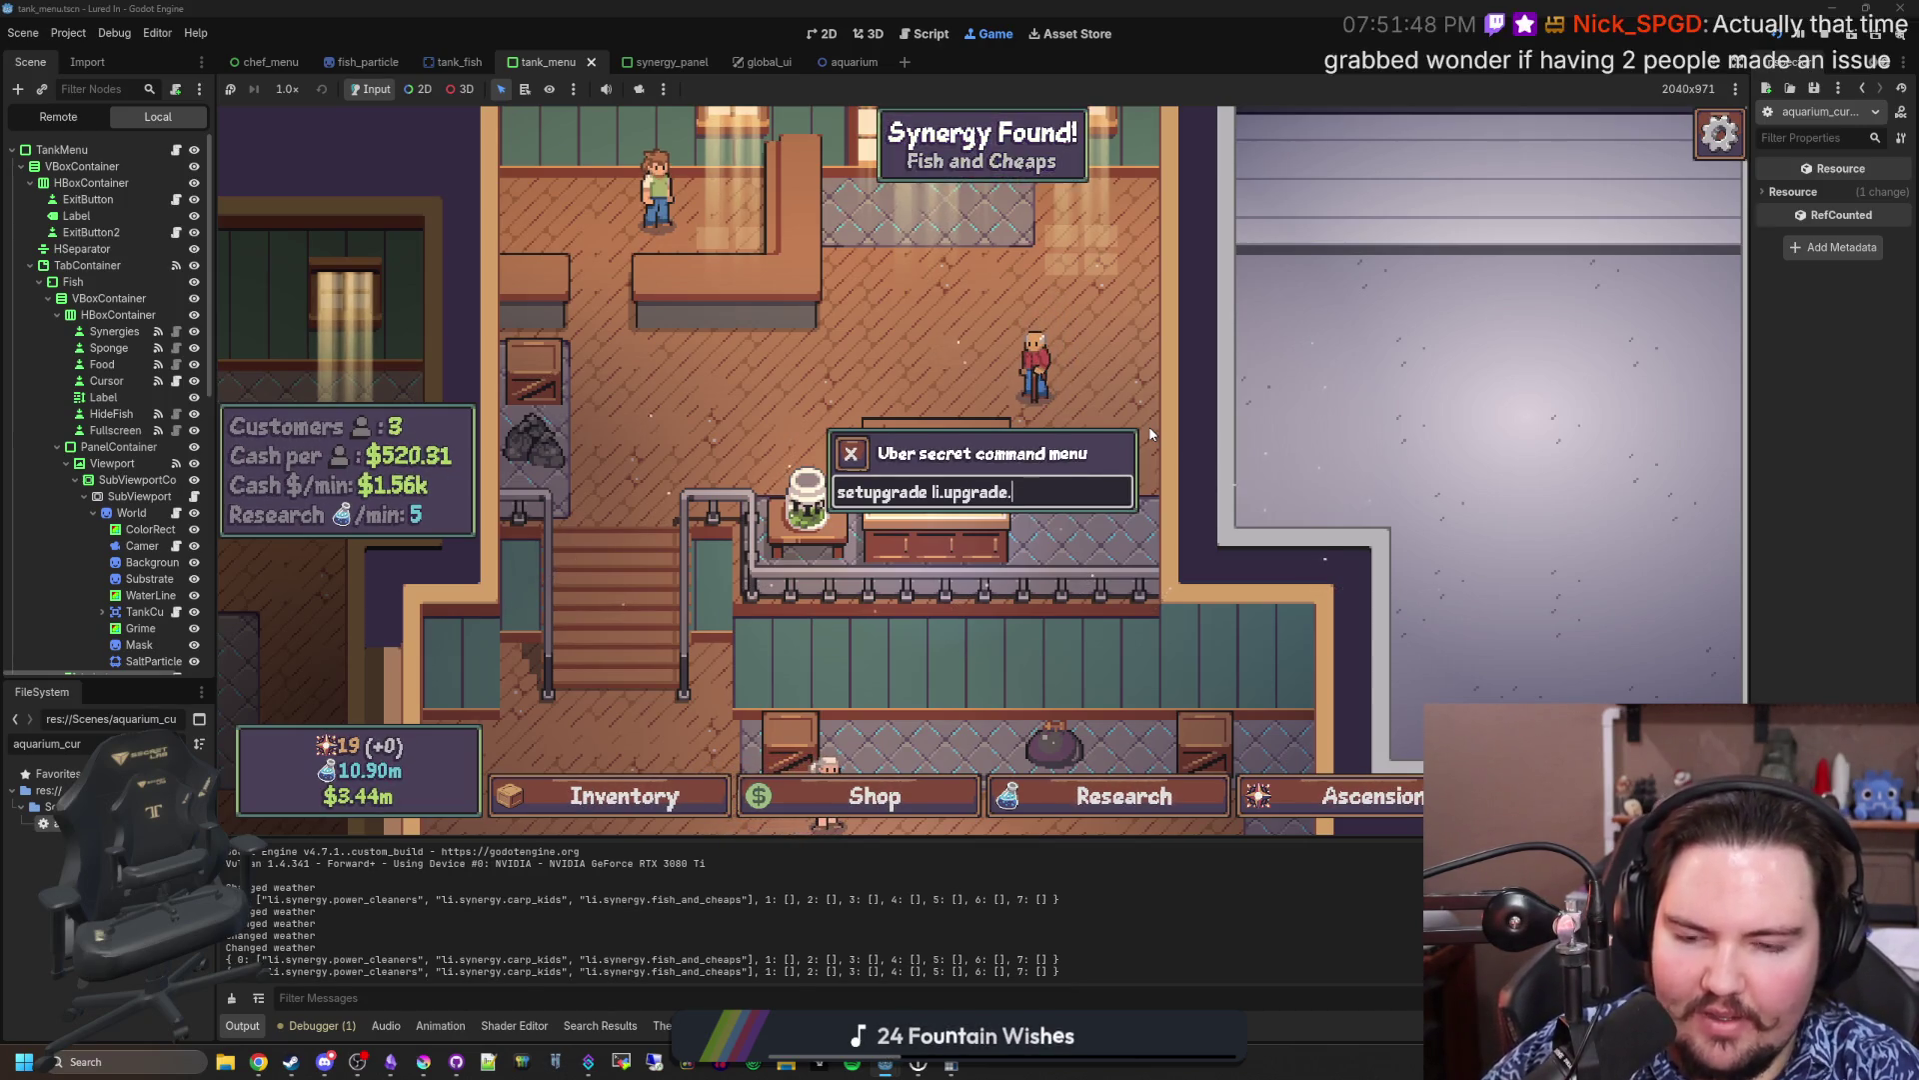
{"action": "type", "text": ".ma"}
{"action": "type", "text": "rk"}
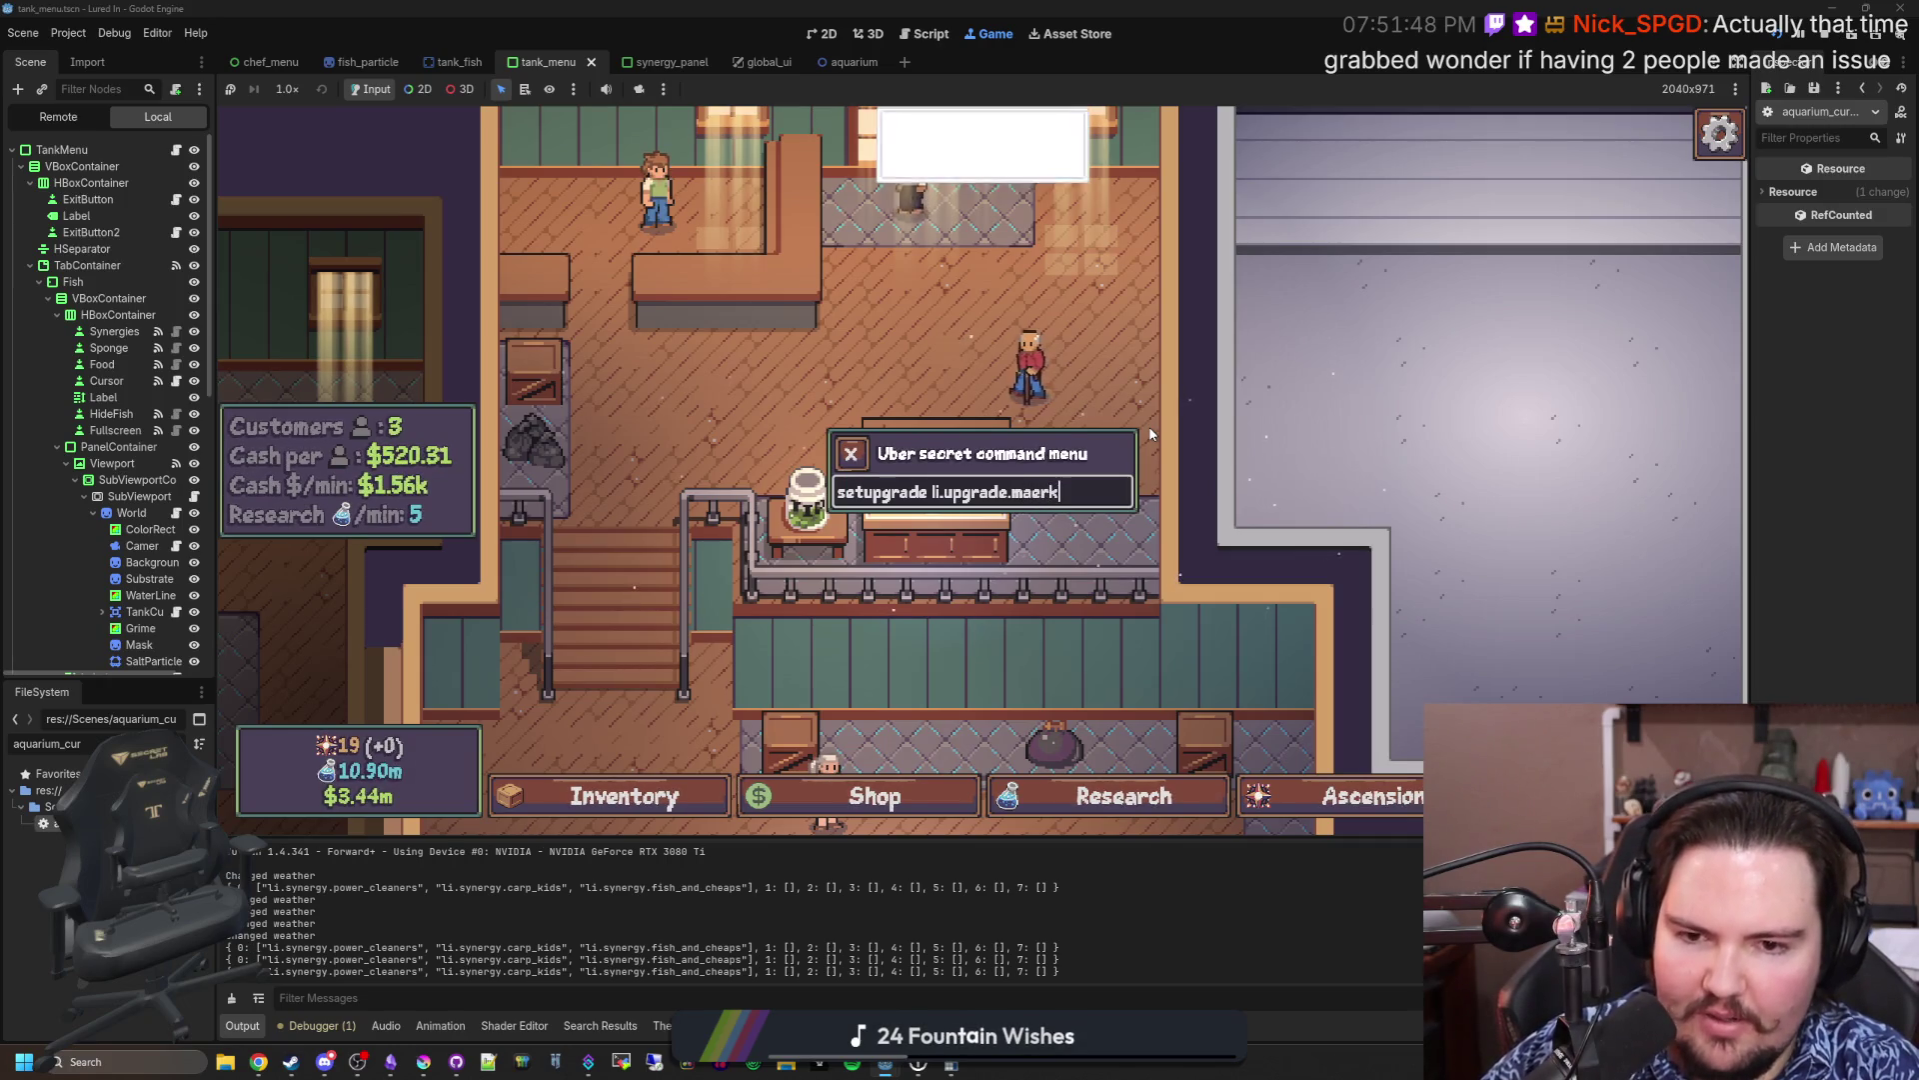
{"action": "type", "text": "eting 1"}
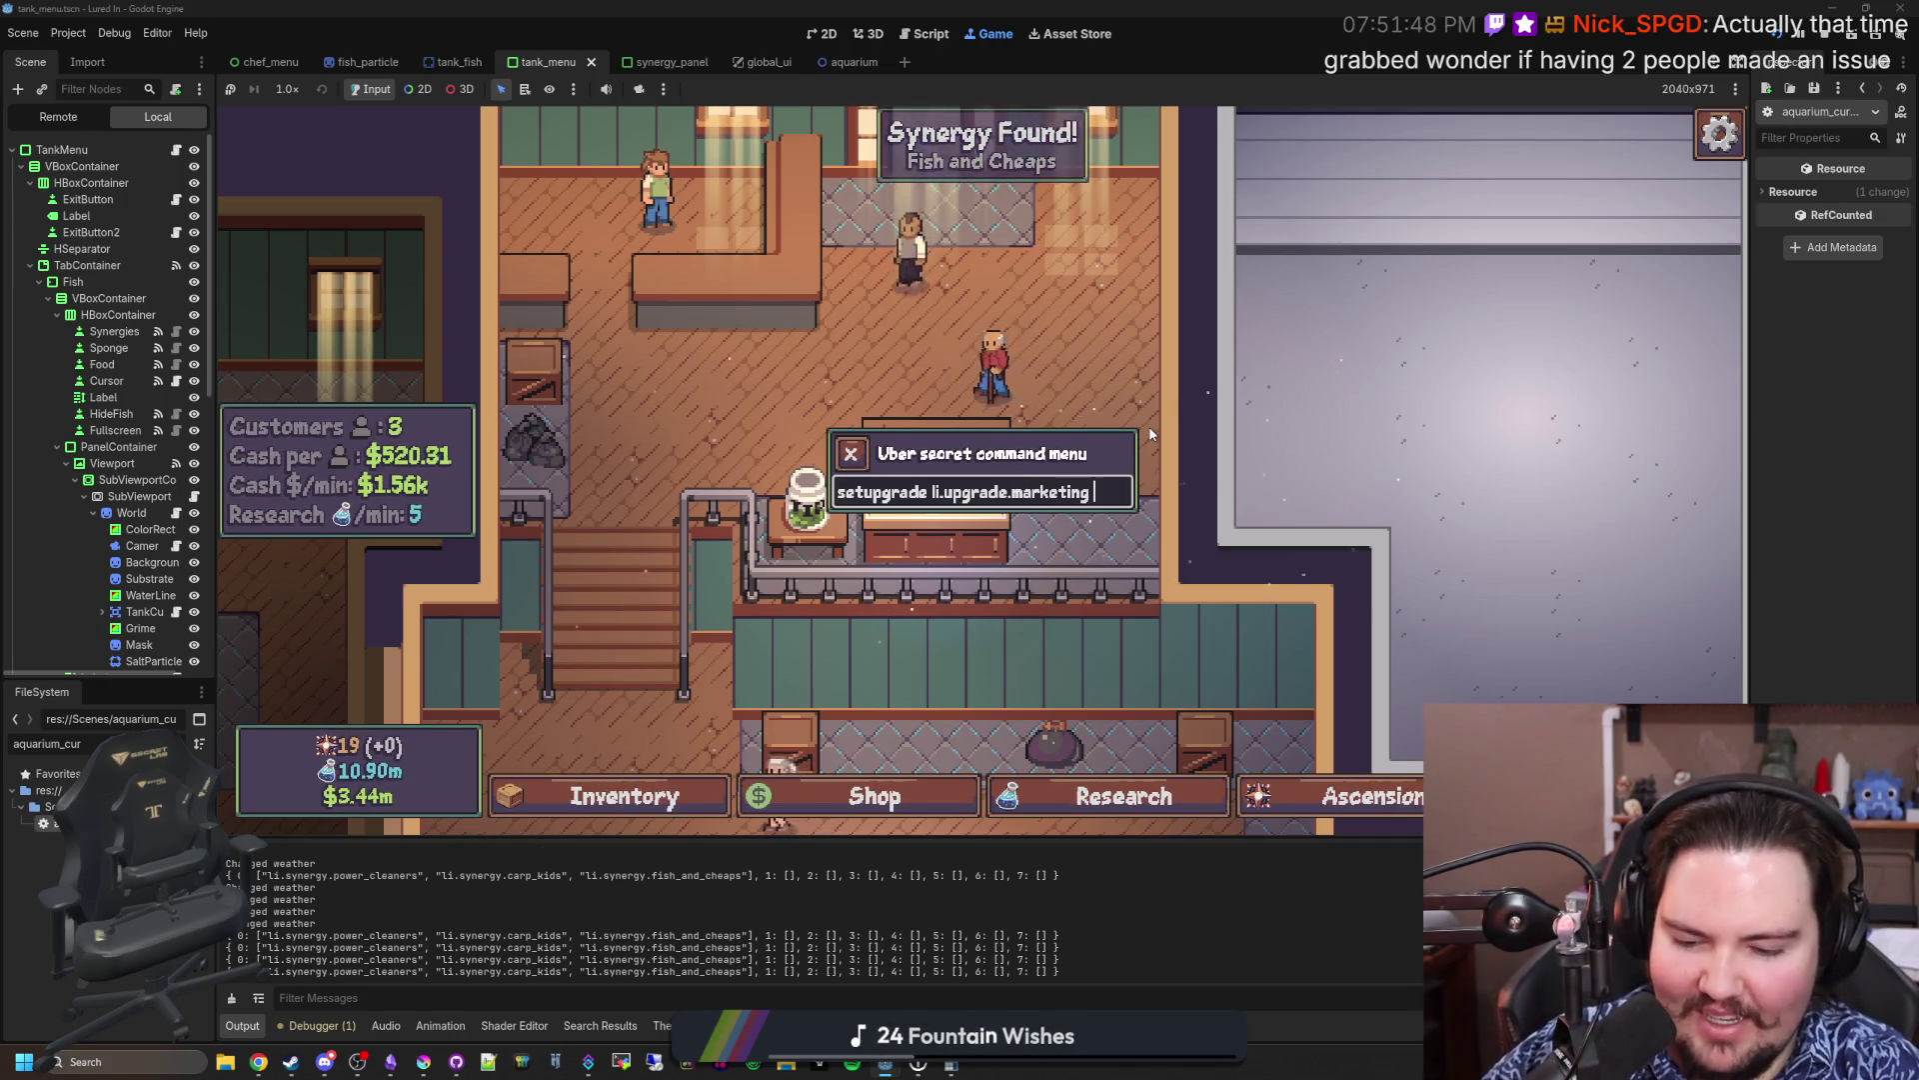
{"action": "key", "text": "BackSpace"}
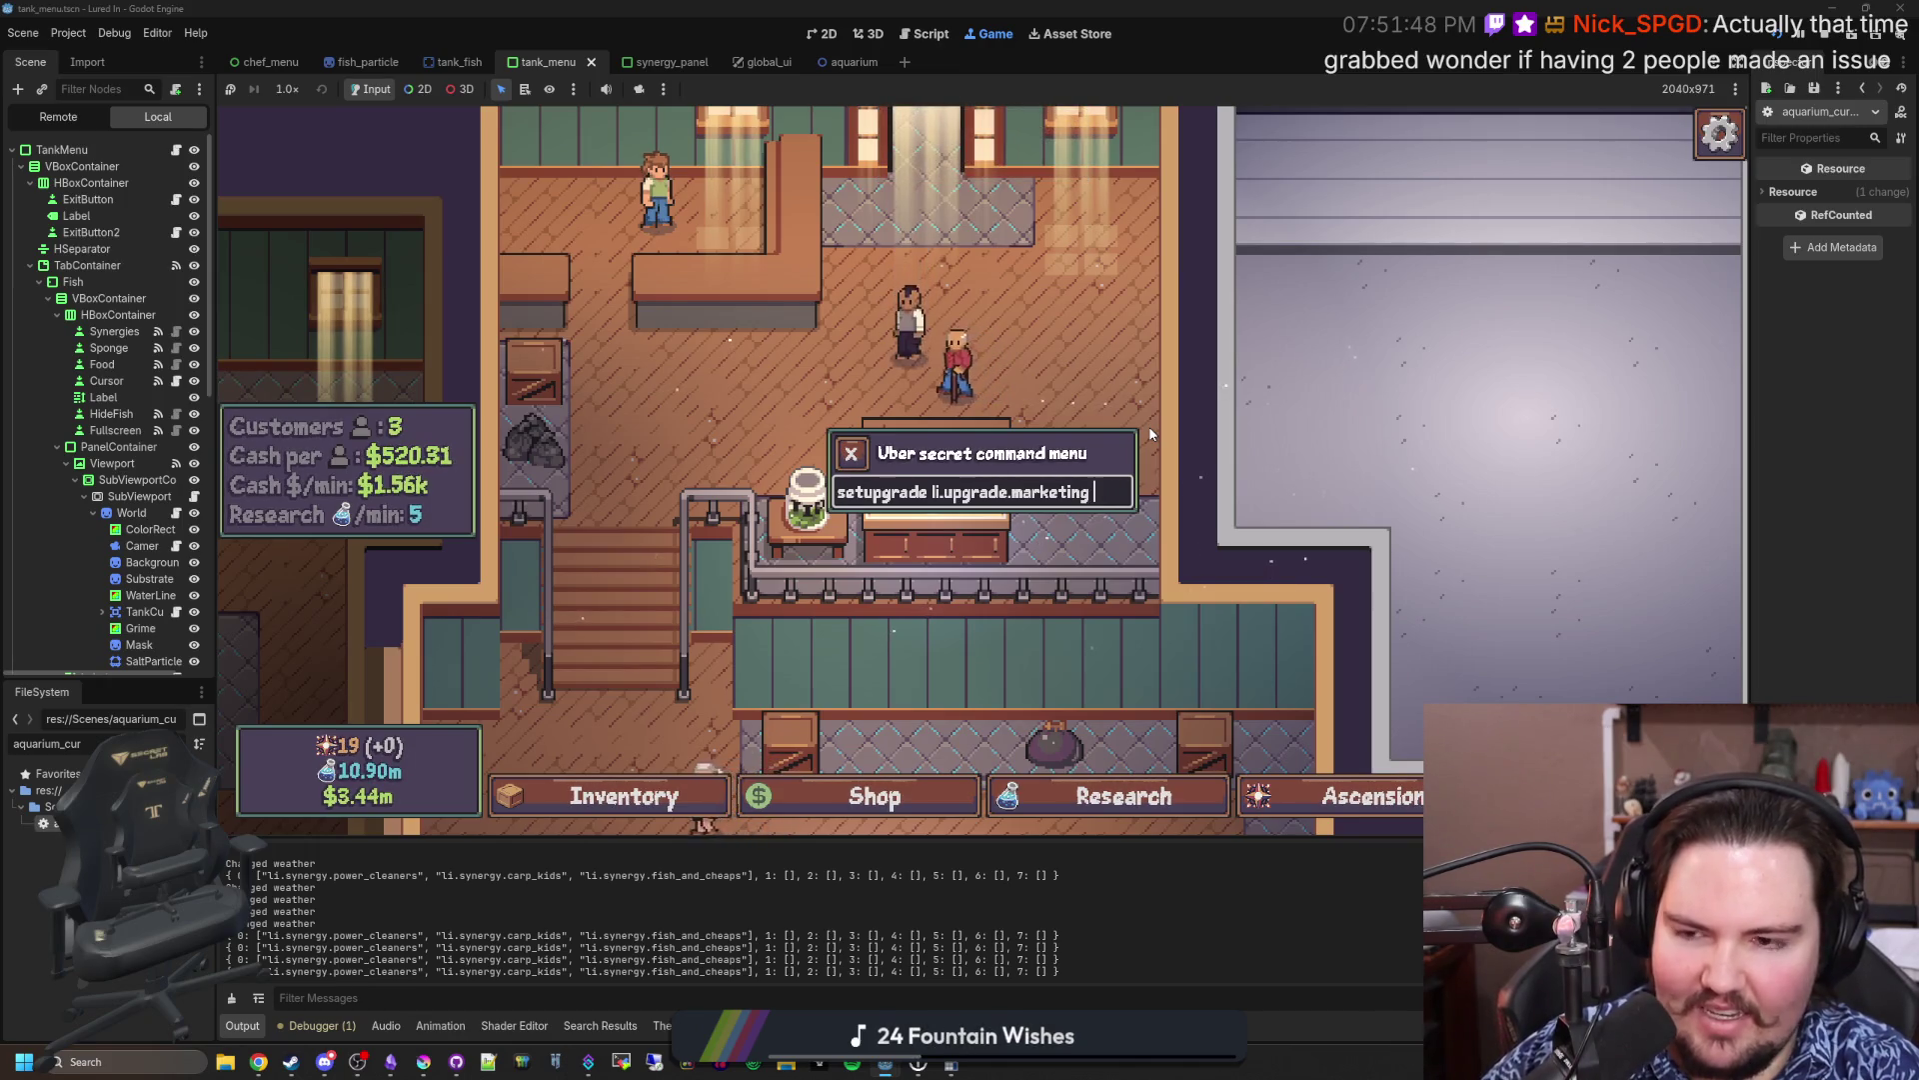
{"action": "type", "text": "200"}
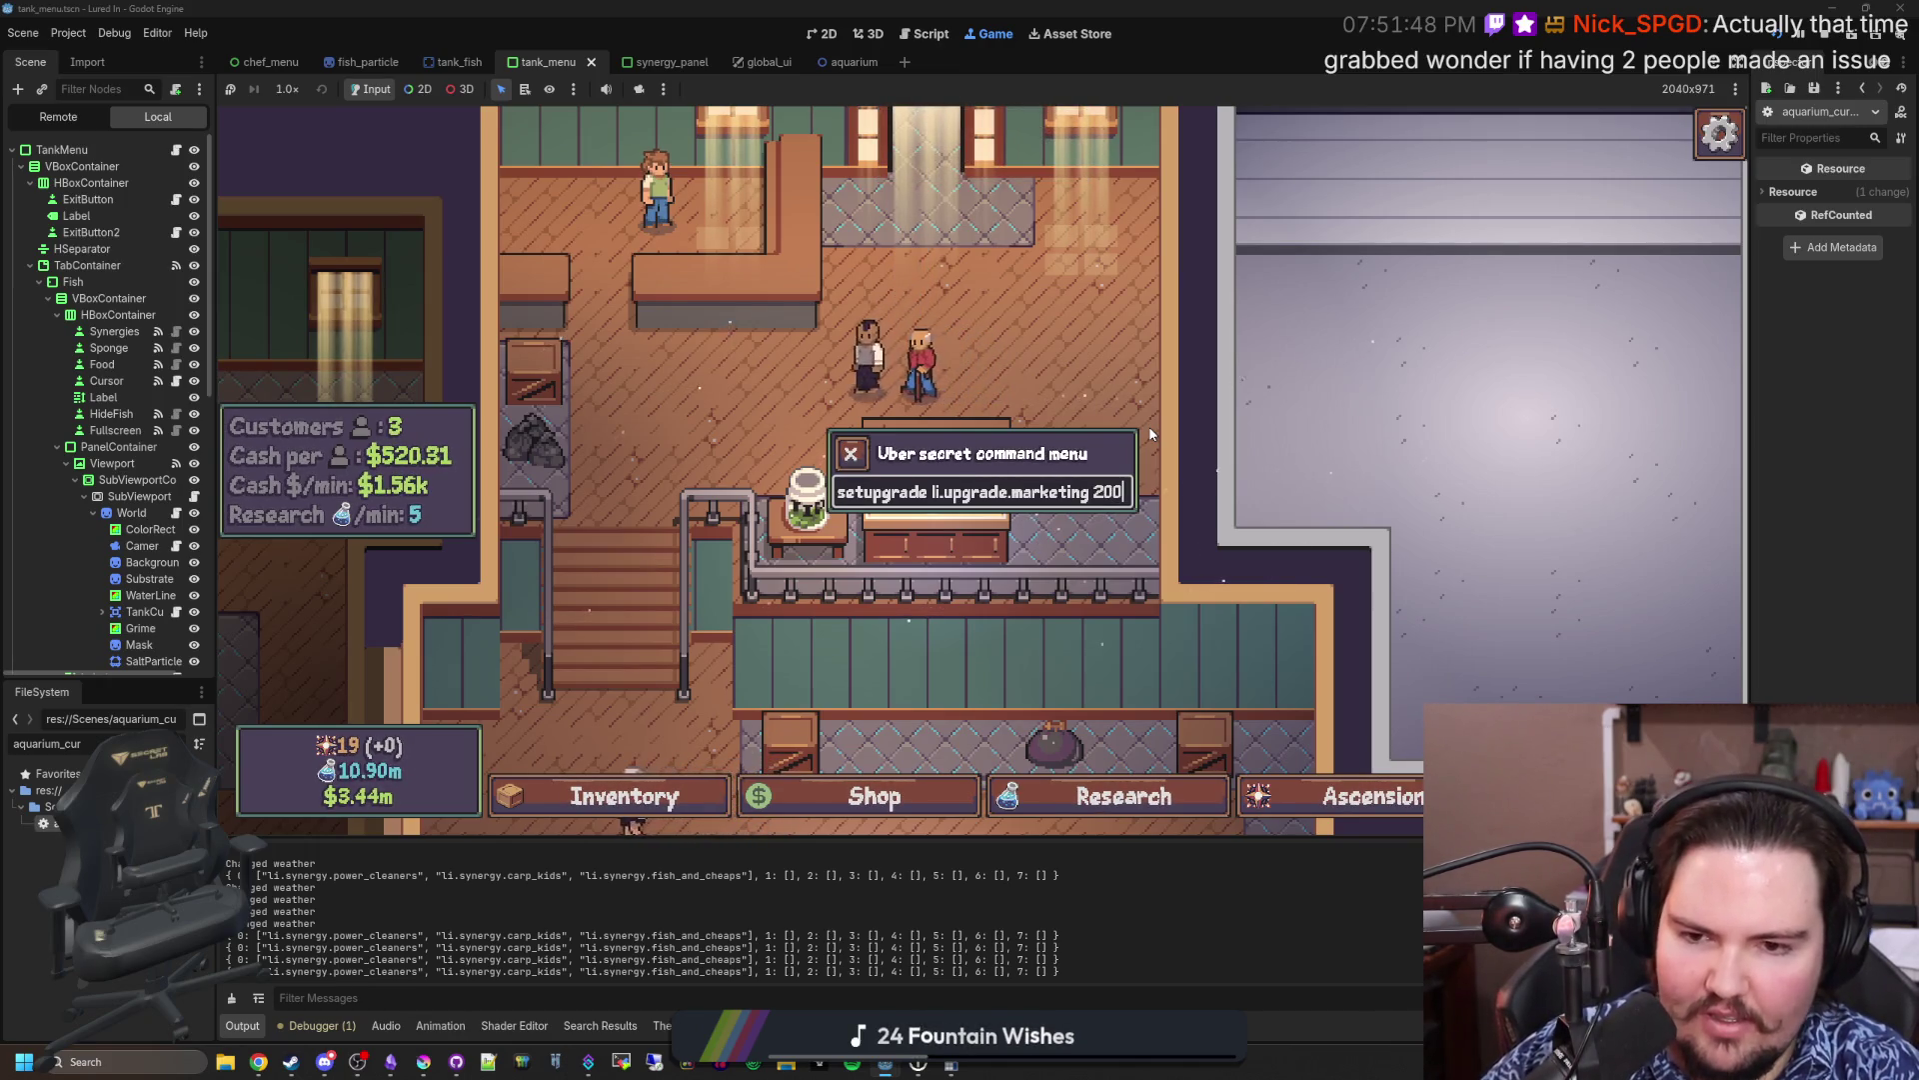
{"action": "key", "text": "BackSpace"}
{"action": "key", "text": "BackSpace"}
{"action": "key", "text": "BackSpace"}
{"action": "type", "text": "500"}
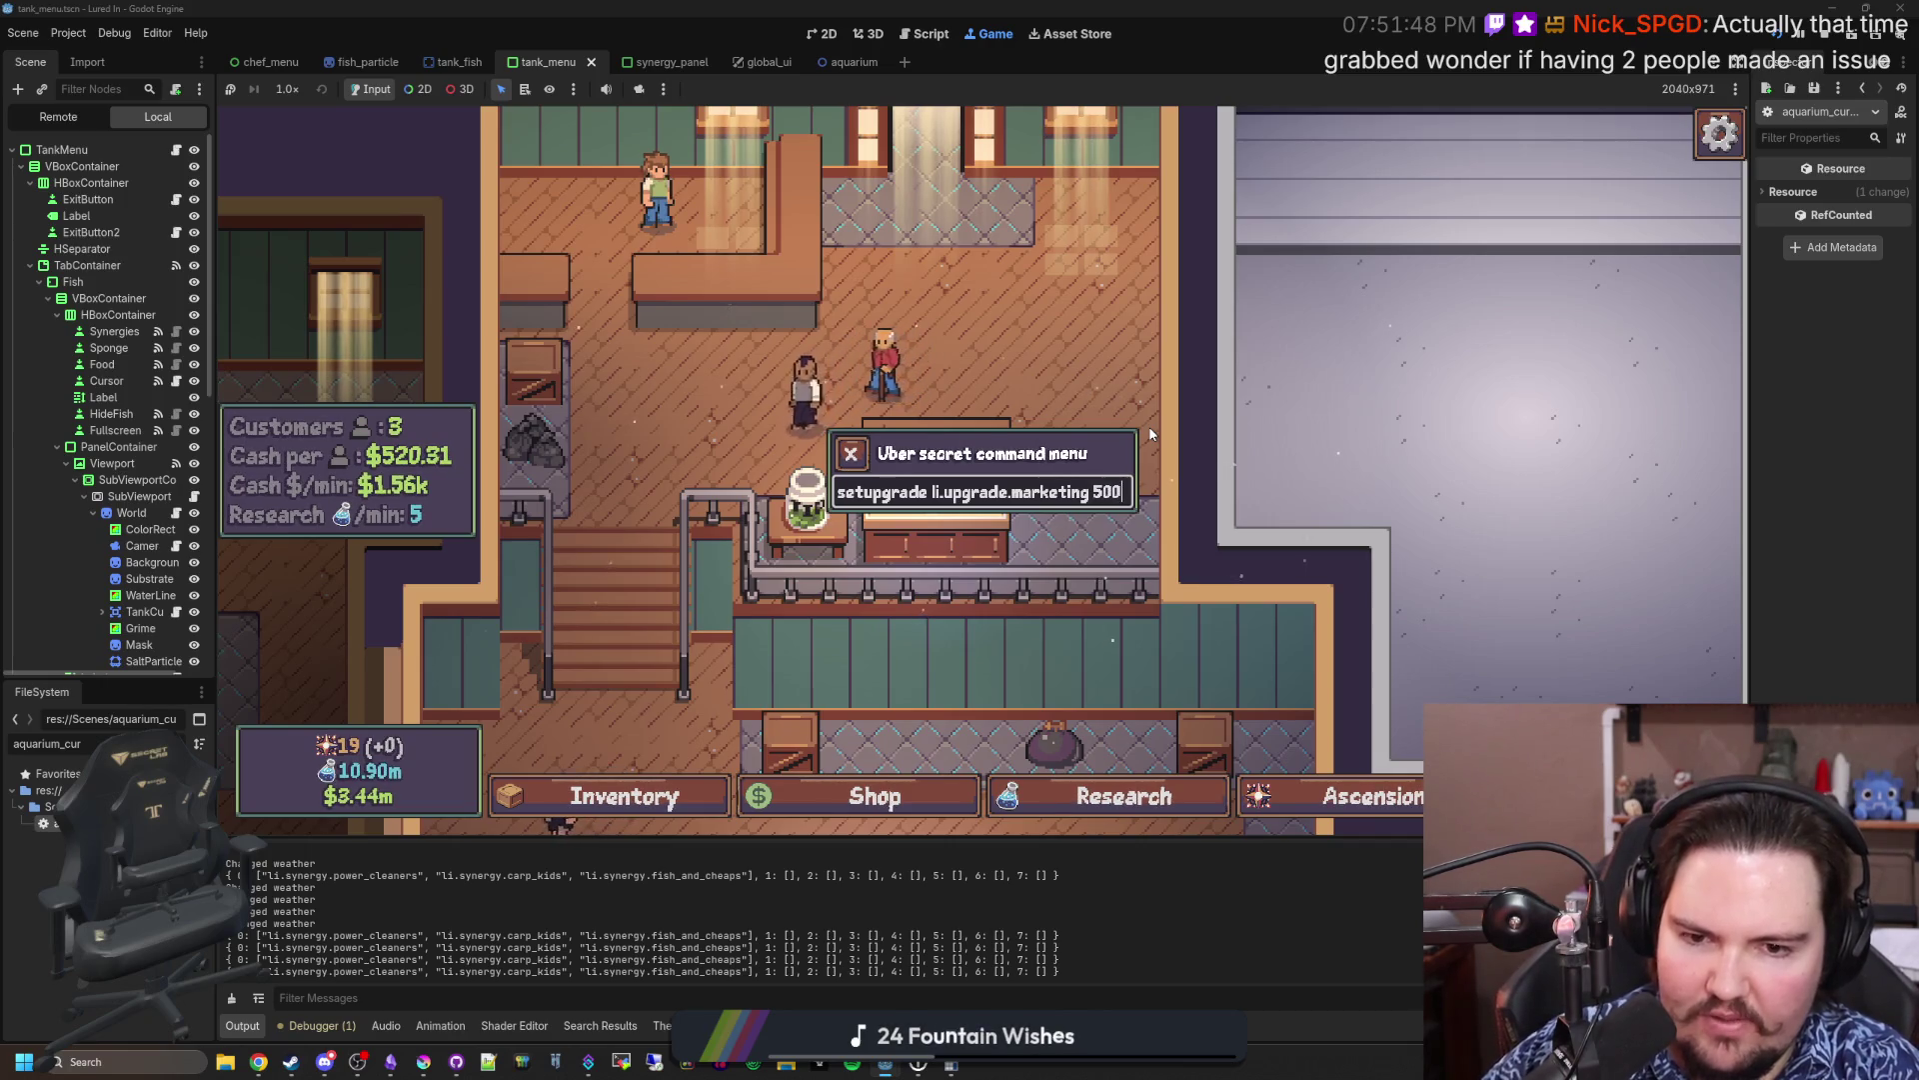
{"action": "key", "text": "Return"}
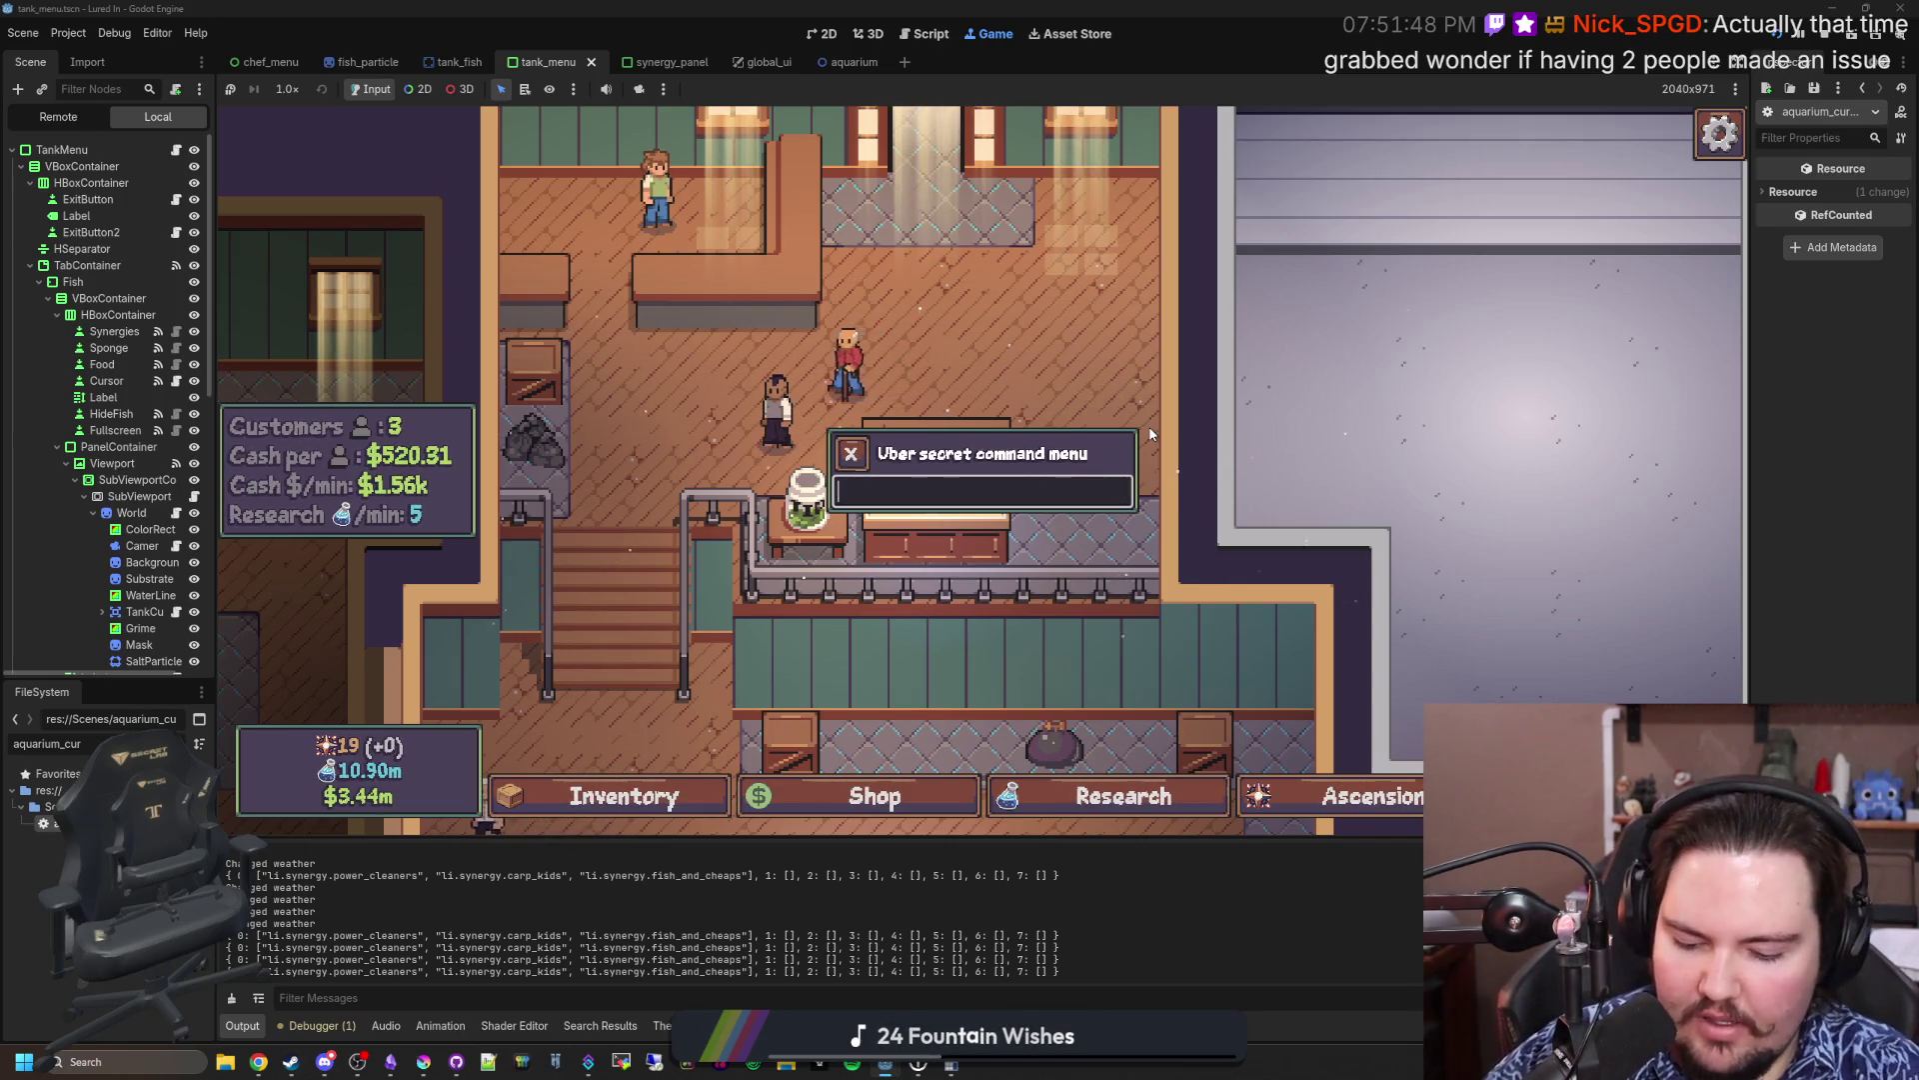
{"action": "type", "text": "setupgrade li.upgrade.advert"}
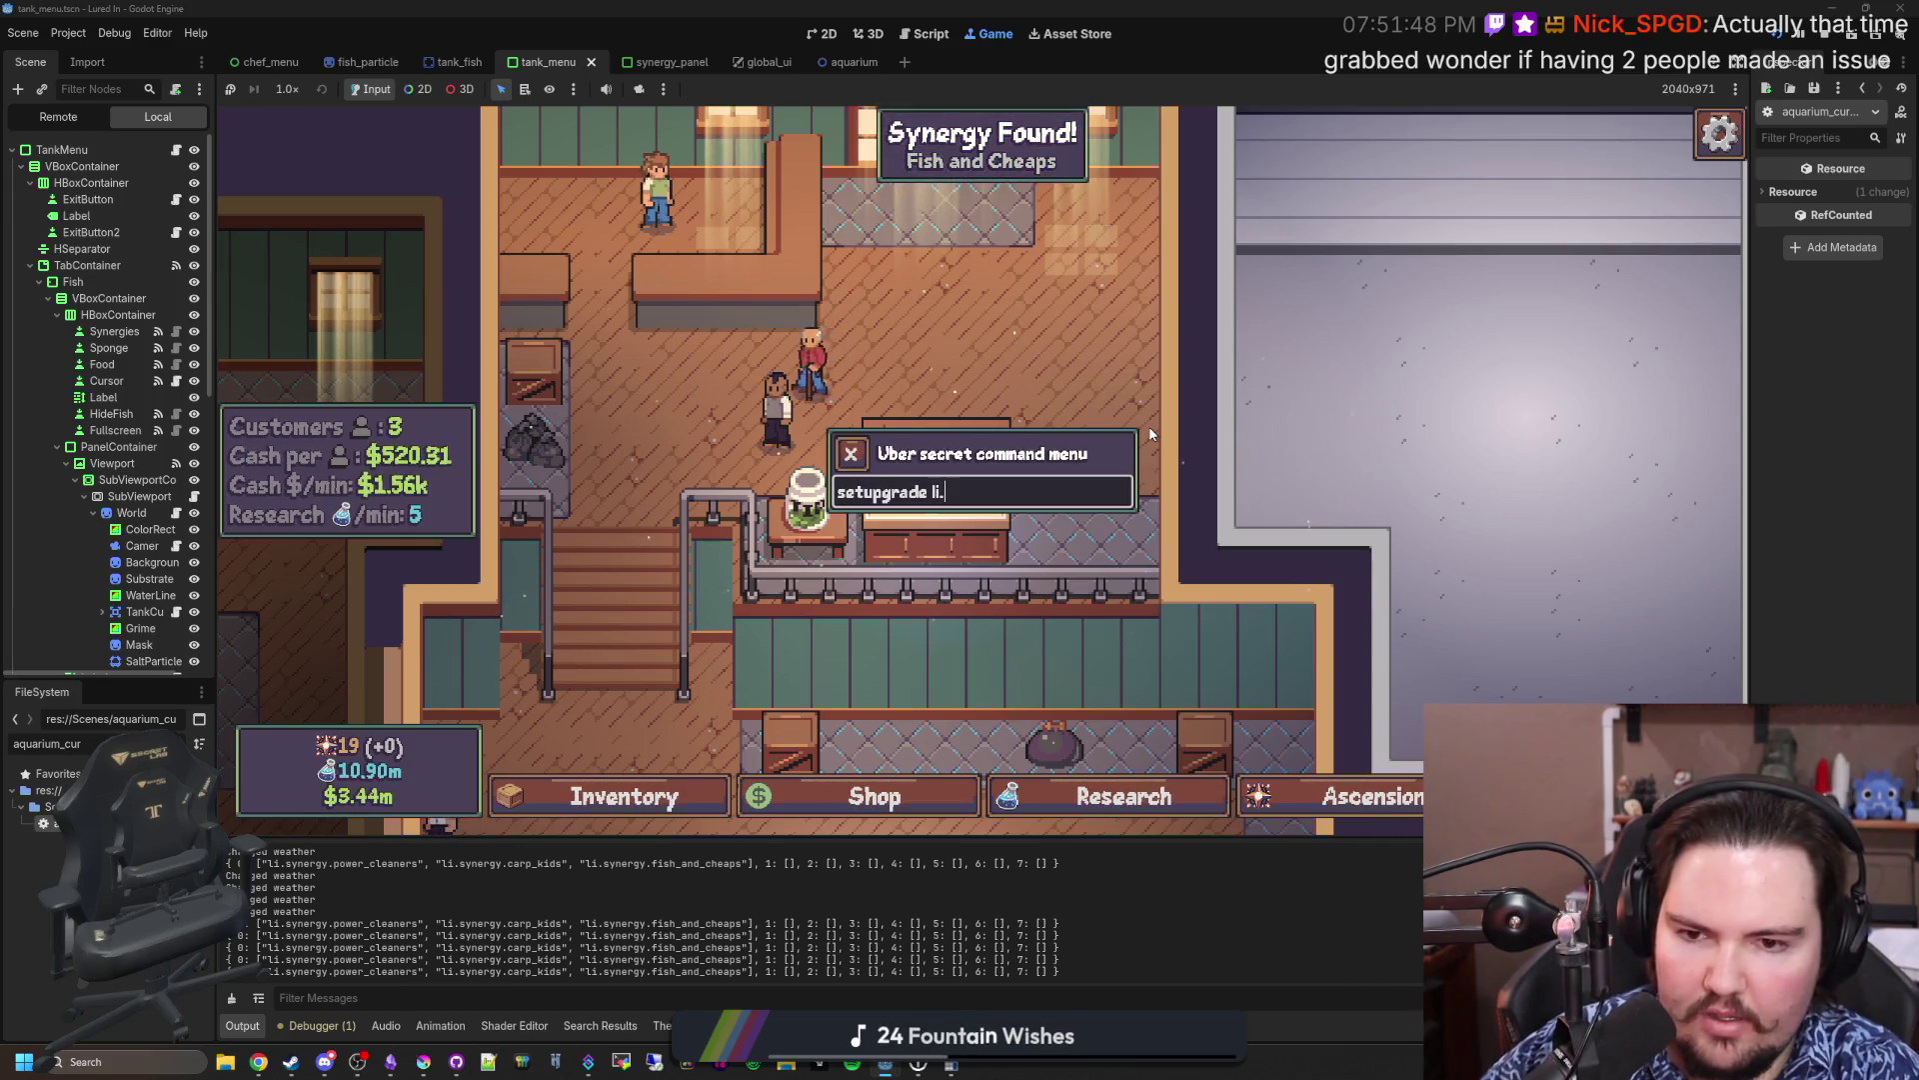
{"action": "type", "text": "ising 50"}
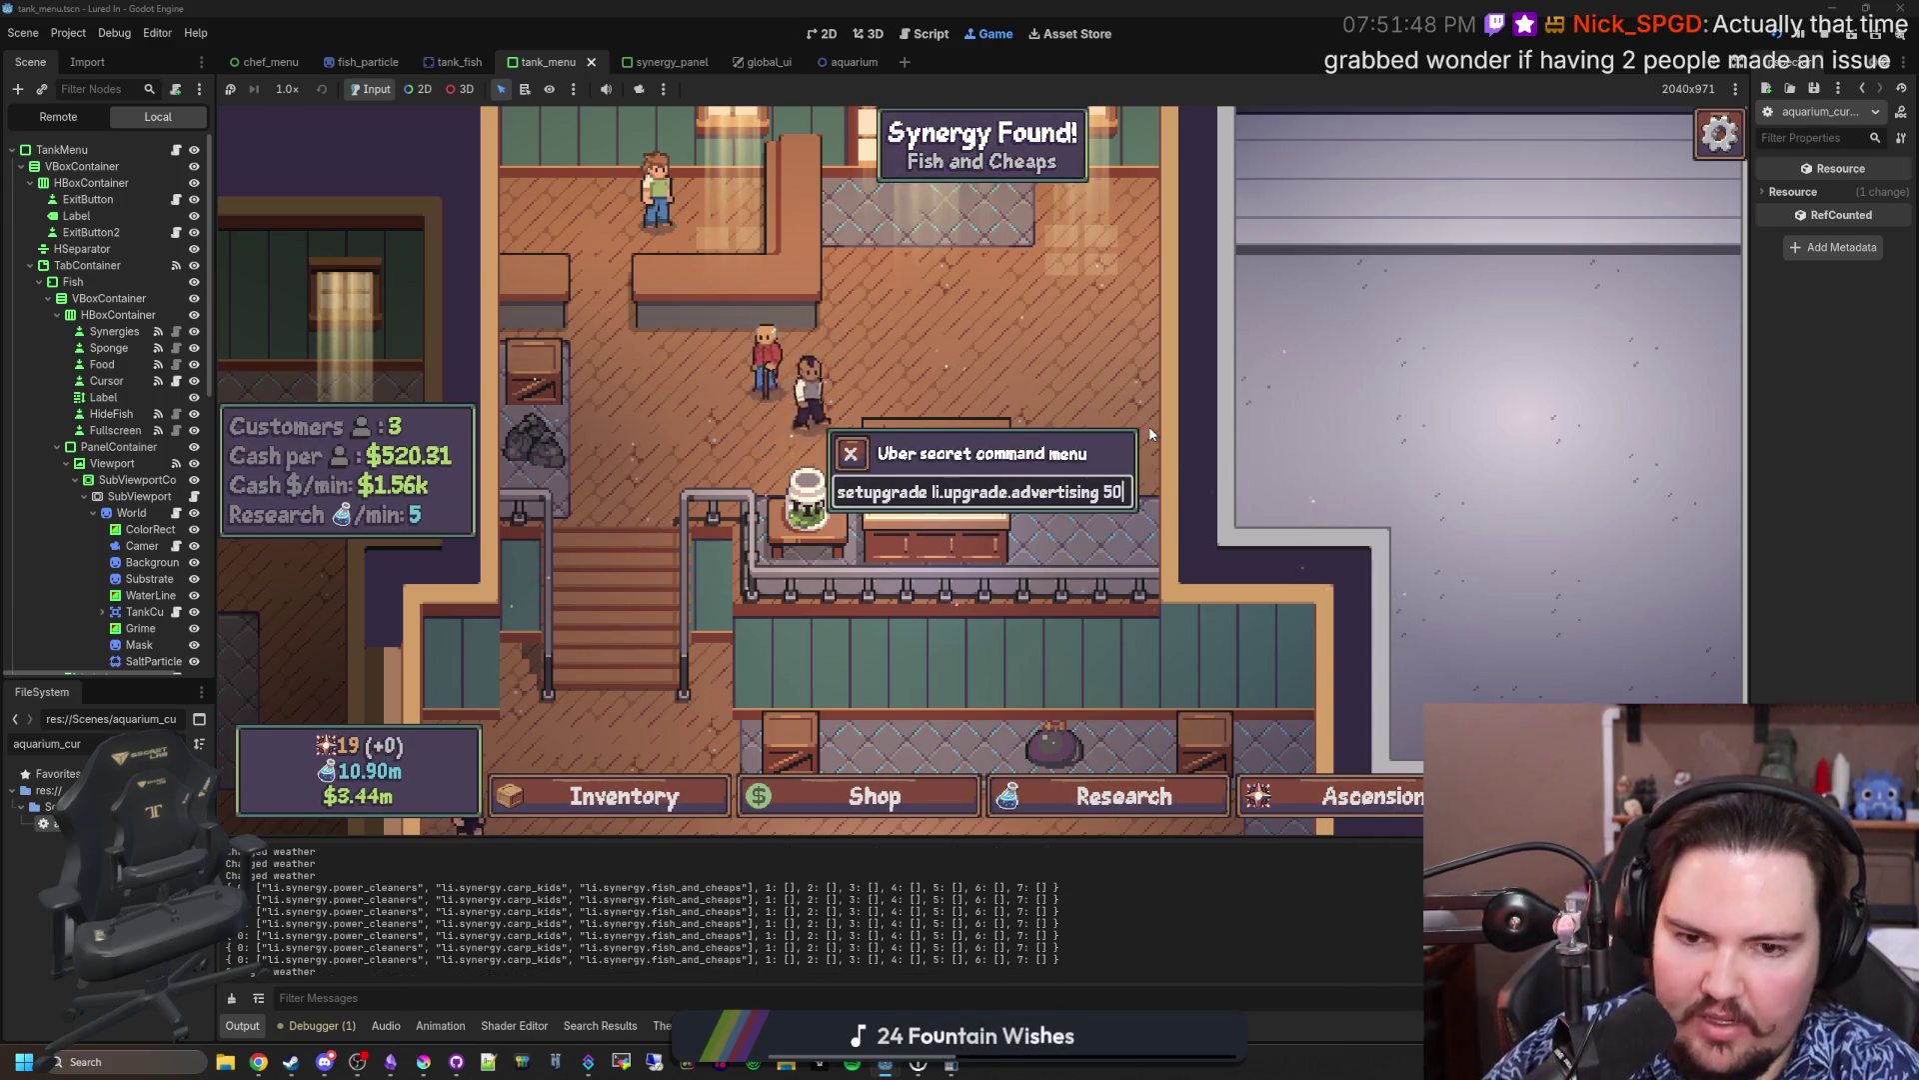
{"action": "key", "text": "Return"}
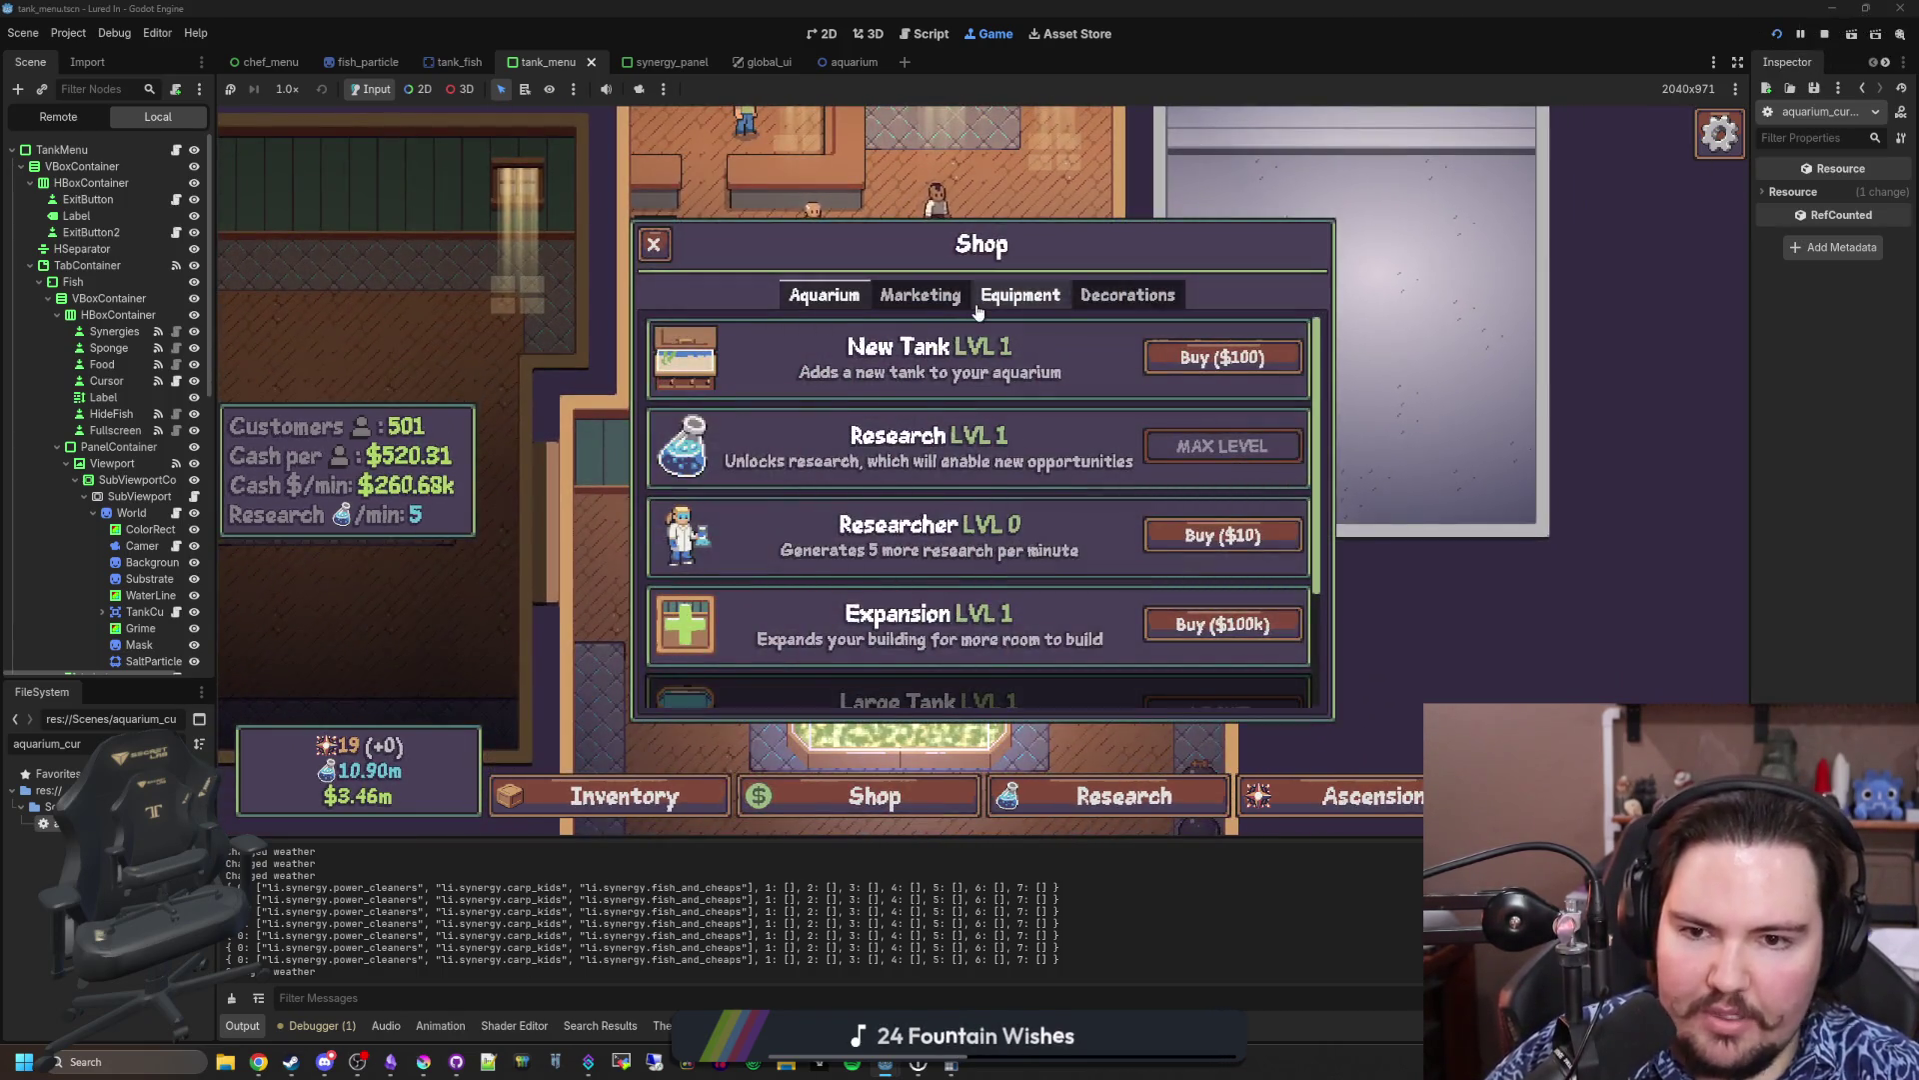
Step: Check the Marketing upgrades in the Shop, then quit to the title screen and play again
{"action": "left_click", "coordinate": [936, 306]}
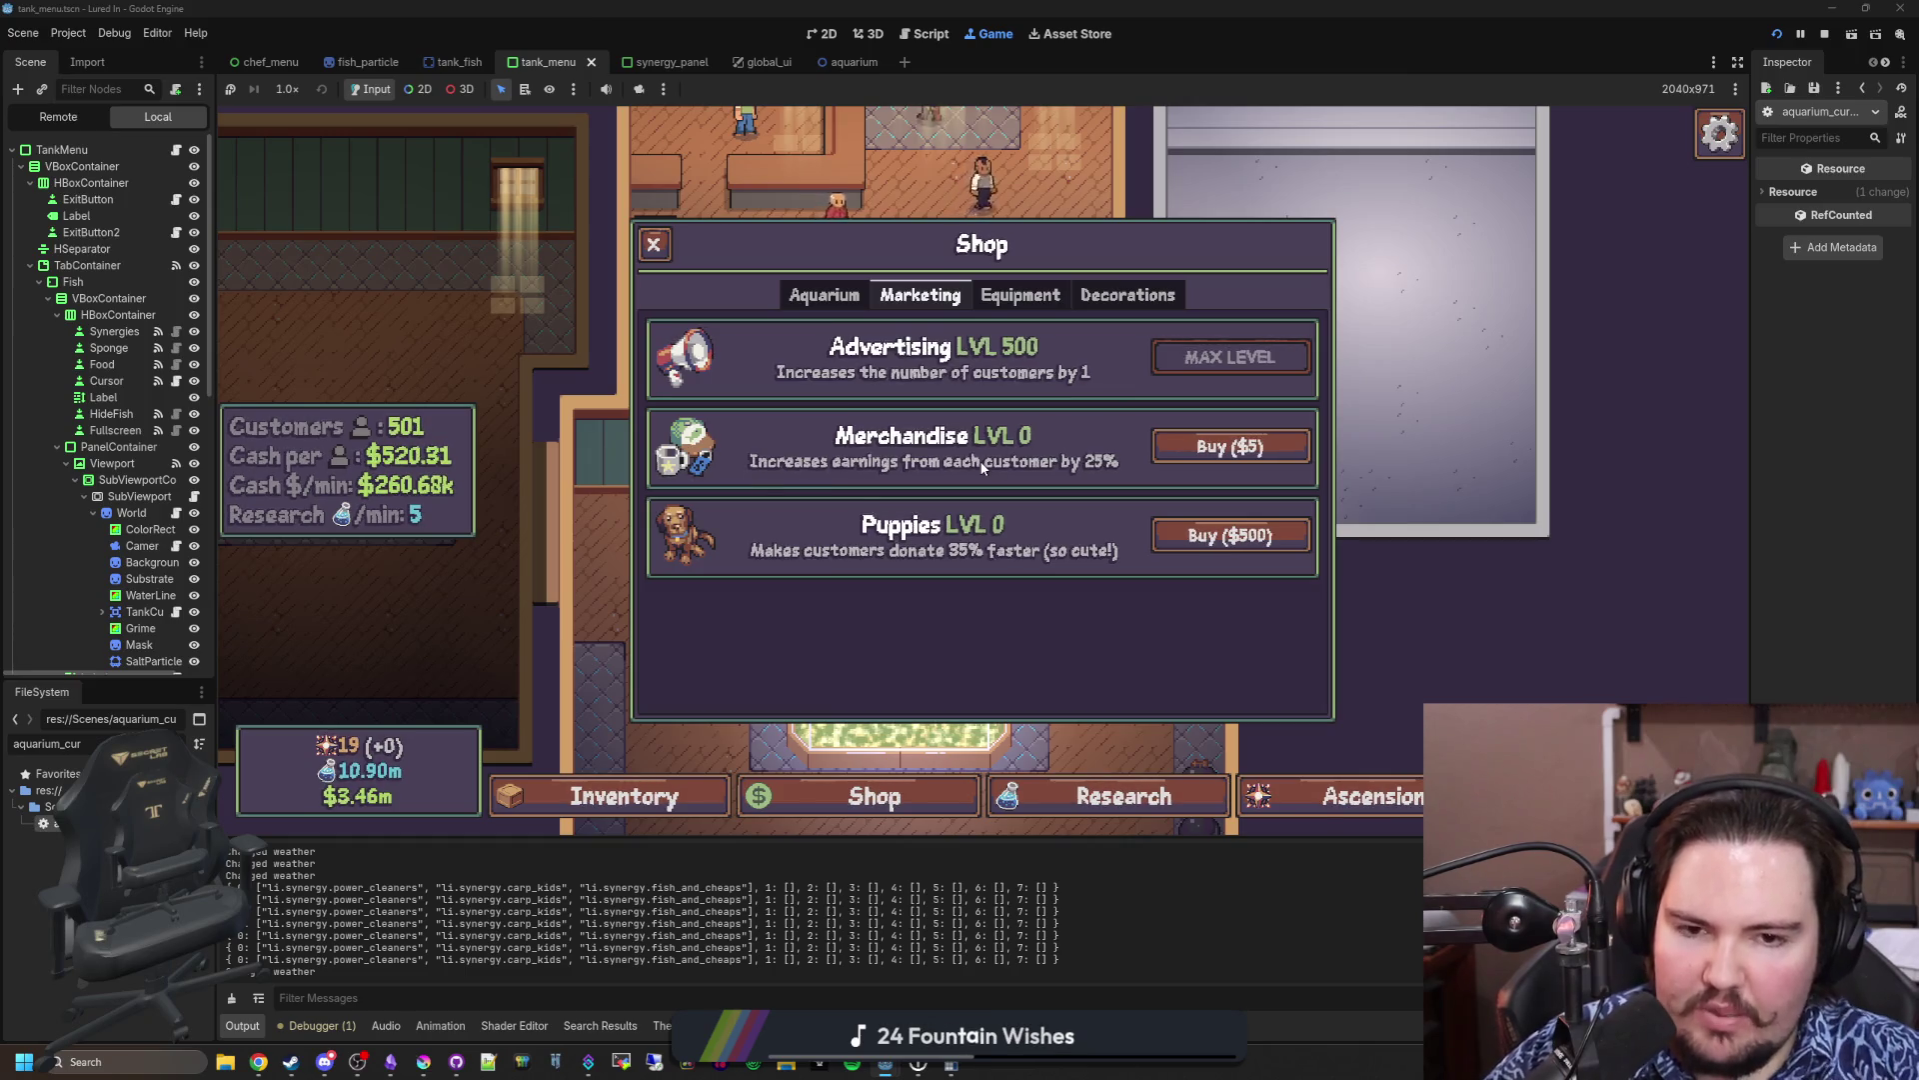
{"action": "key", "text": "Escape"}
{"action": "left_click", "coordinate": [985, 513]}
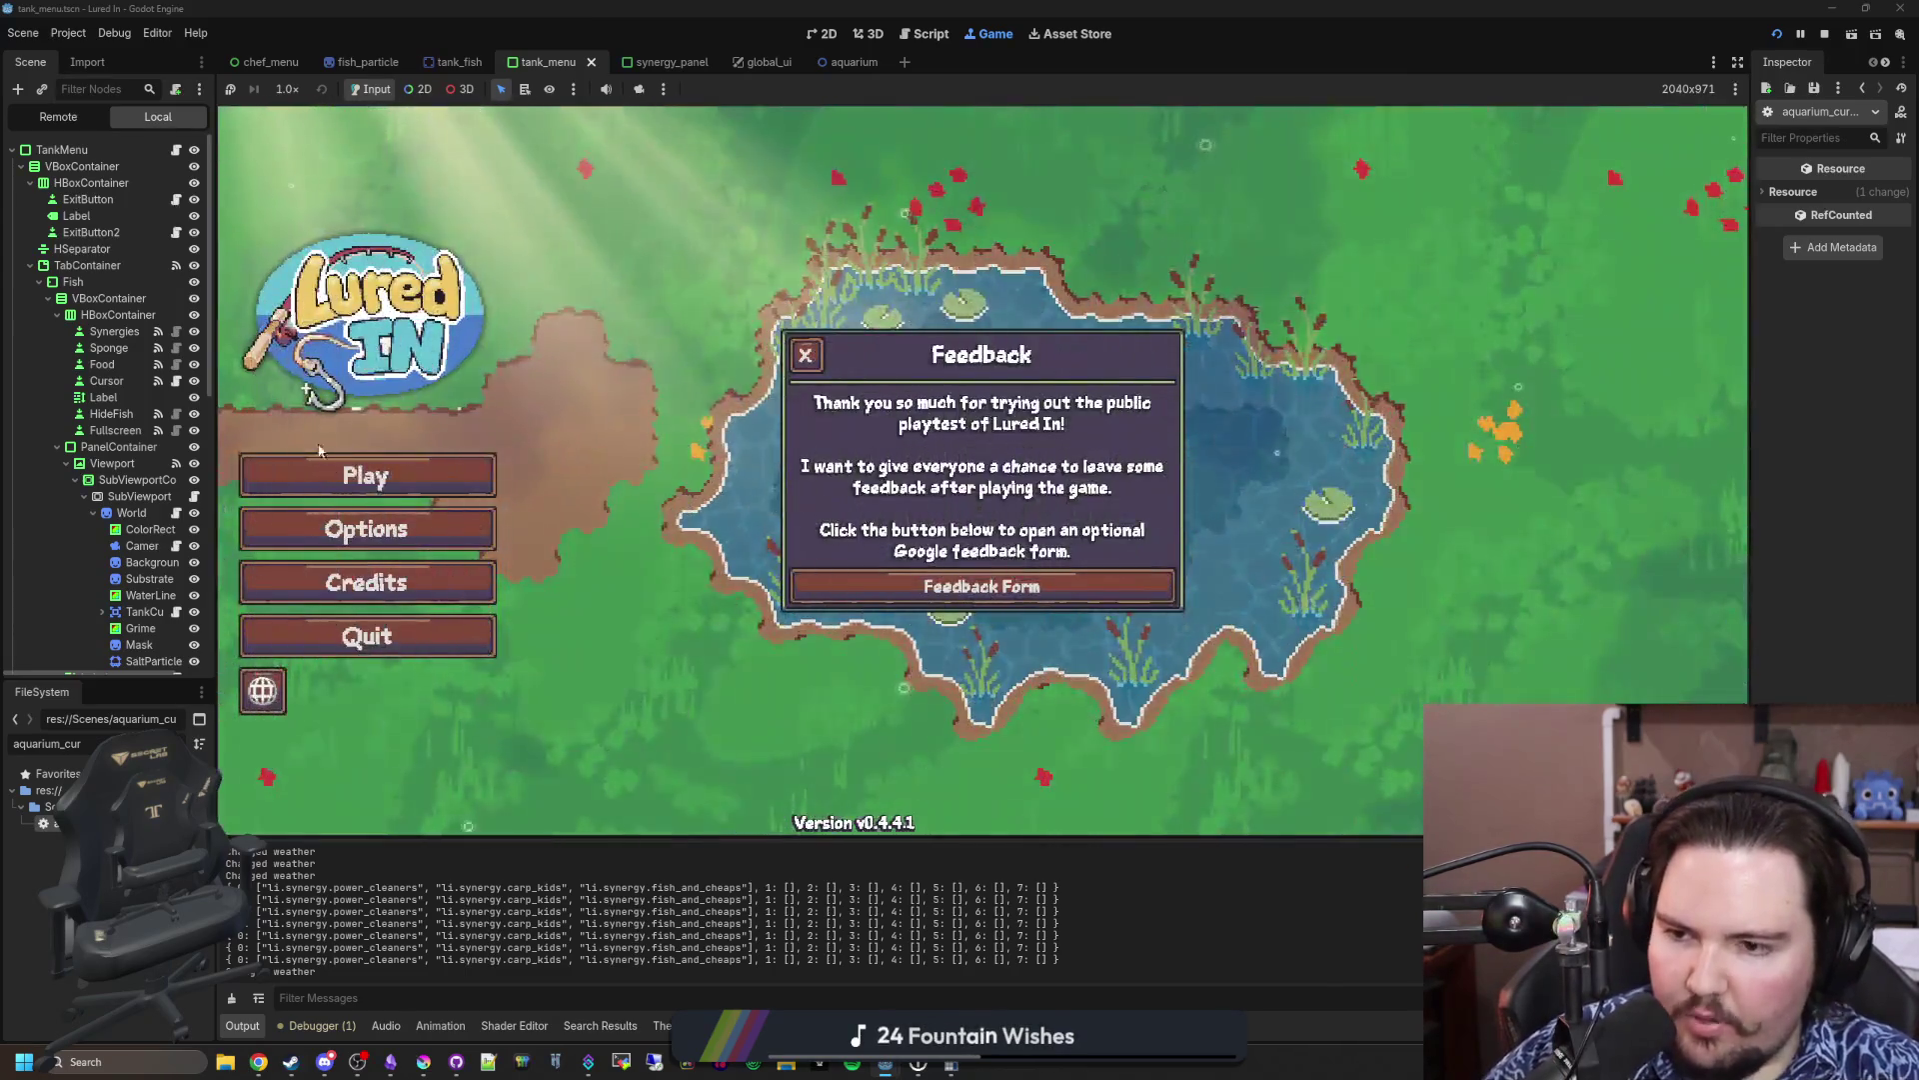
{"action": "left_click", "coordinate": [337, 480]}
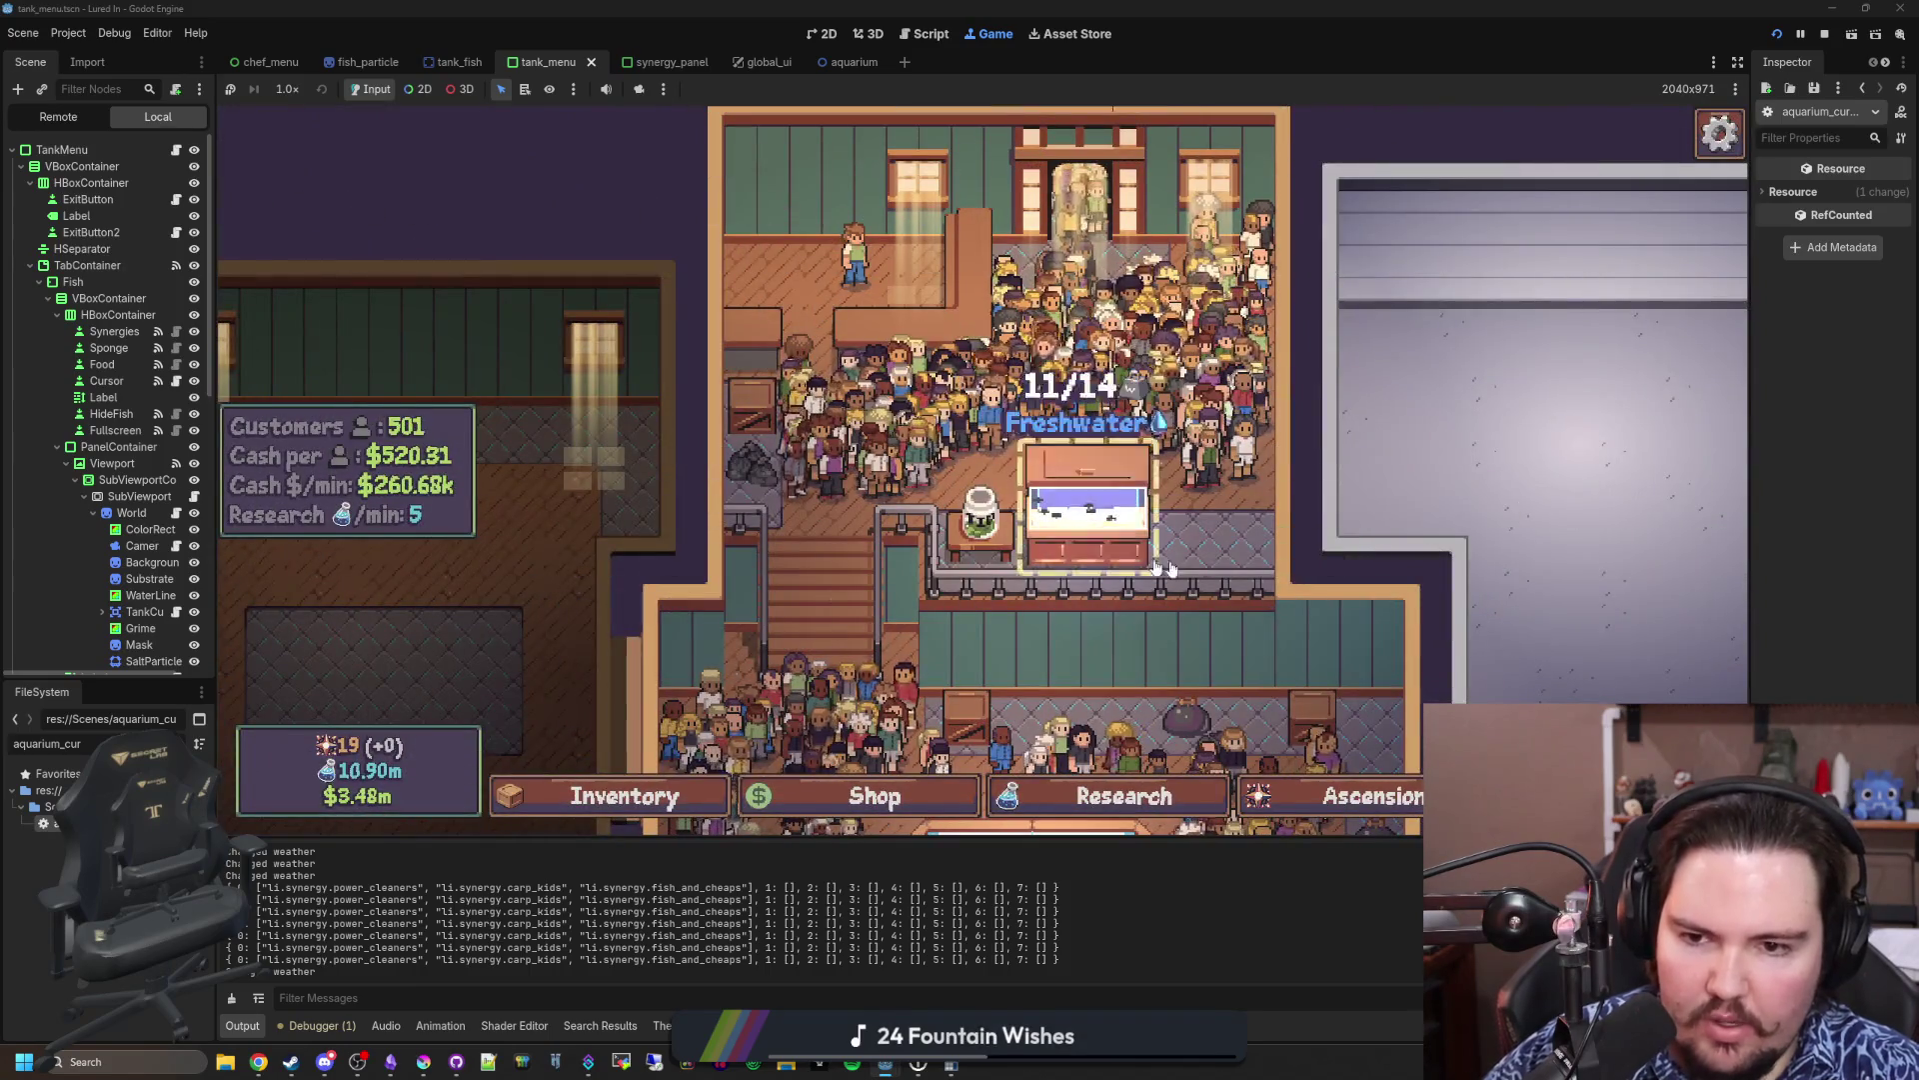
Step: Briefly open the research tree and the gameplay options, then resume the game
{"action": "scroll", "coordinate": [1262, 563], "scroll_direction": "up", "scroll_amount": 3}
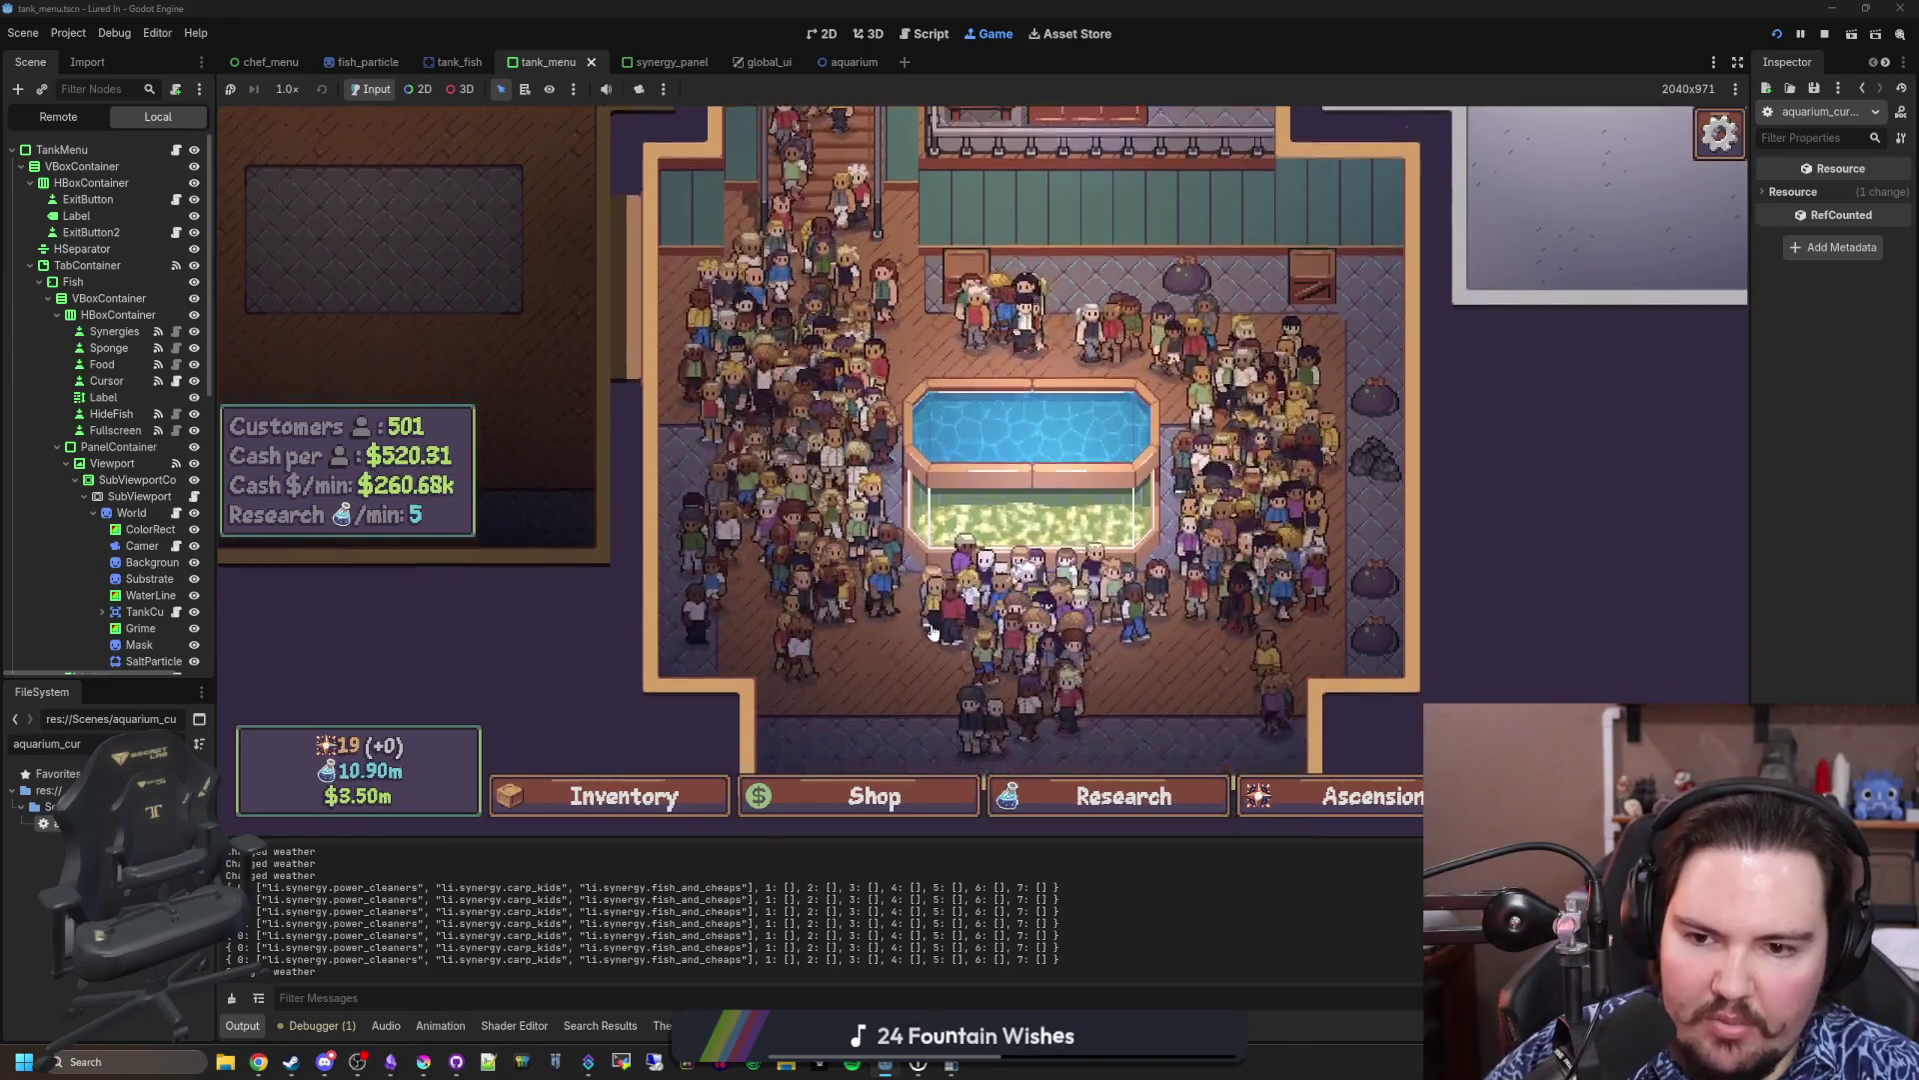
{"action": "left_click", "coordinate": [1124, 795]}
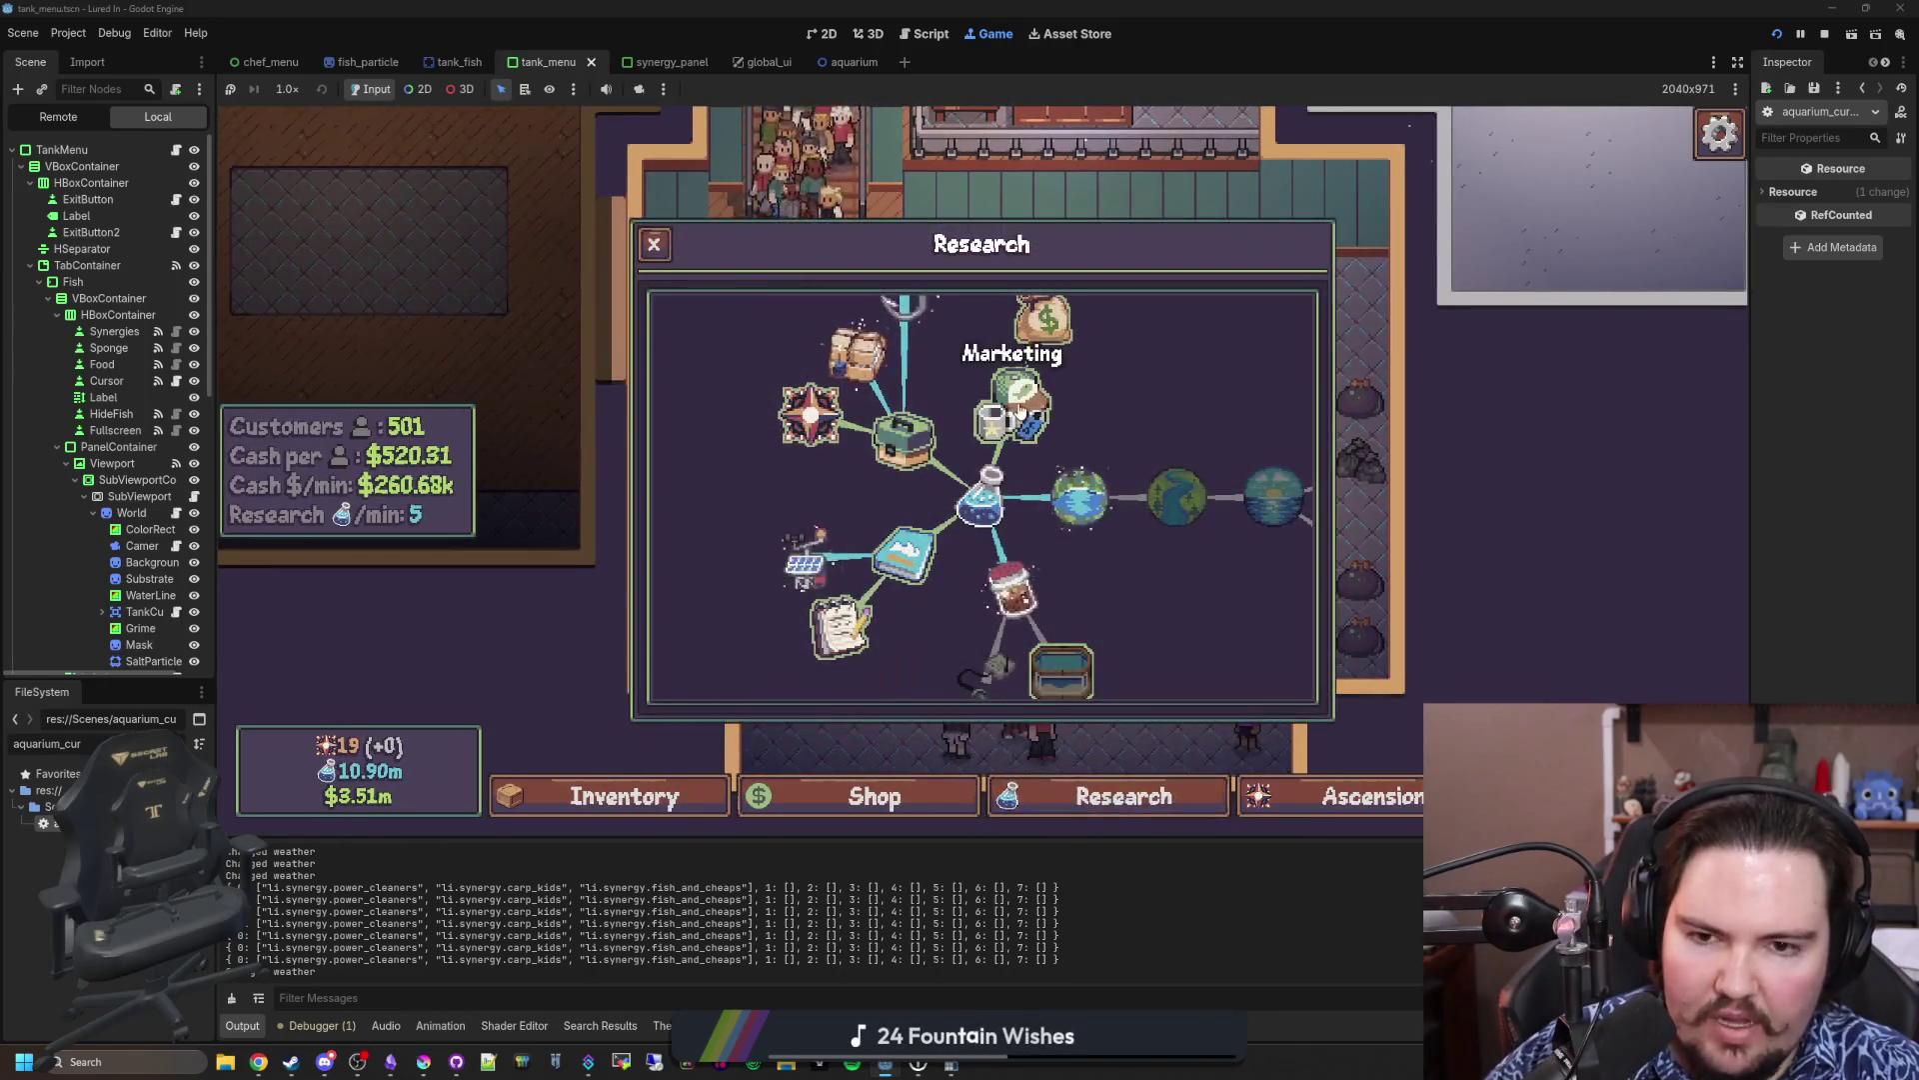
{"action": "key", "text": "Escape"}
{"action": "key", "text": "Escape"}
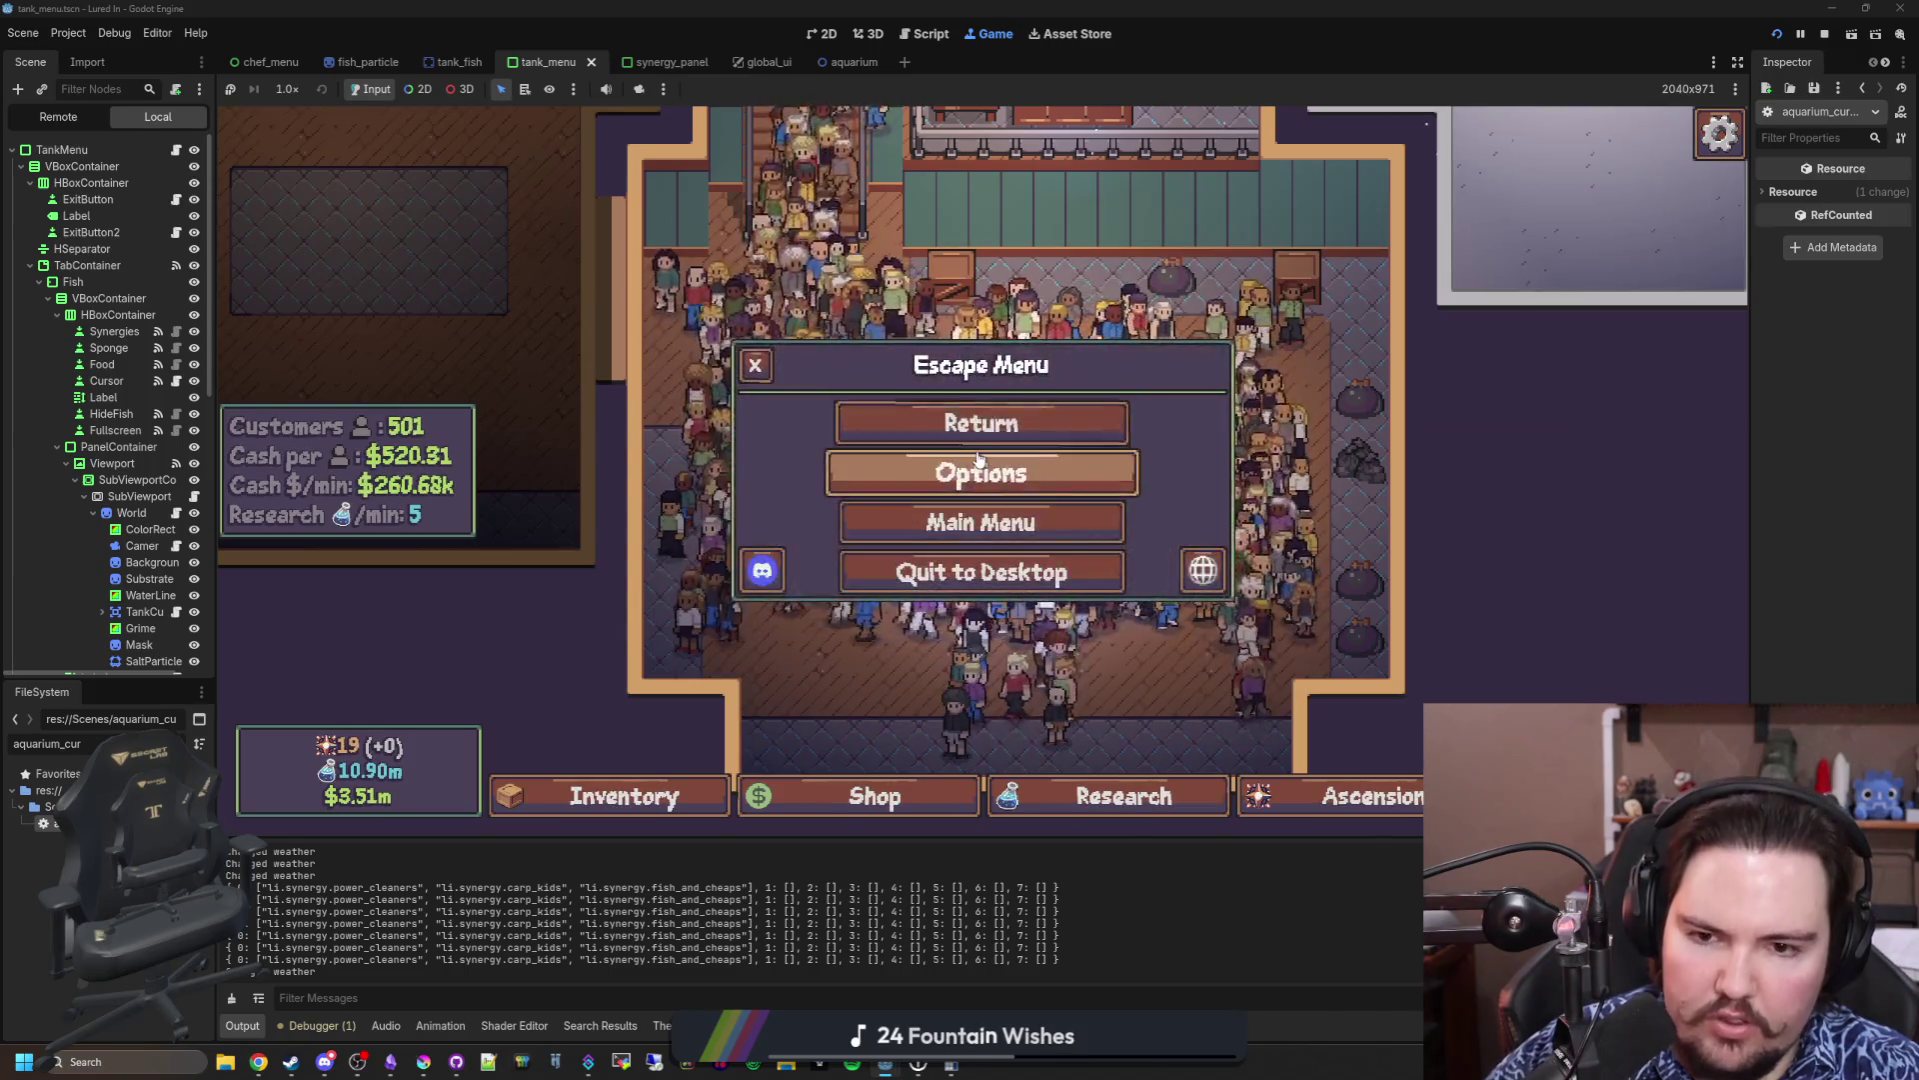
{"action": "left_click", "coordinate": [977, 471]}
{"action": "scroll", "coordinate": [789, 530], "scroll_direction": "down", "scroll_amount": 3}
{"action": "scroll", "coordinate": [766, 566], "scroll_direction": "down", "scroll_amount": 1}
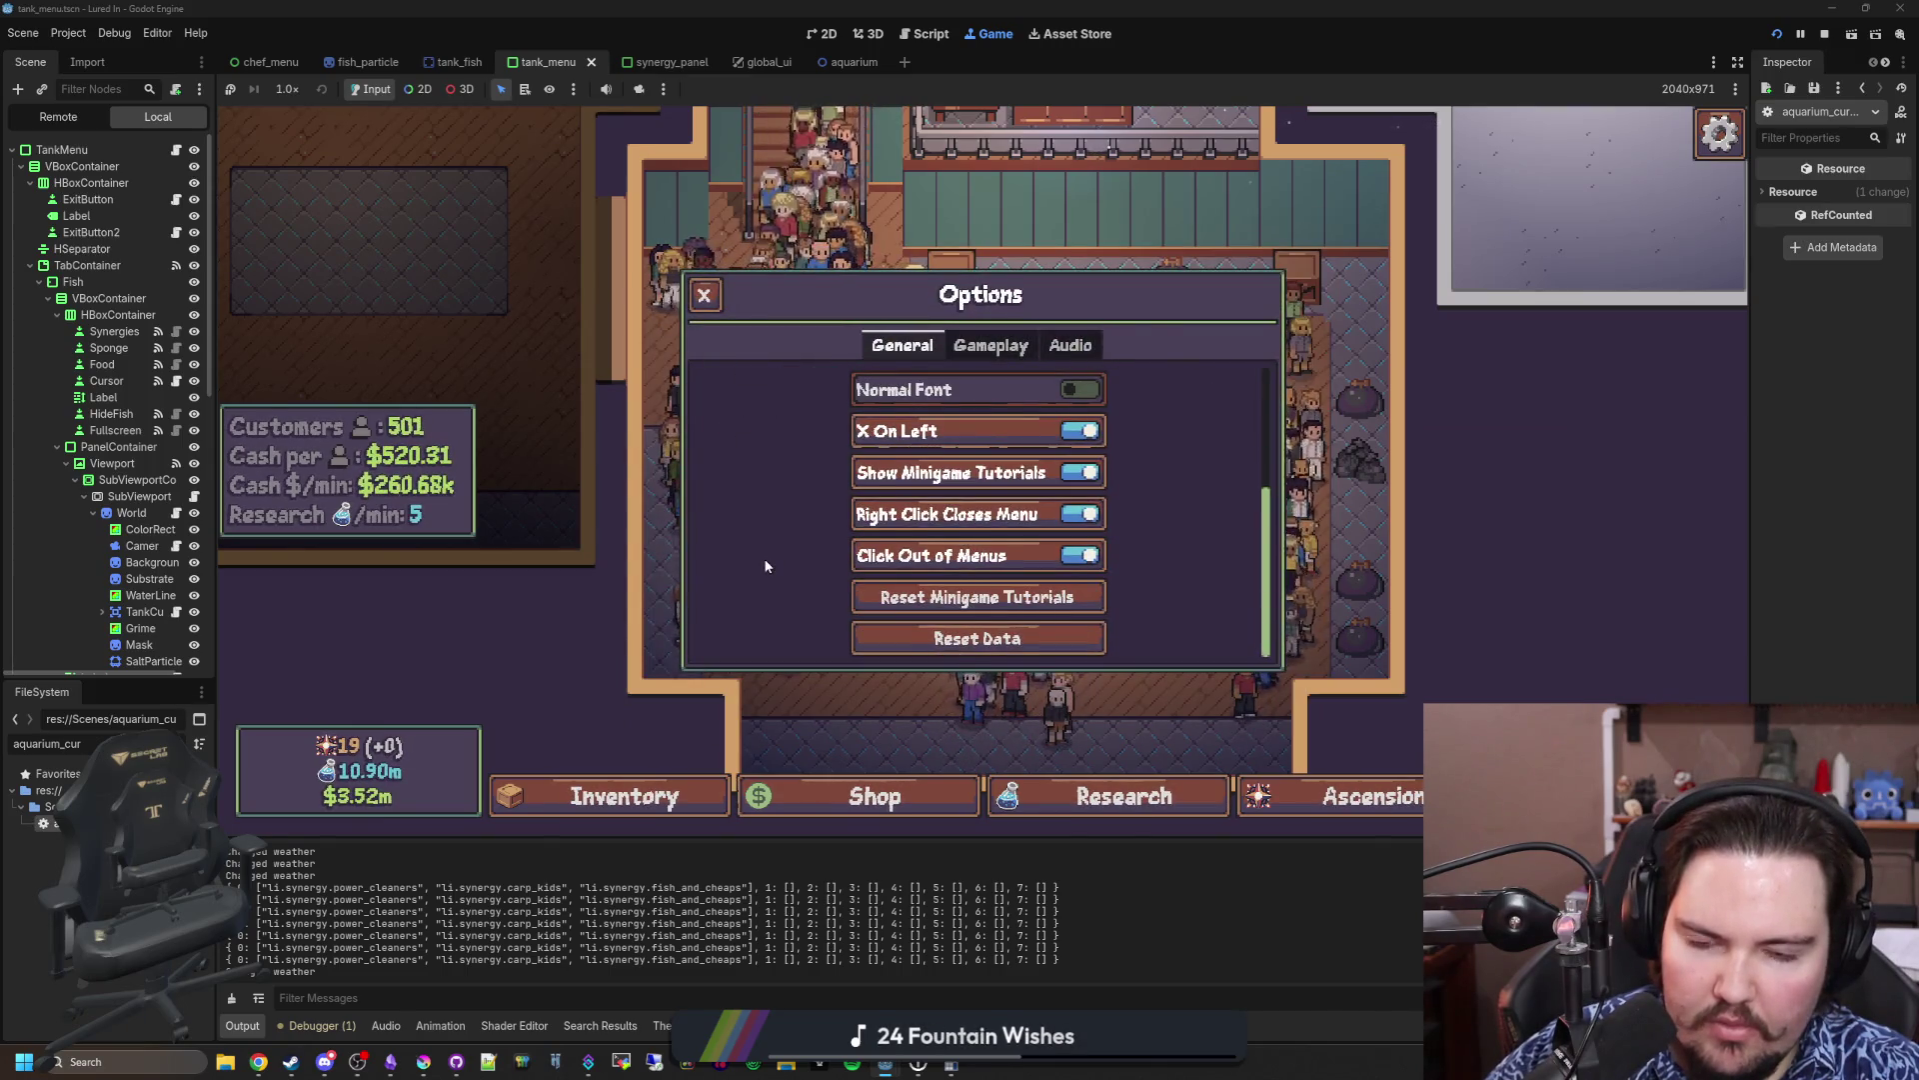
{"action": "left_click", "coordinate": [984, 346]}
{"action": "key", "text": "Escape"}
{"action": "key", "text": "Escape"}
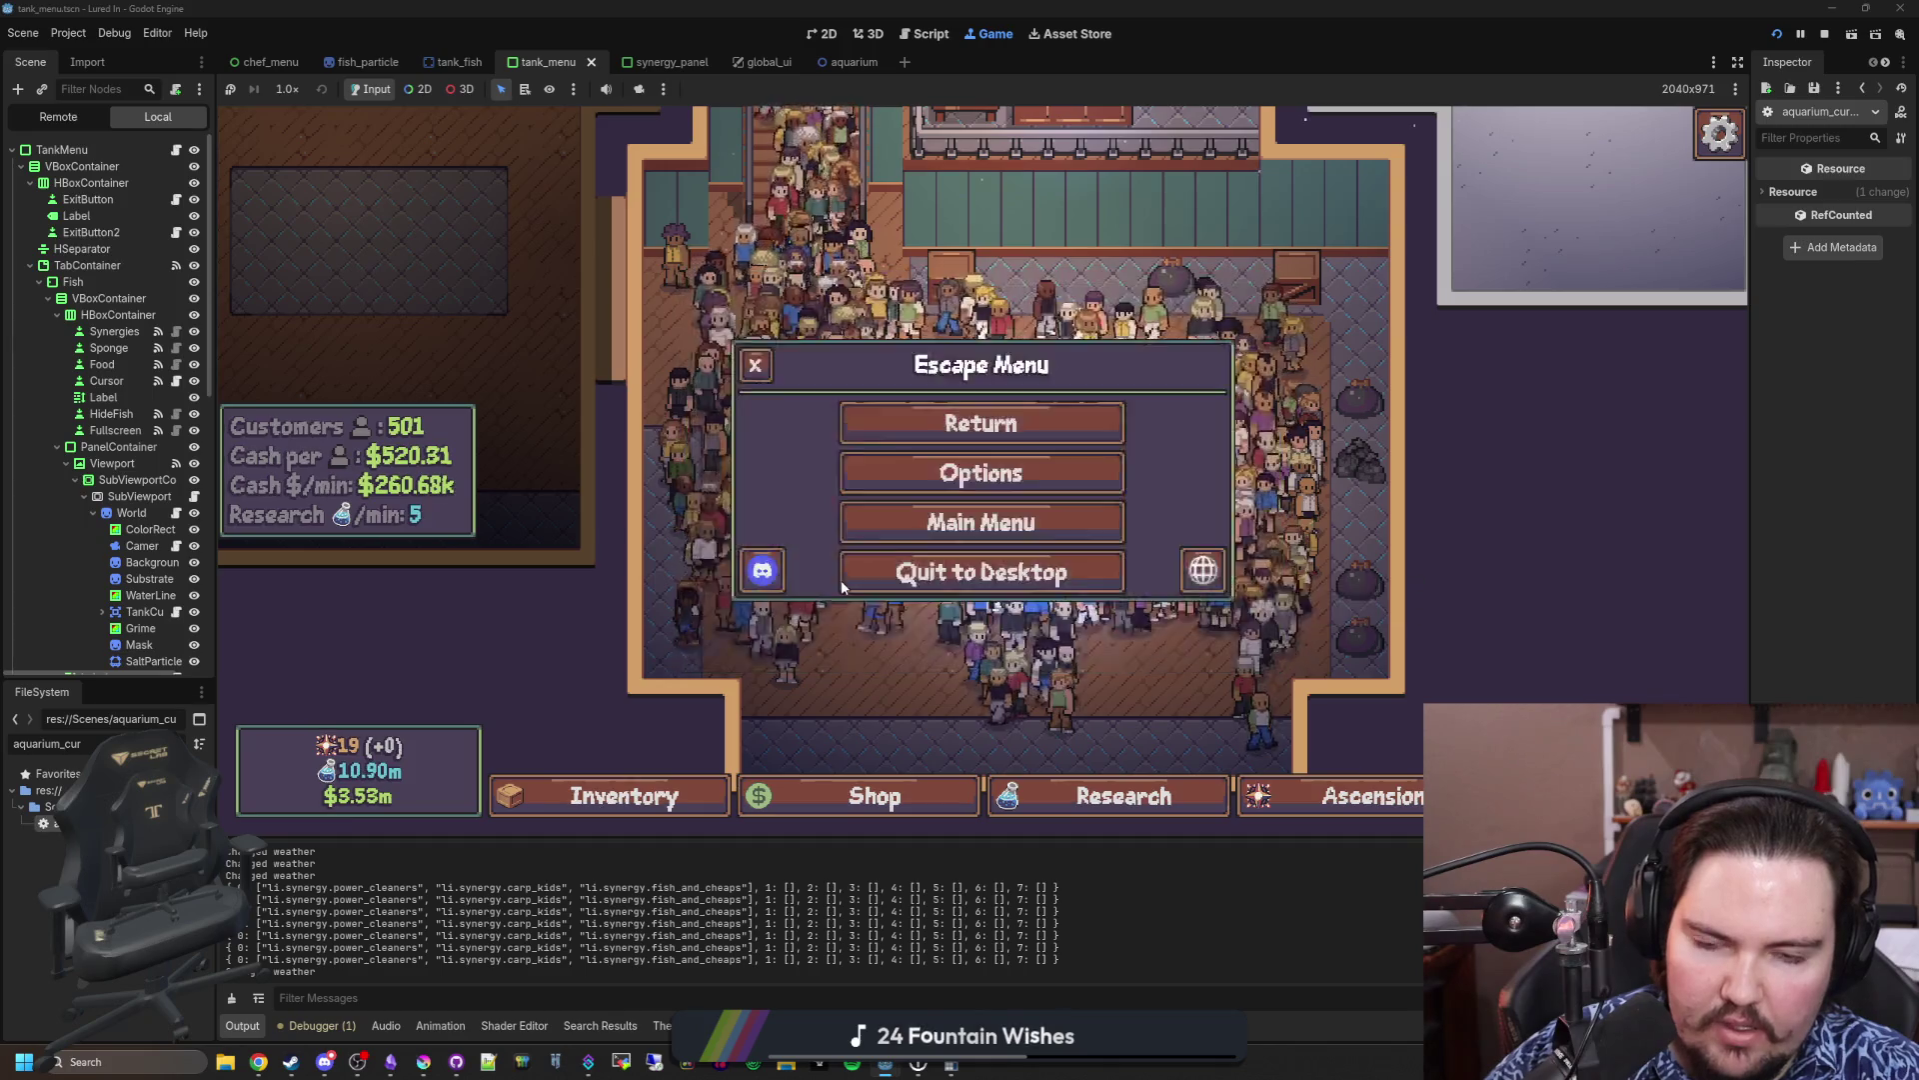
Step: Zoom in and out repeatedly over the crowded aquarium
{"action": "scroll", "coordinate": [1270, 660], "scroll_direction": "up", "scroll_amount": 5}
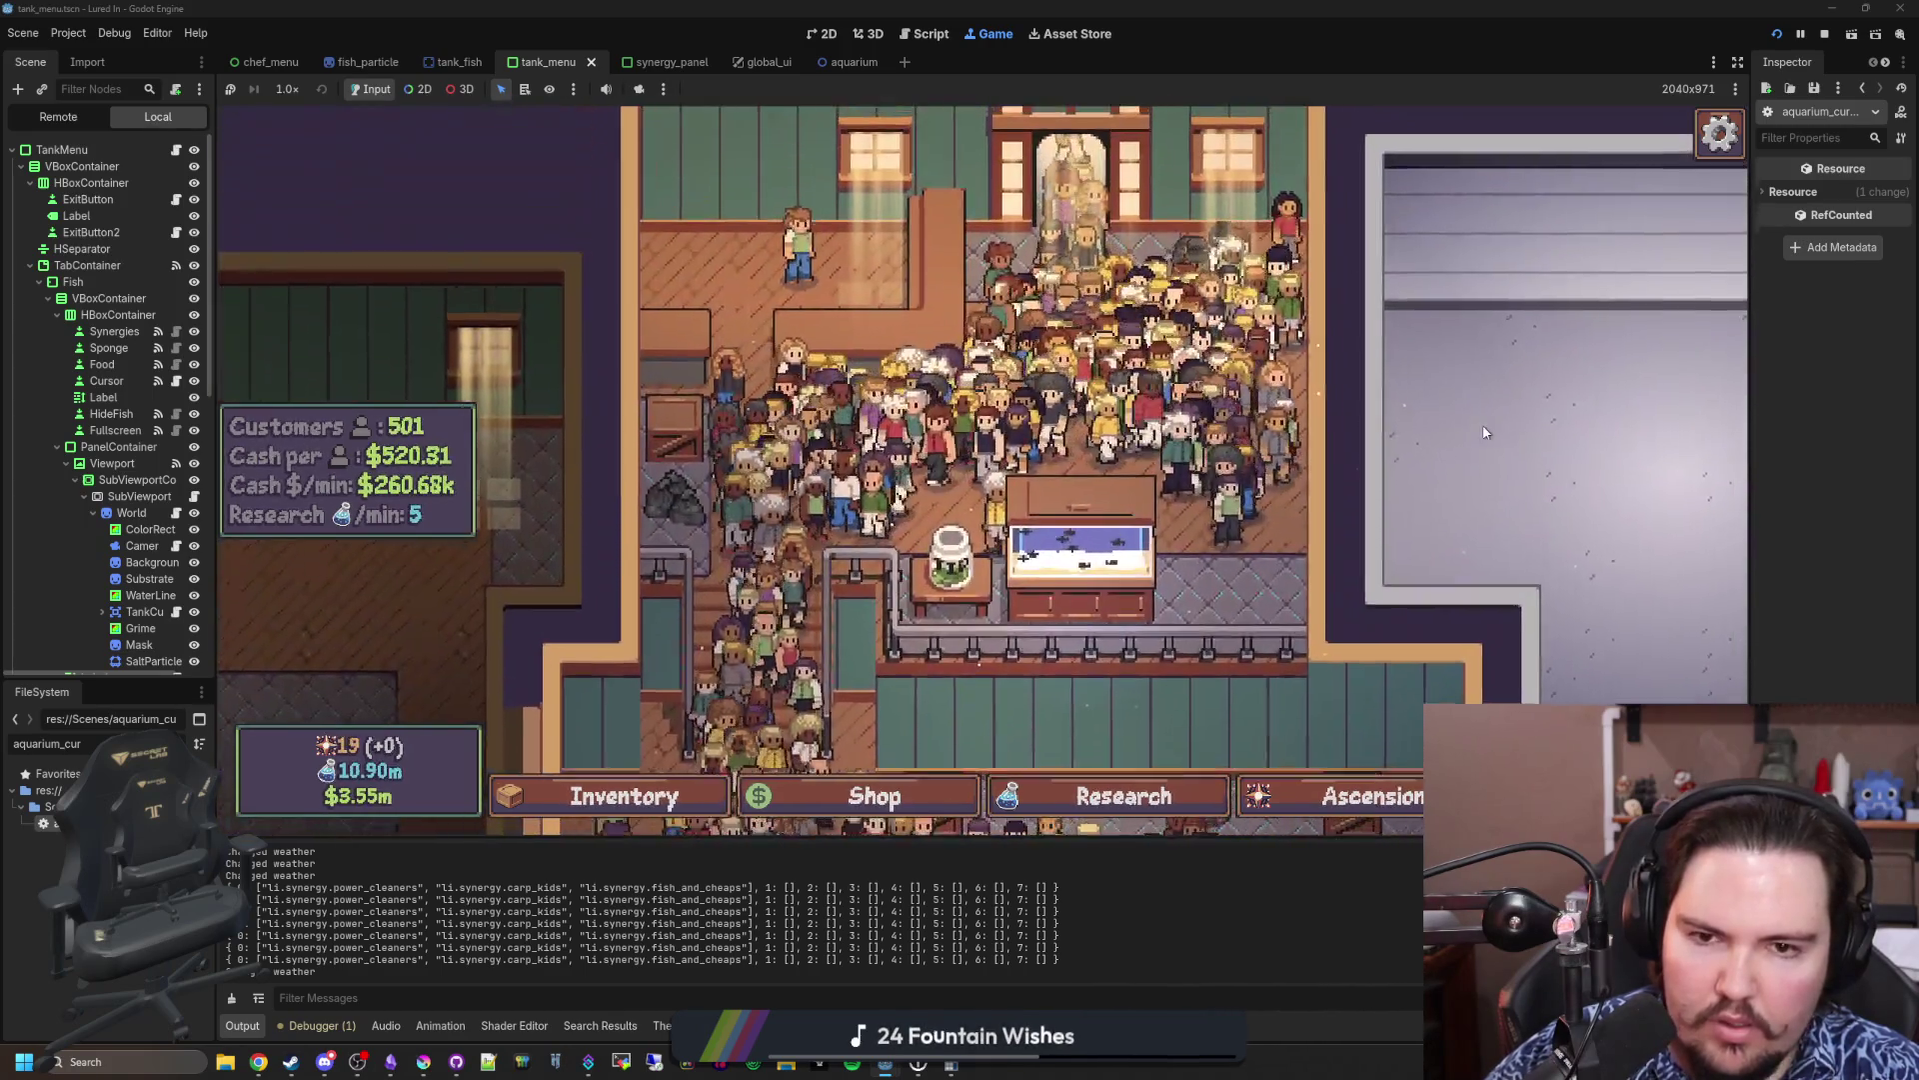
{"action": "scroll", "coordinate": [1285, 690], "scroll_direction": "up", "scroll_amount": 2}
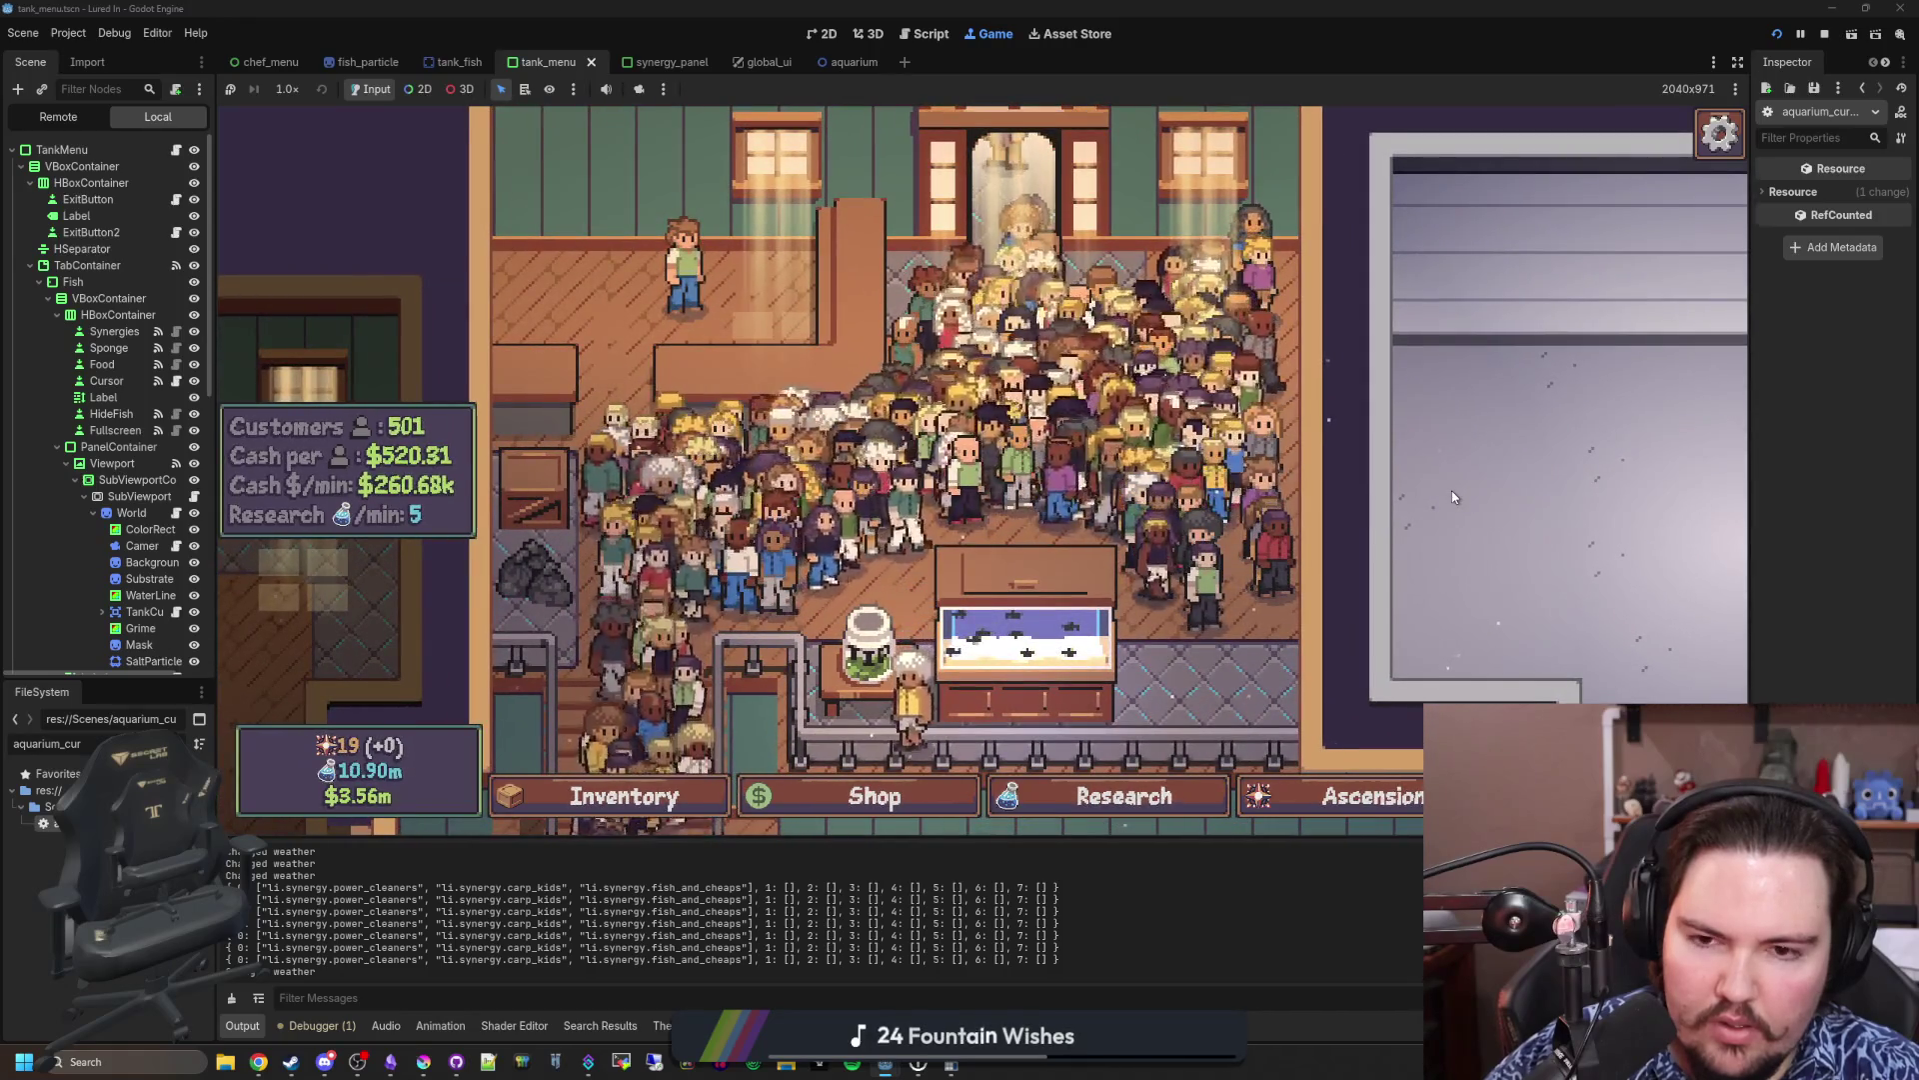
{"action": "scroll", "coordinate": [1454, 496], "scroll_direction": "up", "scroll_amount": 1}
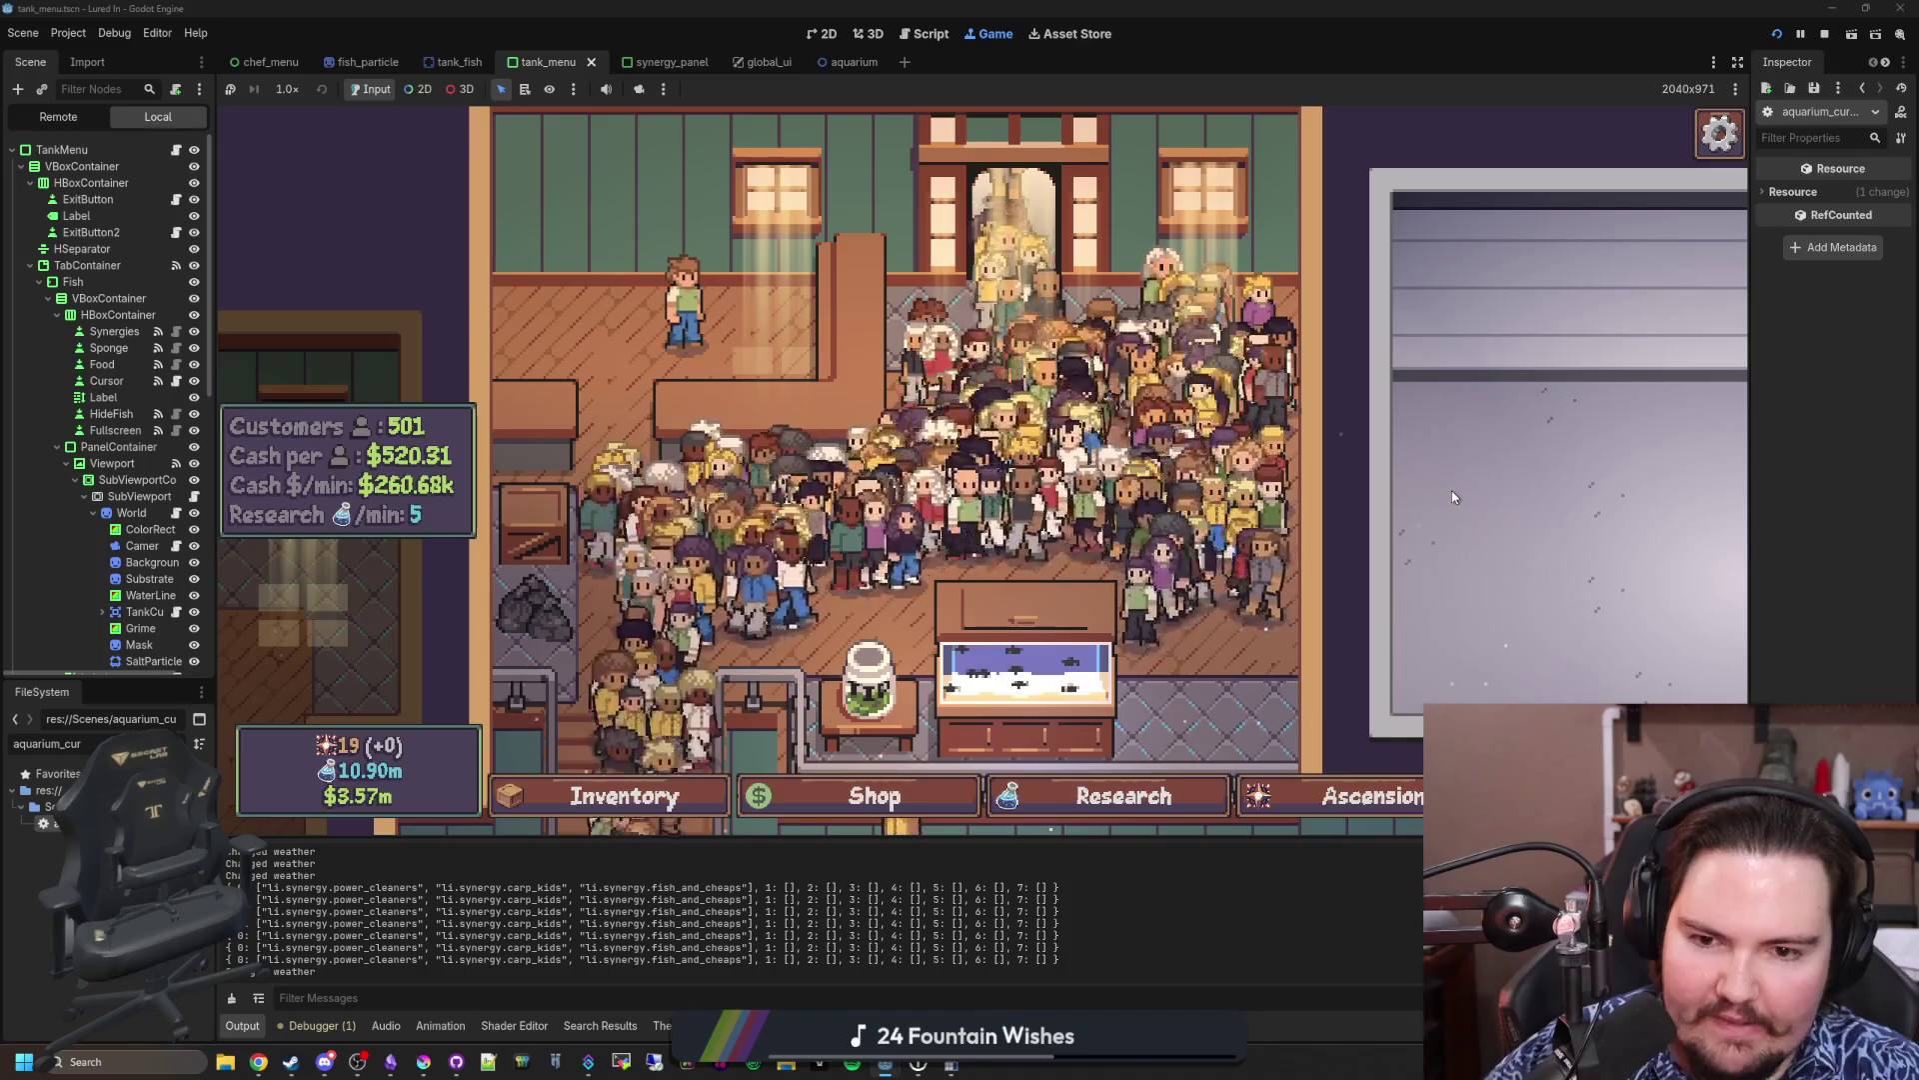
{"action": "scroll", "coordinate": [1454, 497], "scroll_direction": "down", "scroll_amount": 3}
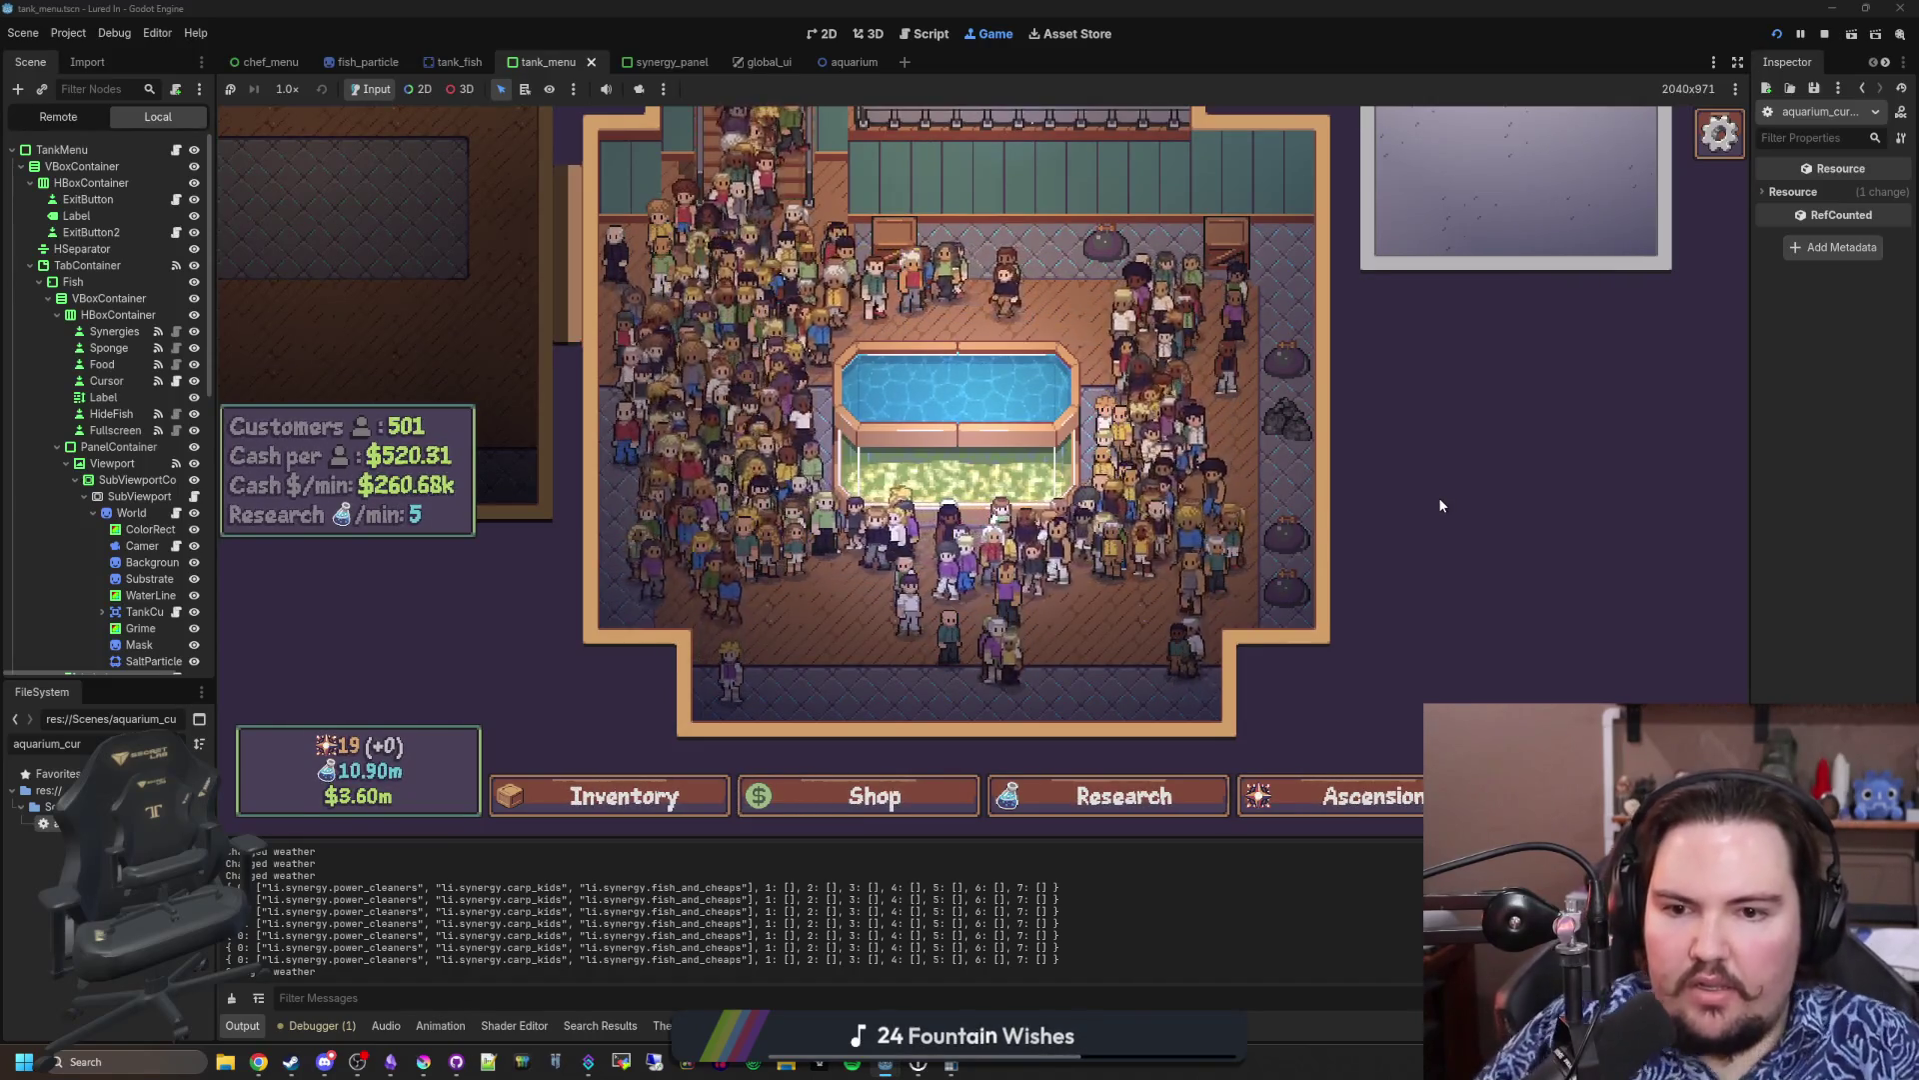
{"action": "scroll", "coordinate": [1440, 500], "scroll_direction": "up", "scroll_amount": 2}
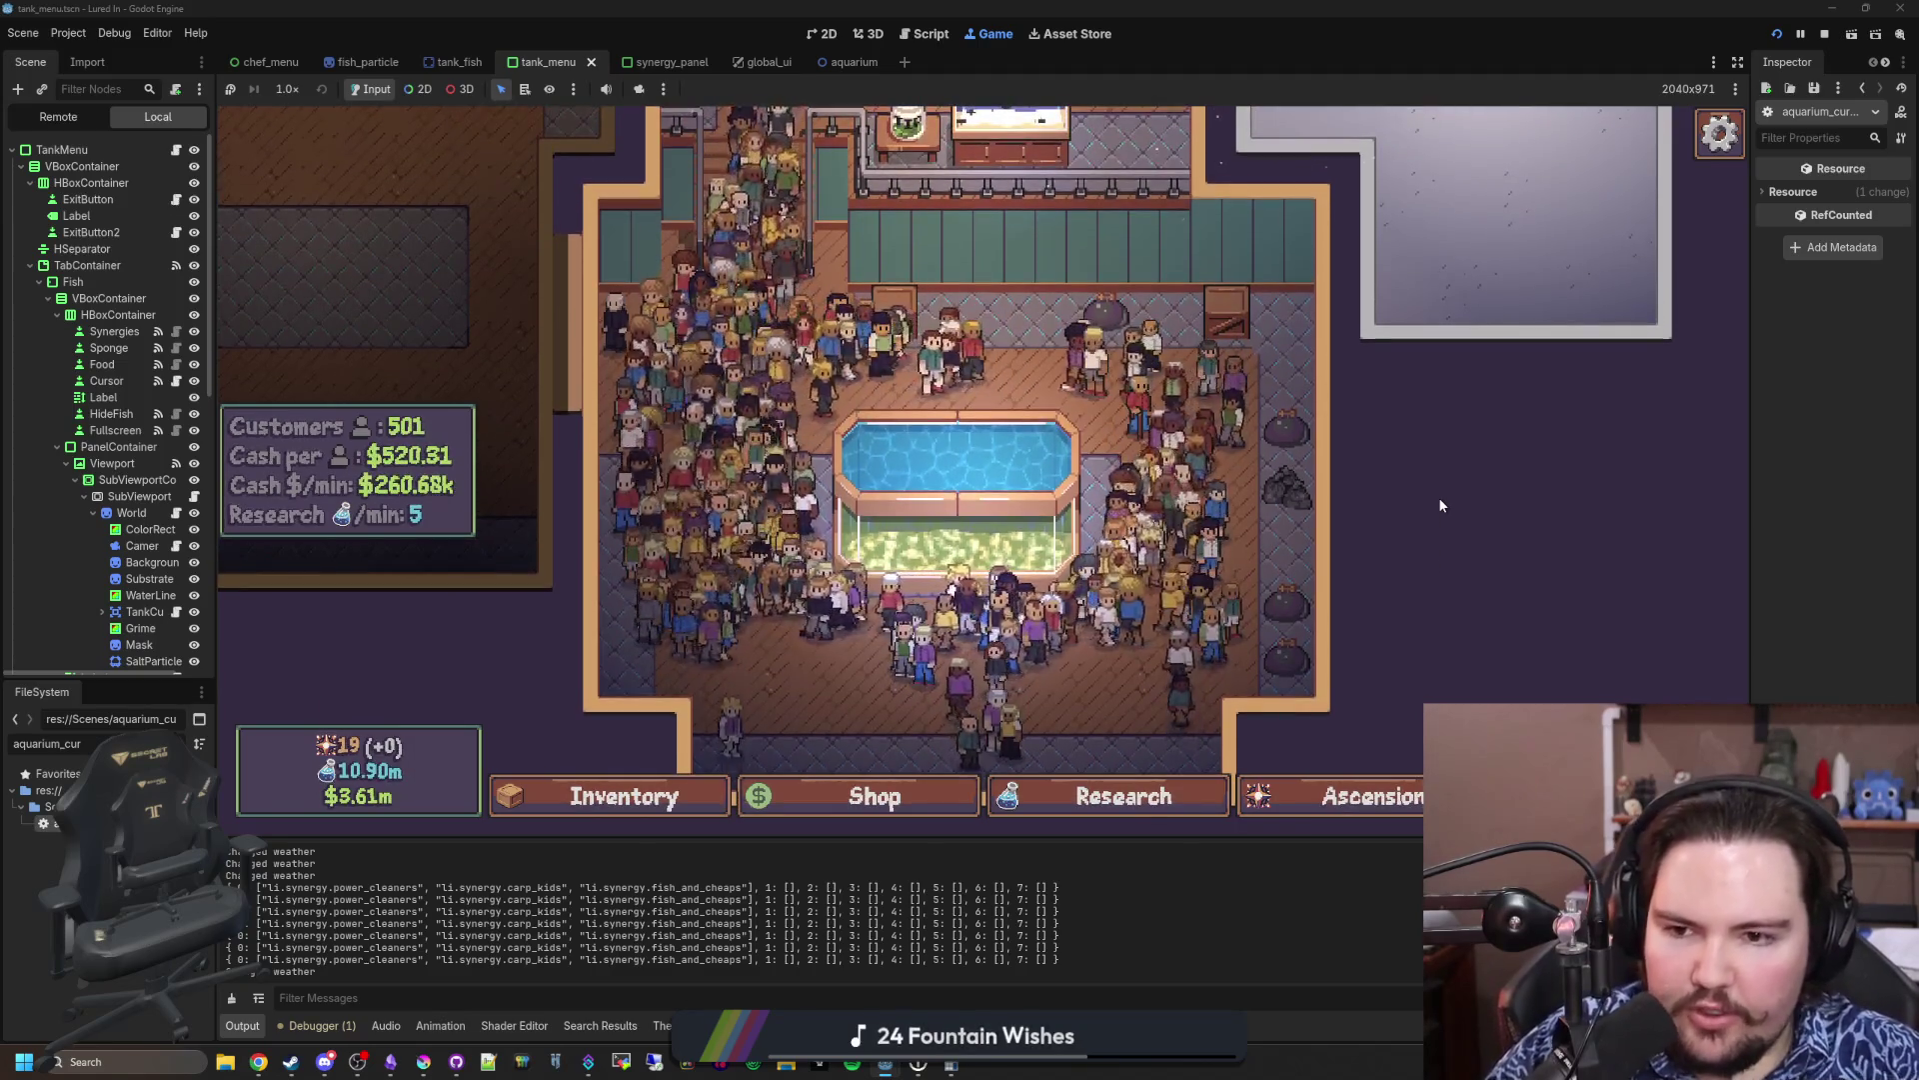
{"action": "scroll", "coordinate": [1440, 505], "scroll_direction": "up", "scroll_amount": 8}
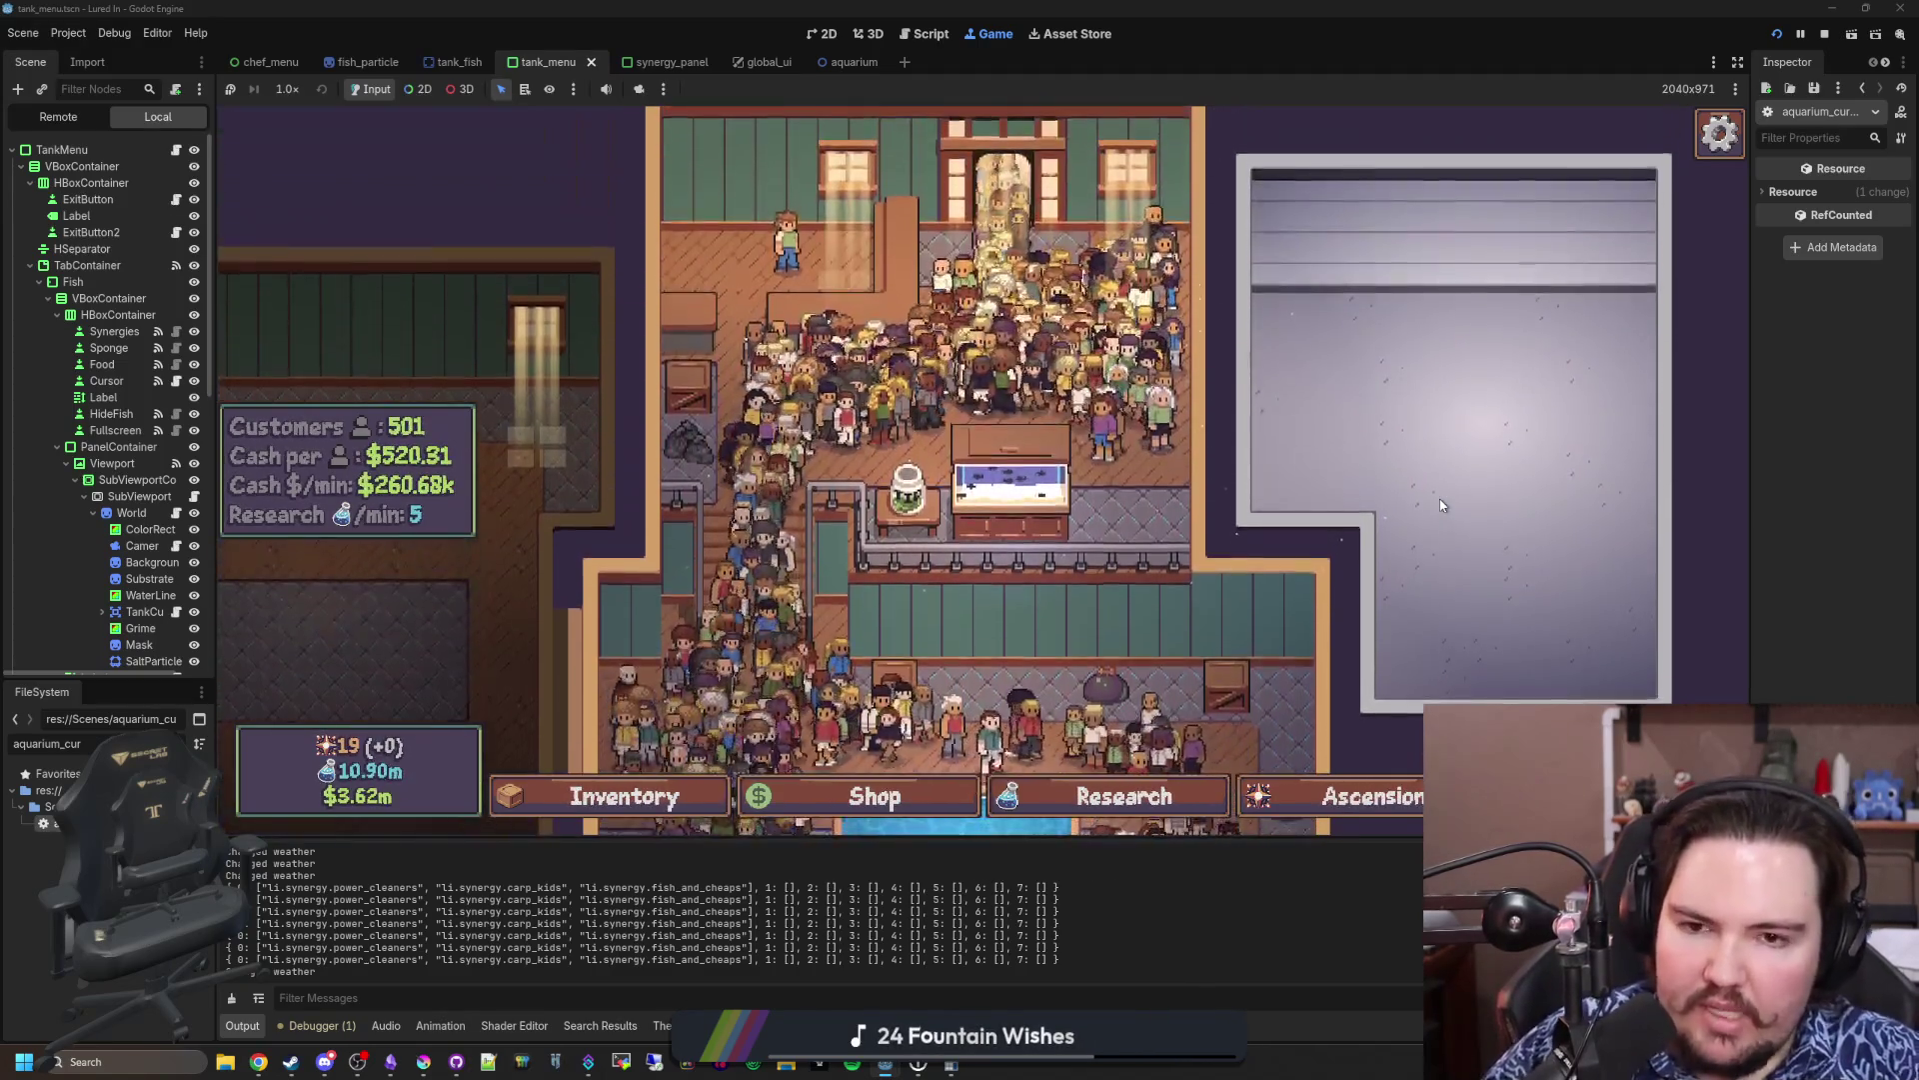
{"action": "scroll", "coordinate": [1441, 505], "scroll_direction": "up", "scroll_amount": 3}
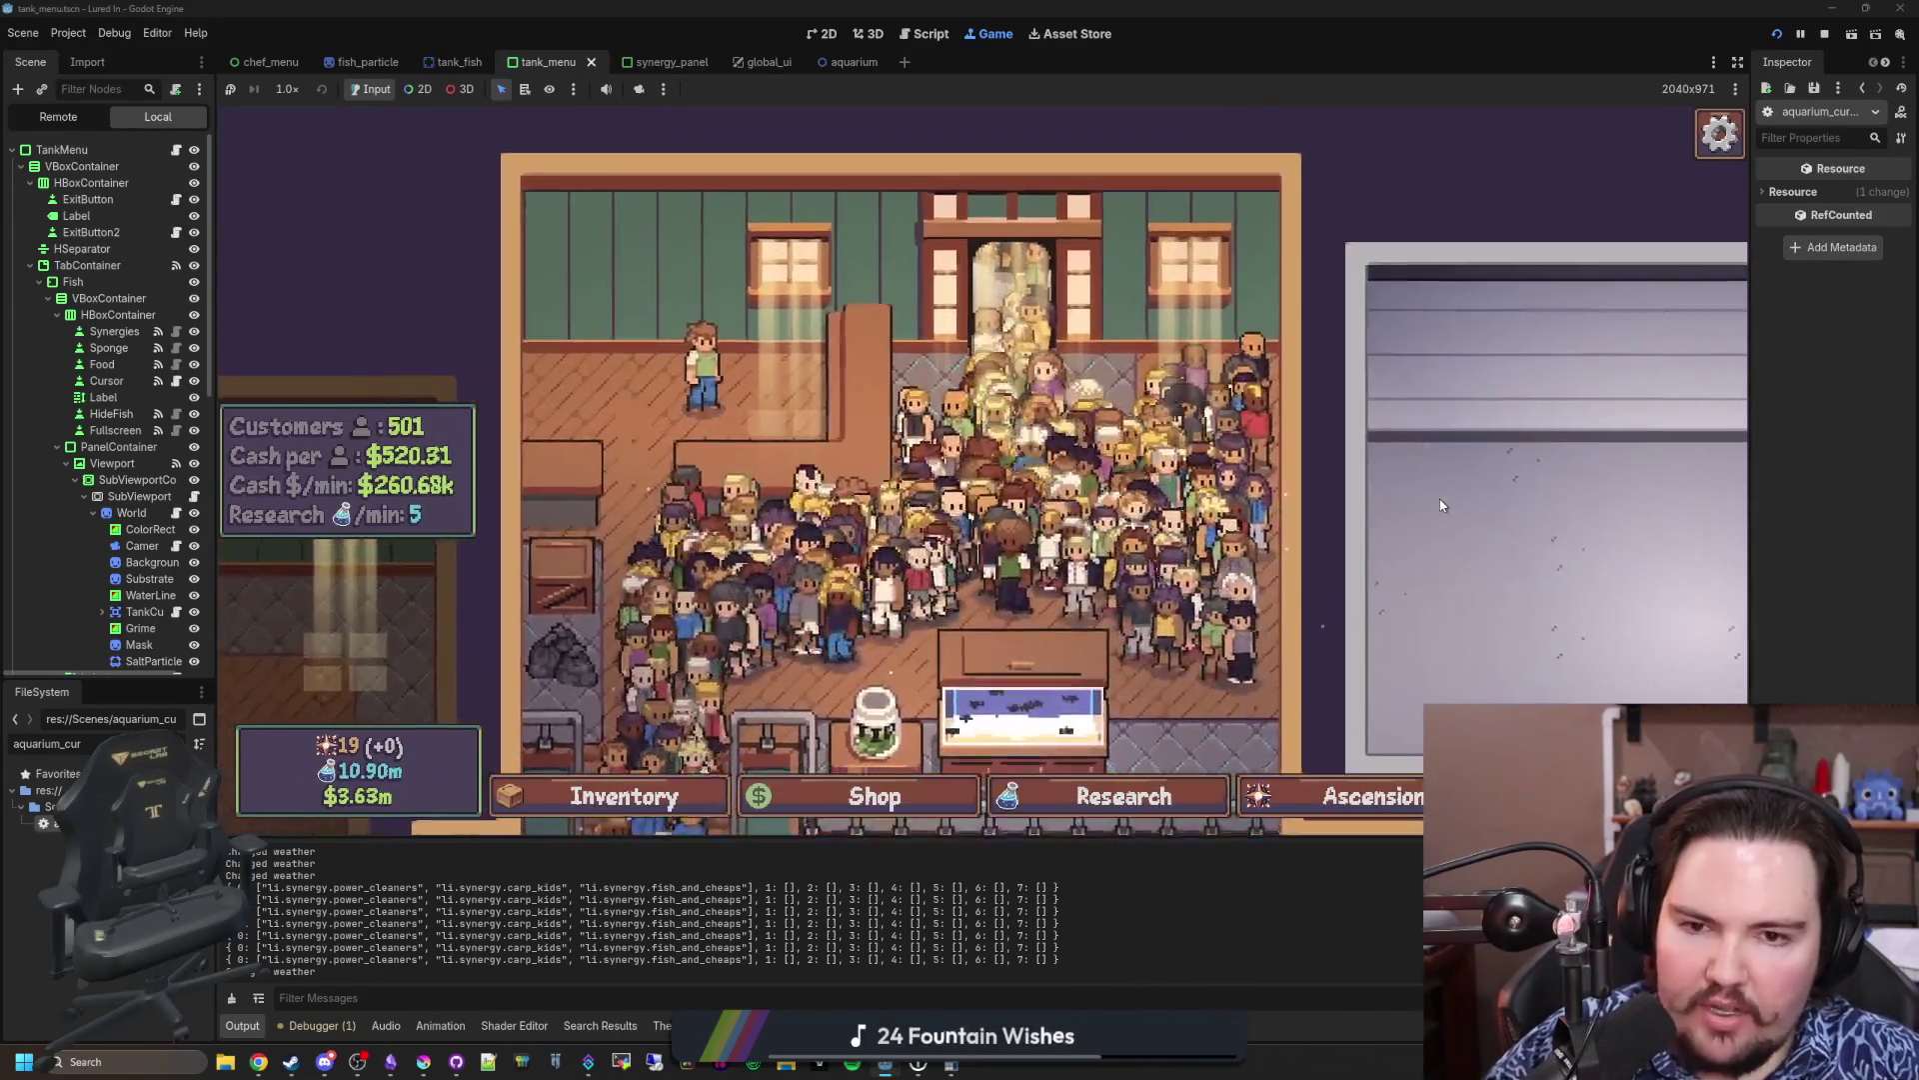
{"action": "scroll", "coordinate": [1537, 521], "scroll_direction": "down", "scroll_amount": 10}
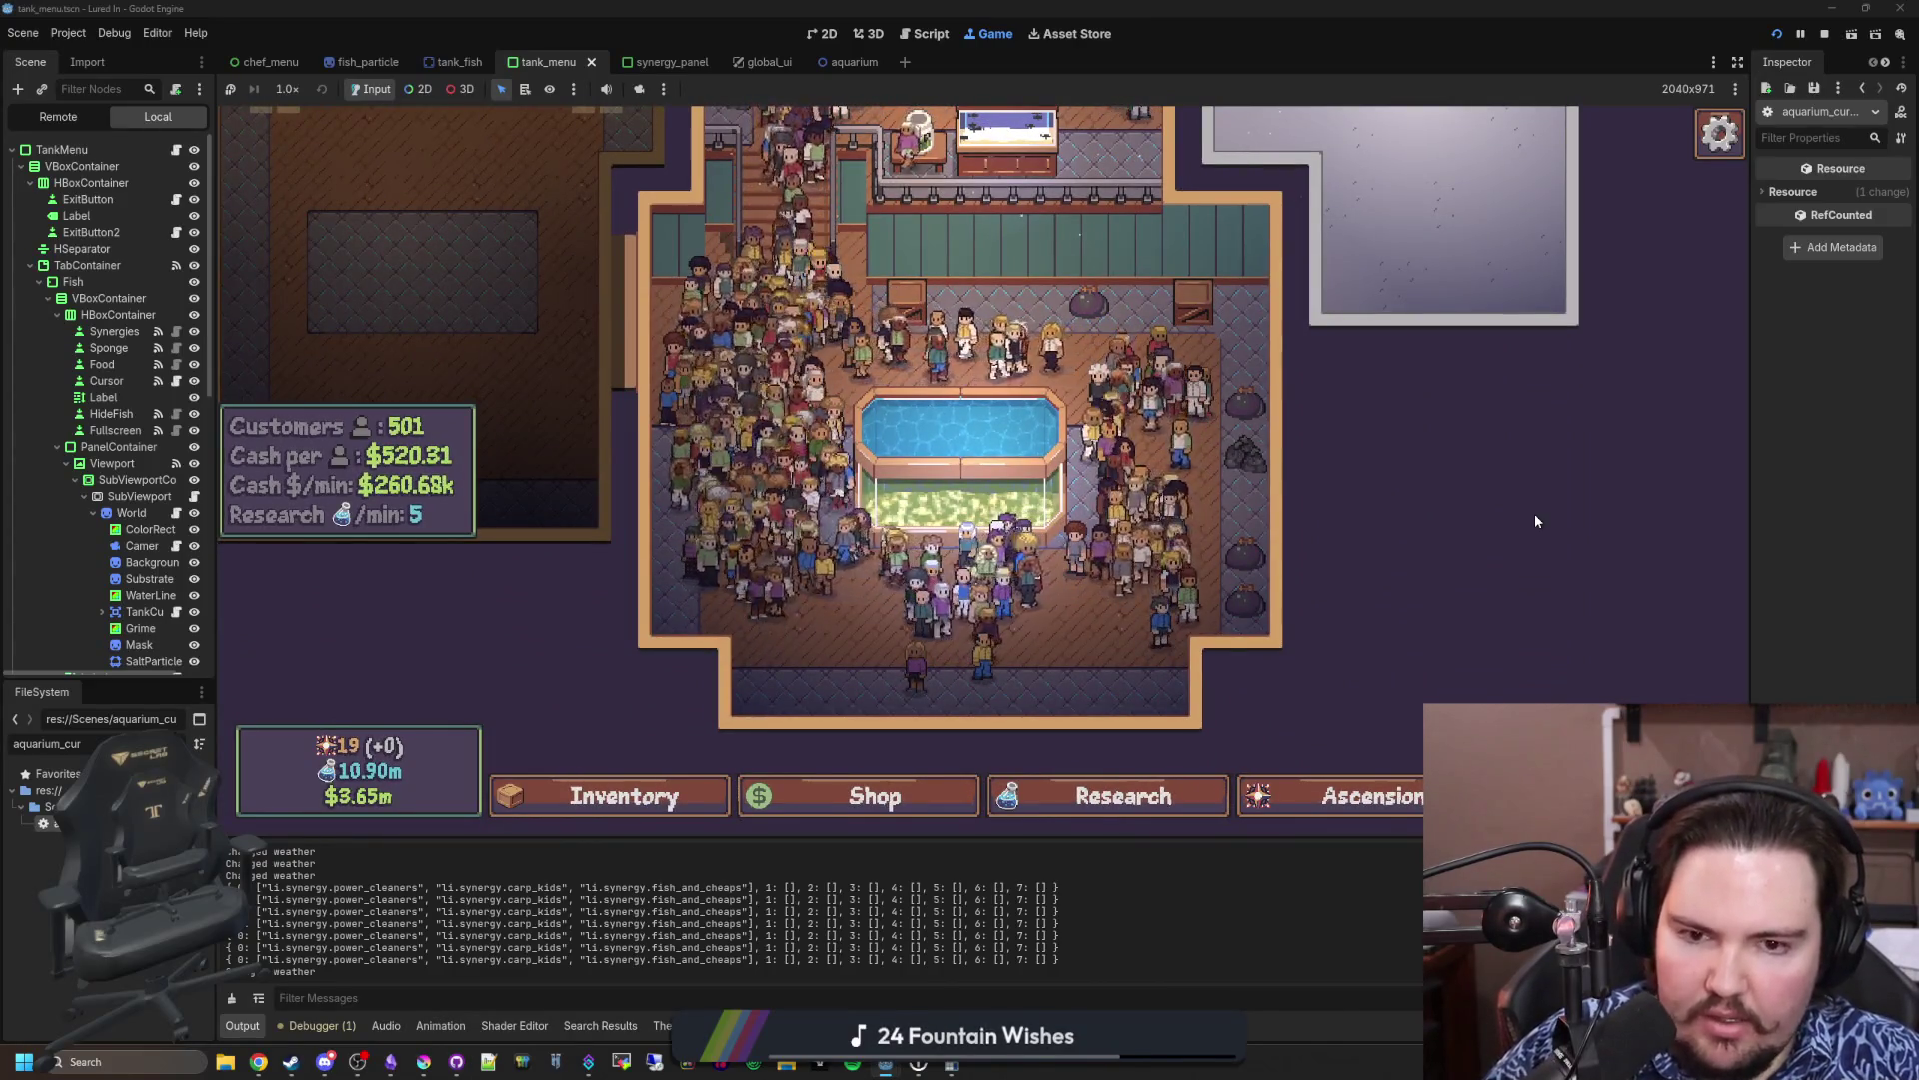
{"action": "scroll", "coordinate": [1534, 516], "scroll_direction": "up", "scroll_amount": 5}
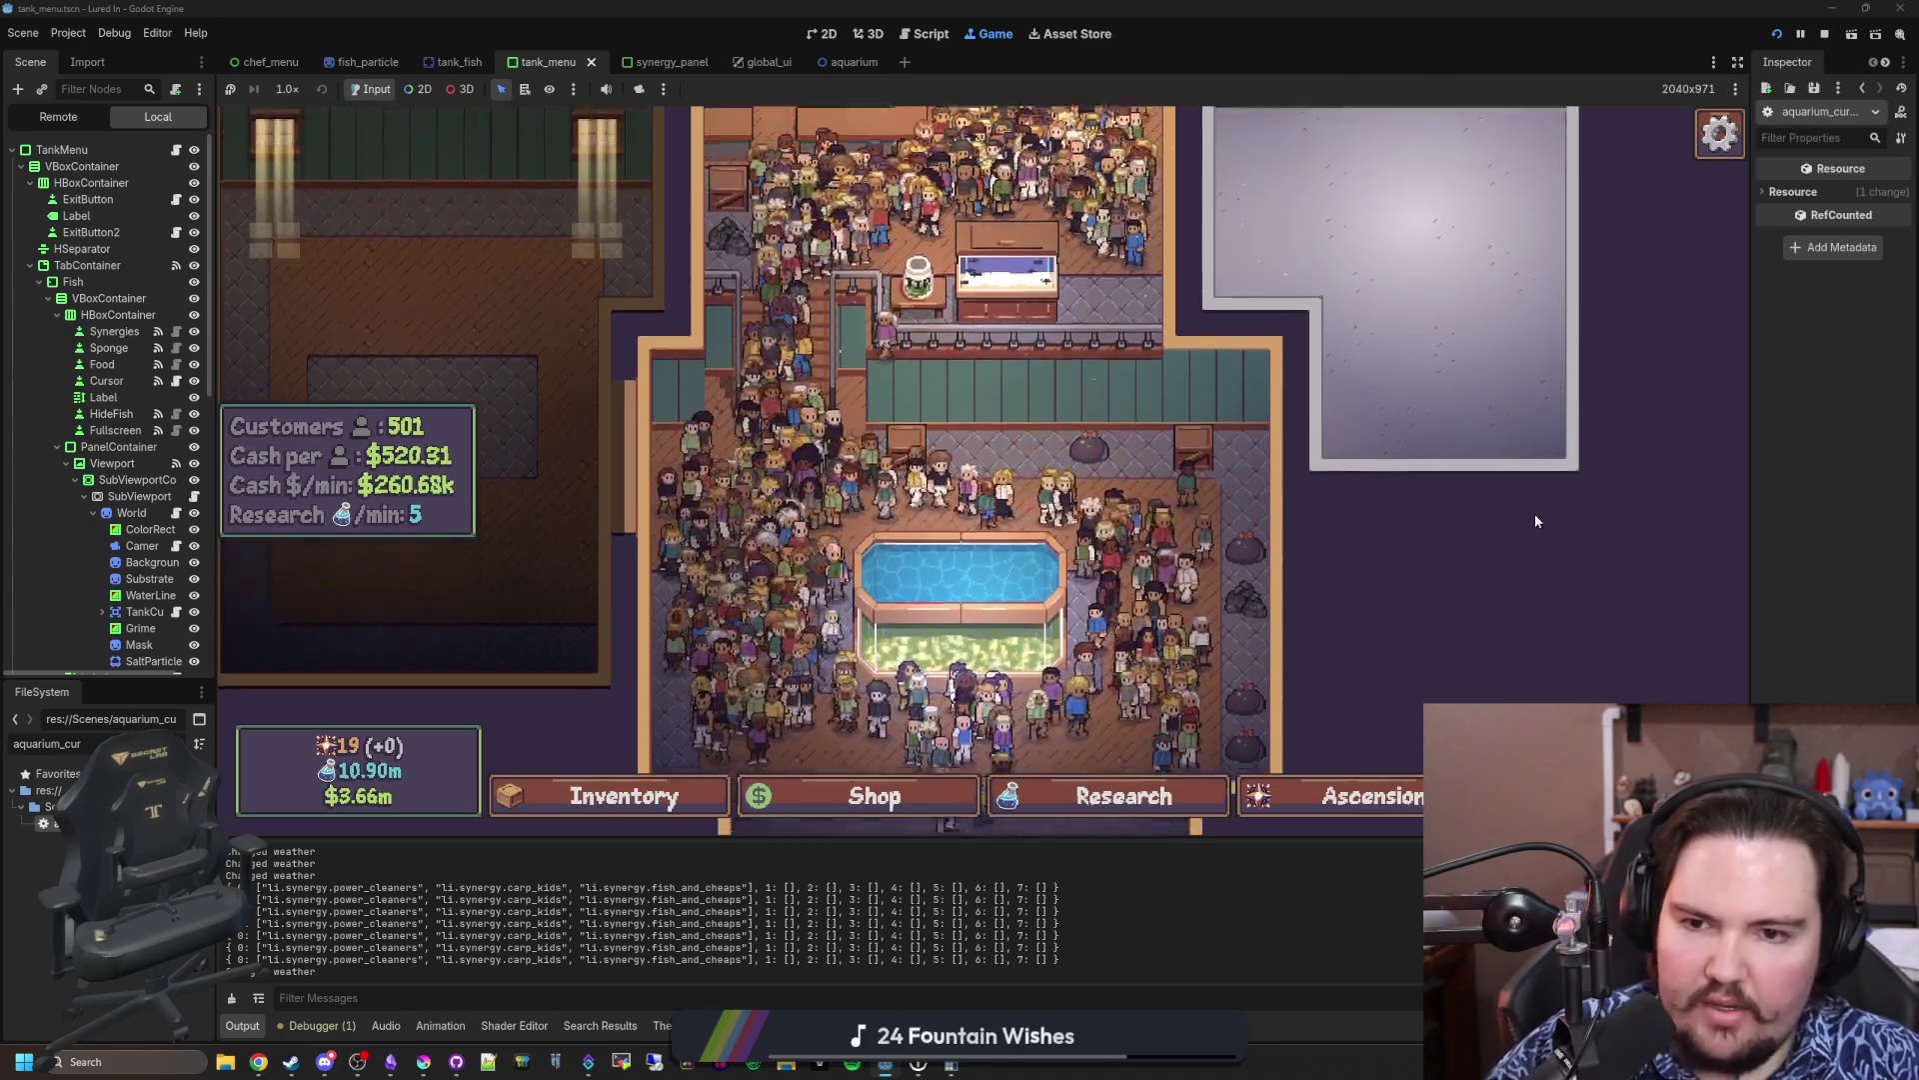
{"action": "scroll", "coordinate": [1442, 412], "scroll_direction": "up", "scroll_amount": 3}
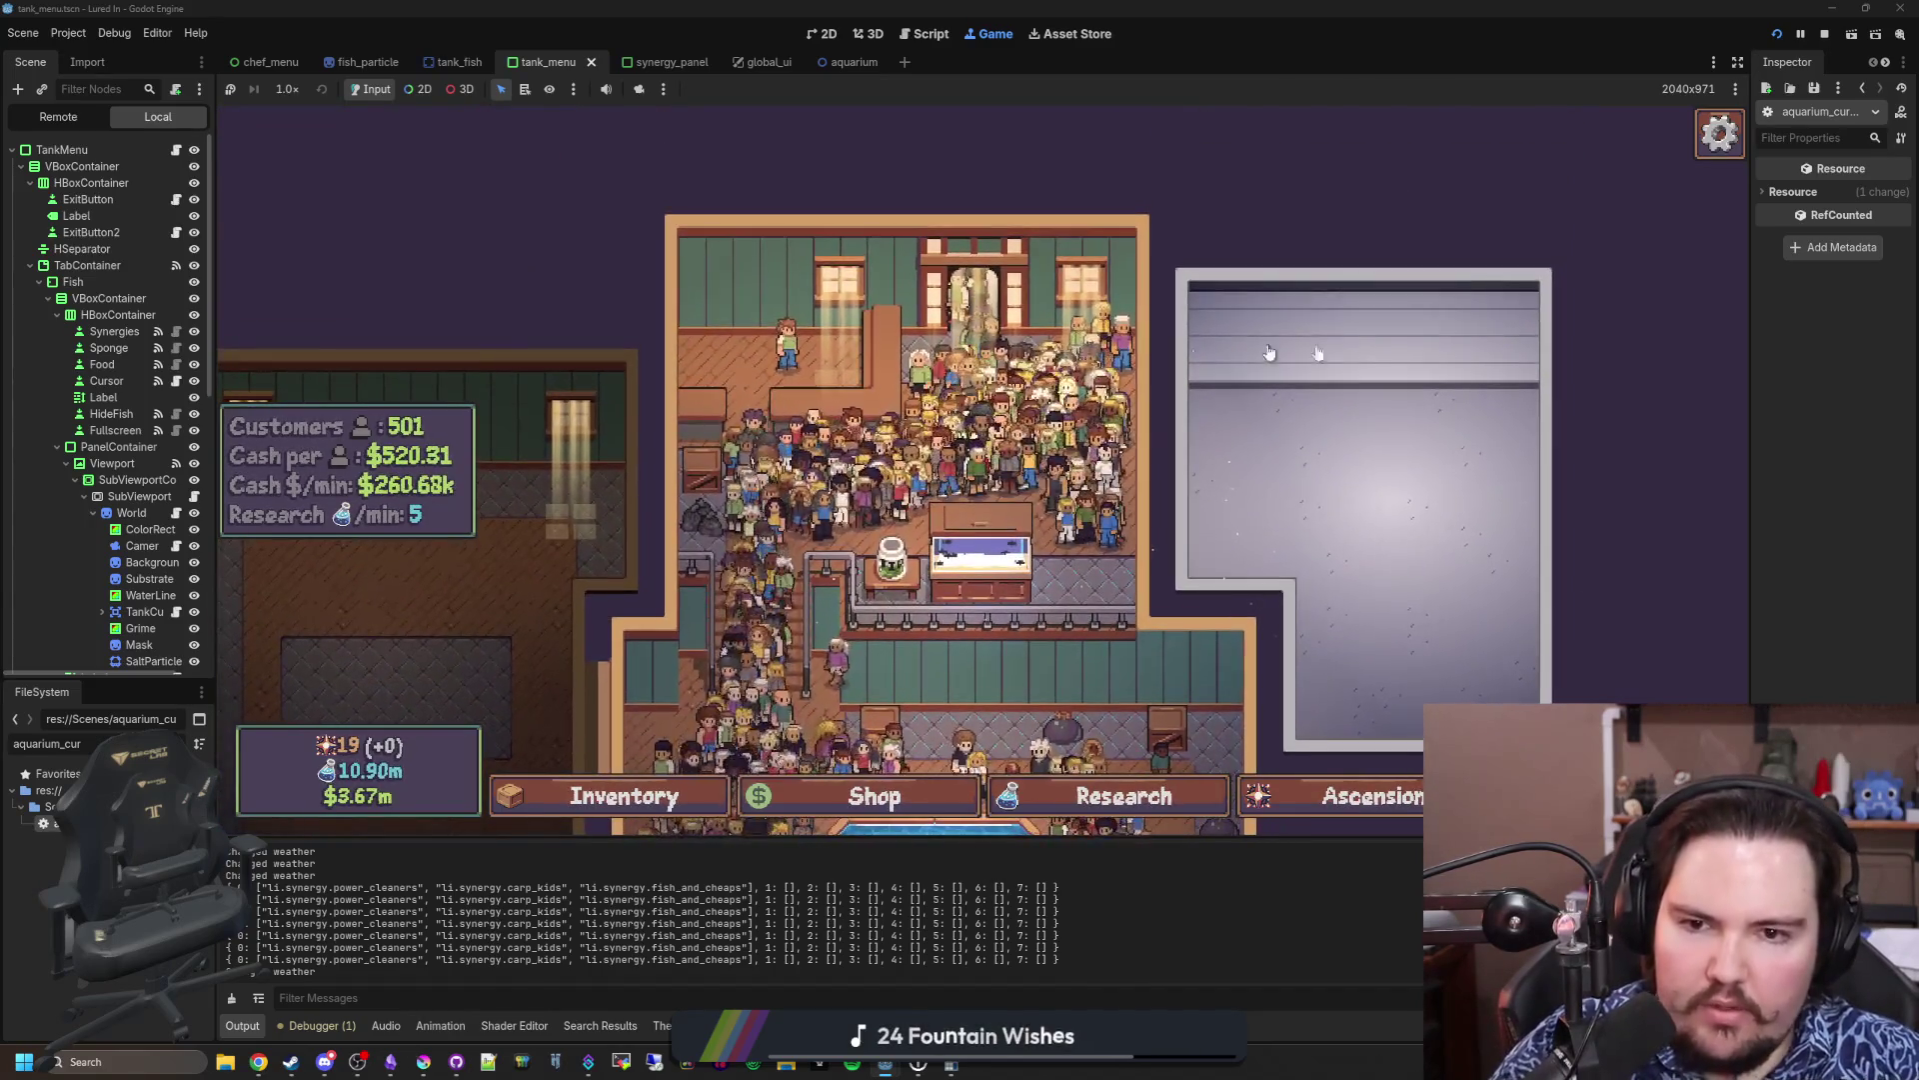
{"action": "scroll", "coordinate": [1424, 486], "scroll_direction": "down", "scroll_amount": 5}
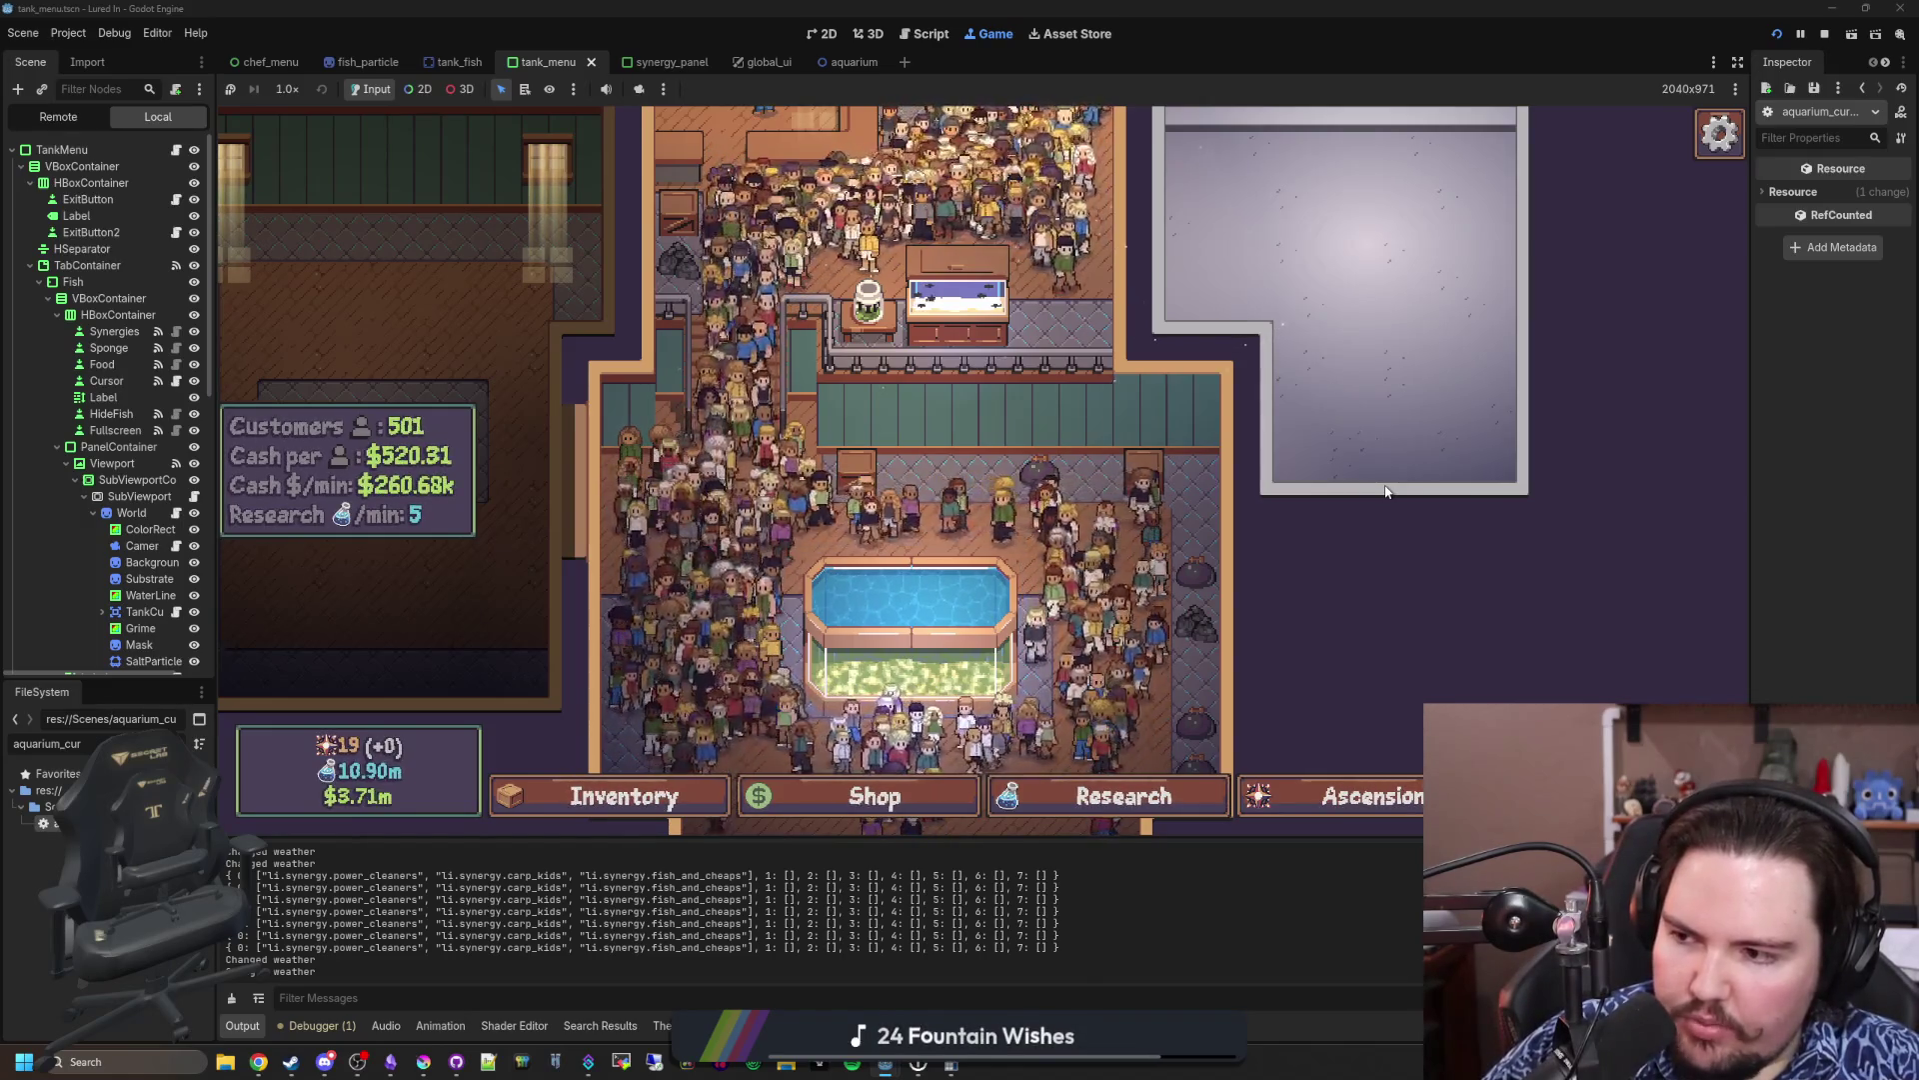
{"action": "scroll", "coordinate": [1397, 331], "scroll_direction": "down", "scroll_amount": 1}
{"action": "scroll", "coordinate": [1365, 356], "scroll_direction": "up", "scroll_amount": 3}
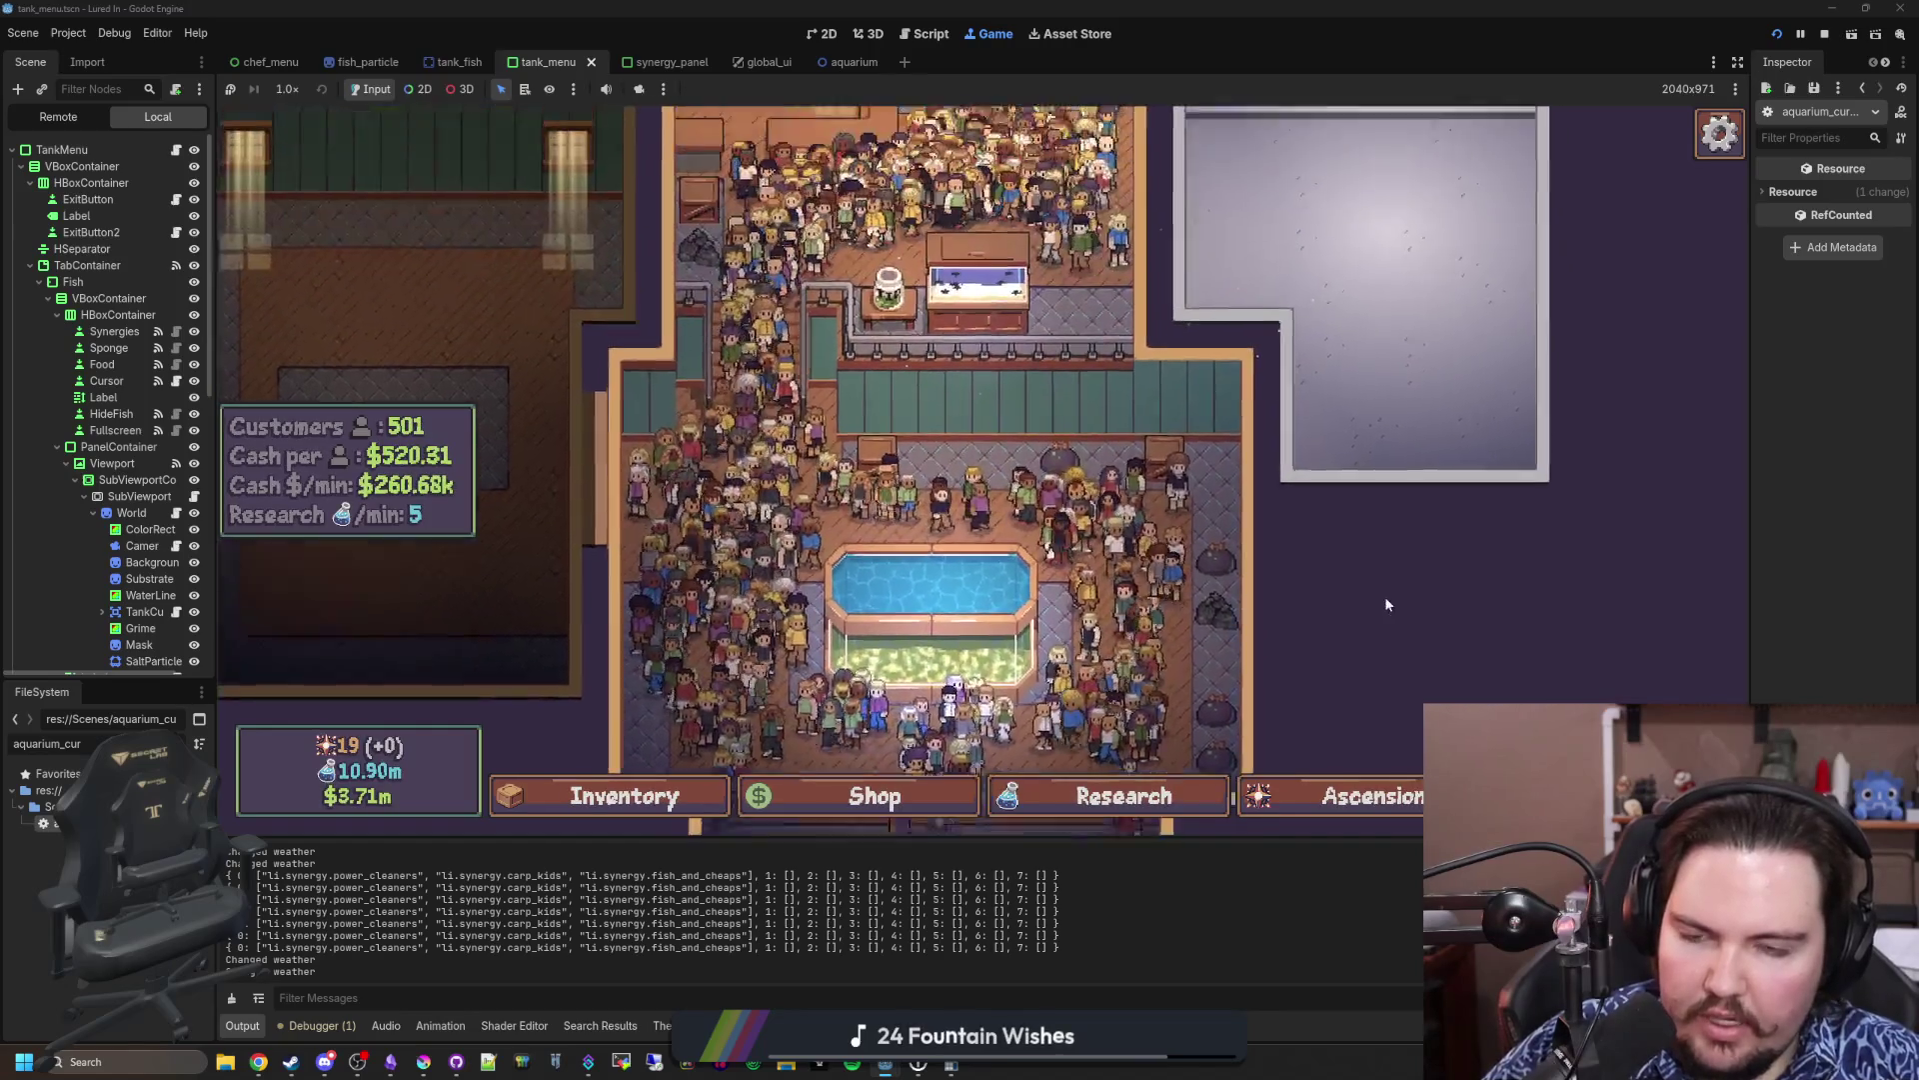
{"action": "scroll", "coordinate": [1361, 480], "scroll_direction": "up", "scroll_amount": 3}
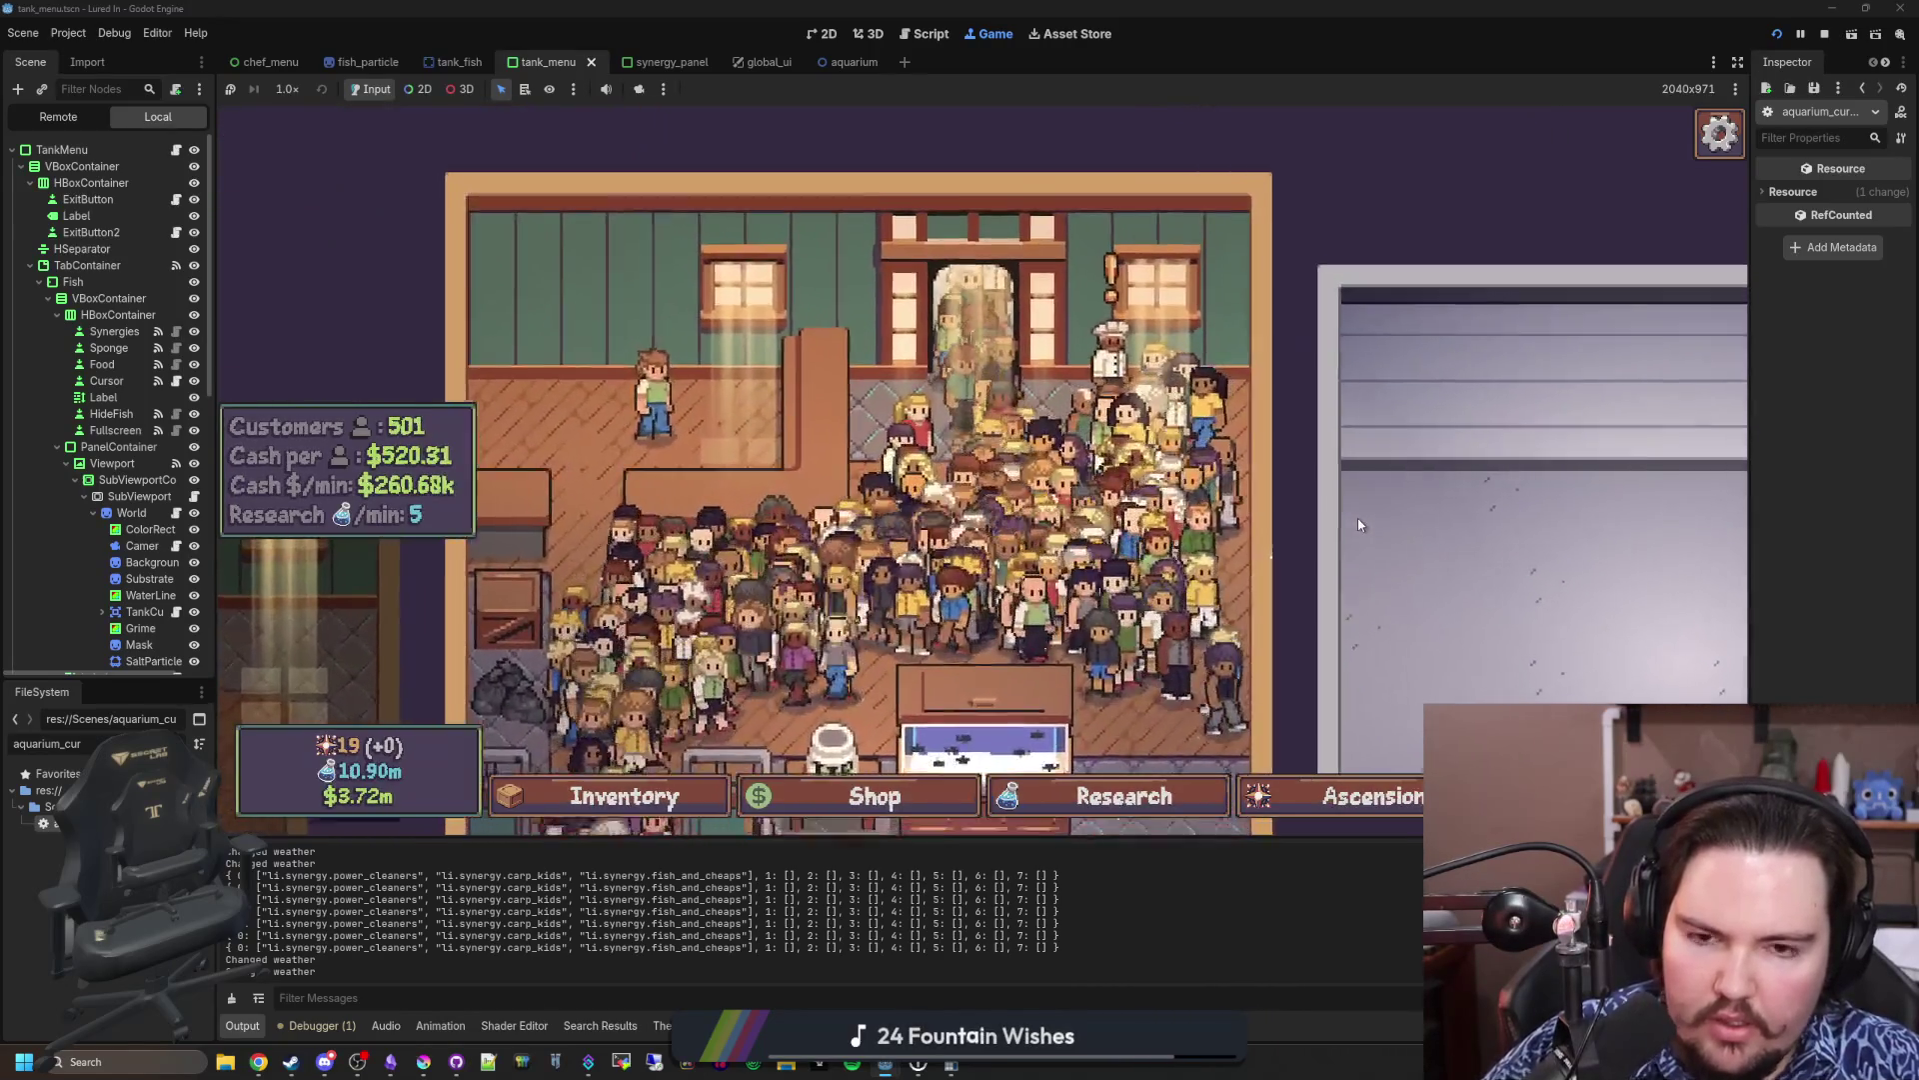
{"action": "scroll", "coordinate": [1358, 518], "scroll_direction": "down", "scroll_amount": 3}
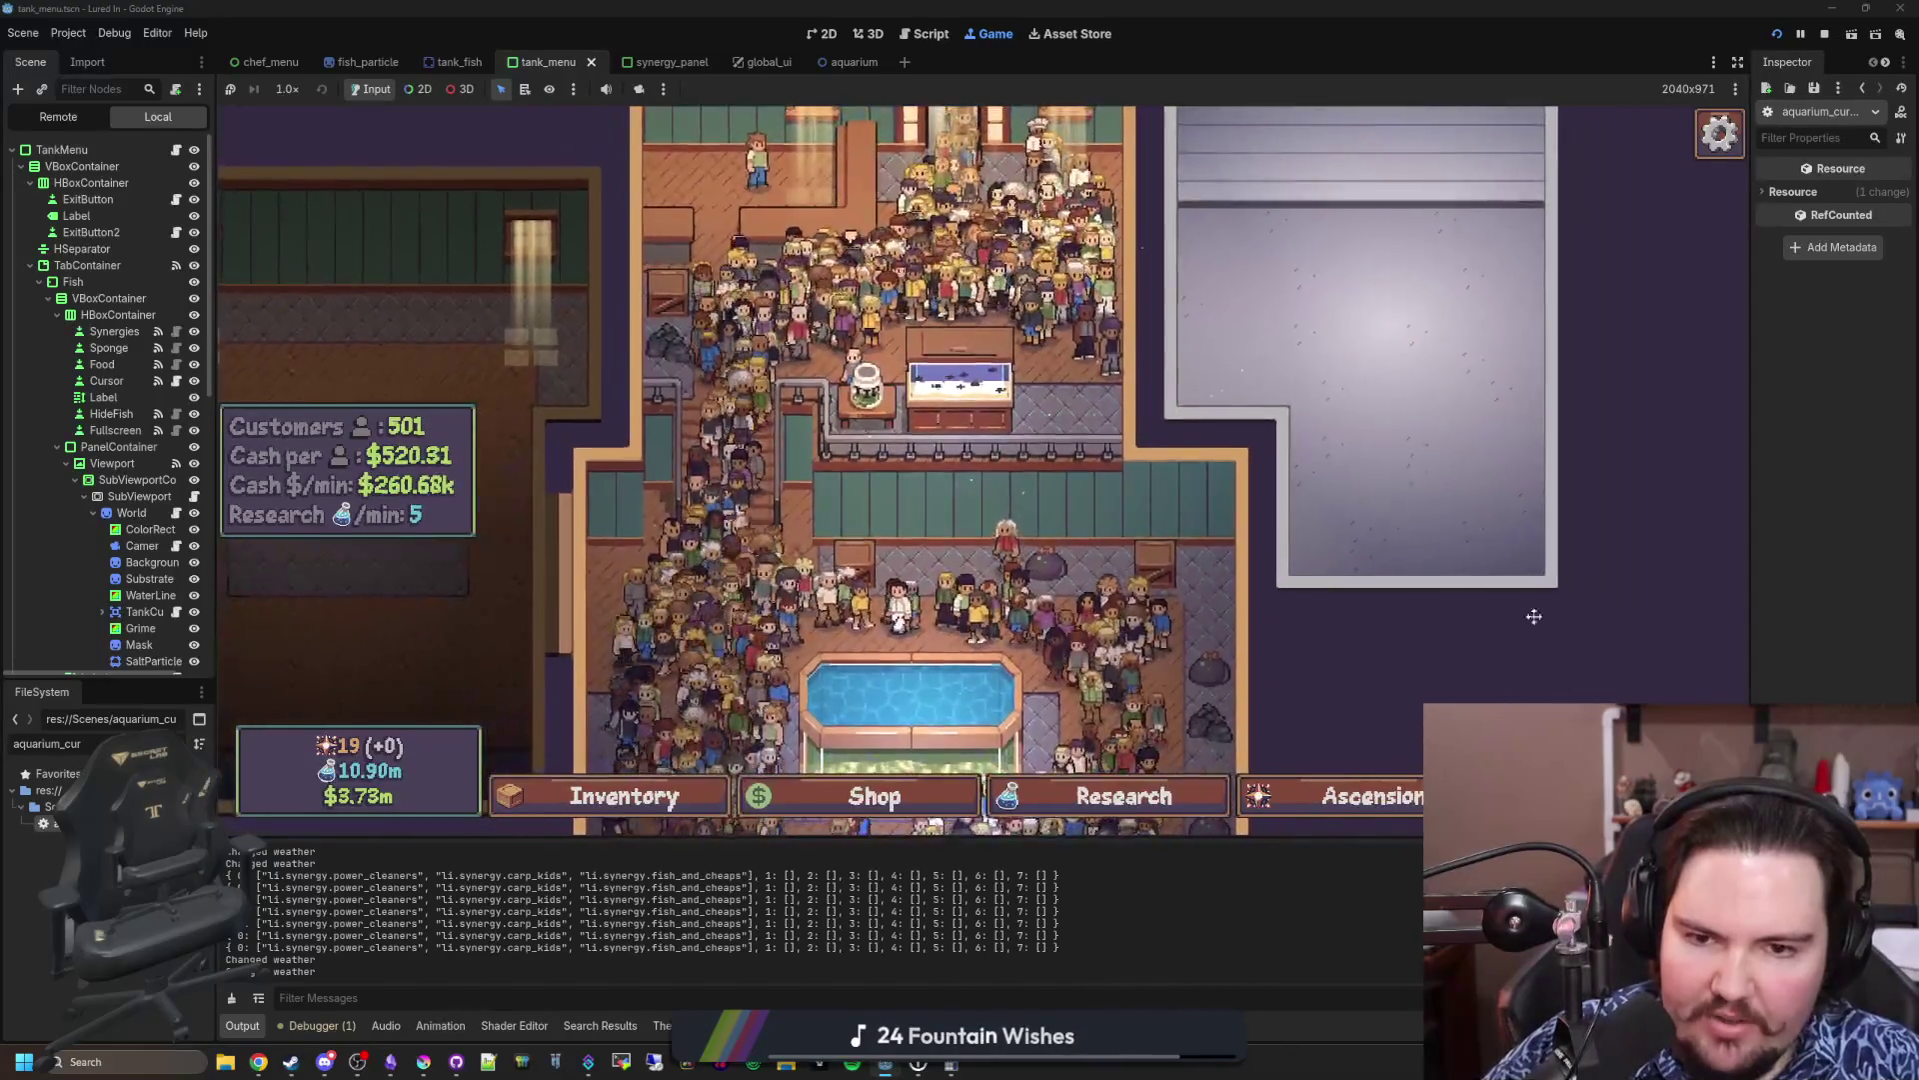
{"action": "scroll", "coordinate": [1366, 377], "scroll_direction": "down", "scroll_amount": 2}
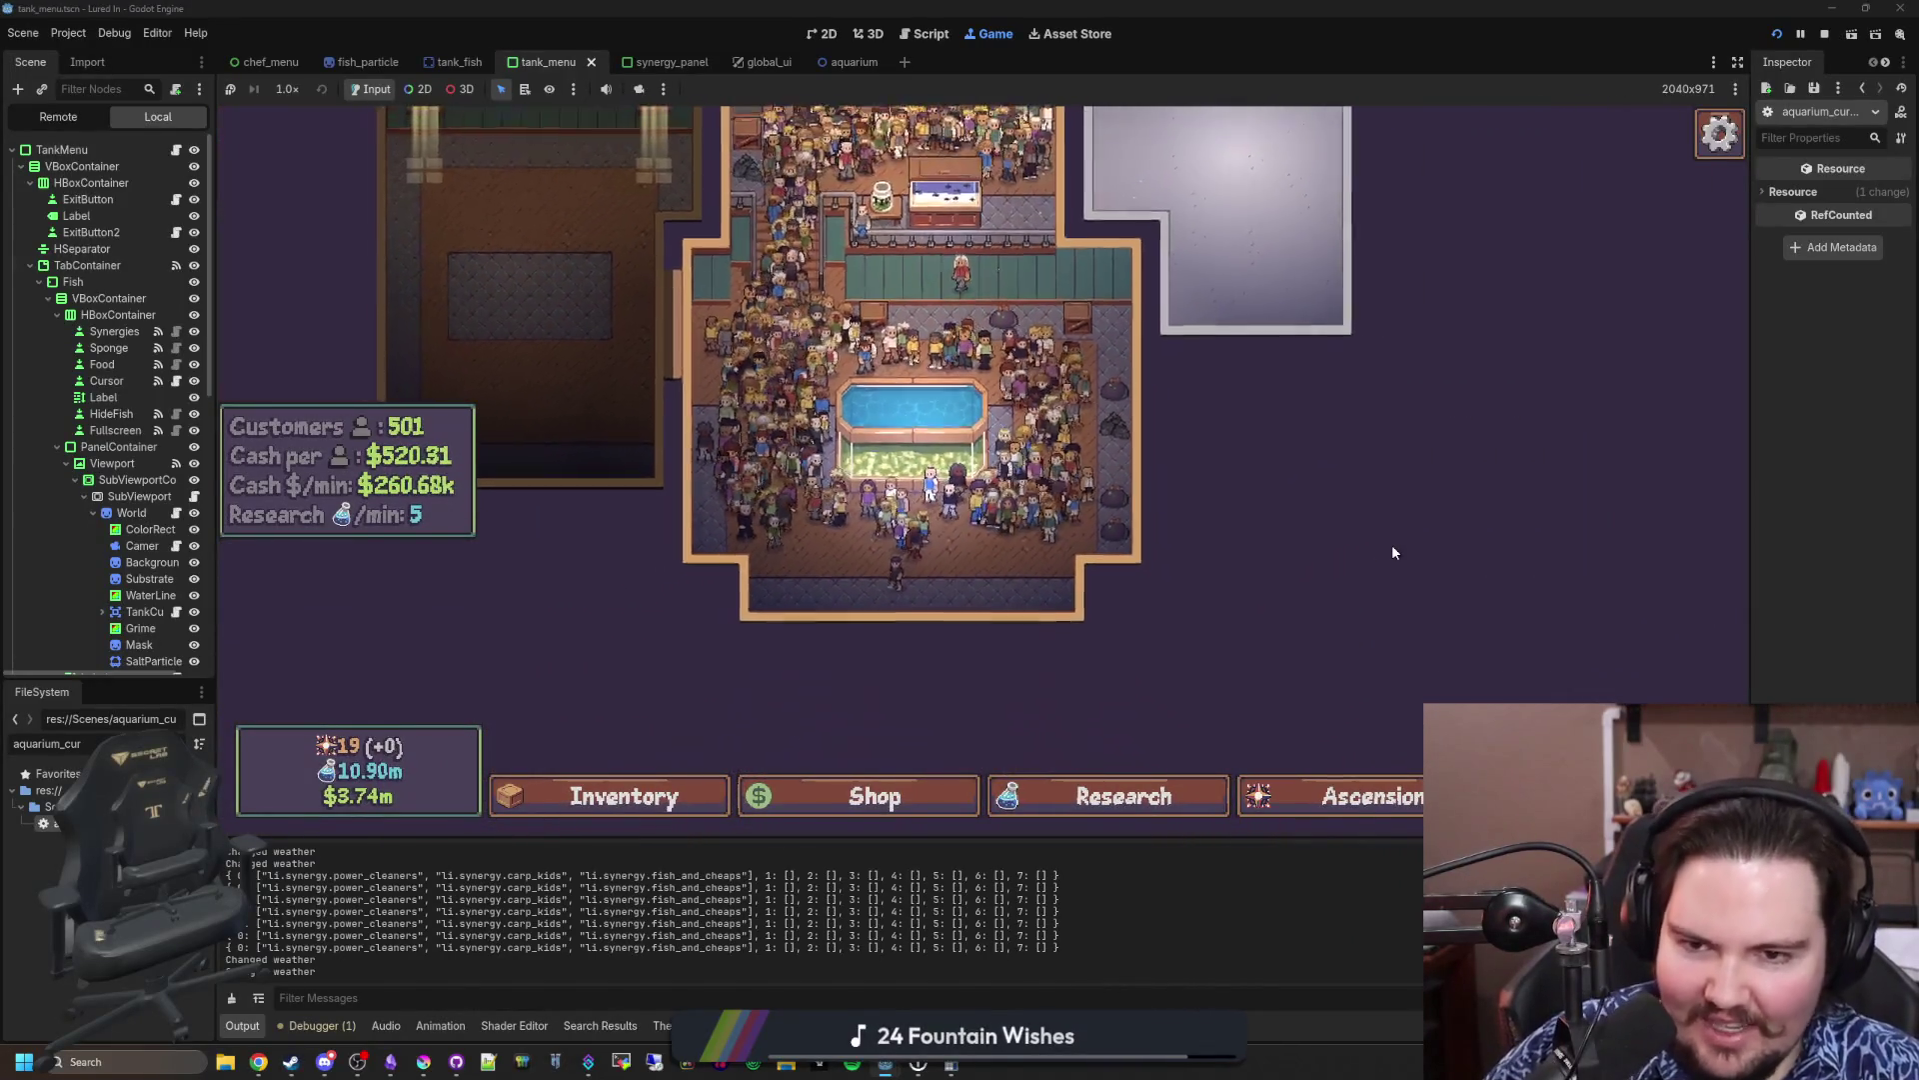
Step: Pan the aquarium view above and past the fountain, then reopen the research tree
{"action": "left_click_drag", "start_coordinate": [1287, 463], "coordinate": [1298, 502]}
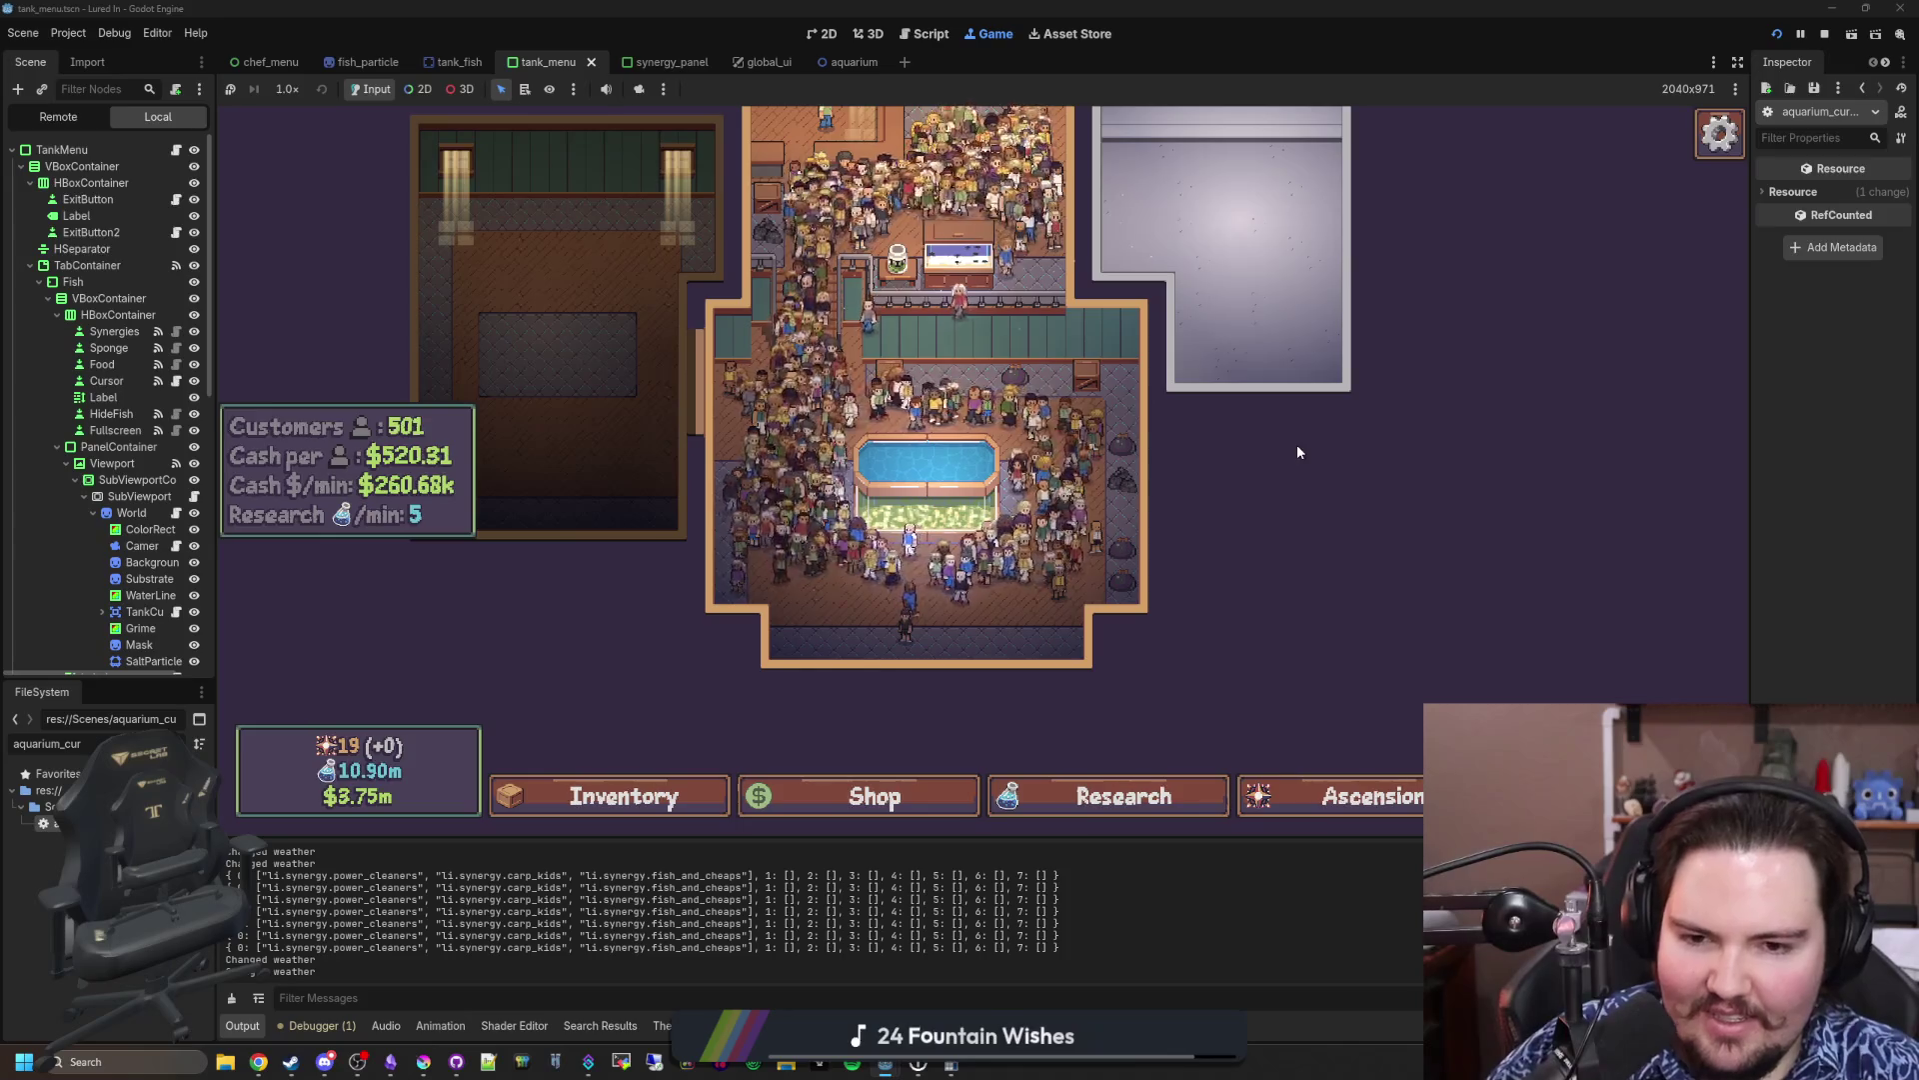
{"action": "scroll", "coordinate": [1298, 452], "scroll_direction": "up", "scroll_amount": 3}
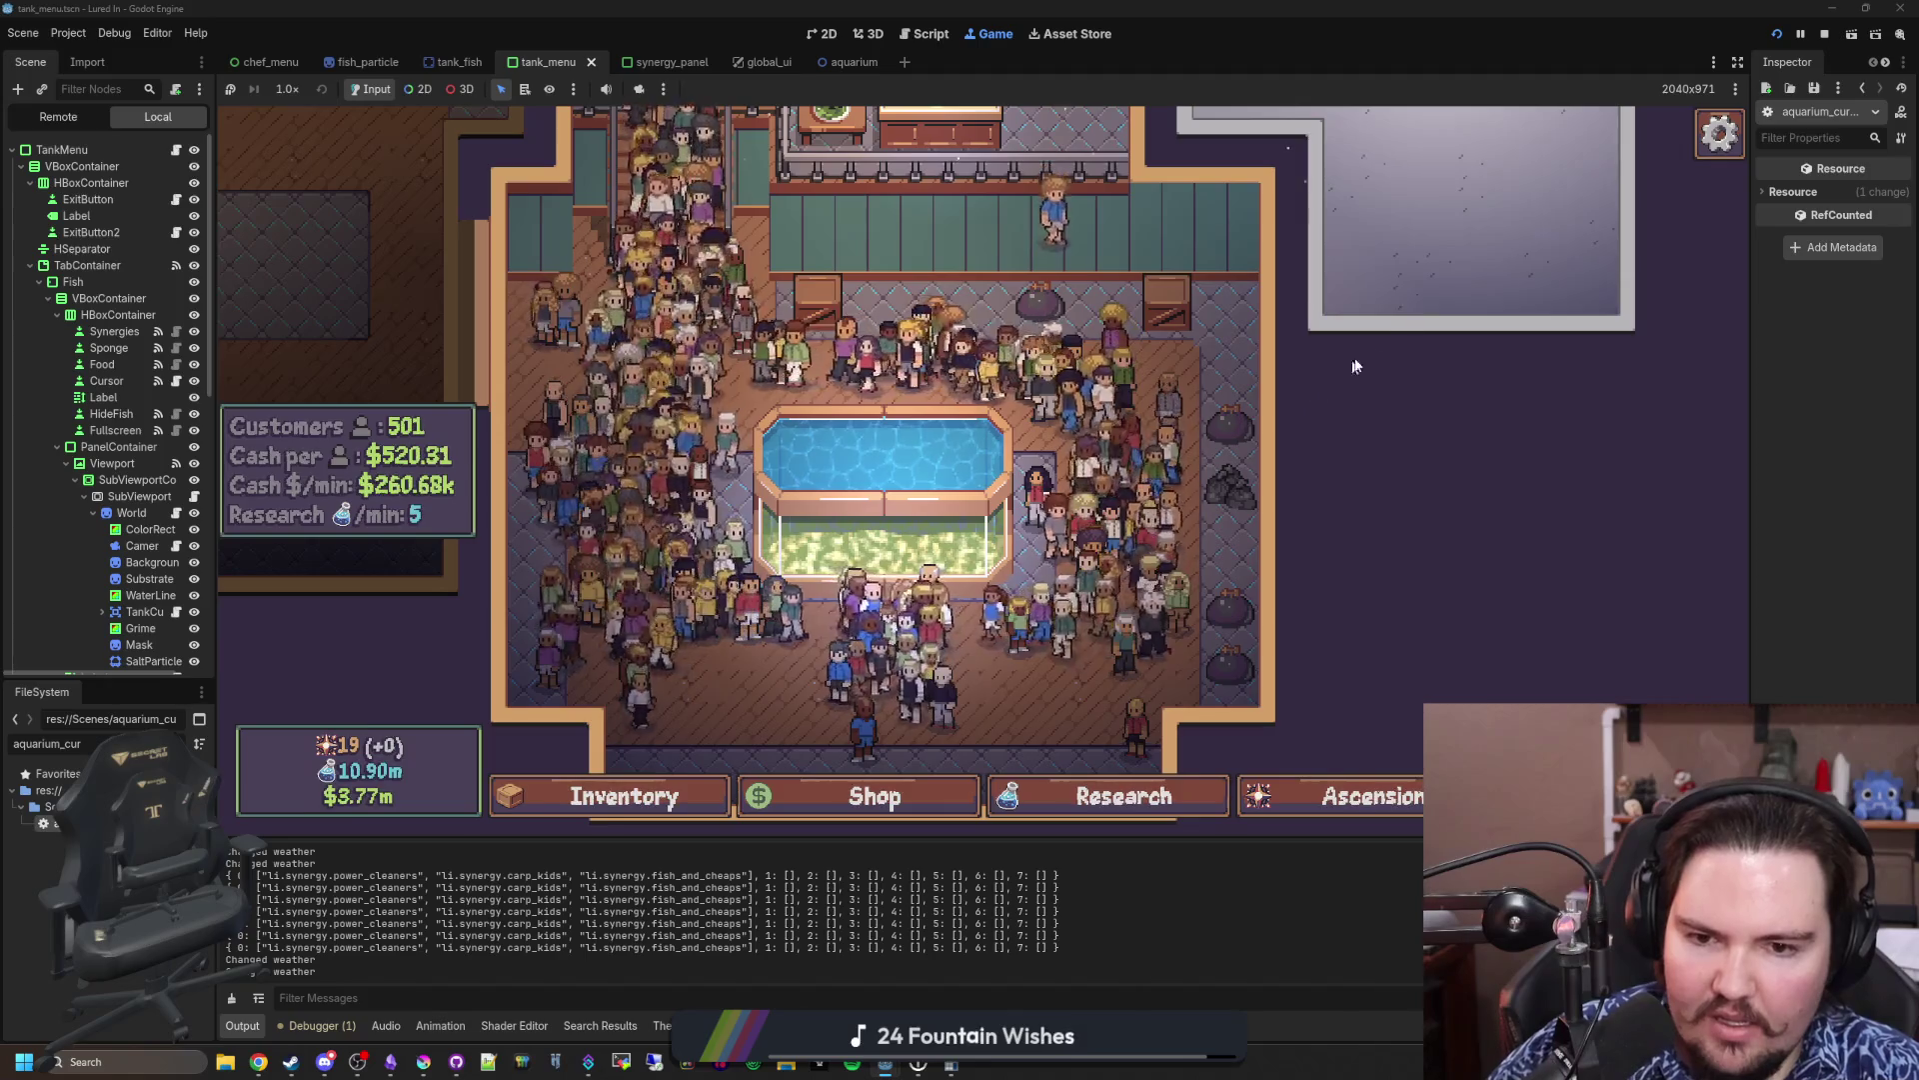
{"action": "left_click_drag", "start_coordinate": [1406, 233], "coordinate": [1431, 482]}
{"action": "left_click_drag", "start_coordinate": [1429, 584], "coordinate": [1417, 303]}
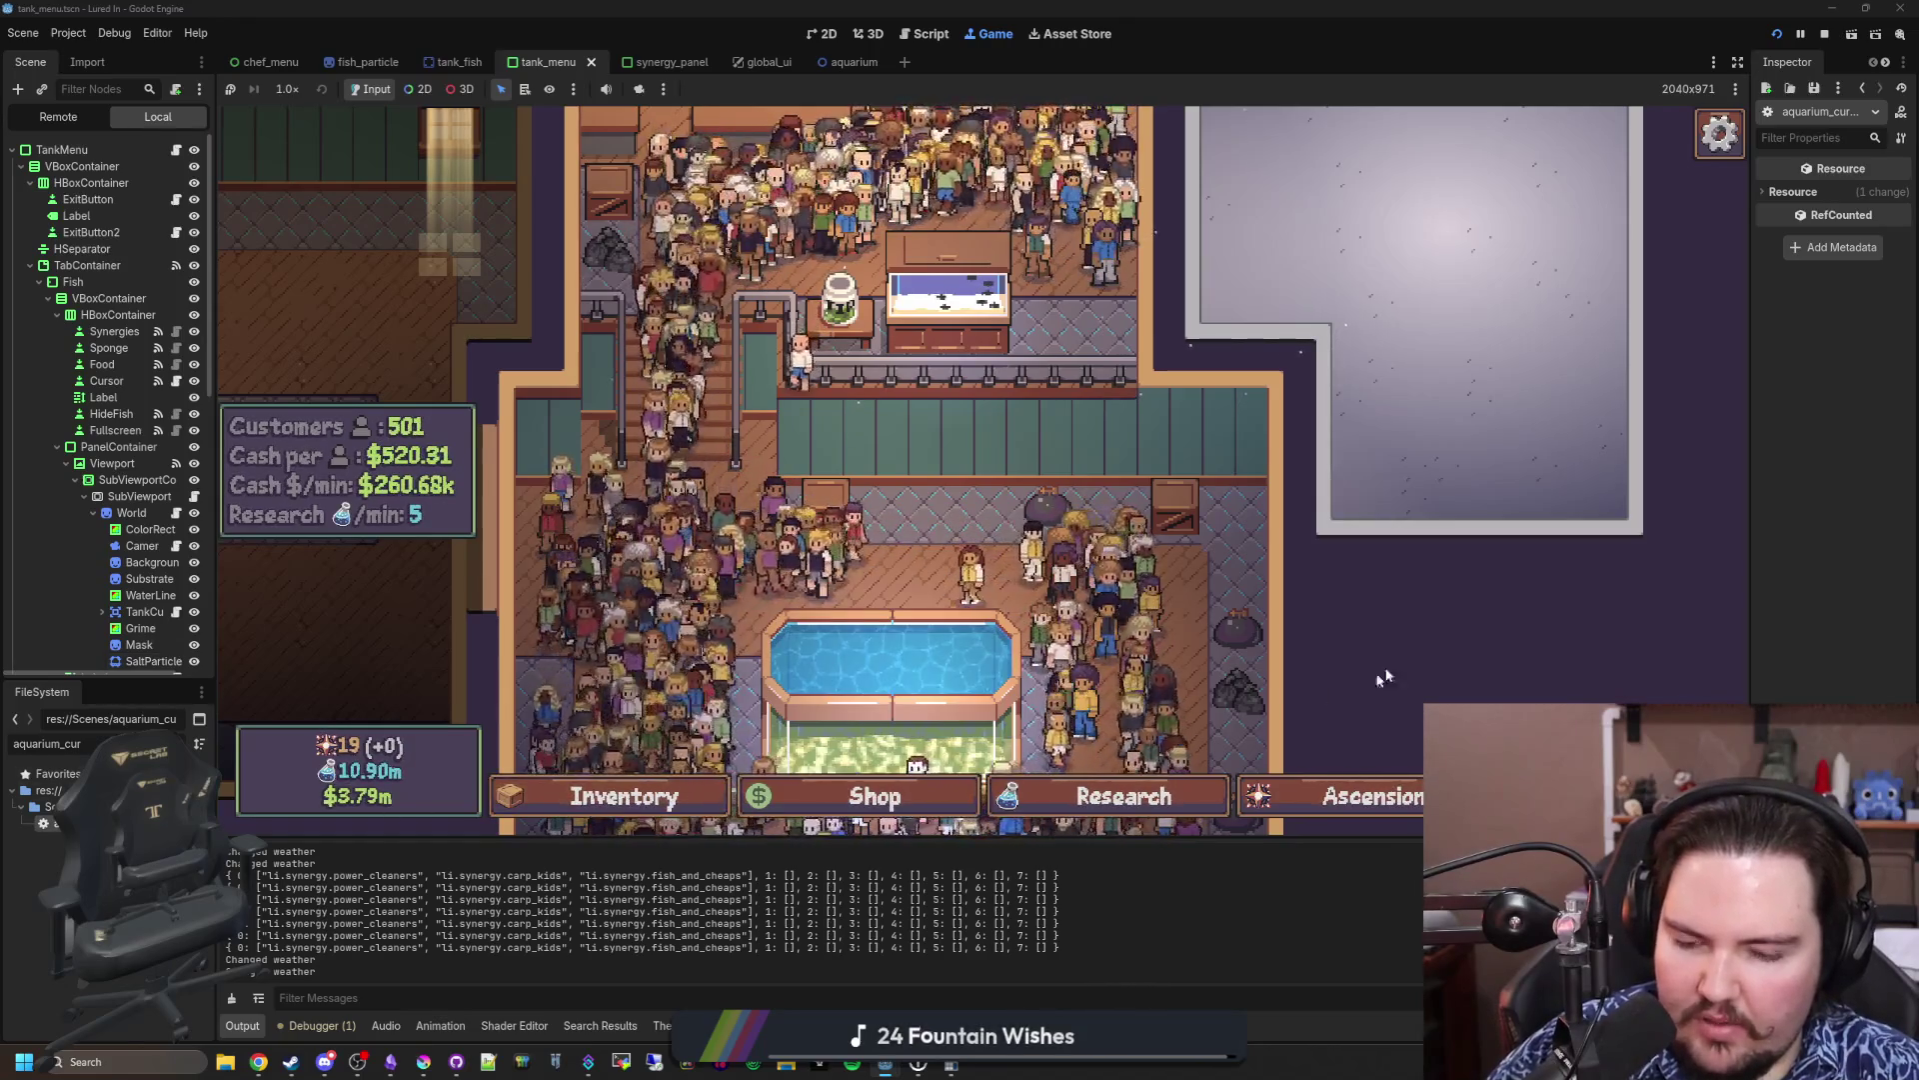
{"action": "left_click", "coordinate": [1122, 797]}
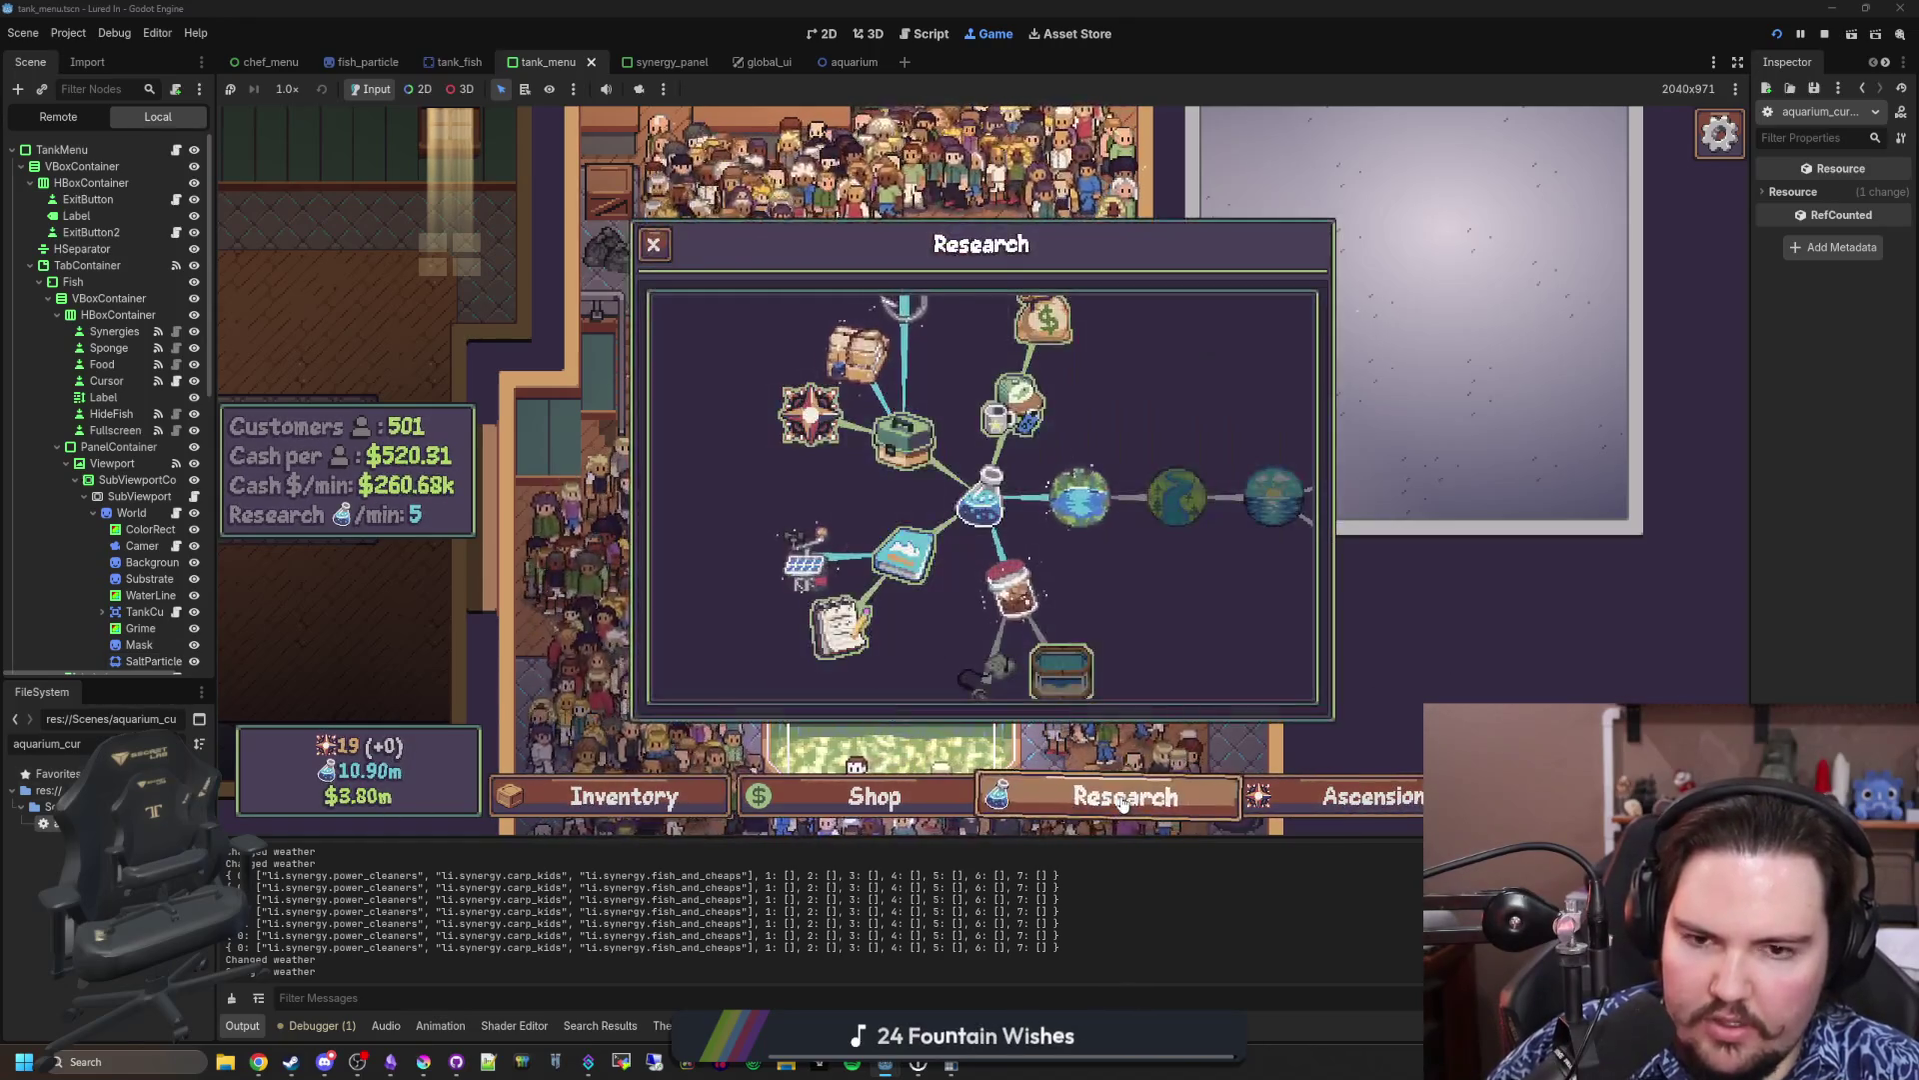
Step: Quit to the title screen and start the game again
{"action": "key", "text": "Escape"}
{"action": "left_click", "coordinate": [920, 518]}
{"action": "left_click", "coordinate": [441, 468]}
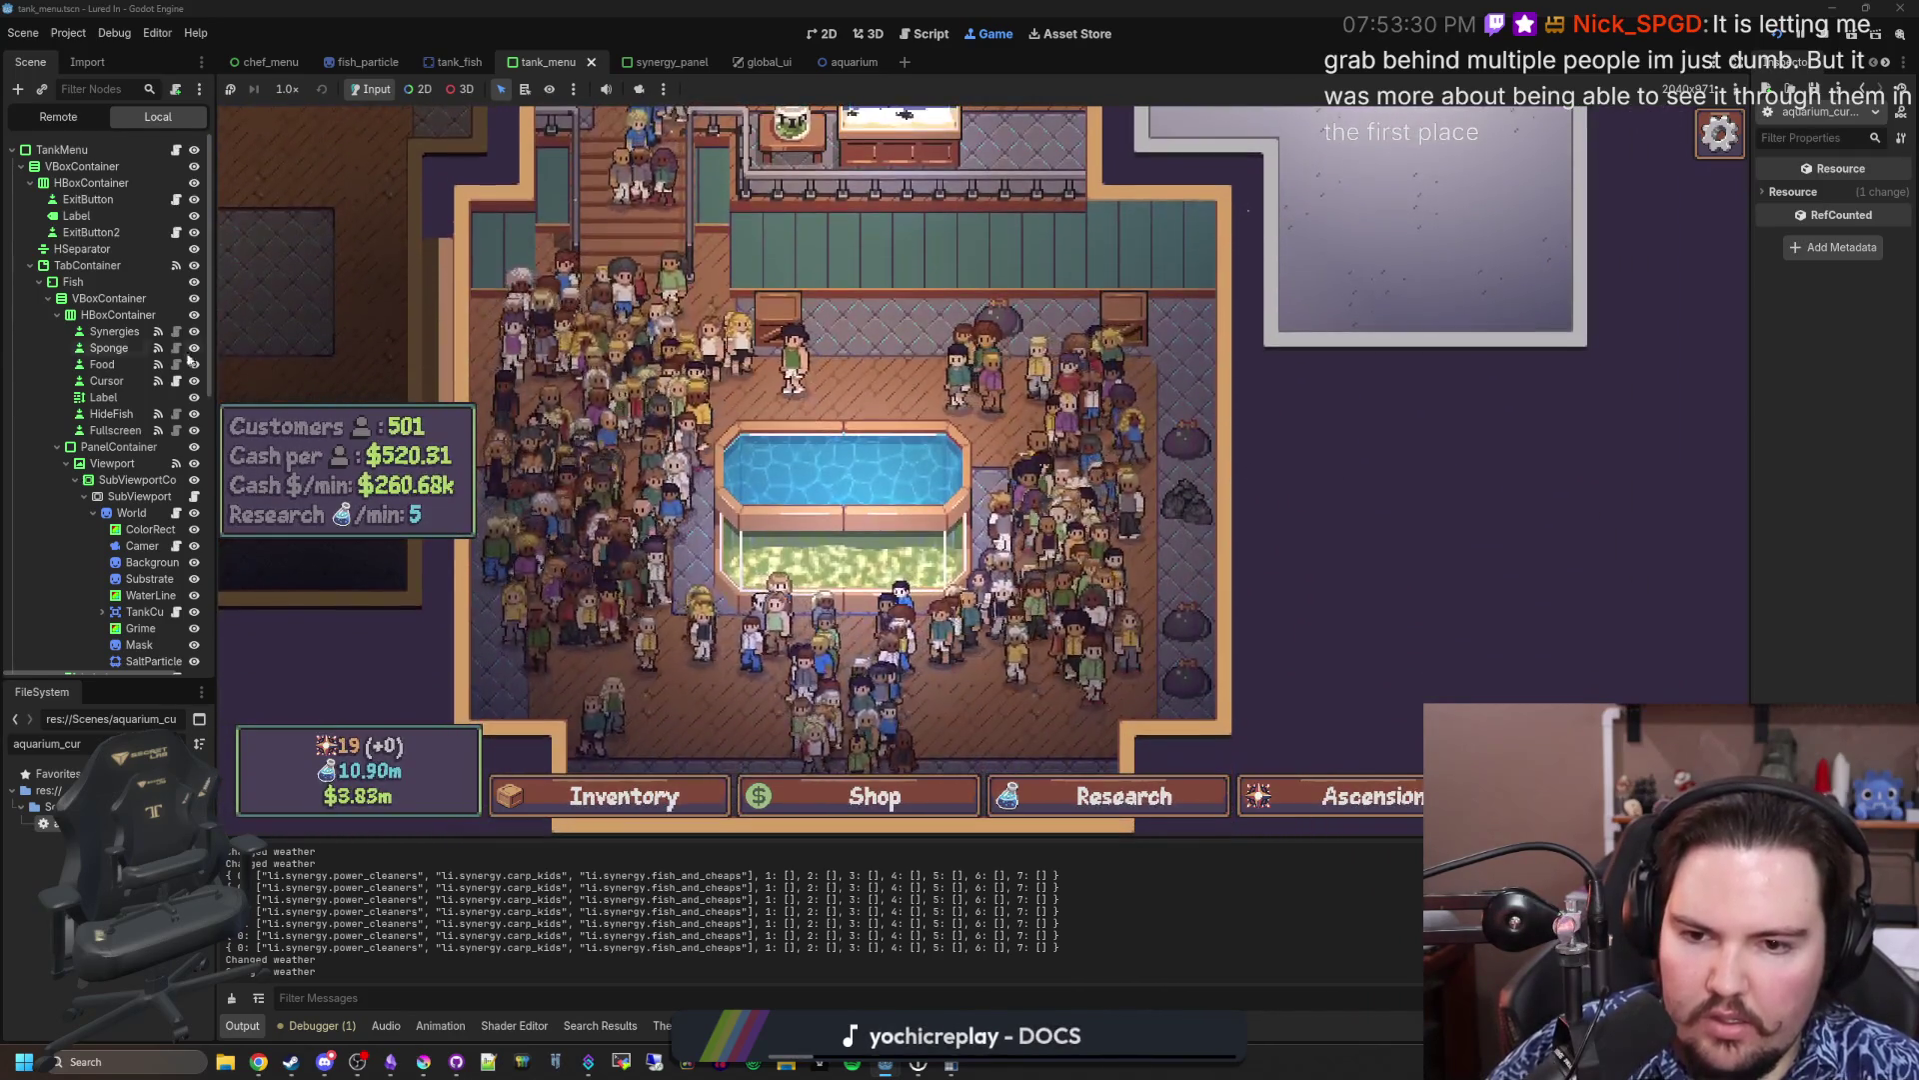
Step: Filter the FileSystem for 'aquar' and open the aquarium scene and its aquarium.gd script
{"action": "key", "text": "ctrl+a"}
{"action": "type", "text": "aq"}
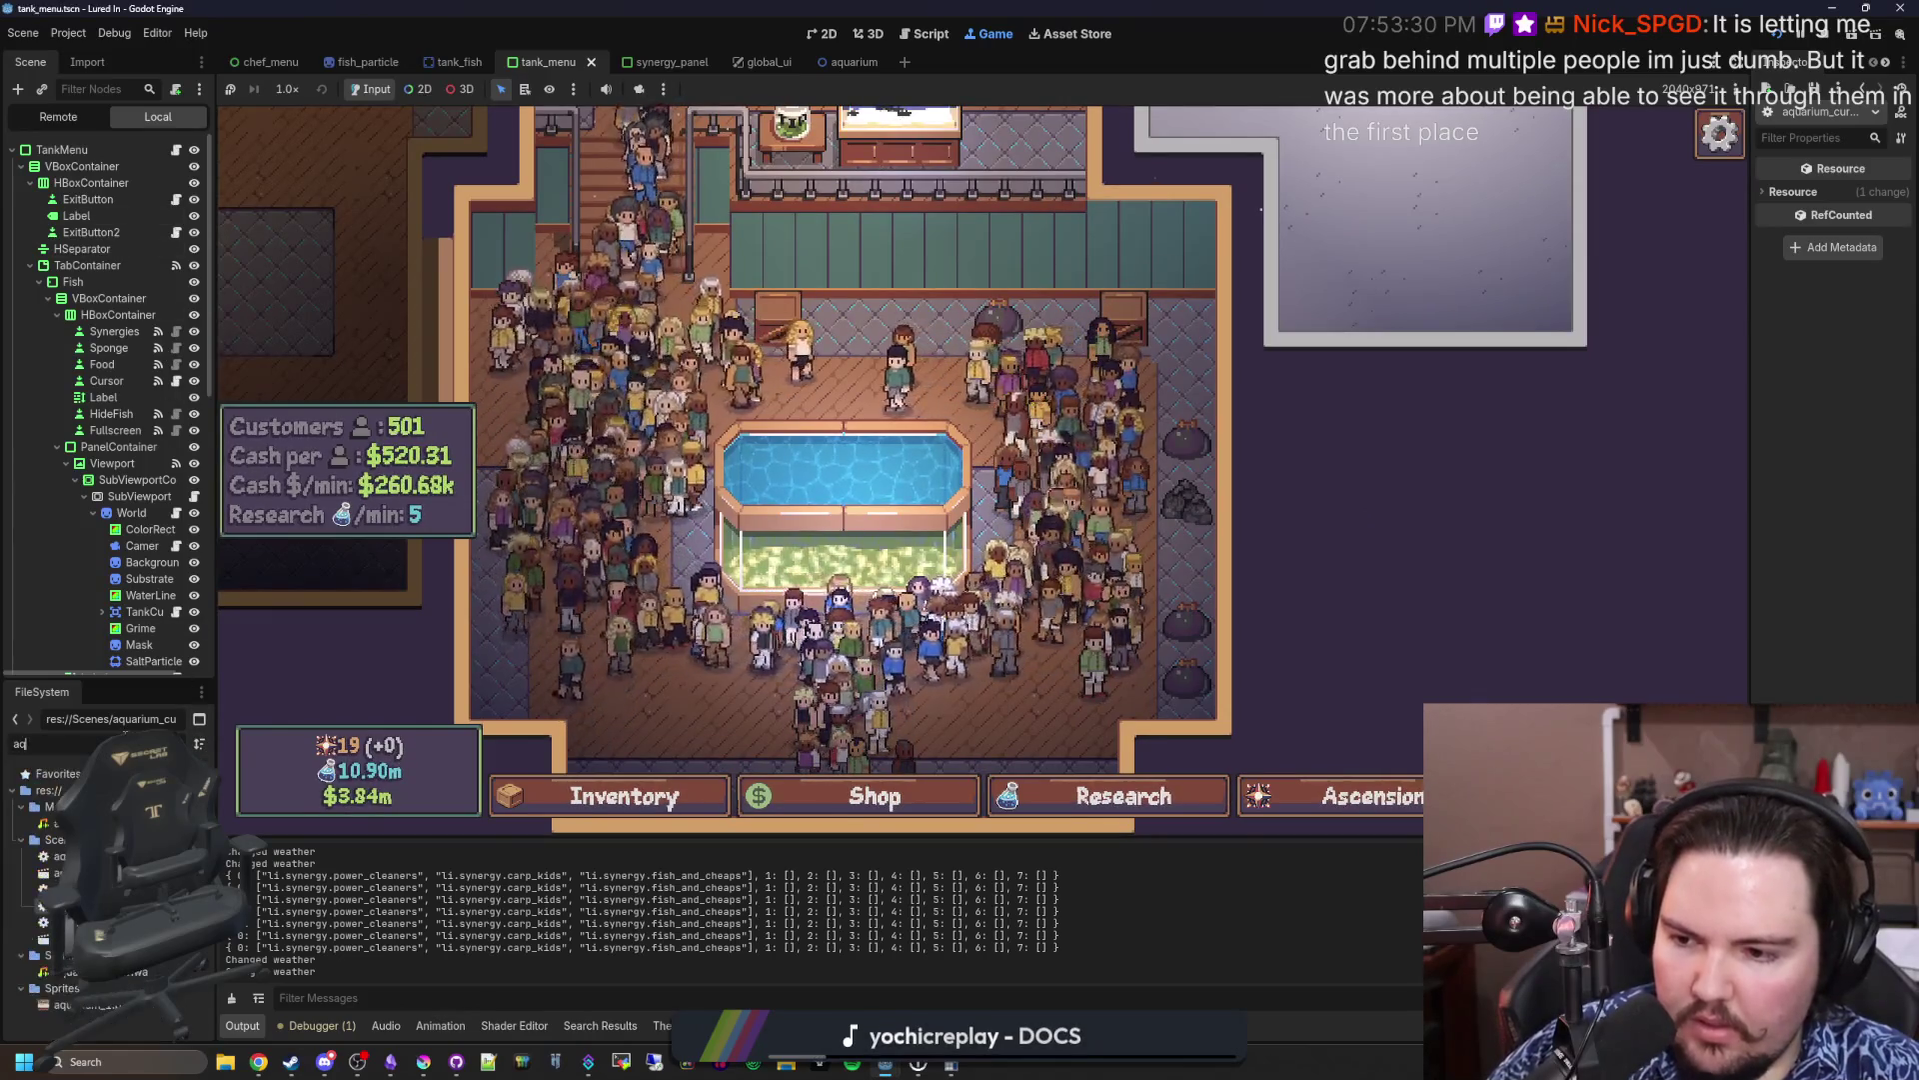
{"action": "type", "text": "uar"}
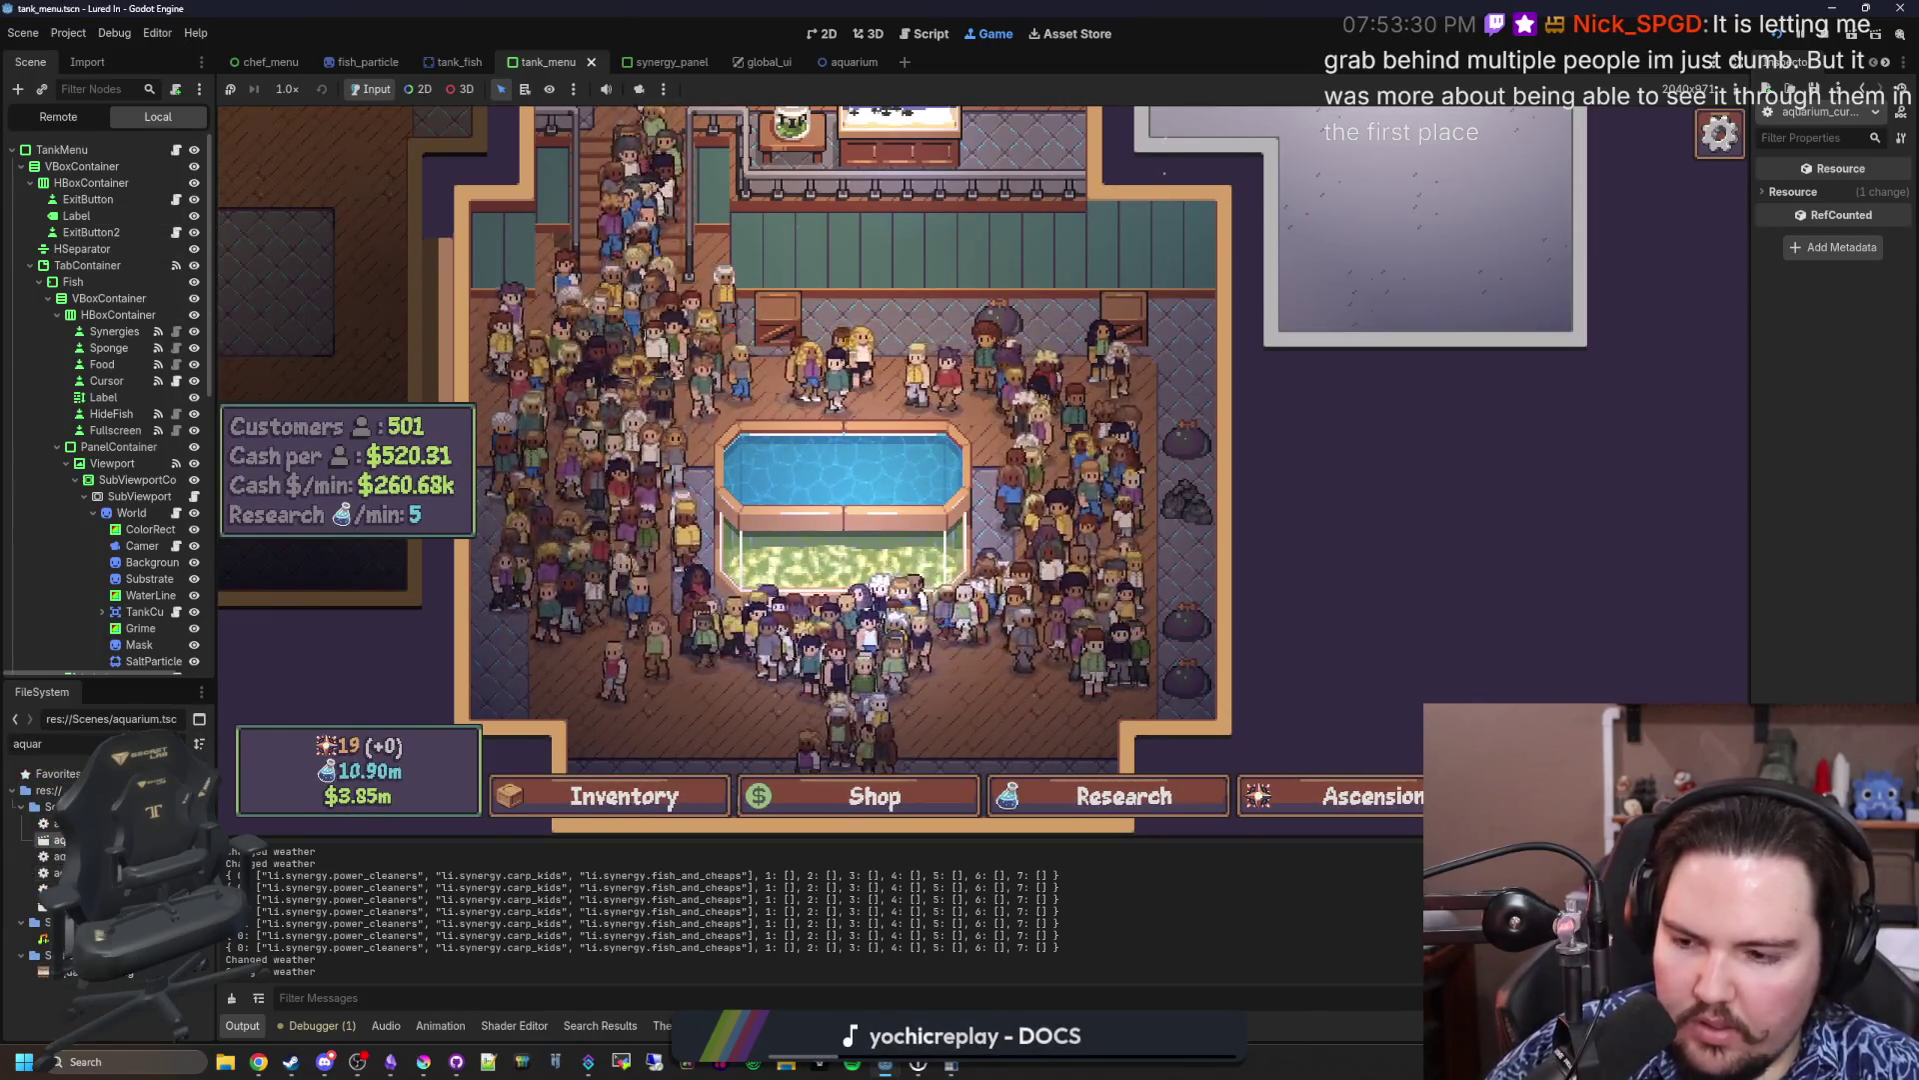
{"action": "left_click", "coordinate": [925, 33]}
{"action": "left_click", "coordinate": [833, 62]}
{"action": "left_click", "coordinate": [863, 455]}
{"action": "type", "text": "donation"}
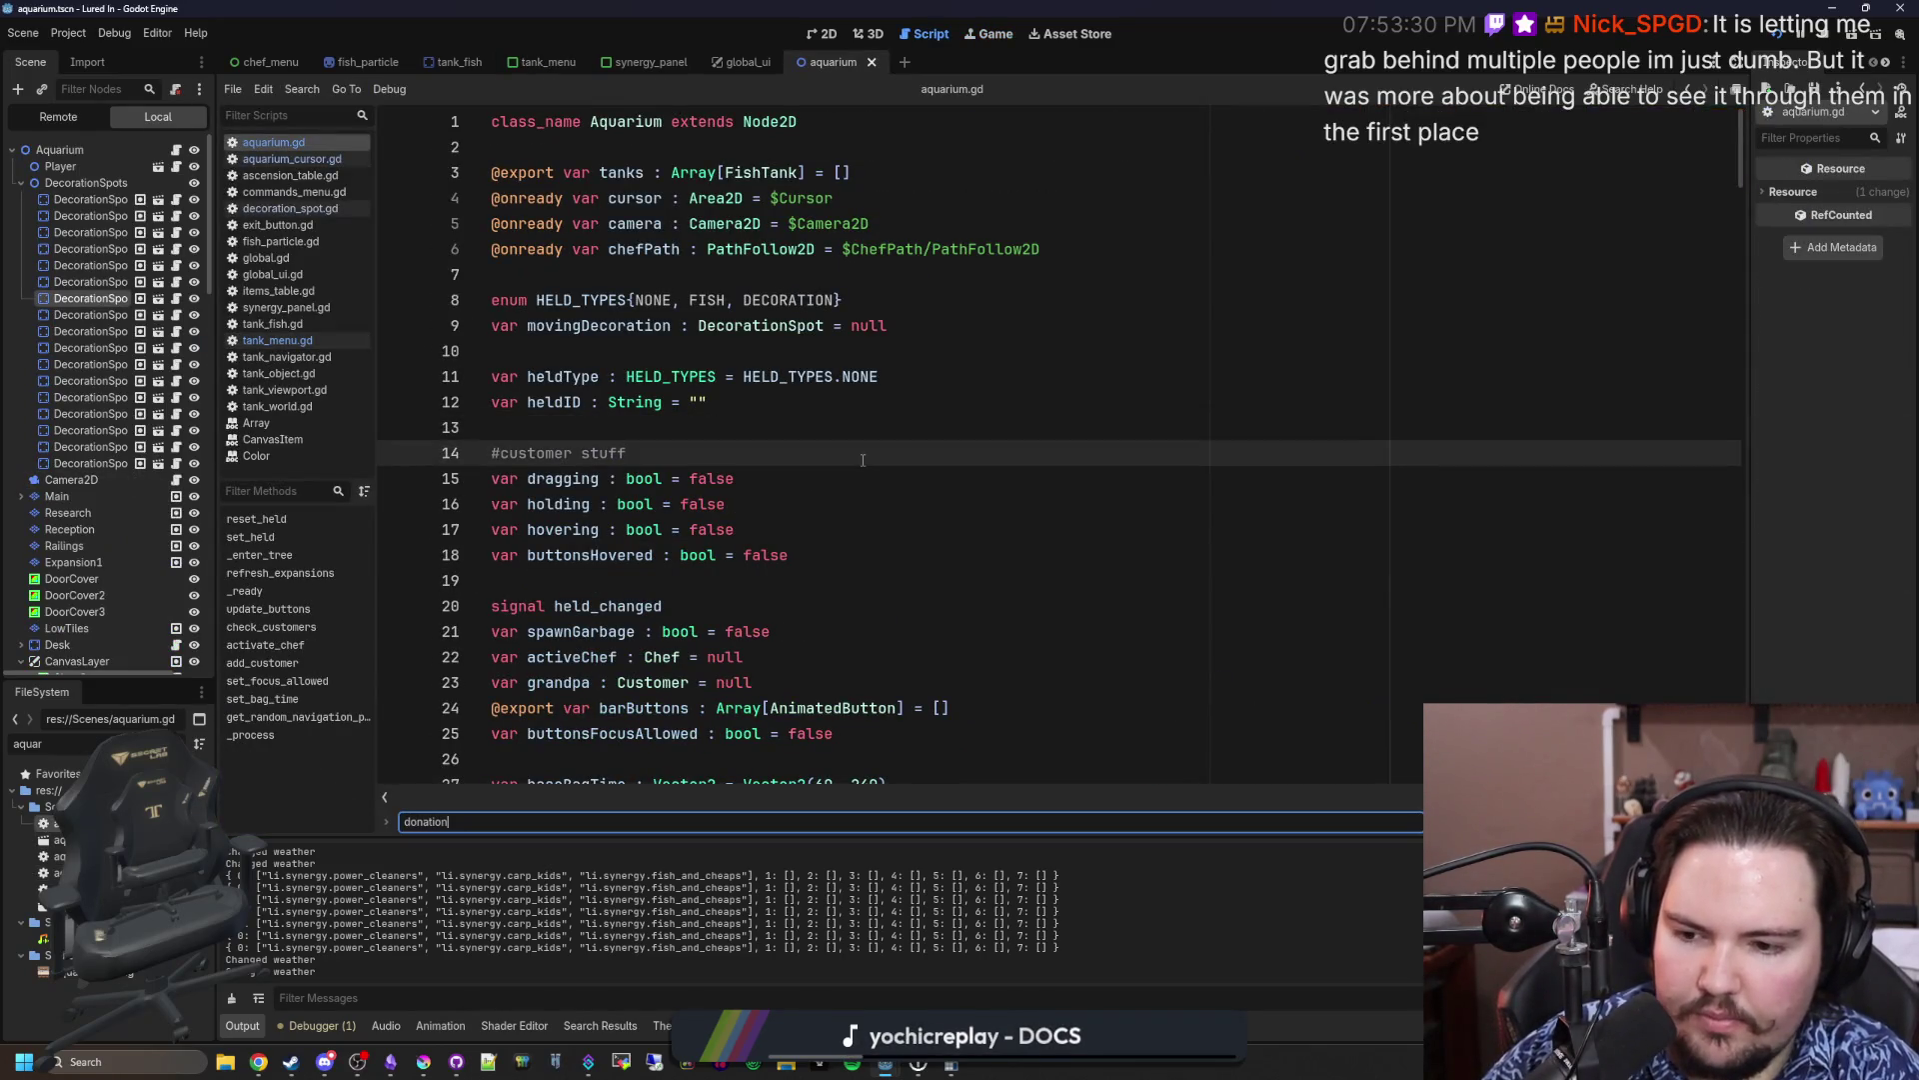
Step: Finish typing the 'donation' search term and browse the code around the bagTime declaration
{"action": "left_click", "coordinate": [176, 151]}
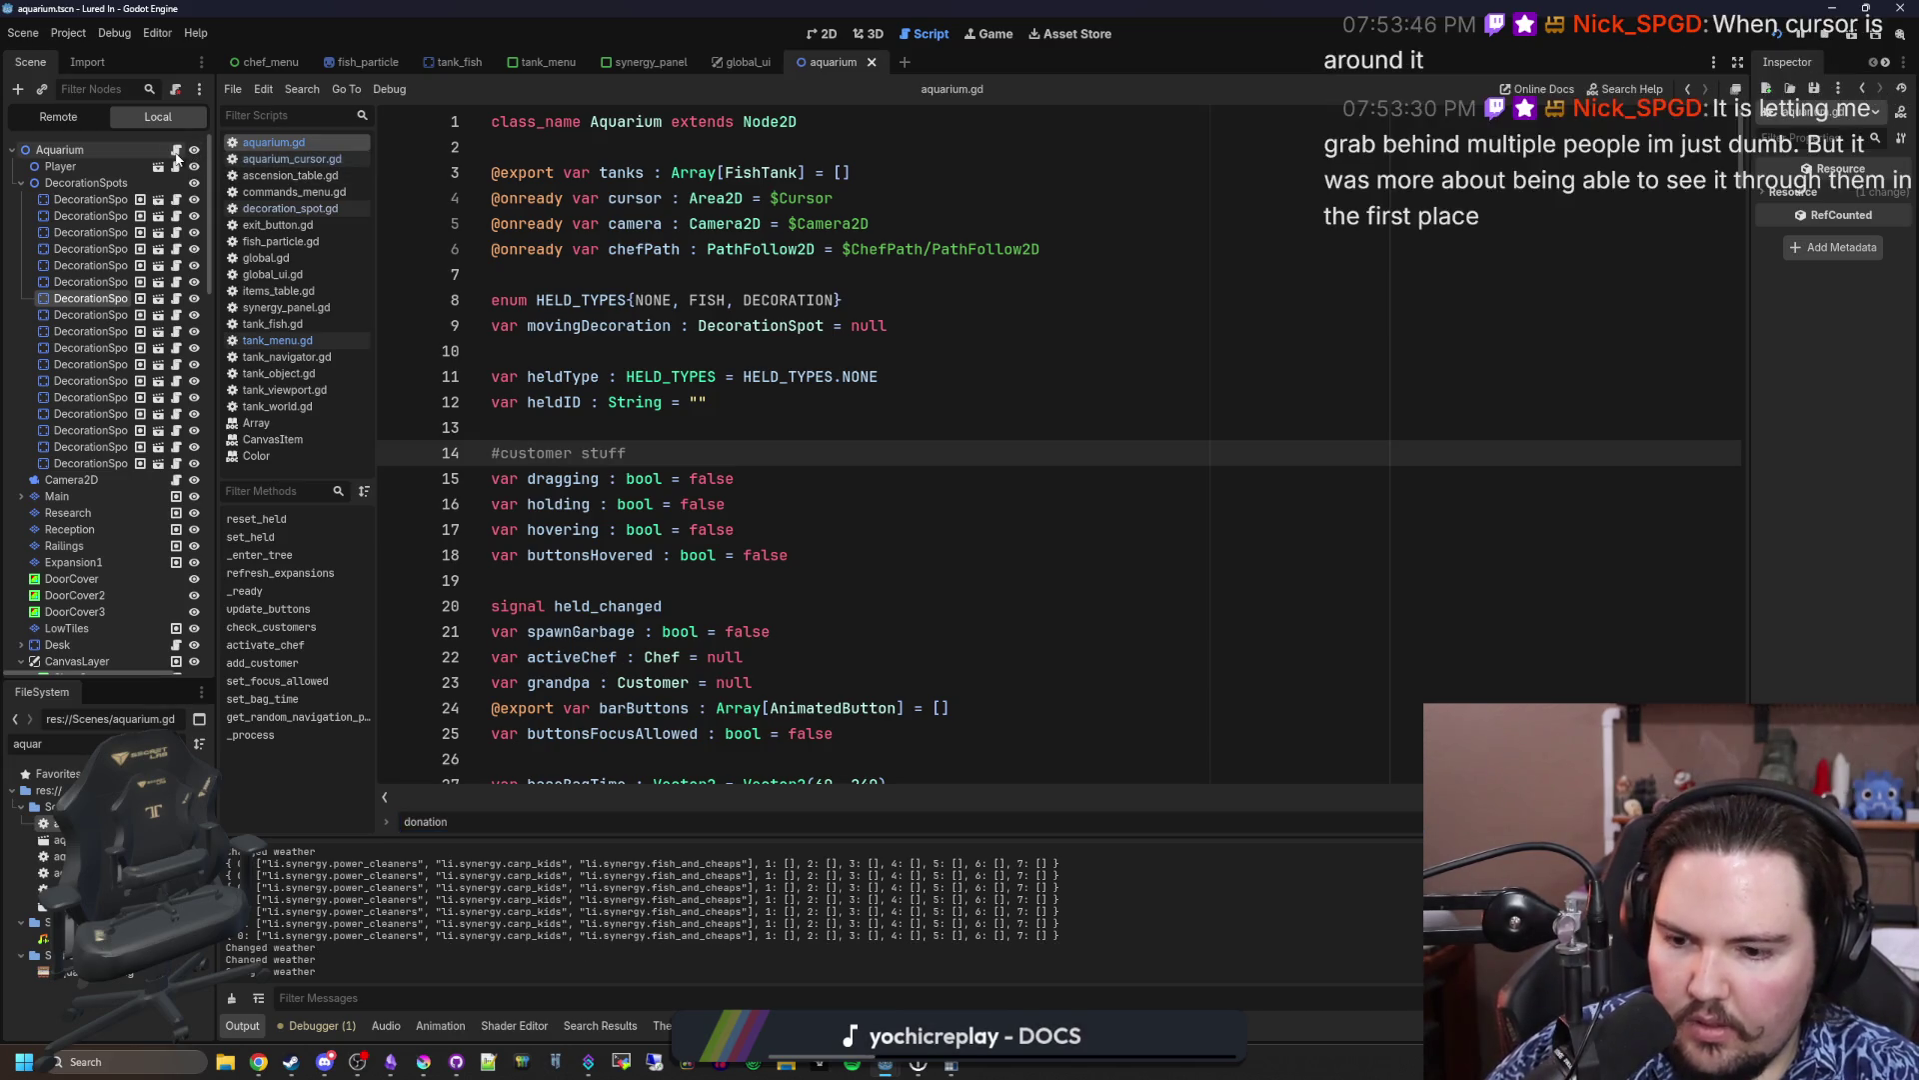
{"action": "scroll", "coordinate": [728, 420], "scroll_direction": "down", "scroll_amount": 4}
{"action": "left_click", "coordinate": [1048, 497]}
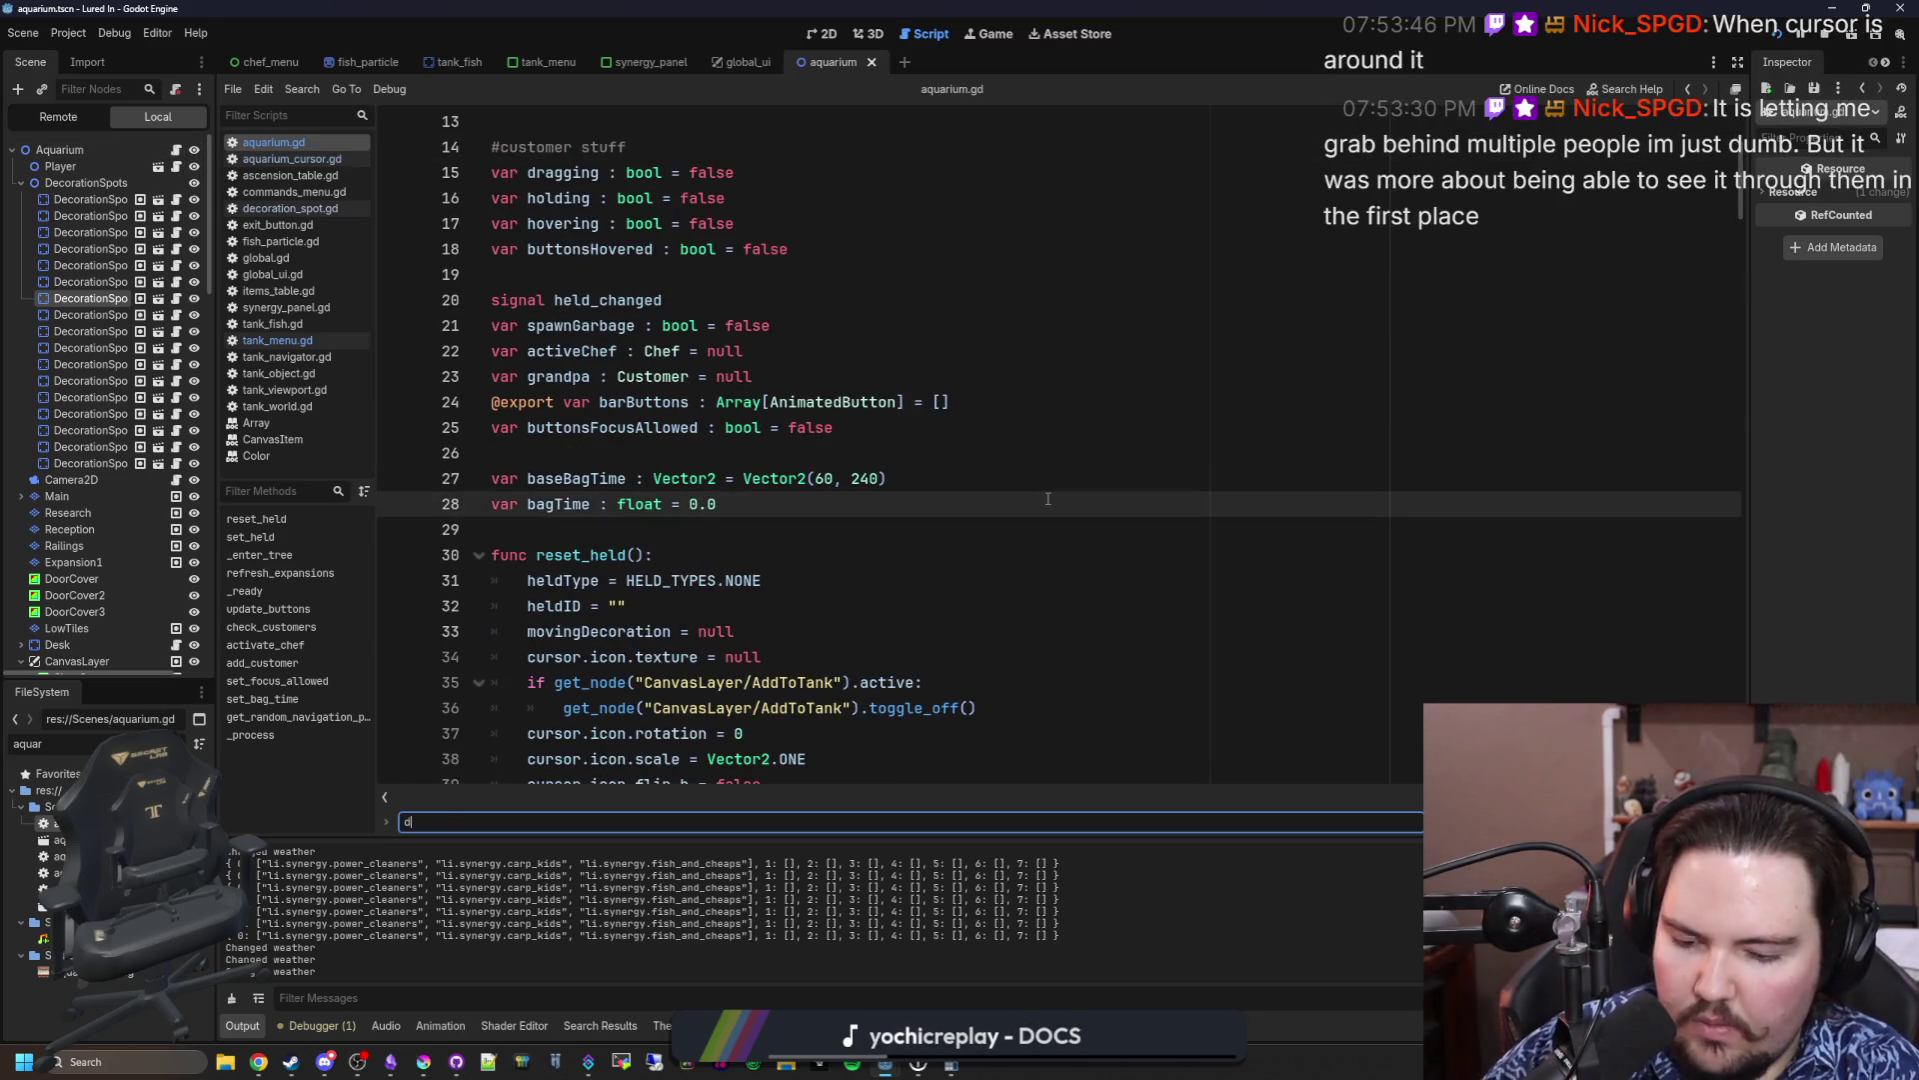
{"action": "type", "text": "onation"}
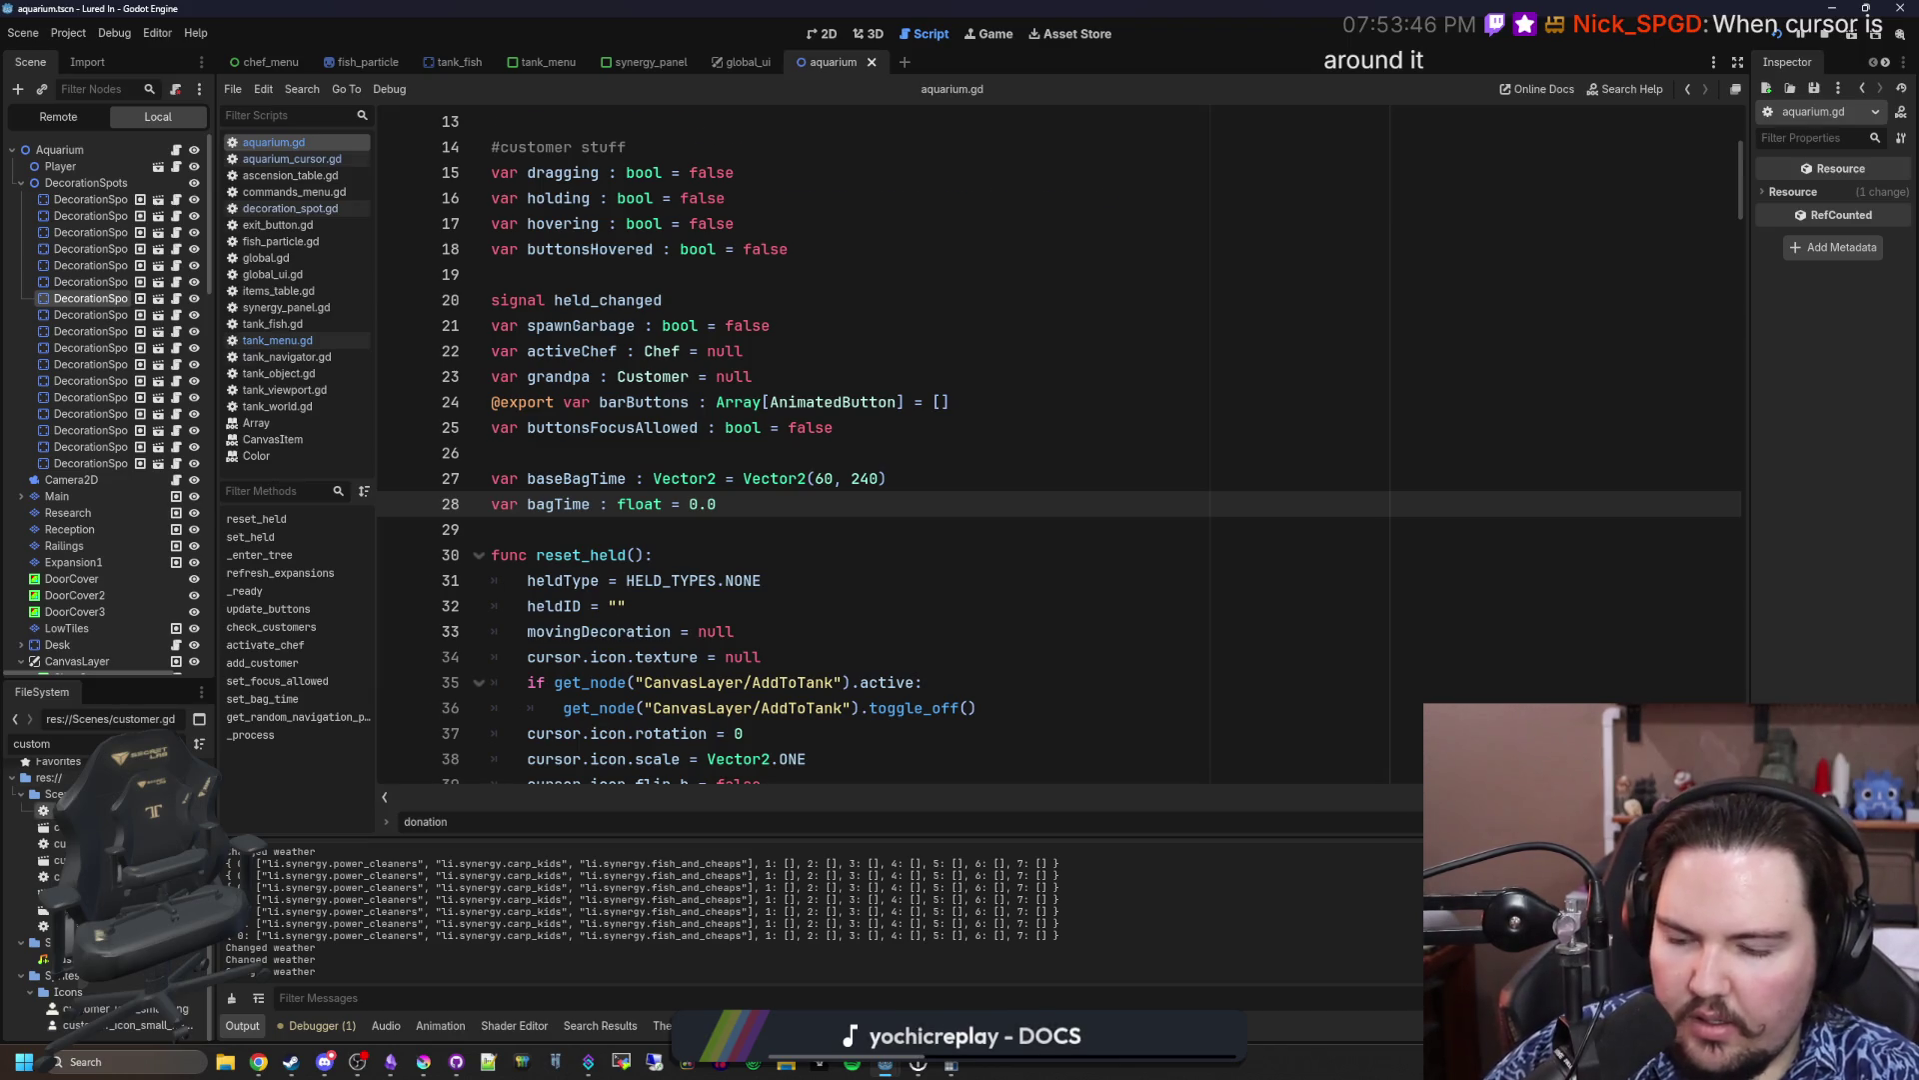
{"action": "scroll", "coordinate": [1083, 491], "scroll_direction": "up", "scroll_amount": 20}
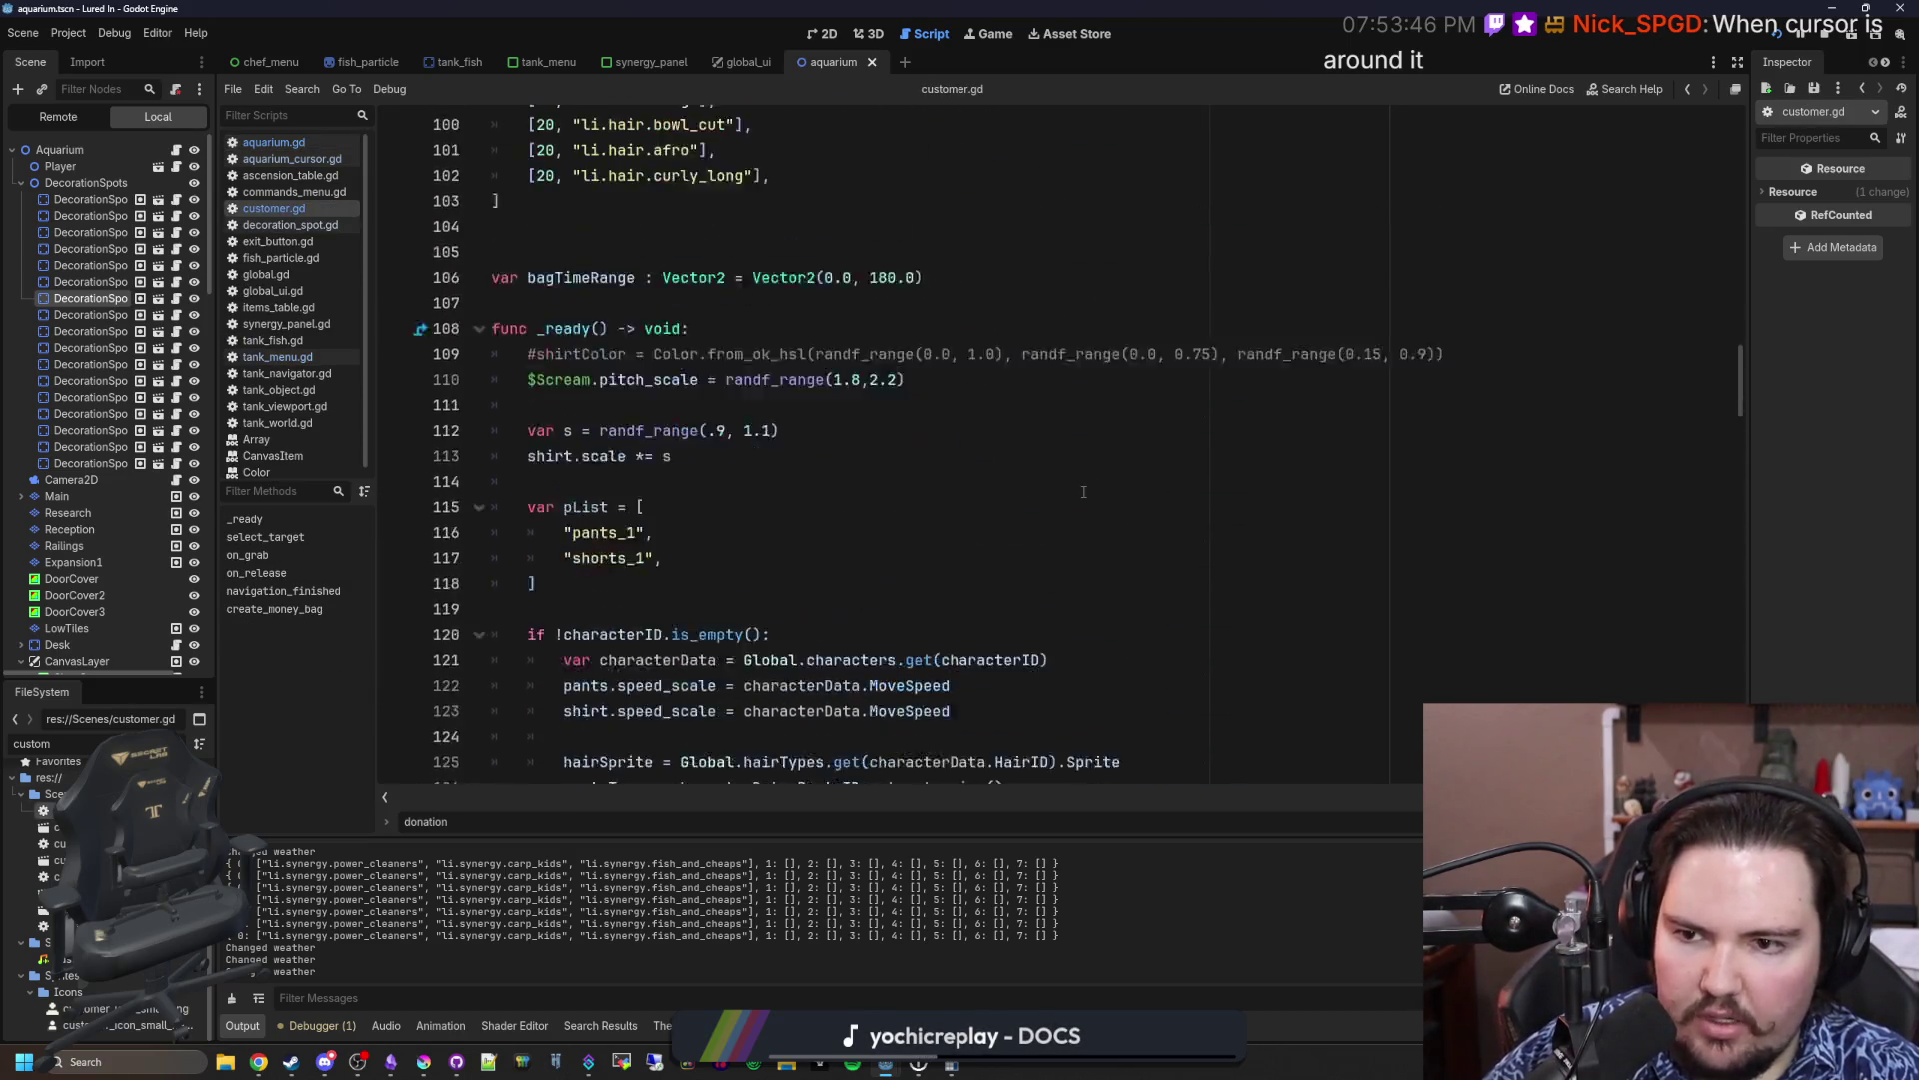
{"action": "scroll", "coordinate": [1084, 492], "scroll_direction": "up", "scroll_amount": 2}
{"action": "scroll", "coordinate": [725, 476], "scroll_direction": "down", "scroll_amount": 2}
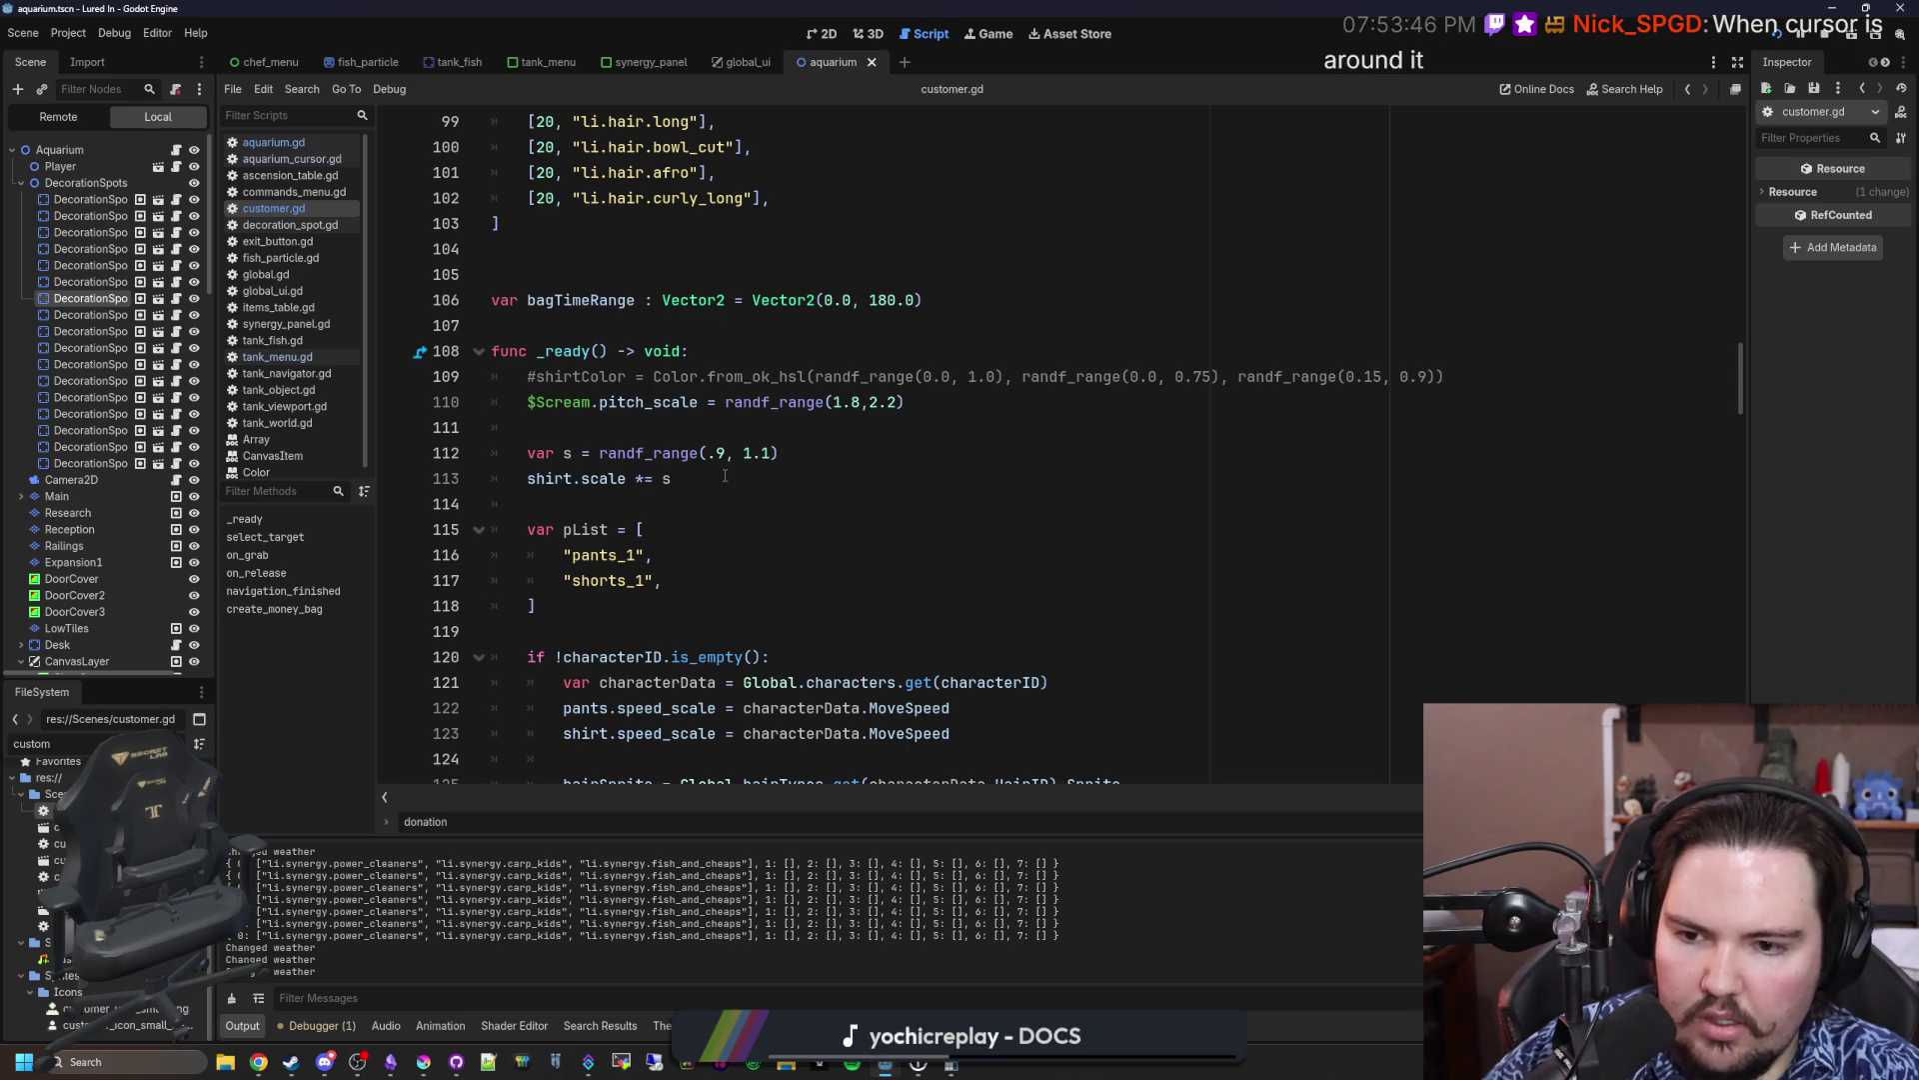
{"action": "scroll", "coordinate": [725, 476], "scroll_direction": "down", "scroll_amount": 17}
Step: Search customer.gd and the whole project for 'donation', then return to aquarium.gd
{"action": "left_click", "coordinate": [1277, 445]}
{"action": "key", "text": "ctrl+f"}
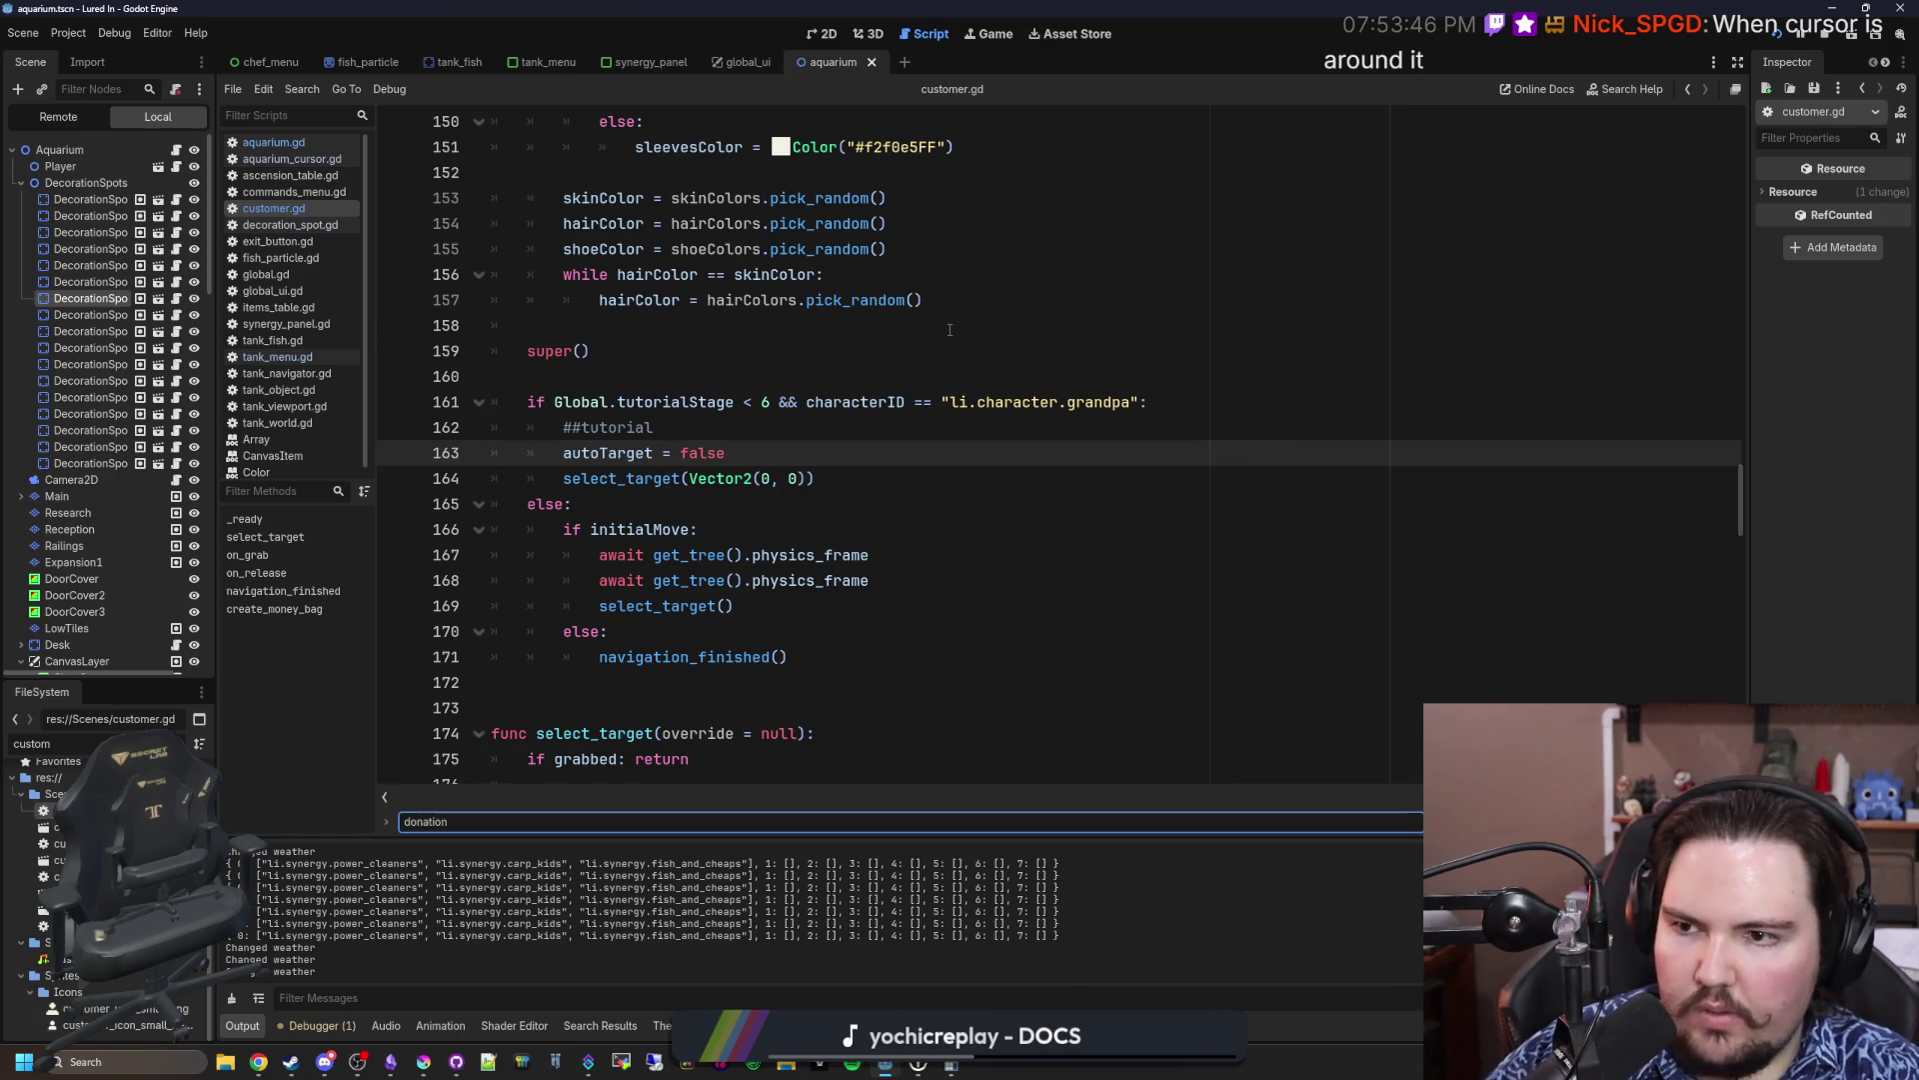
{"action": "left_click", "coordinate": [949, 330]}
{"action": "key", "text": "Return"}
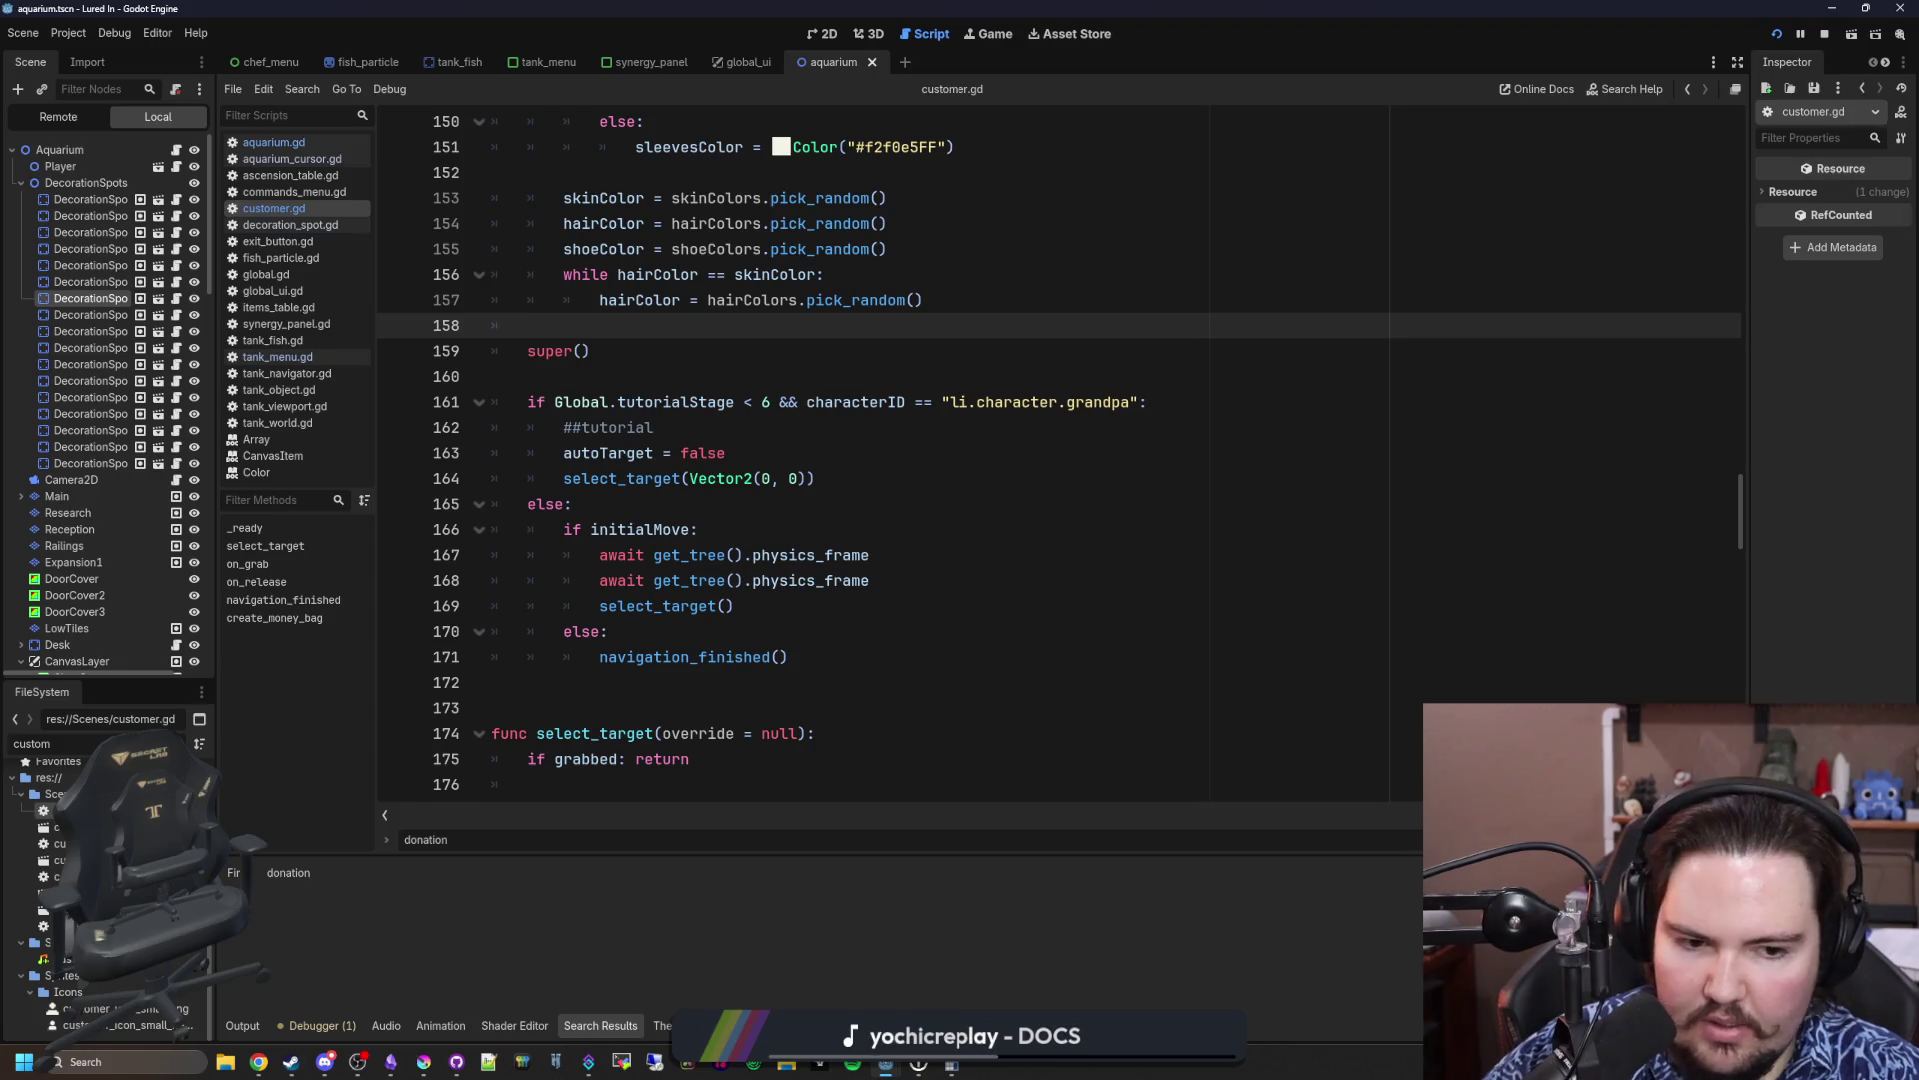
{"action": "left_click", "coordinate": [1208, 508]}
{"action": "key", "text": "ctrl+f"}
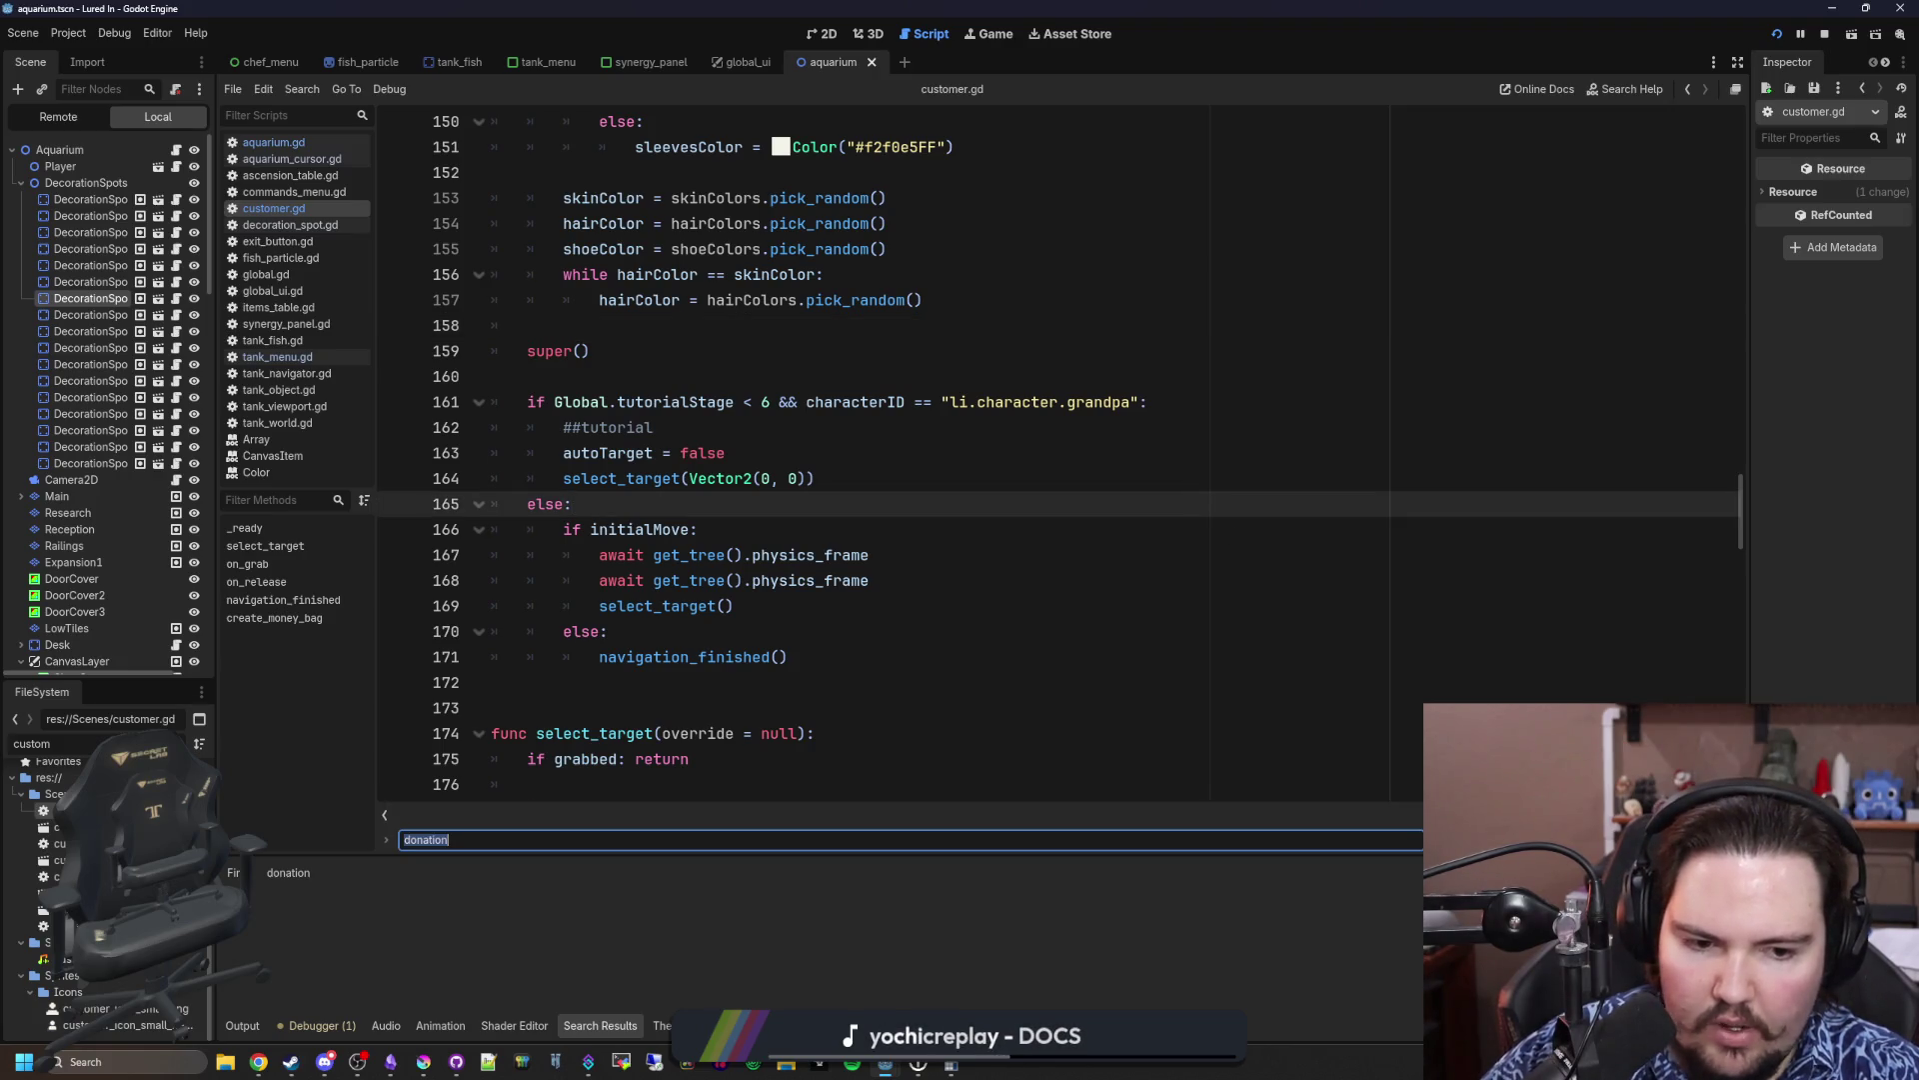
{"action": "key", "text": "Return"}
{"action": "left_click", "coordinate": [290, 143]}
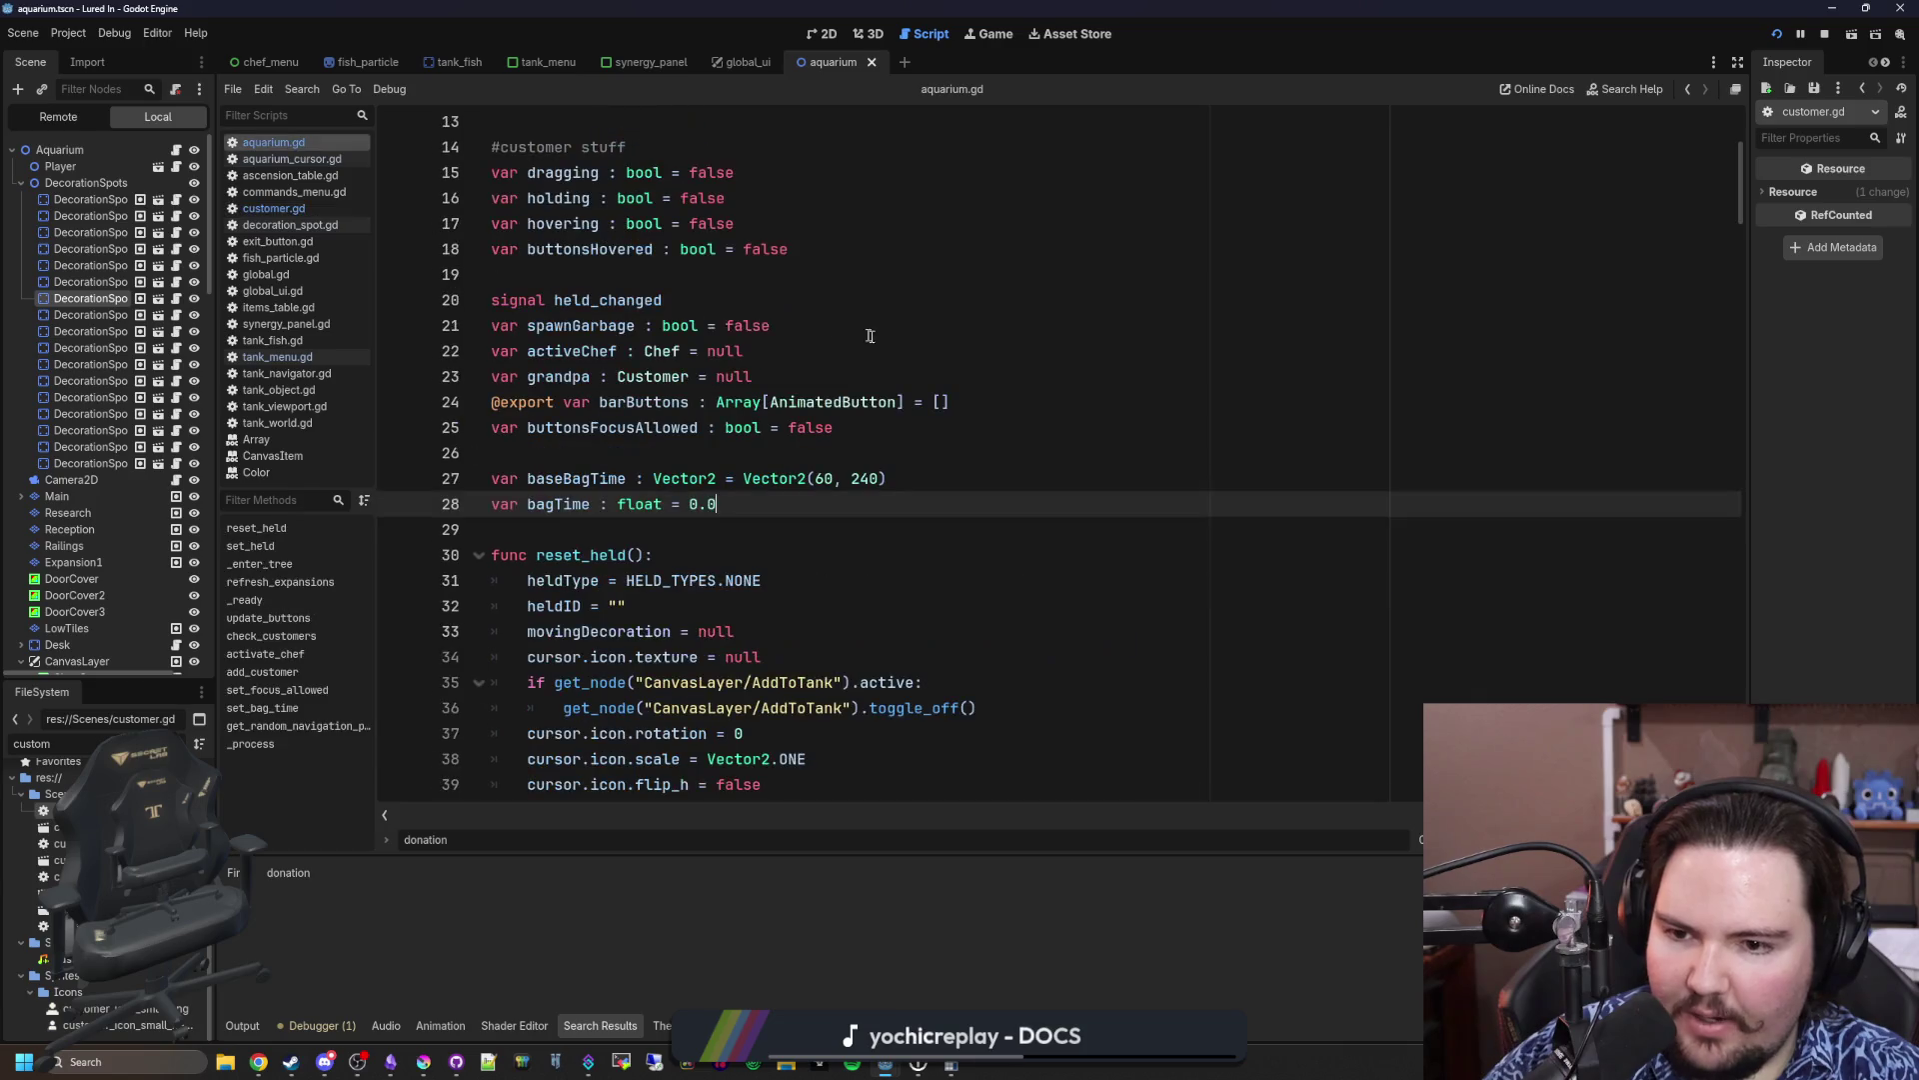
Step: Search aquarium.gd for 'donat' and jump to the bagTime declaration
{"action": "left_click", "coordinate": [871, 333]}
{"action": "key", "text": "ctrl+f"}
{"action": "type", "text": "donat"}
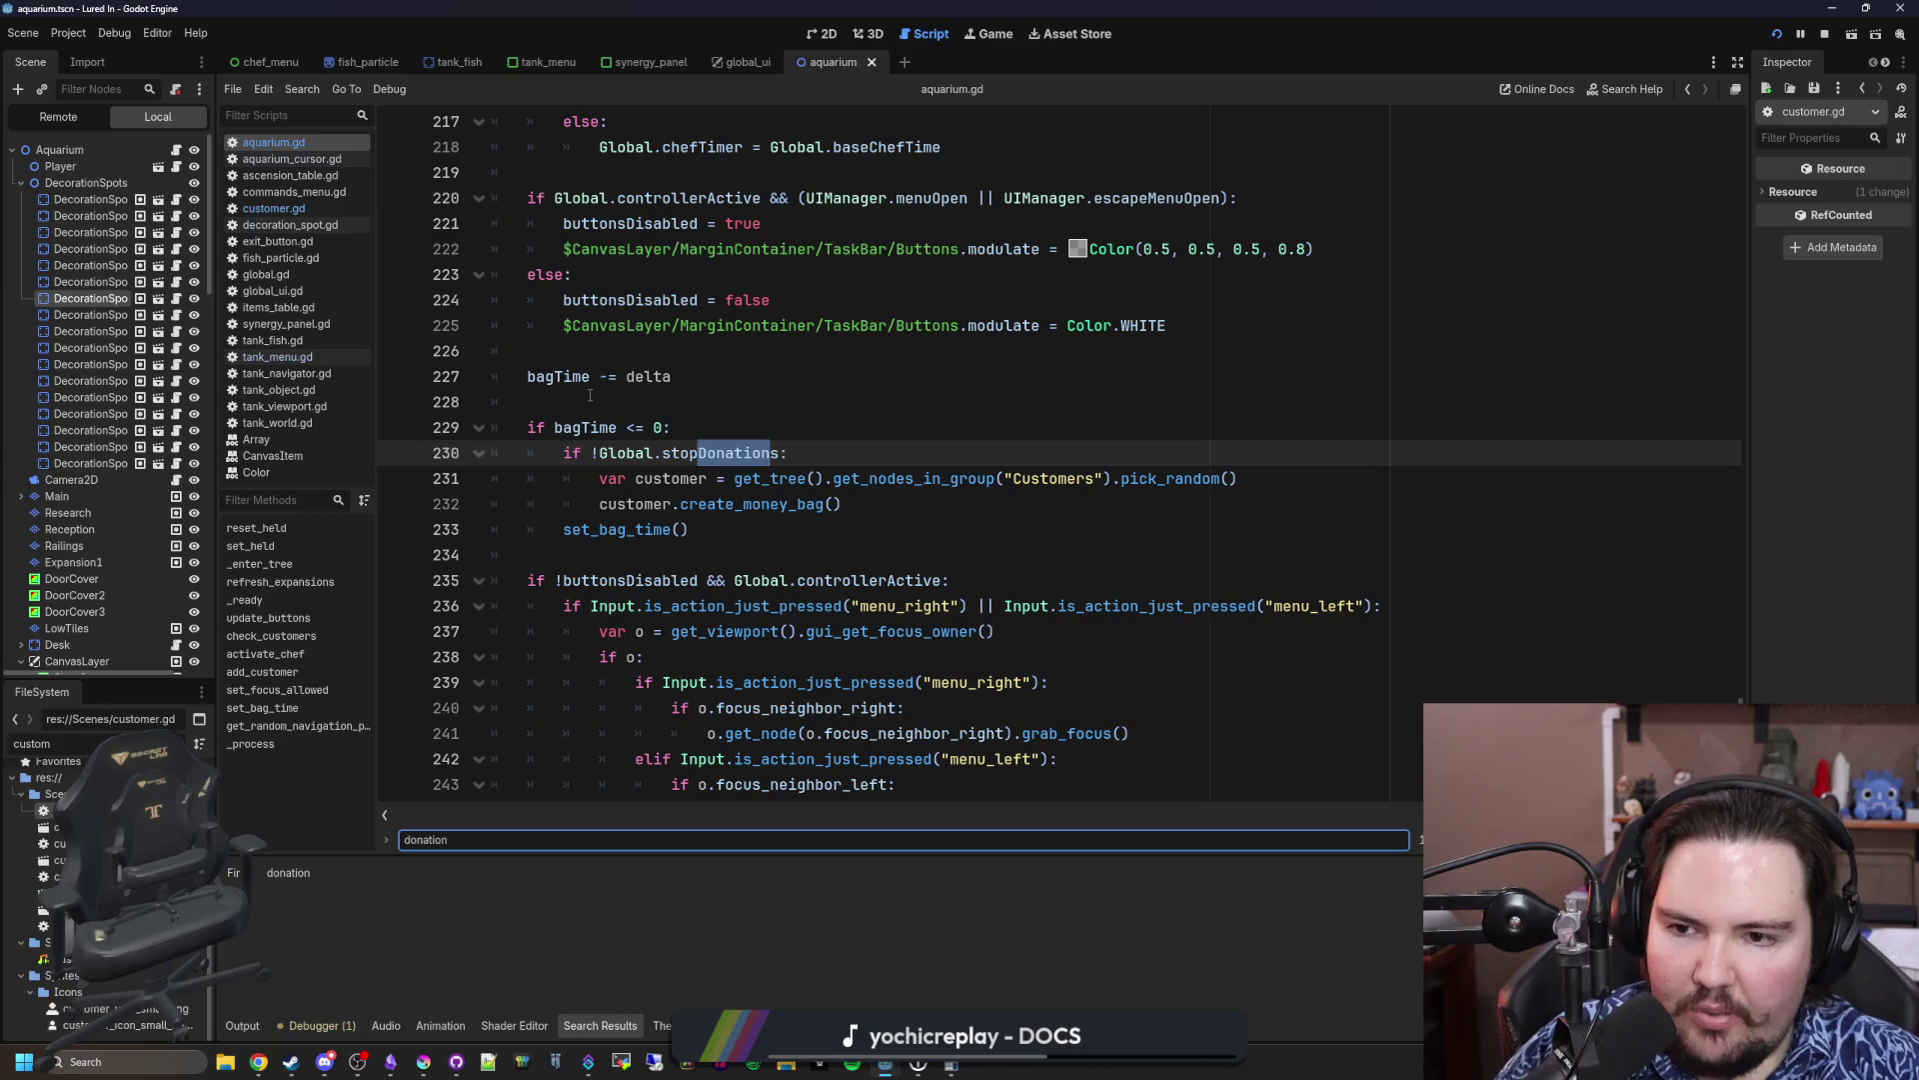
{"action": "scroll", "coordinate": [595, 480], "scroll_direction": "up", "scroll_amount": 2}
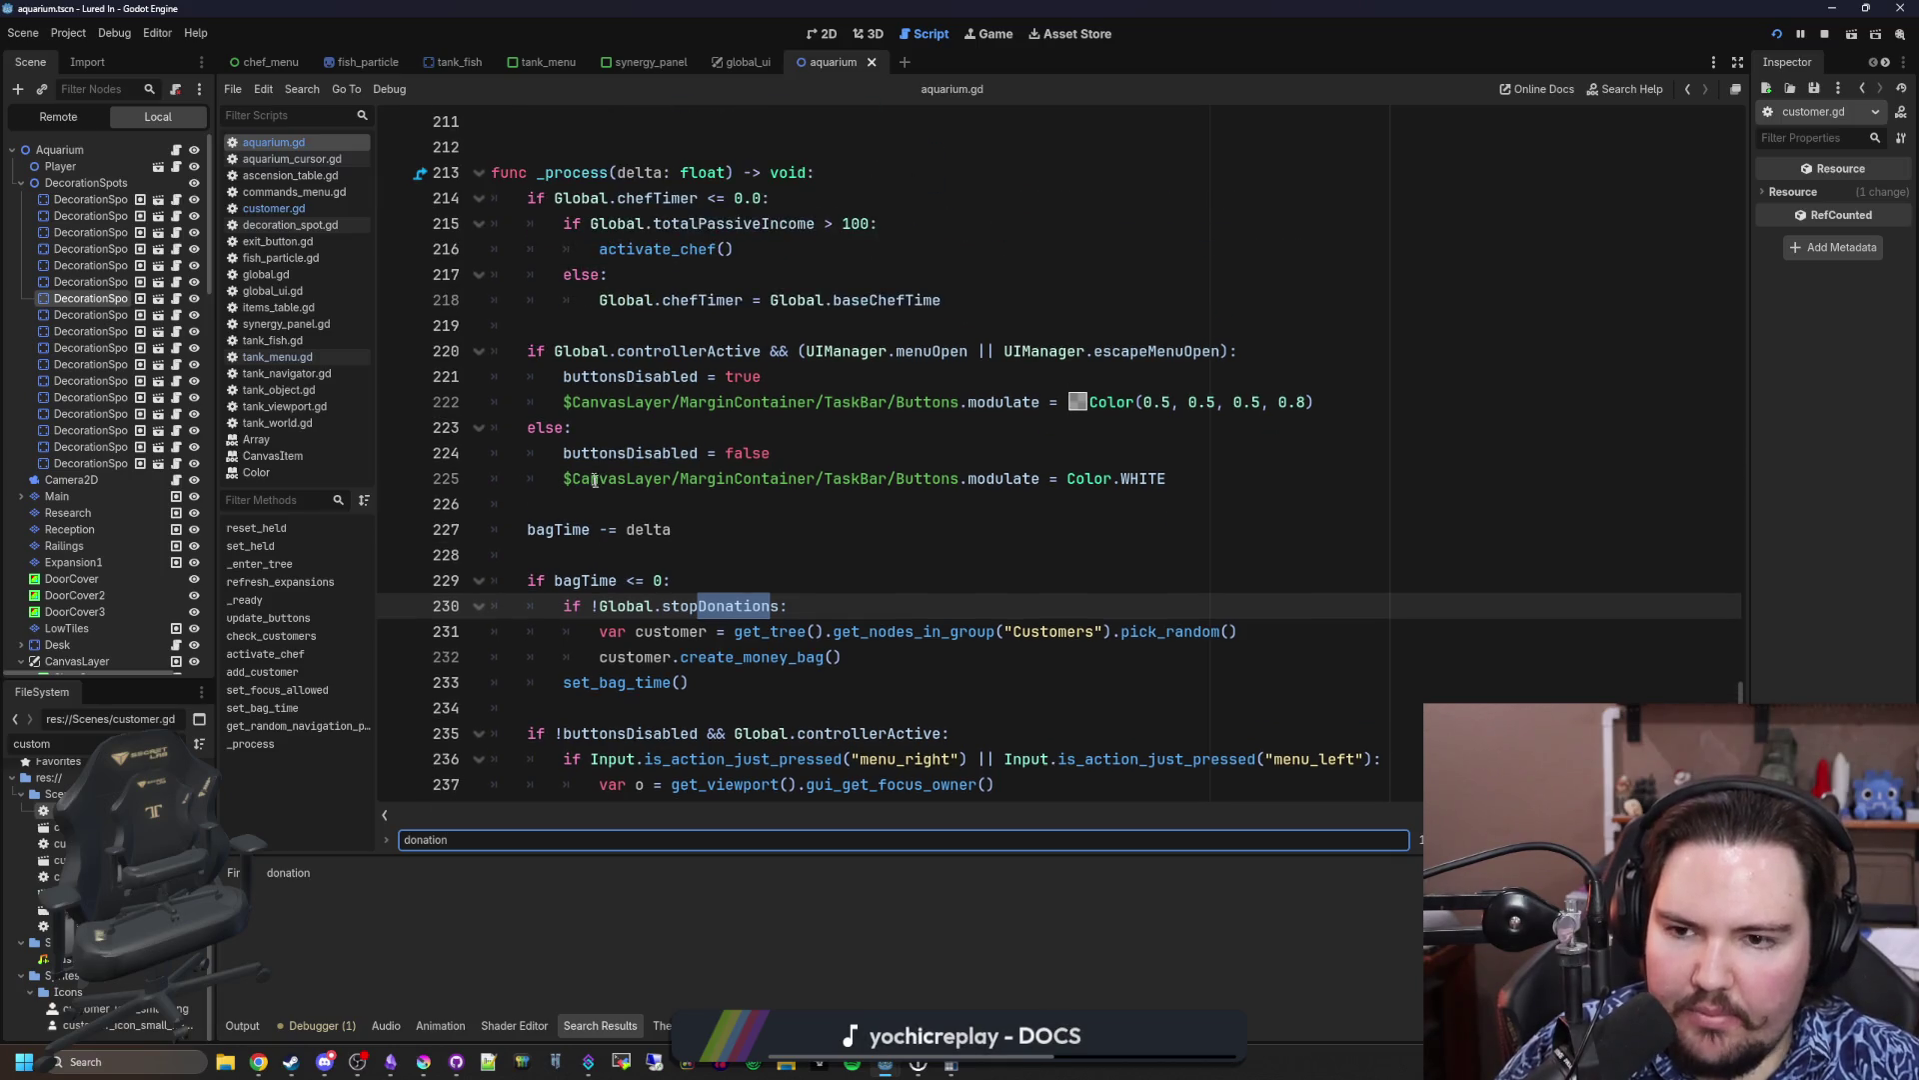
{"action": "left_click", "coordinate": [560, 532], "text": "ctrl"}
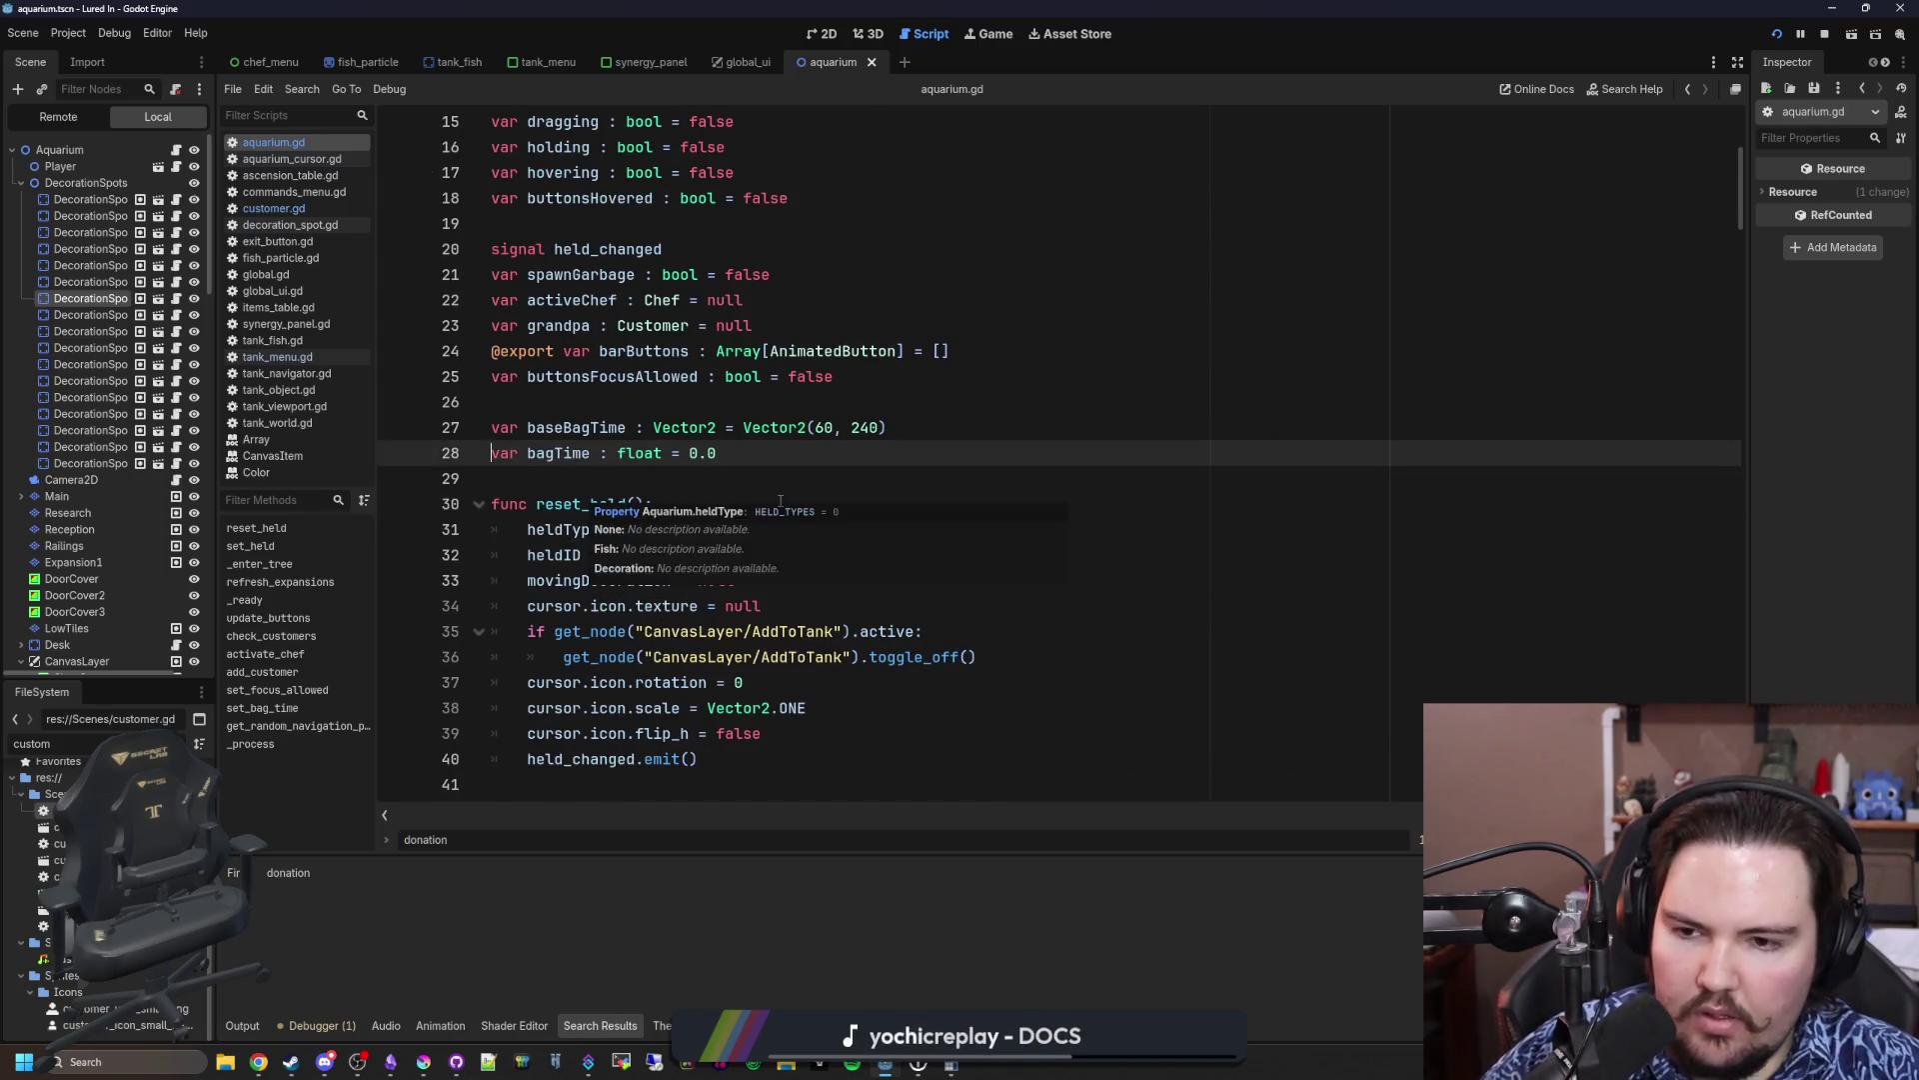
{"action": "scroll", "coordinate": [781, 501], "scroll_direction": "down", "scroll_amount": 2}
{"action": "left_click", "coordinate": [842, 400]}
{"action": "scroll", "coordinate": [842, 399], "scroll_direction": "down", "scroll_amount": 6}
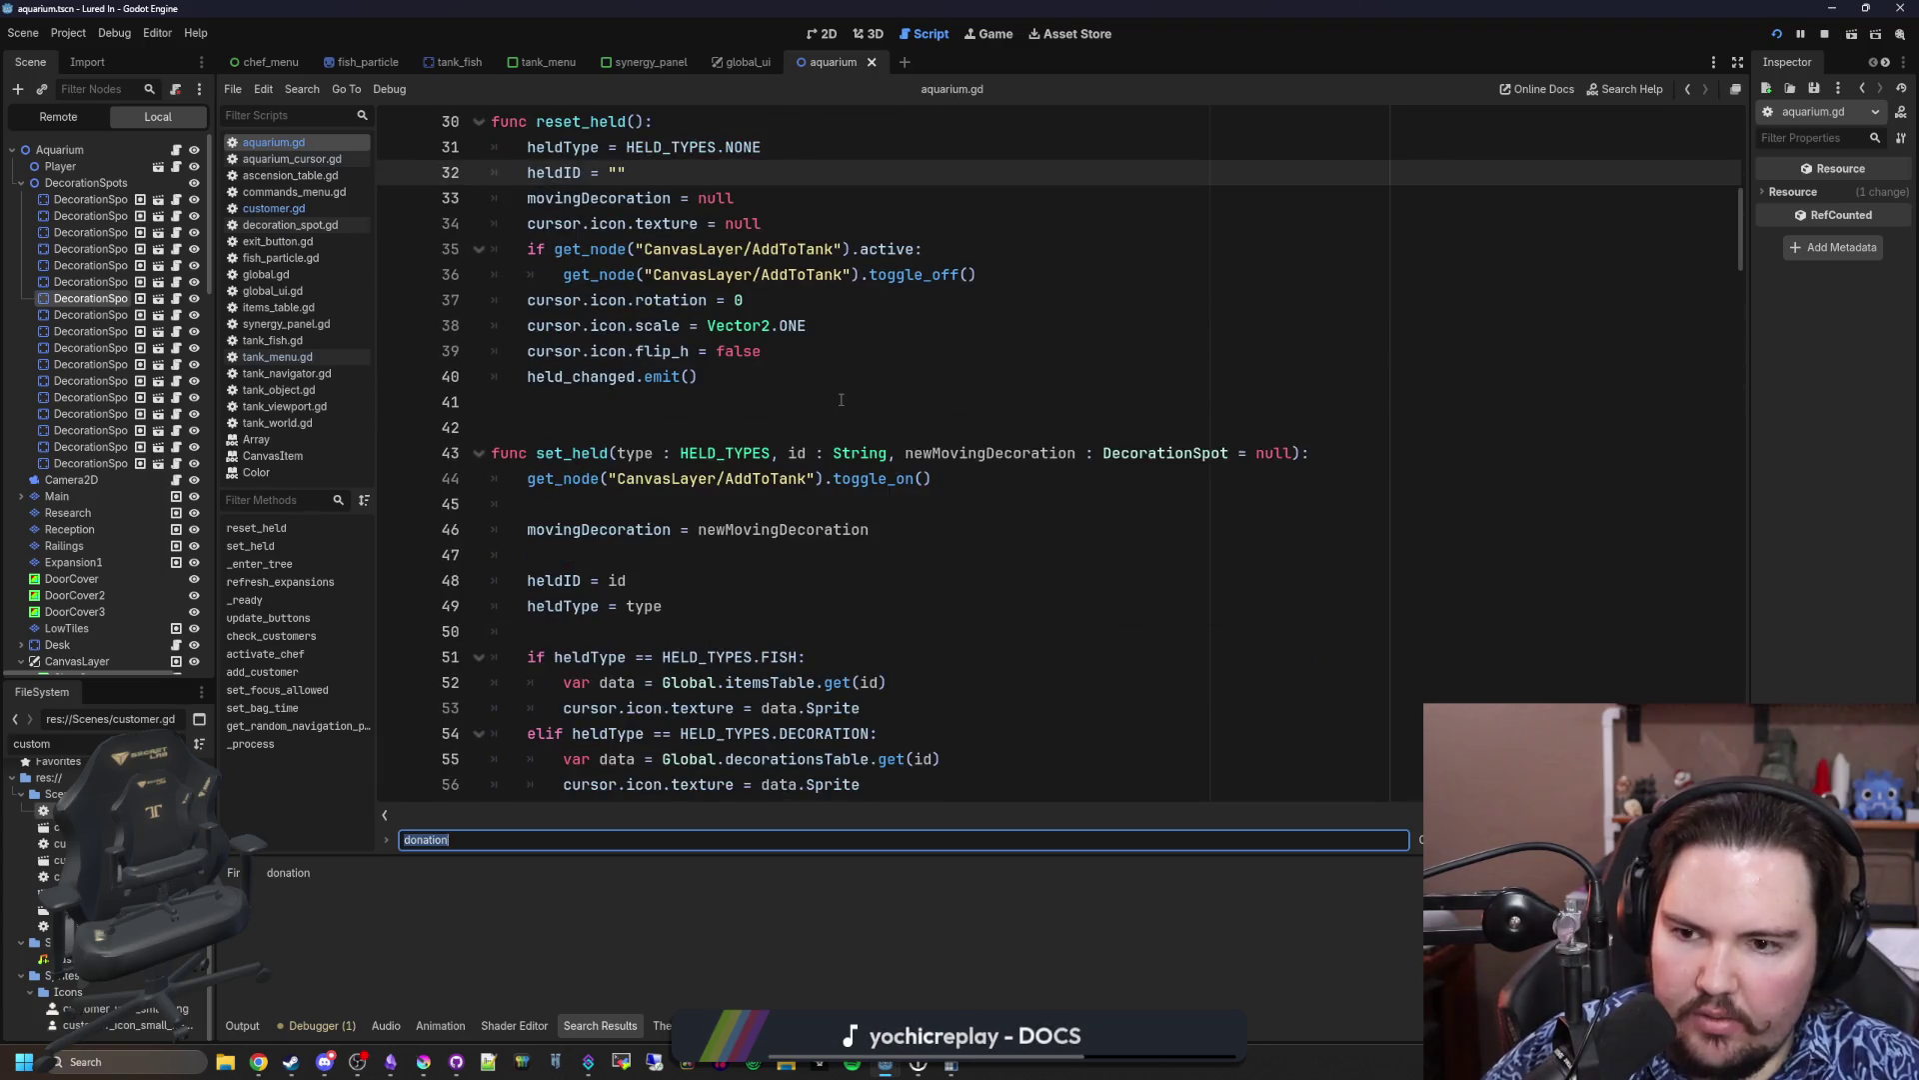
Step: Search for 'bagTime' to reach the baseBagTime and bagTime variable declarations
{"action": "type", "text": "bagTime"}
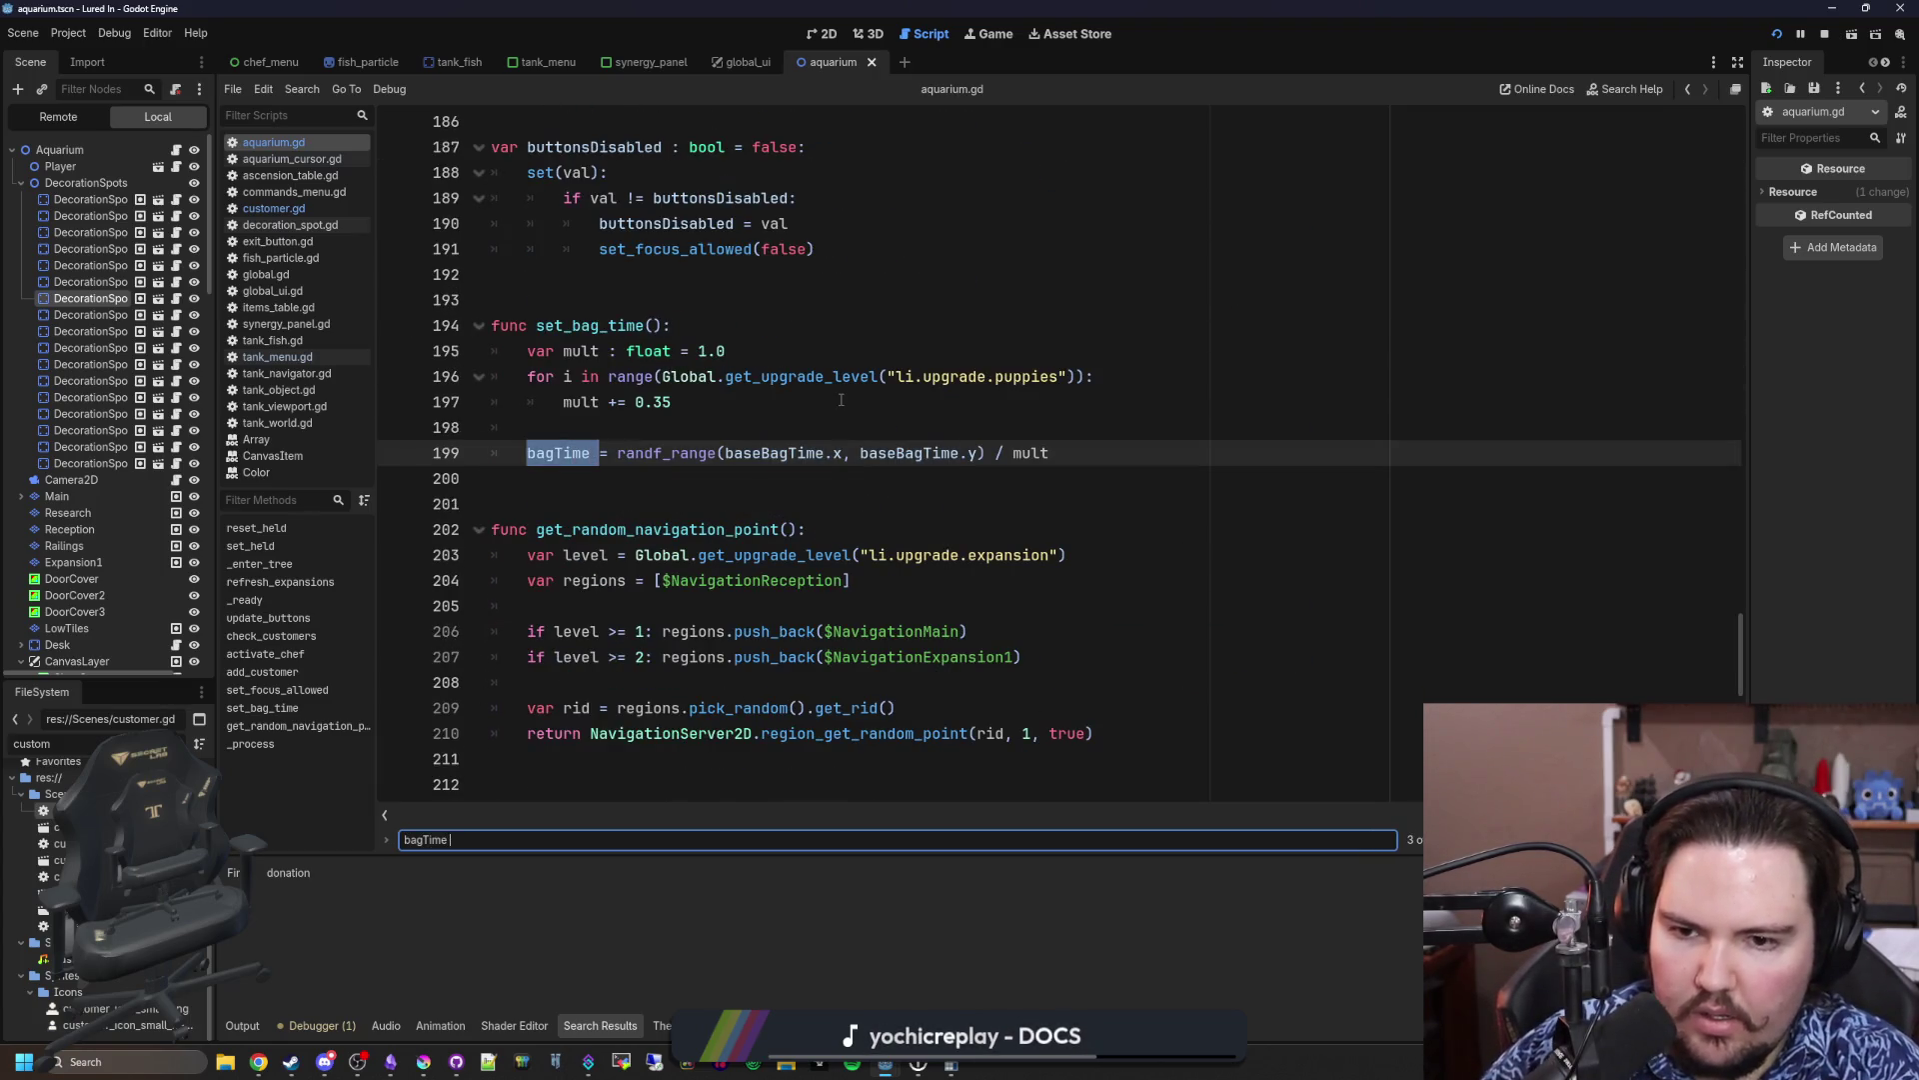
{"action": "scroll", "coordinate": [841, 400], "scroll_direction": "up", "scroll_amount": 1}
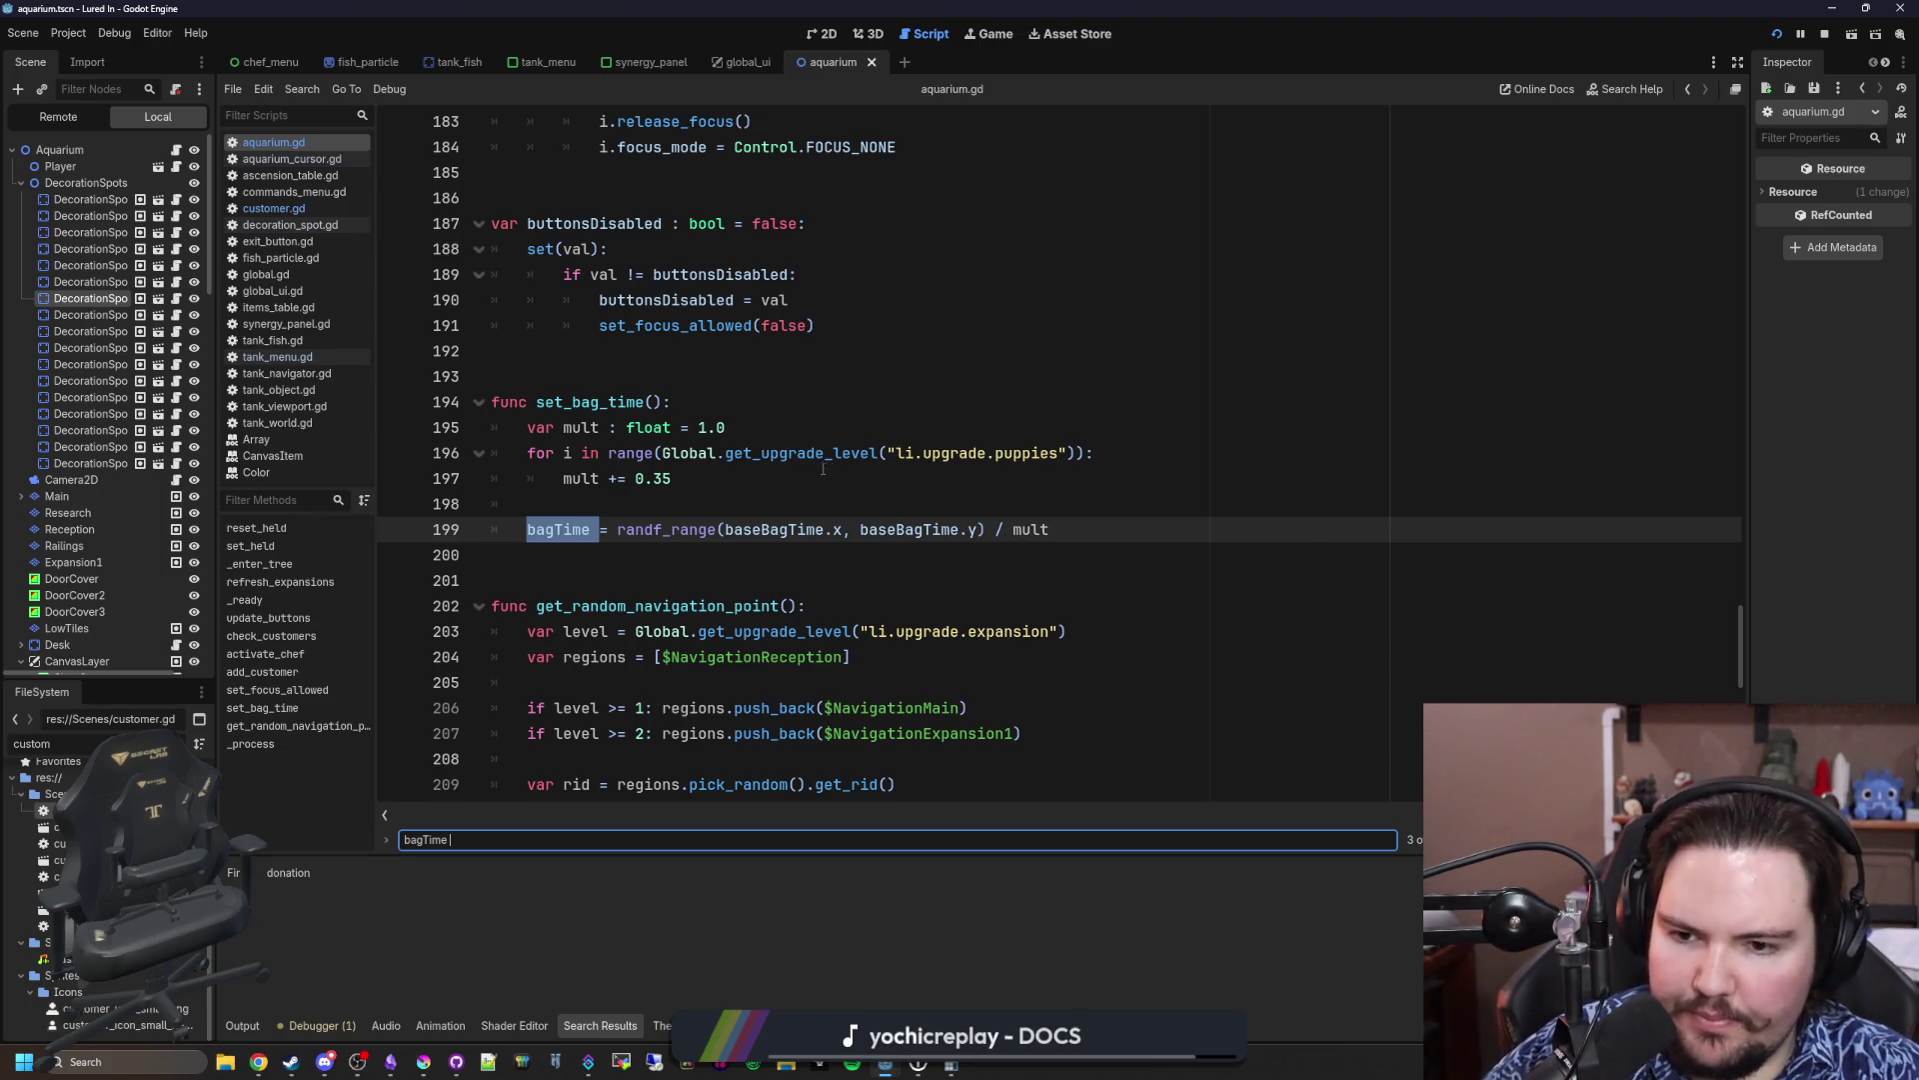
{"action": "key", "text": "Return"}
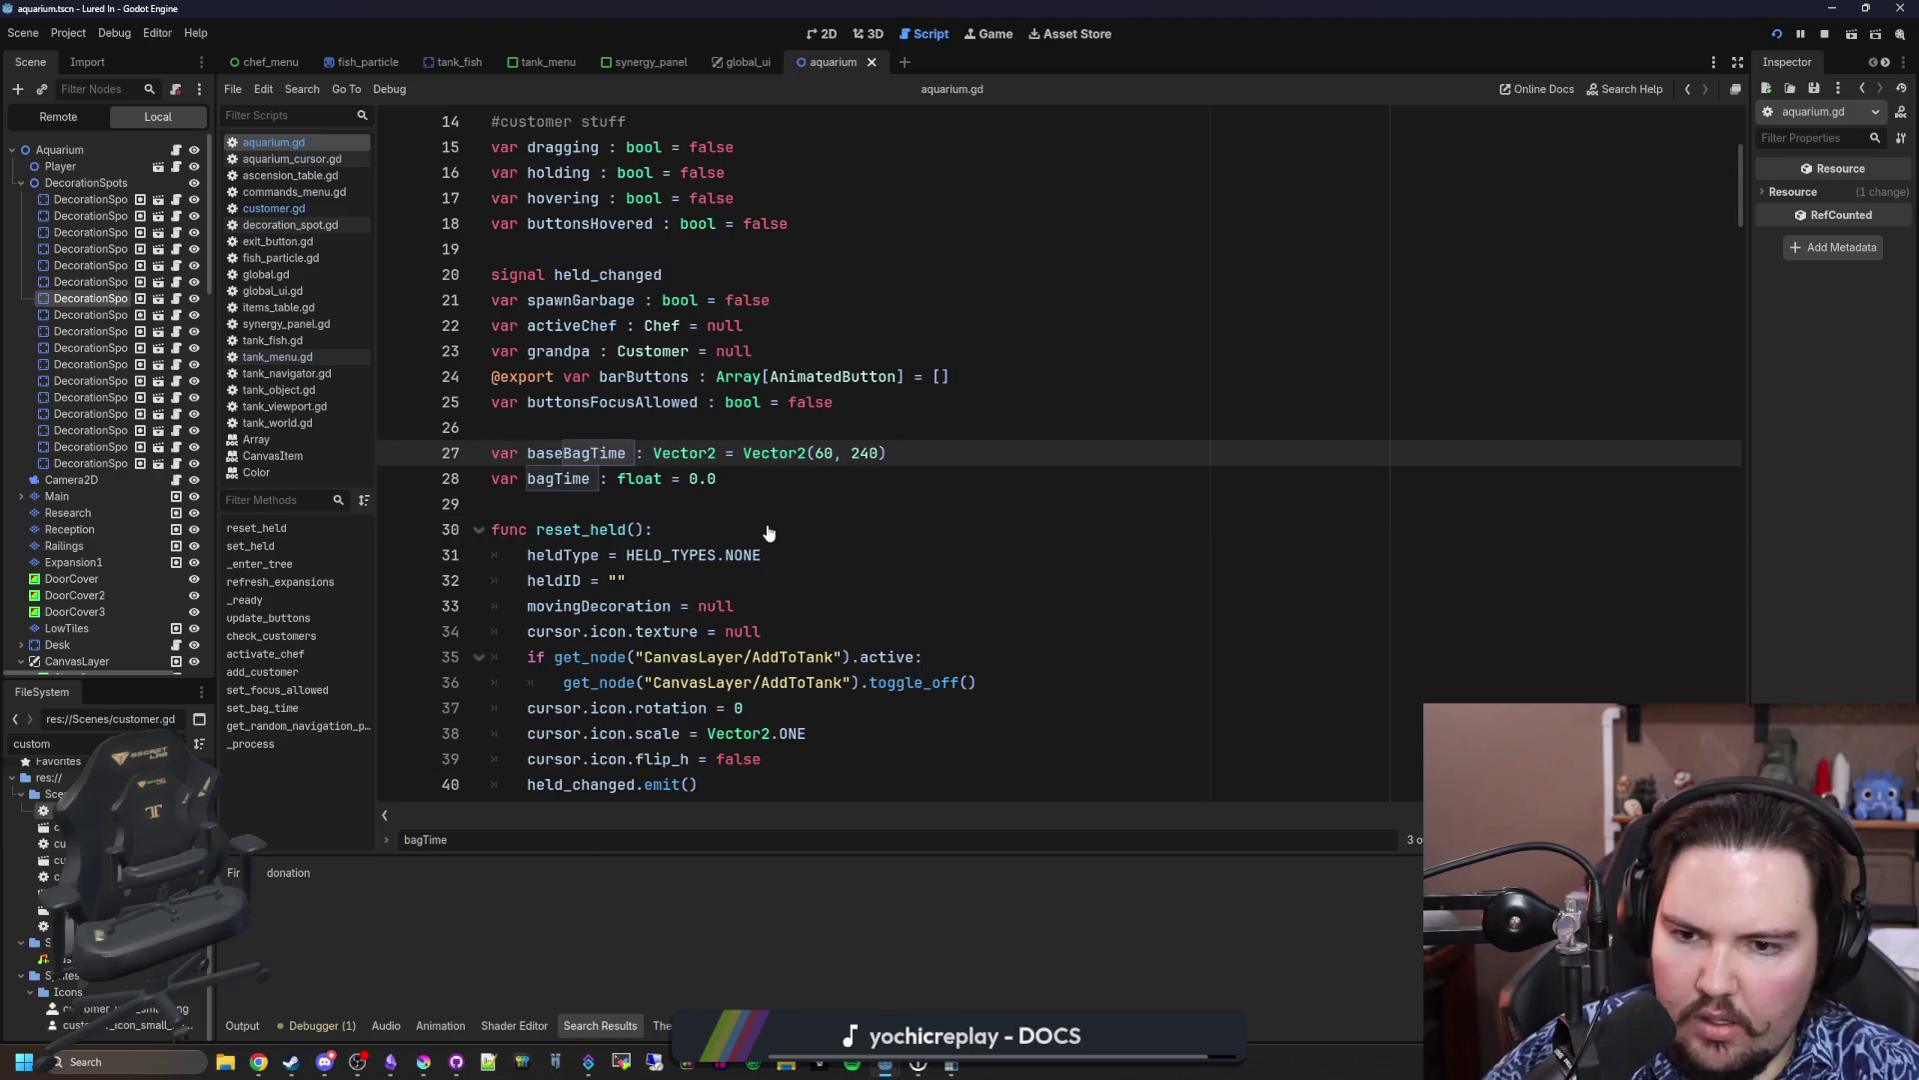
{"action": "left_click", "coordinate": [762, 503]}
{"action": "scroll", "coordinate": [740, 560], "scroll_direction": "down", "scroll_amount": 4}
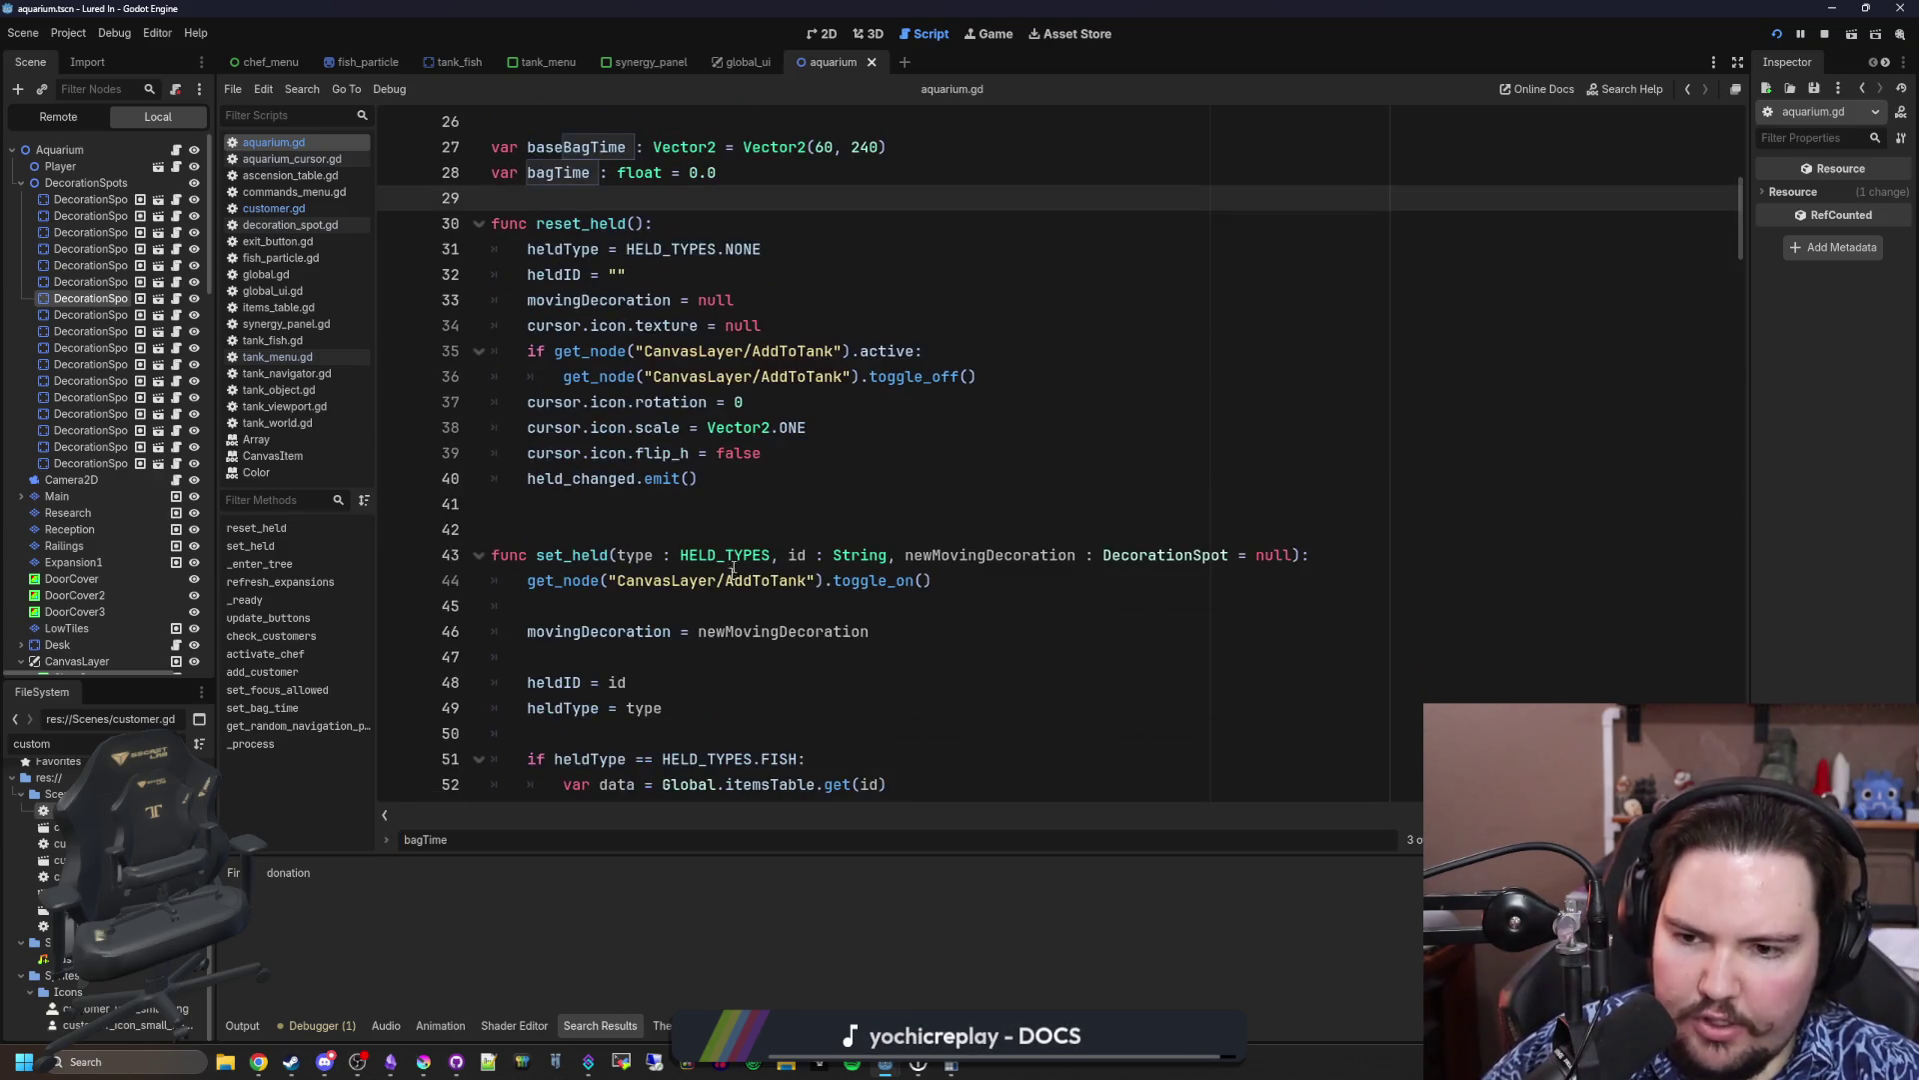
{"action": "scroll", "coordinate": [607, 757], "scroll_direction": "down", "scroll_amount": 10}
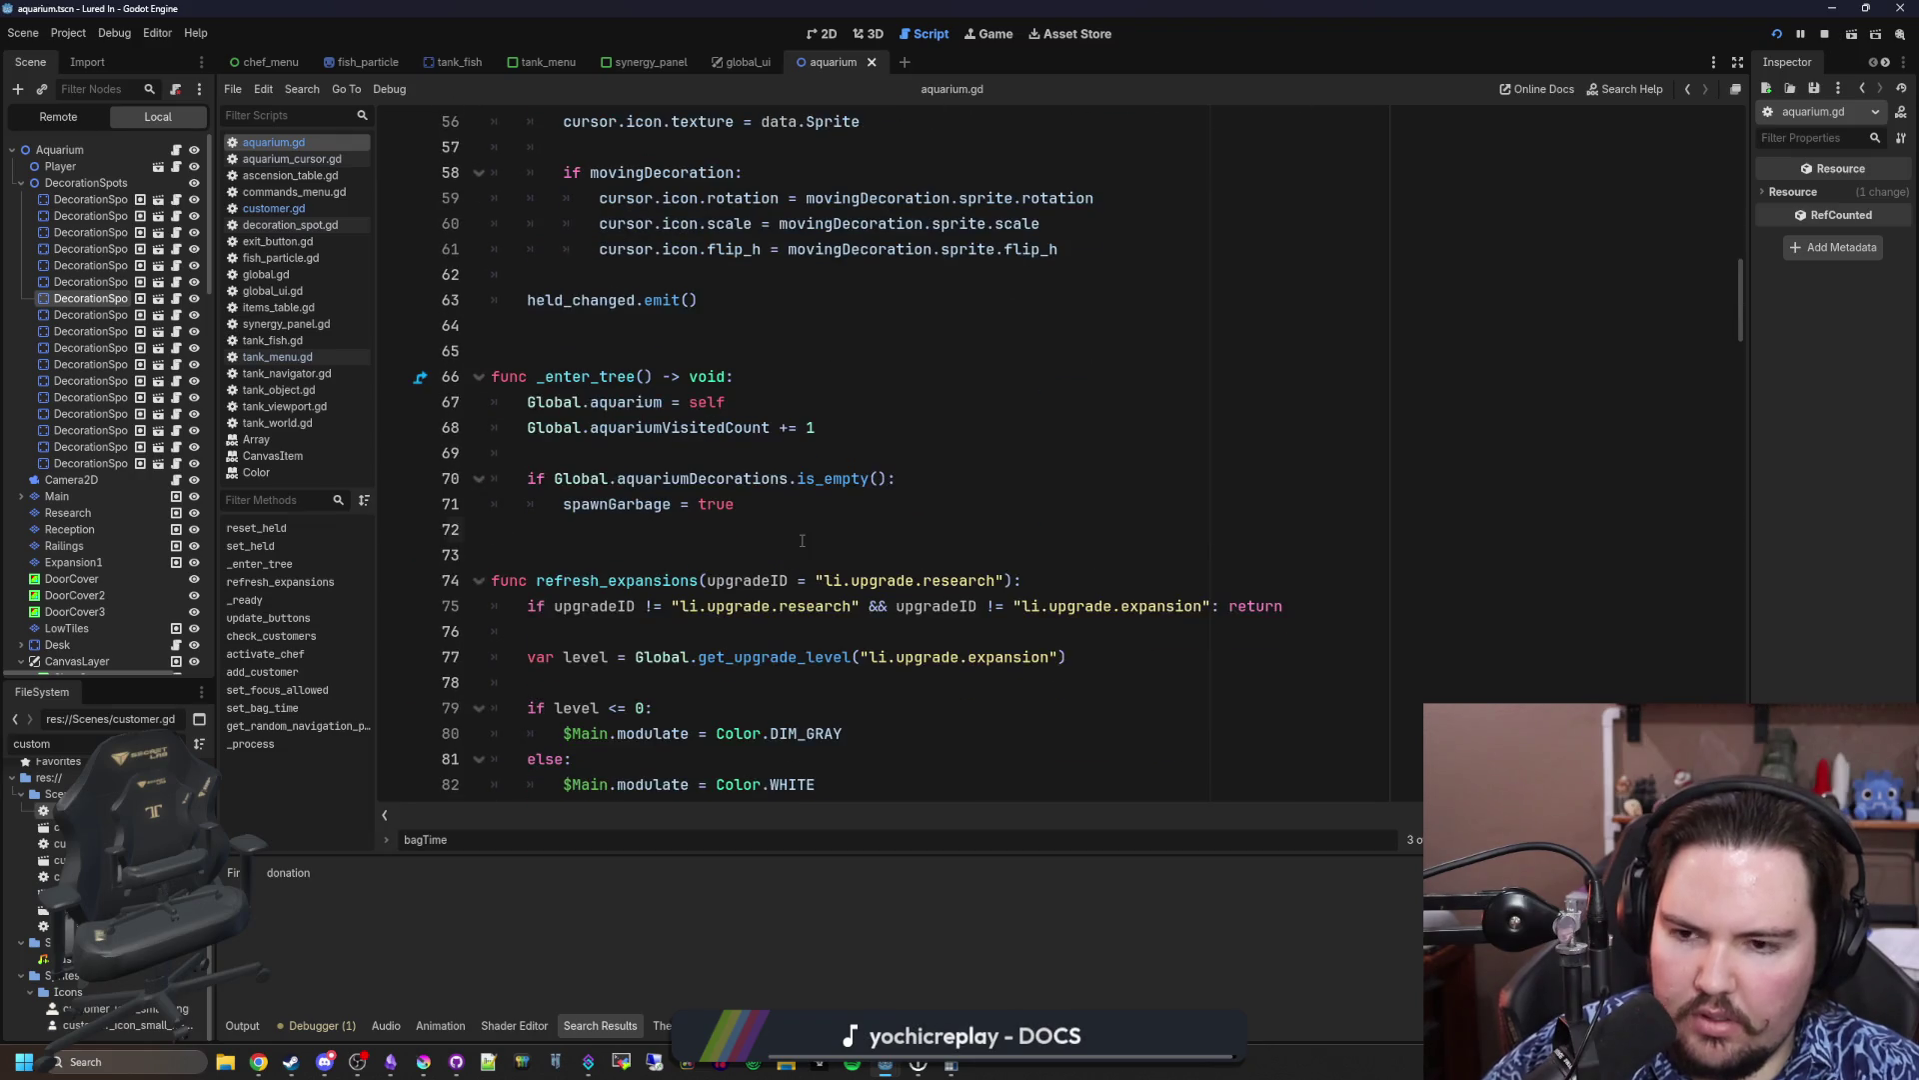
Step: Search for the set_bag_time call after the bagTime countdown, then save the aquarium scene
{"action": "left_click", "coordinate": [802, 529]}
{"action": "key", "text": "ctrl+f"}
{"action": "type", "text": "bag"}
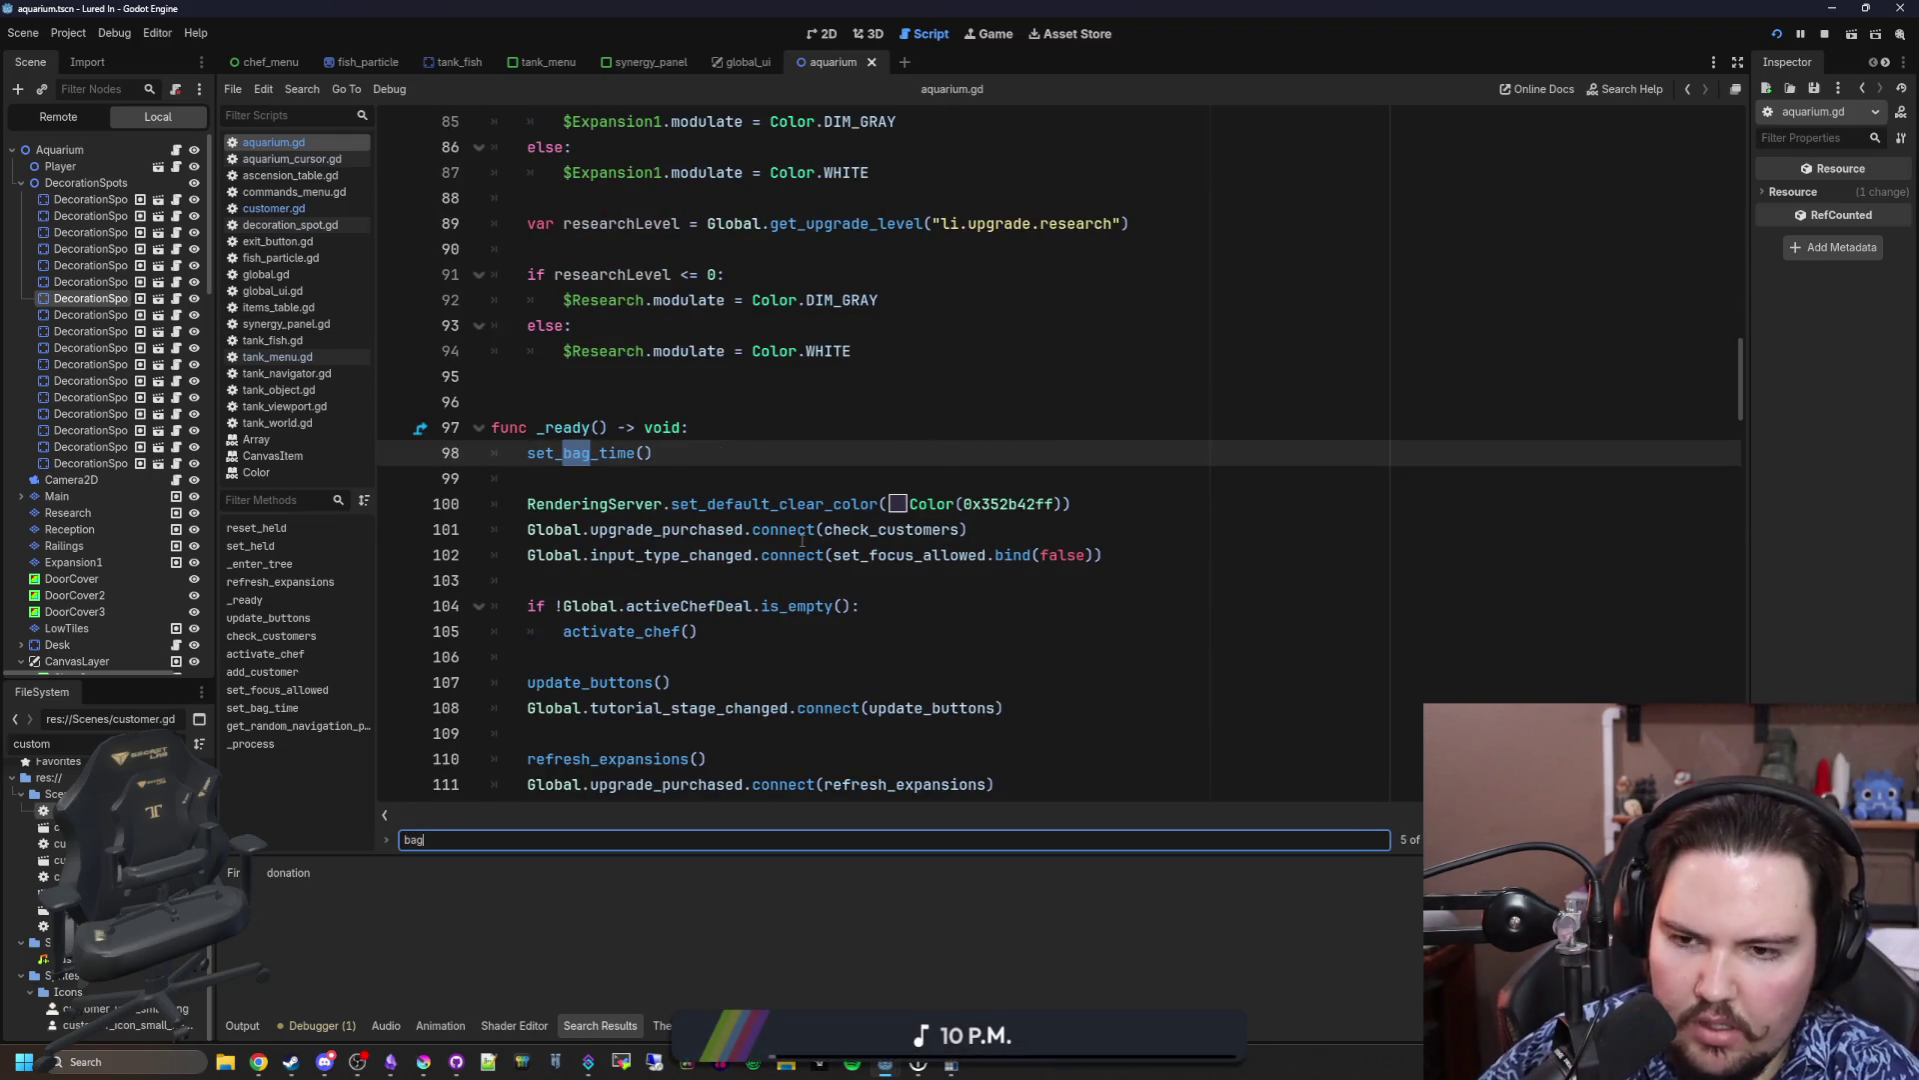
{"action": "type", "text": "Time"}
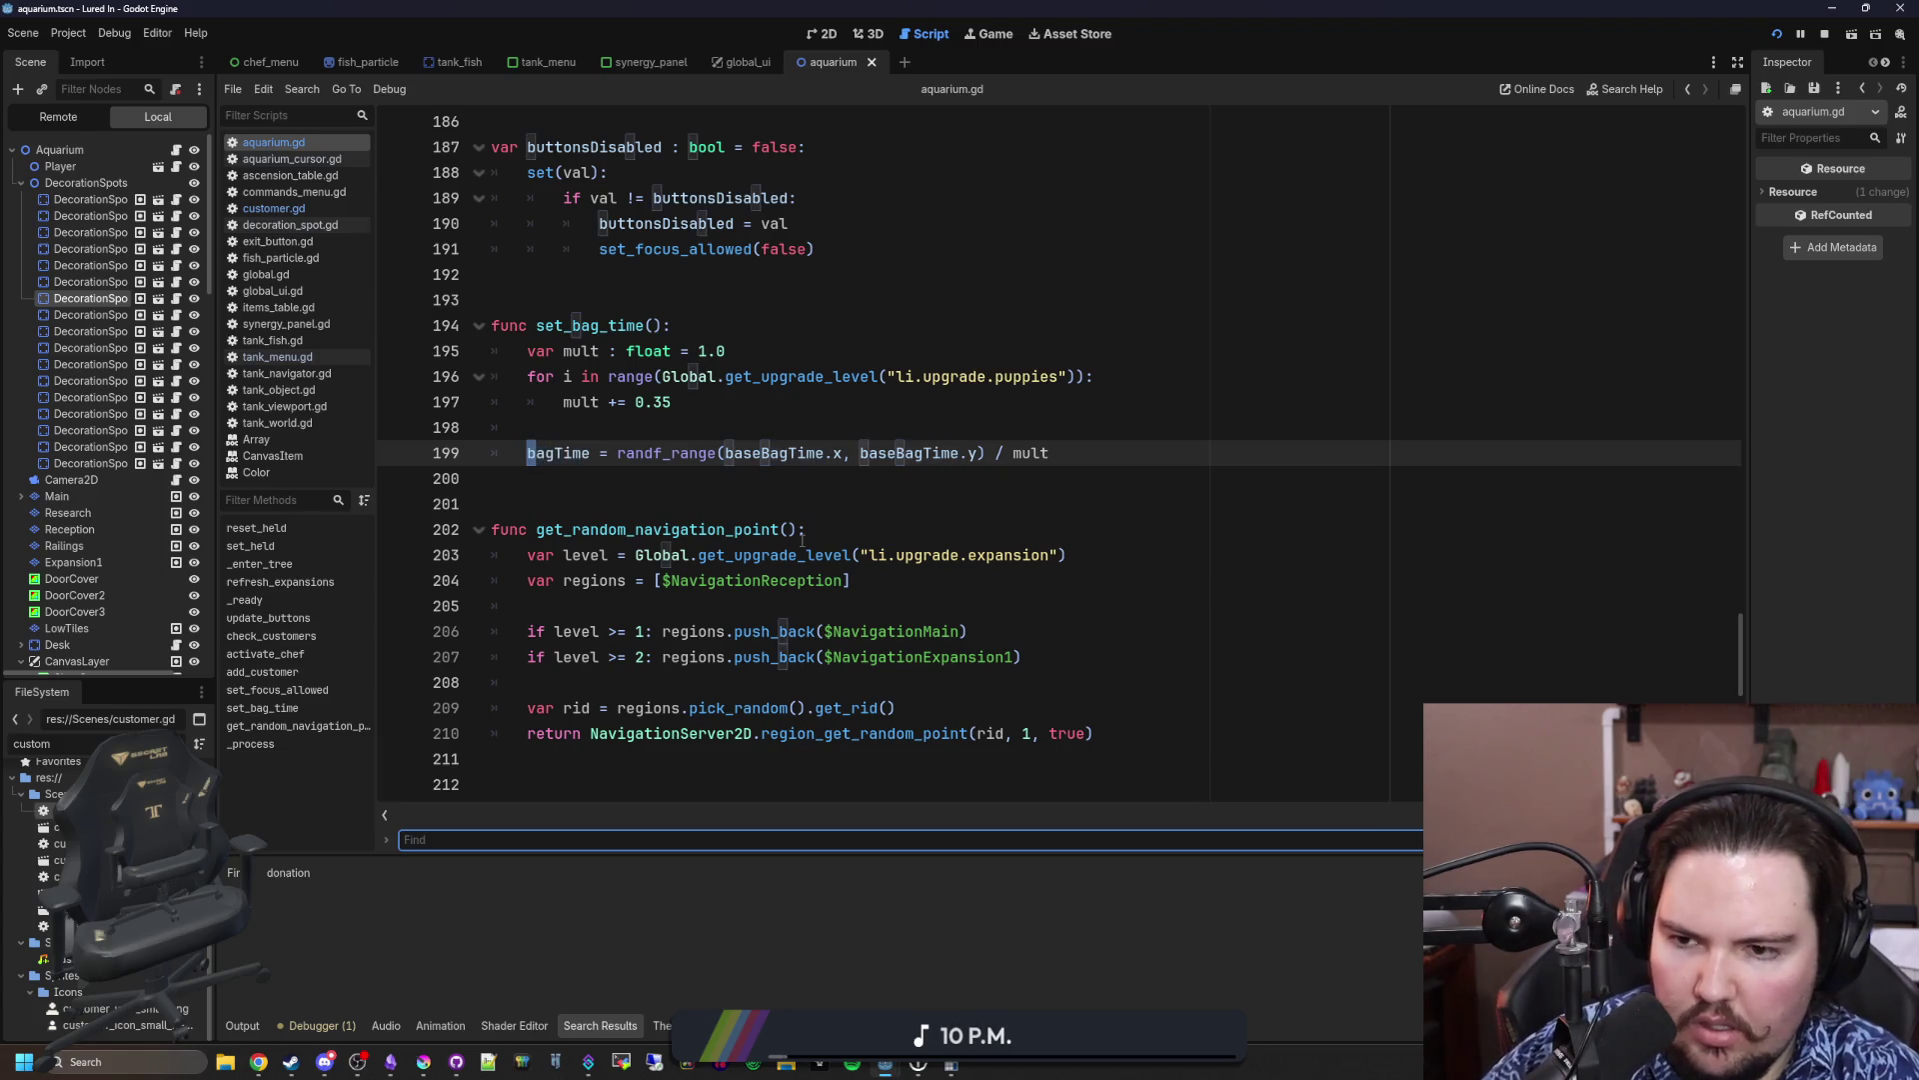
{"action": "type", "text": "set_bag"}
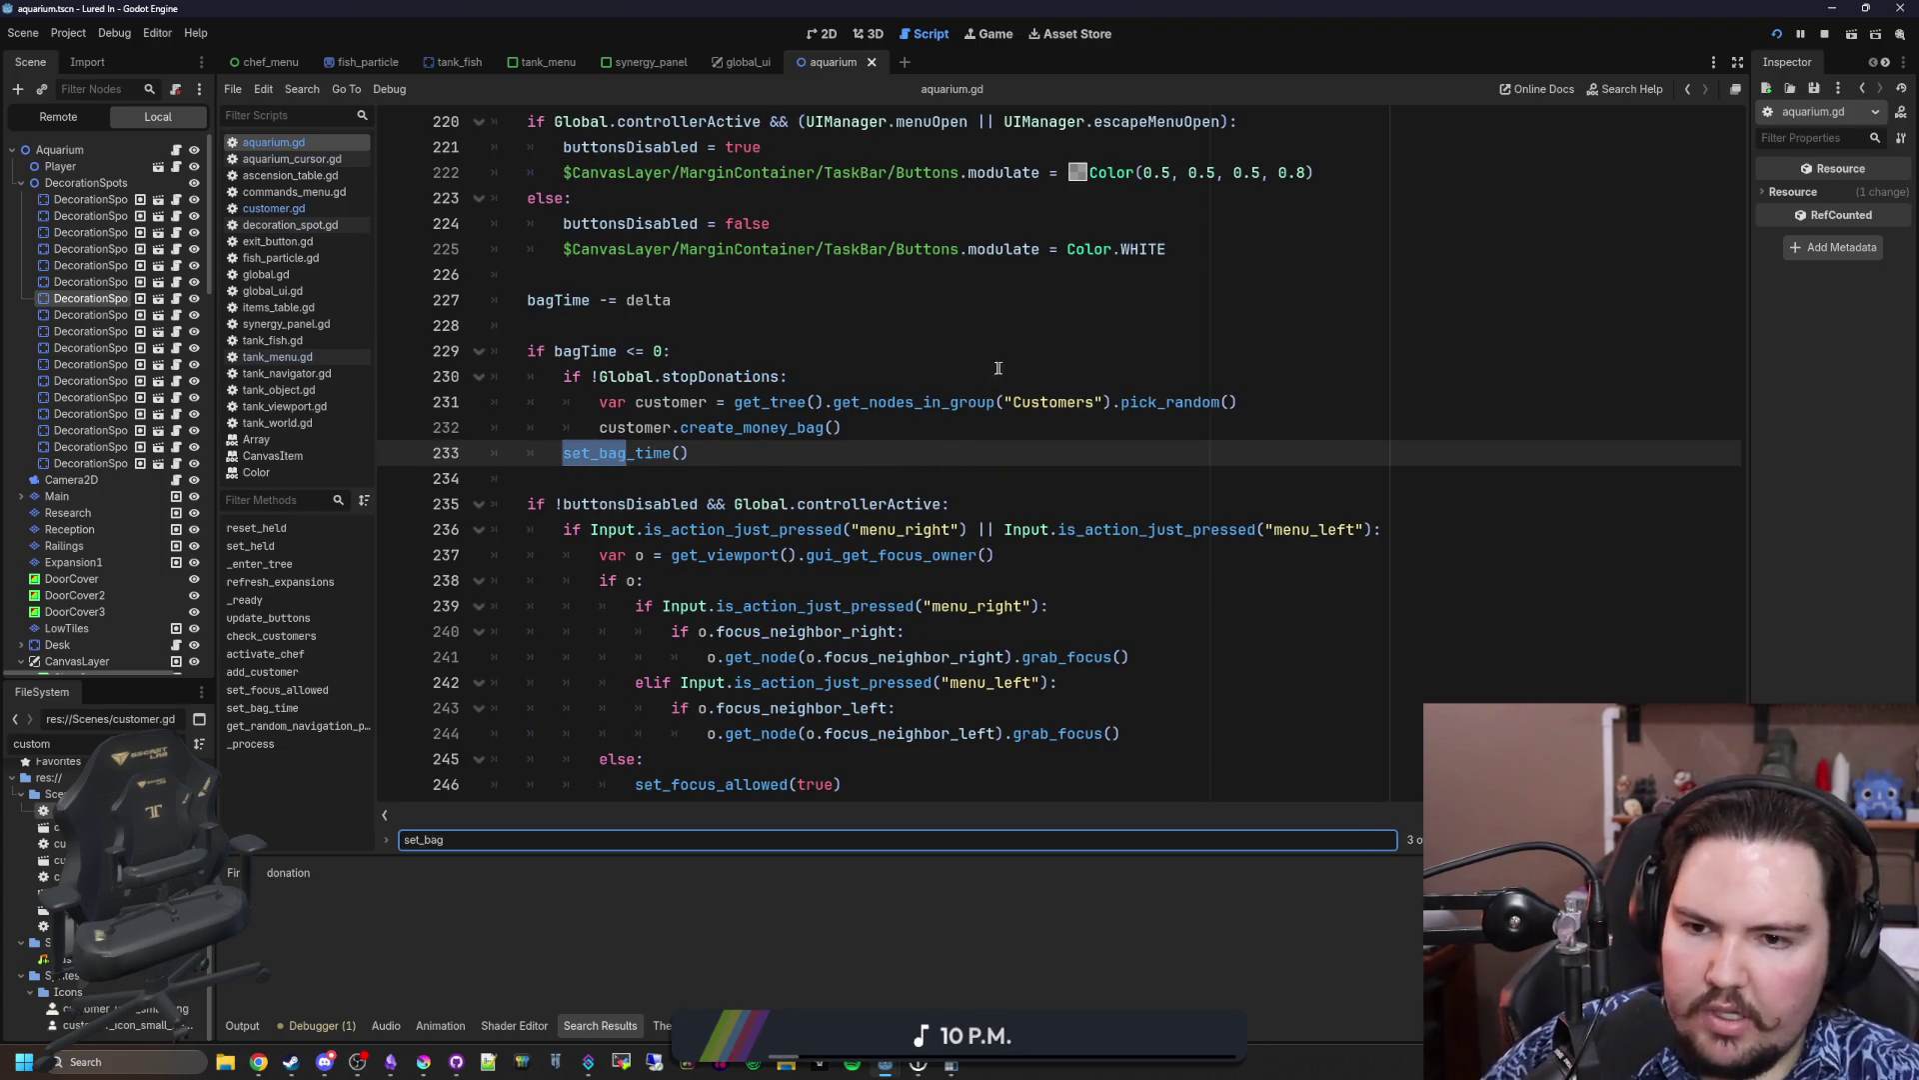
{"action": "scroll", "coordinate": [705, 541], "scroll_direction": "up", "scroll_amount": 1}
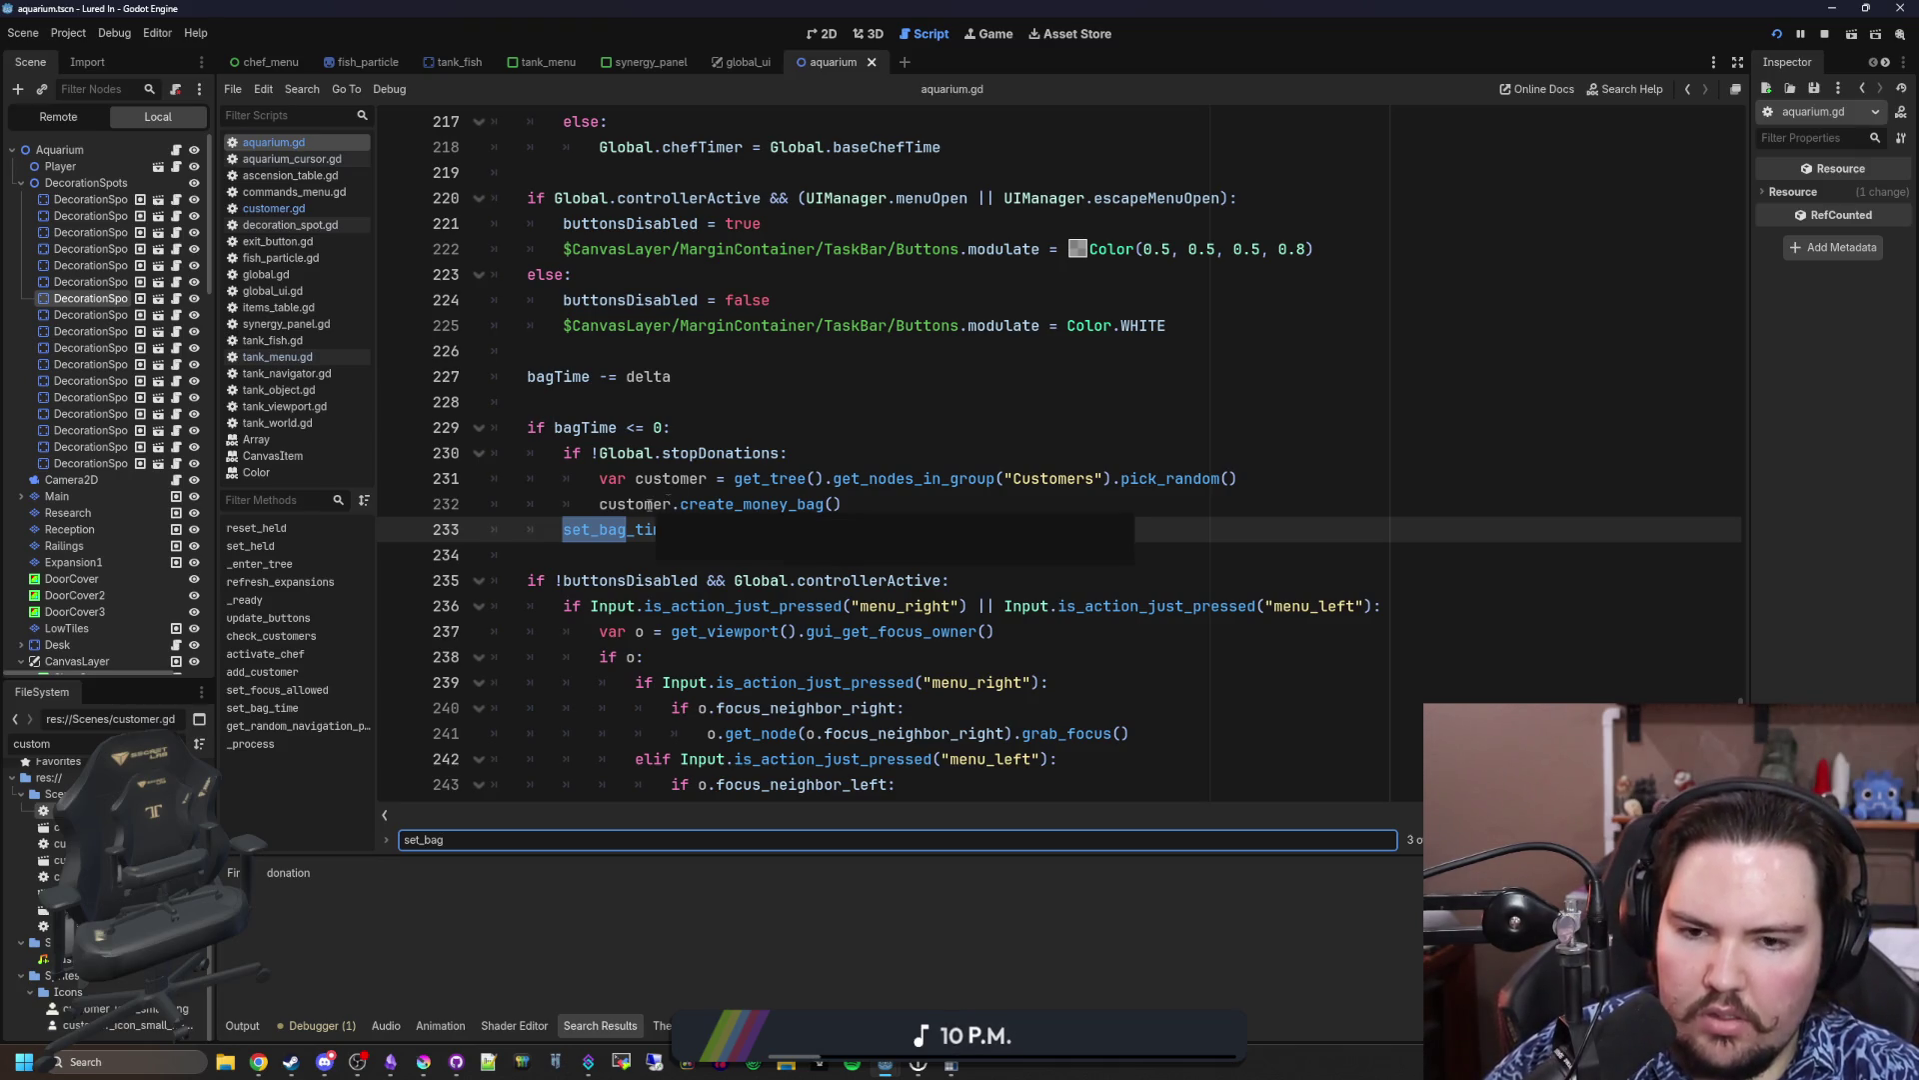
{"action": "left_click", "coordinate": [618, 402]}
{"action": "key", "text": "ctrl+s"}
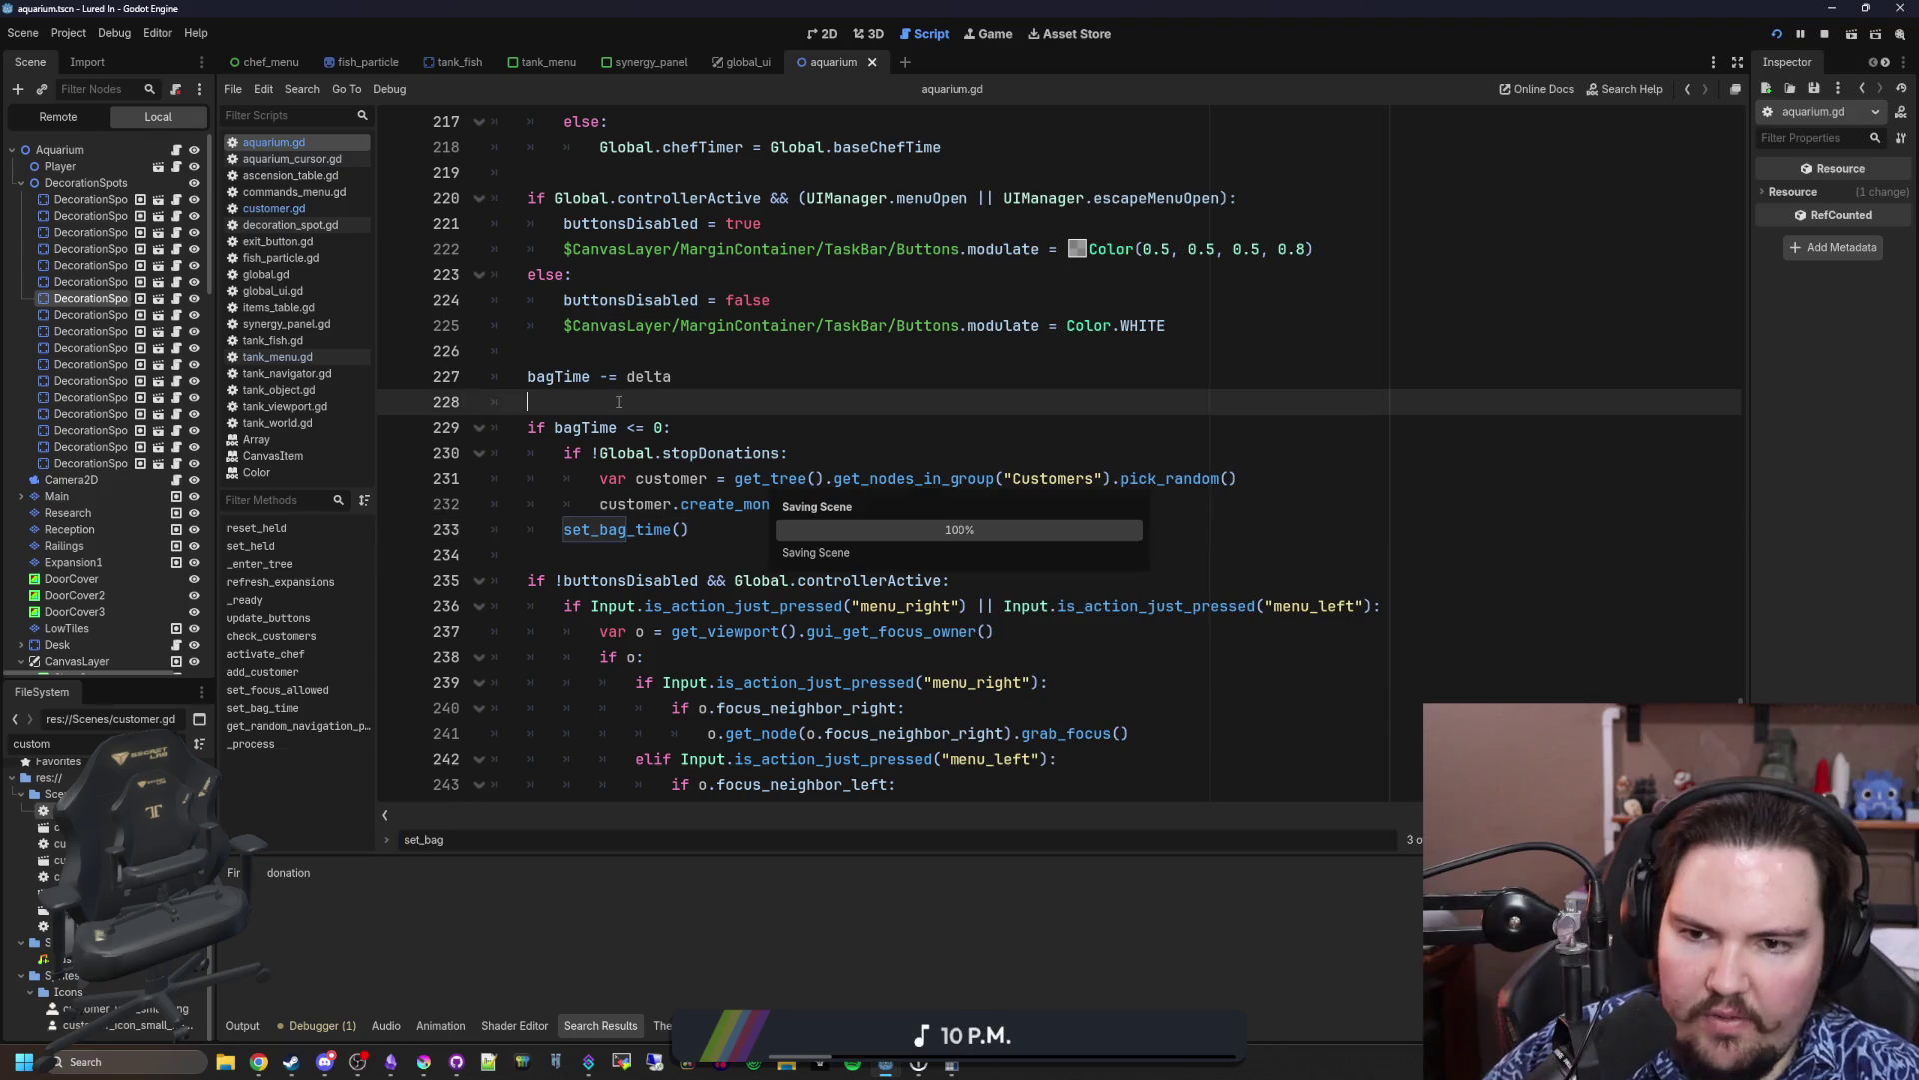
Step: In the running game's Marketing shop, buy seven levels of the Puppies upgrade
{"action": "left_click", "coordinate": [996, 42]}
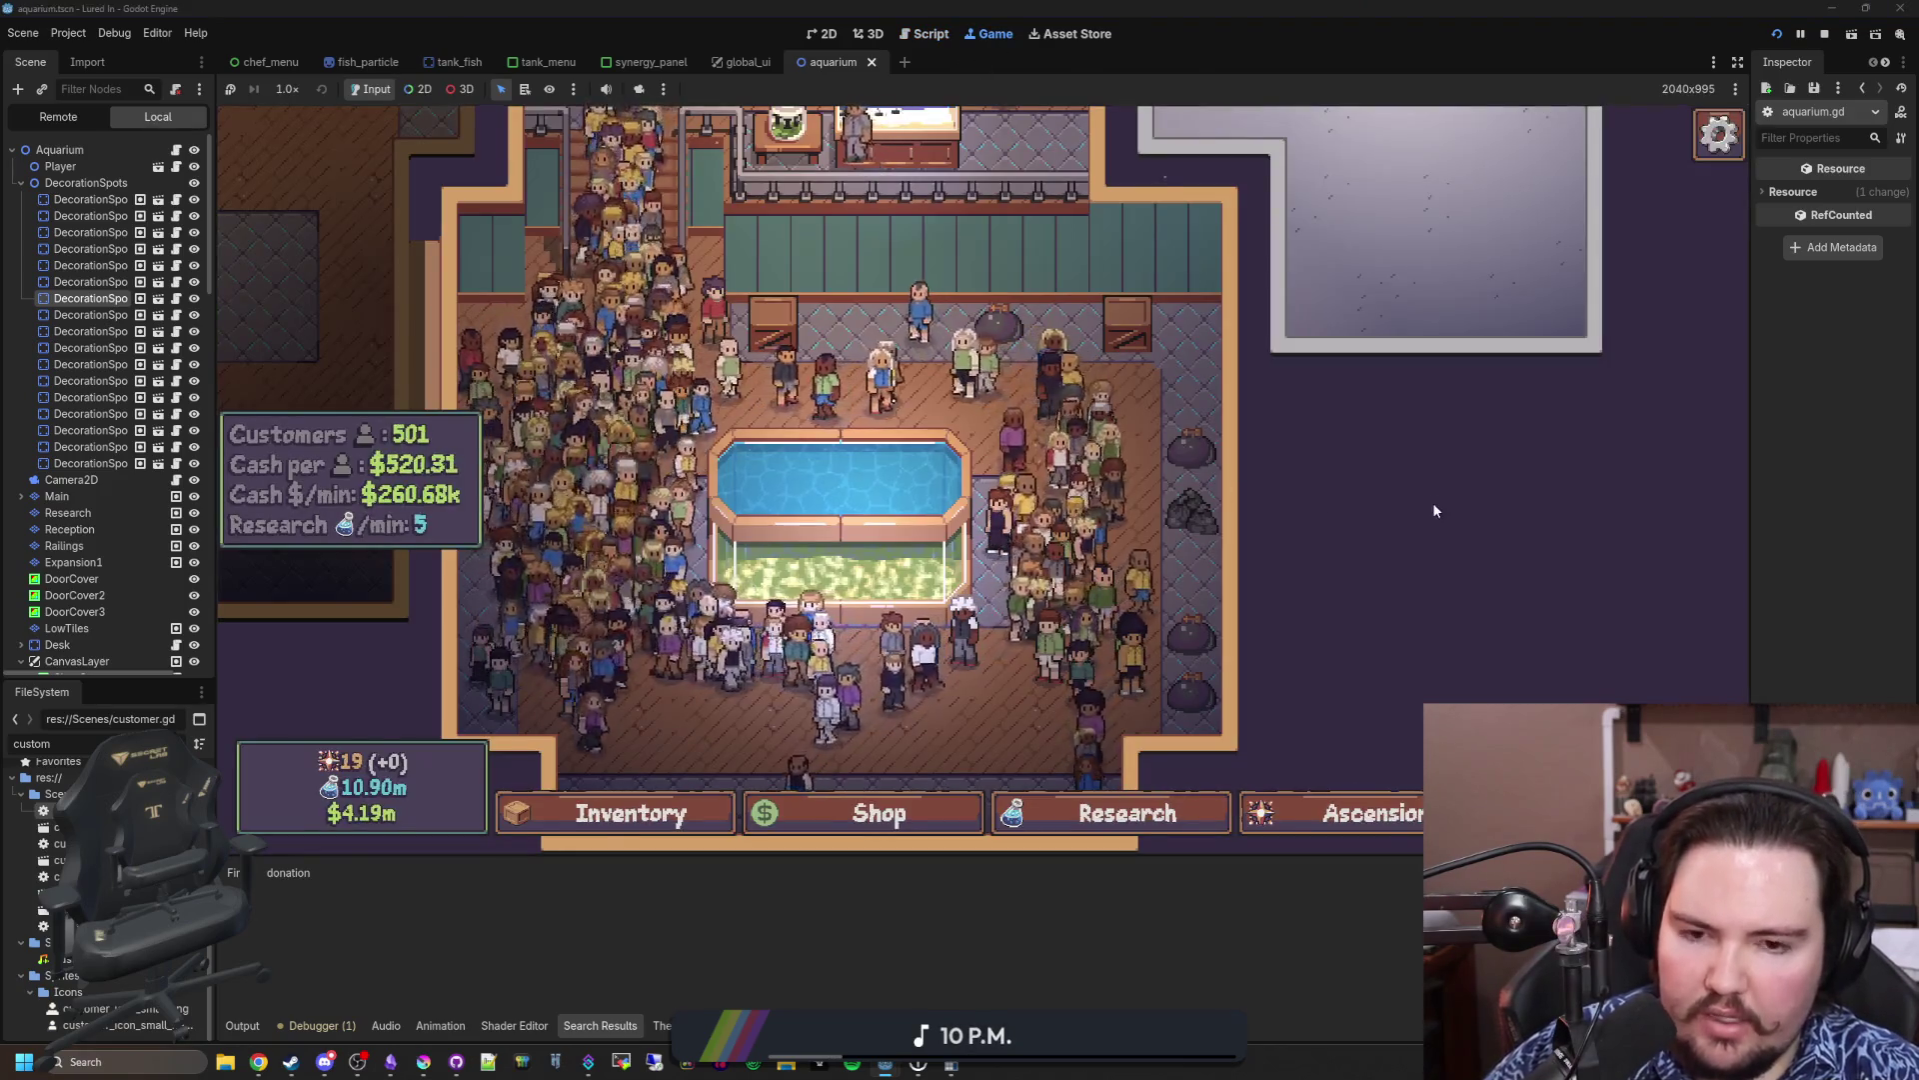
{"action": "key", "text": "w"}
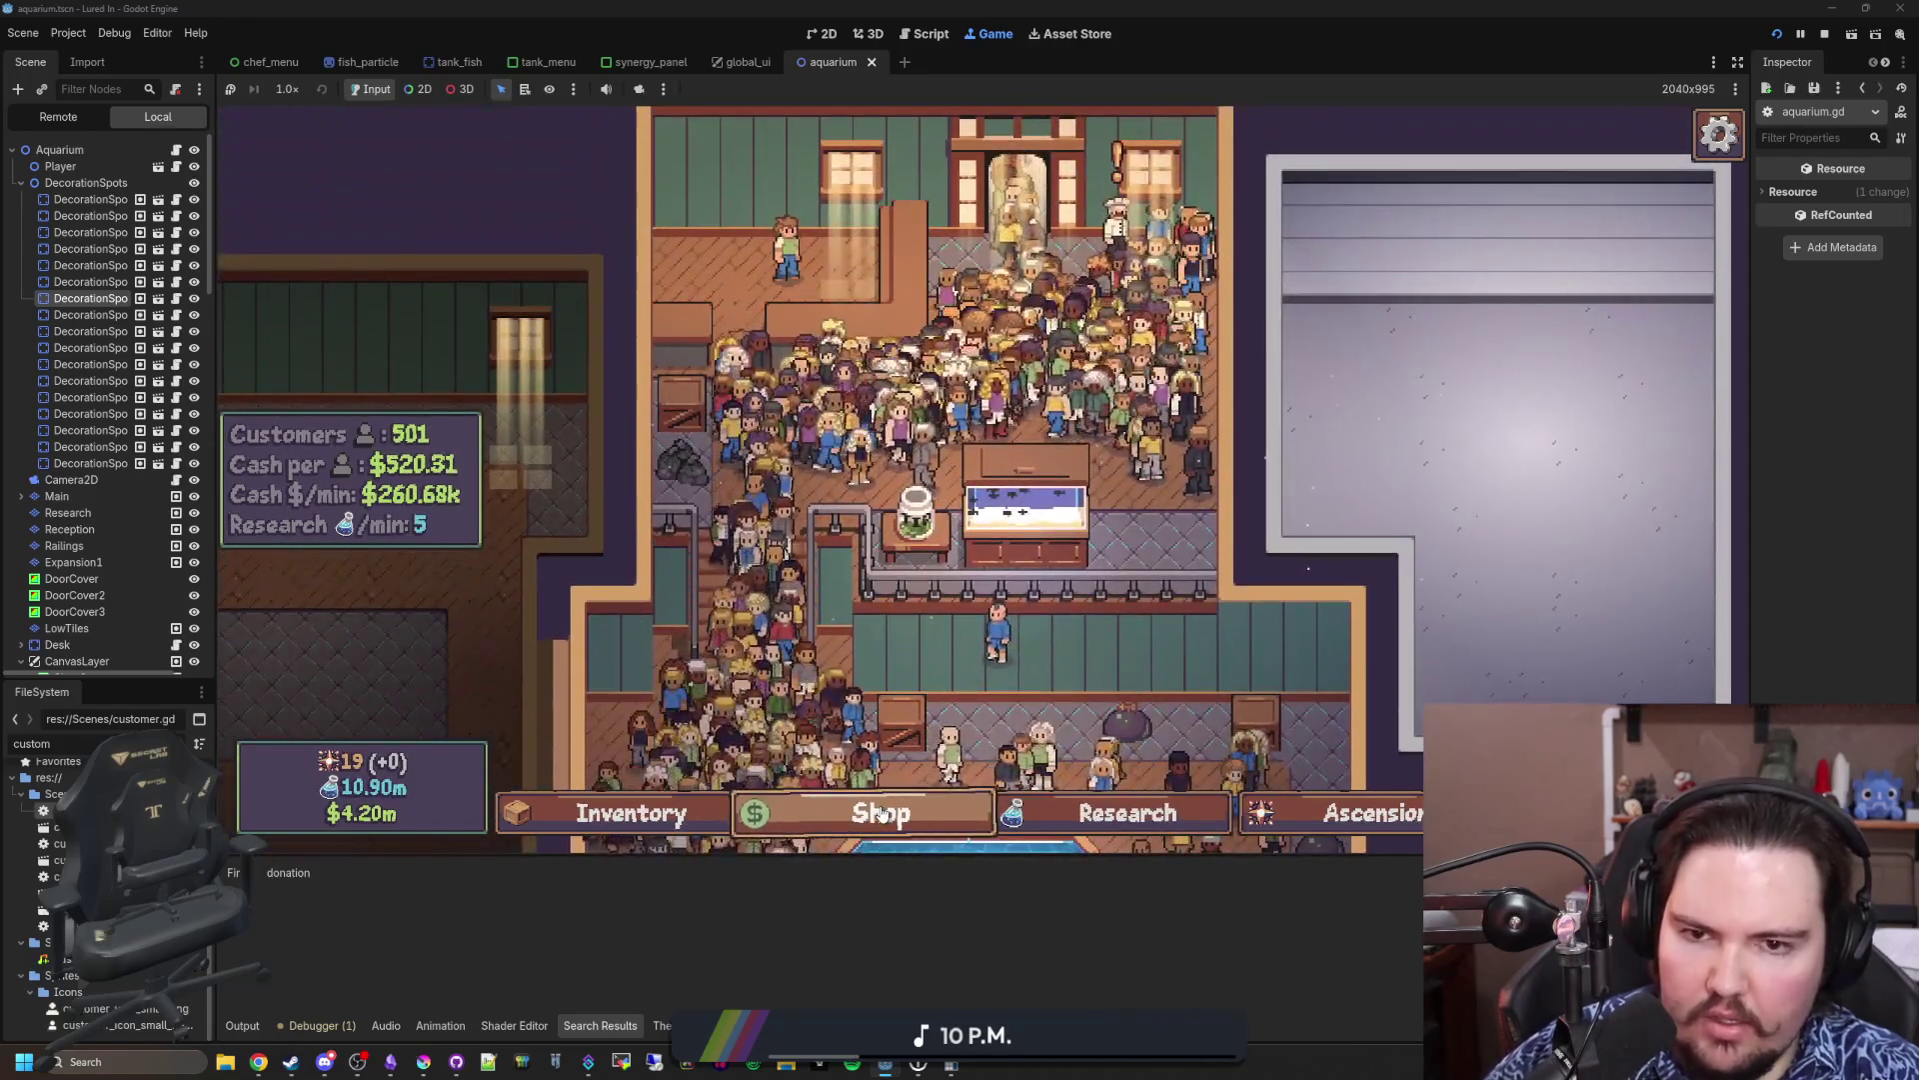
{"action": "left_click", "coordinate": [881, 812]}
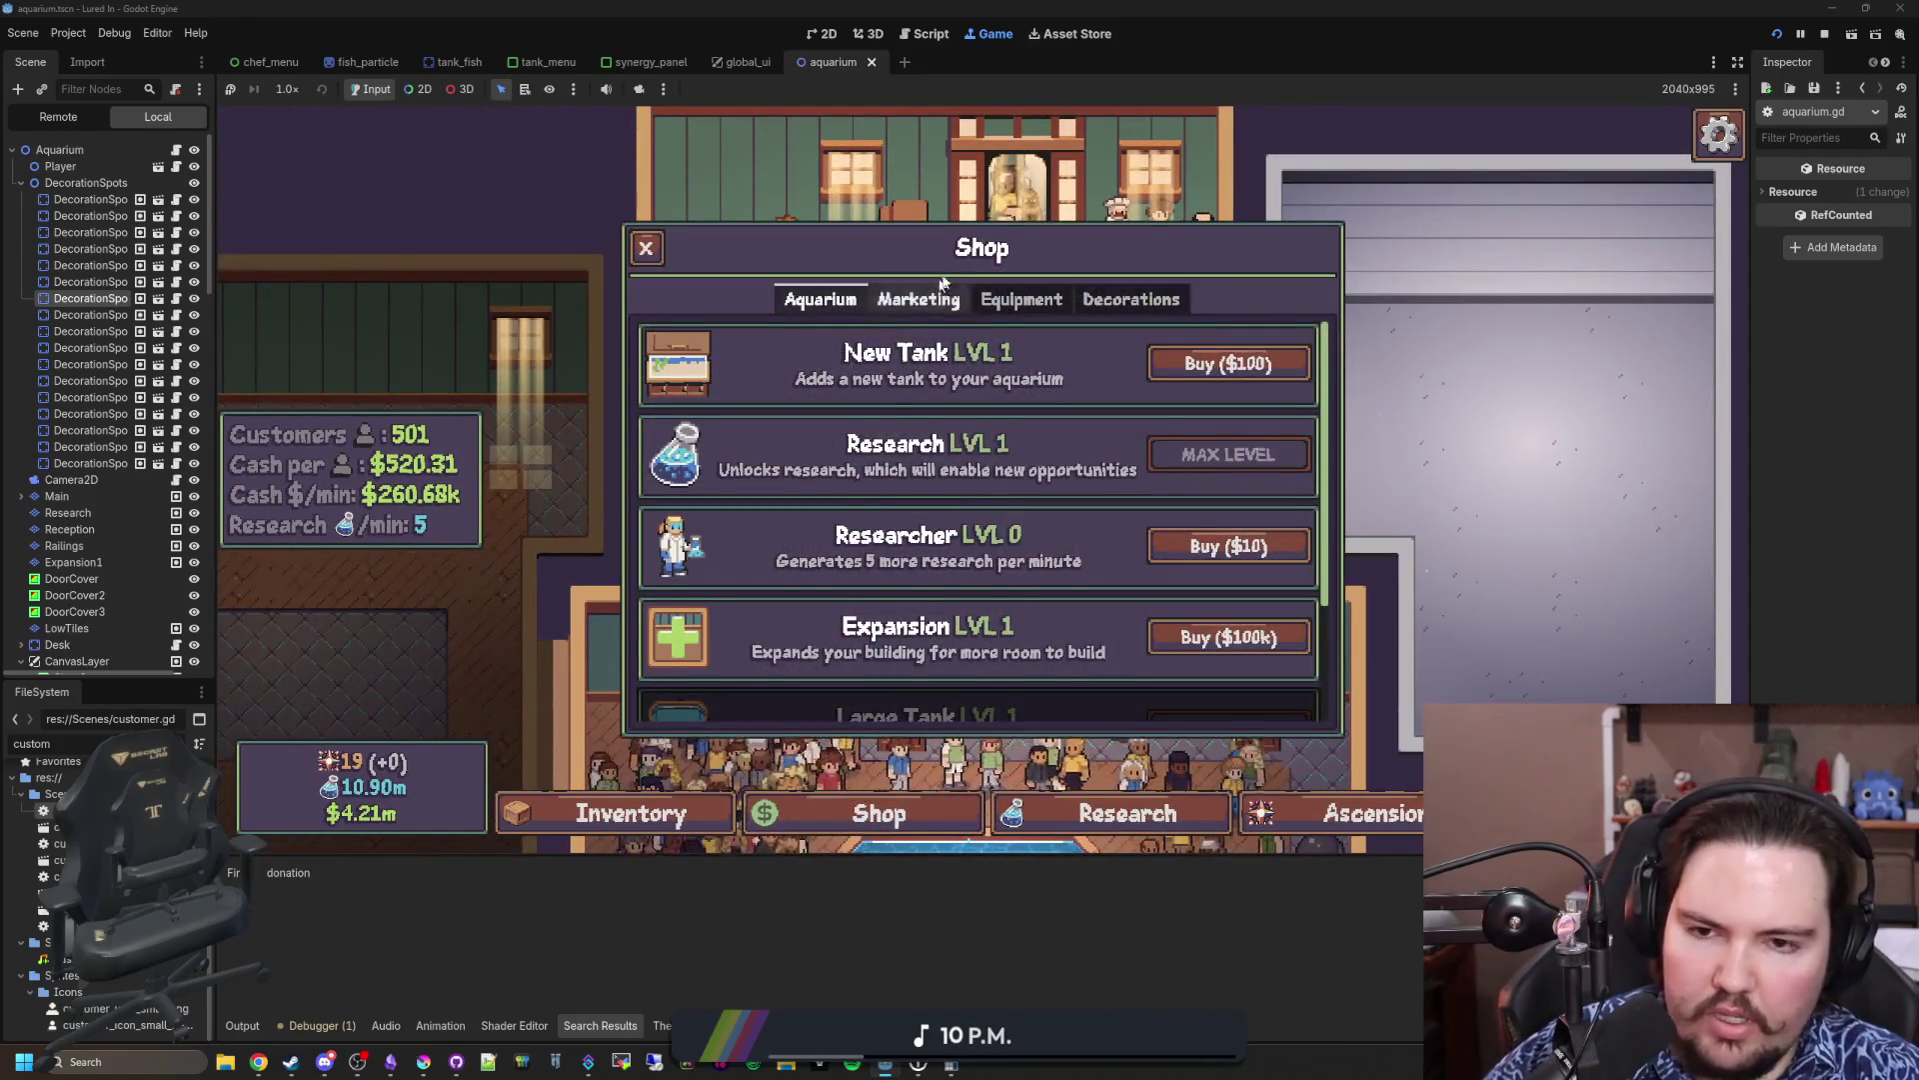
{"action": "left_click", "coordinate": [928, 300]}
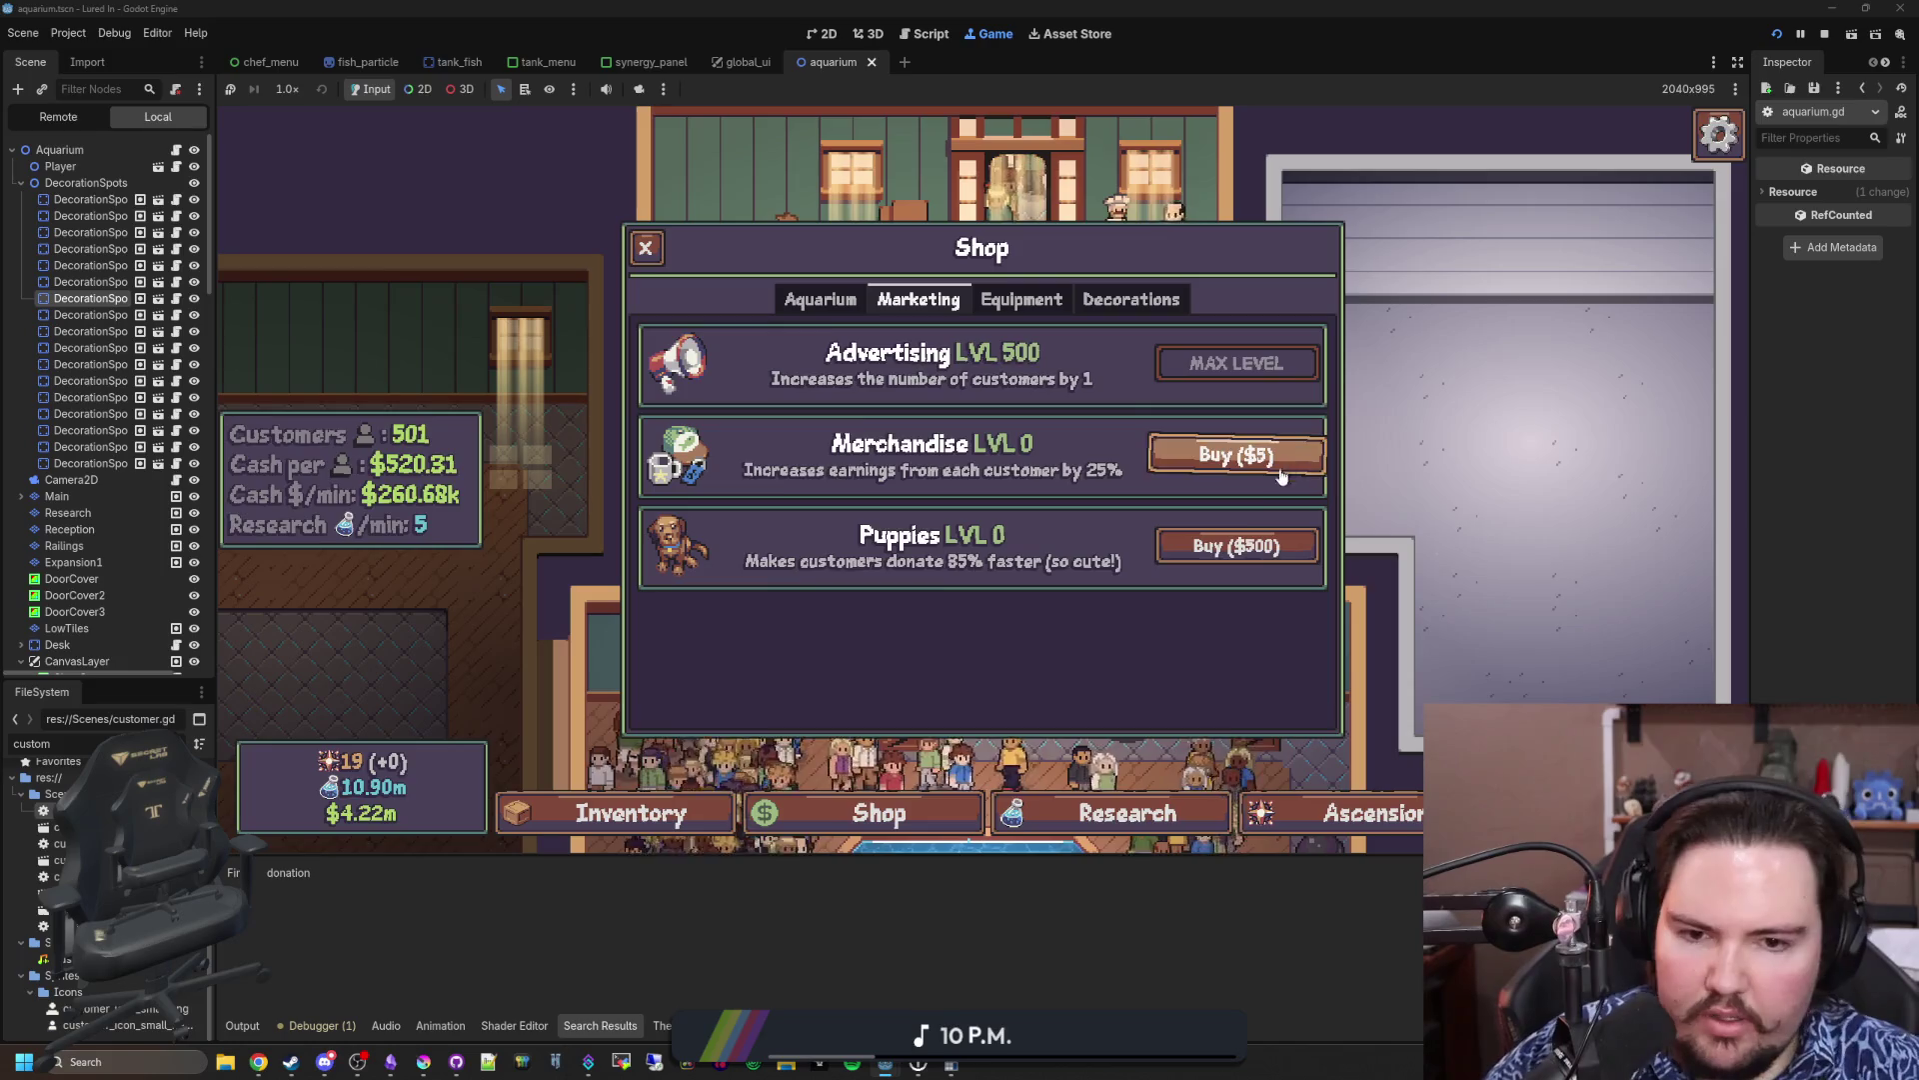
{"action": "left_click", "coordinate": [1237, 542]}
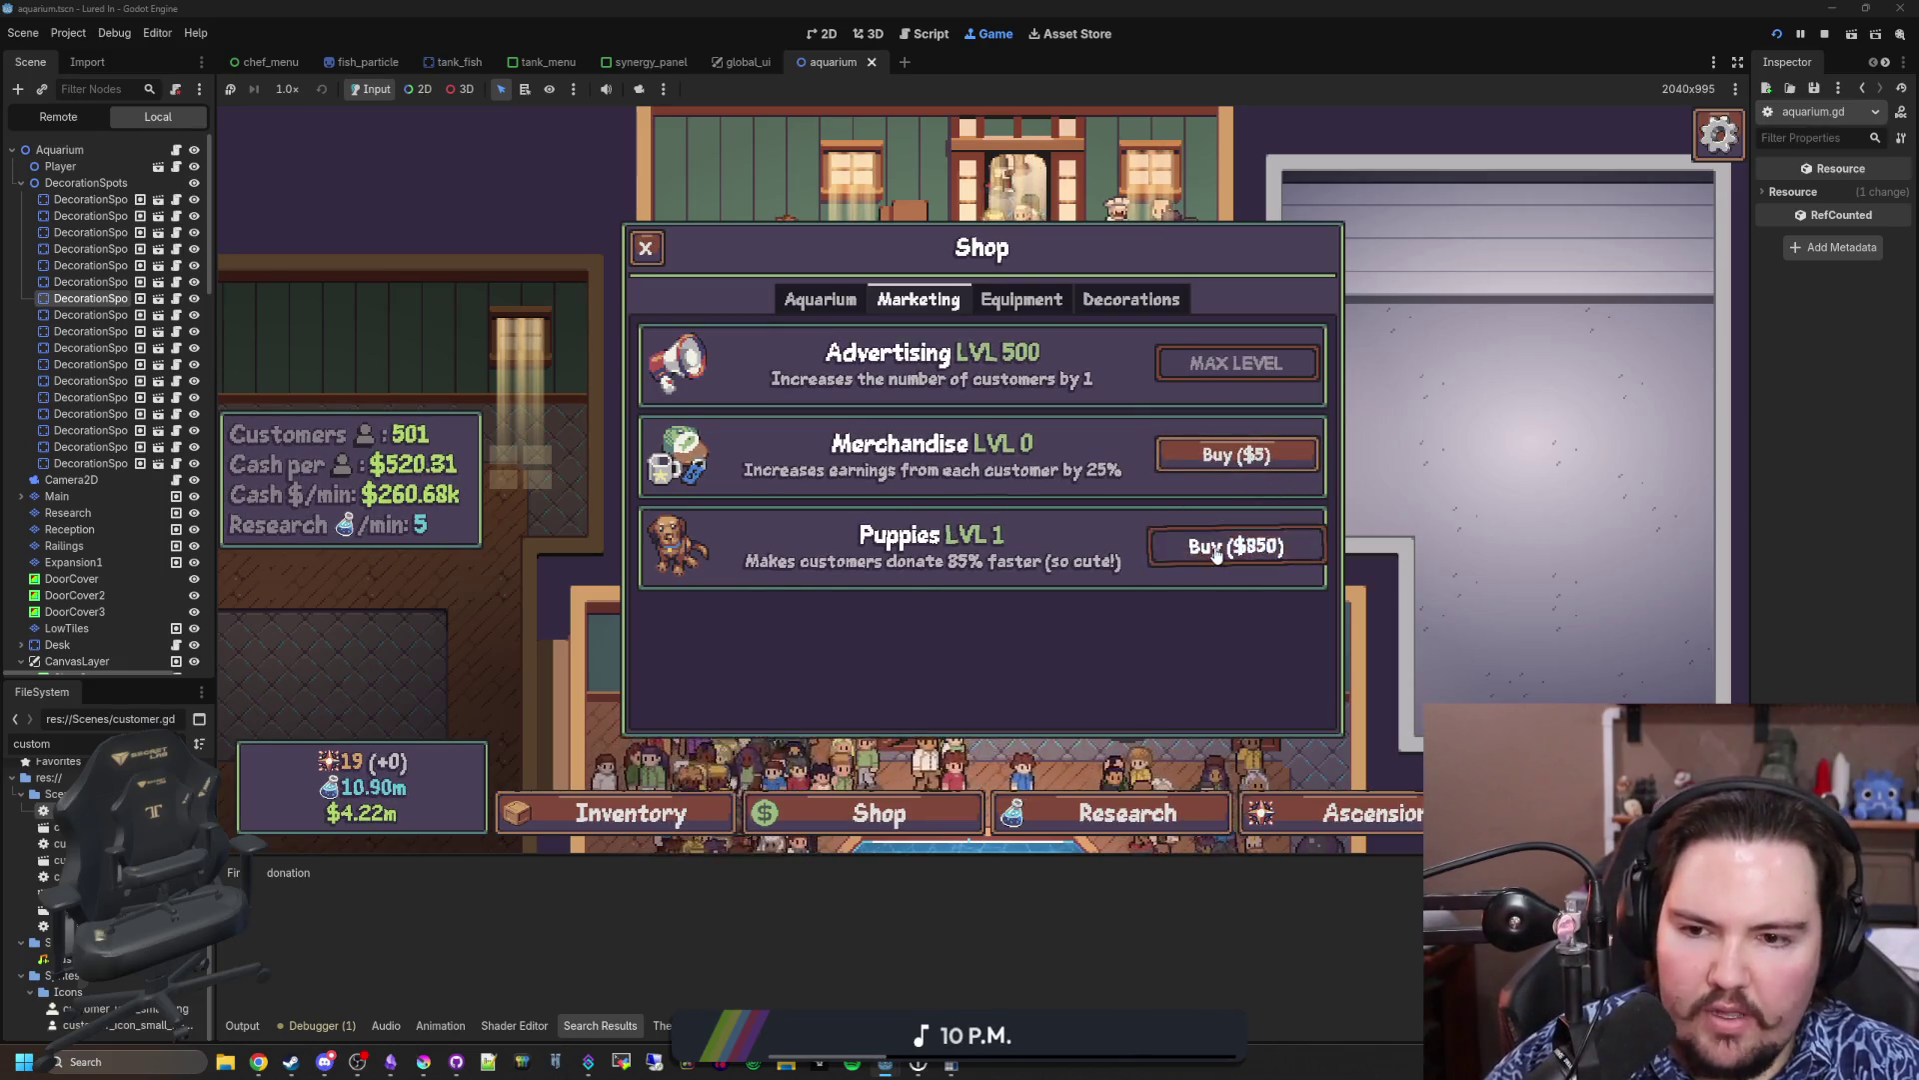
{"action": "left_click", "coordinate": [1215, 555]}
{"action": "left_click", "coordinate": [1216, 555]}
{"action": "left_click", "coordinate": [1215, 554]}
{"action": "left_click", "coordinate": [1215, 555]}
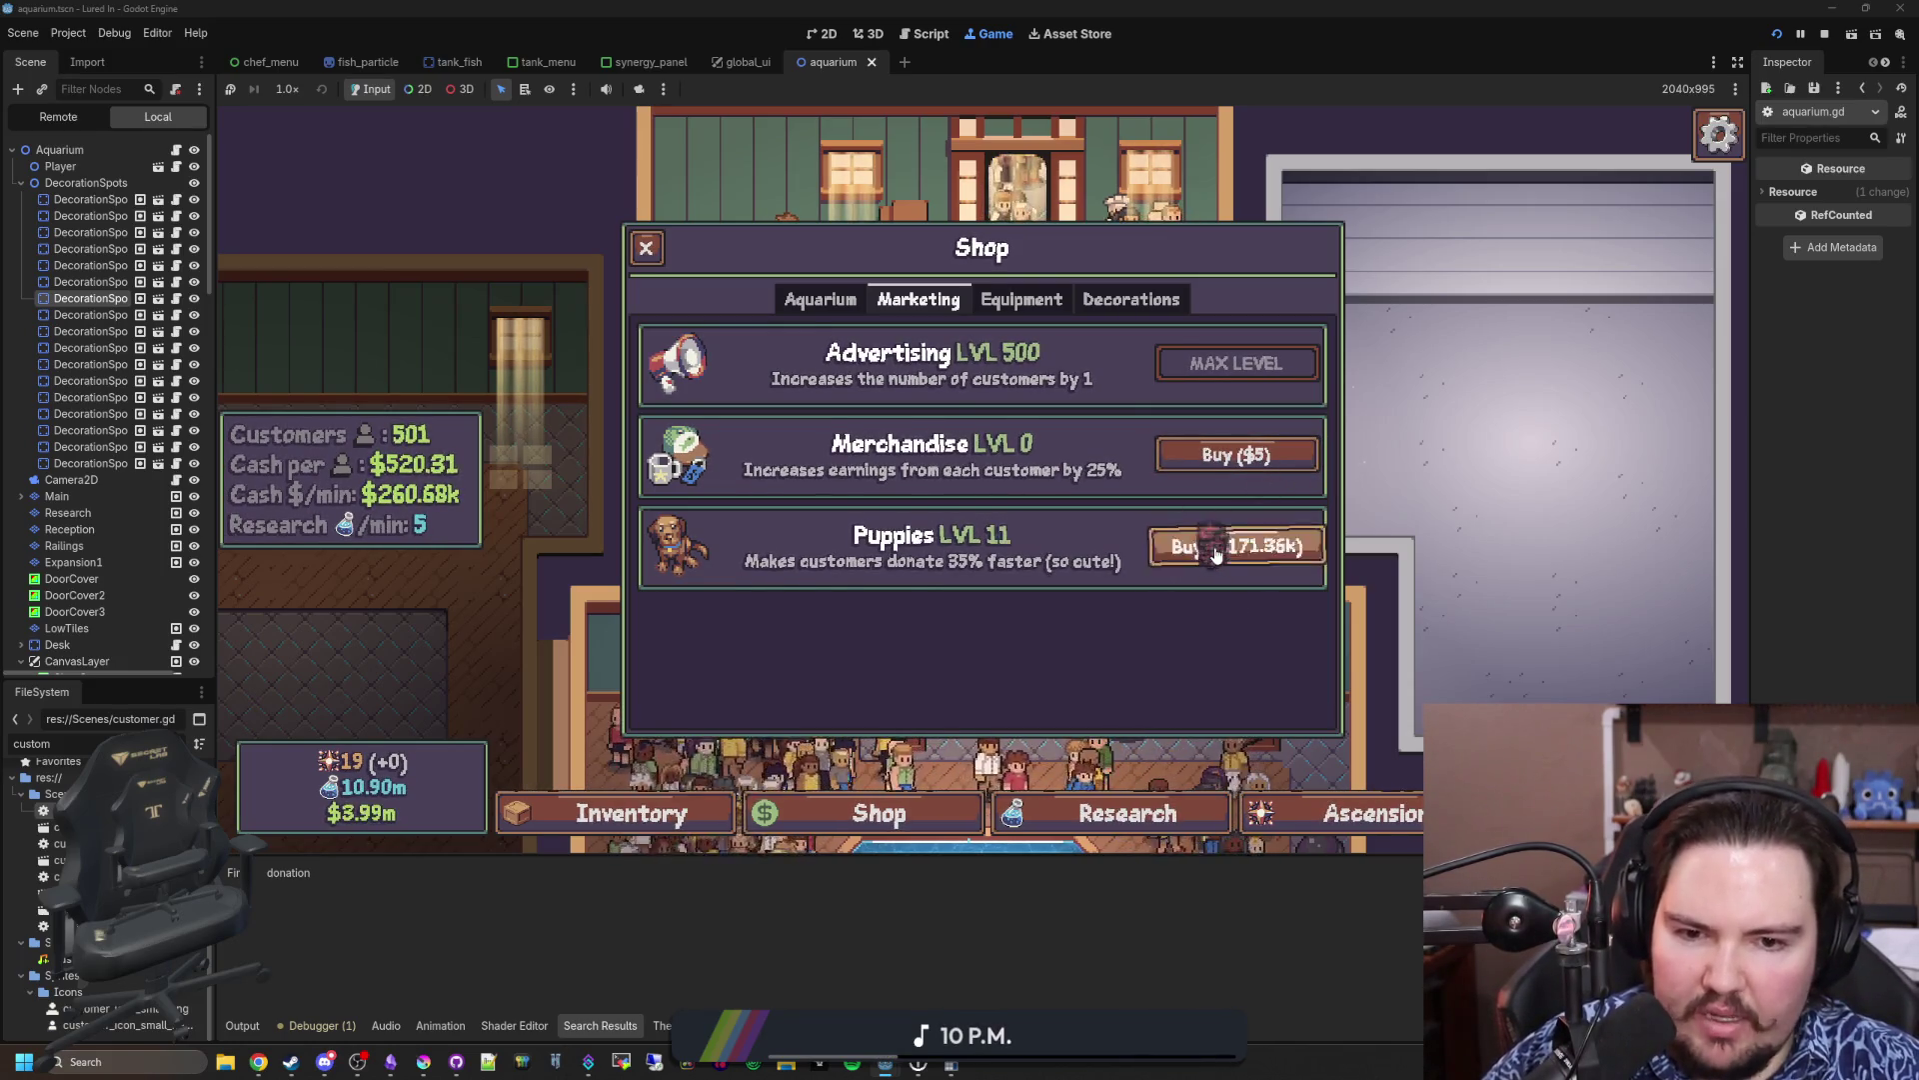
{"action": "left_click", "coordinate": [1216, 555]}
{"action": "left_click", "coordinate": [1215, 555]}
{"action": "left_click", "coordinate": [1215, 555]}
{"action": "left_click", "coordinate": [1216, 555]}
{"action": "left_click", "coordinate": [1215, 555]}
{"action": "key", "text": "Escape"}
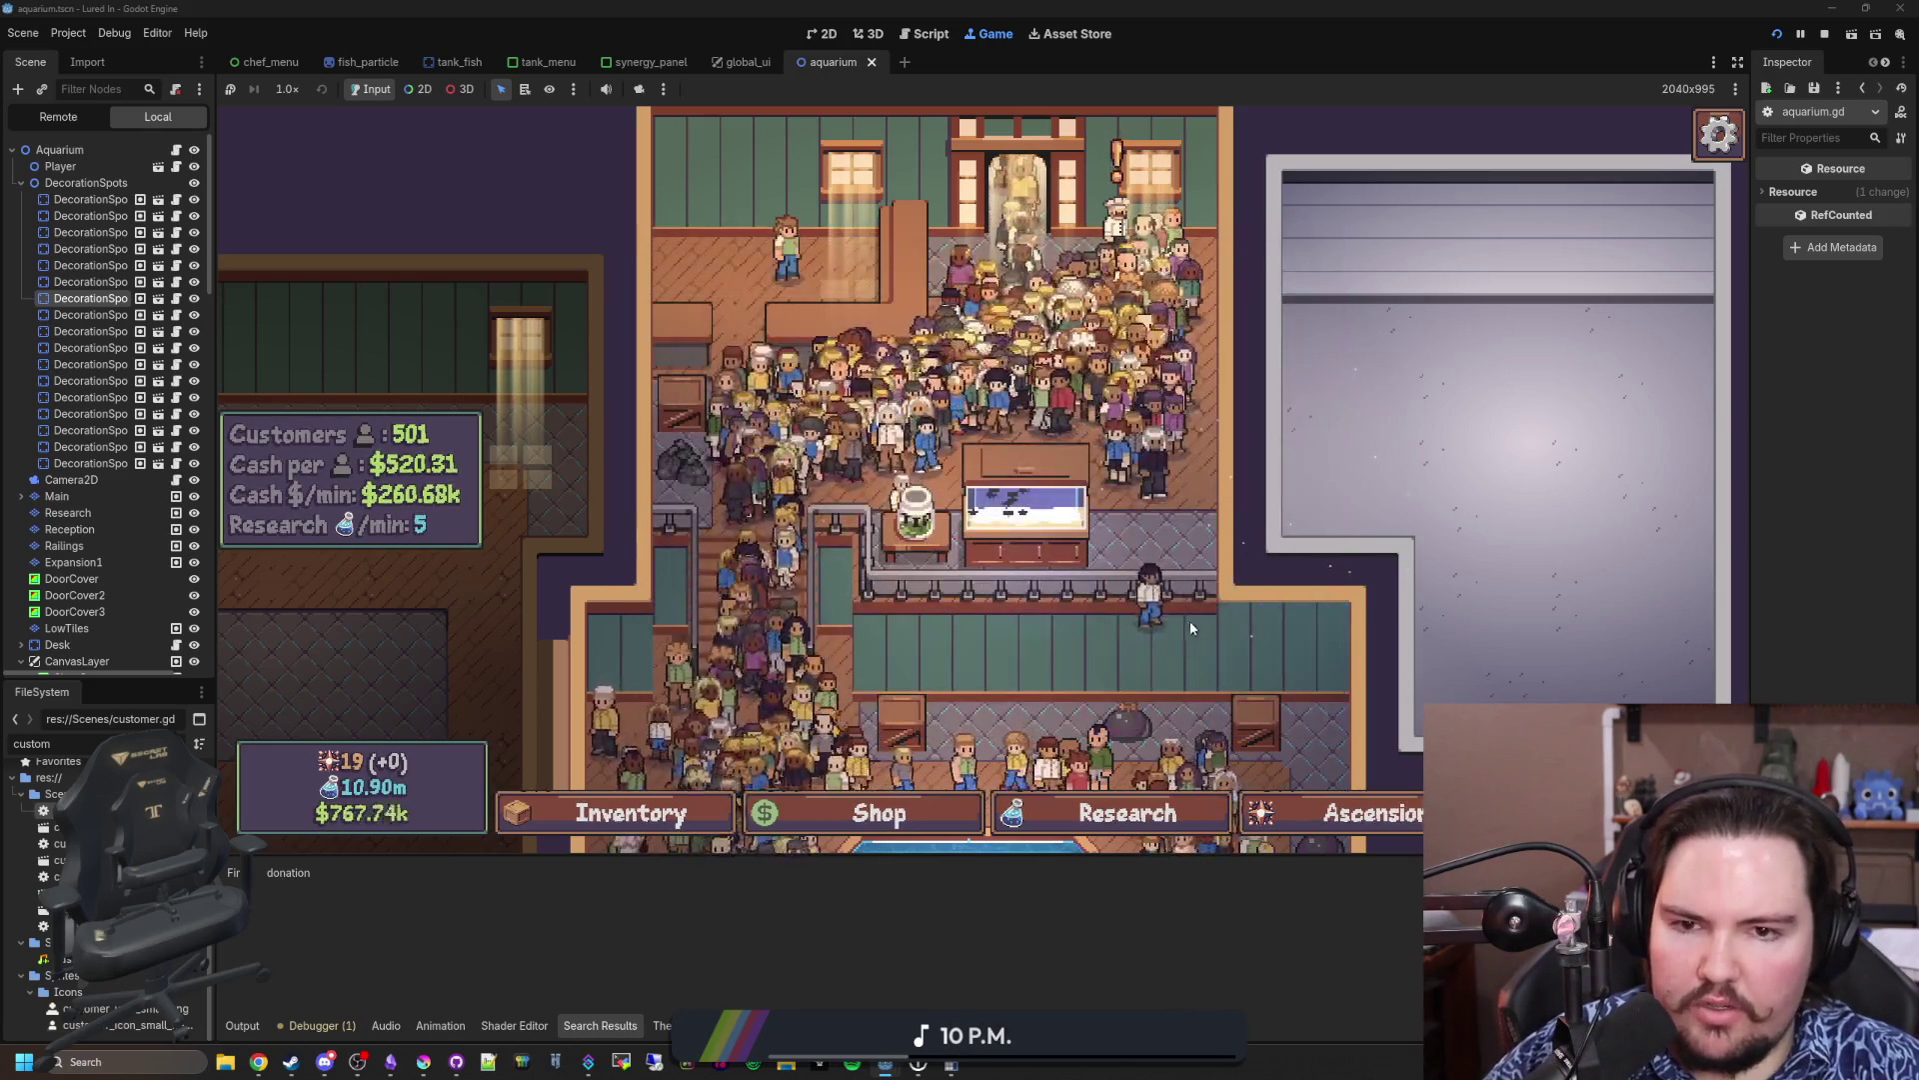
Step: Leave the aquarium for the main menu and start playing again
{"action": "scroll", "coordinate": [1249, 580], "scroll_direction": "down", "scroll_amount": 3}
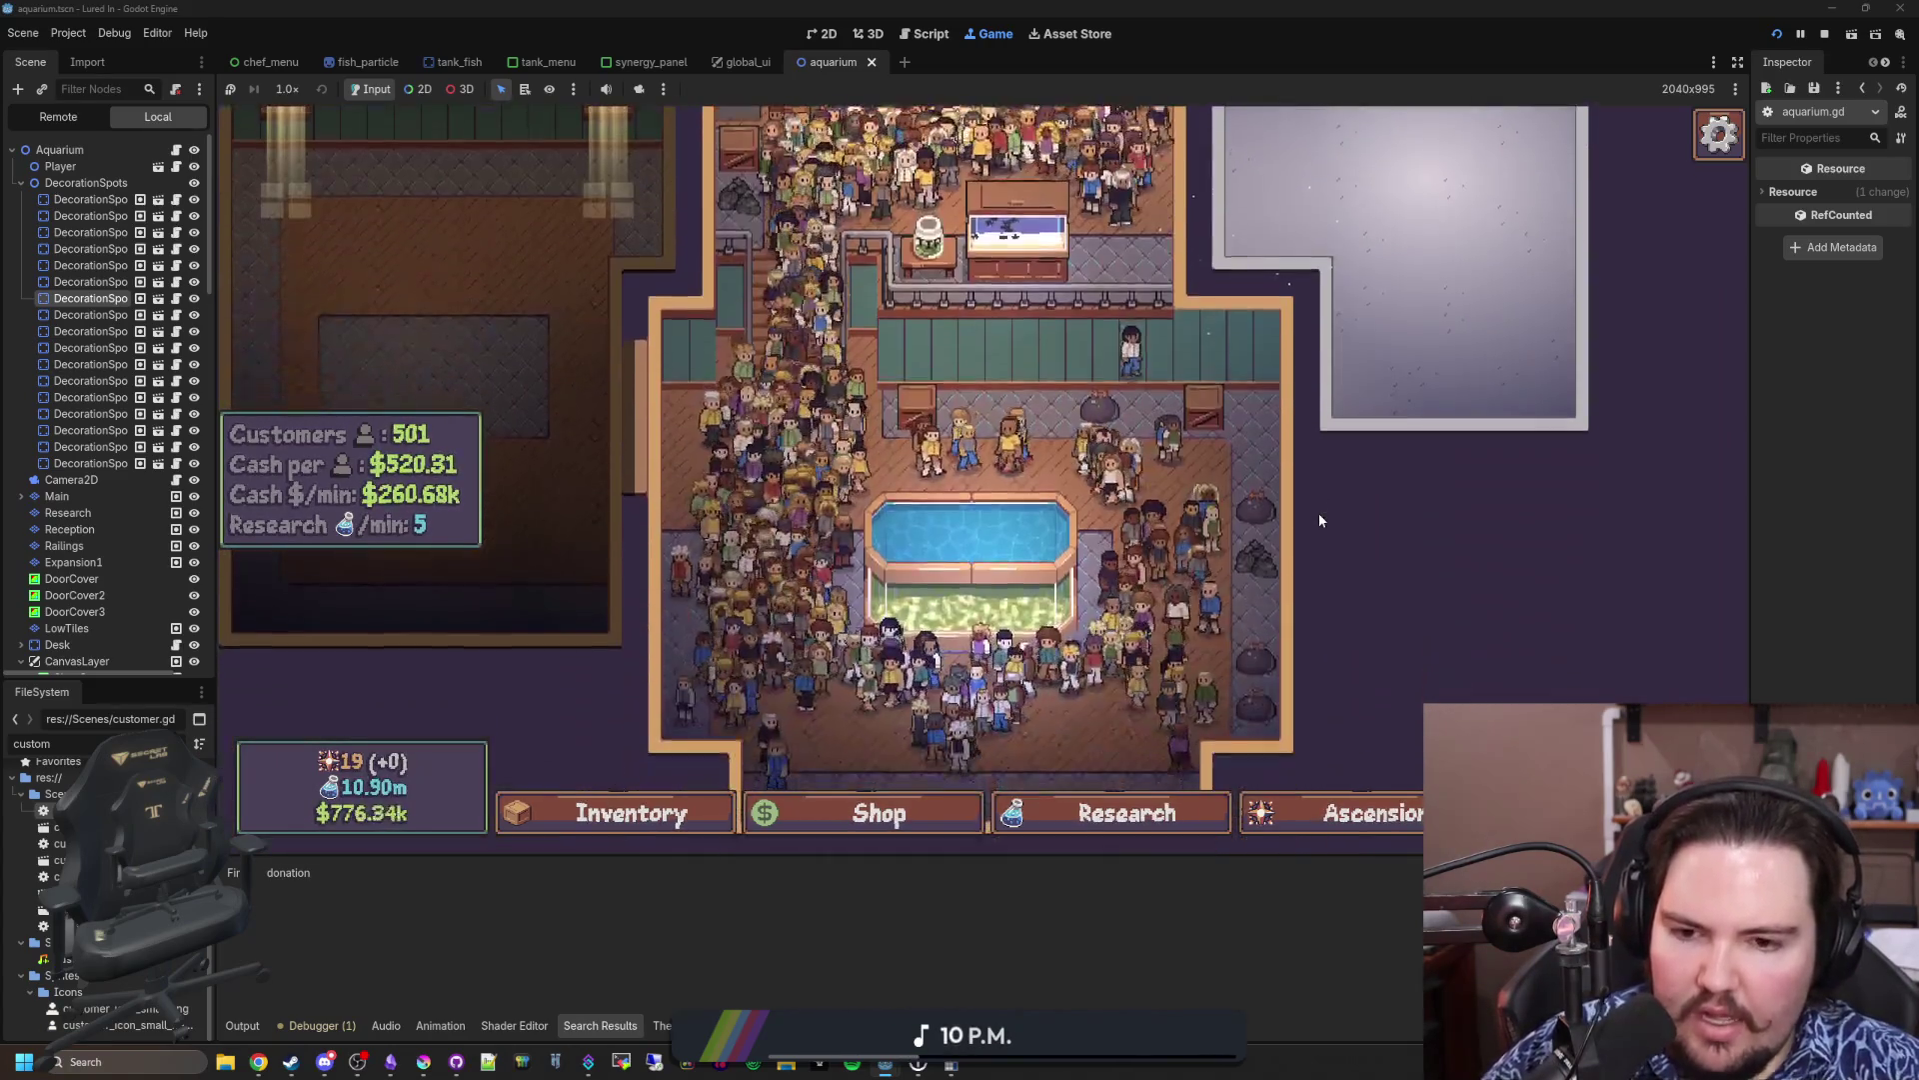
{"action": "left_click", "coordinate": [926, 540]}
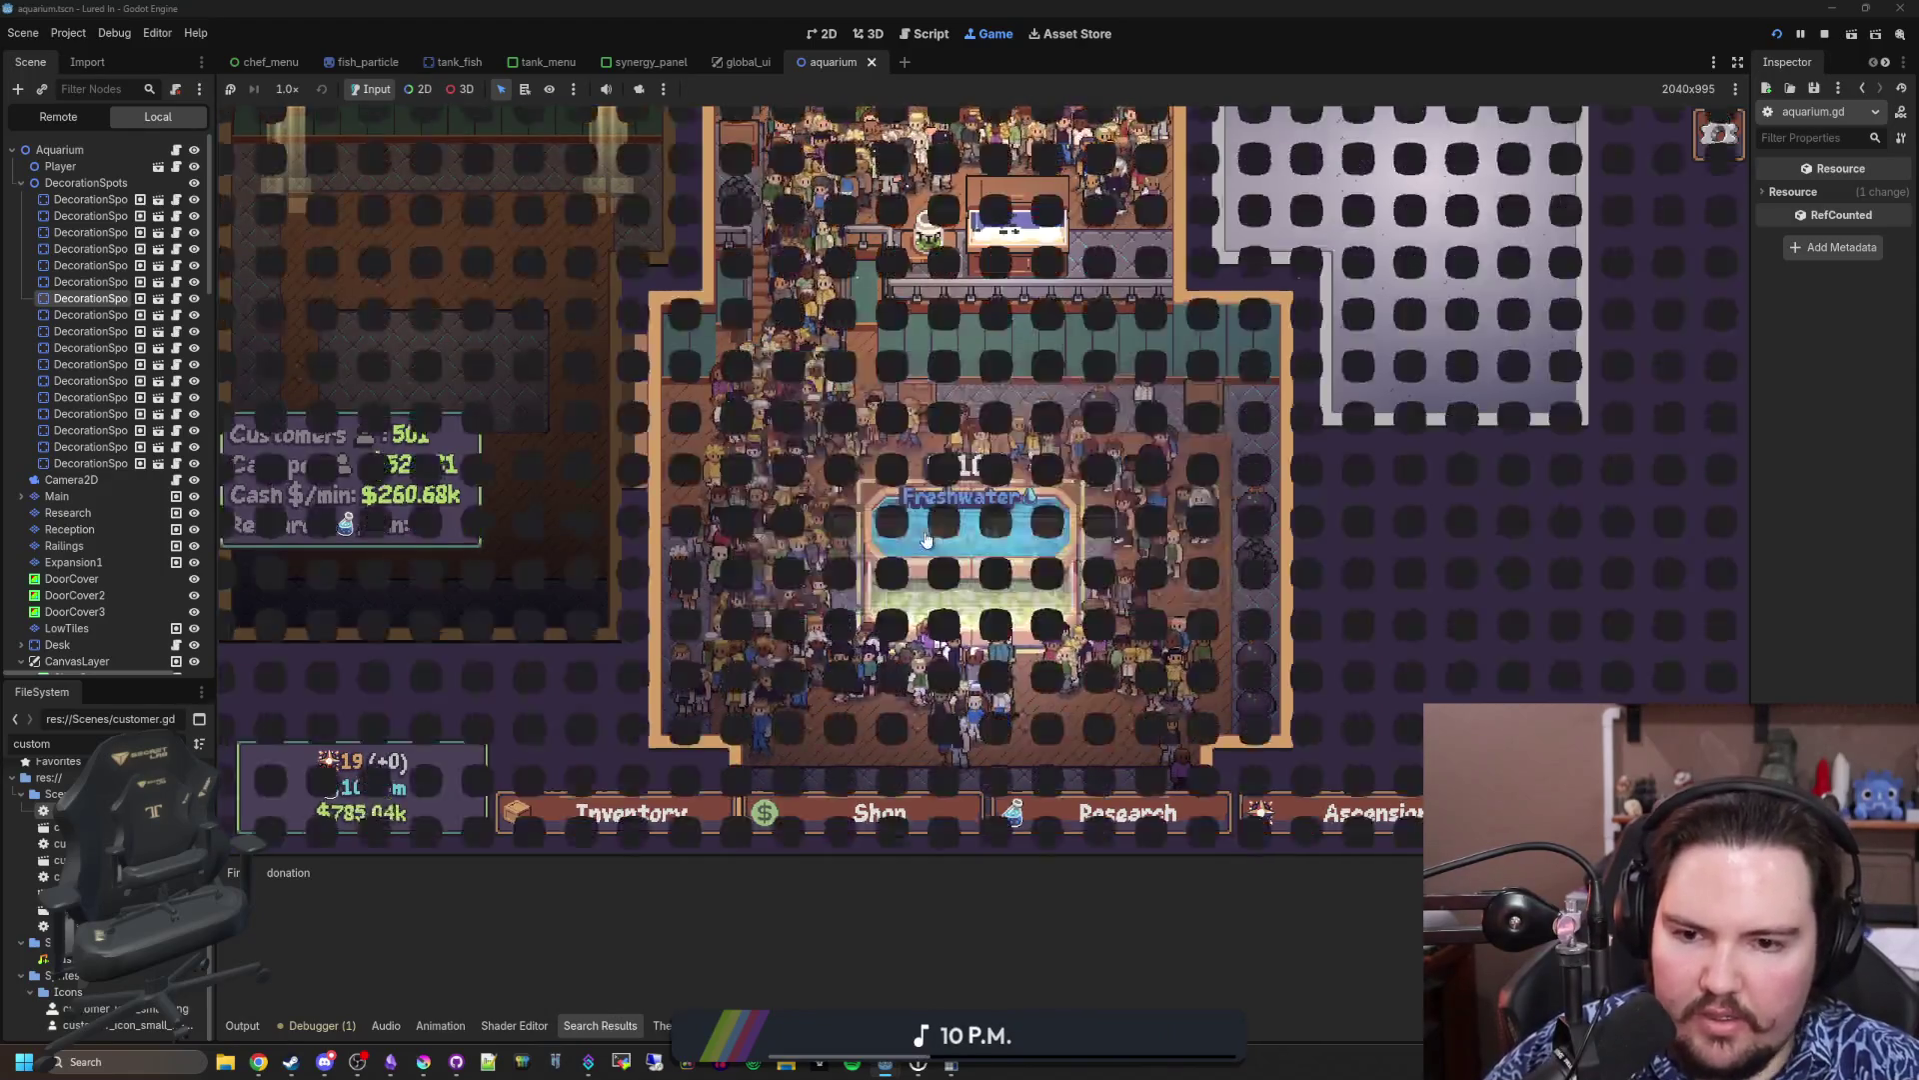
{"action": "left_click", "coordinate": [443, 490]}
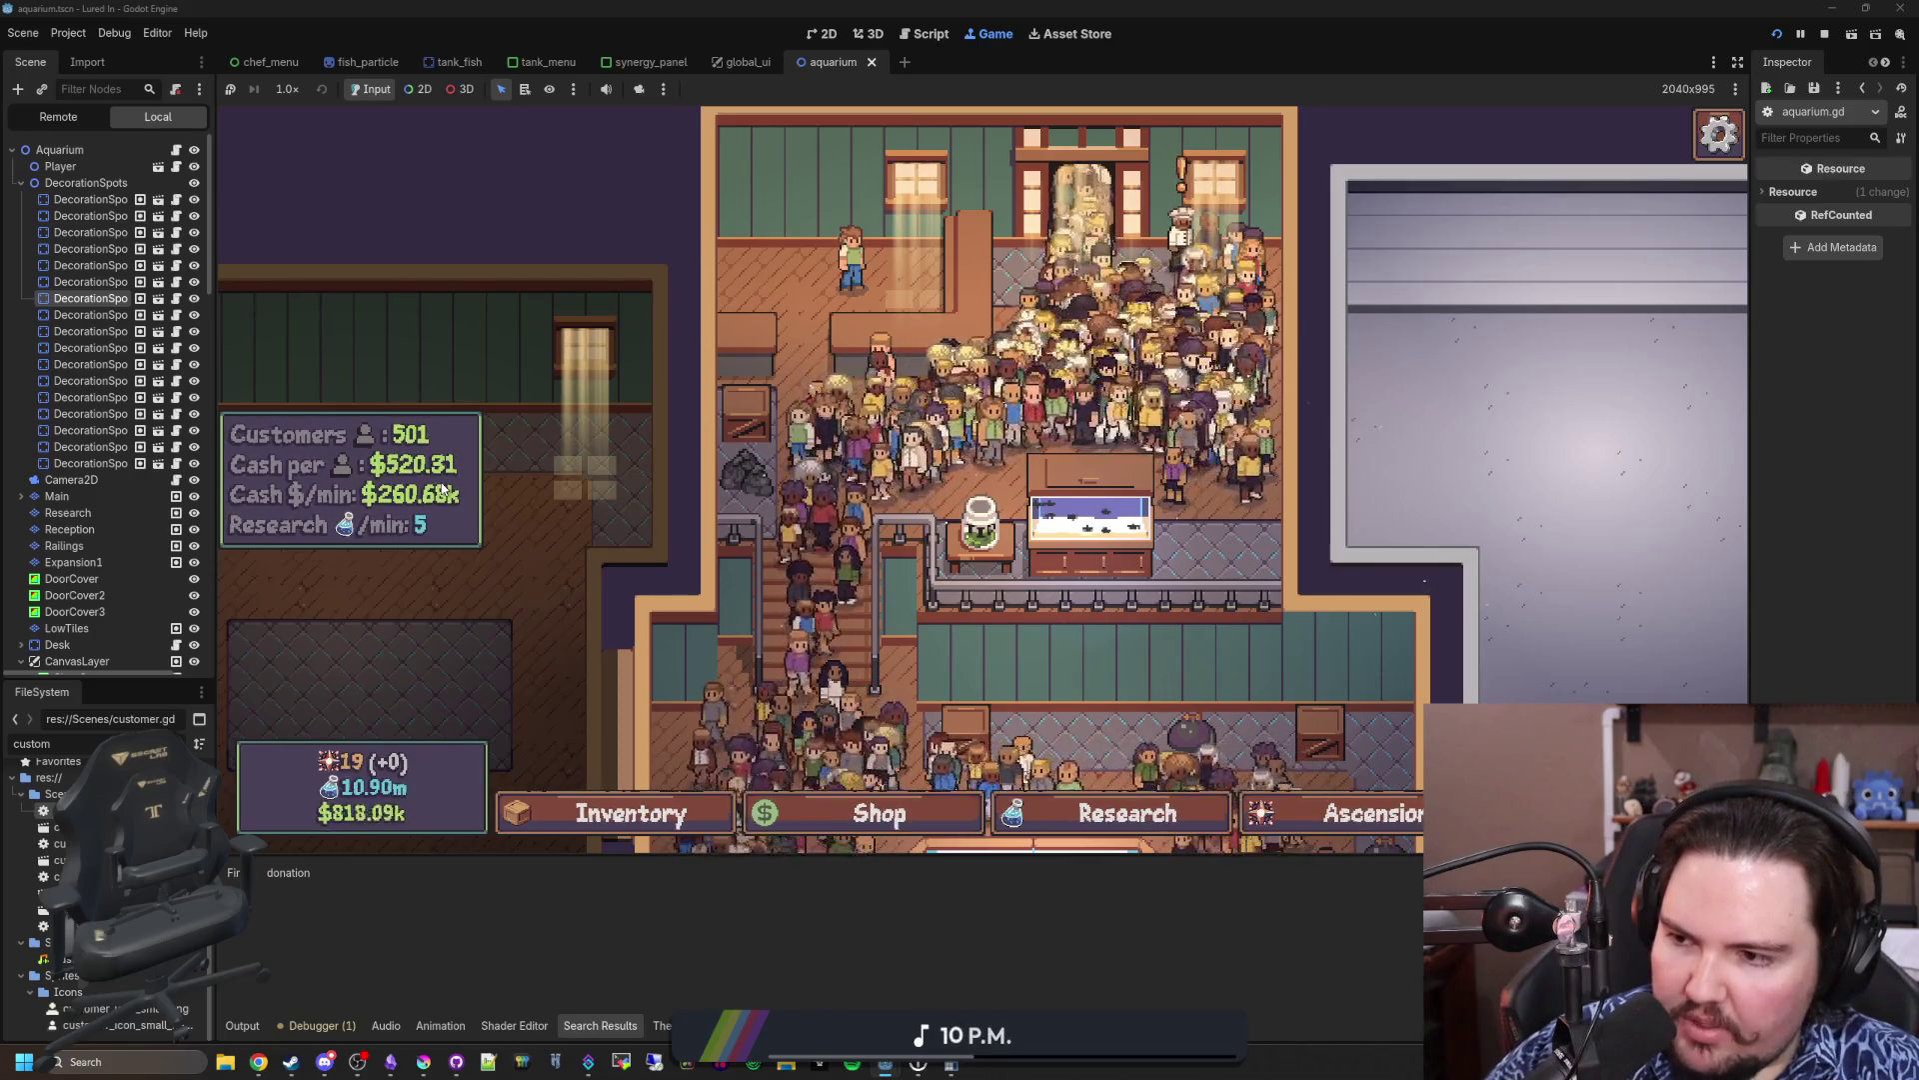
Step: Pan around the aquarium, open and close the shop, then filter files for 'money'
{"action": "scroll", "coordinate": [1057, 417], "scroll_direction": "down", "scroll_amount": 2}
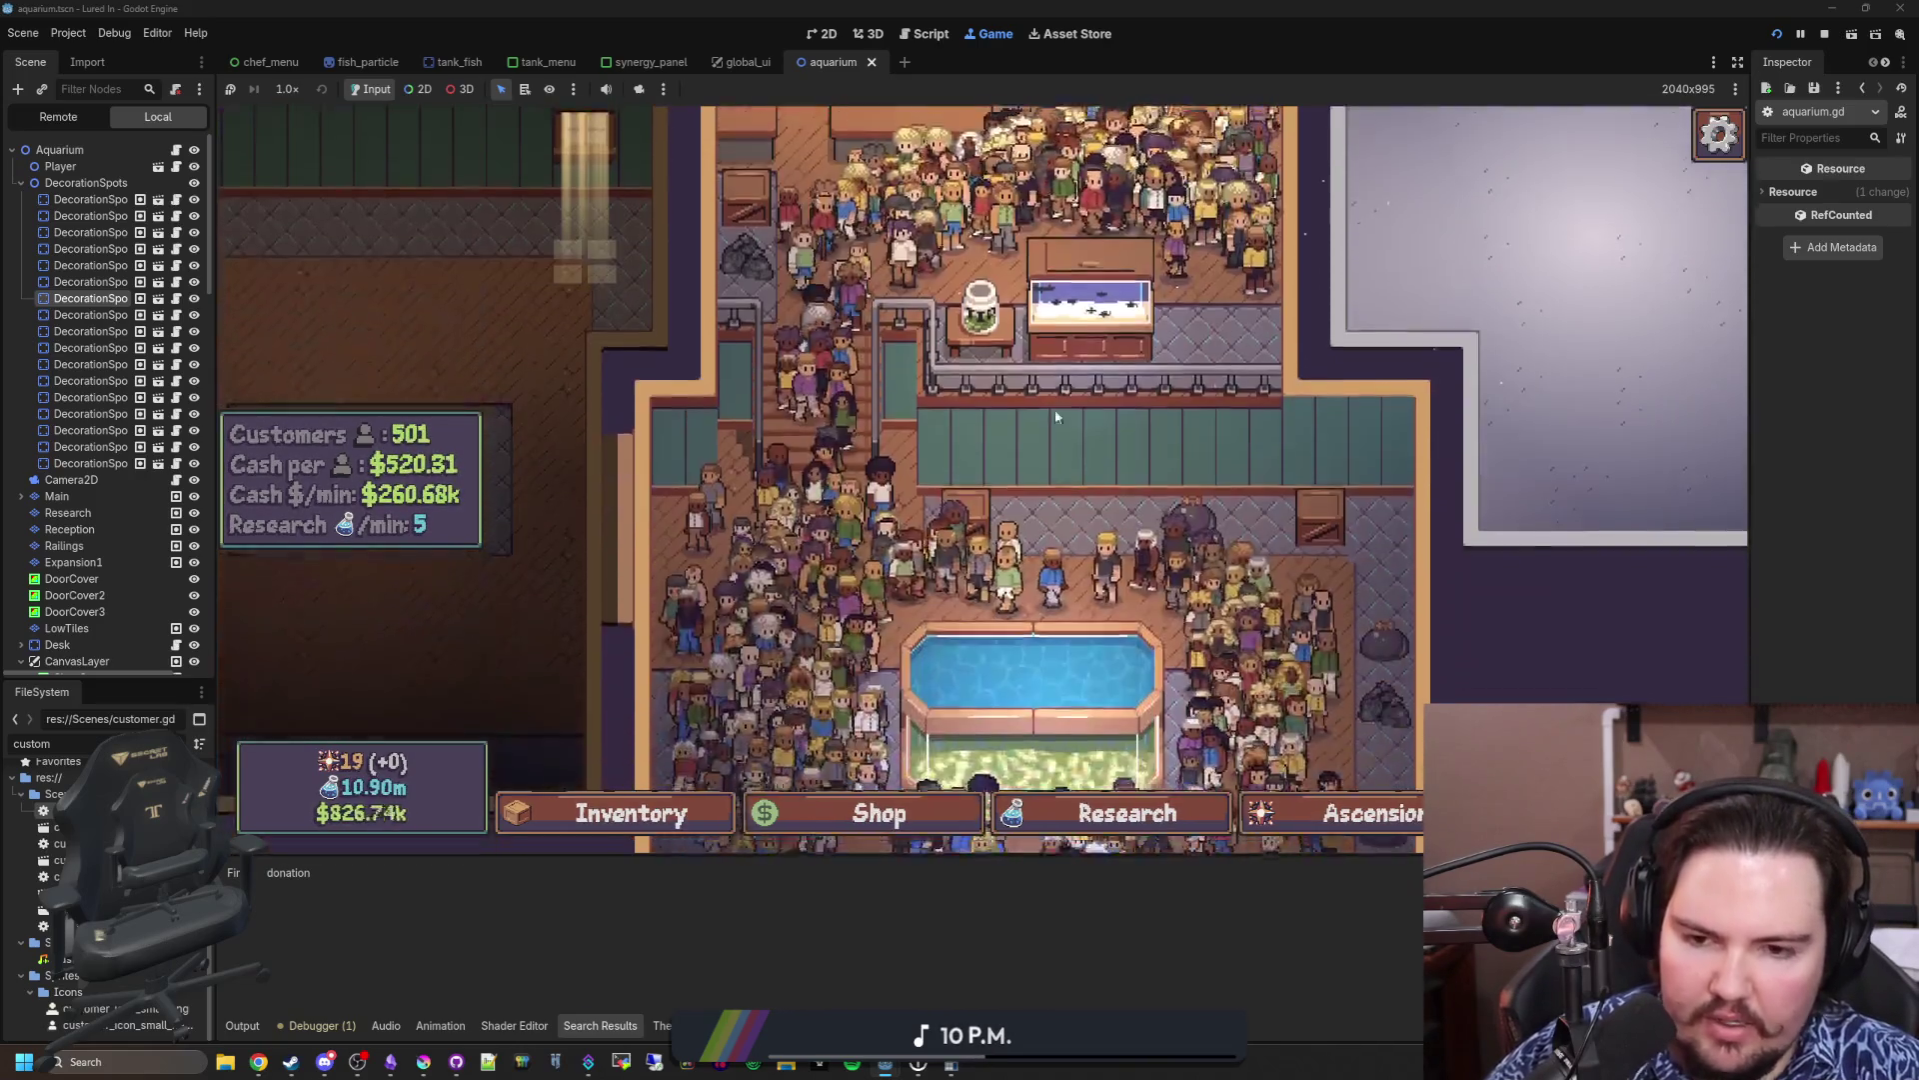
{"action": "scroll", "coordinate": [1060, 422], "scroll_direction": "down", "scroll_amount": 2}
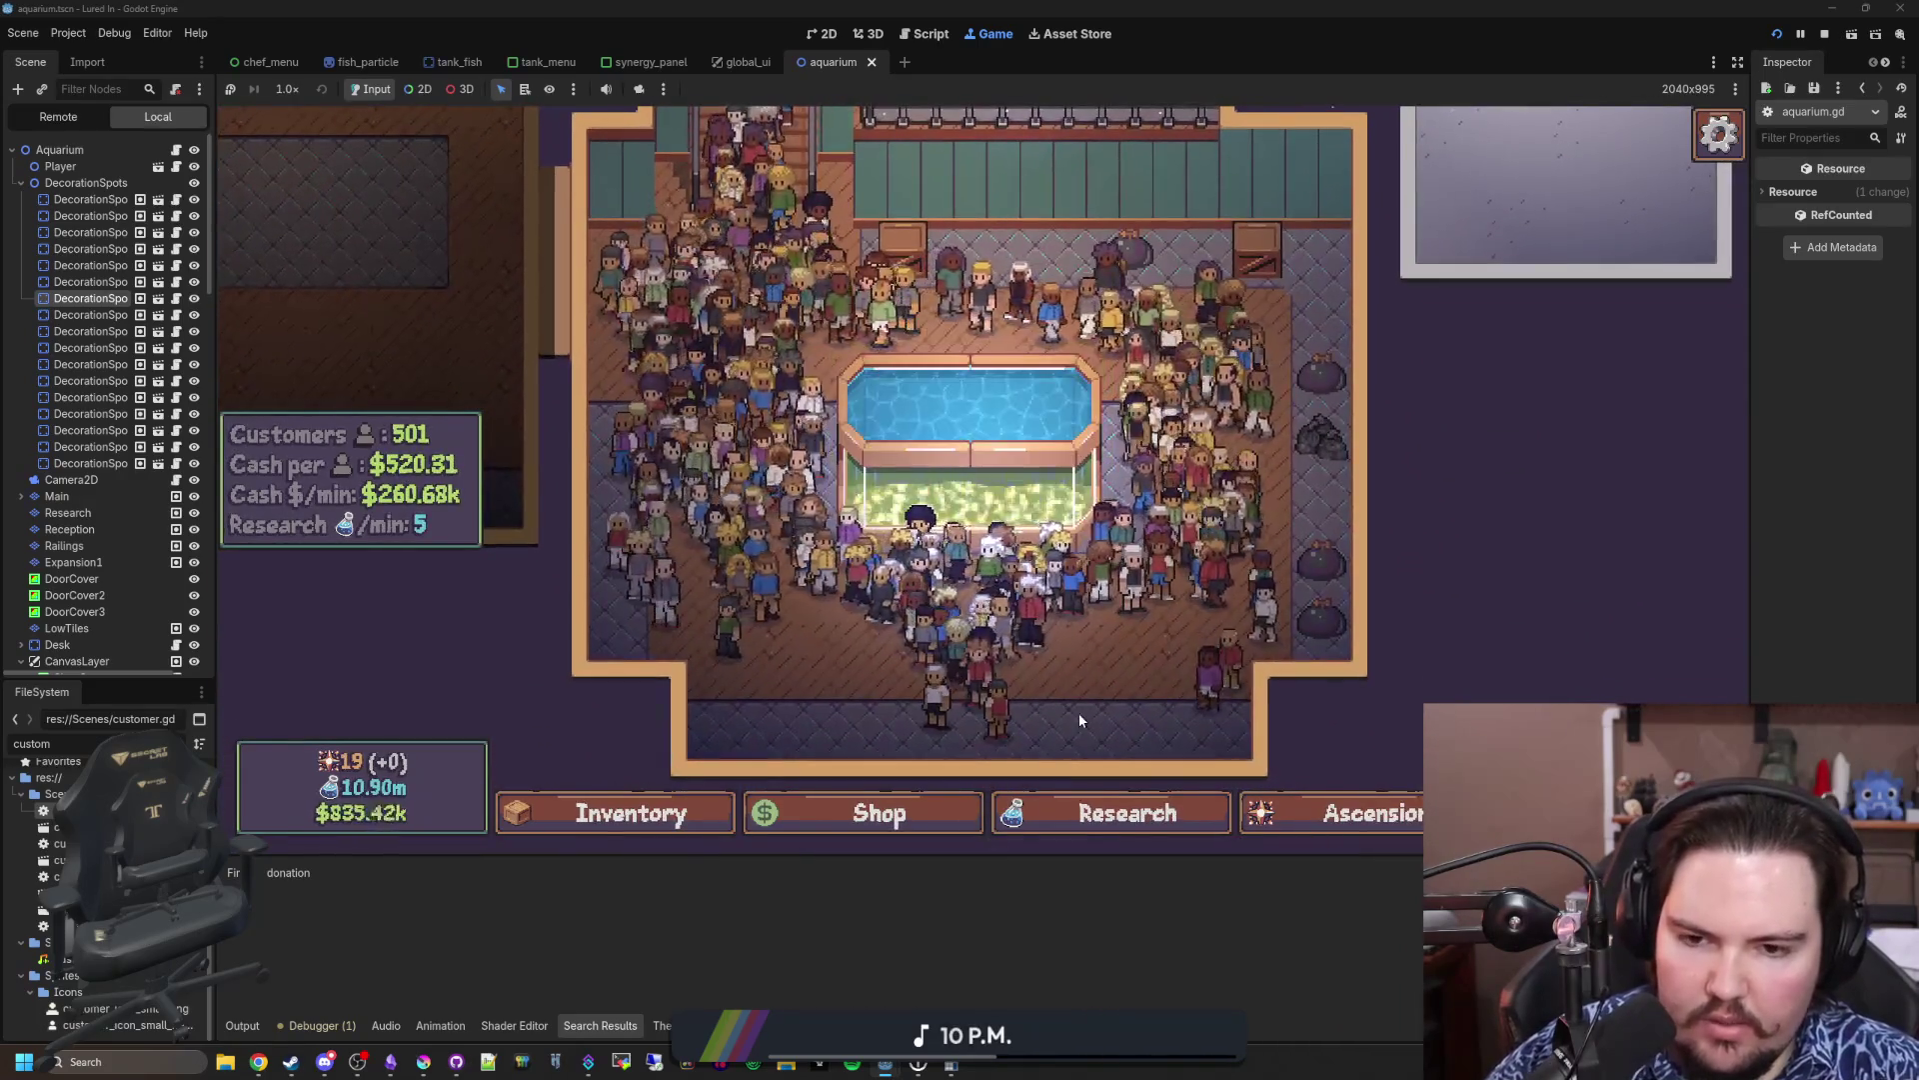
{"action": "scroll", "coordinate": [1080, 700], "scroll_direction": "right", "scroll_amount": 2}
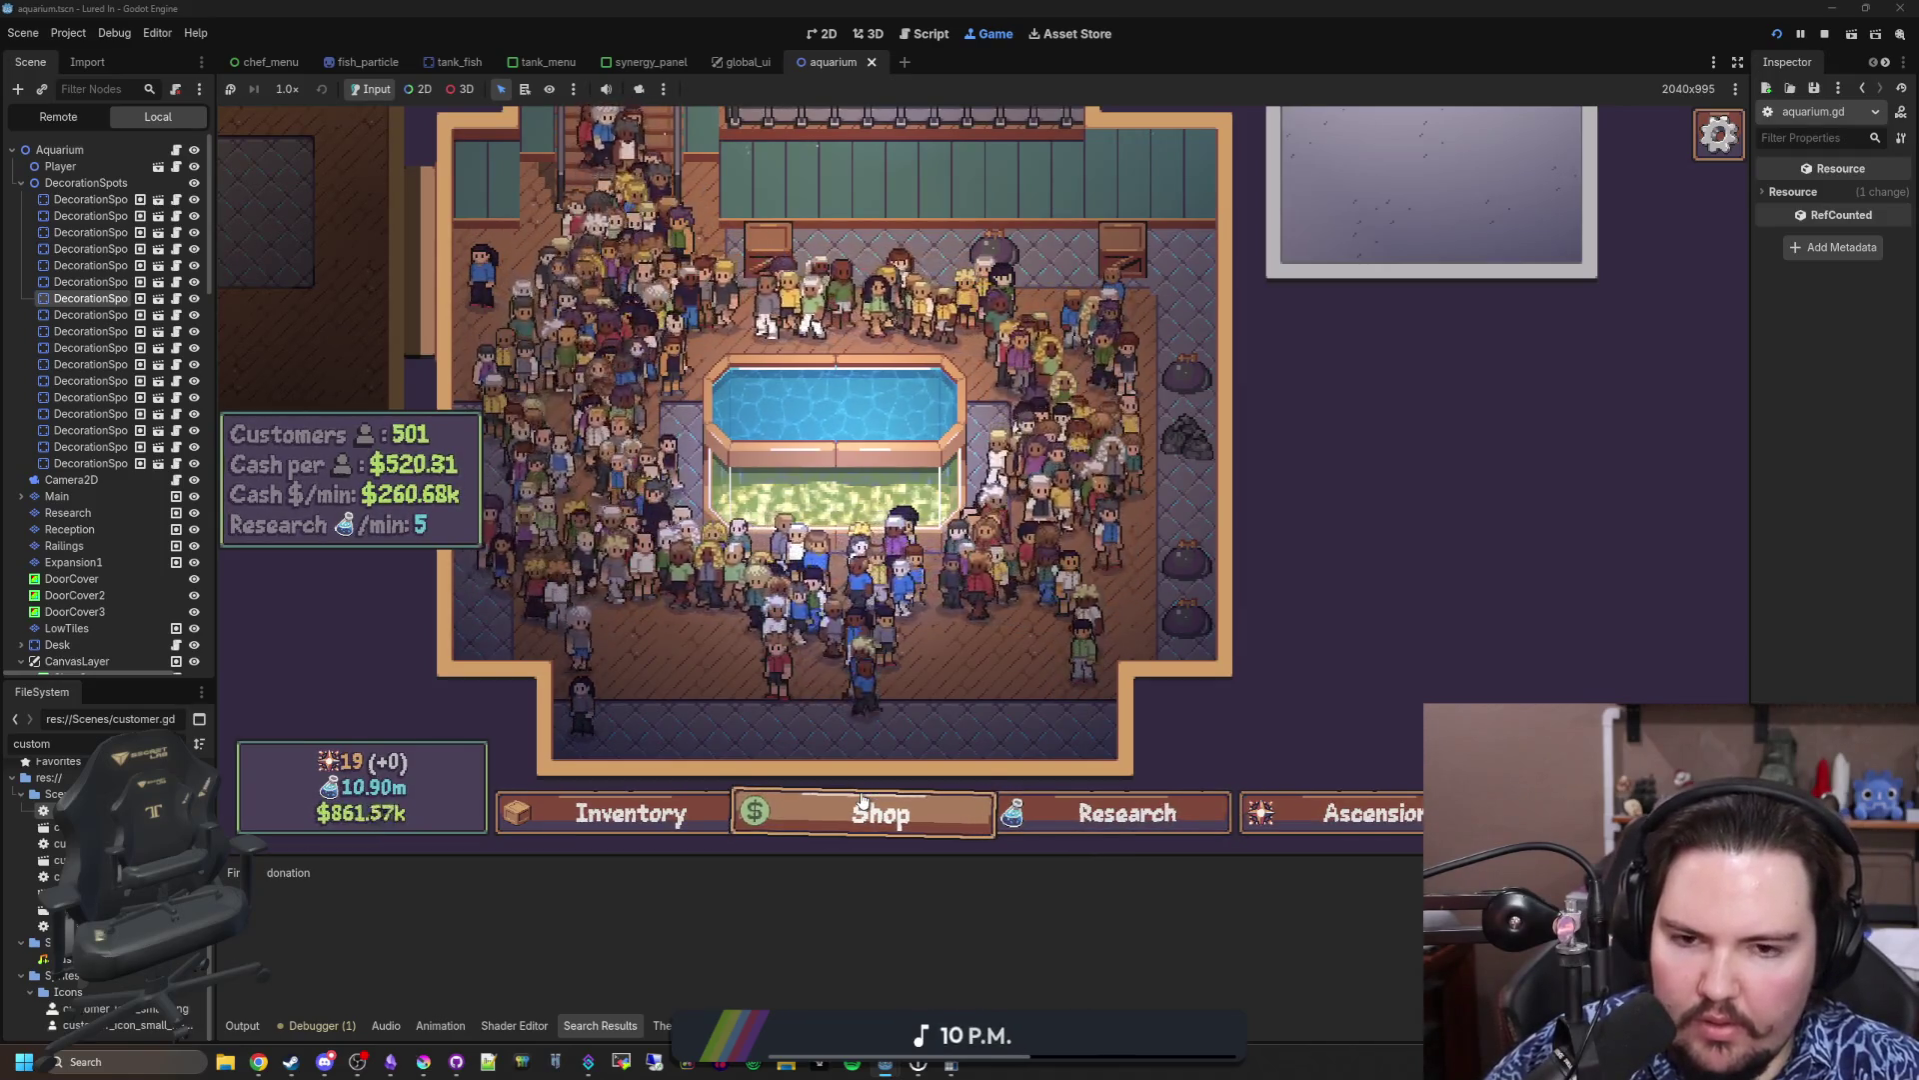
{"action": "scroll", "coordinate": [1491, 608], "scroll_direction": "left", "scroll_amount": 1}
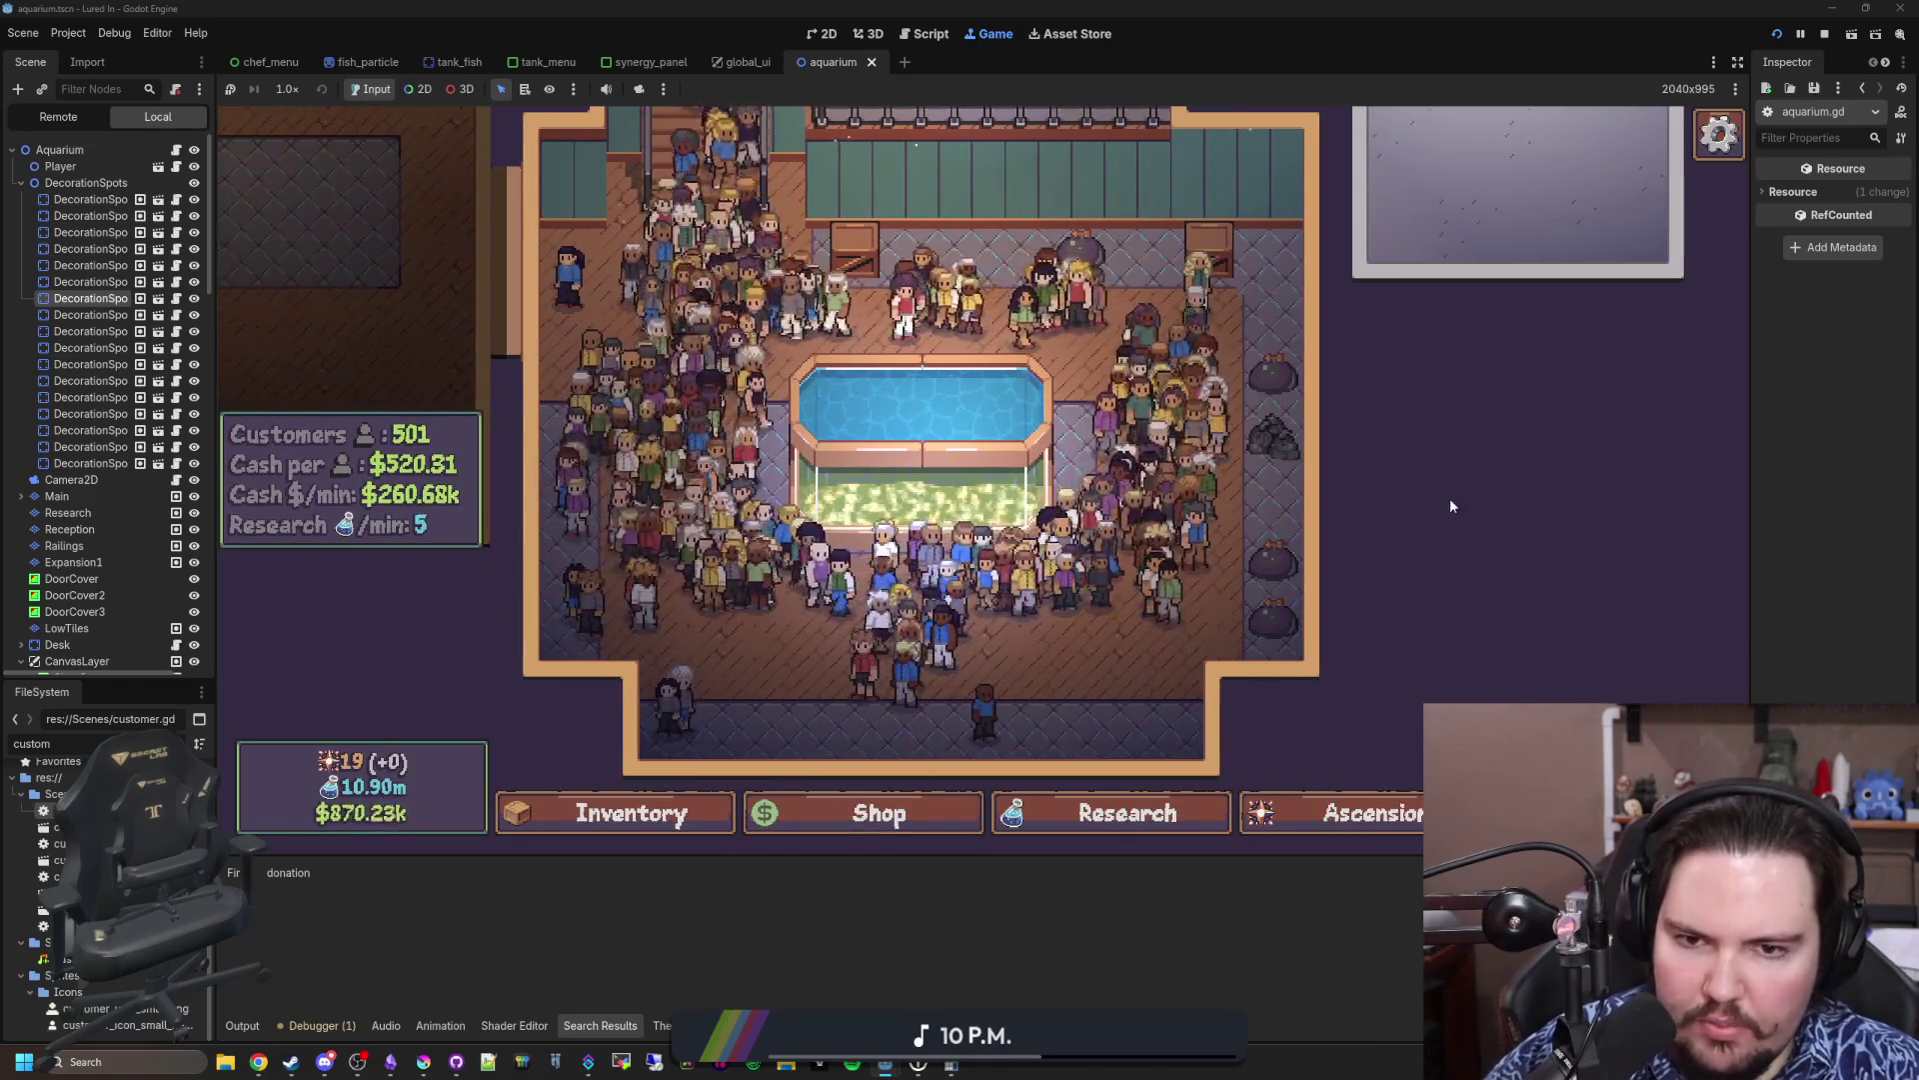
{"action": "scroll", "coordinate": [1452, 506], "scroll_direction": "up", "scroll_amount": 5}
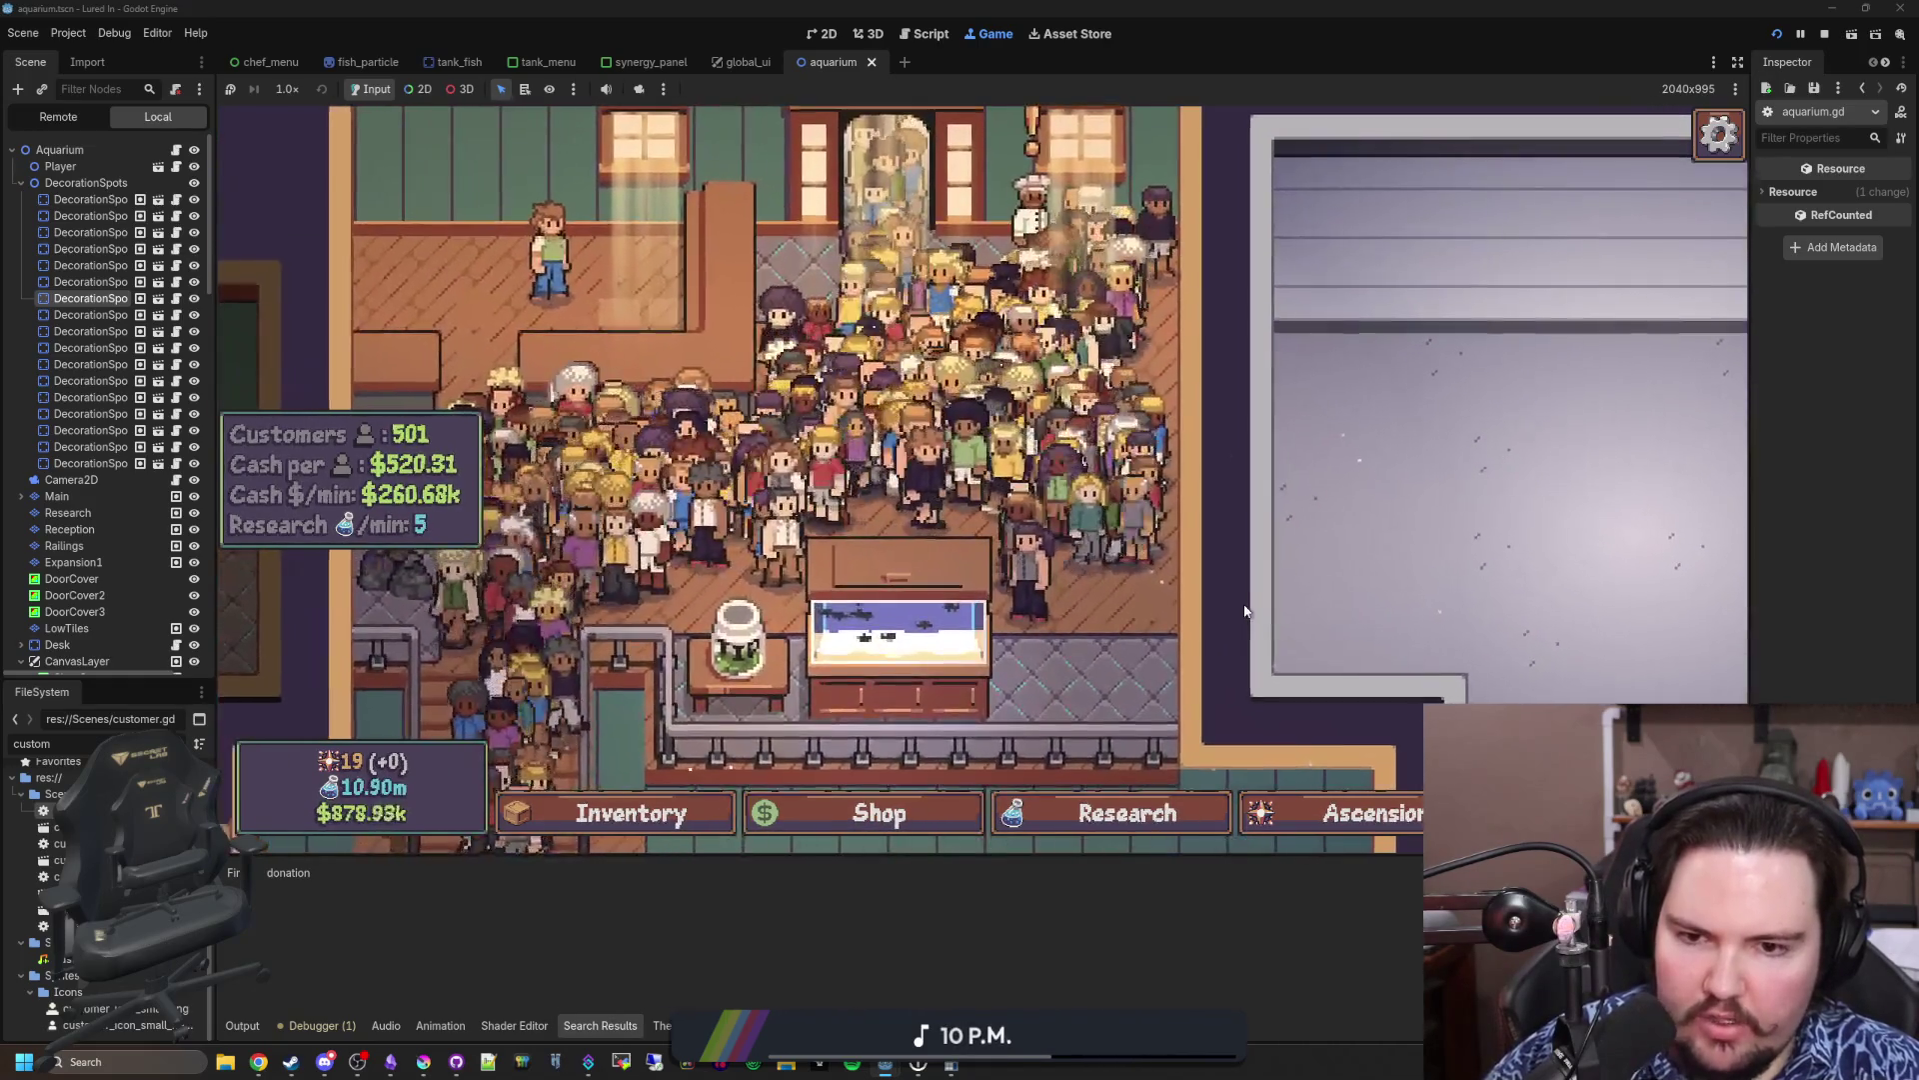
{"action": "left_click", "coordinate": [868, 833]}
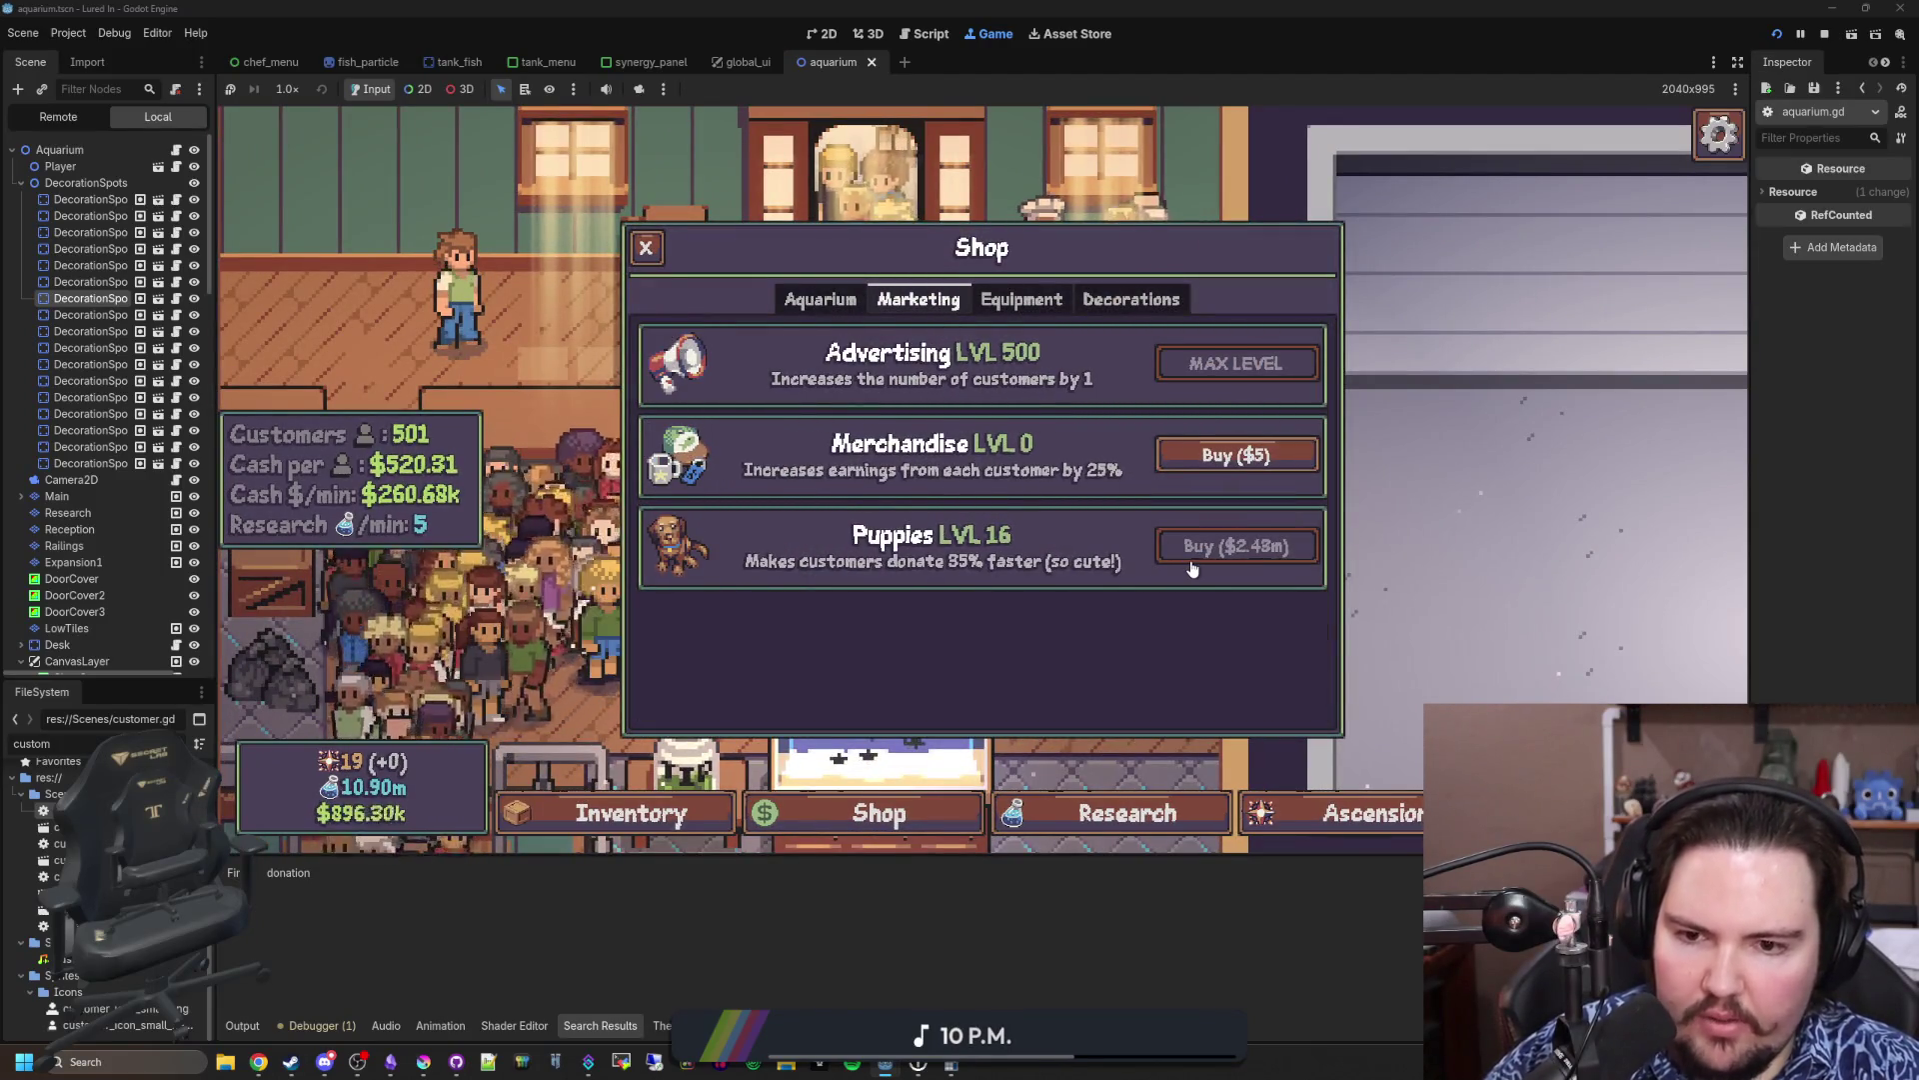
{"action": "key", "text": "Escape"}
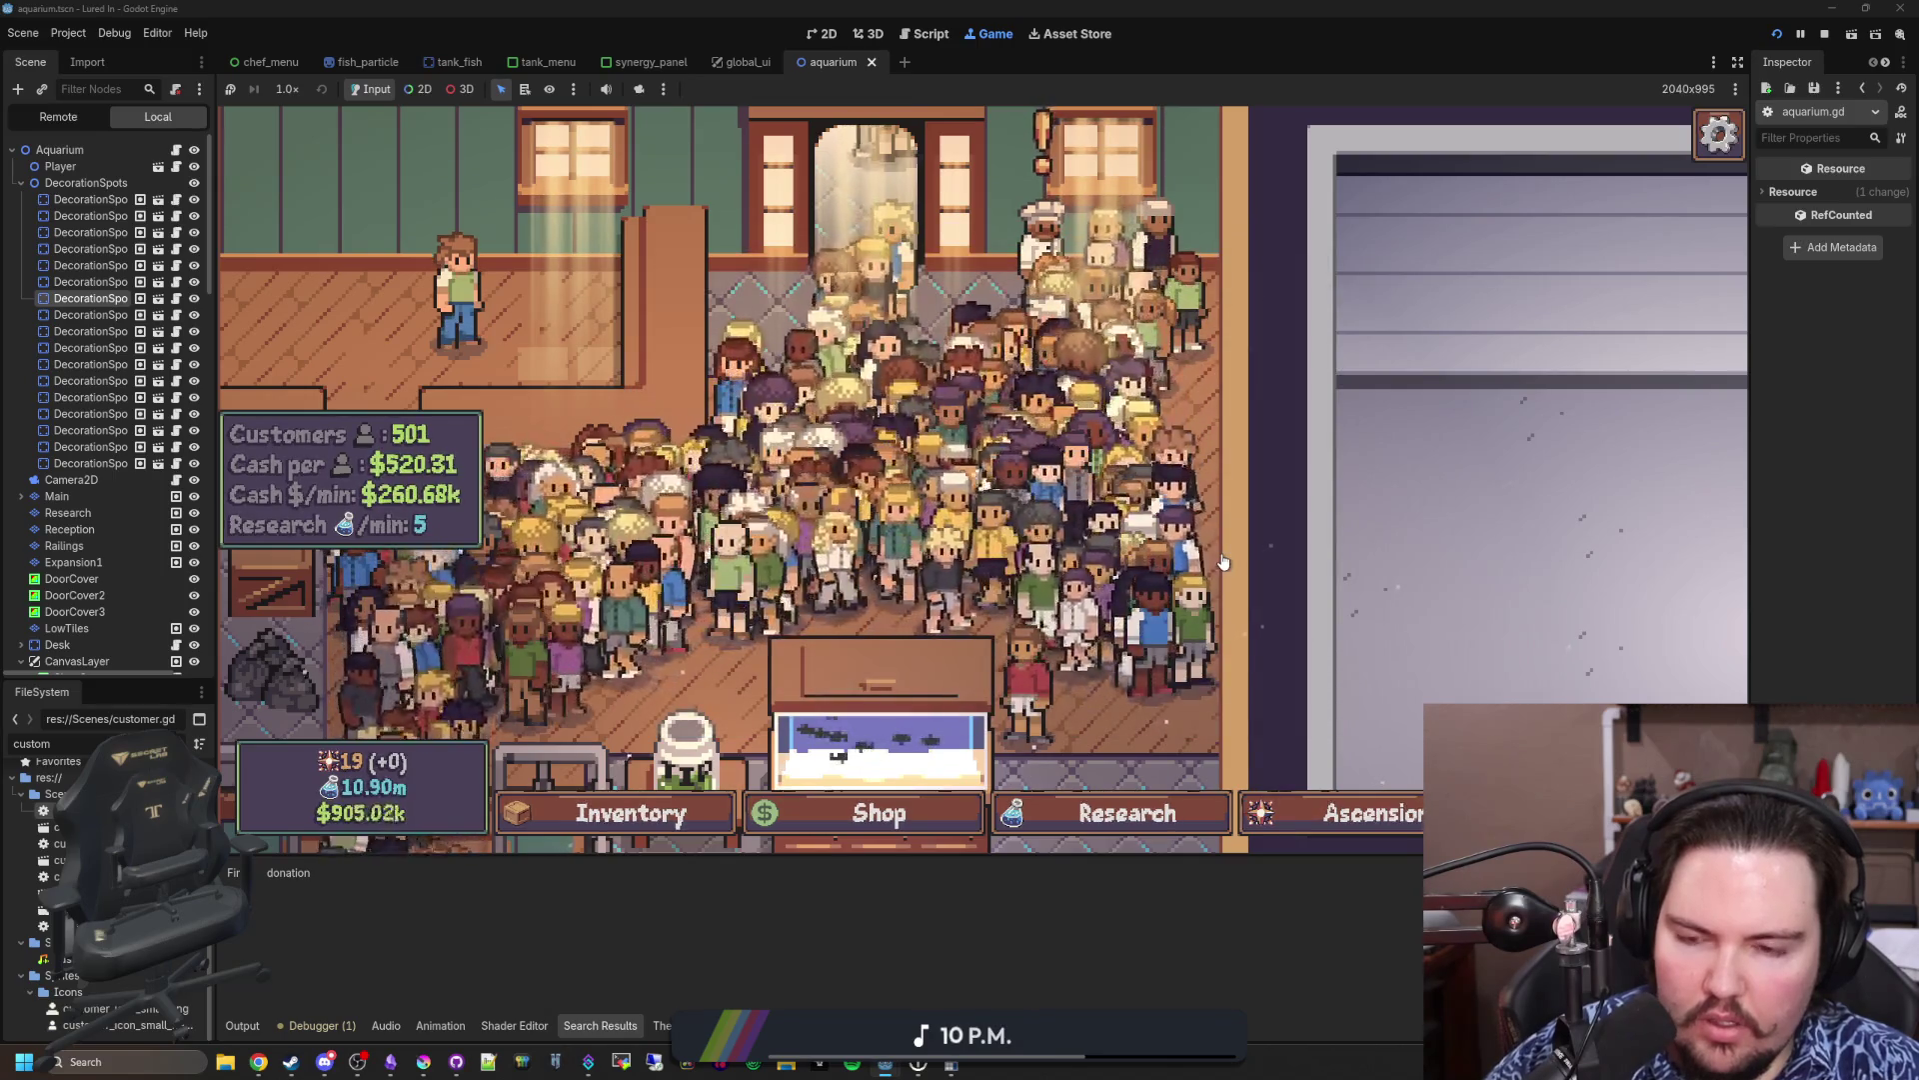
{"action": "scroll", "coordinate": [824, 347], "scroll_direction": "down", "scroll_amount": 5}
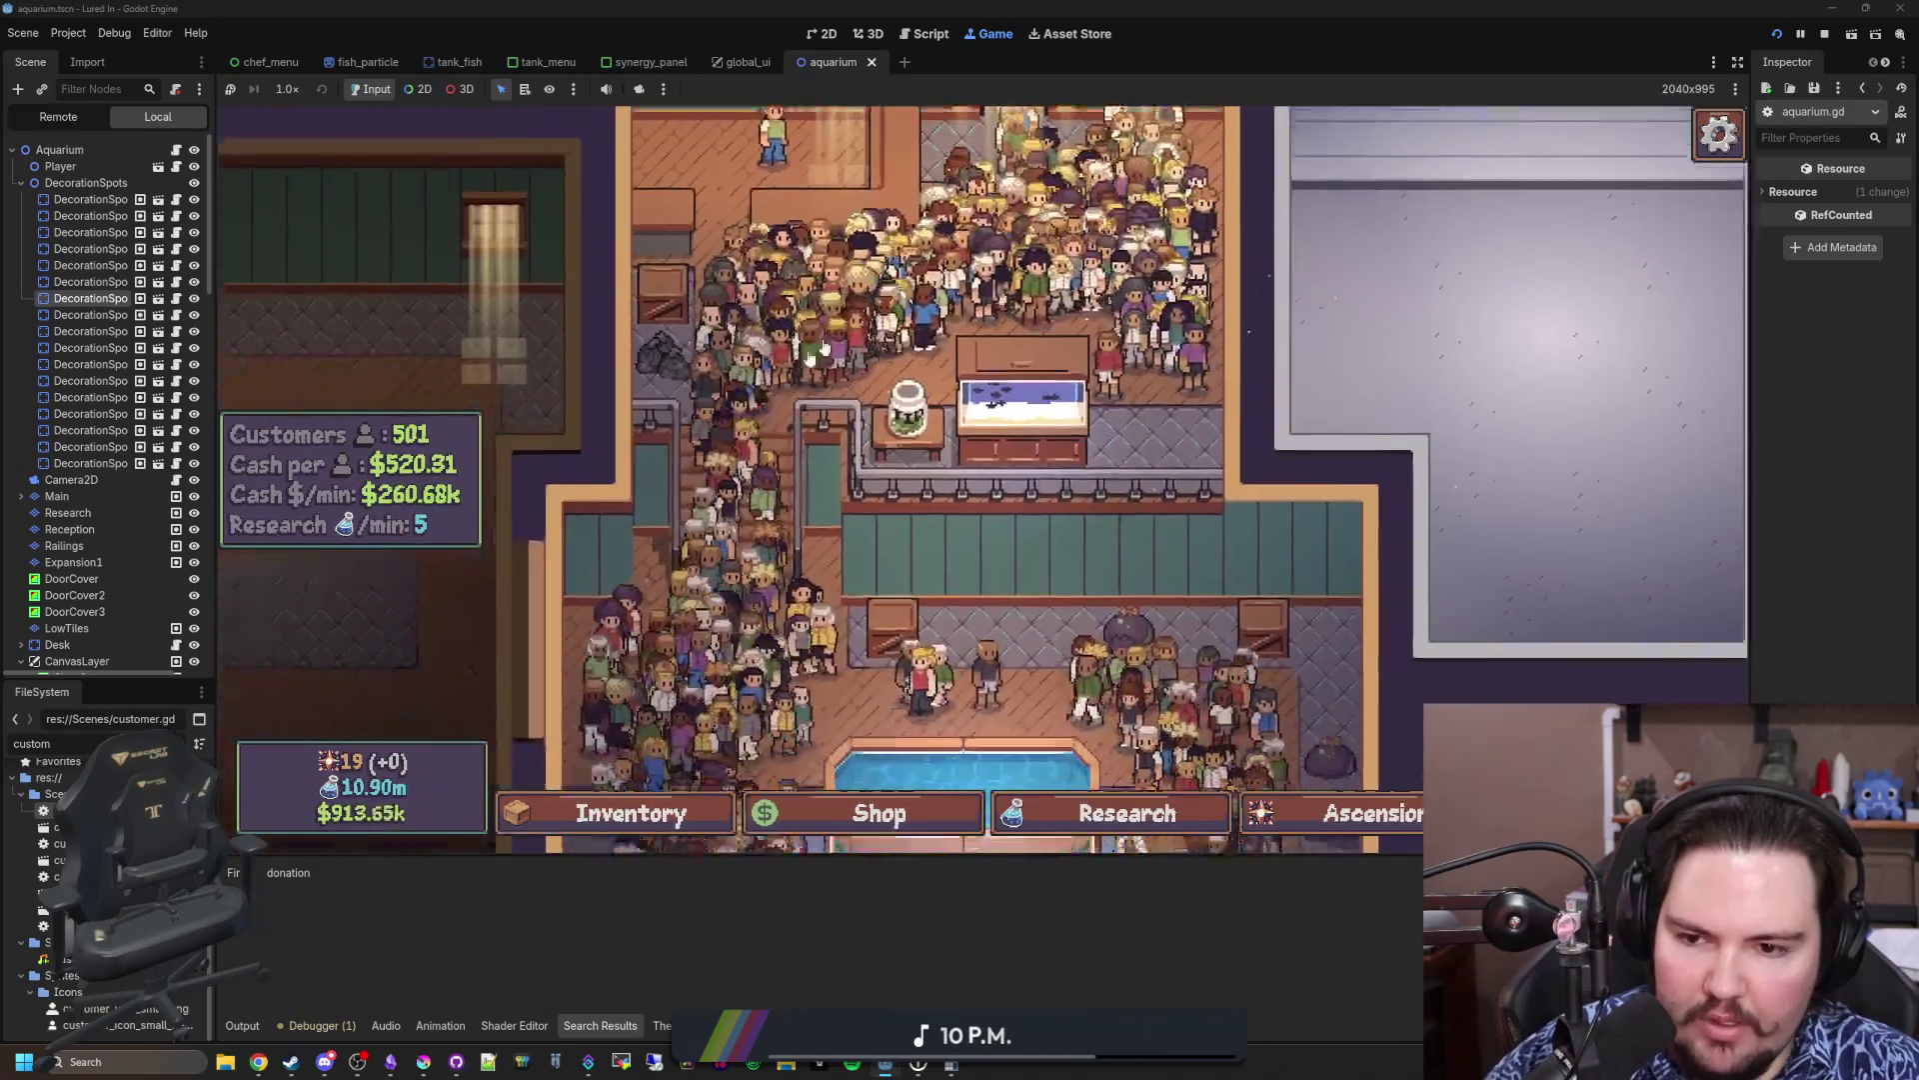
{"action": "scroll", "coordinate": [823, 347], "scroll_direction": "down", "scroll_amount": 5}
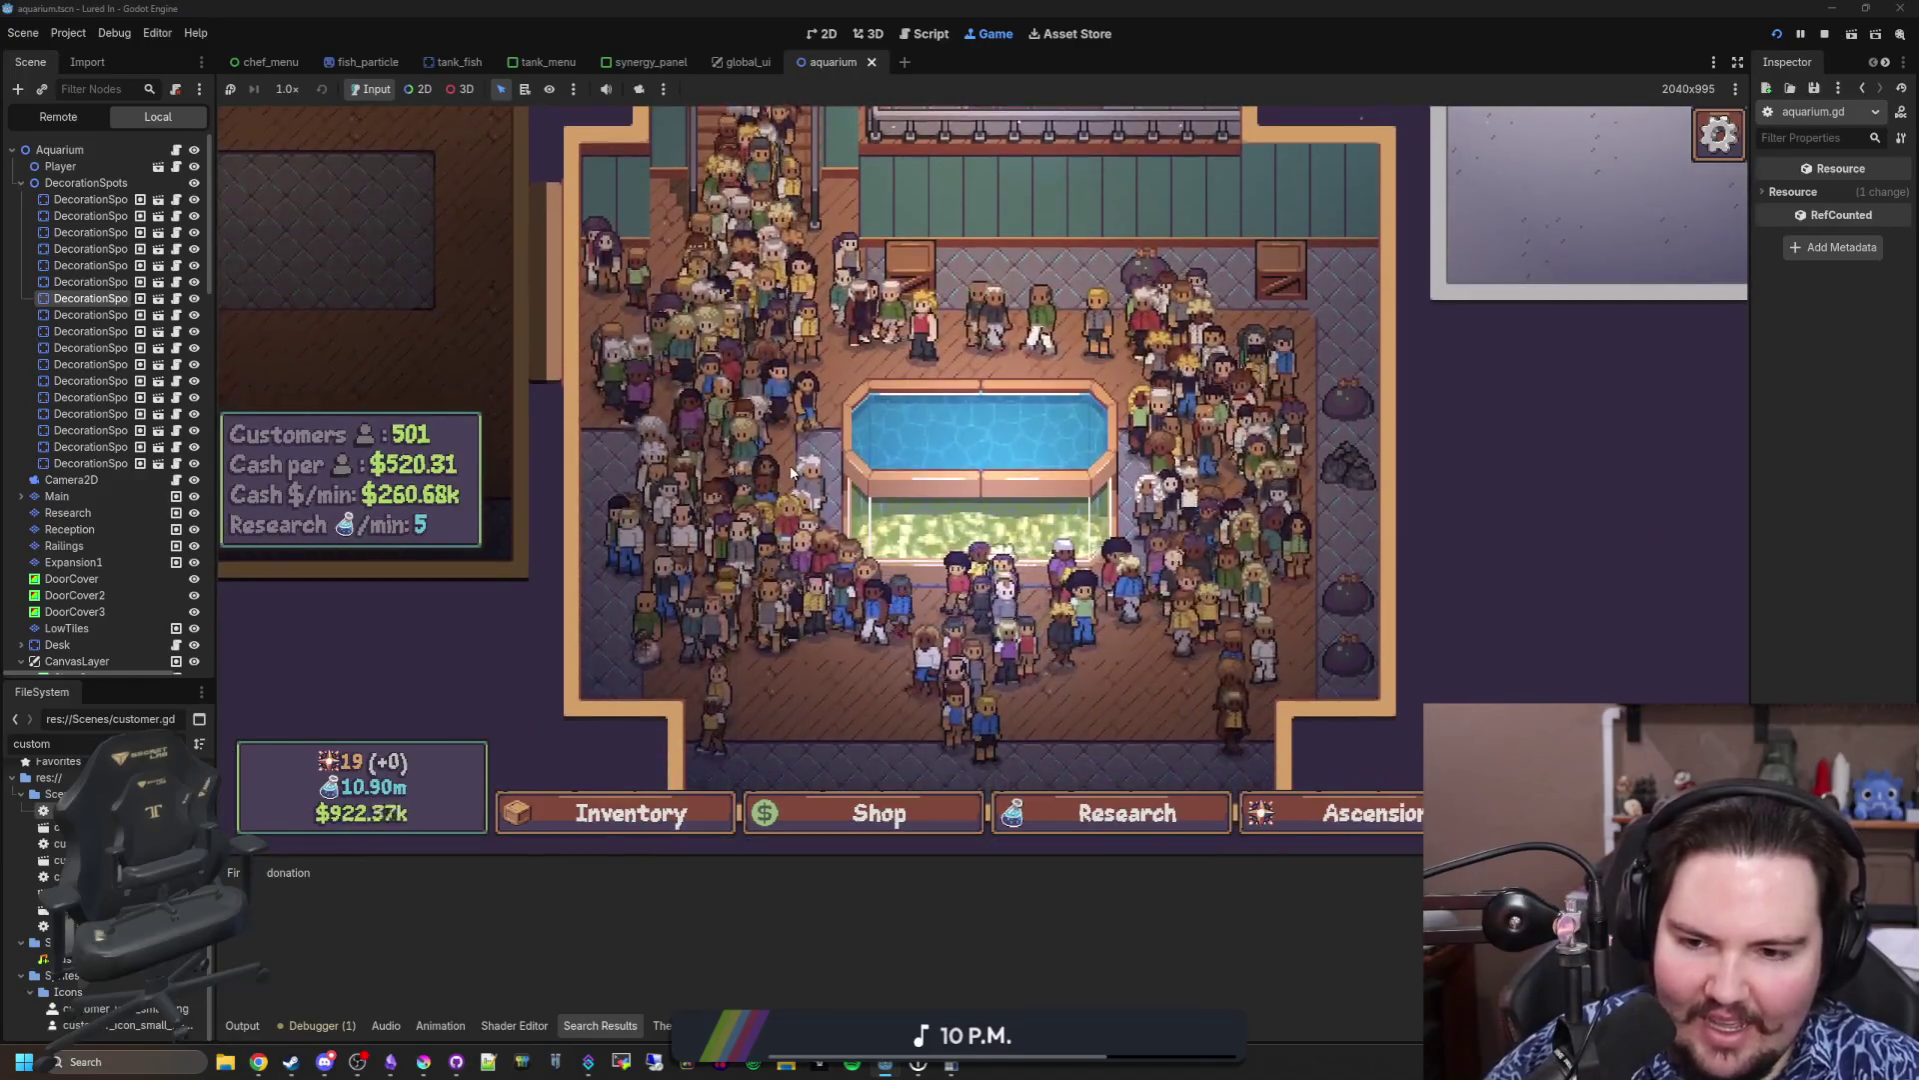
{"action": "scroll", "coordinate": [824, 625], "scroll_direction": "up", "scroll_amount": 3}
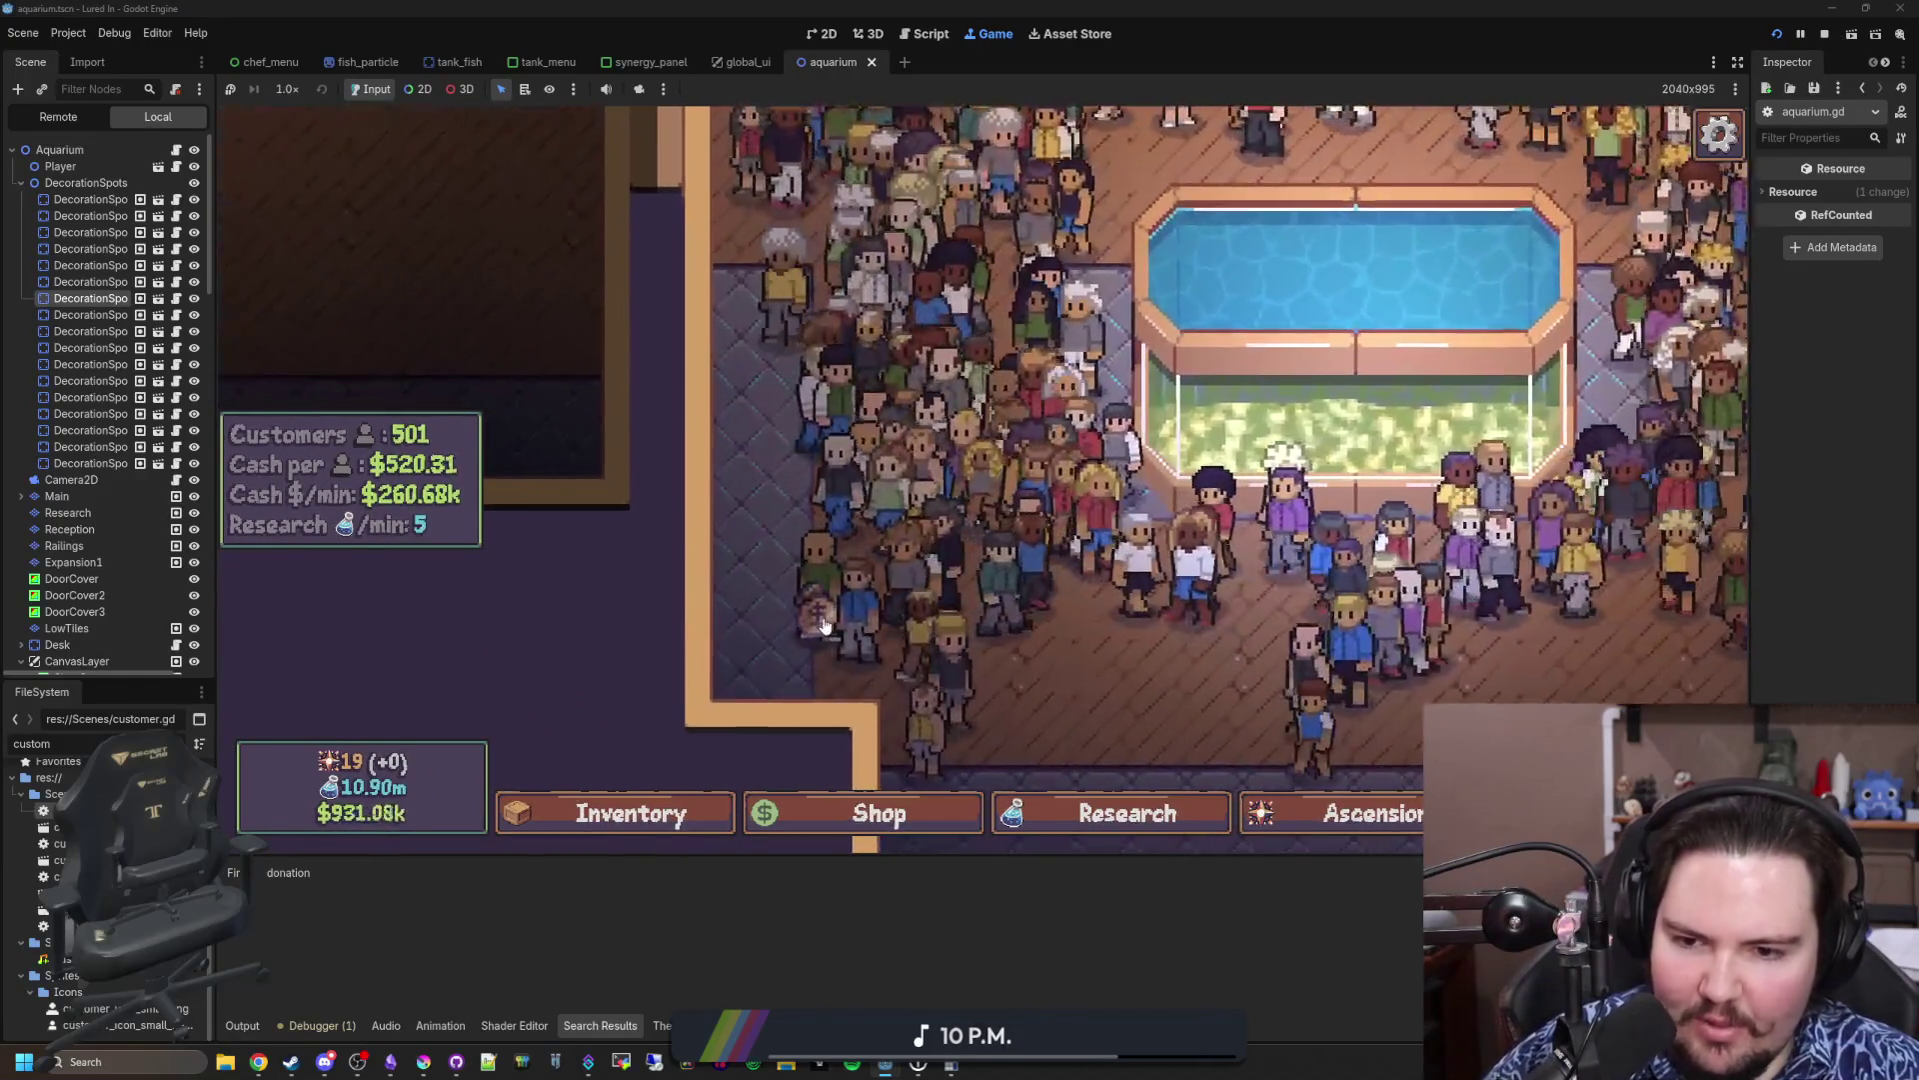
{"action": "scroll", "coordinate": [824, 624], "scroll_direction": "down", "scroll_amount": 5}
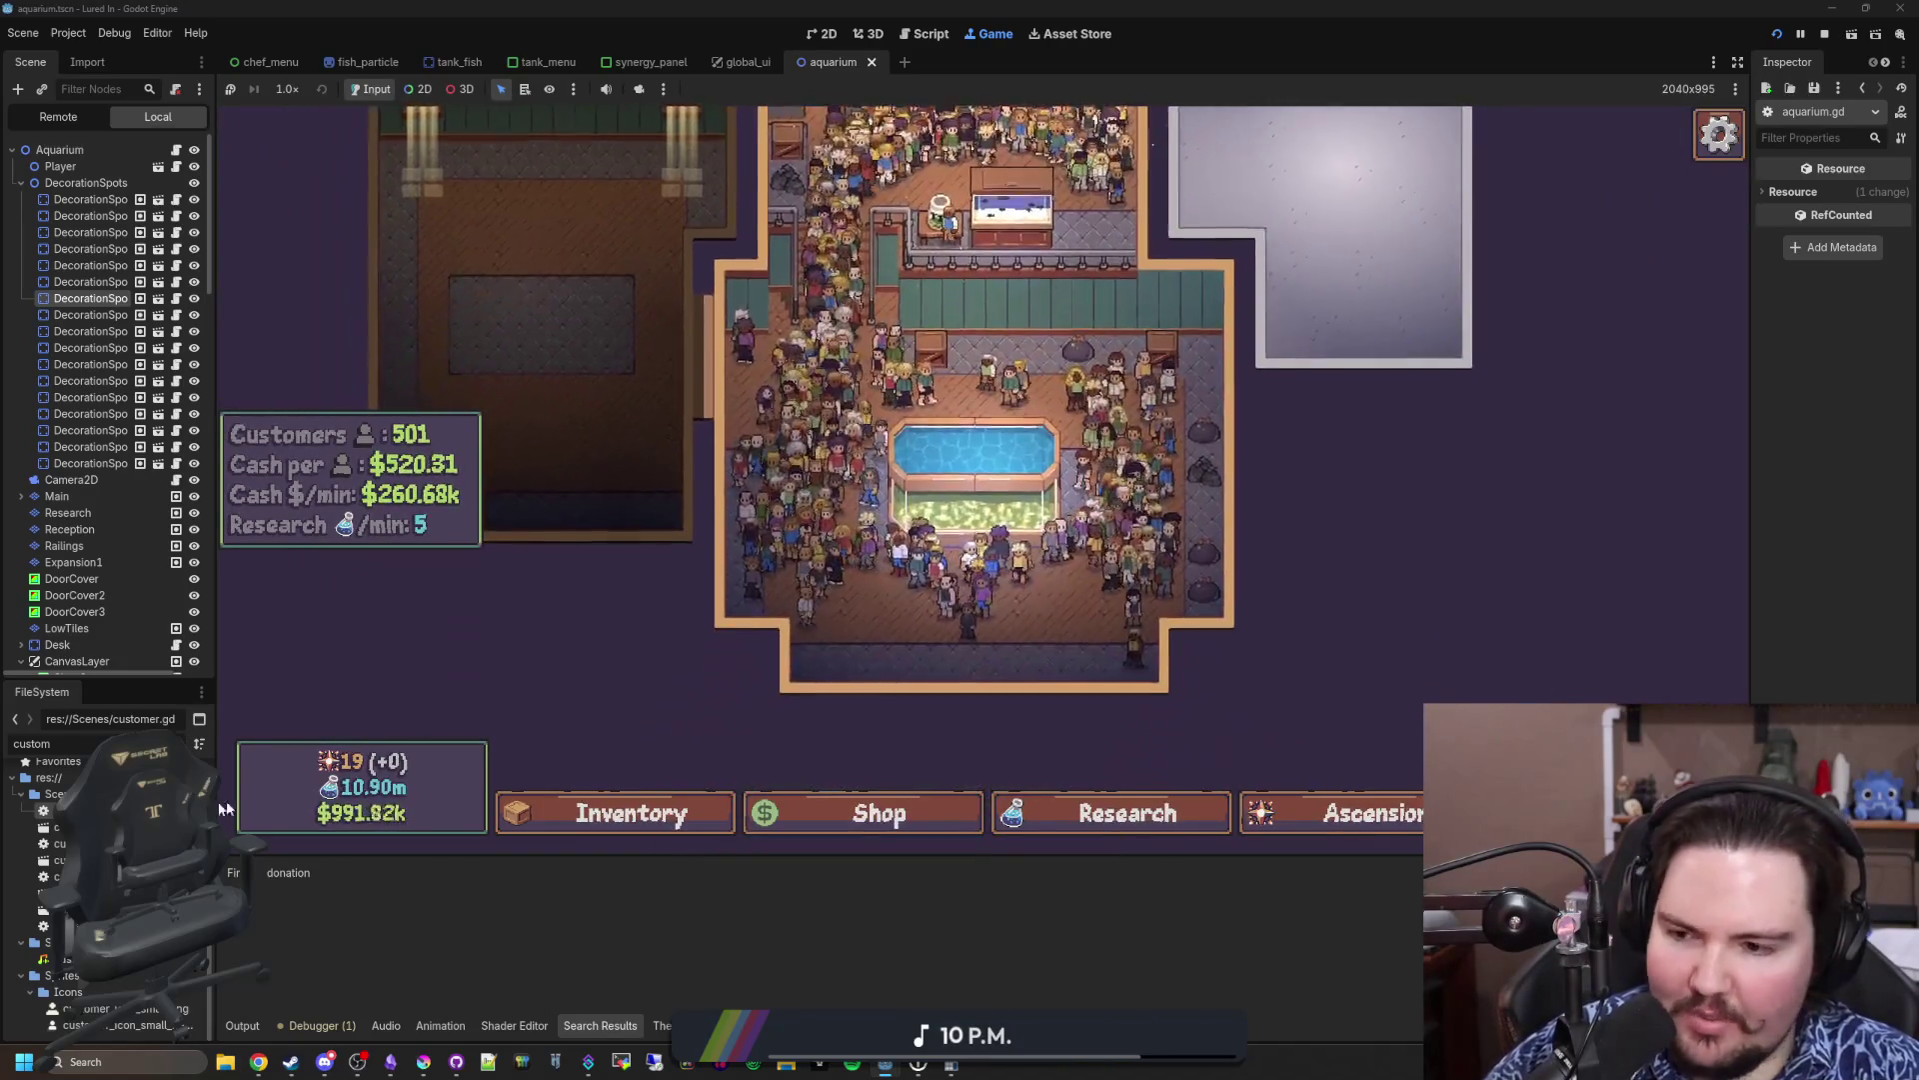
{"action": "type", "text": "money"}
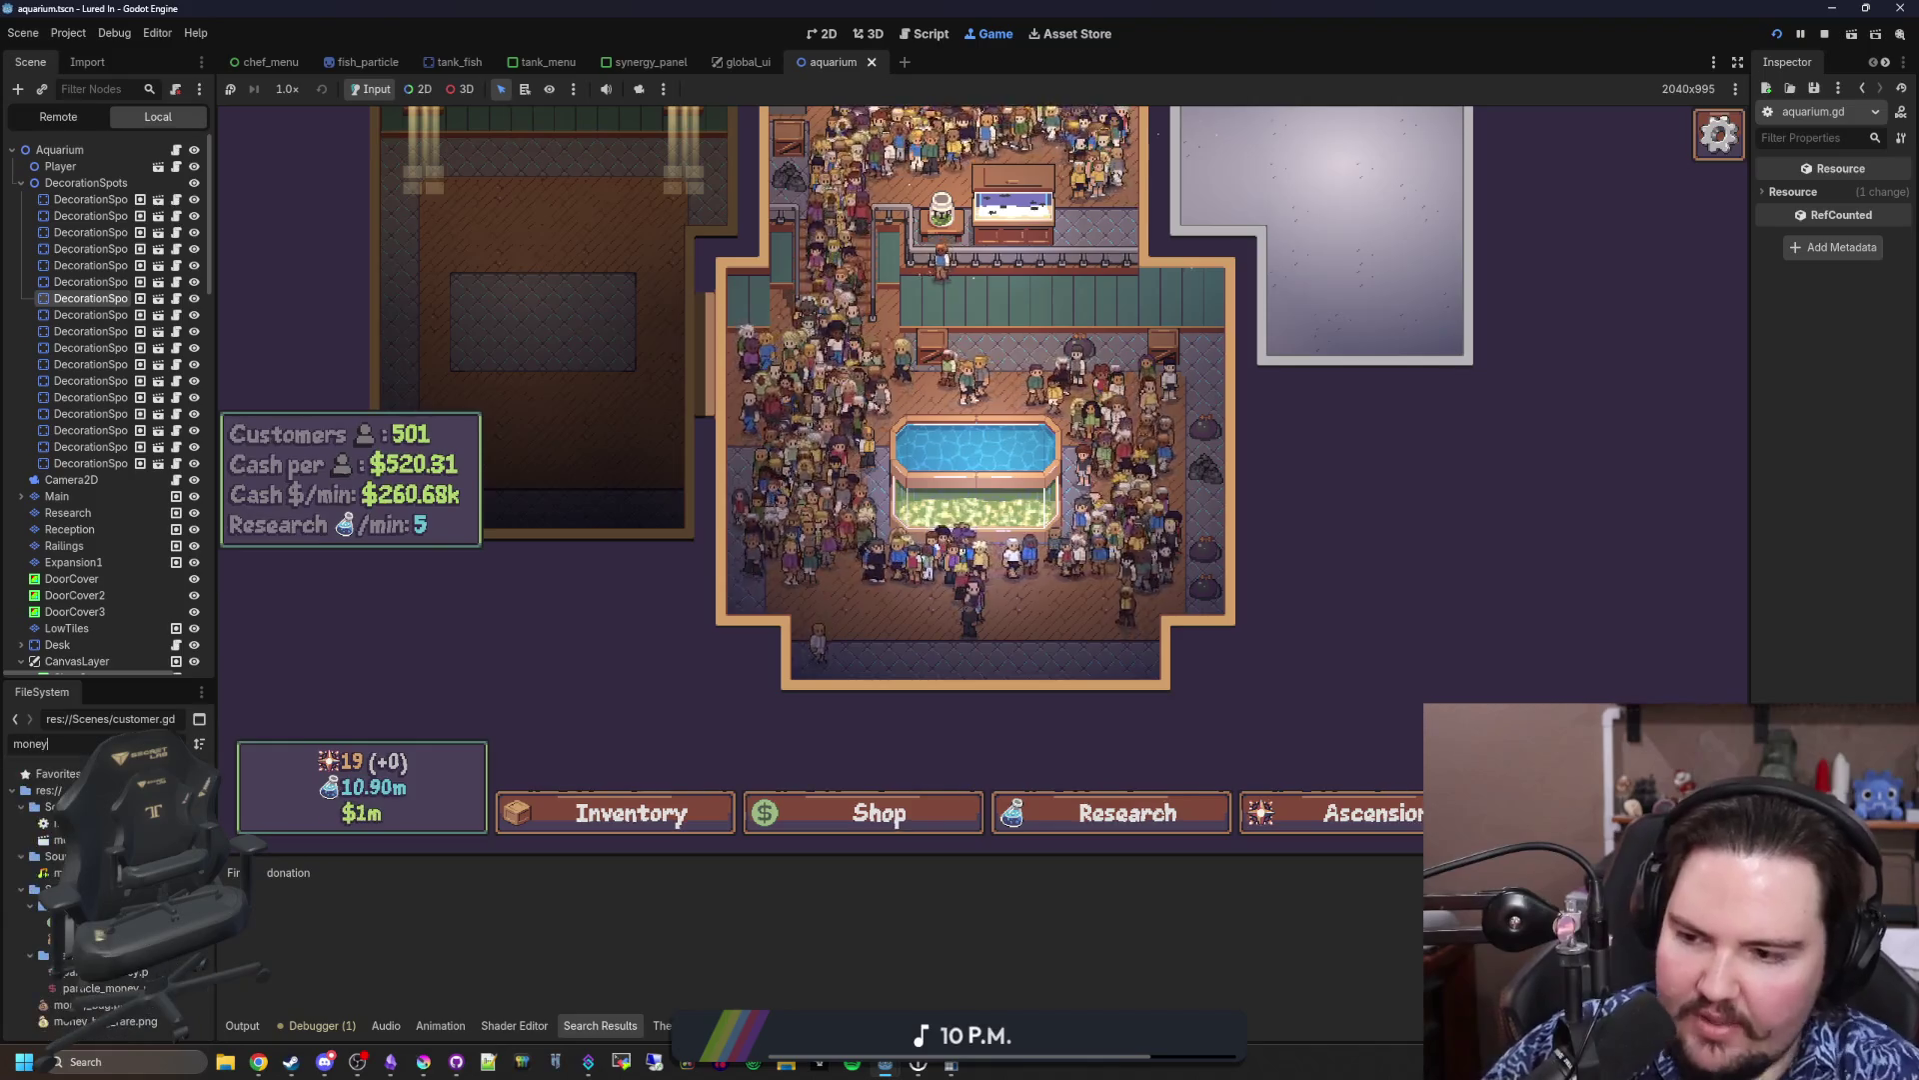
Step: Open the money_bag scene and its script, then jump to the referenced cash_text scene
{"action": "double_click", "coordinate": [100, 971]}
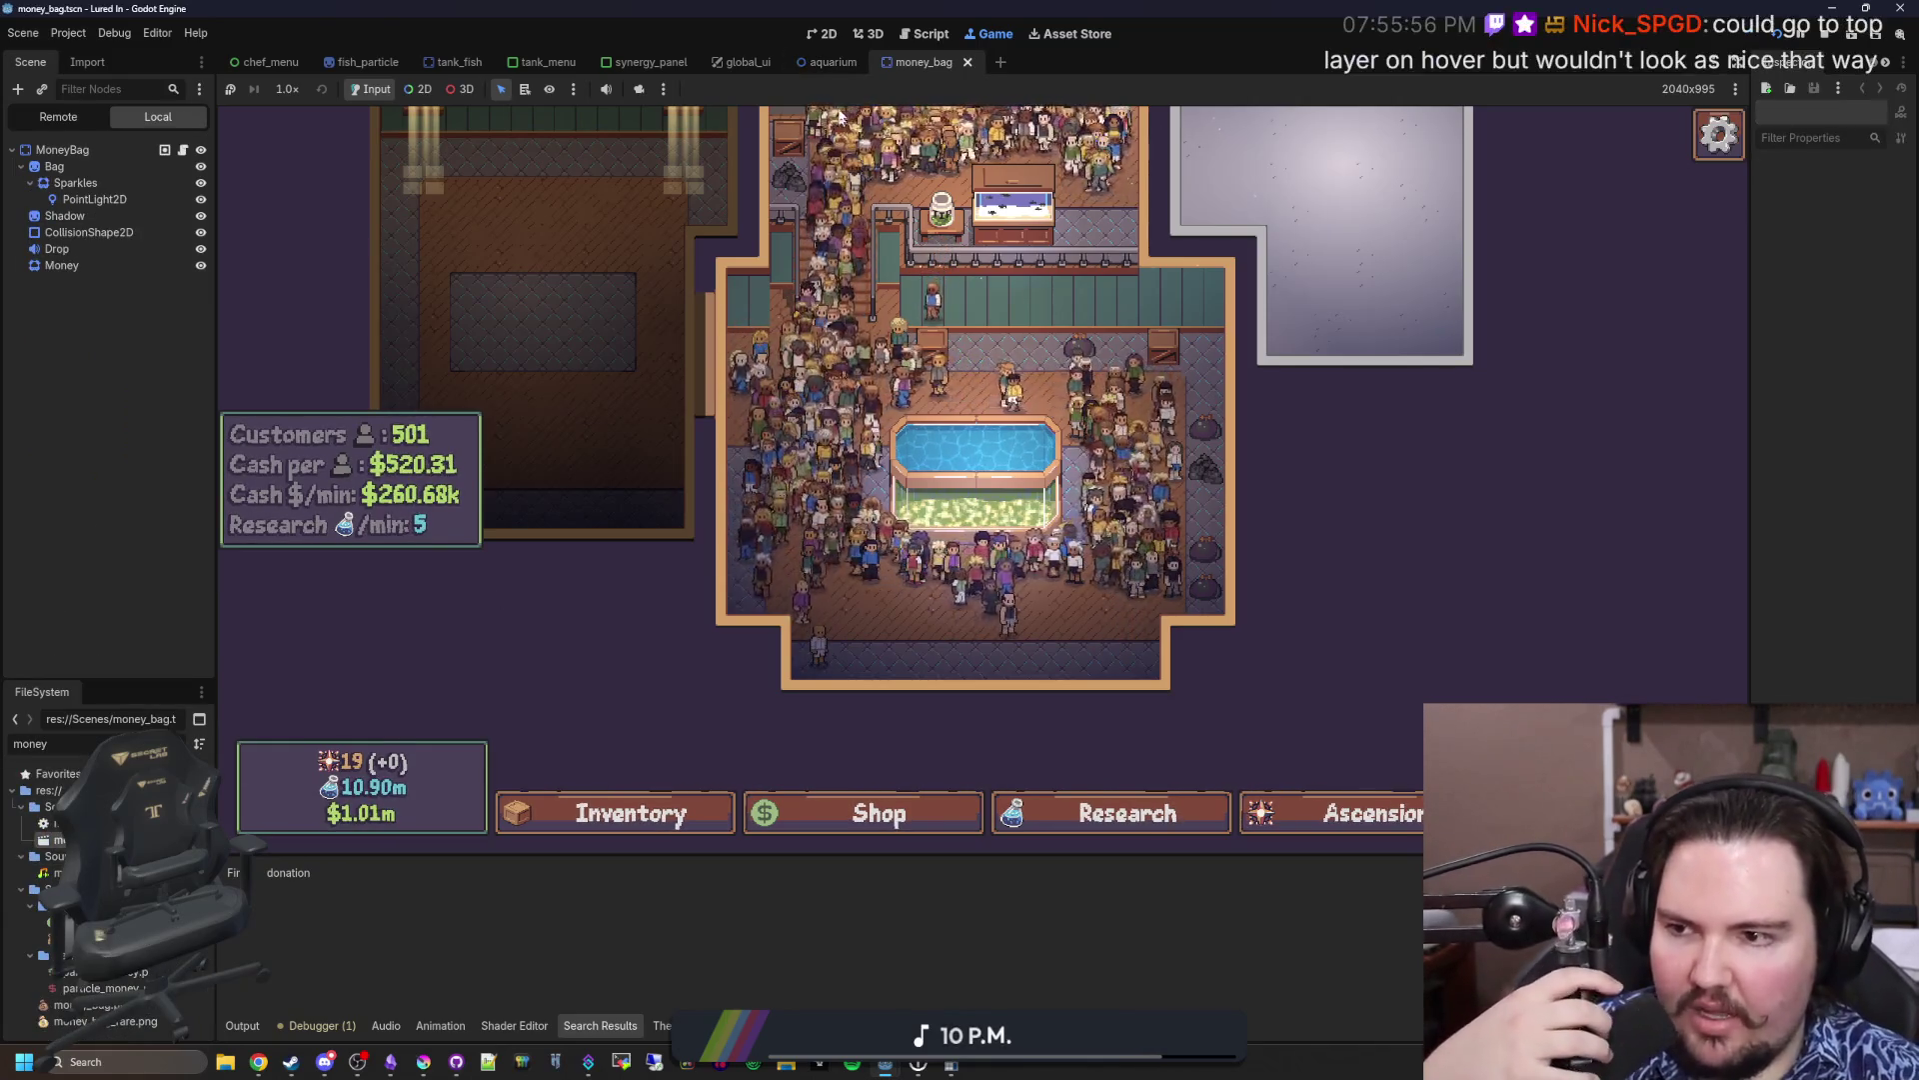
{"action": "left_click", "coordinate": [822, 33]}
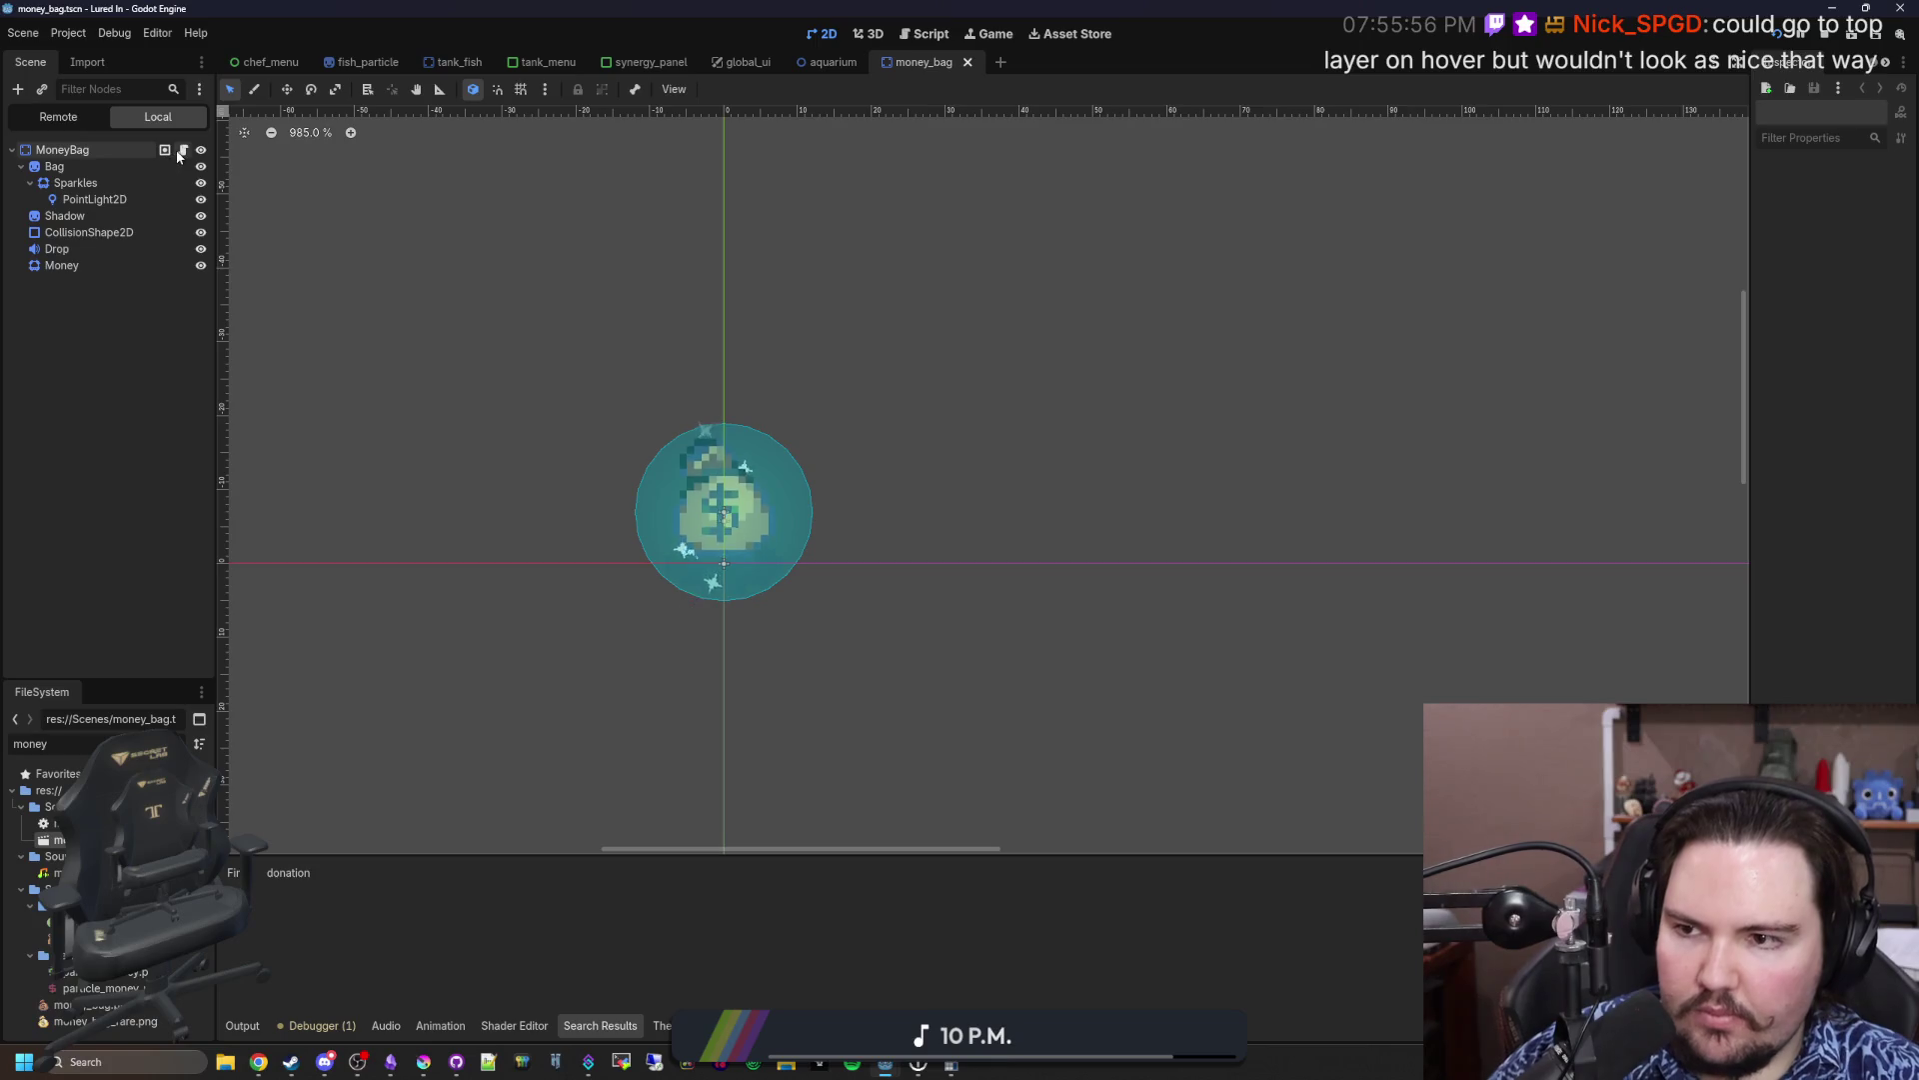
{"action": "left_click", "coordinate": [182, 150]}
{"action": "left_click", "coordinate": [645, 342]}
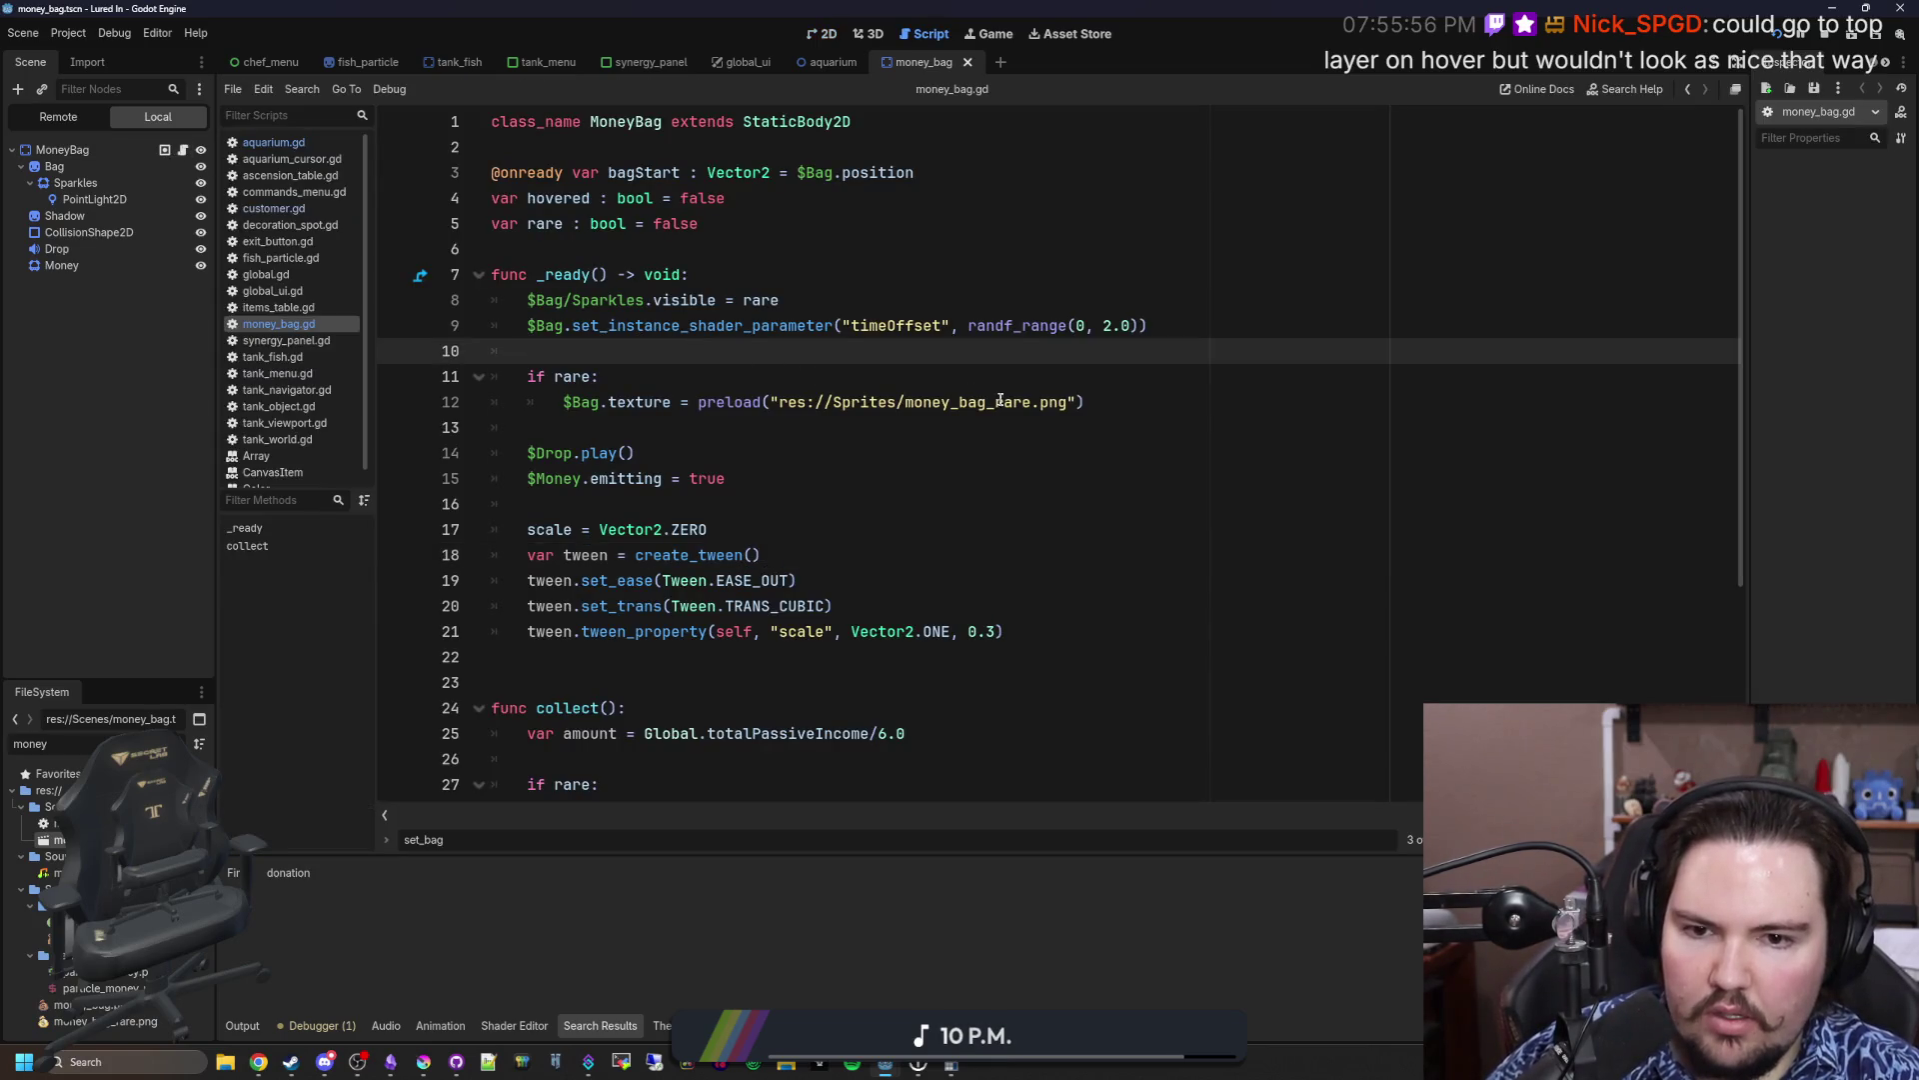
{"action": "scroll", "coordinate": [776, 548], "scroll_direction": "down", "scroll_amount": 4}
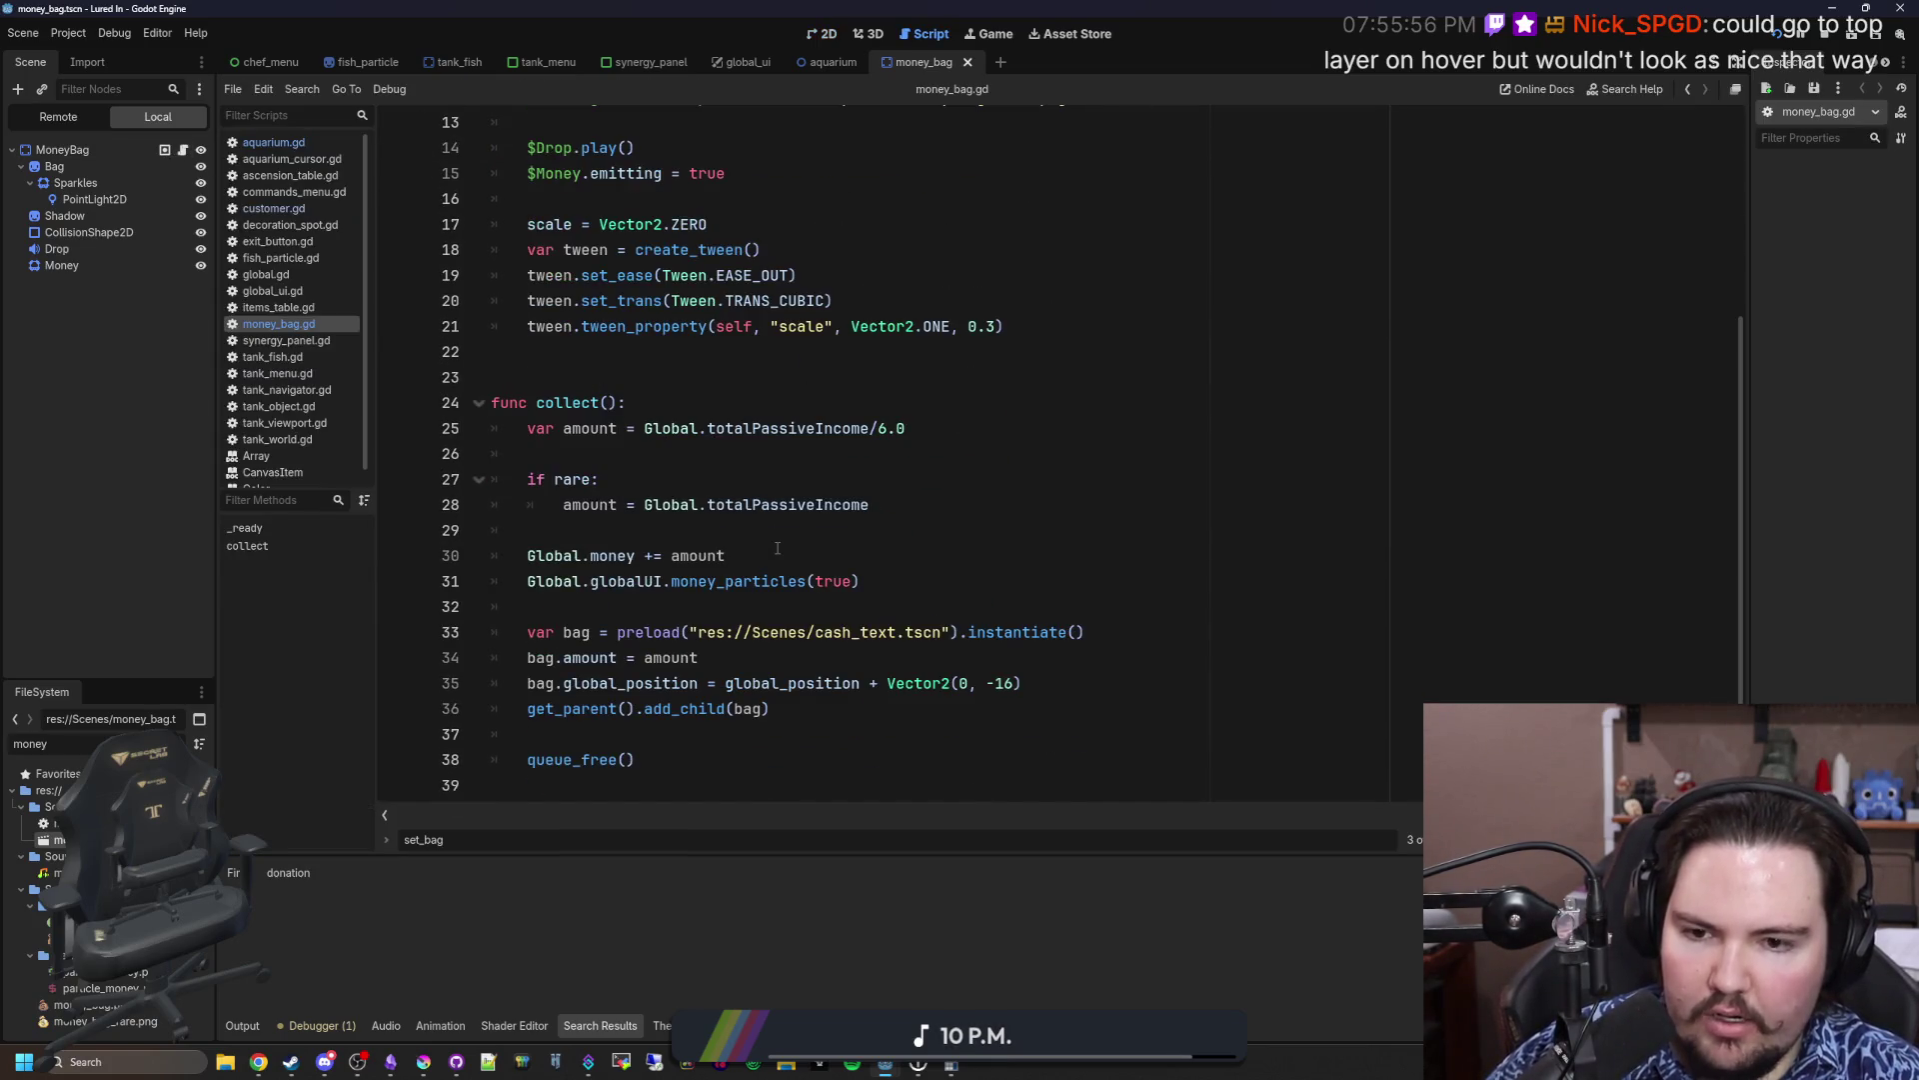
{"action": "left_click", "coordinate": [862, 640], "text": "ctrl"}
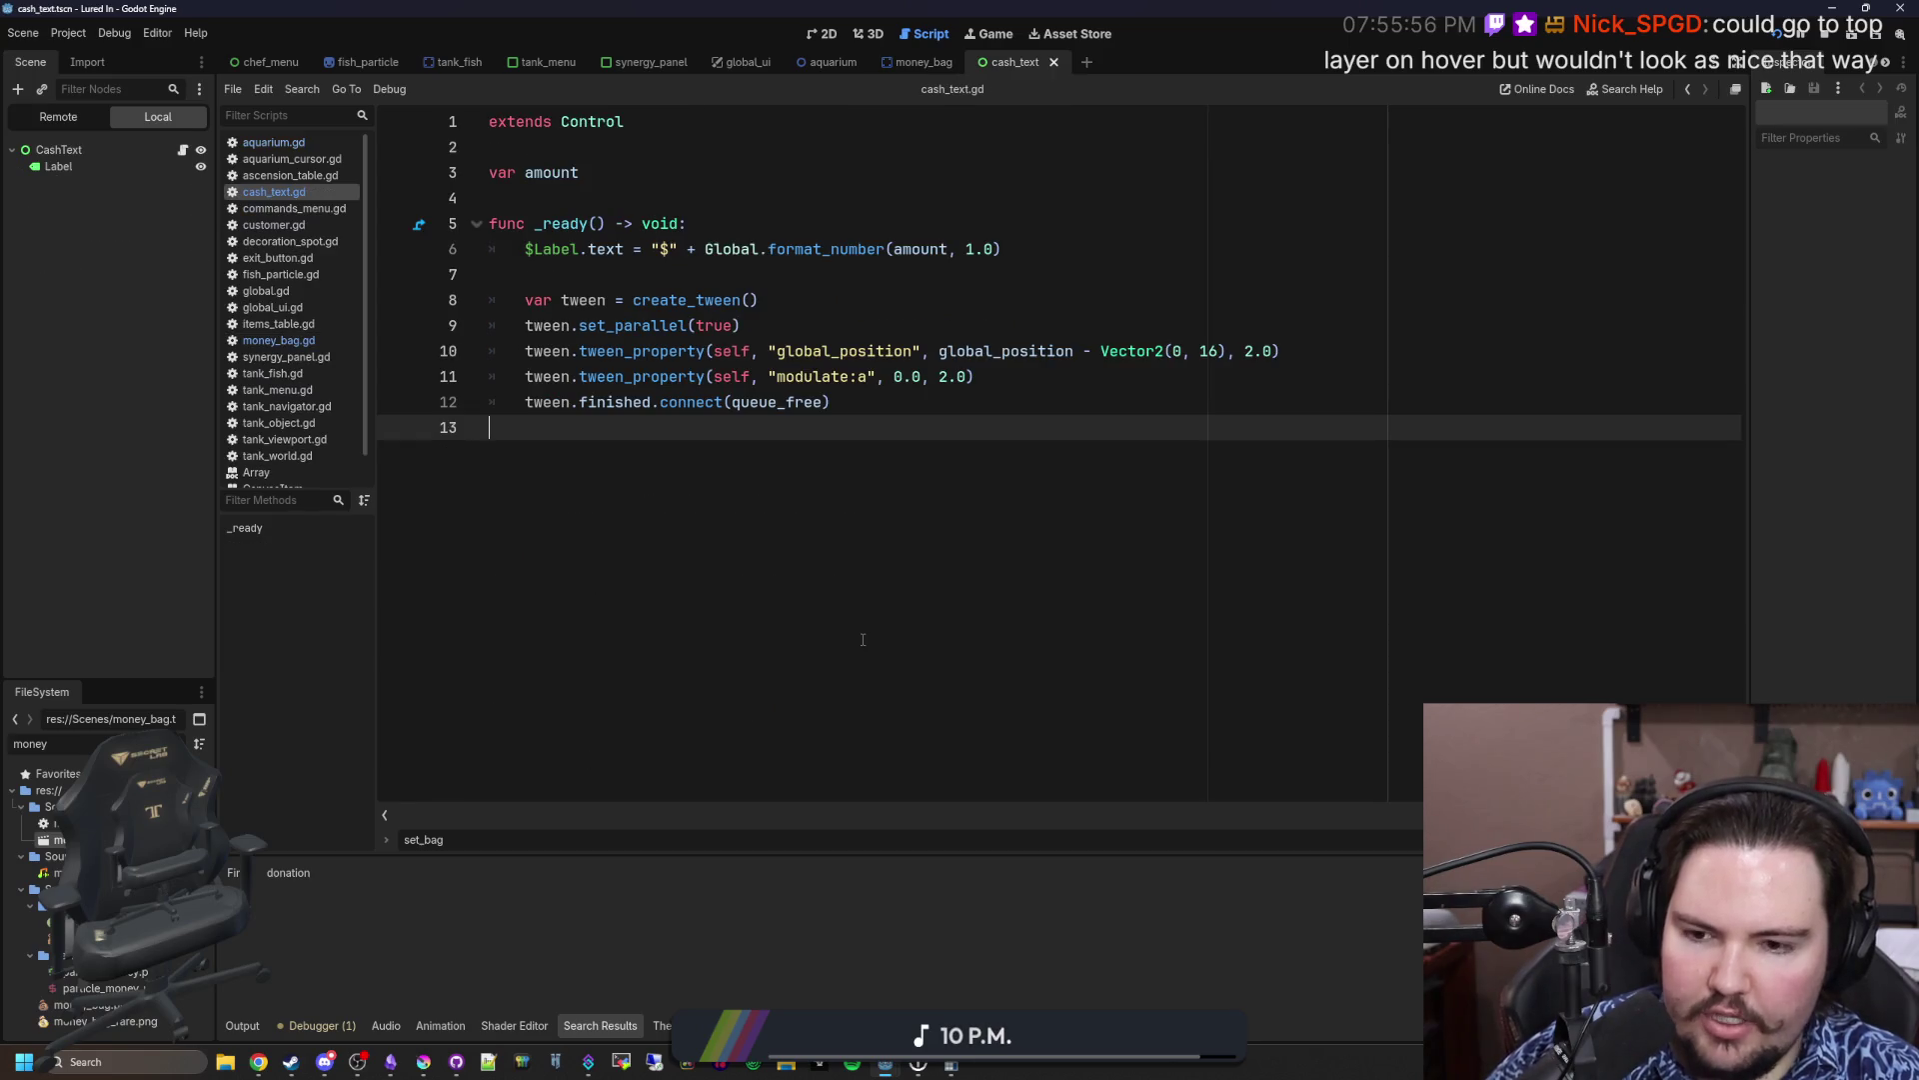
Step: Select the cash_text scene's Label node on the 2D canvas and save the scene
{"action": "left_click", "coordinate": [108, 148]}
{"action": "left_click", "coordinate": [836, 35]}
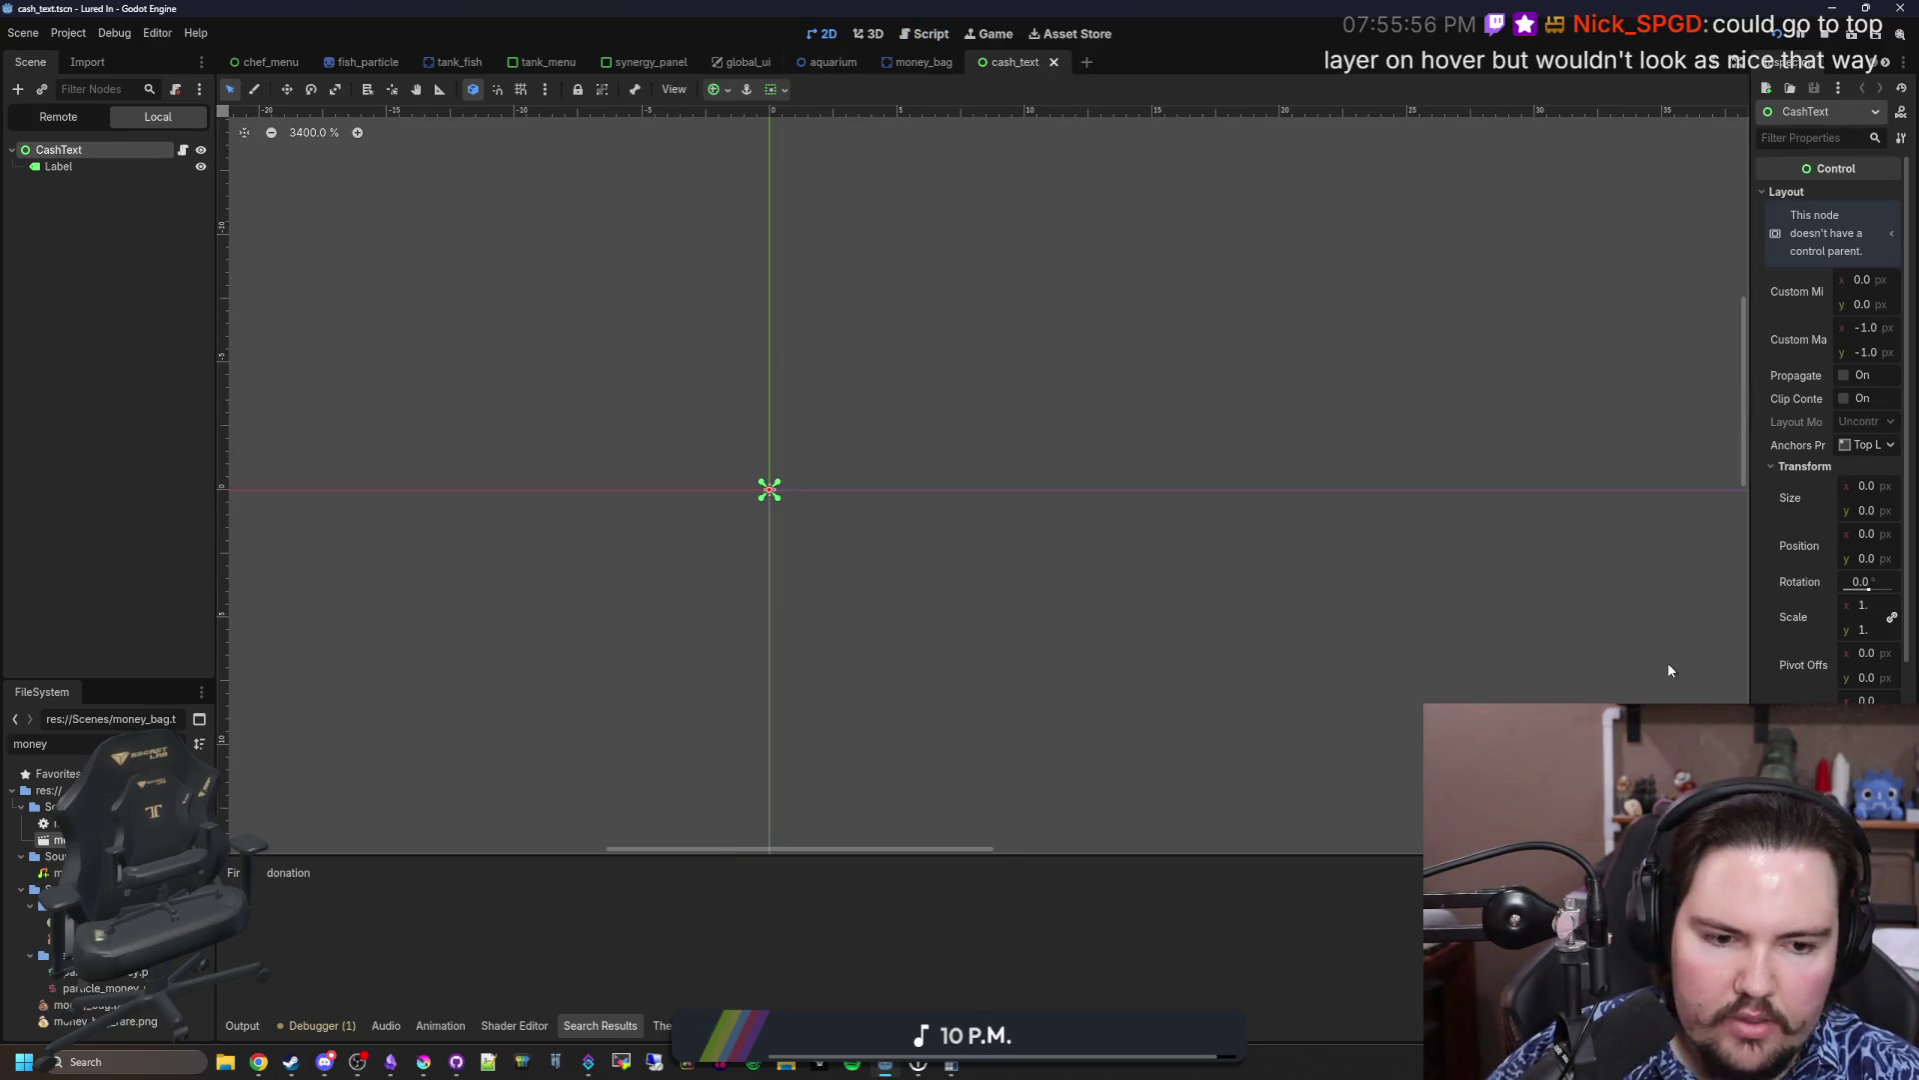
{"action": "scroll", "coordinate": [879, 490], "scroll_direction": "down", "scroll_amount": 6}
{"action": "left_click", "coordinate": [74, 170]}
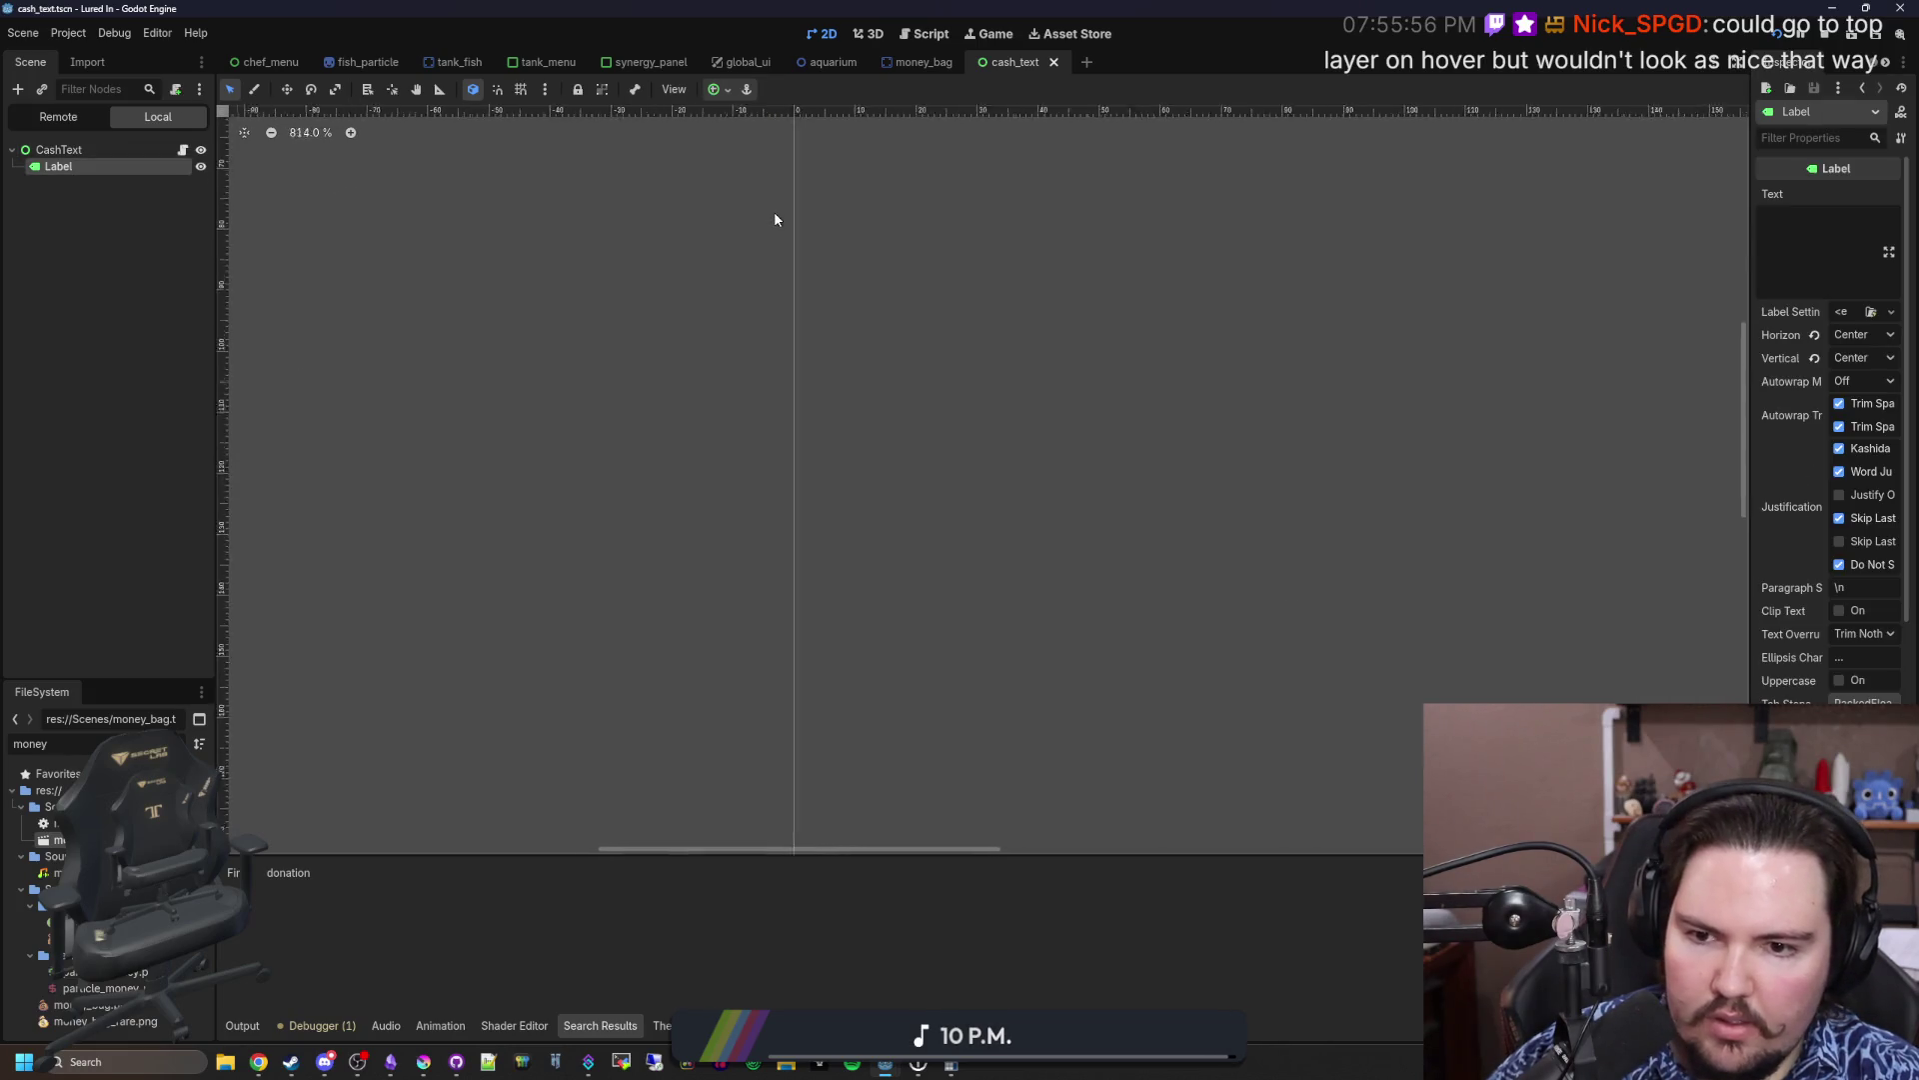
{"action": "scroll", "coordinate": [809, 625], "scroll_direction": "down", "scroll_amount": 10}
{"action": "scroll", "coordinate": [836, 472], "scroll_direction": "up", "scroll_amount": 10}
{"action": "scroll", "coordinate": [1794, 593], "scroll_direction": "down", "scroll_amount": 5}
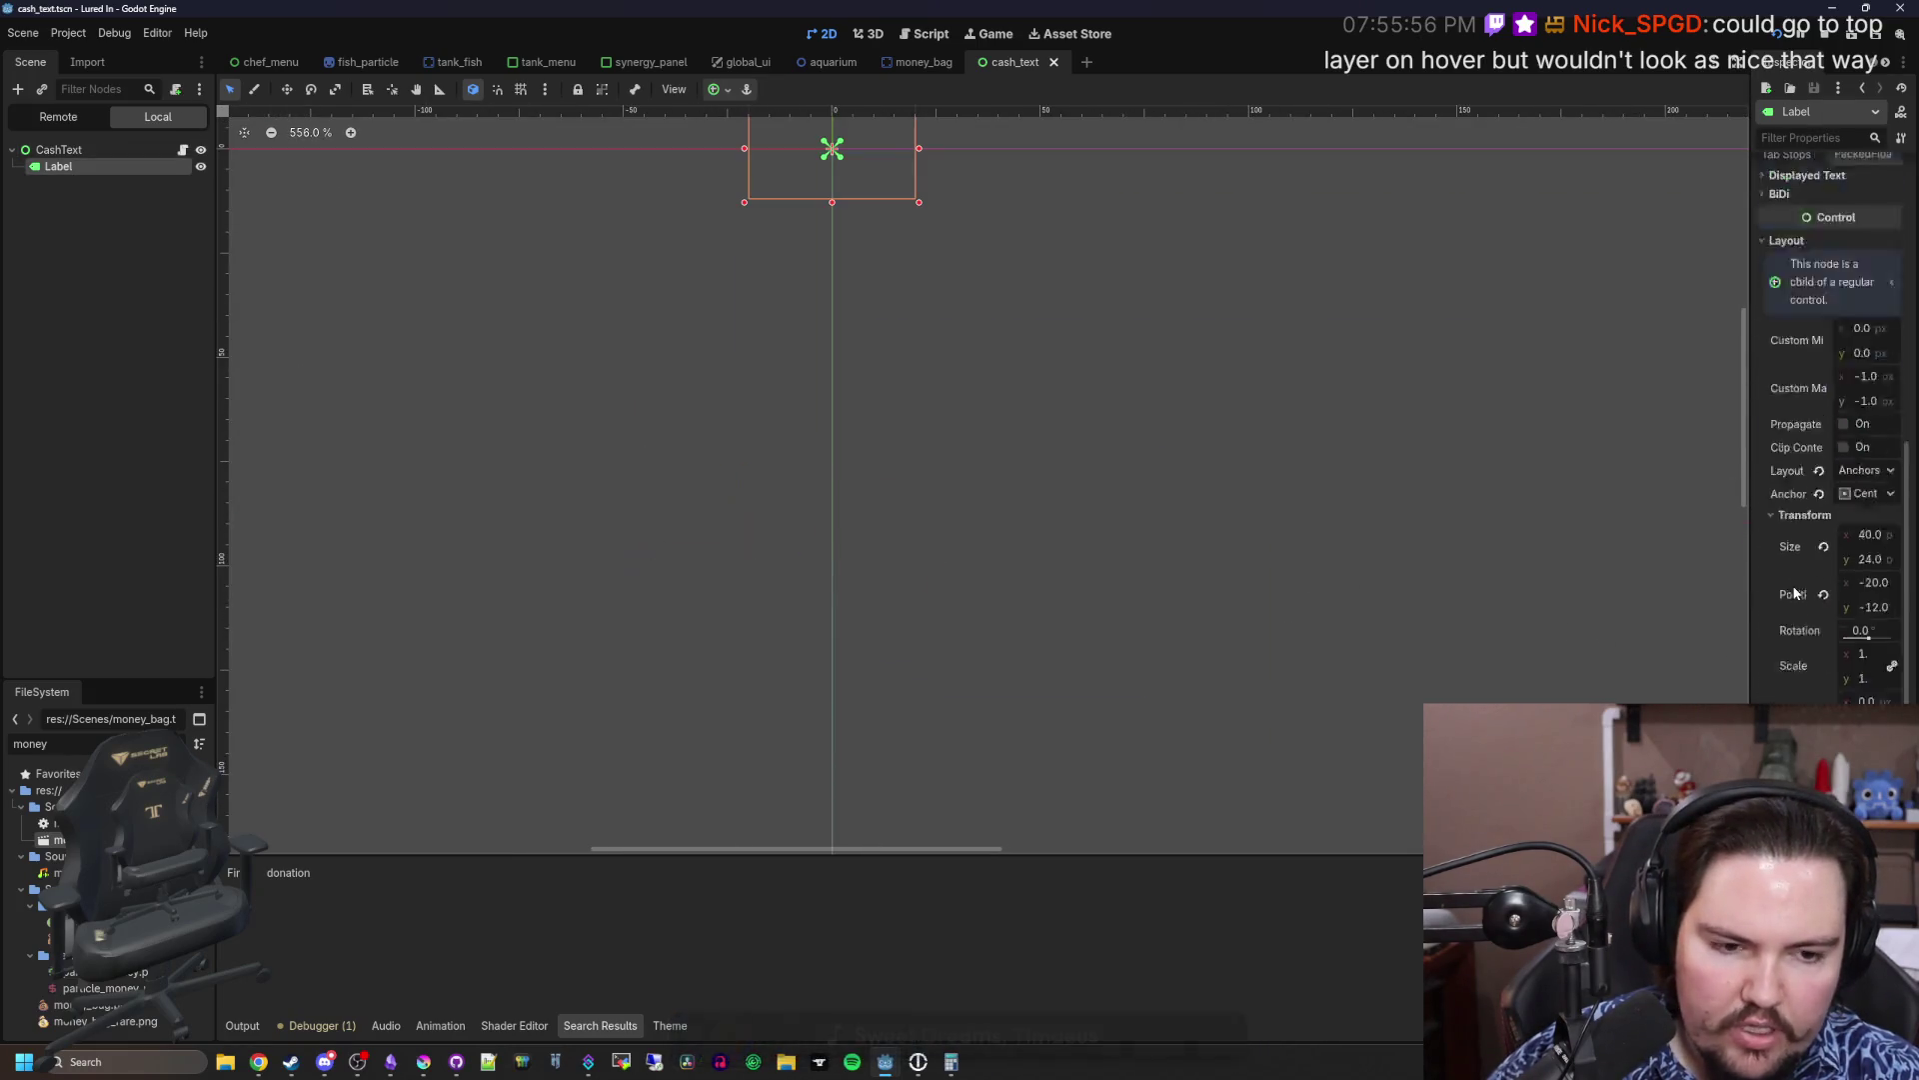
{"action": "scroll", "coordinate": [1794, 593], "scroll_direction": "down", "scroll_amount": 5}
{"action": "scroll", "coordinate": [1041, 650], "scroll_direction": "up", "scroll_amount": 2}
{"action": "scroll", "coordinate": [878, 184], "scroll_direction": "down", "scroll_amount": 2}
{"action": "scroll", "coordinate": [878, 184], "scroll_direction": "up", "scroll_amount": 3}
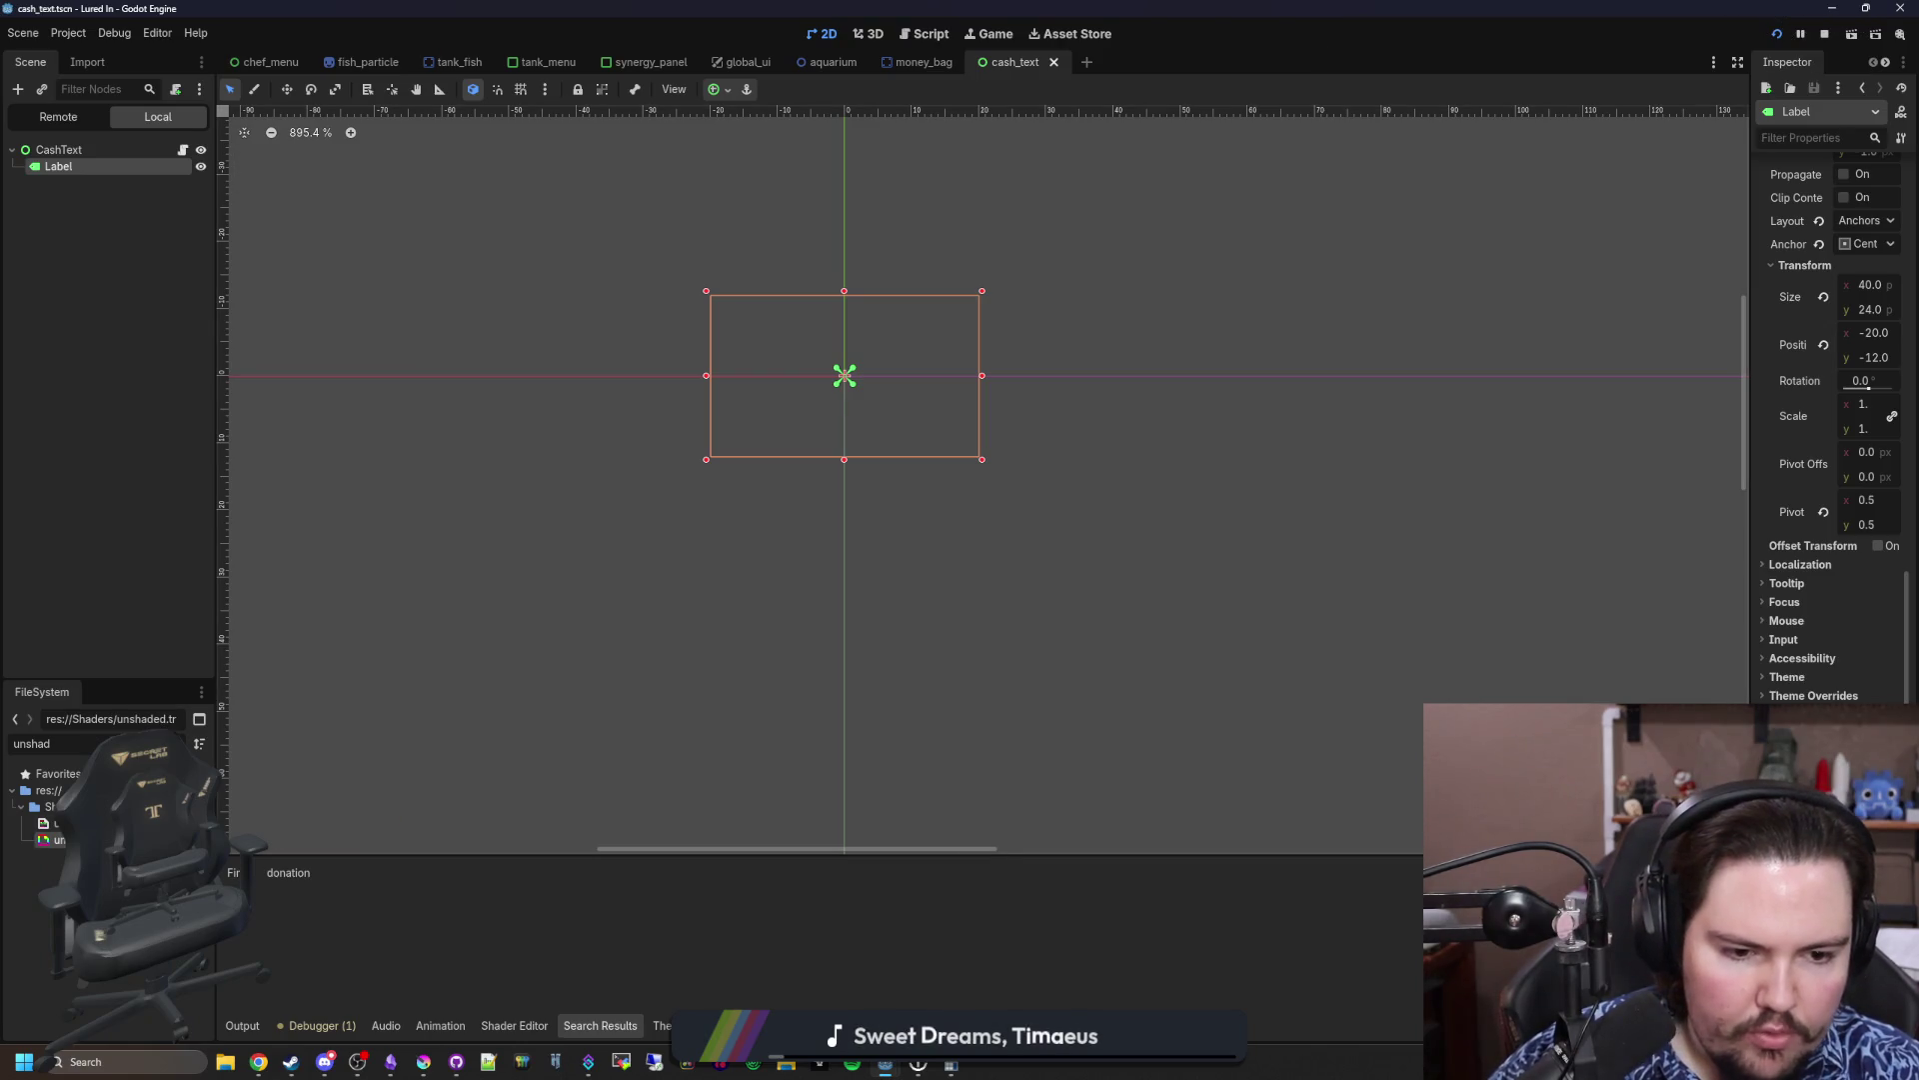
{"action": "key", "text": "ctrl+s"}
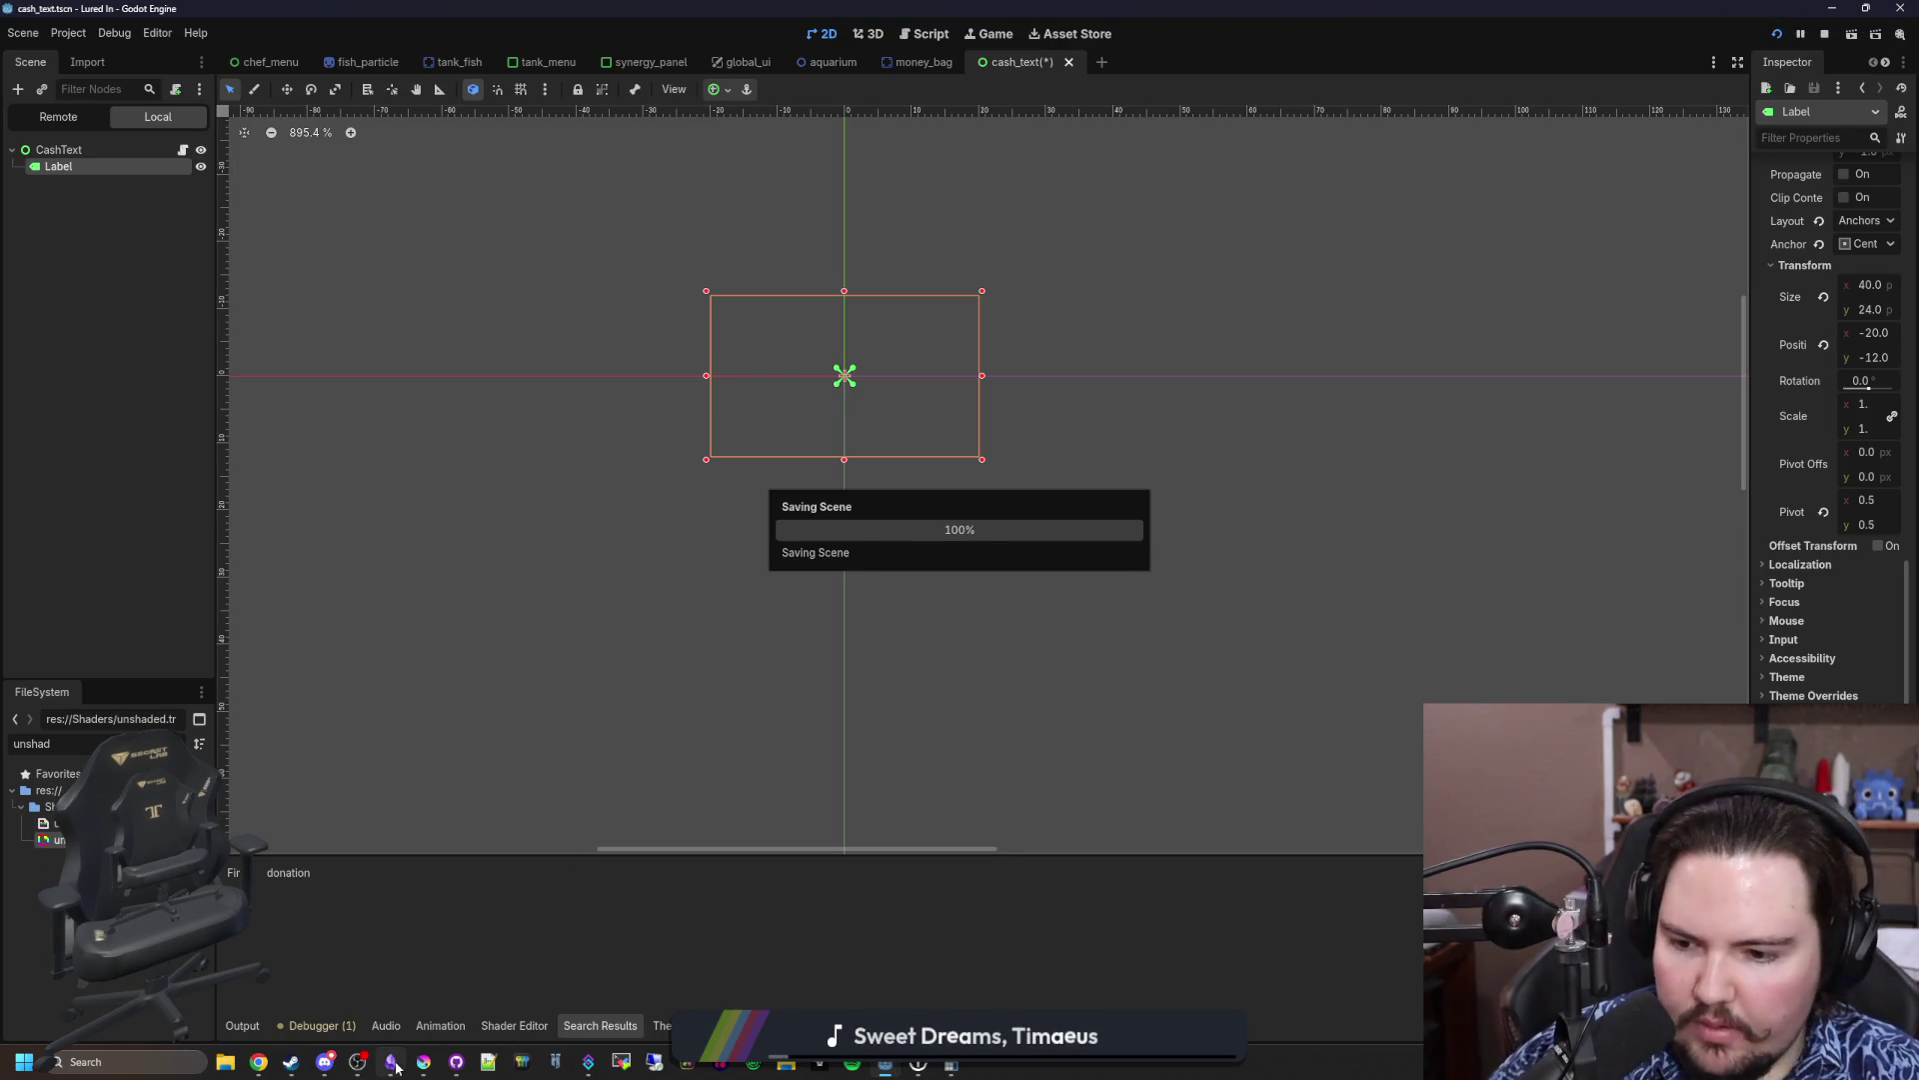
{"action": "left_click", "coordinate": [393, 1063]}
Step: Maximize the Obsidian notes, add a changelog line about money-bag cash popups, then restore the window
{"action": "double_click", "coordinate": [393, 676]}
{"action": "scroll", "coordinate": [1100, 700], "scroll_direction": "down", "scroll_amount": 5}
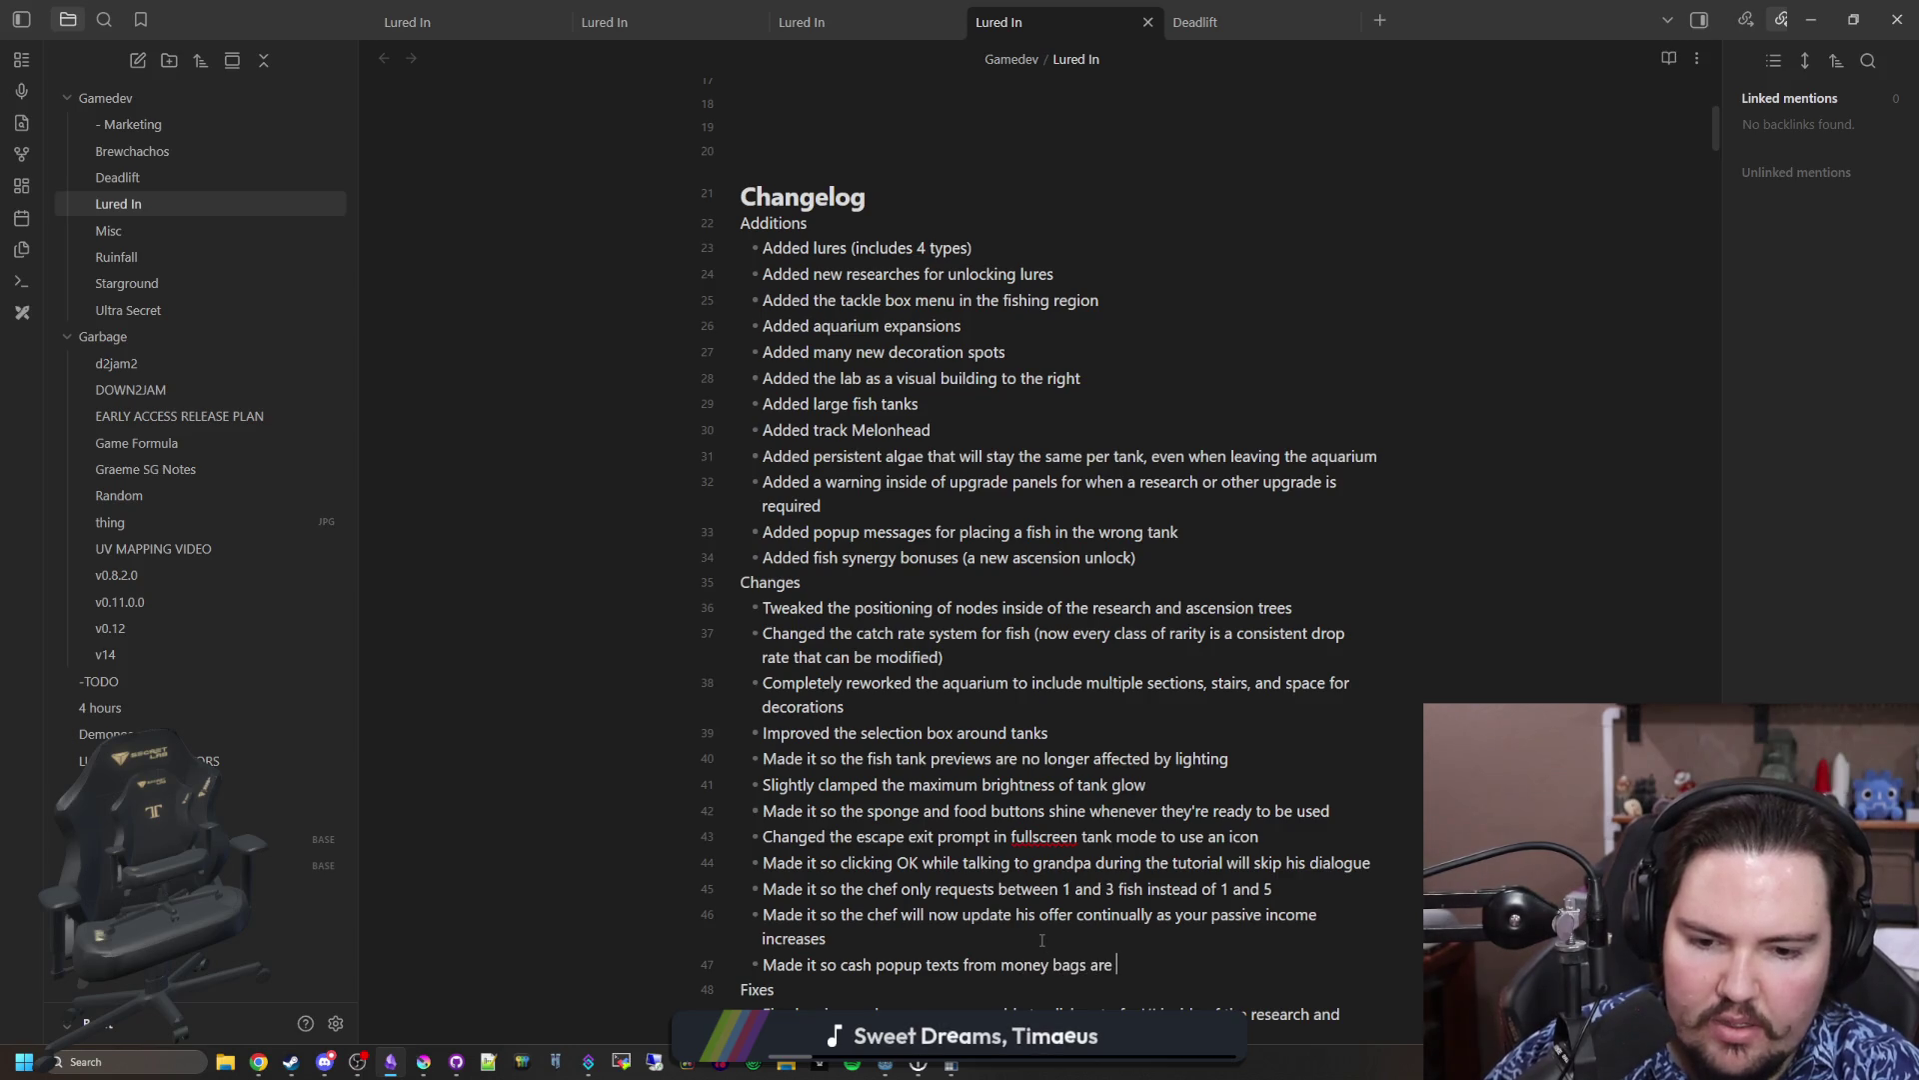
{"action": "mouse_move", "coordinate": [785, 5]}
{"action": "left_mouse_down"}
{"action": "mouse_move", "coordinate": [260, 15]}
{"action": "mouse_move", "coordinate": [910, 645]}
{"action": "left_mouse_up"}
{"action": "left_click", "coordinate": [976, 398]}
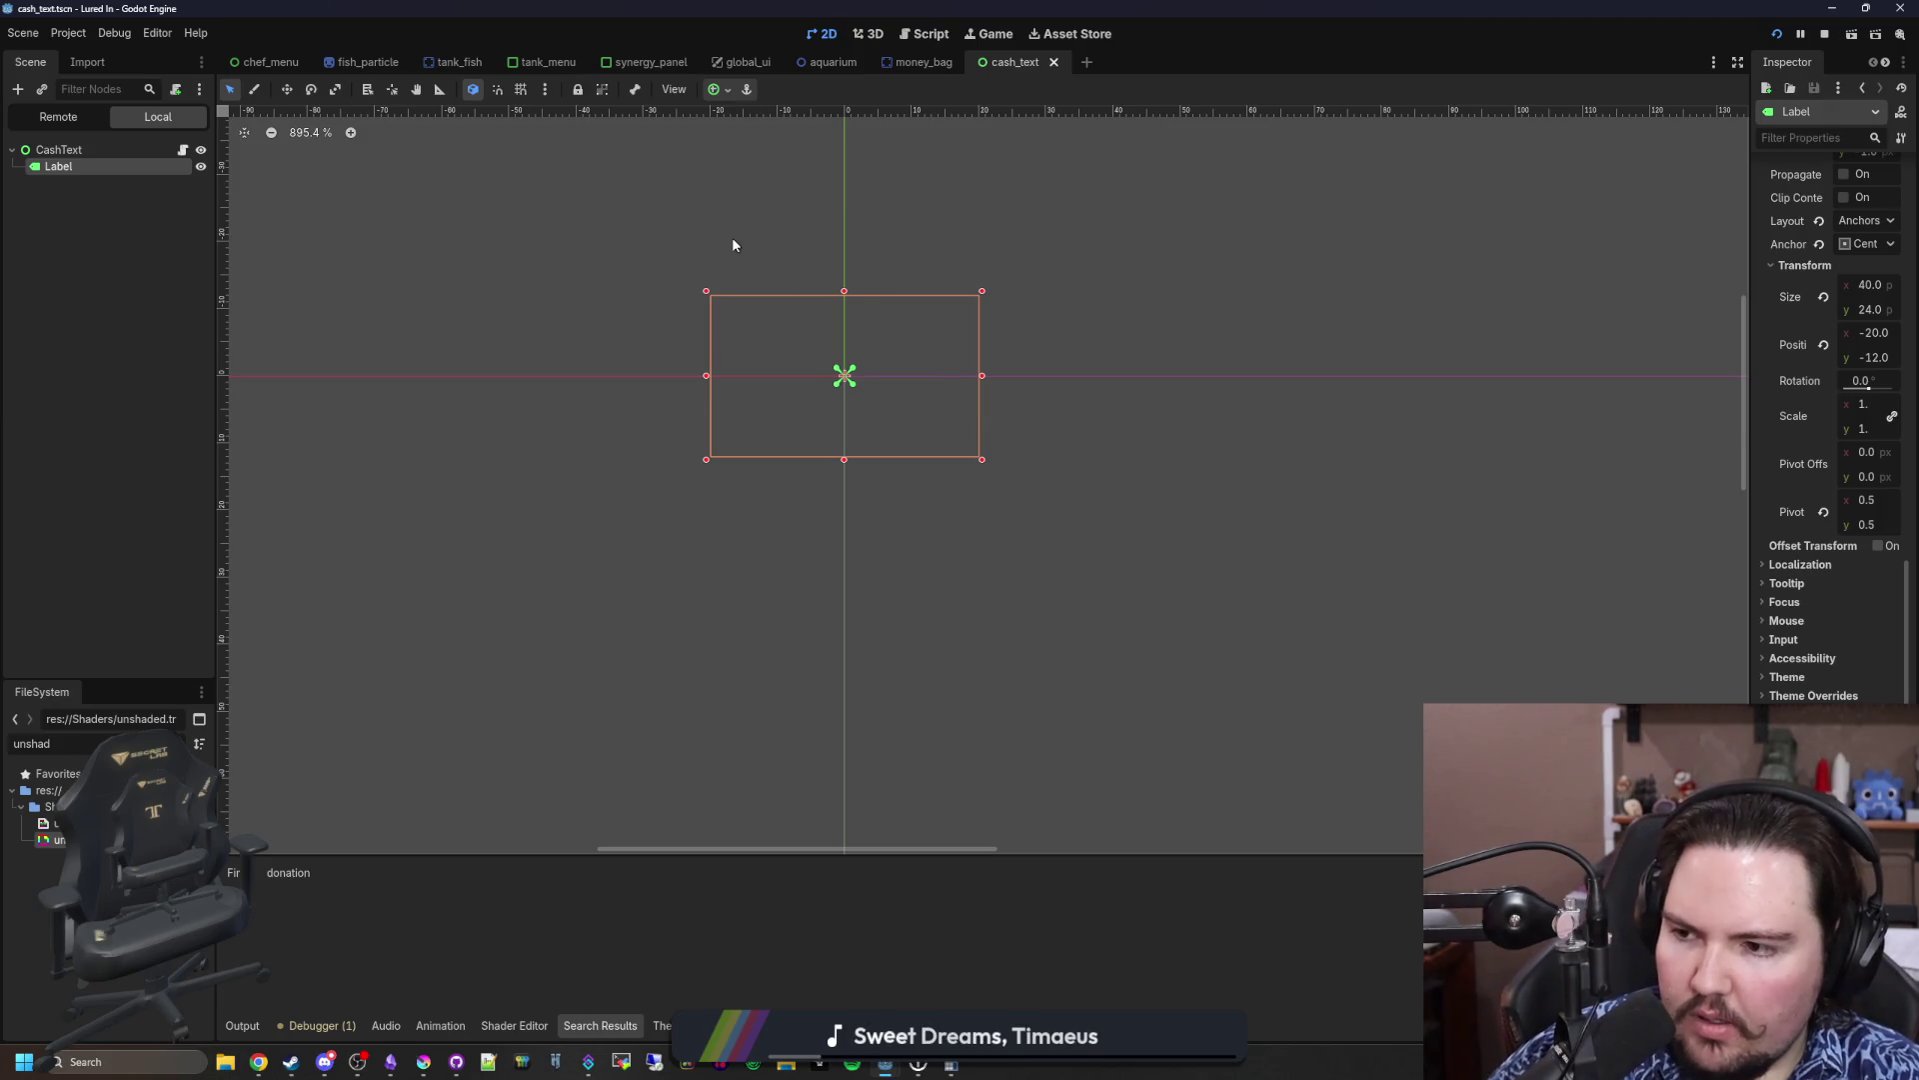
Step: Watch money bags appear while panning across the pool and upper rooms, then return to aquarium.gd
{"action": "left_click", "coordinate": [199, 296]}
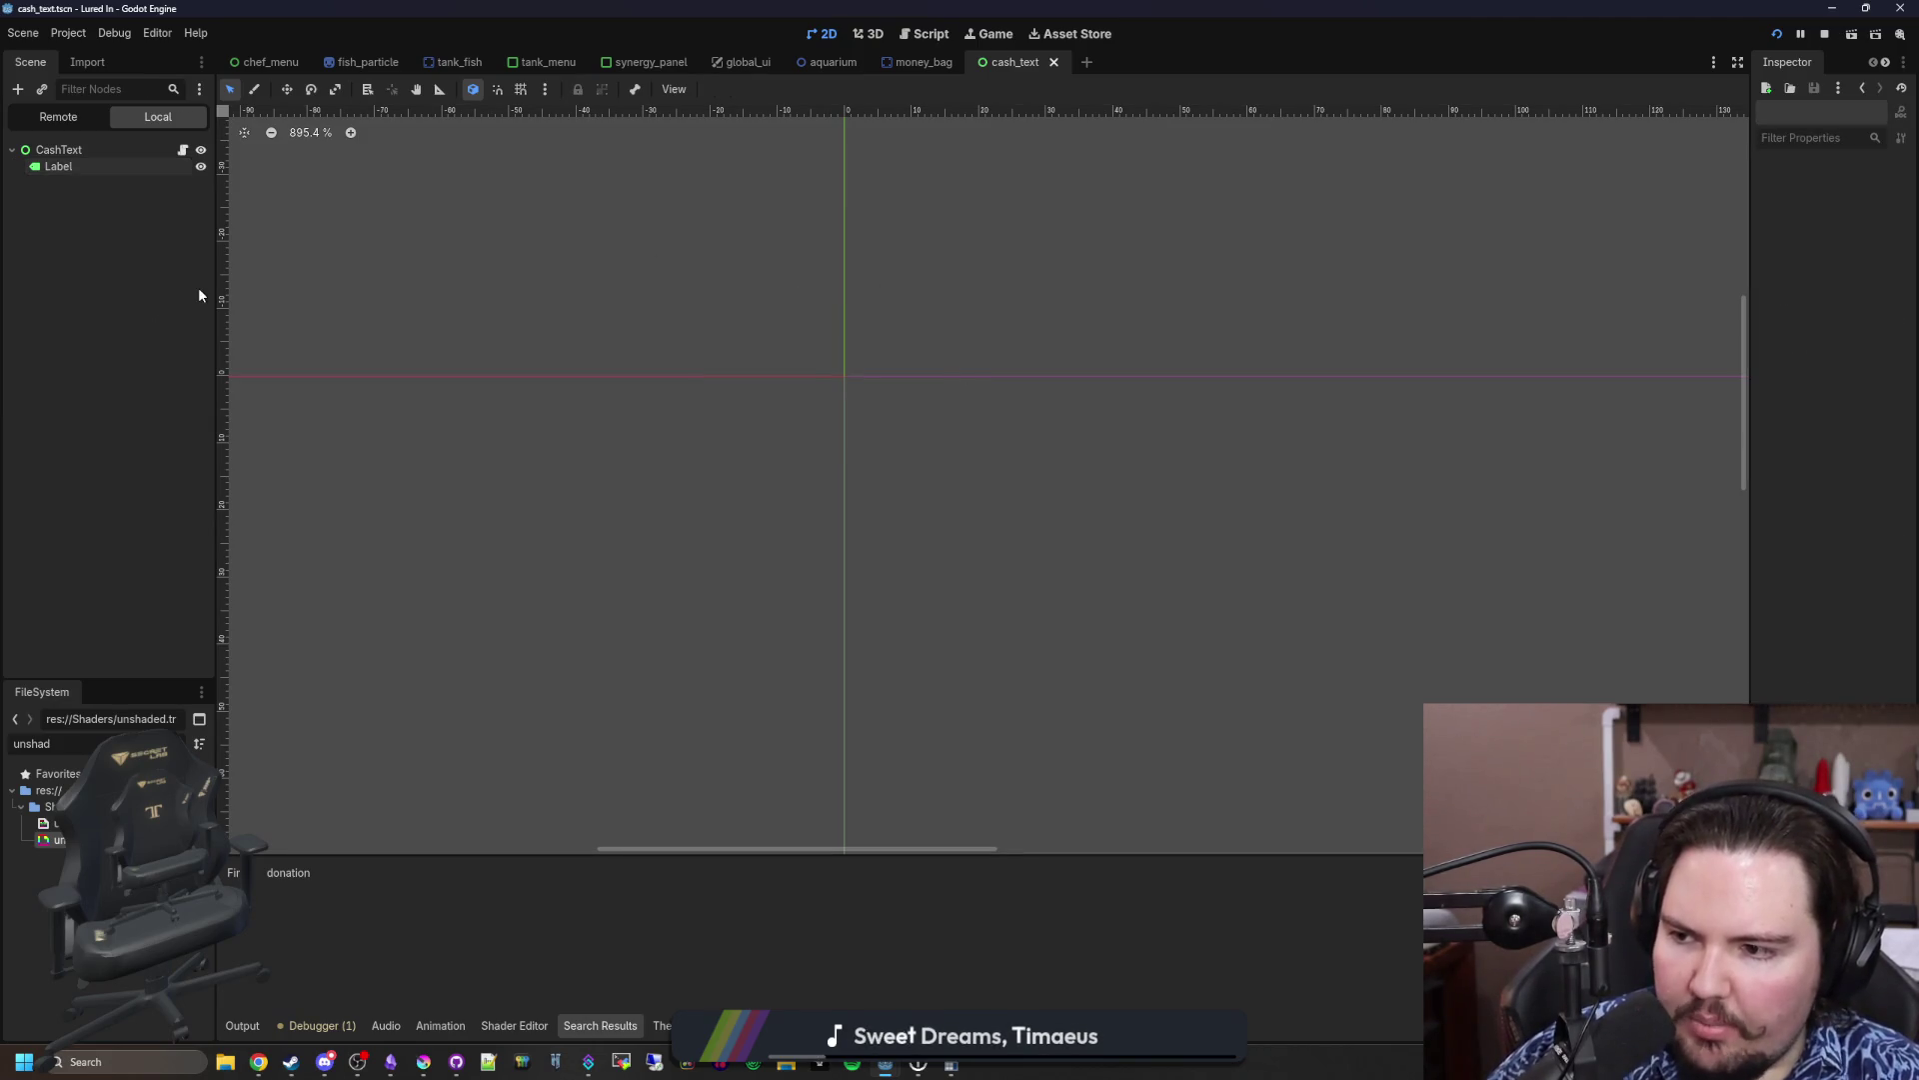
{"action": "left_click", "coordinate": [992, 40]}
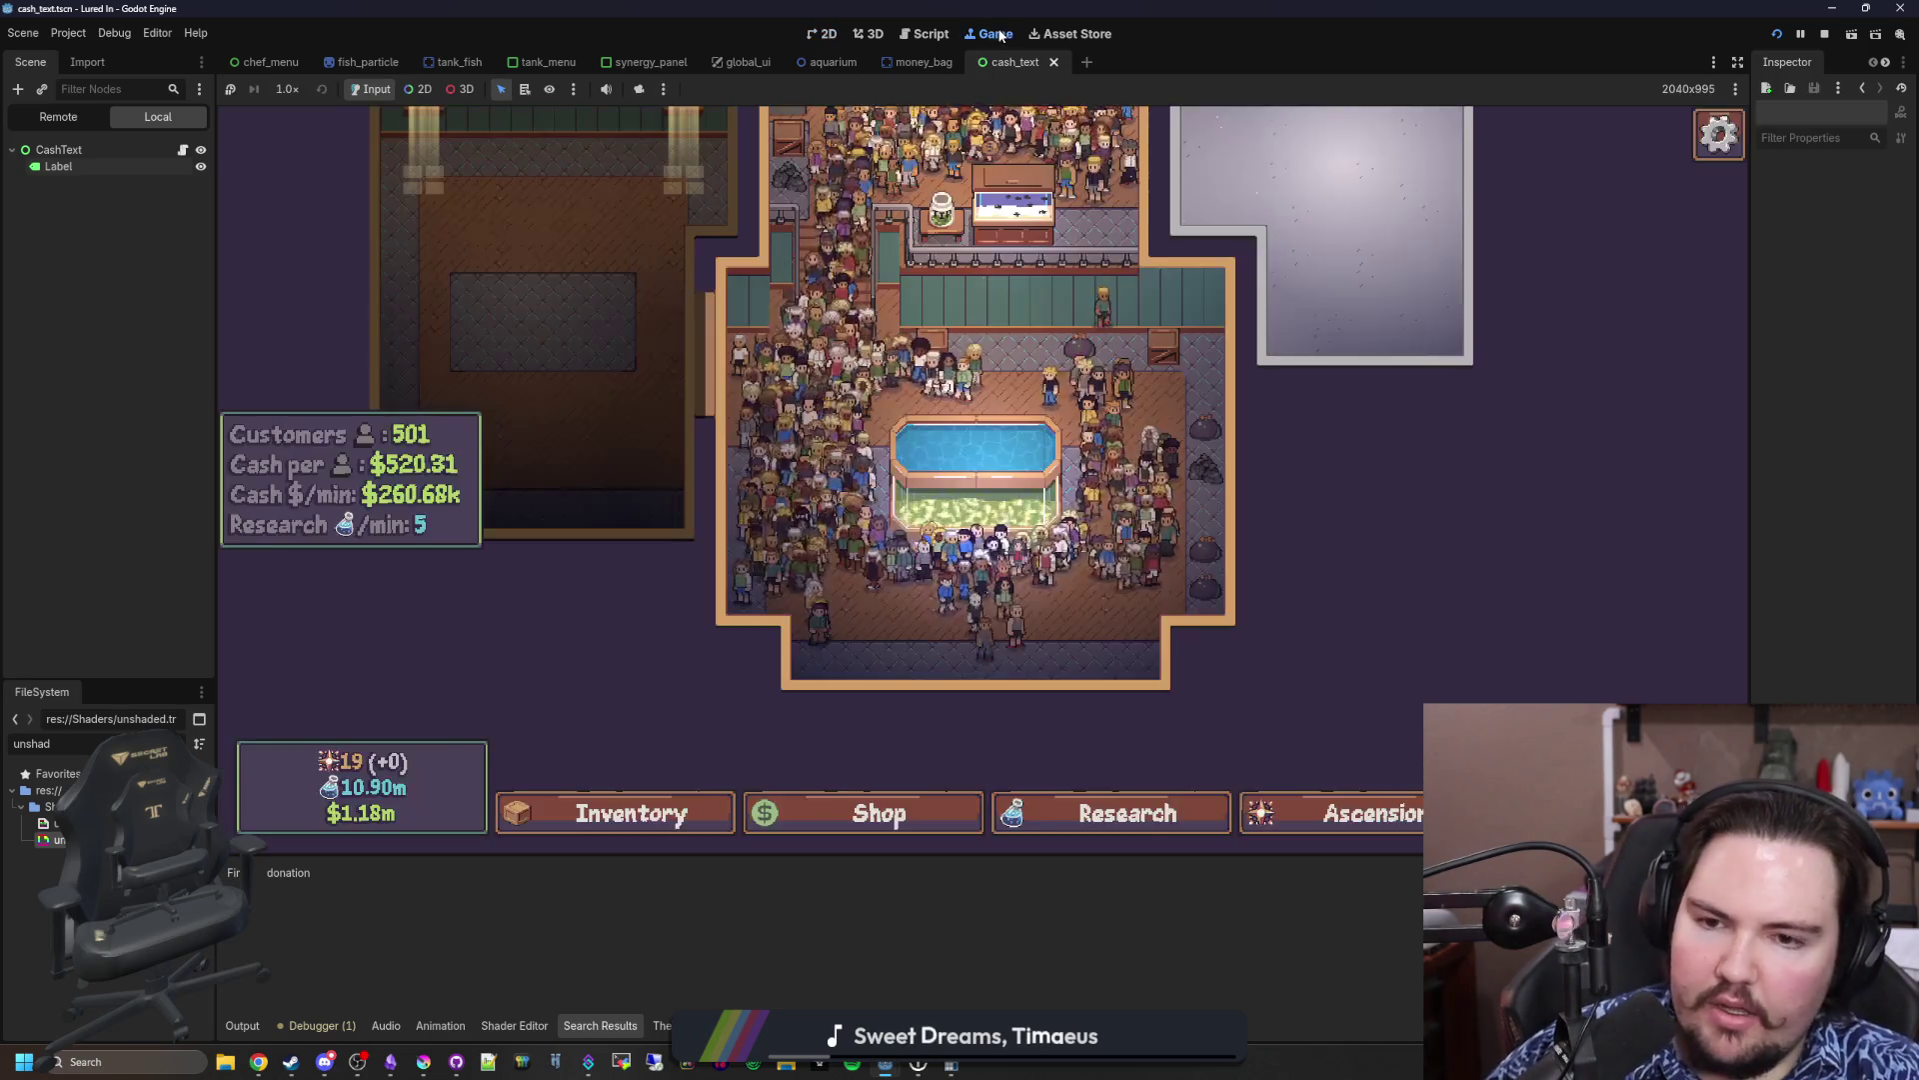
{"action": "scroll", "coordinate": [1150, 726], "scroll_direction": "up", "scroll_amount": 5}
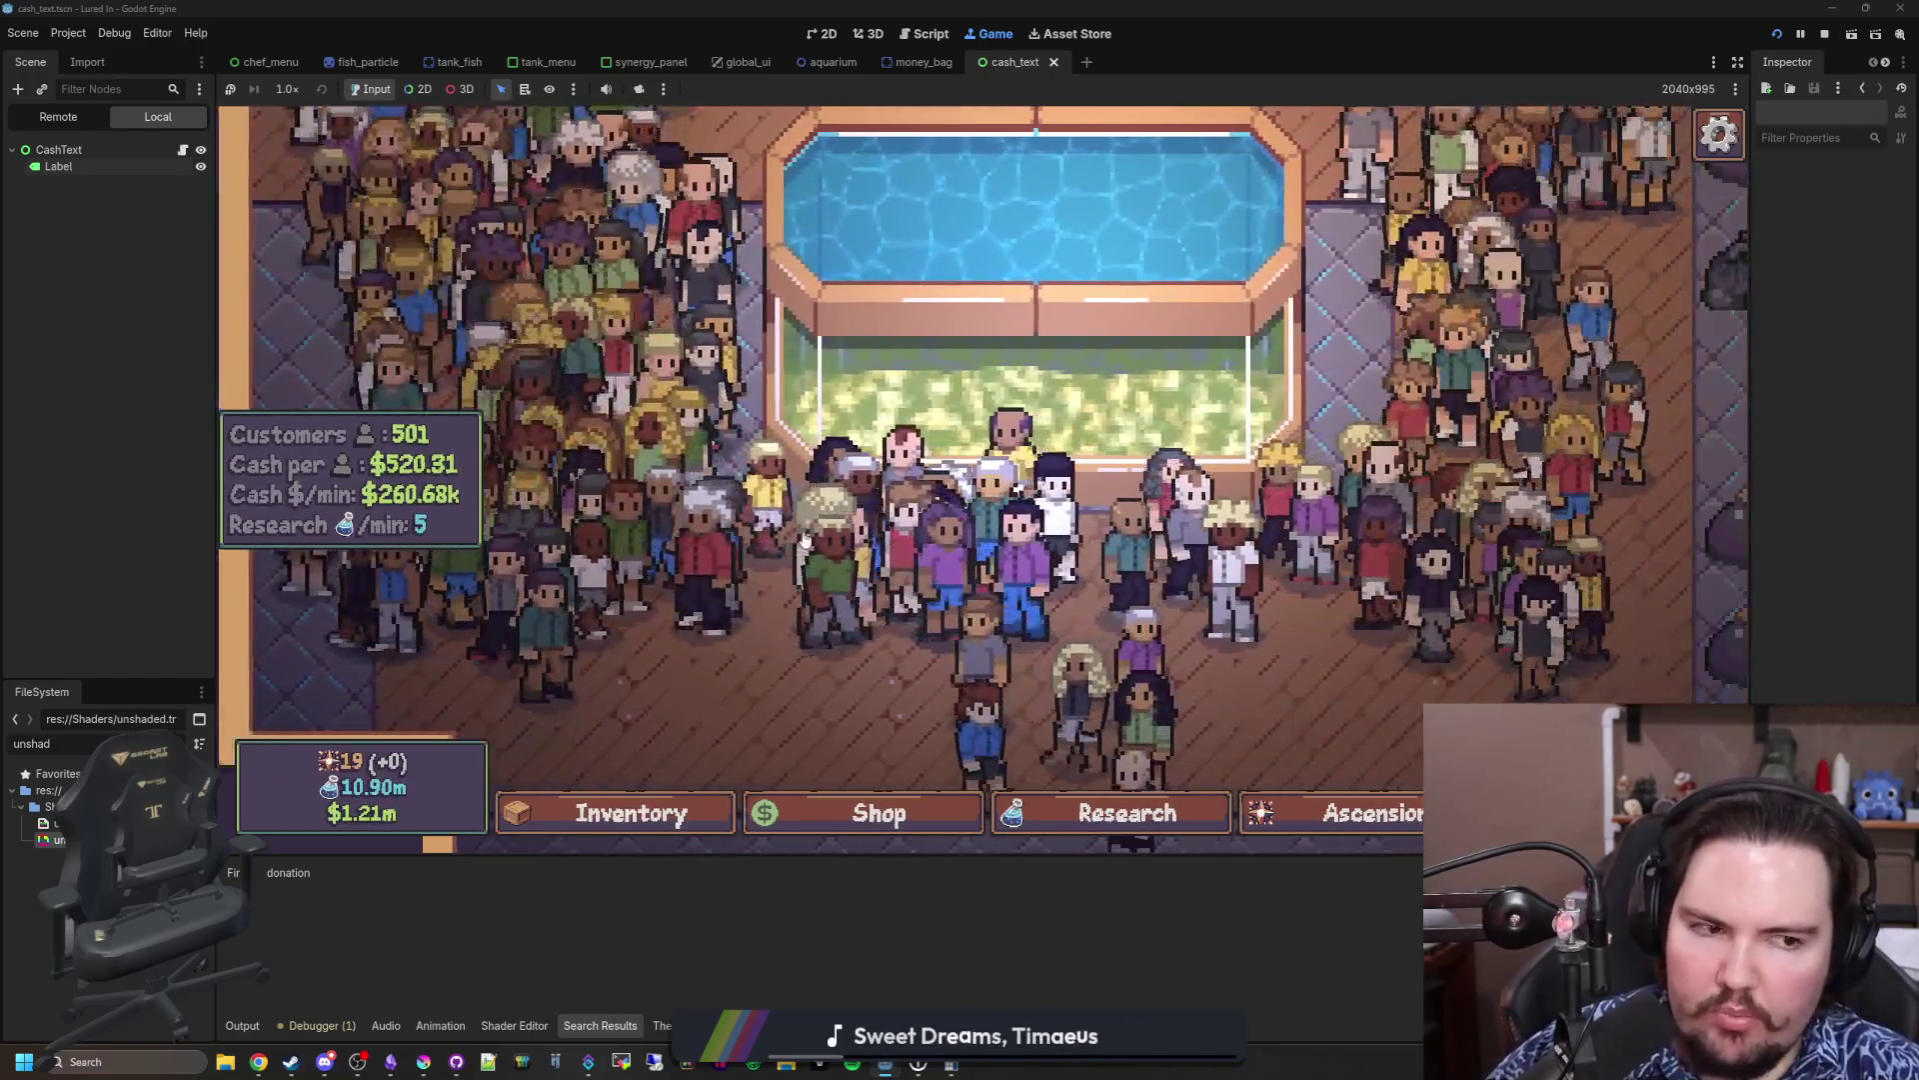
{"action": "scroll", "coordinate": [805, 539], "scroll_direction": "down", "scroll_amount": 5}
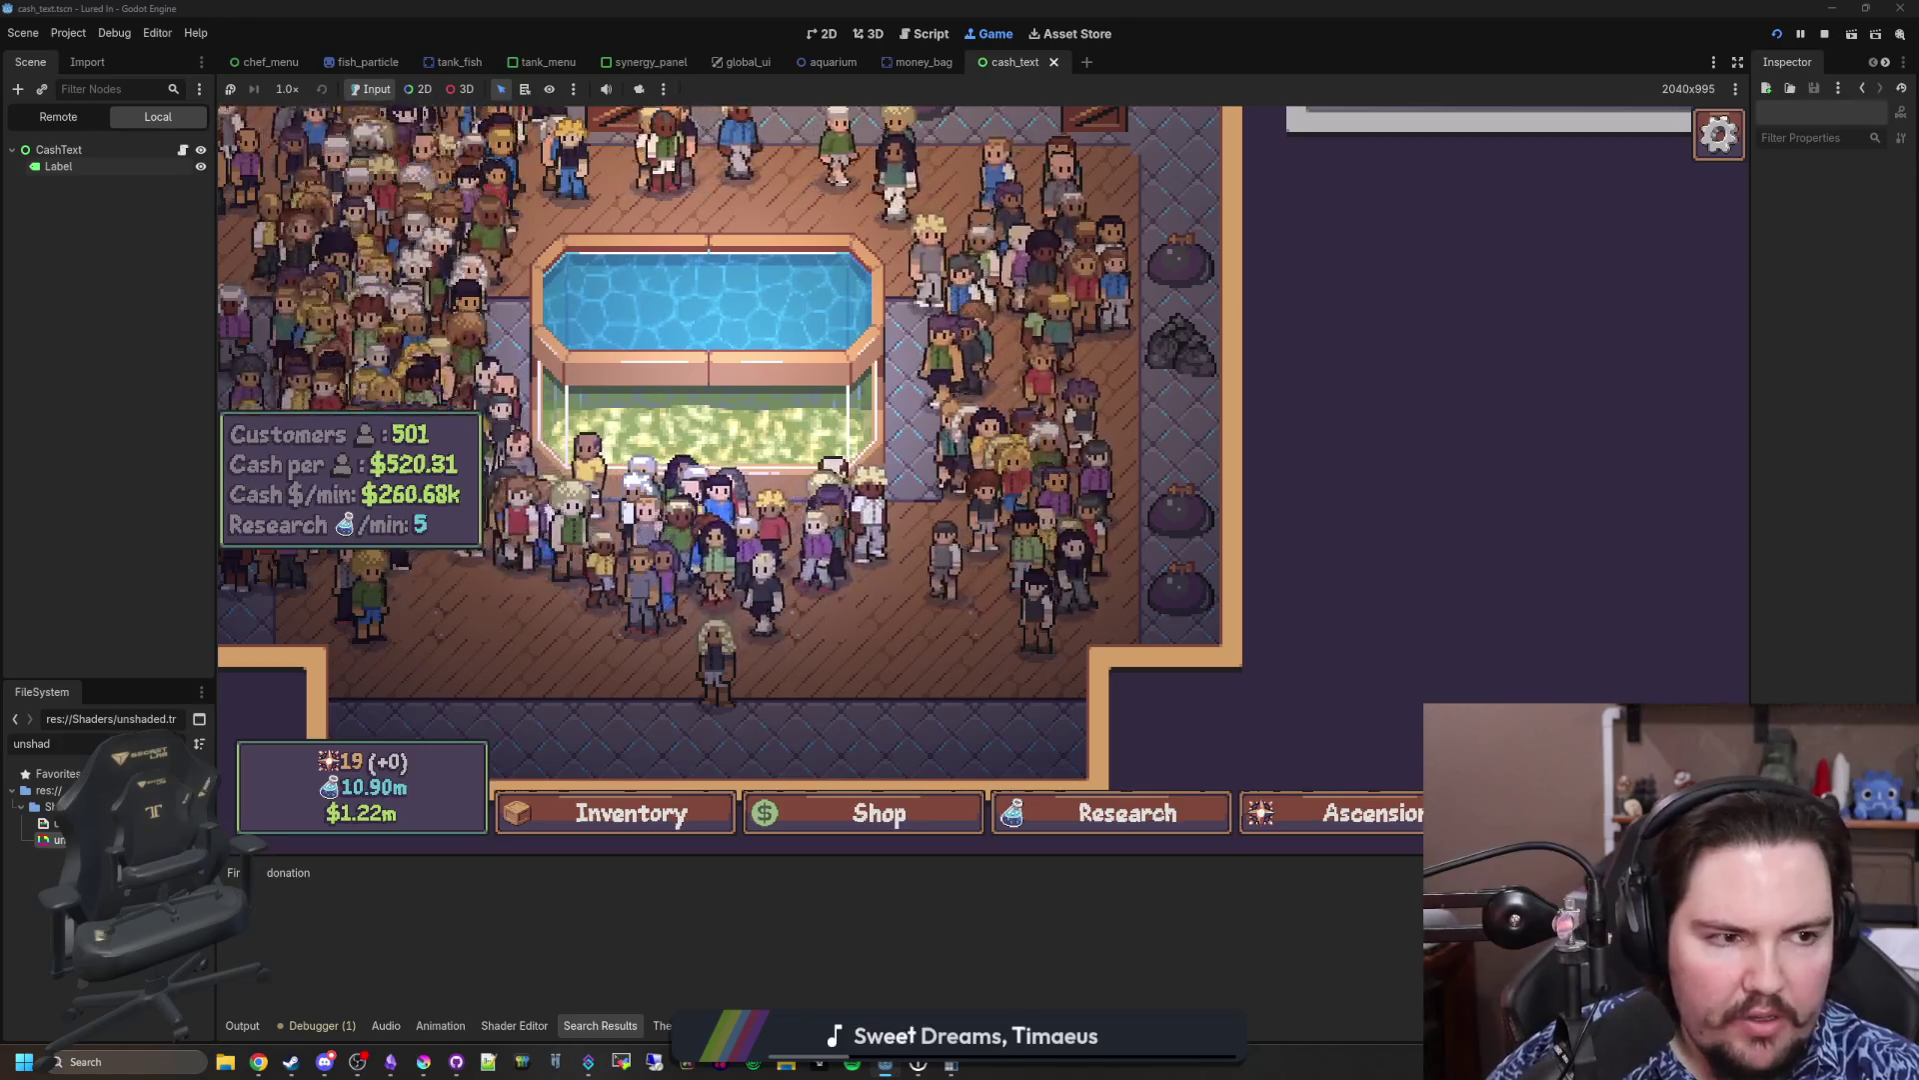
{"action": "scroll", "coordinate": [1074, 588], "scroll_direction": "up", "scroll_amount": 2}
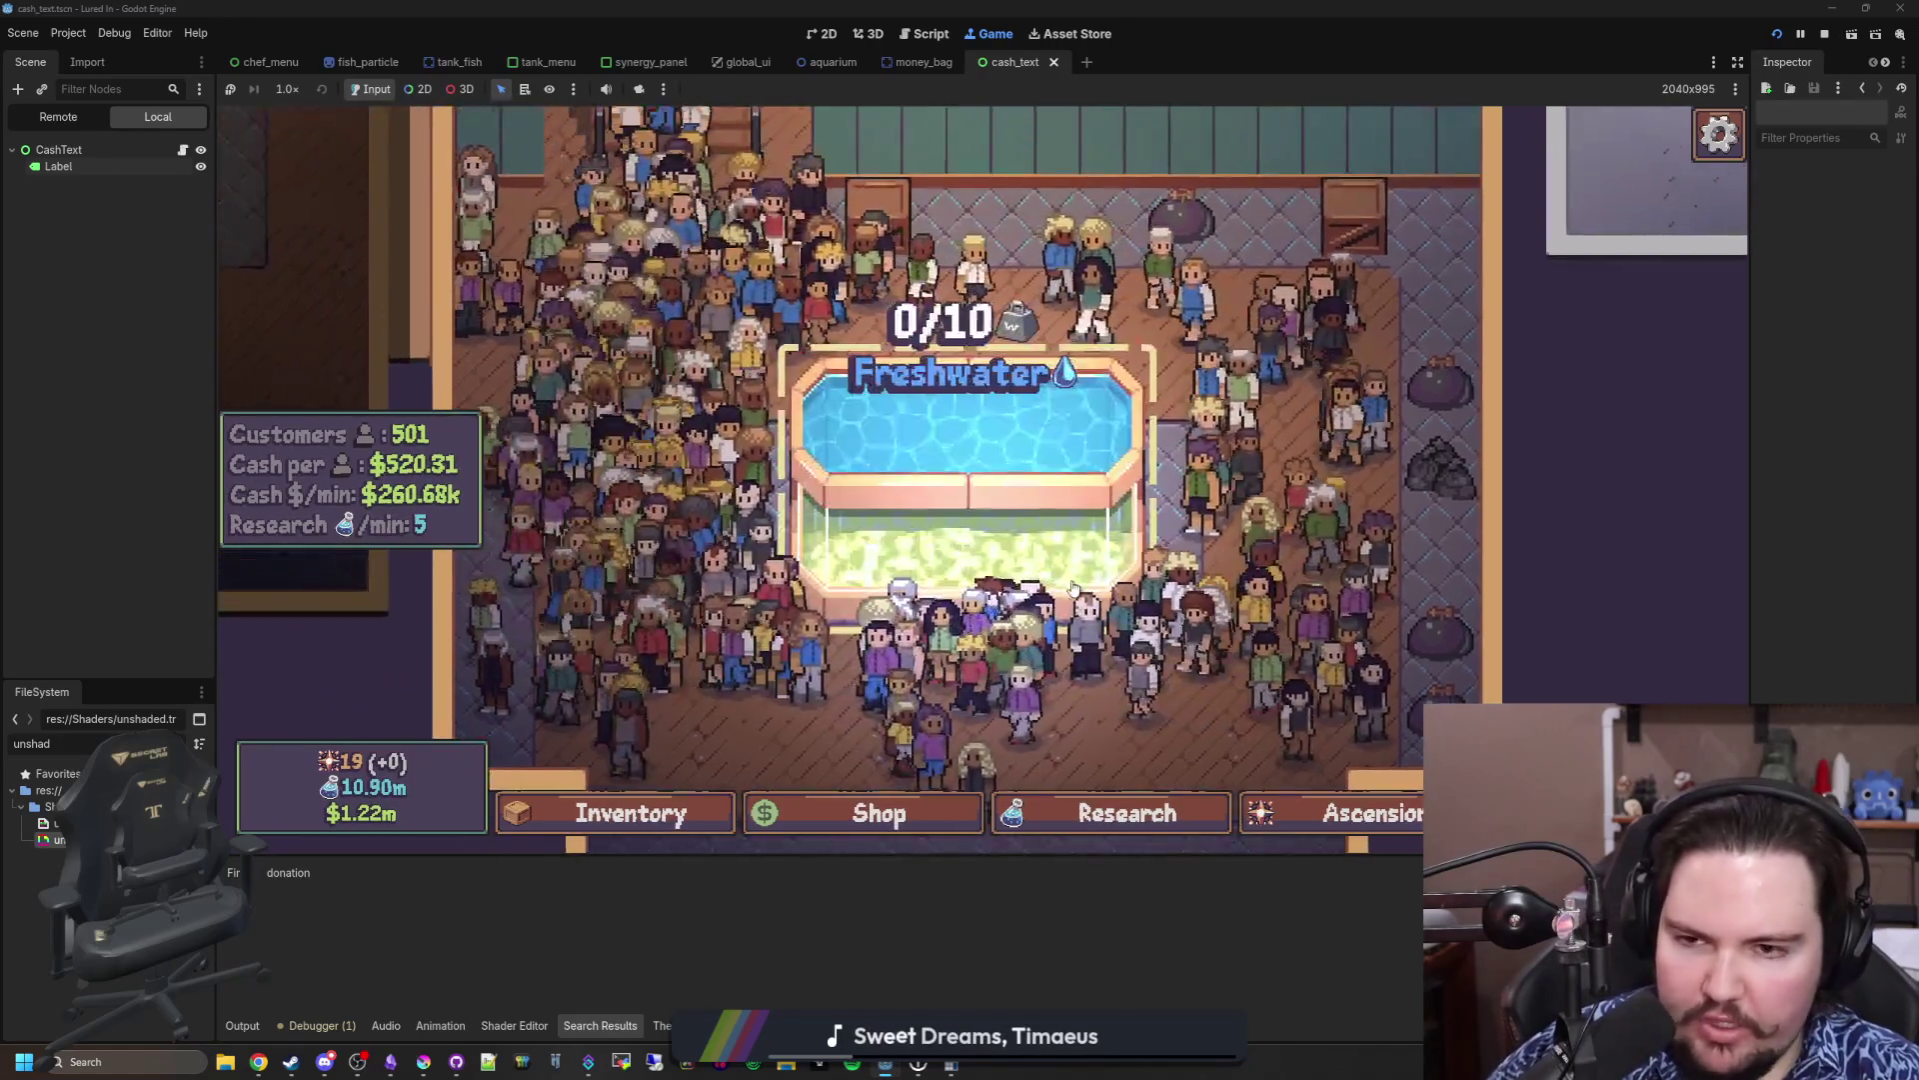
{"action": "scroll", "coordinate": [1074, 588], "scroll_direction": "down", "scroll_amount": 2}
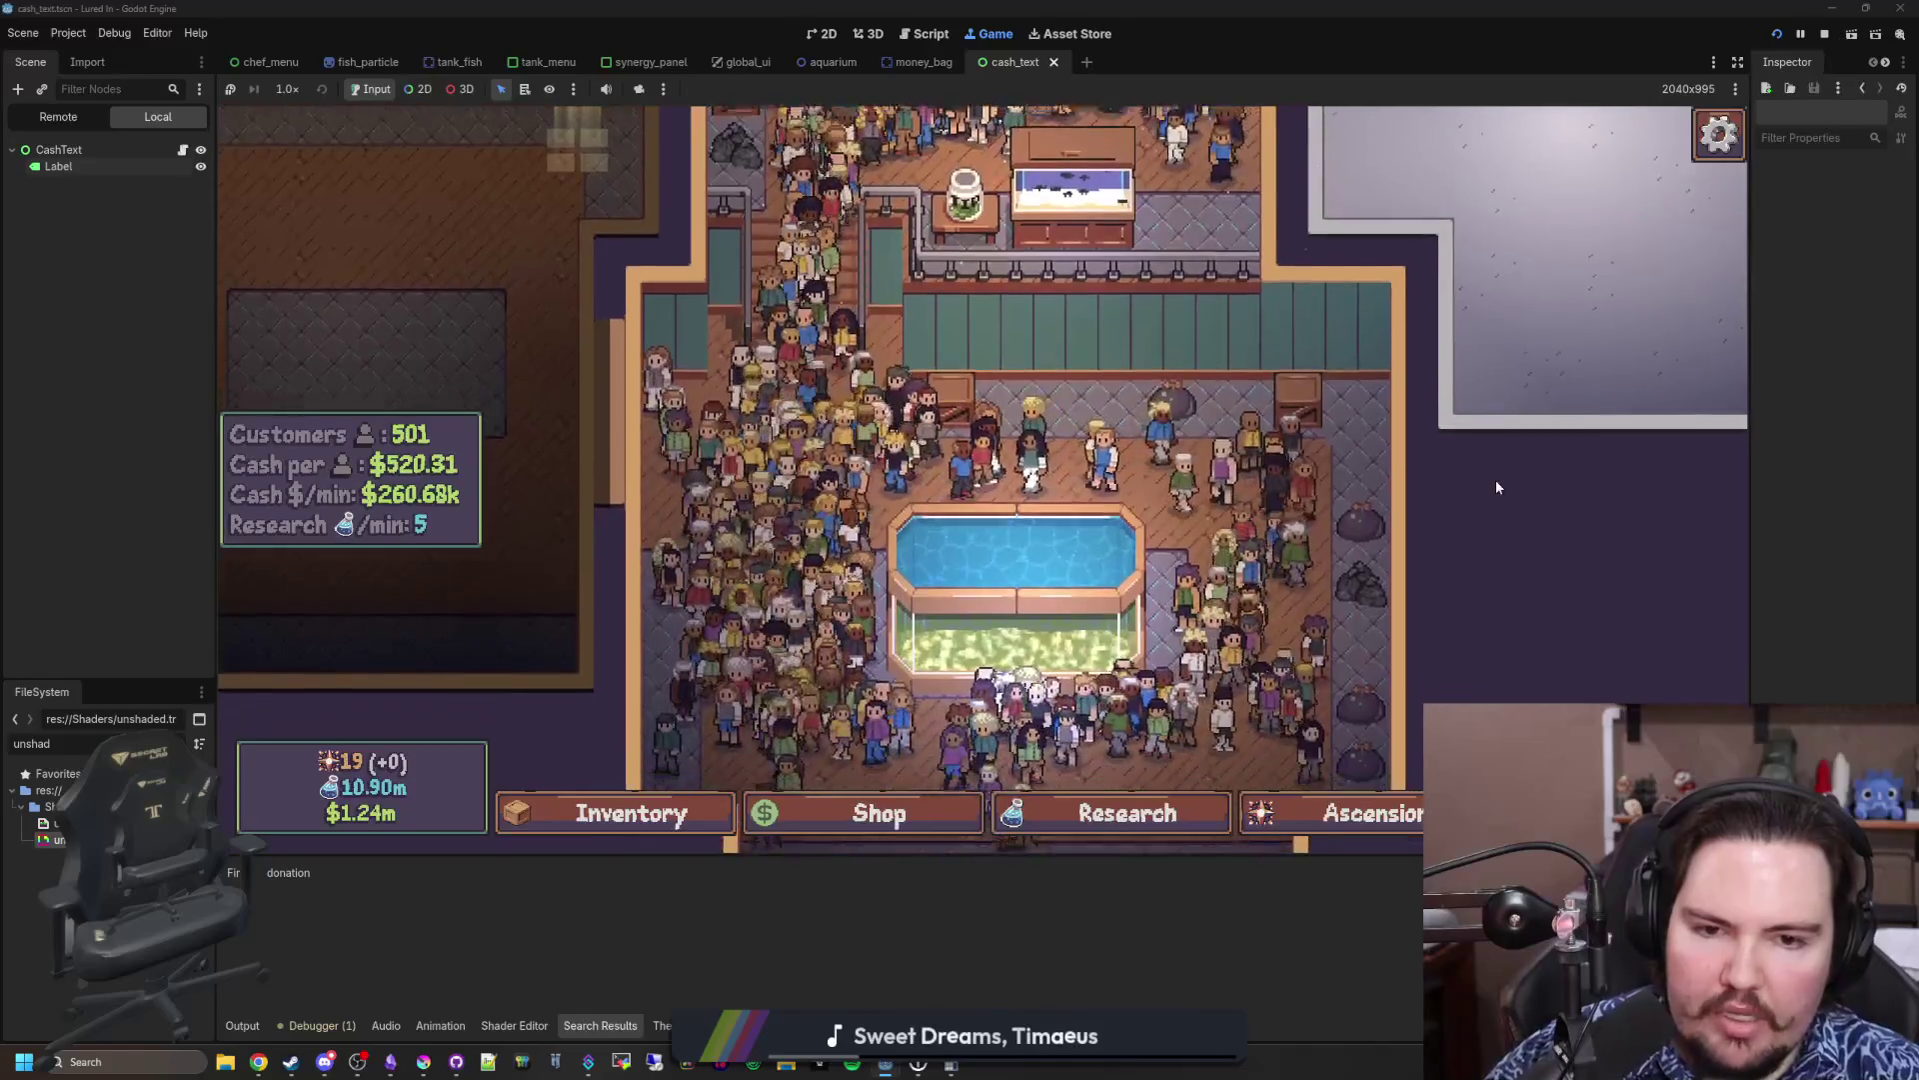
{"action": "key", "text": "Down"}
{"action": "key", "text": "Right"}
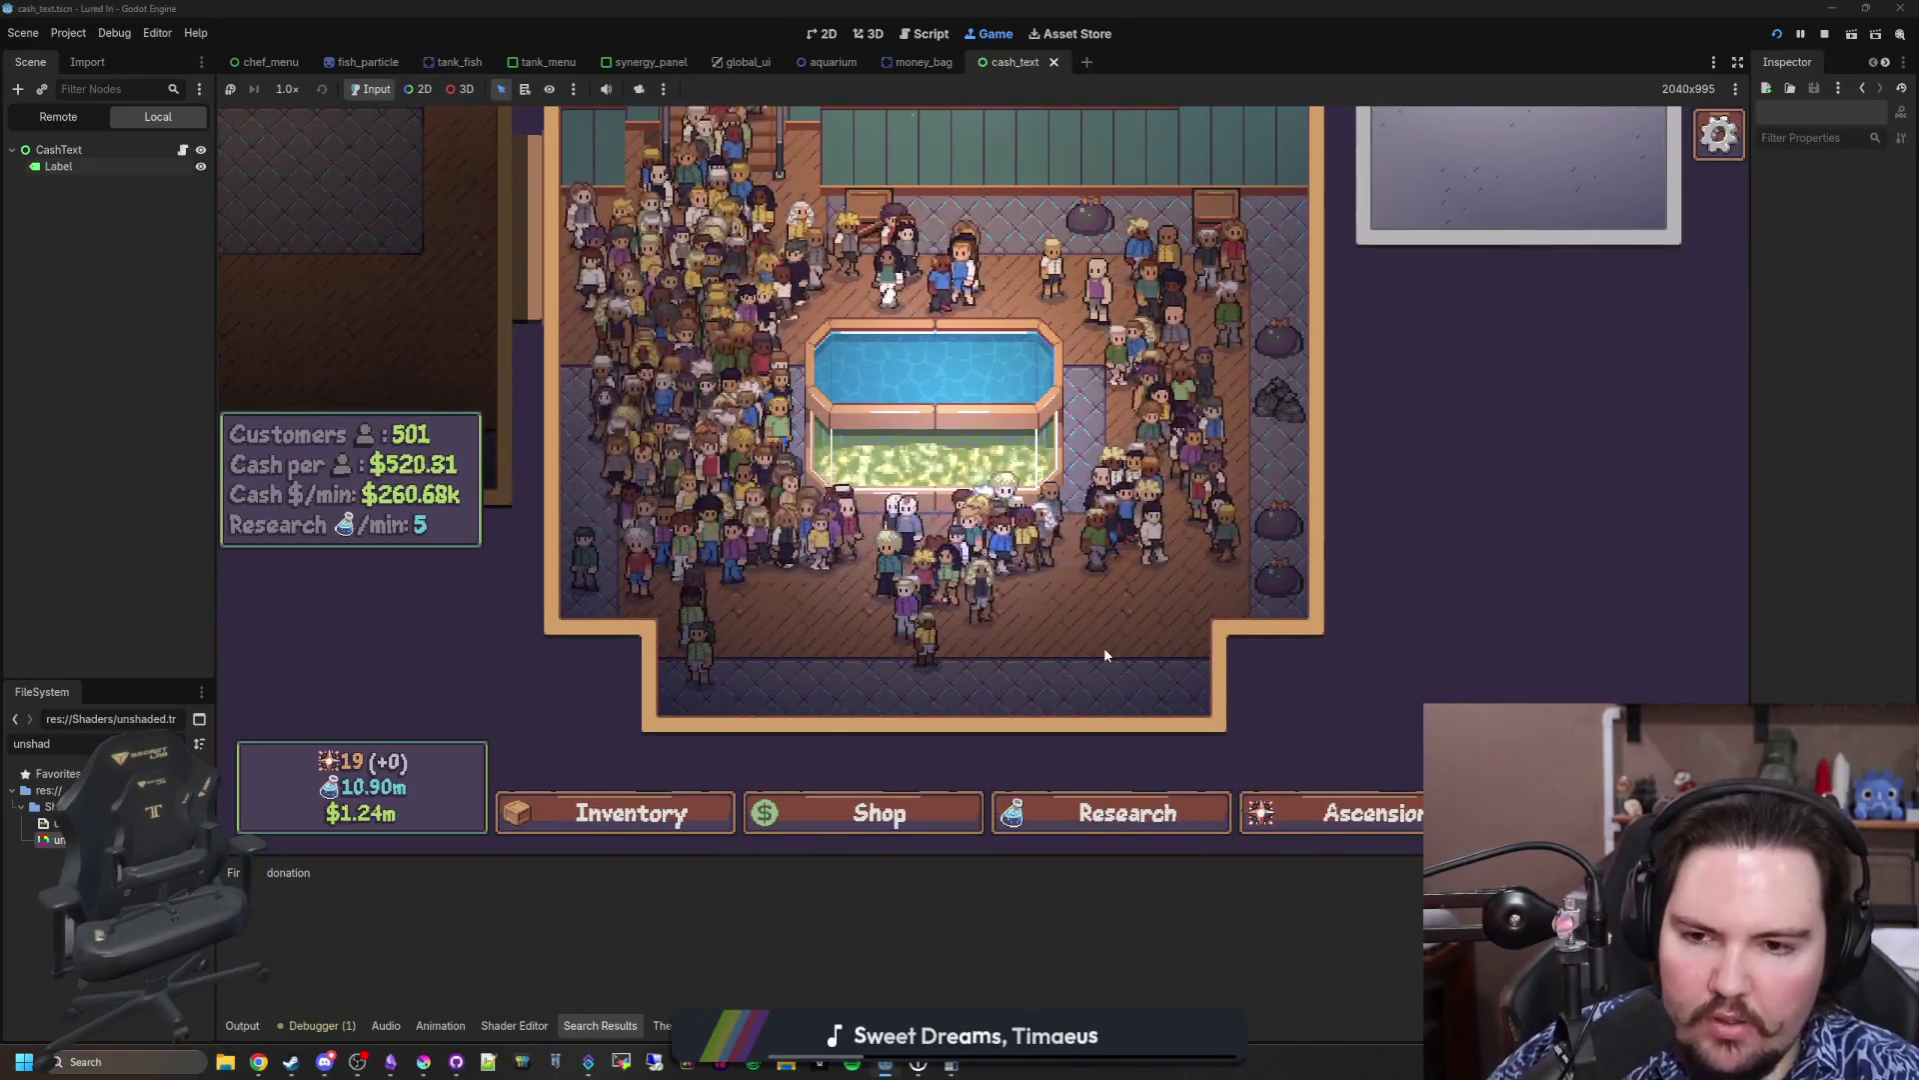
{"action": "key", "text": "Up"}
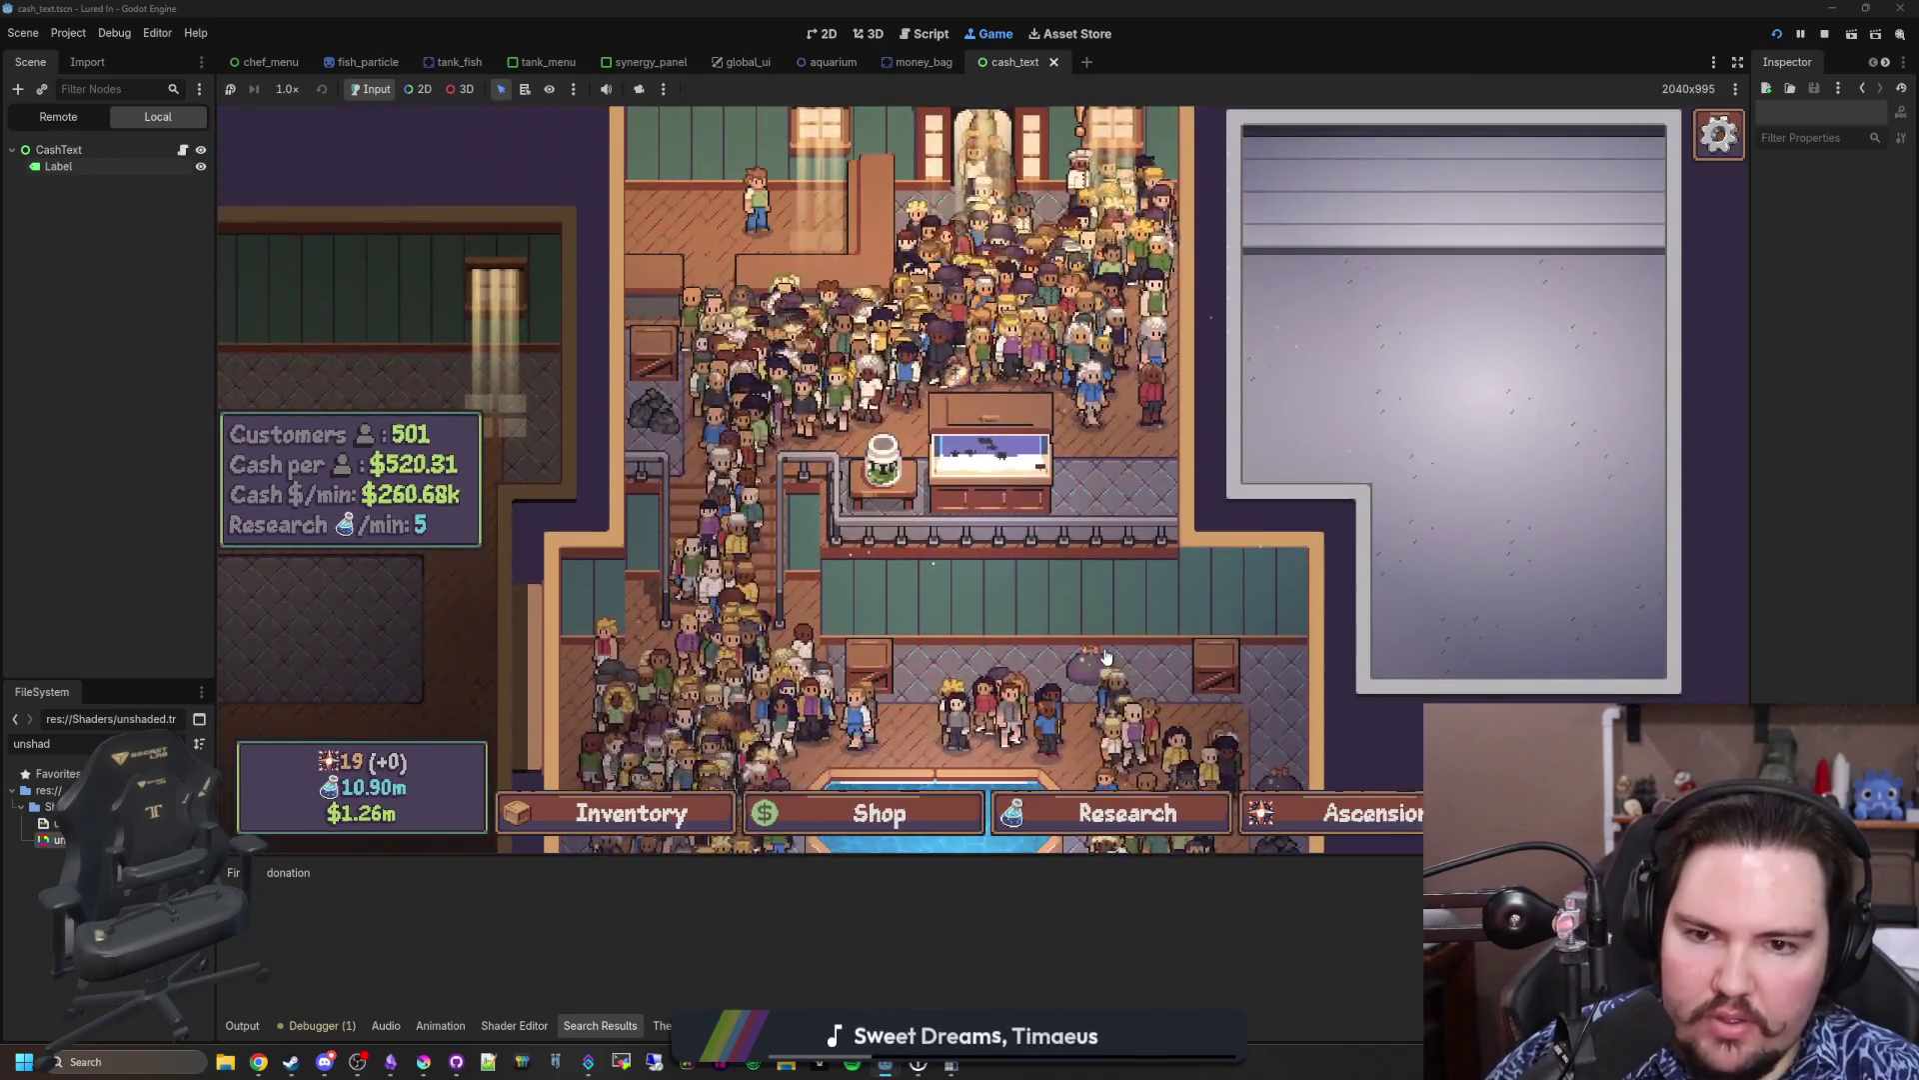
{"action": "scroll", "coordinate": [1107, 657], "scroll_direction": "up", "scroll_amount": 5}
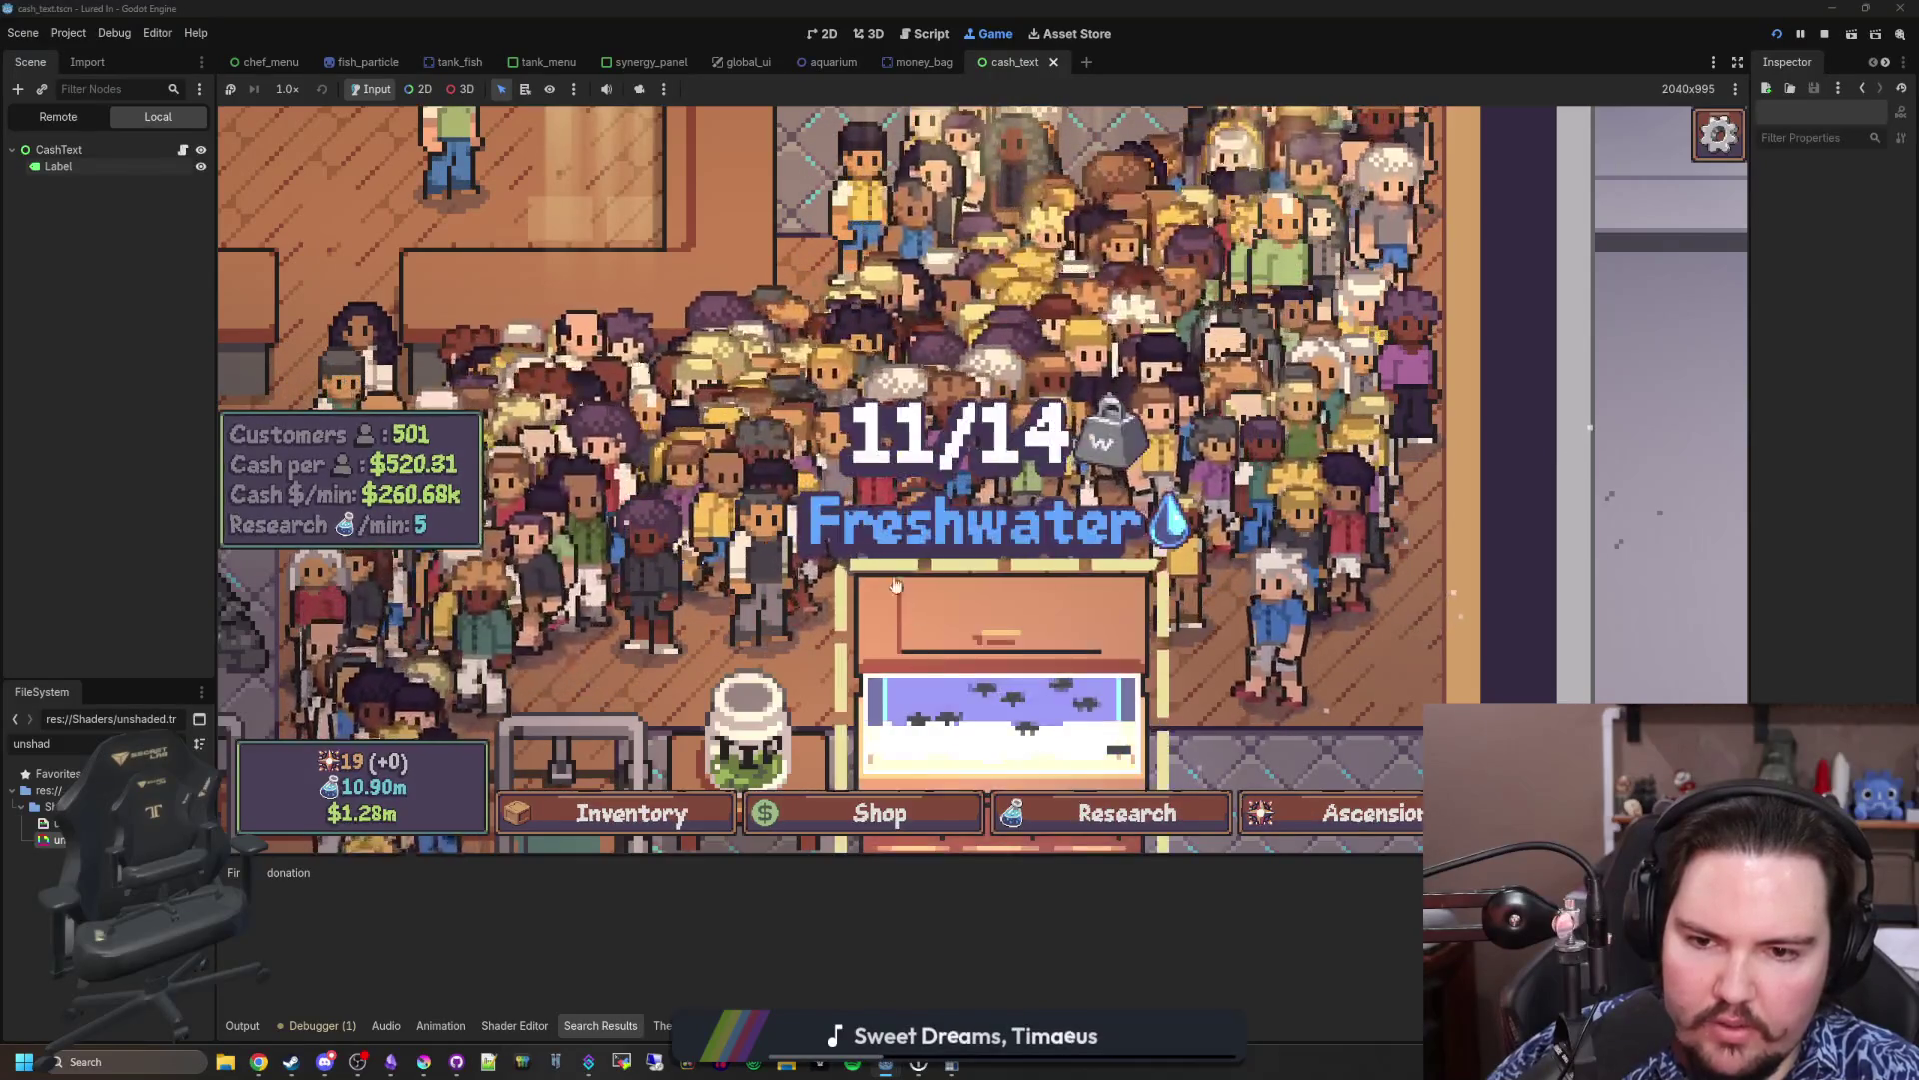
{"action": "scroll", "coordinate": [1066, 692], "scroll_direction": "up", "scroll_amount": 3}
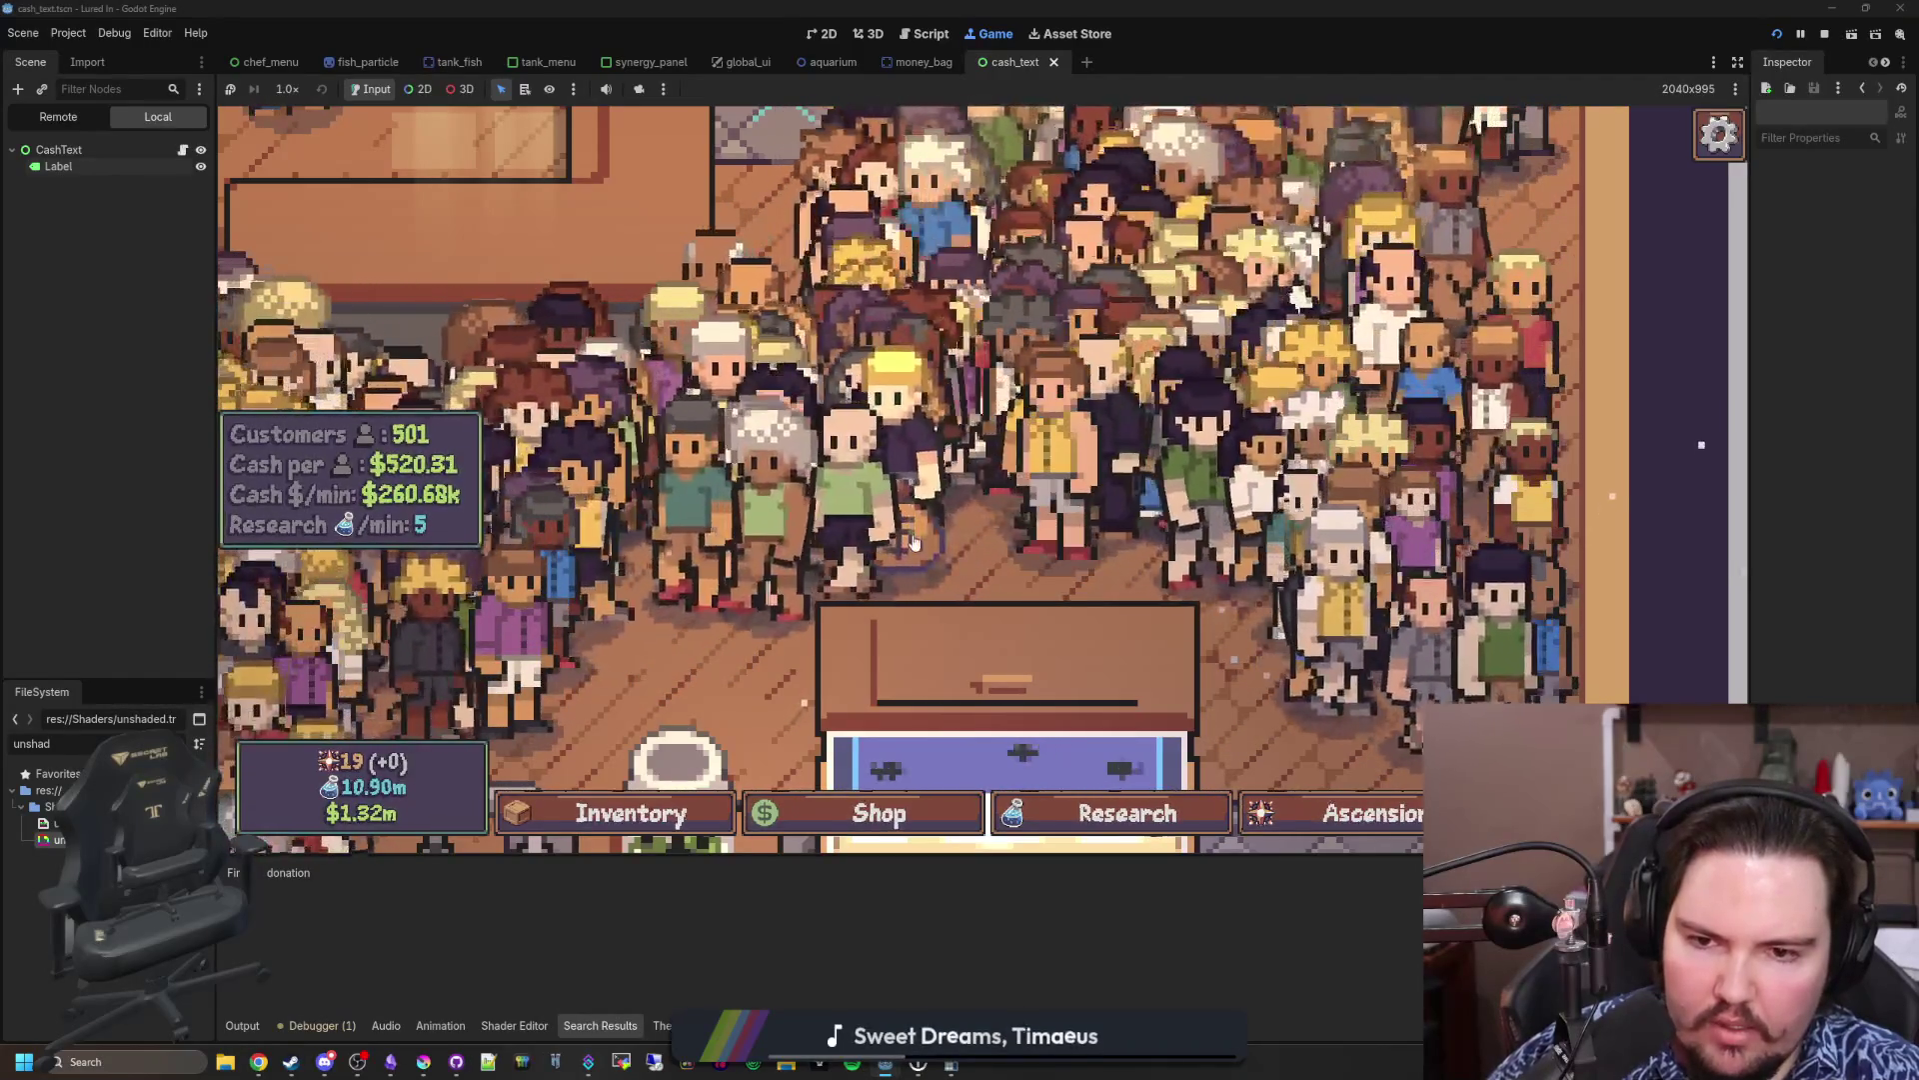
{"action": "scroll", "coordinate": [760, 400], "scroll_direction": "down", "scroll_amount": 3}
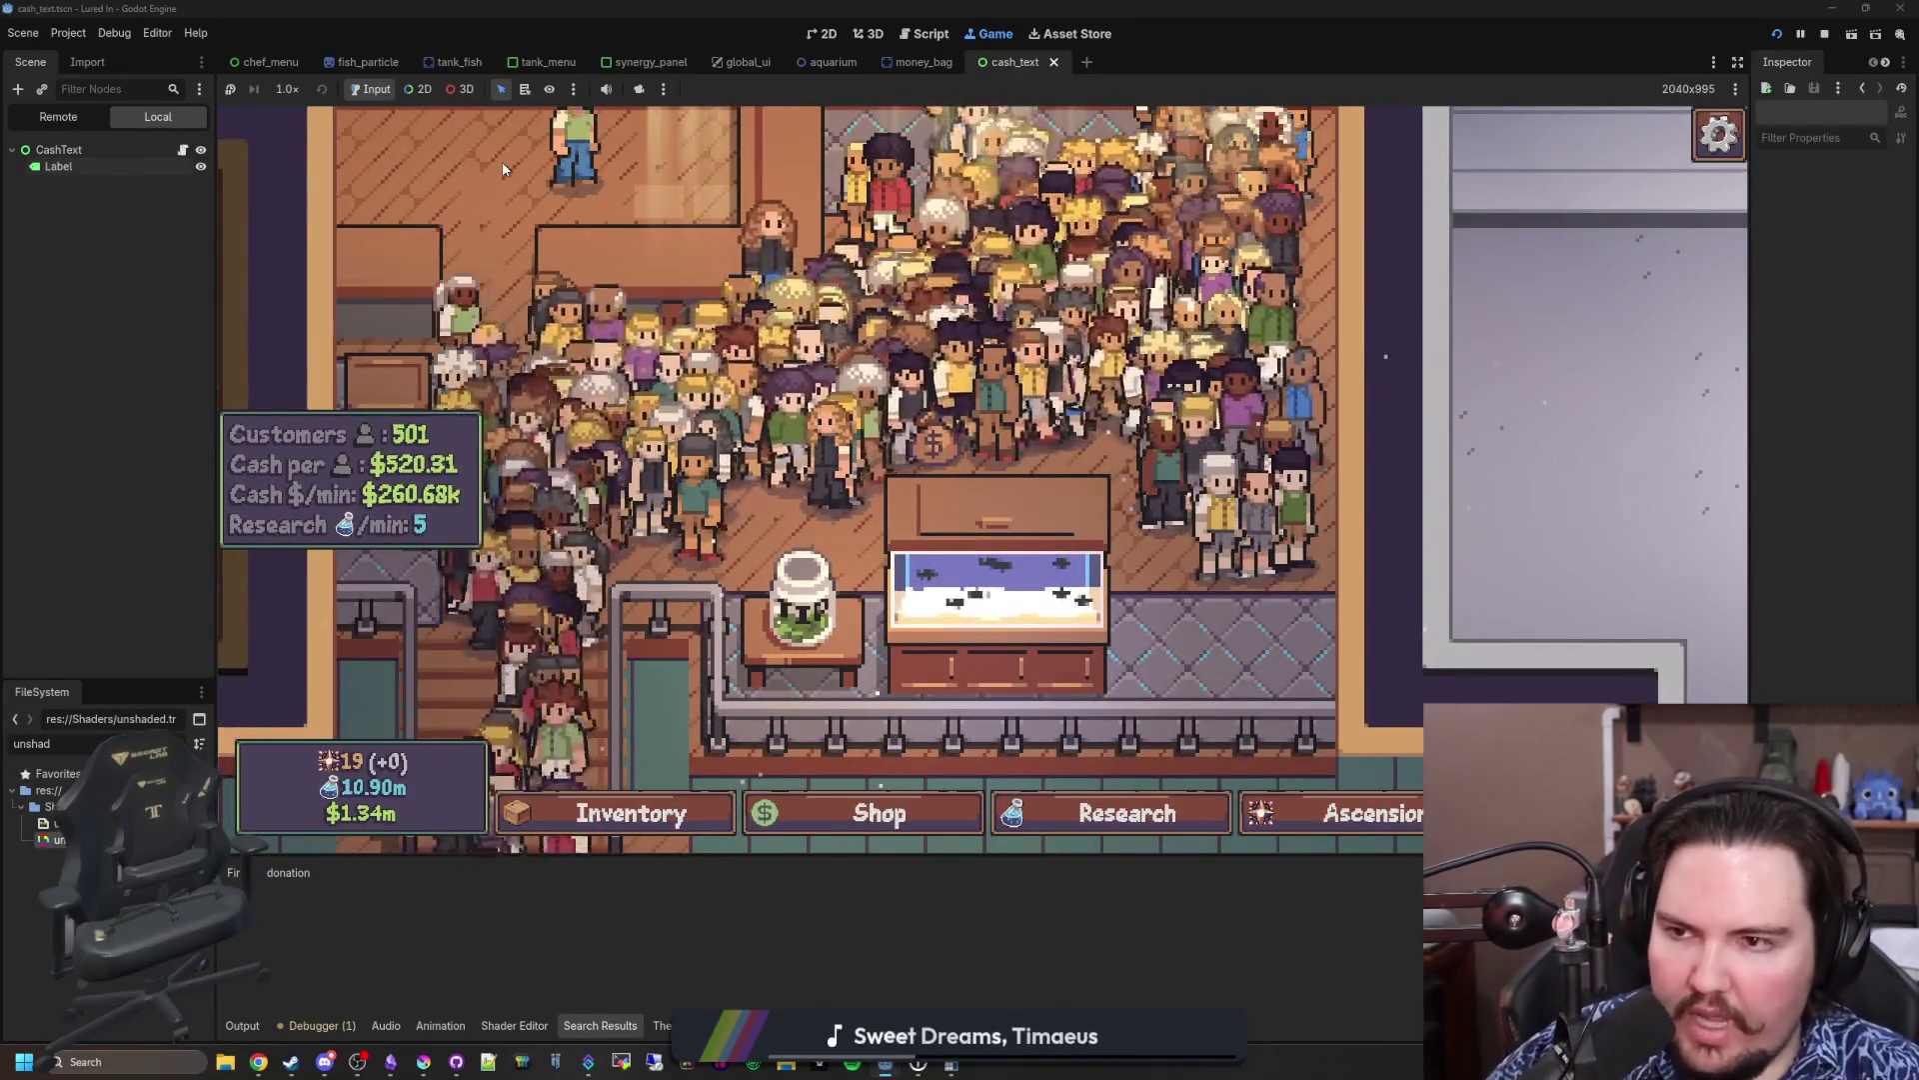
{"action": "left_click", "coordinate": [829, 68]}
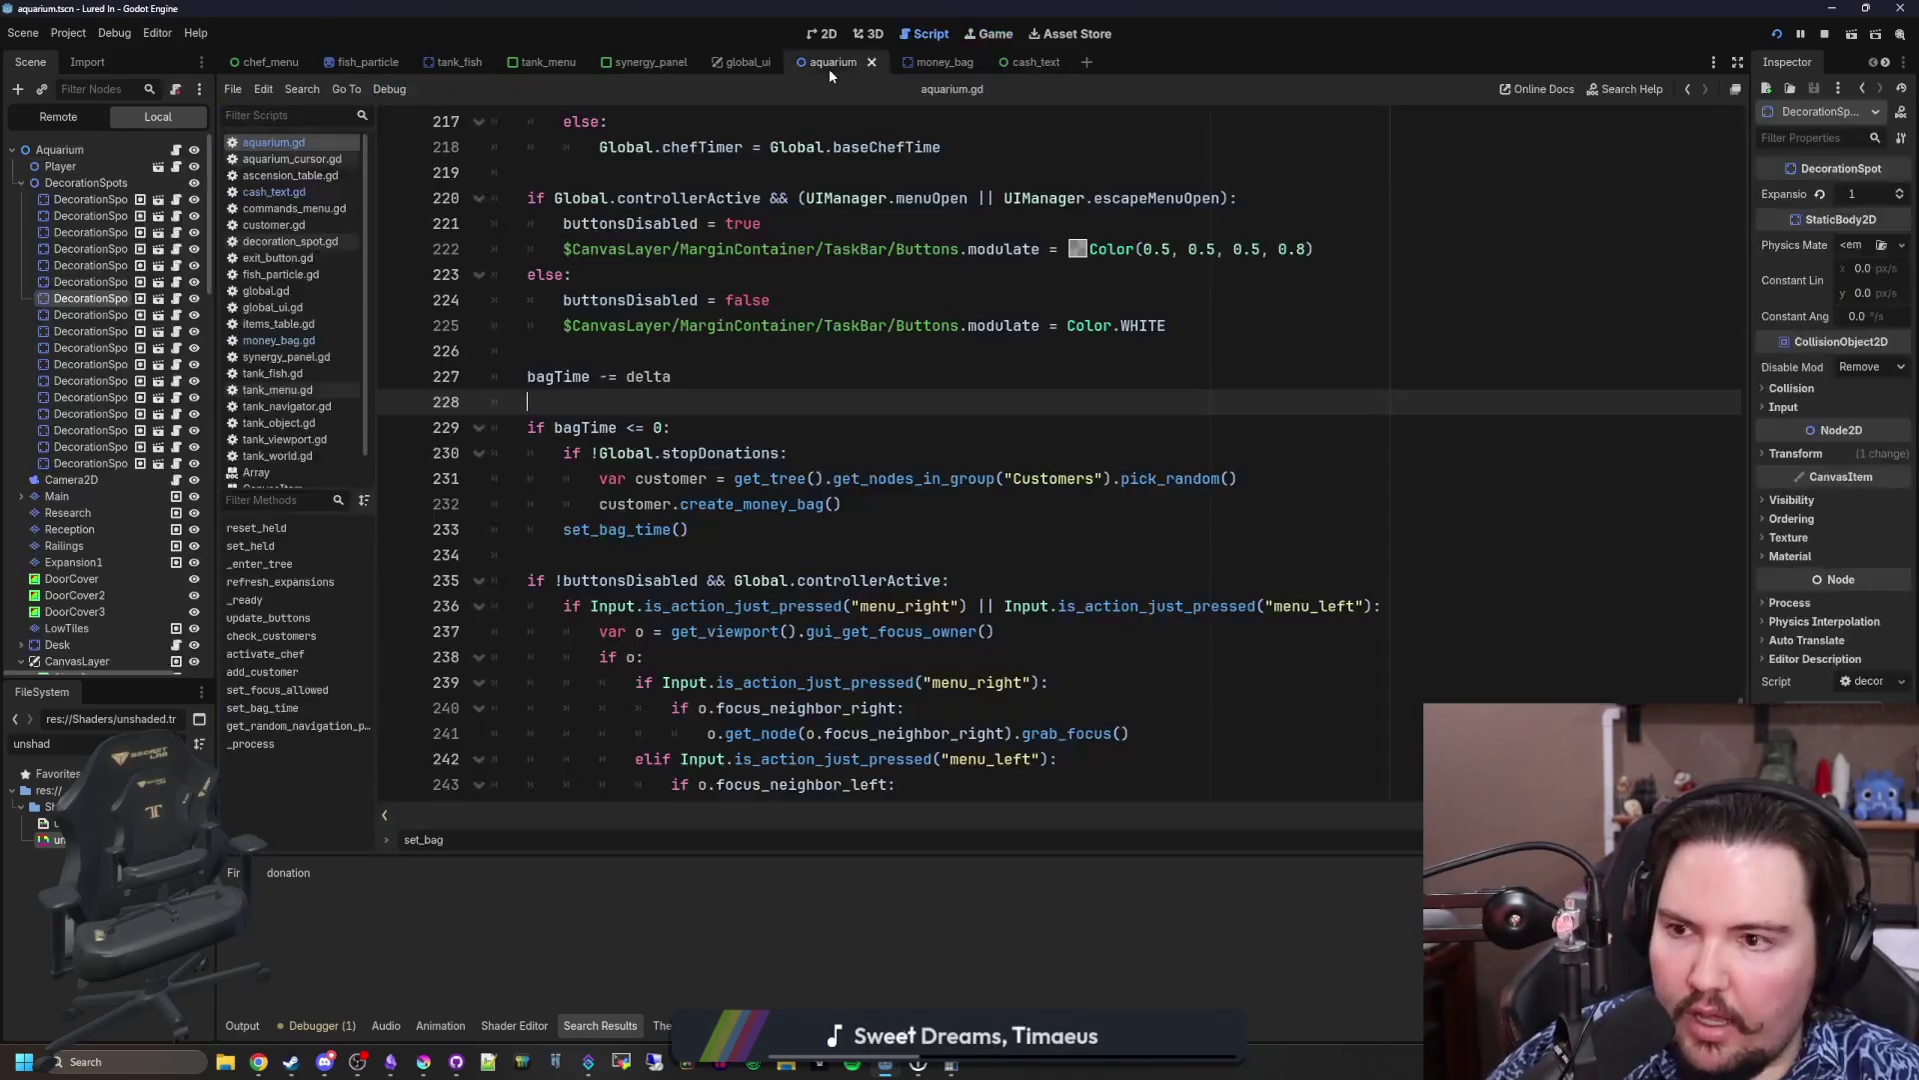
Step: Search aquarium.gd for 'new', open aquarium_cursor.gd, and save the changes
{"action": "scroll", "coordinate": [745, 458], "scroll_direction": "up", "scroll_amount": 15}
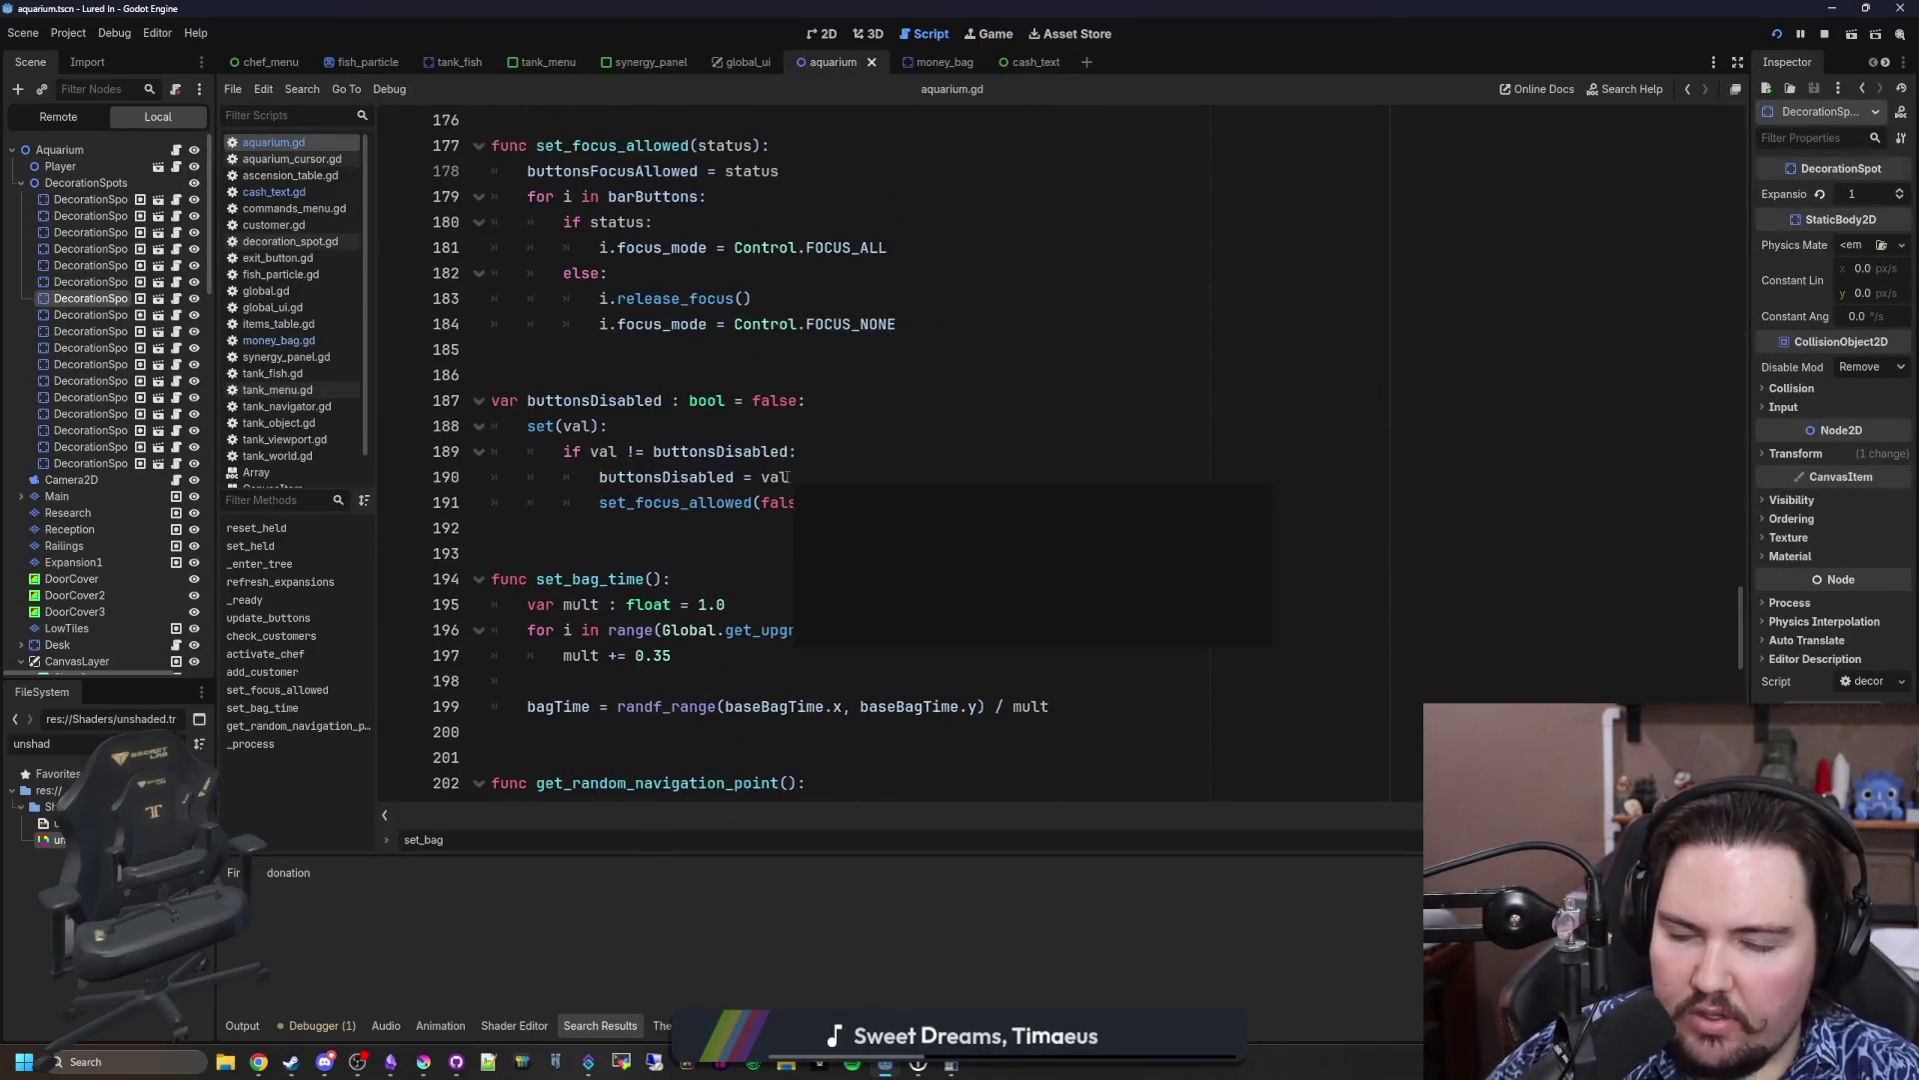
{"action": "scroll", "coordinate": [876, 460], "scroll_direction": "up", "scroll_amount": 2}
{"action": "left_click", "coordinate": [1338, 547]}
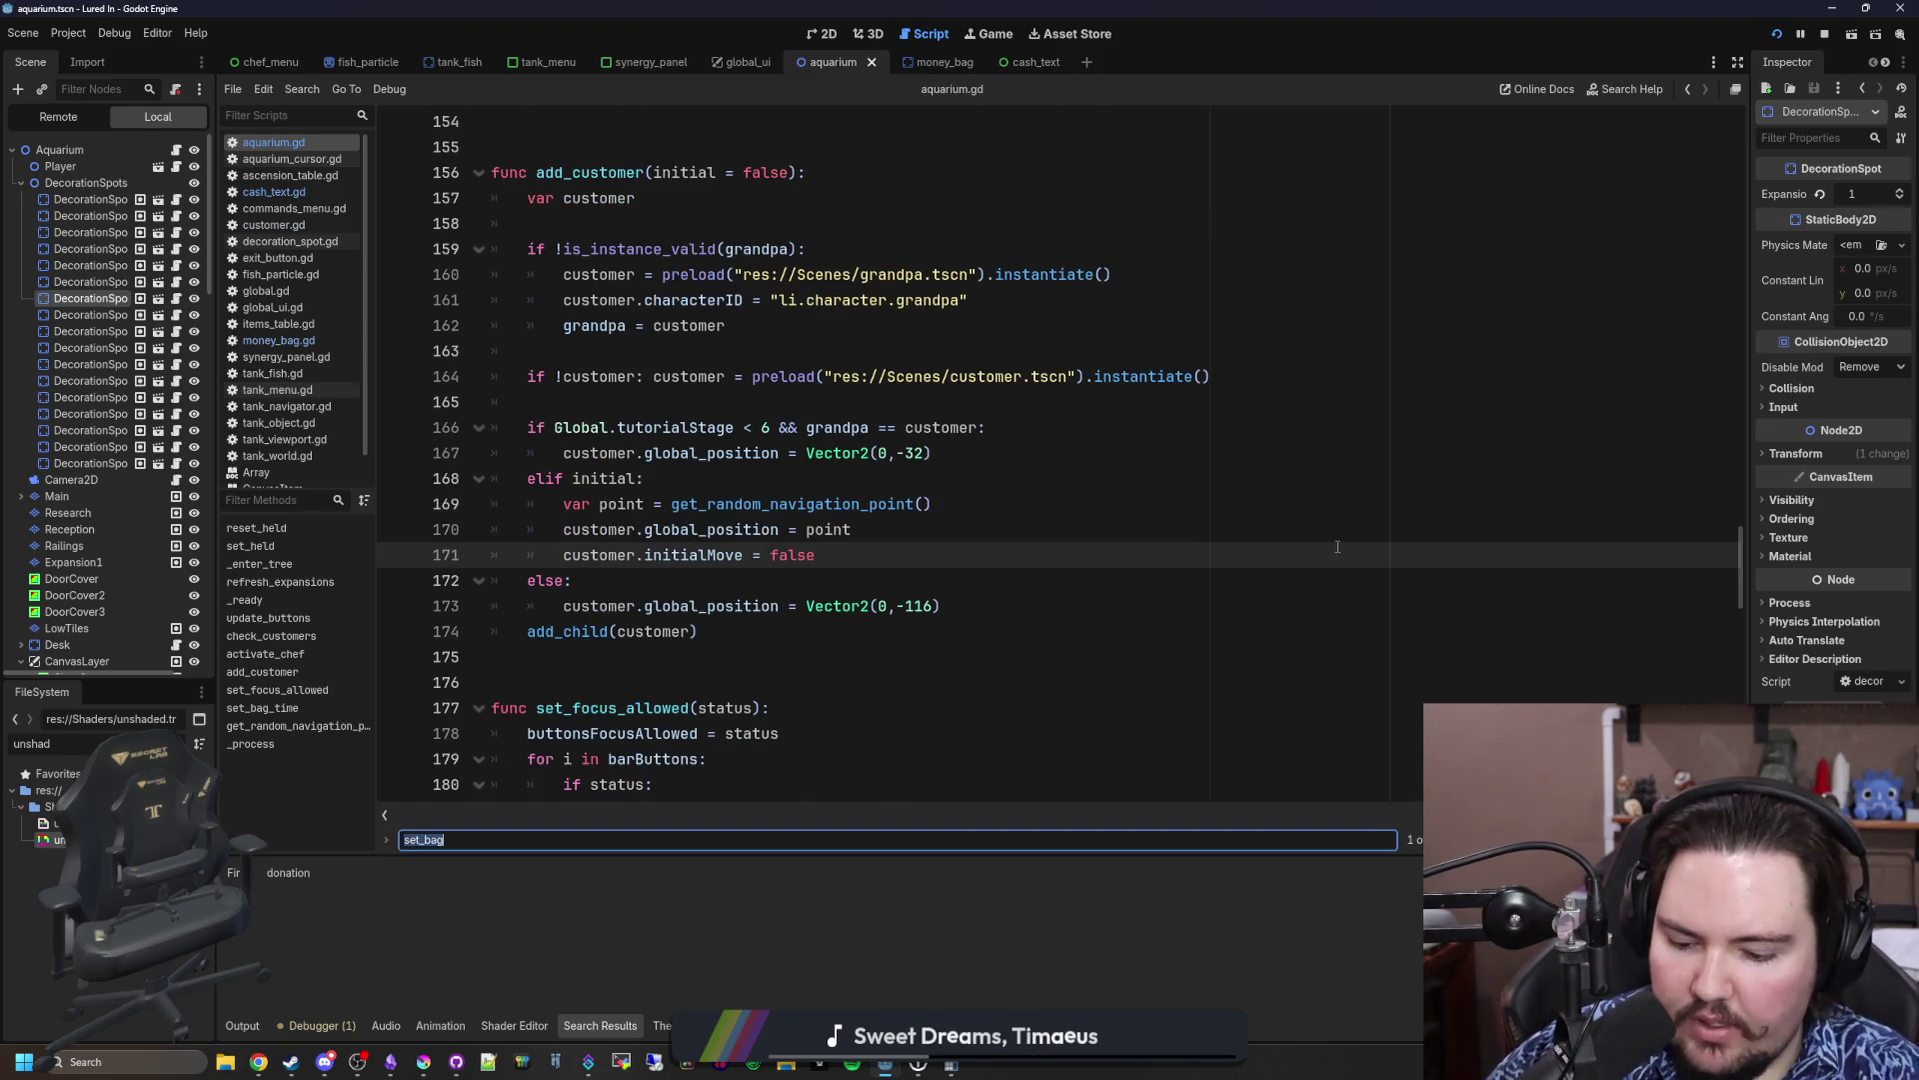
{"action": "type", "text": "newObjec"}
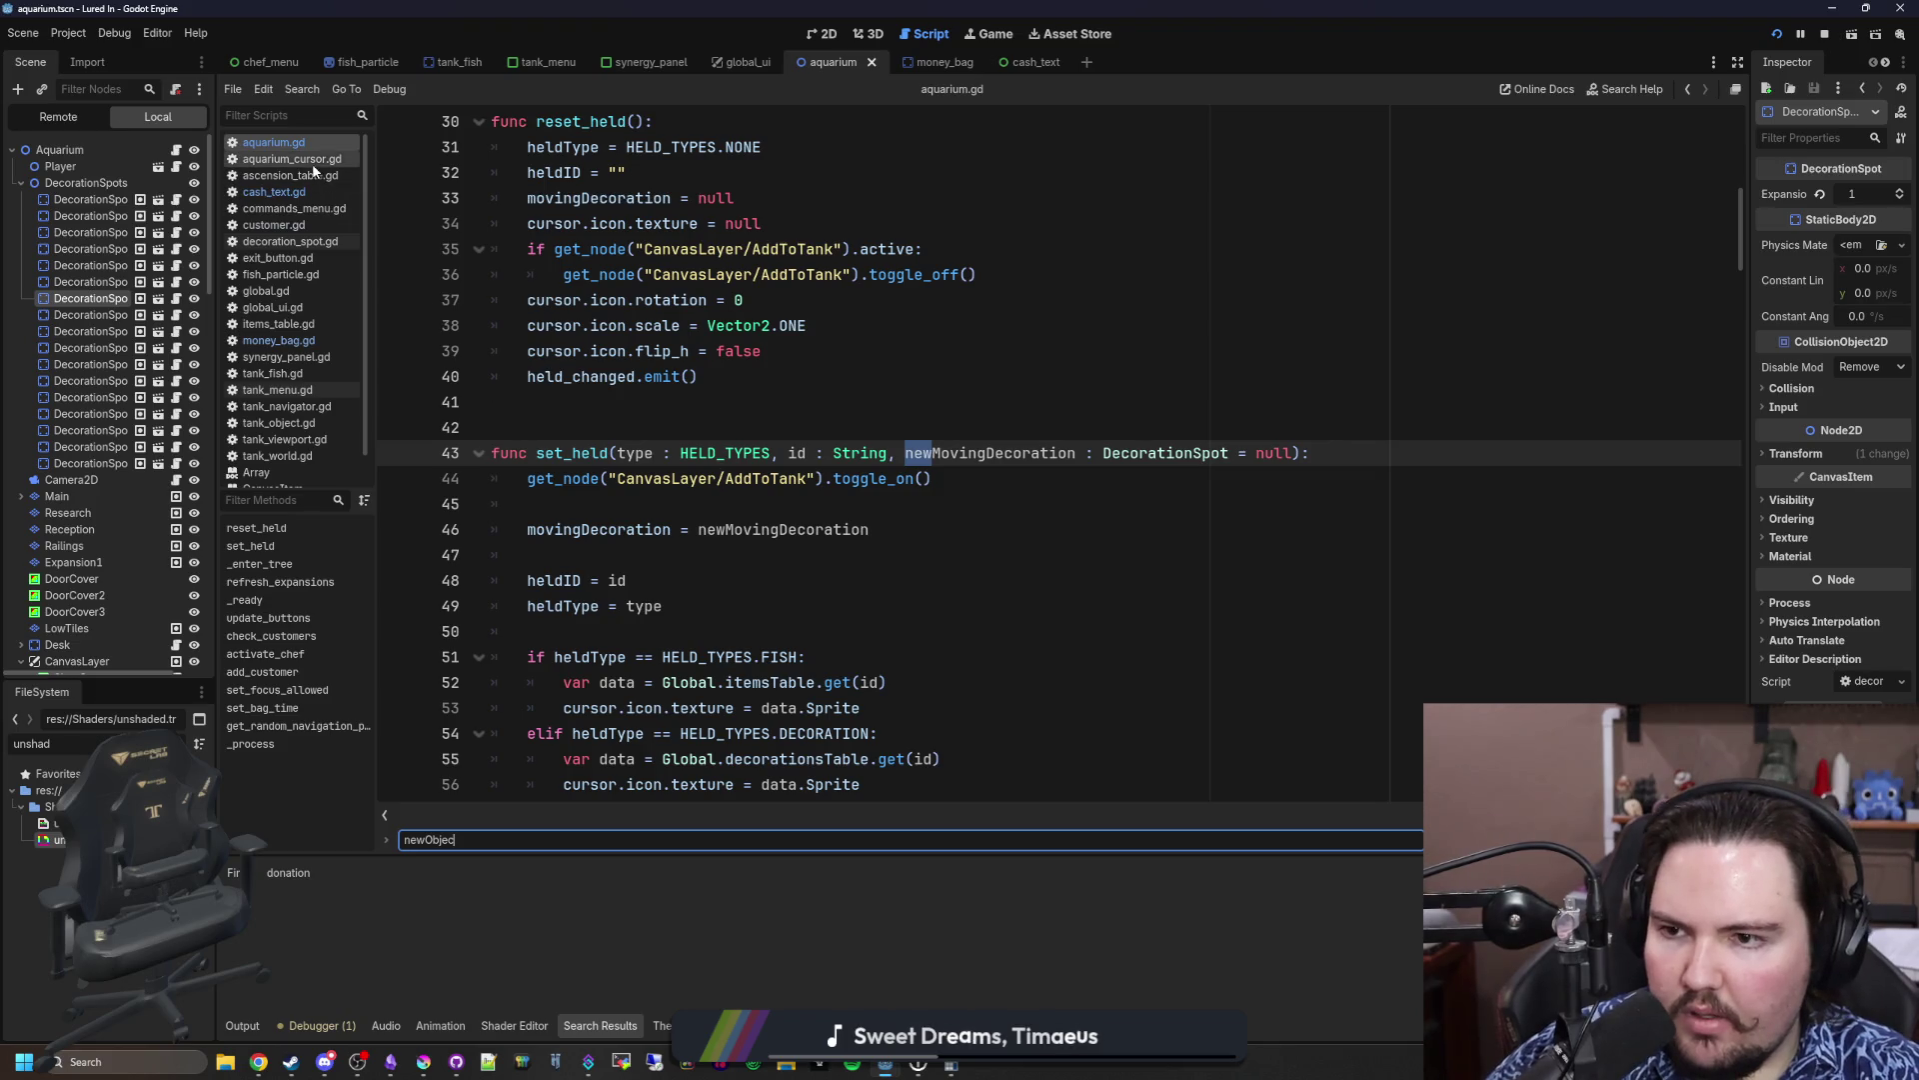
{"action": "left_click", "coordinate": [300, 159]}
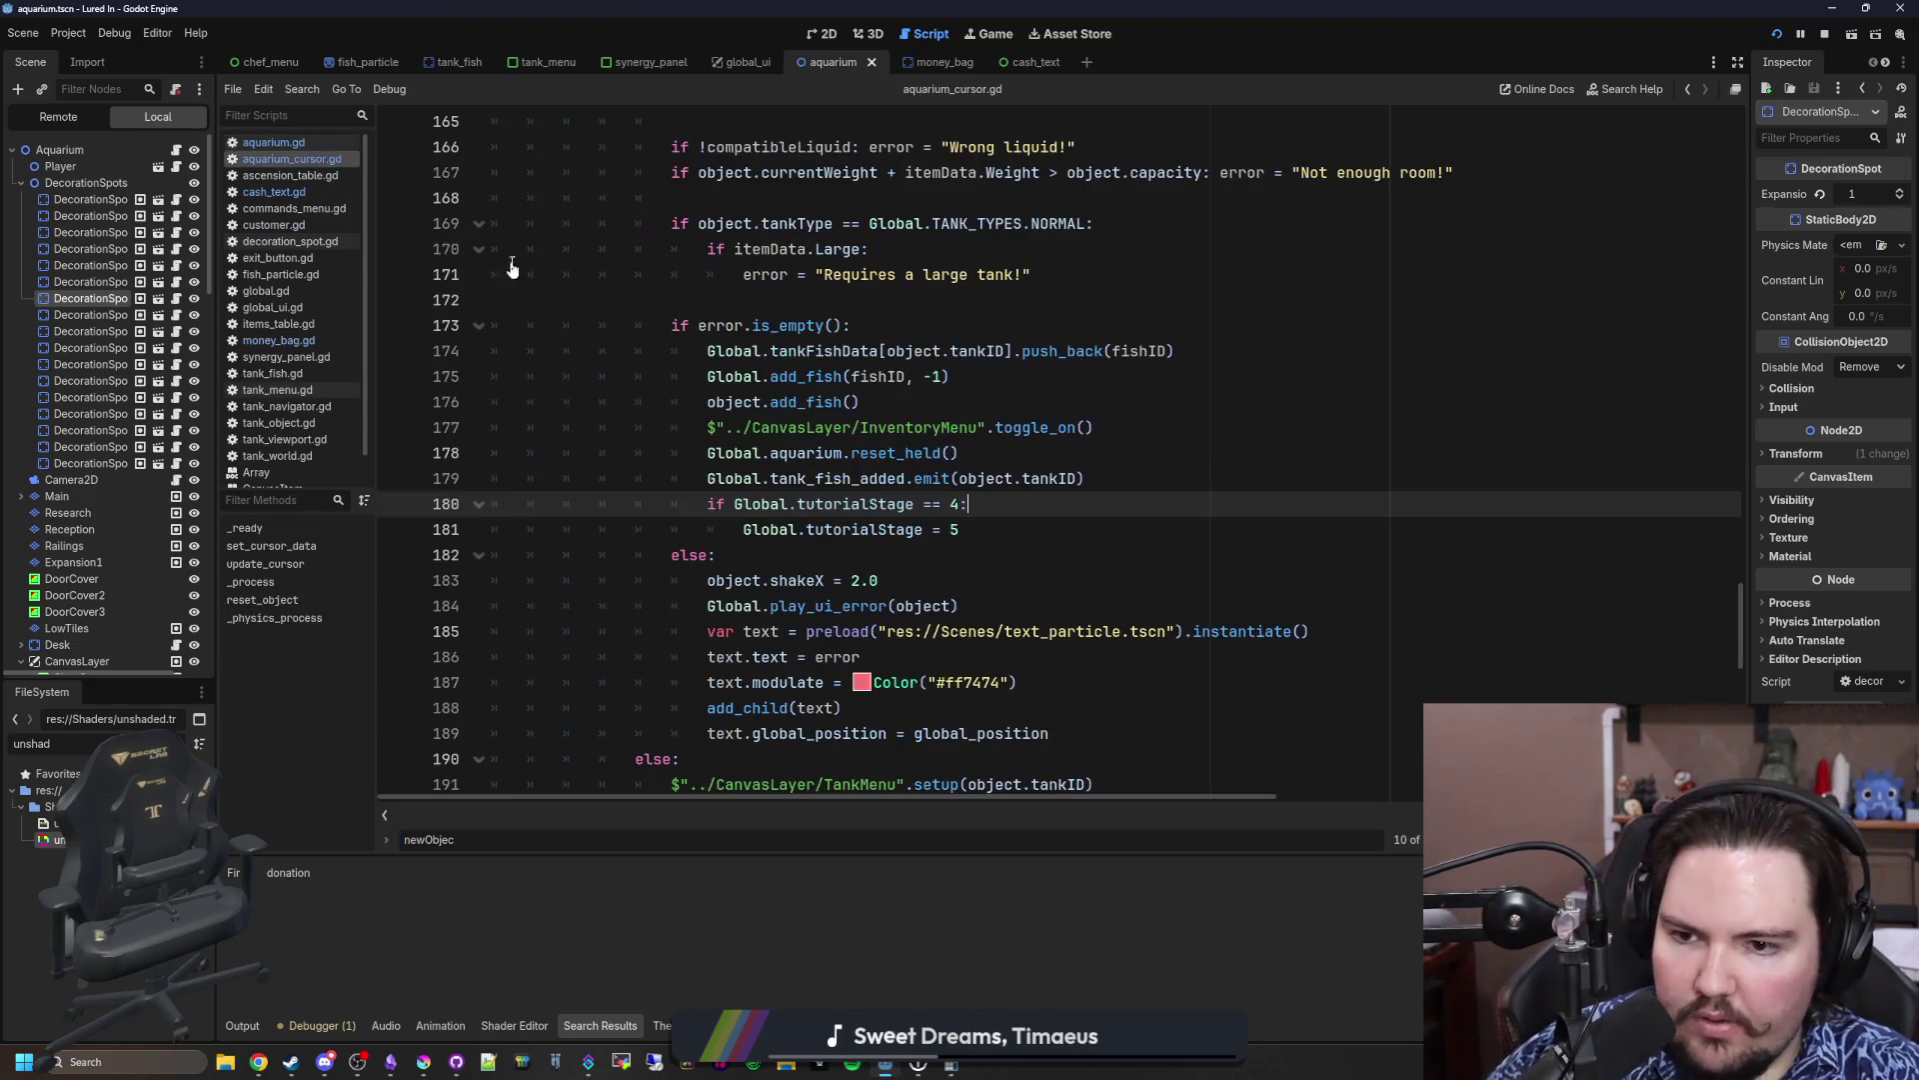
{"action": "scroll", "coordinate": [990, 465], "scroll_direction": "up", "scroll_amount": 10}
{"action": "left_click", "coordinate": [991, 430]}
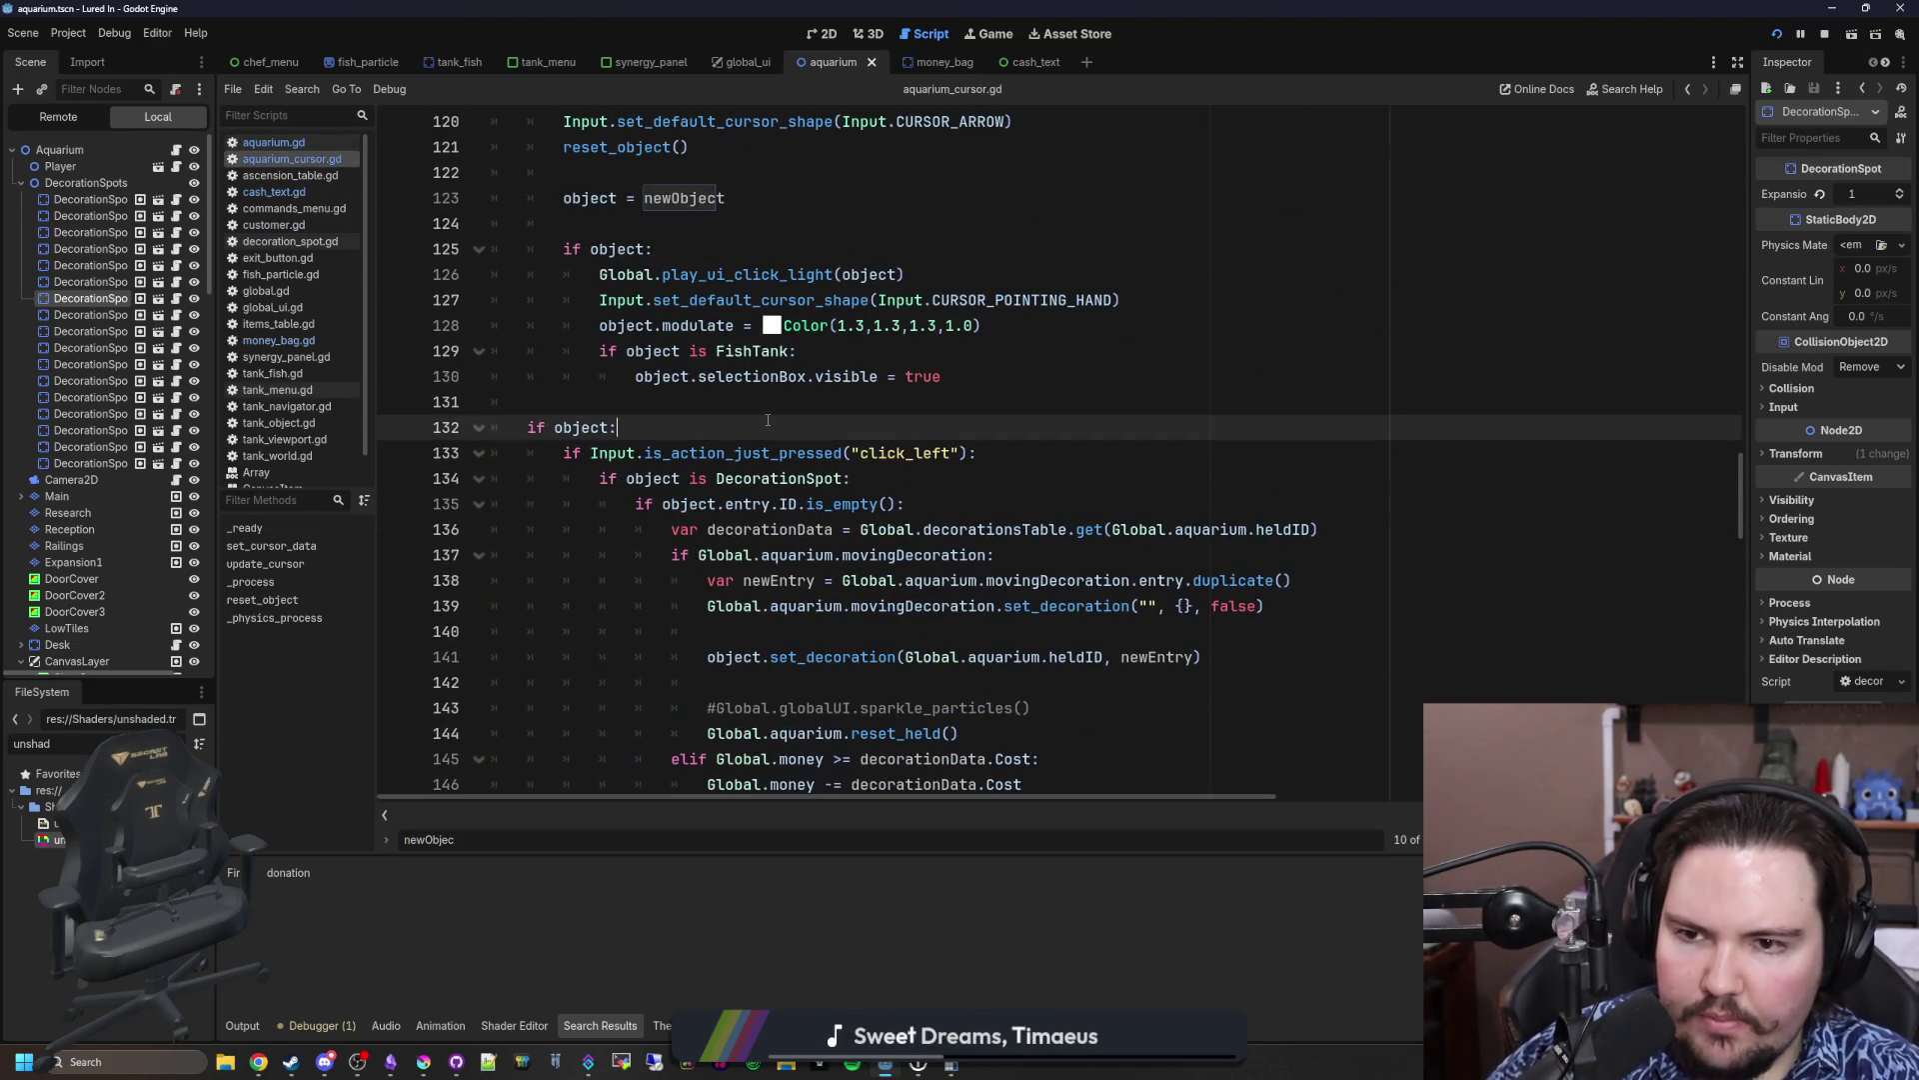
{"action": "scroll", "coordinate": [990, 440], "scroll_direction": "up", "scroll_amount": 5}
{"action": "left_click", "coordinate": [762, 449]}
{"action": "key", "text": "ctrl+s"}
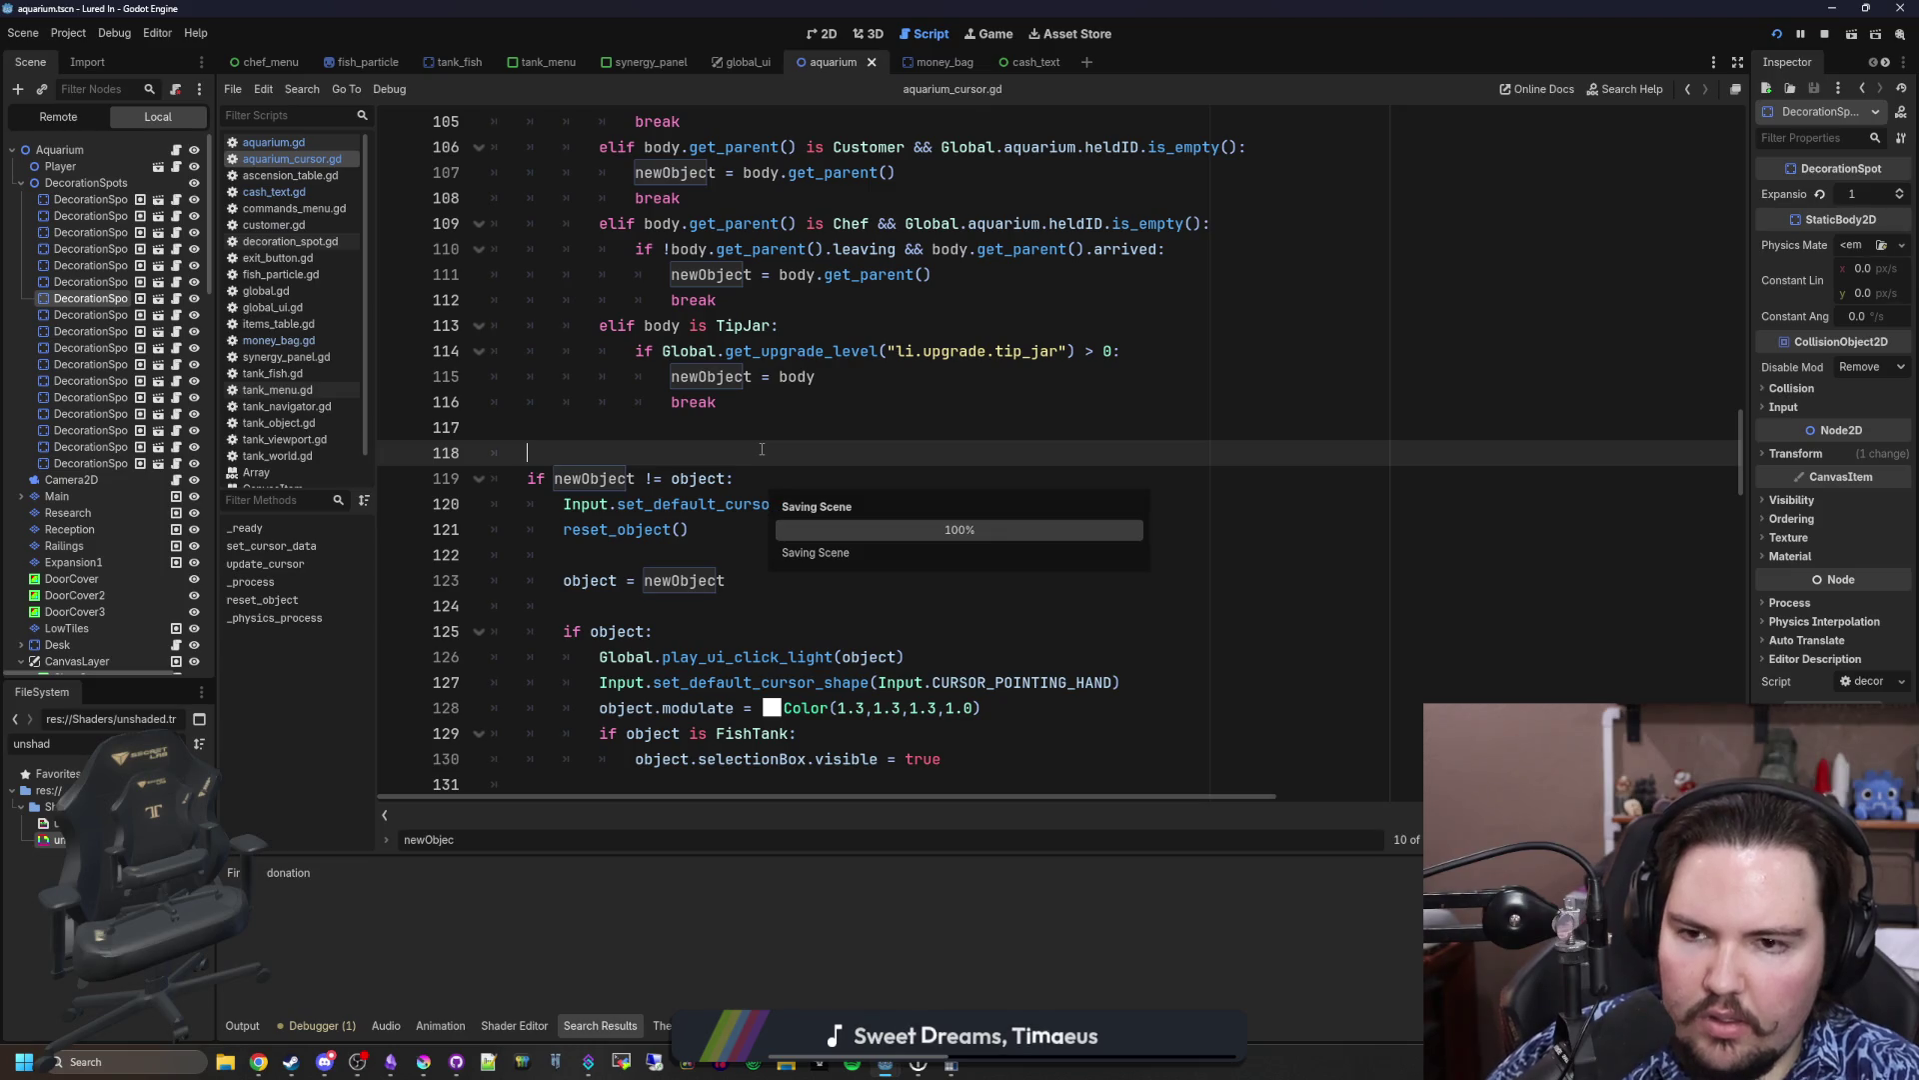
Step: Inspect _physics_process around the regularSelection line, newObject declaration, and line 75
{"action": "scroll", "coordinate": [762, 449], "scroll_direction": "up", "scroll_amount": 11}
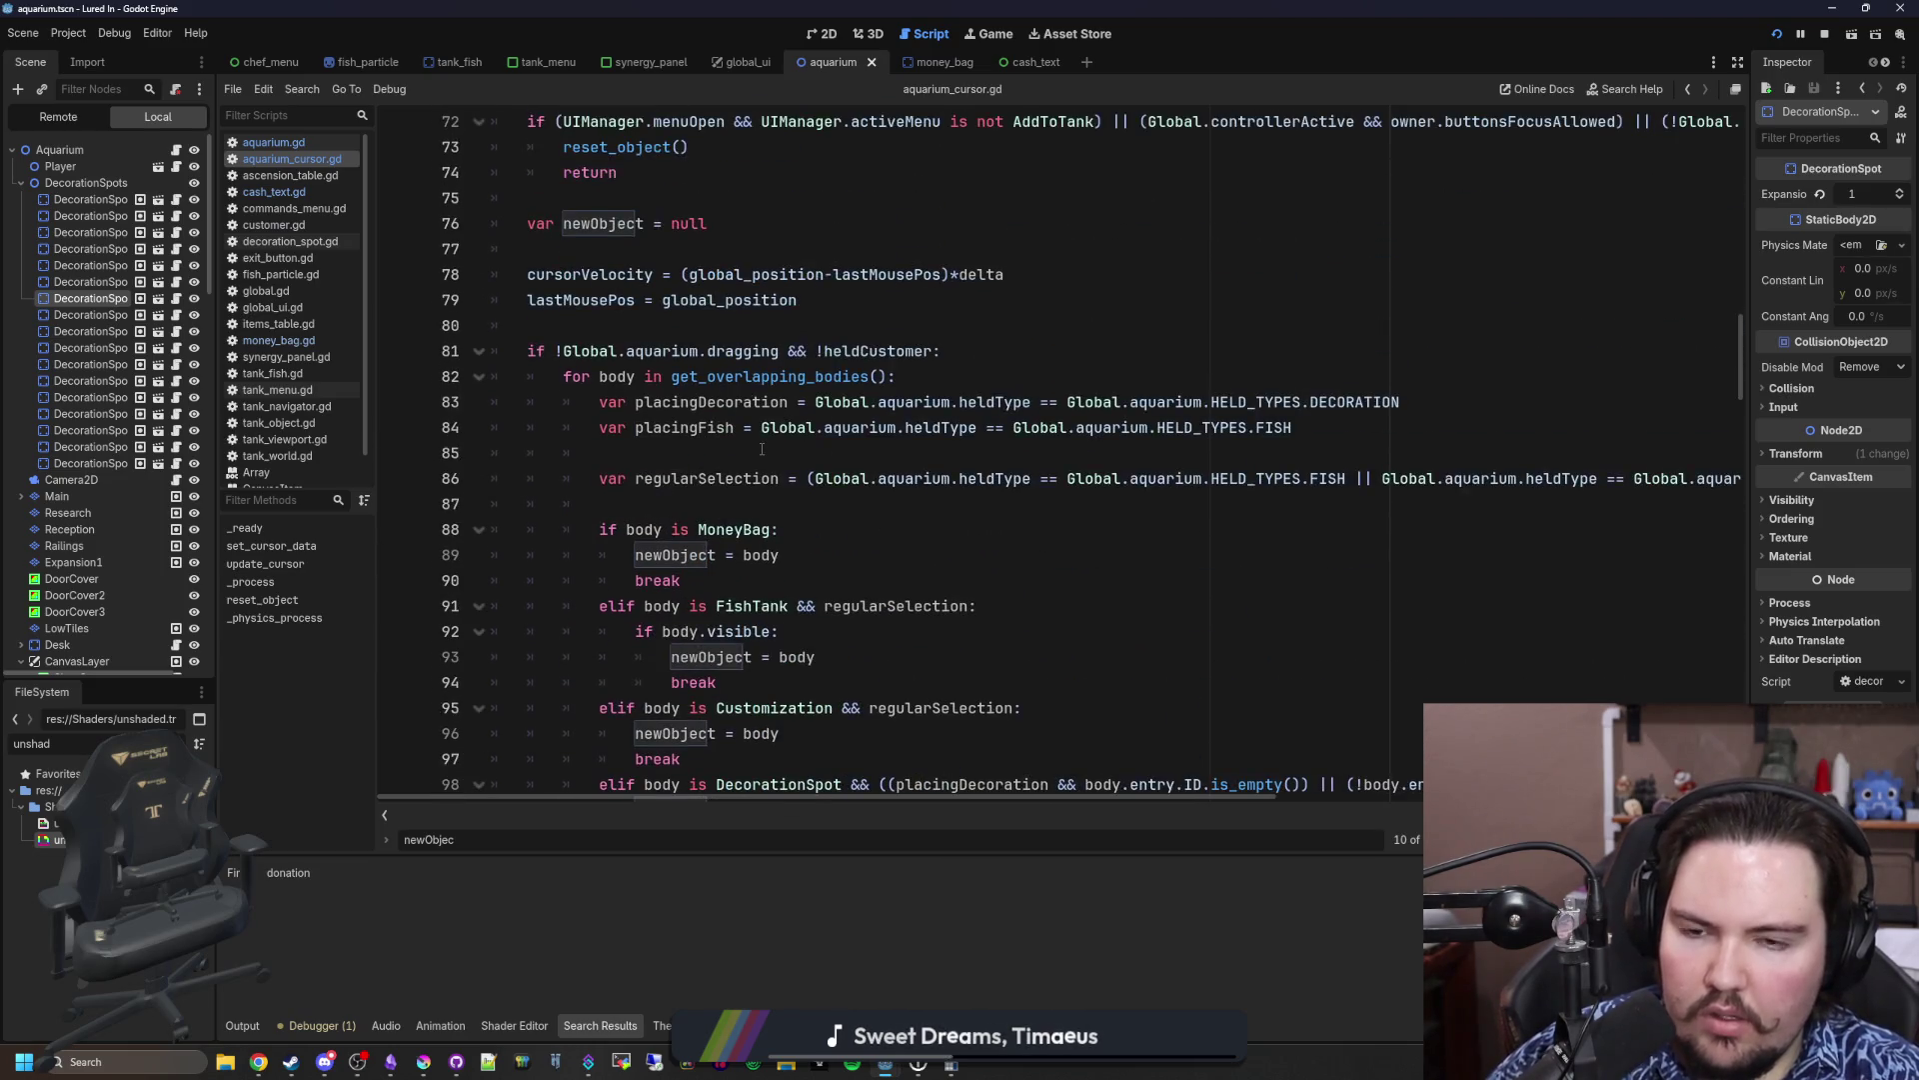
{"action": "left_click", "coordinate": [745, 478]}
{"action": "left_click", "coordinate": [732, 505]}
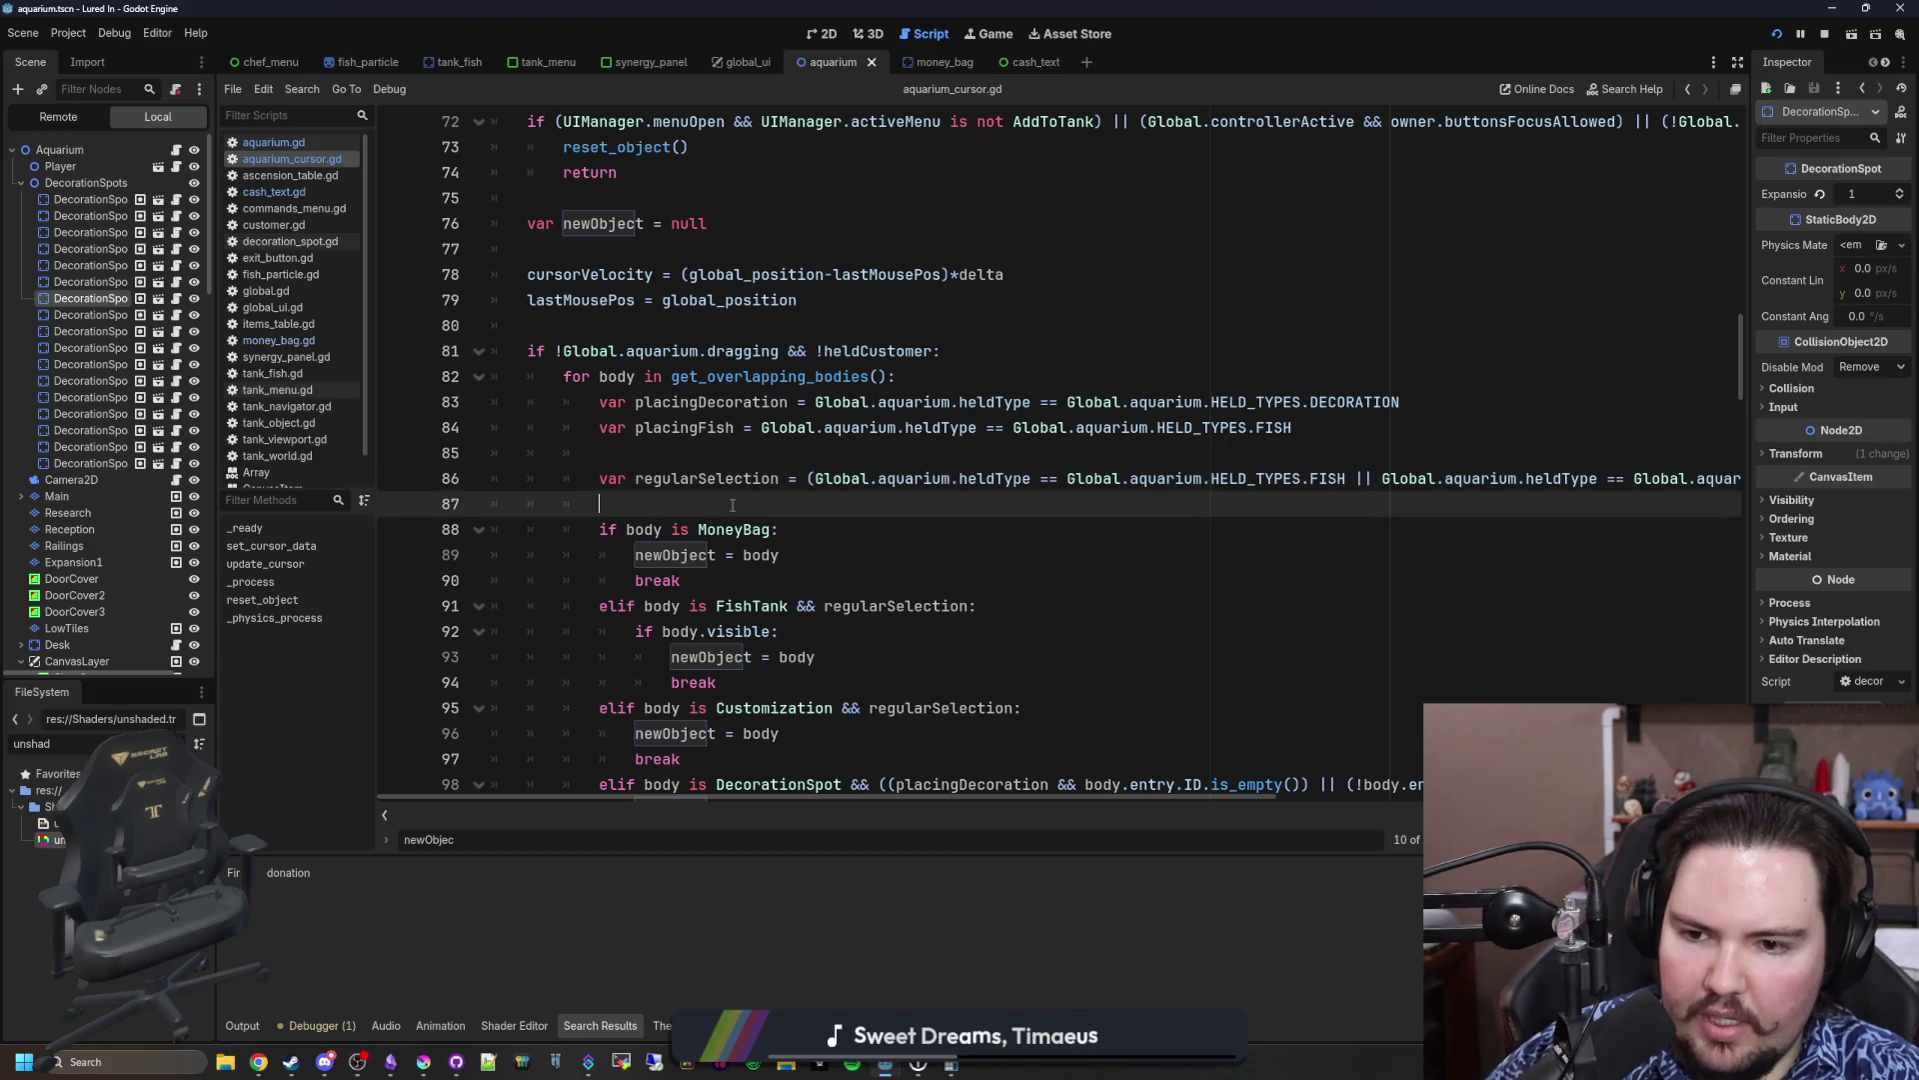
{"action": "scroll", "coordinate": [733, 505], "scroll_direction": "up", "scroll_amount": 2}
{"action": "scroll", "coordinate": [635, 467], "scroll_direction": "up", "scroll_amount": 4}
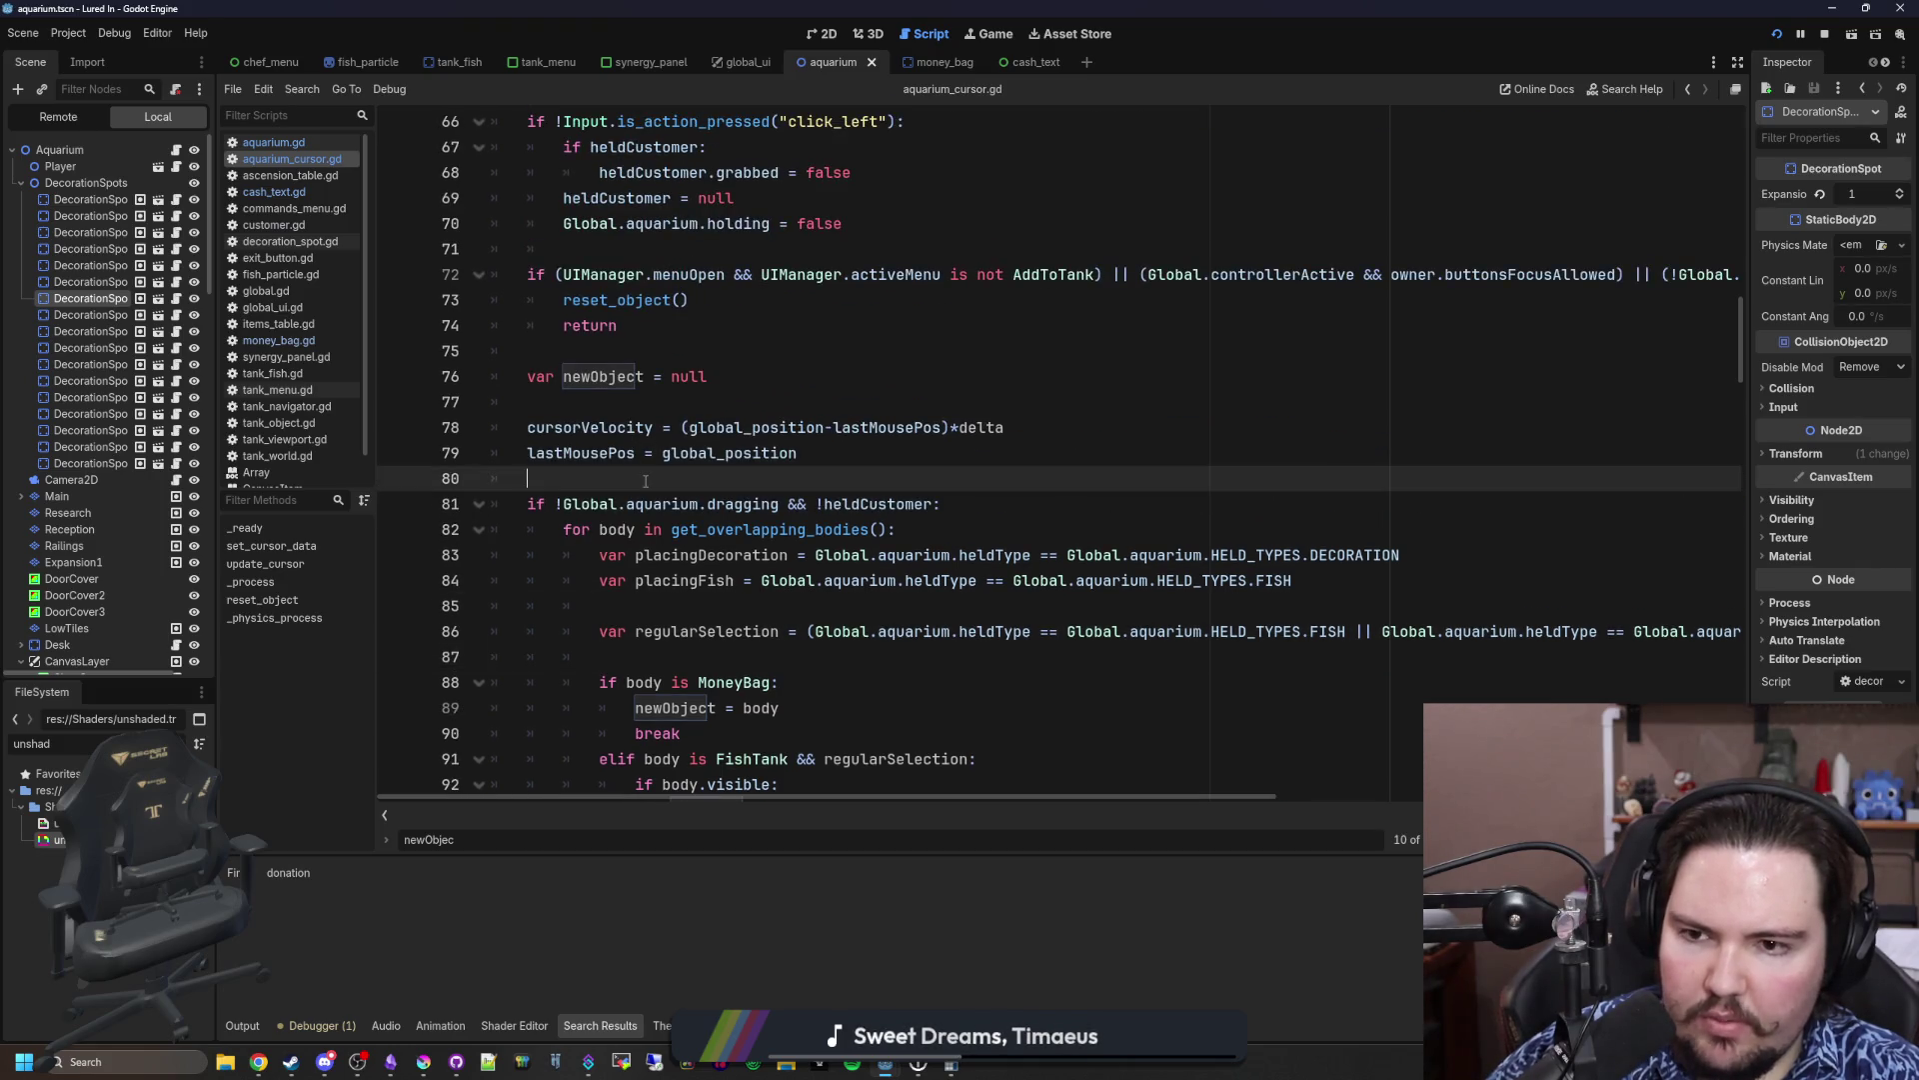
{"action": "scroll", "coordinate": [645, 481], "scroll_direction": "down", "scroll_amount": 2}
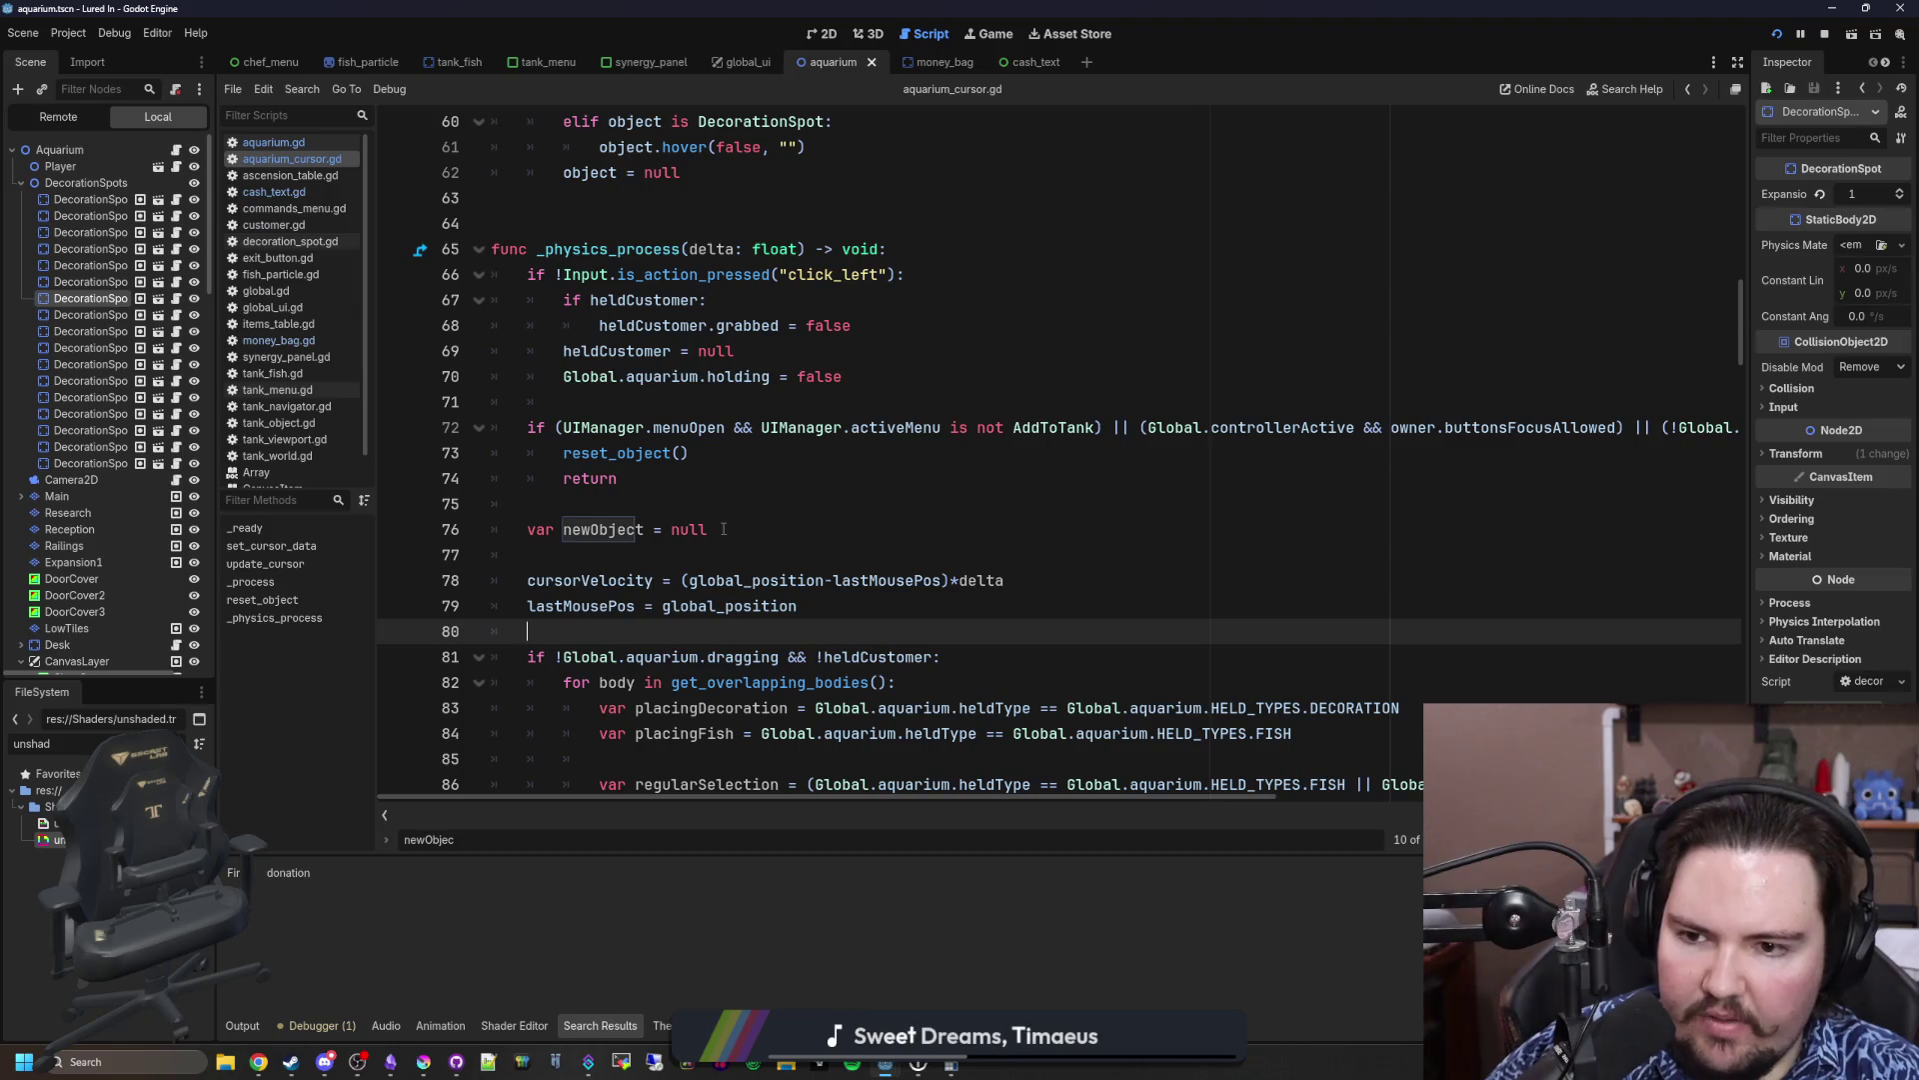
{"action": "left_click", "coordinate": [555, 528]}
{"action": "left_click", "coordinate": [618, 480]}
{"action": "left_click", "coordinate": [717, 499]}
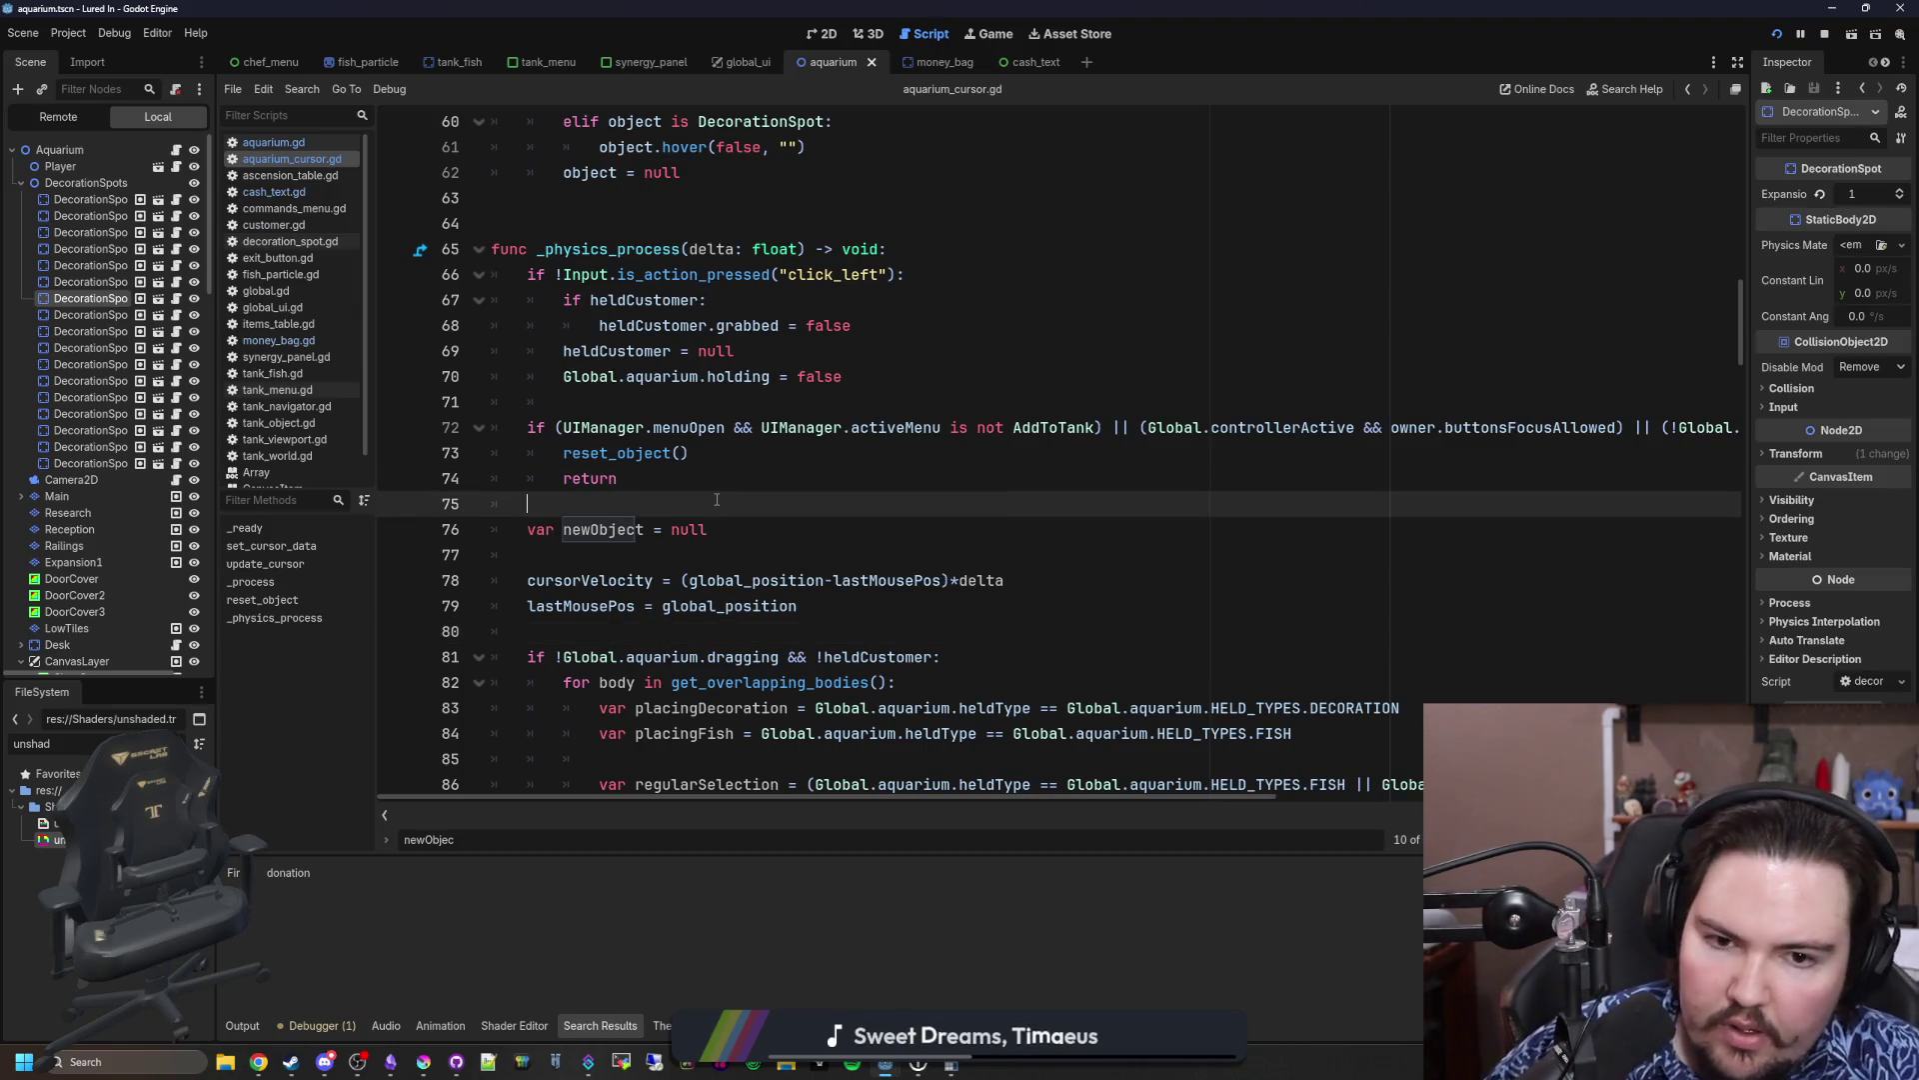
{"action": "scroll", "coordinate": [717, 499], "scroll_direction": "right", "scroll_amount": 5}
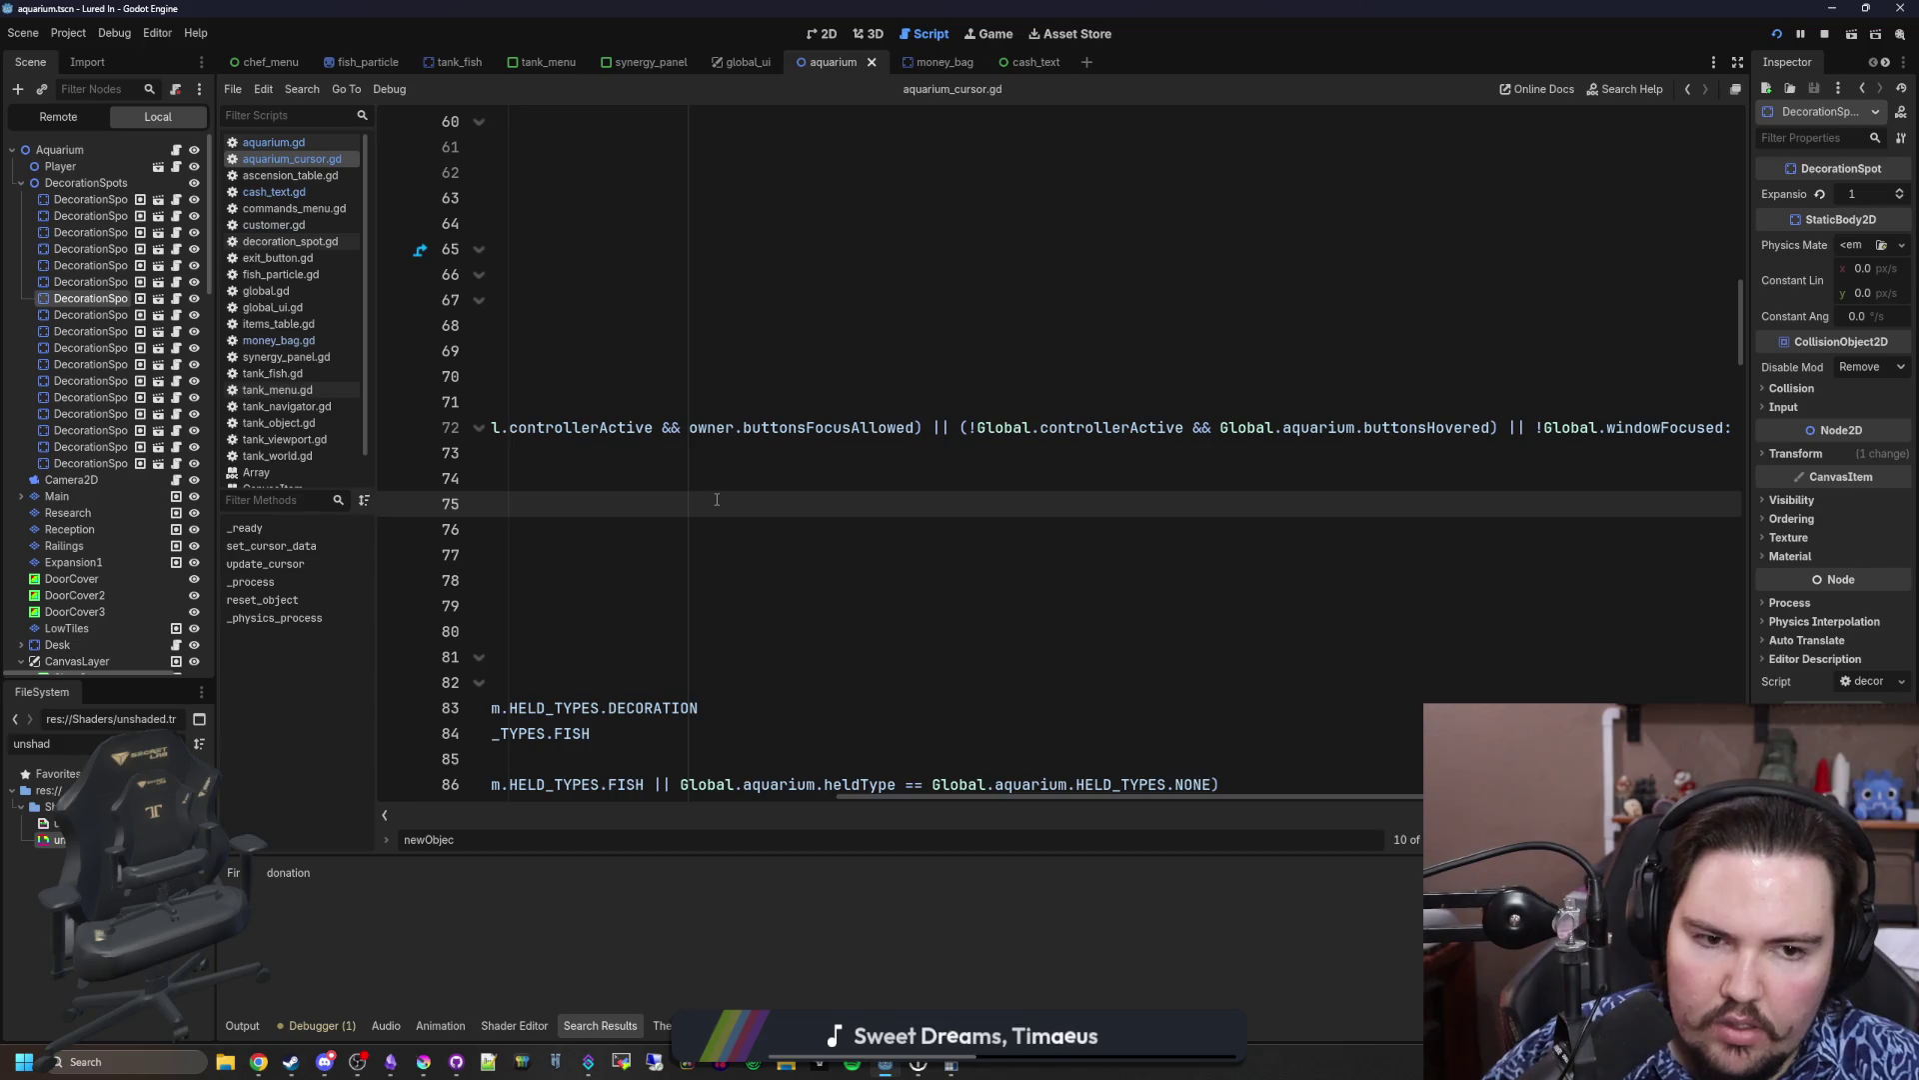
{"action": "scroll", "coordinate": [896, 418], "scroll_direction": "left", "scroll_amount": 5}
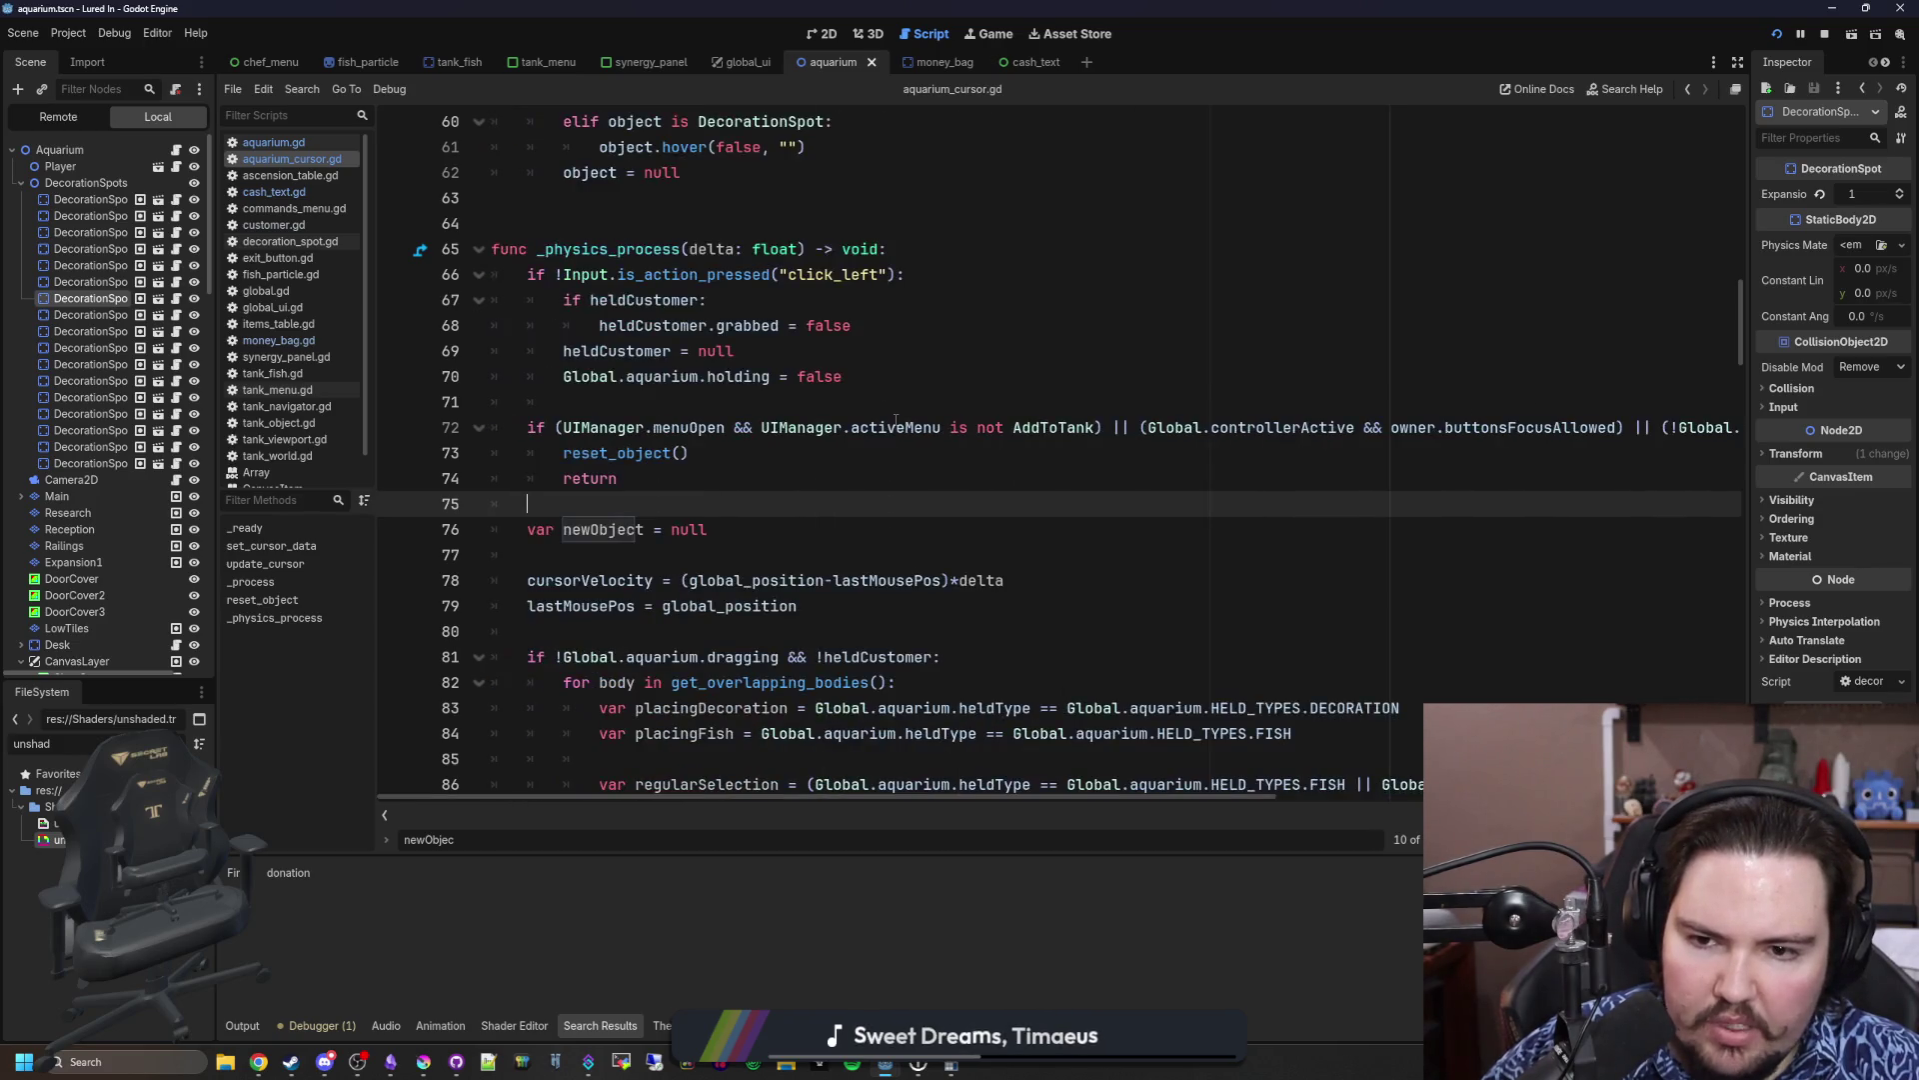
Step: Insert a new line after the overlap loop at line 117
{"action": "left_click", "coordinate": [672, 400]}
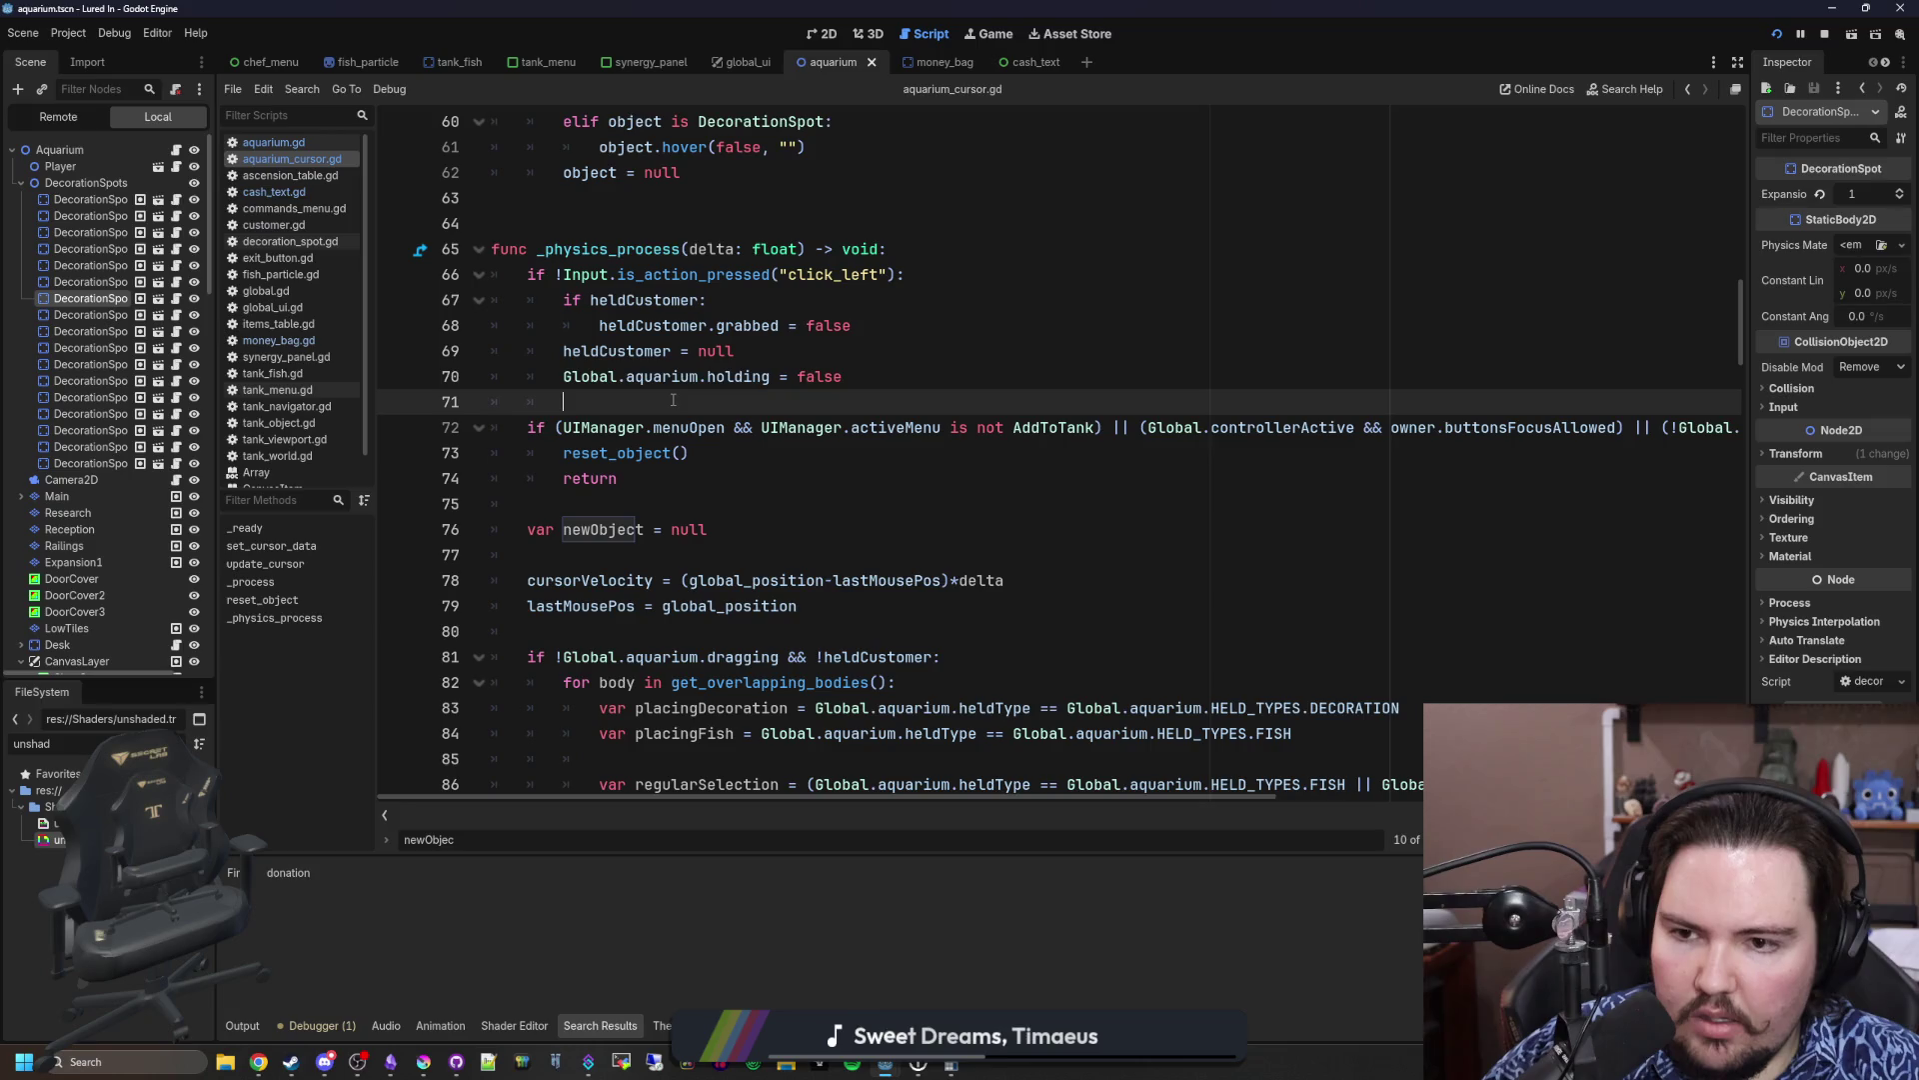
{"action": "left_click", "coordinate": [613, 496]}
{"action": "scroll", "coordinate": [613, 497], "scroll_direction": "down", "scroll_amount": 6}
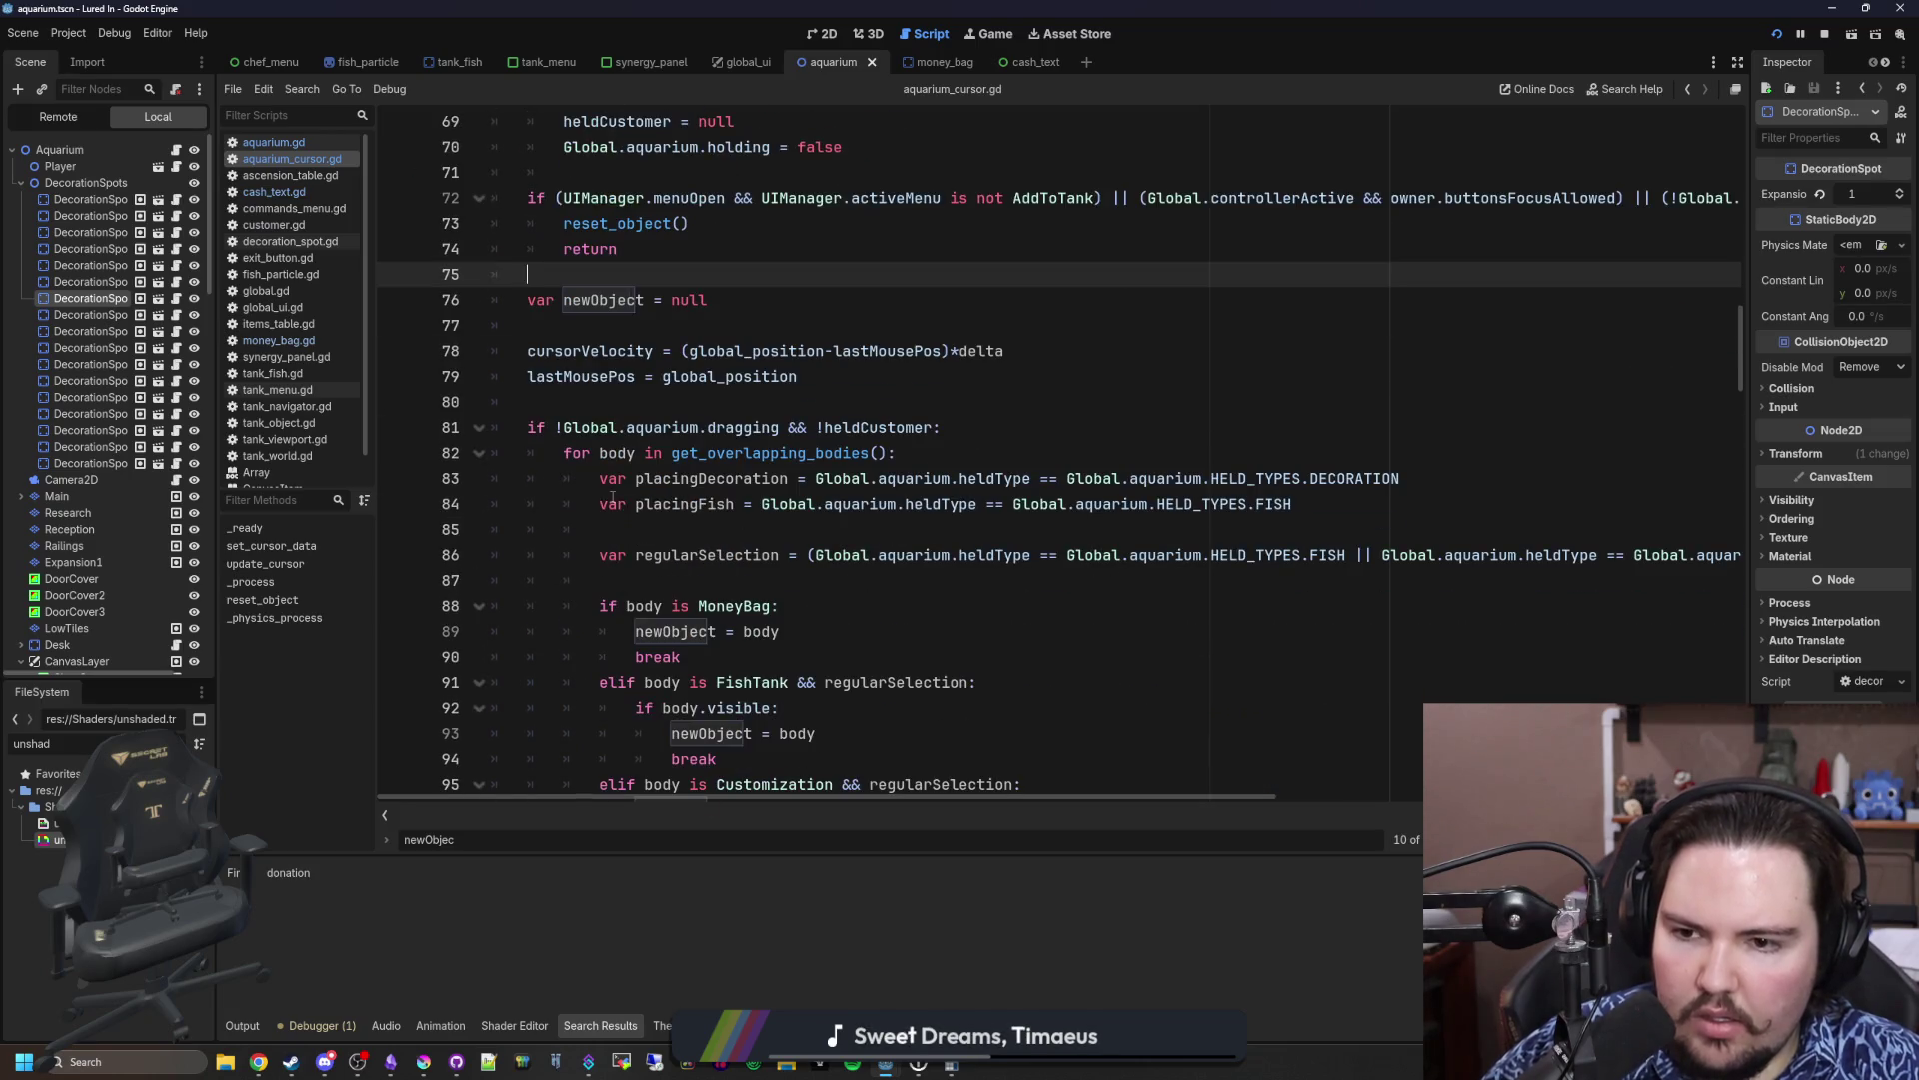
{"action": "scroll", "coordinate": [612, 496], "scroll_direction": "down", "scroll_amount": 9}
{"action": "left_click", "coordinate": [643, 432]}
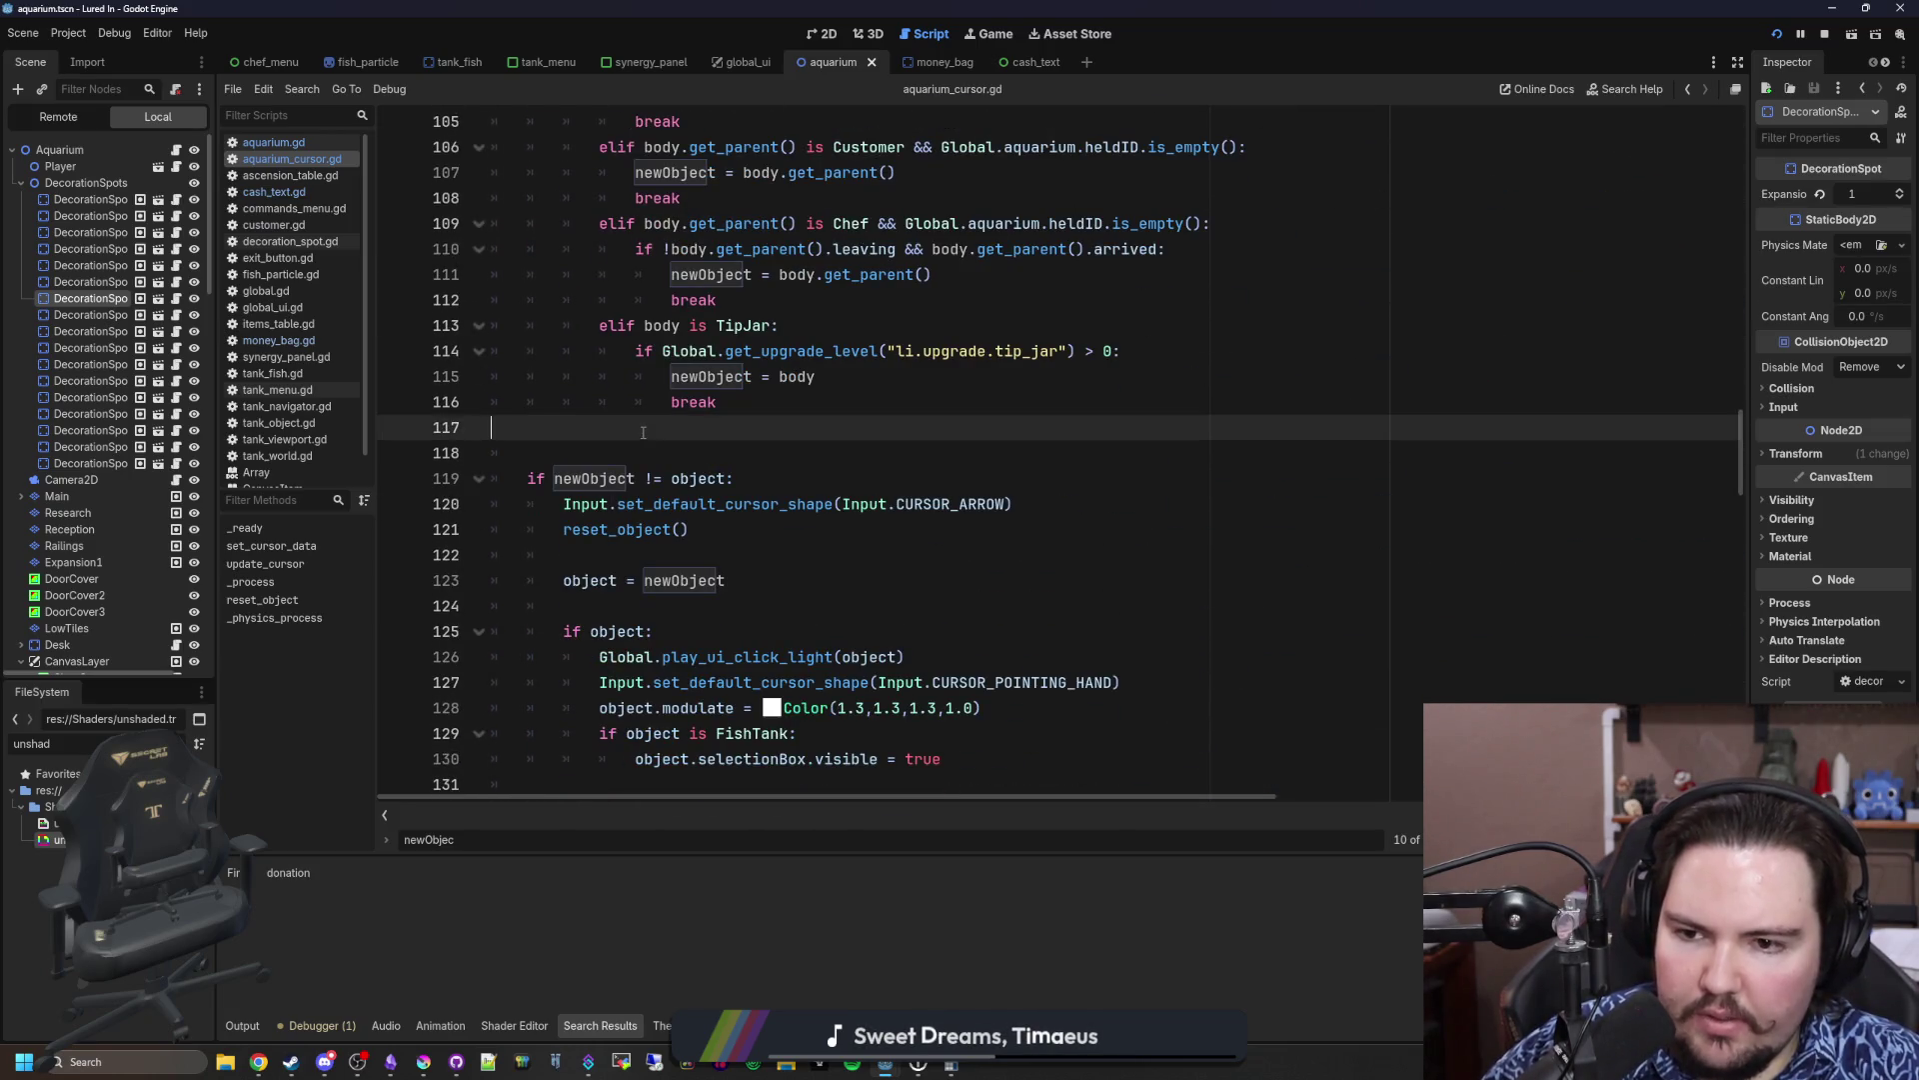
{"action": "key", "text": "Return"}
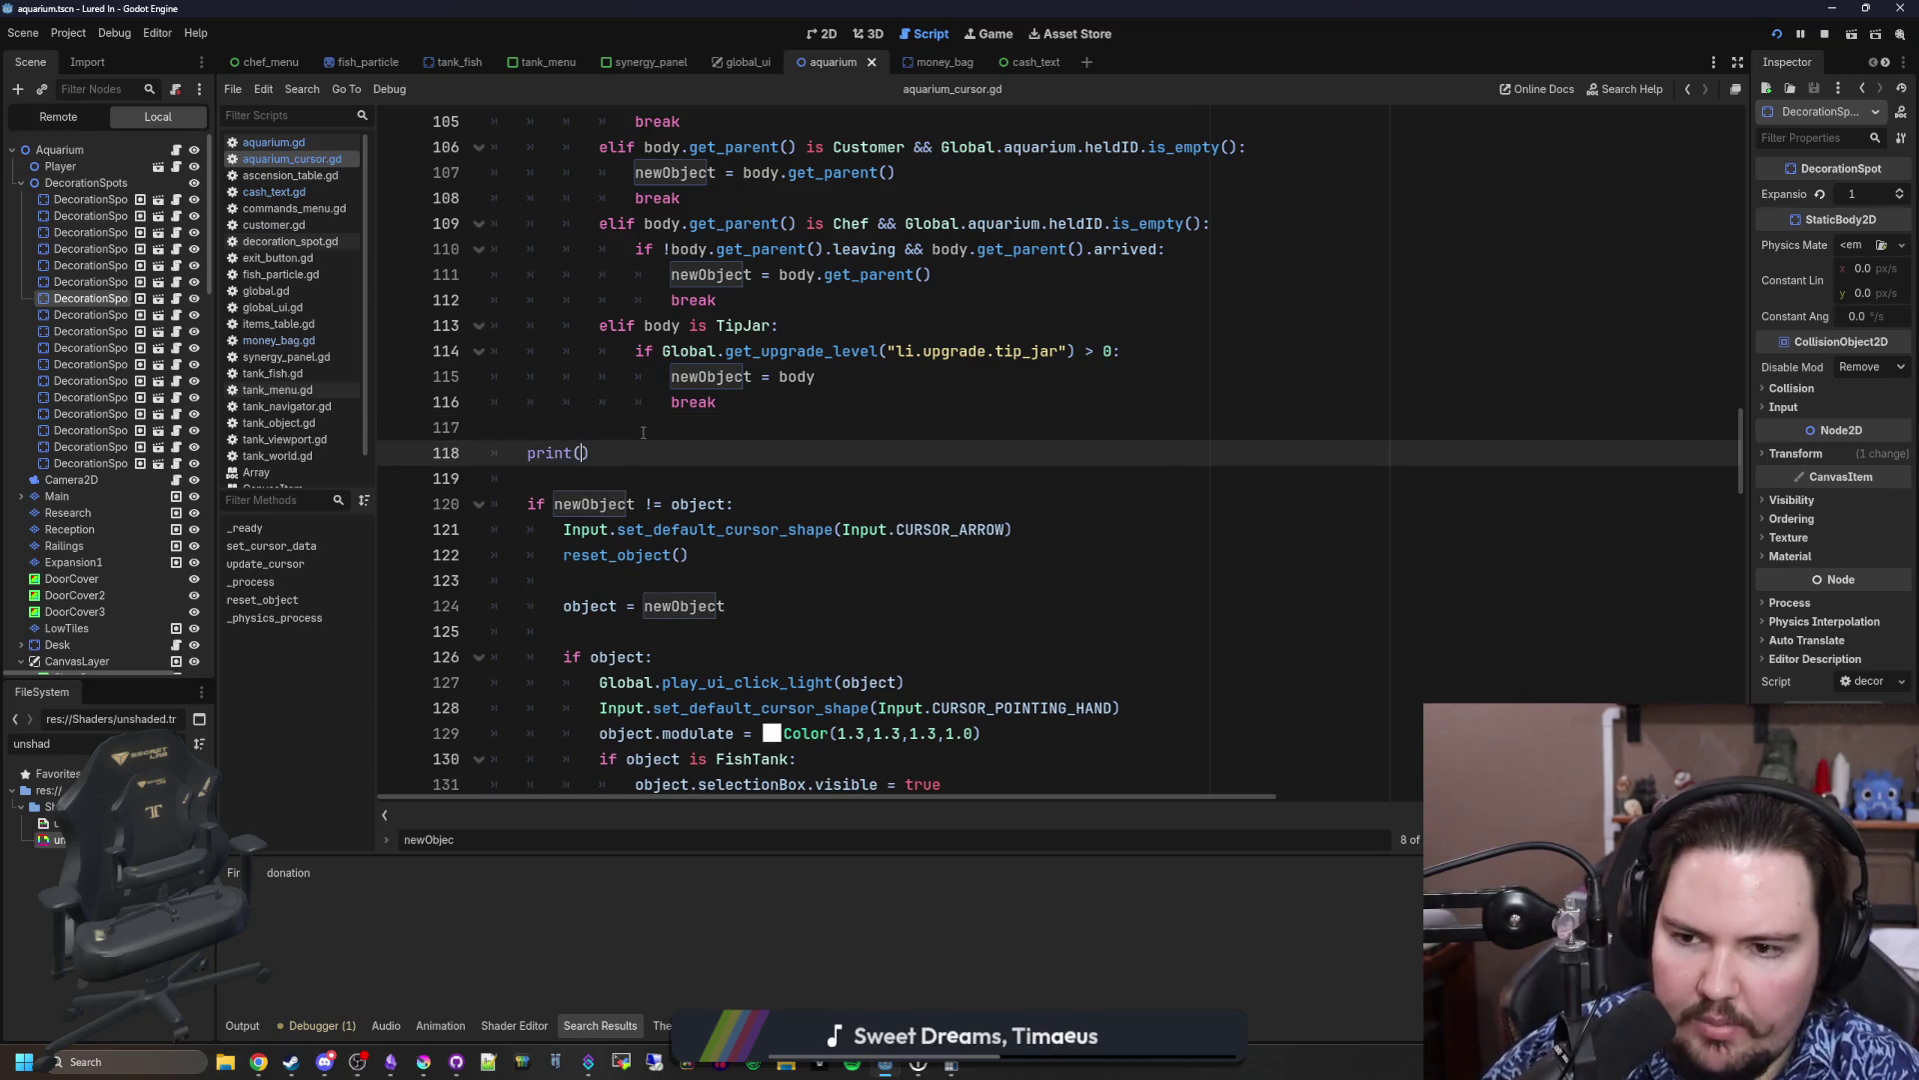
Step: Complete the print(newObject) line after the overlap loop and save to run the game
{"action": "type", "text": "newObject"}
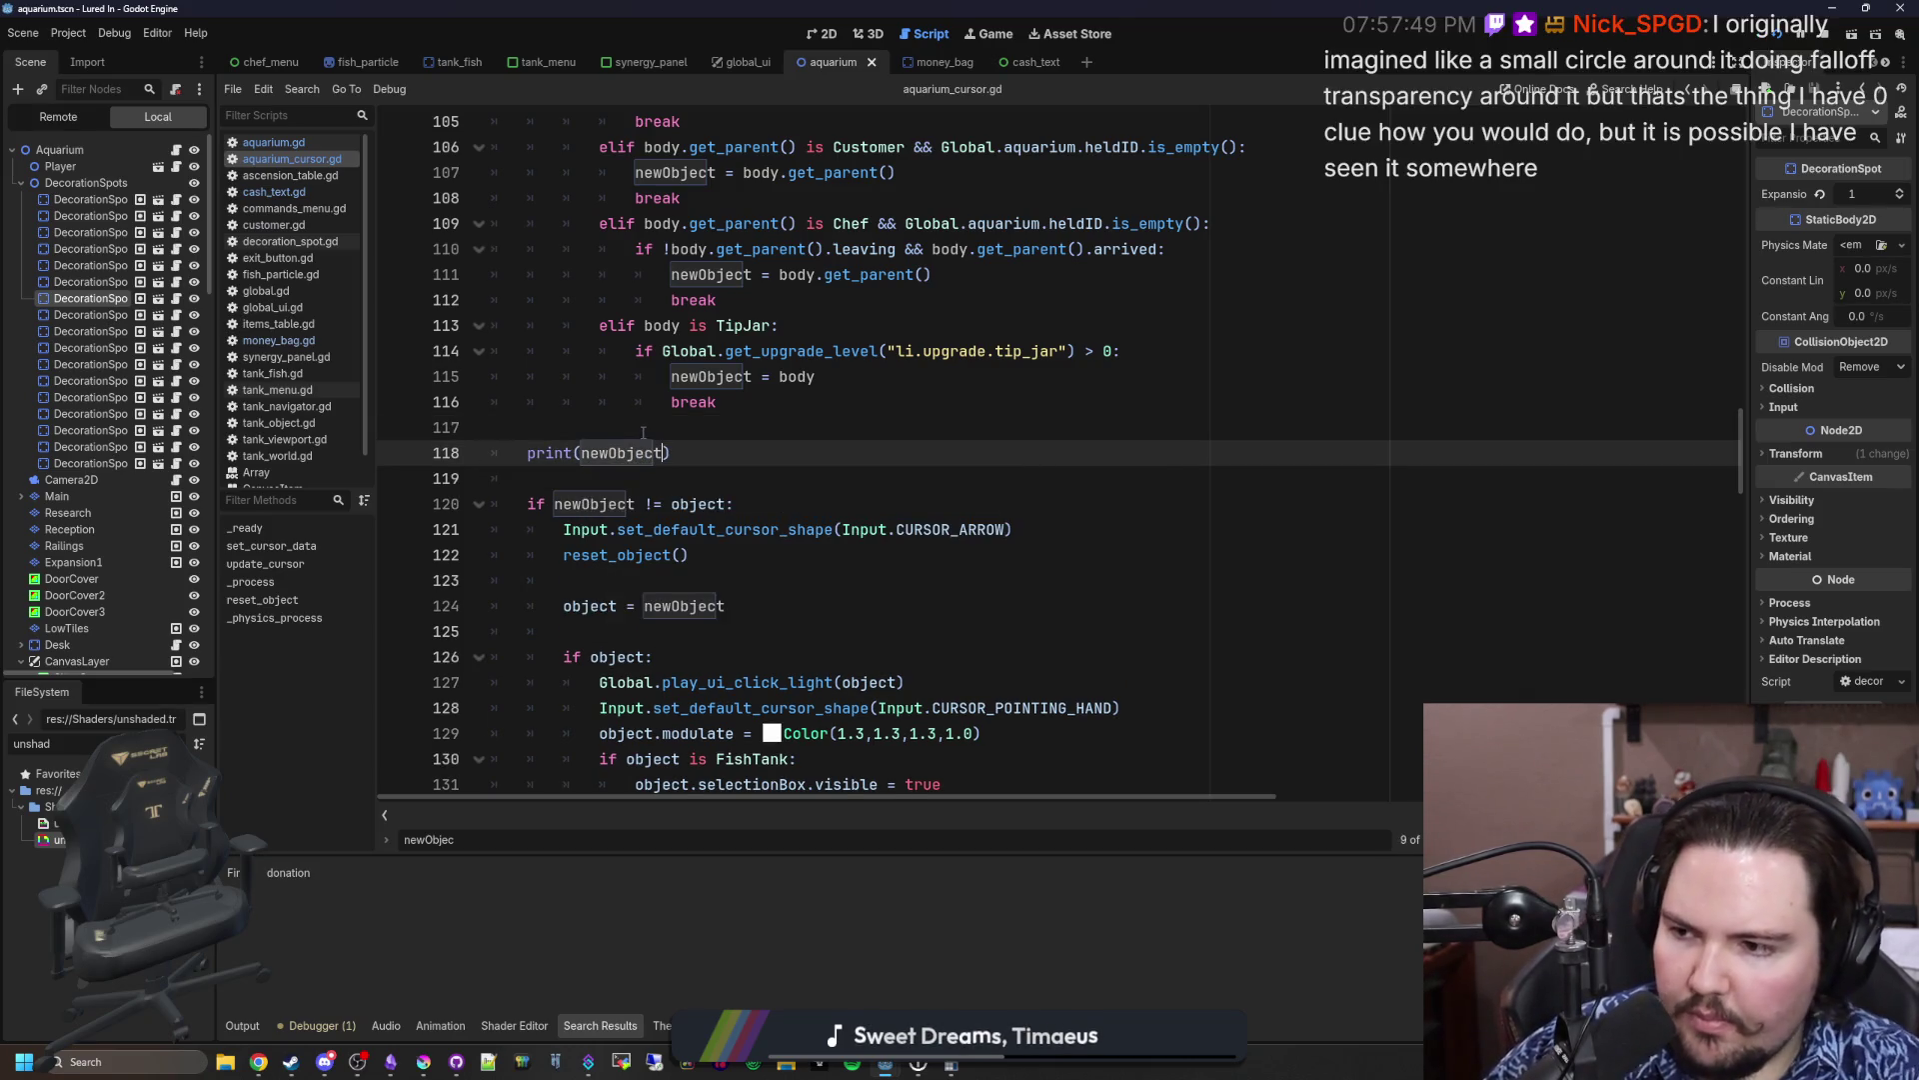
{"action": "left_click", "coordinate": [642, 432]}
{"action": "key", "text": "ctrl+s"}
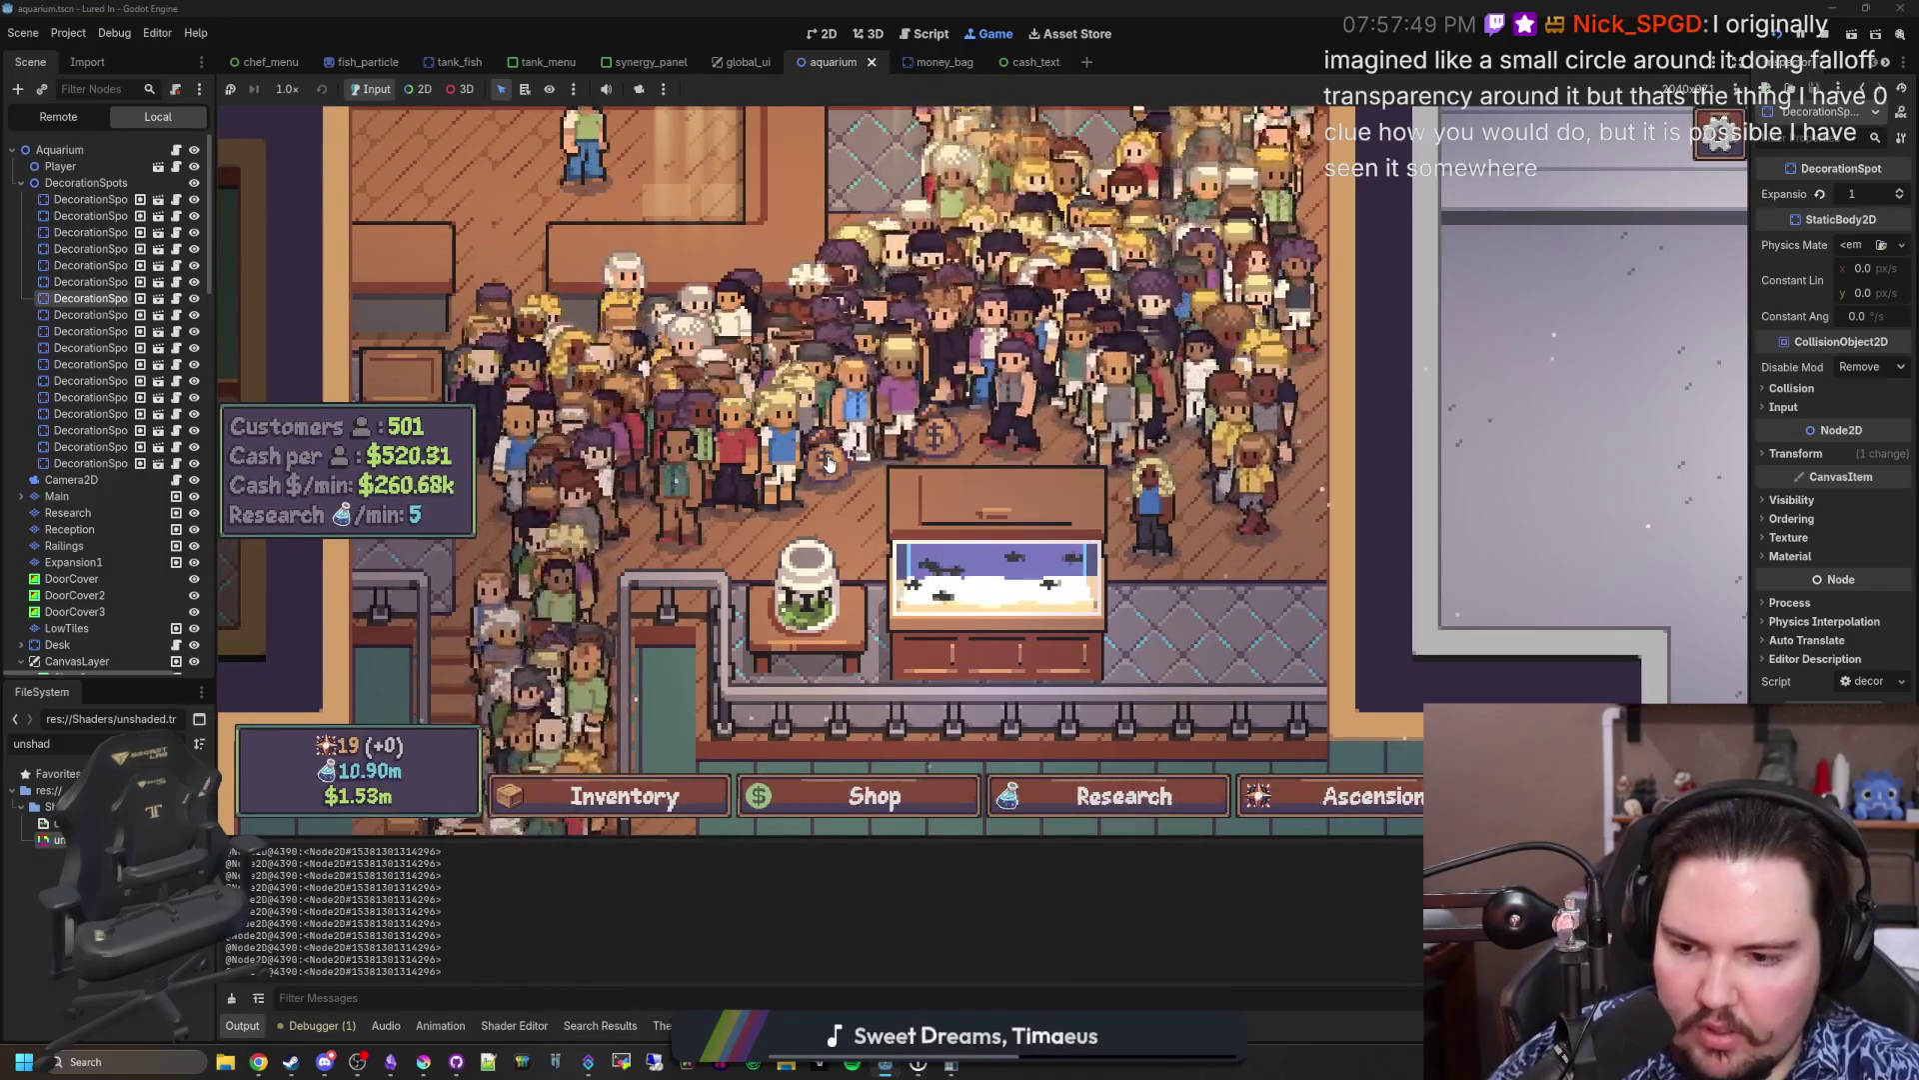
Step: Log MoneyBag StaticBody2D and <null> entries to Output in-game, then return to aquarium.gd
{"action": "scroll", "coordinate": [829, 462], "scroll_direction": "up", "scroll_amount": 2}
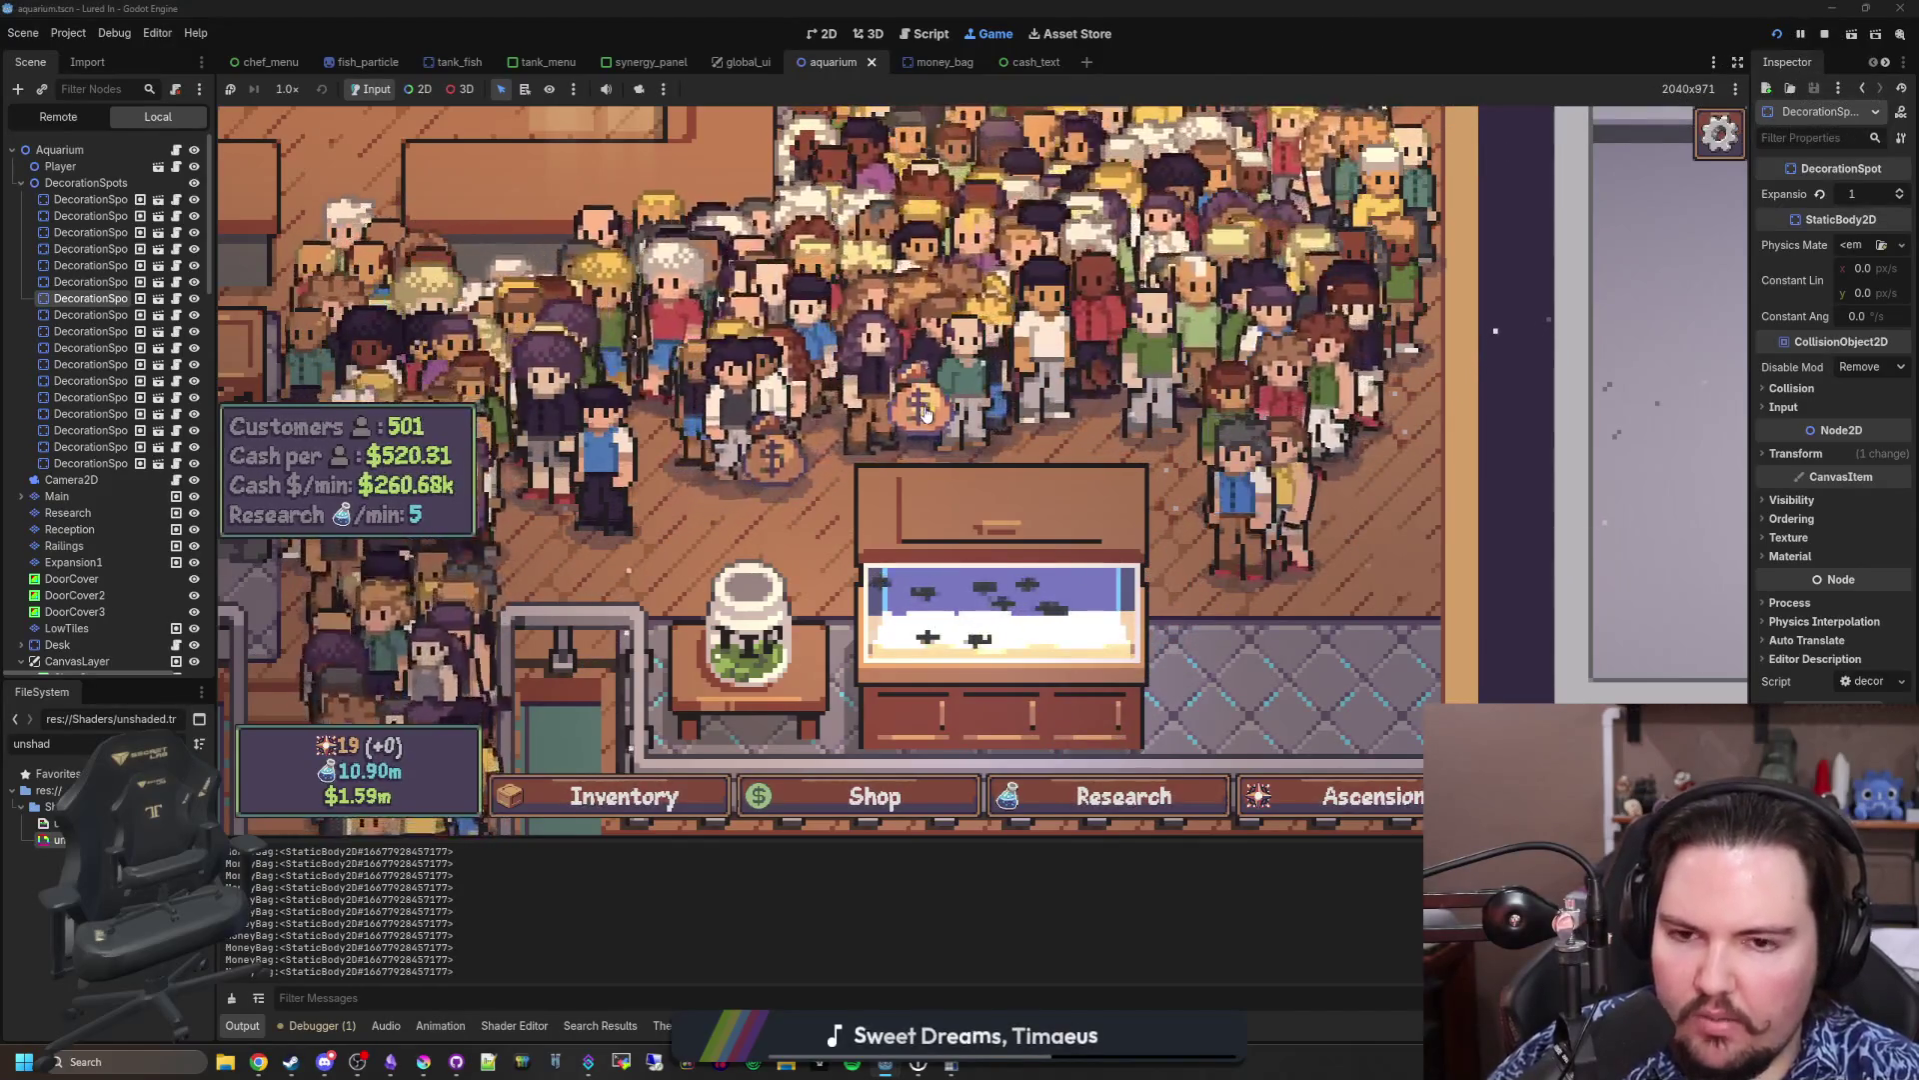
{"action": "left_click", "coordinate": [180, 152]}
{"action": "key", "text": "Up"}
Step: Save, widen the scene tree panel, and reopen aquarium_cursor.gd at the dragging check
{"action": "key", "text": "ctrl+s"}
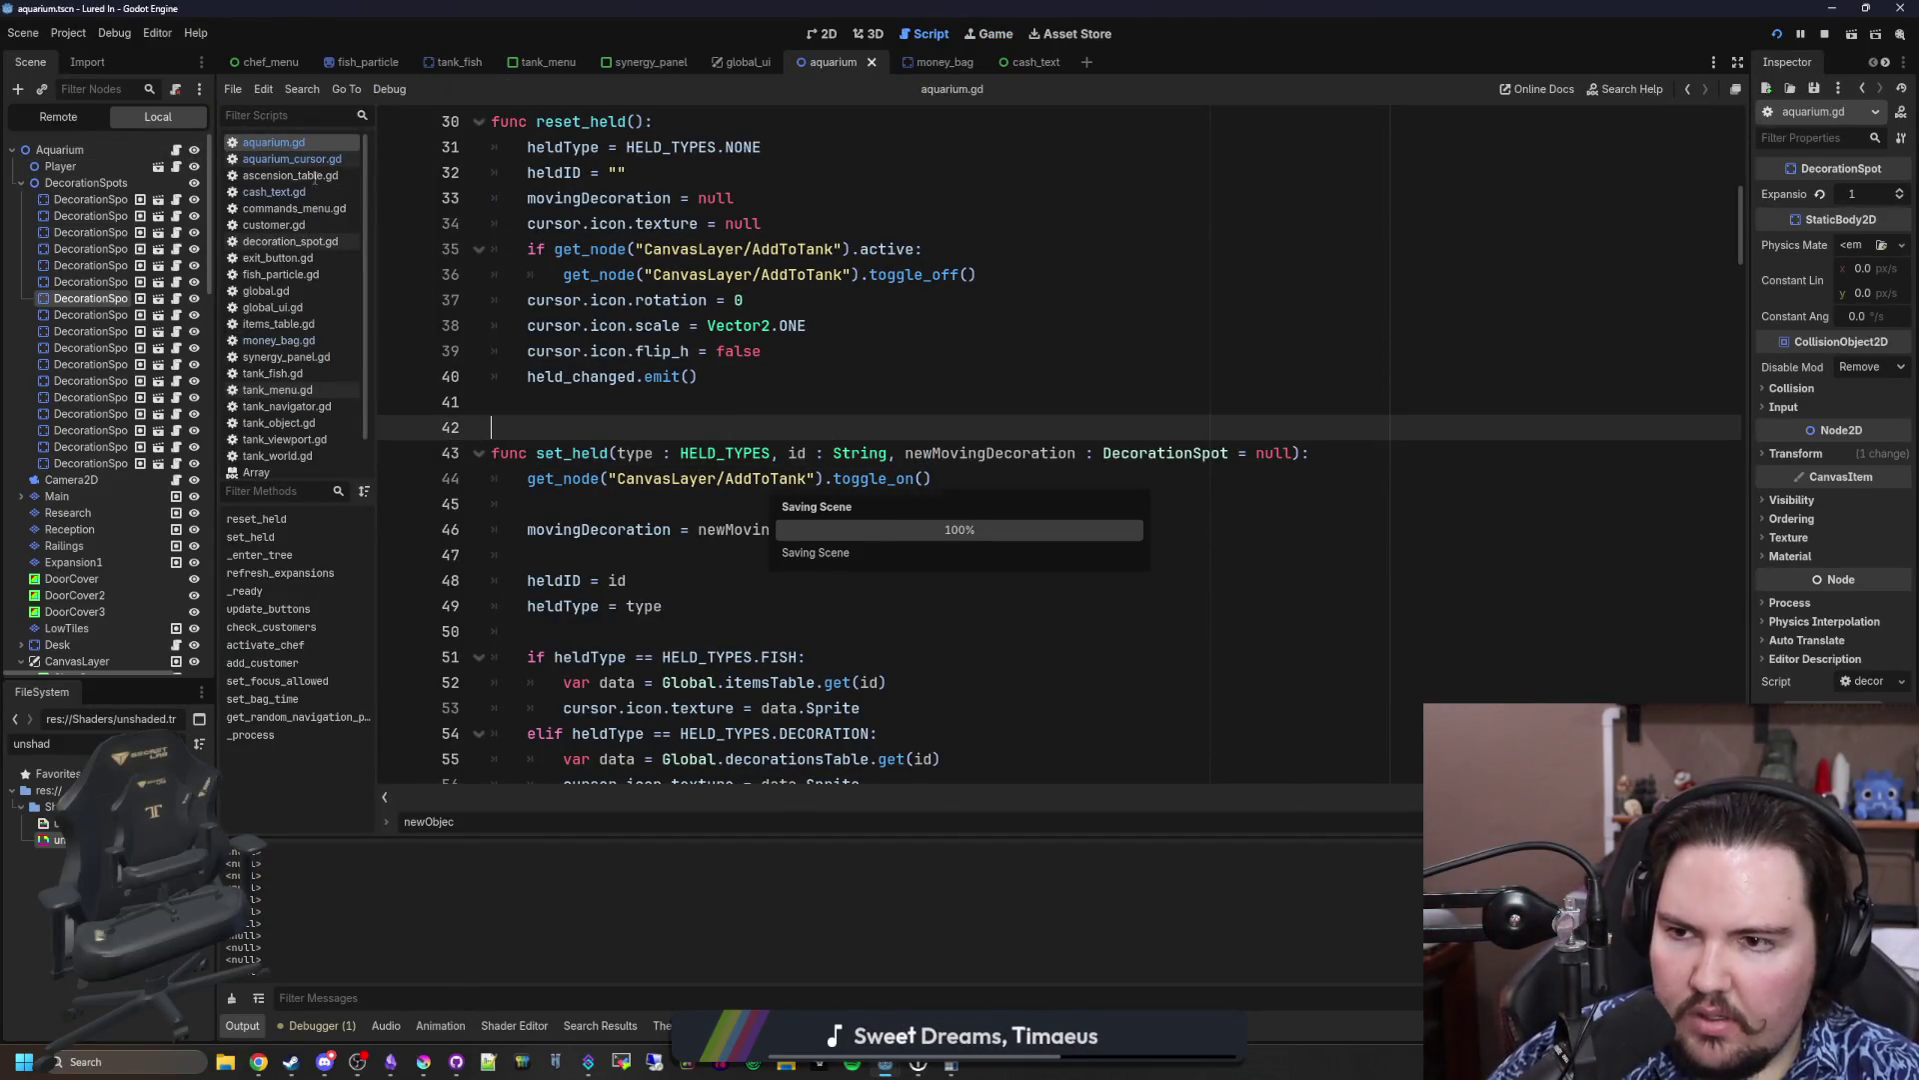
{"action": "scroll", "coordinate": [670, 465], "scroll_direction": "down", "scroll_amount": 3}
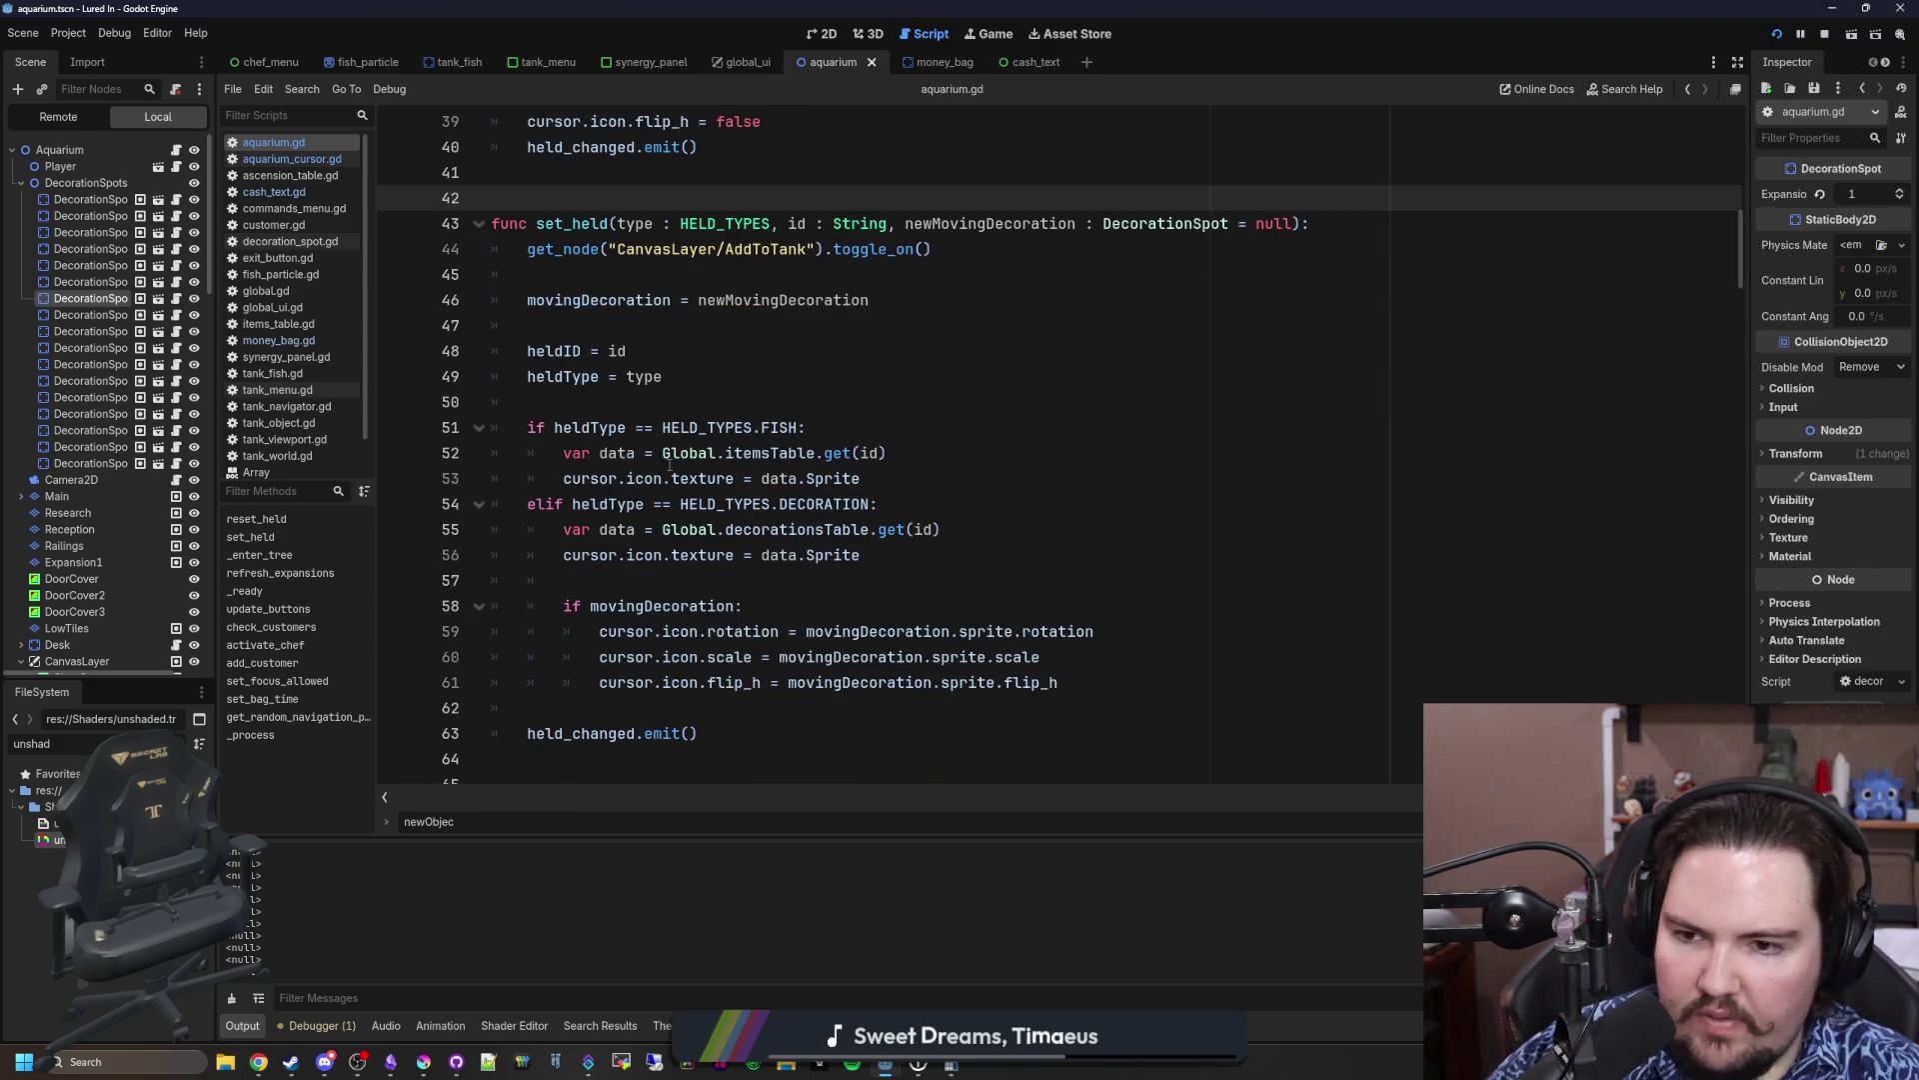
{"action": "left_click", "coordinate": [640, 402]}
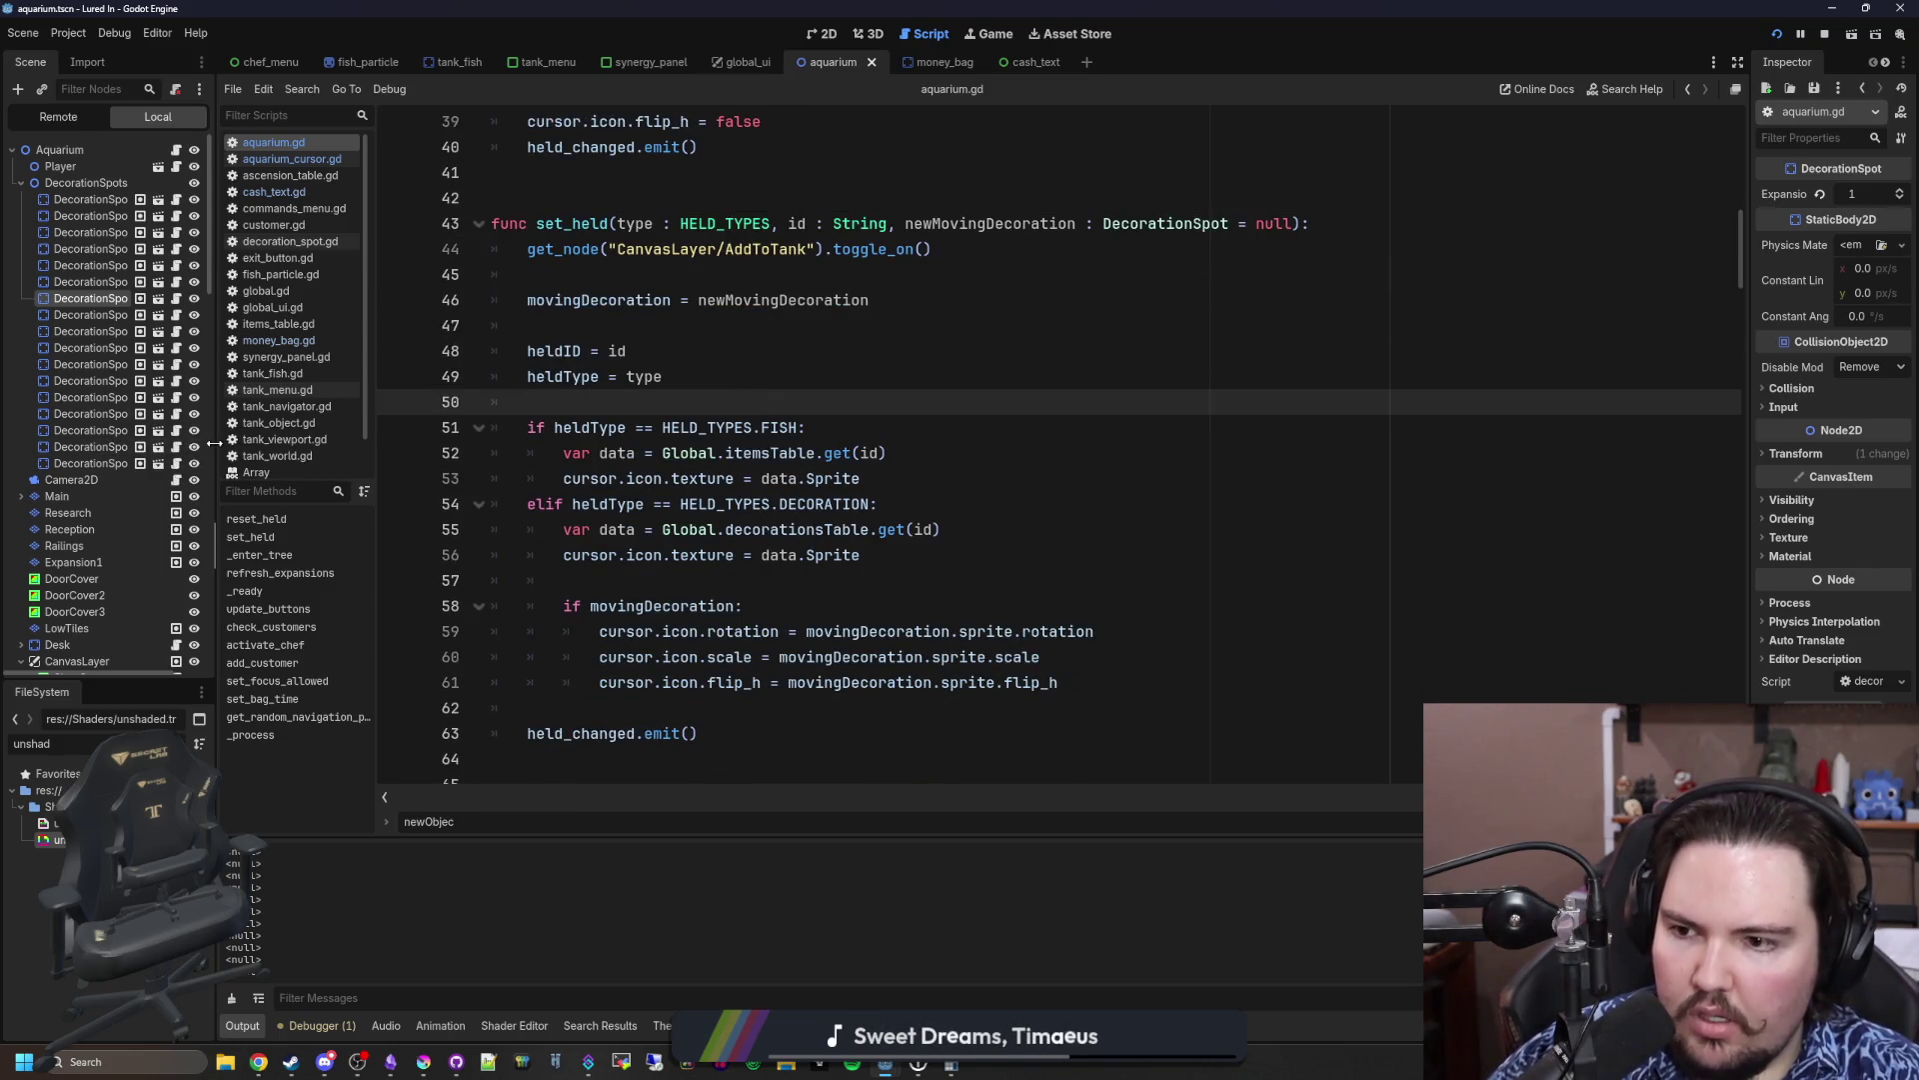
{"action": "left_click_drag", "start_coordinate": [214, 443], "coordinate": [291, 443]}
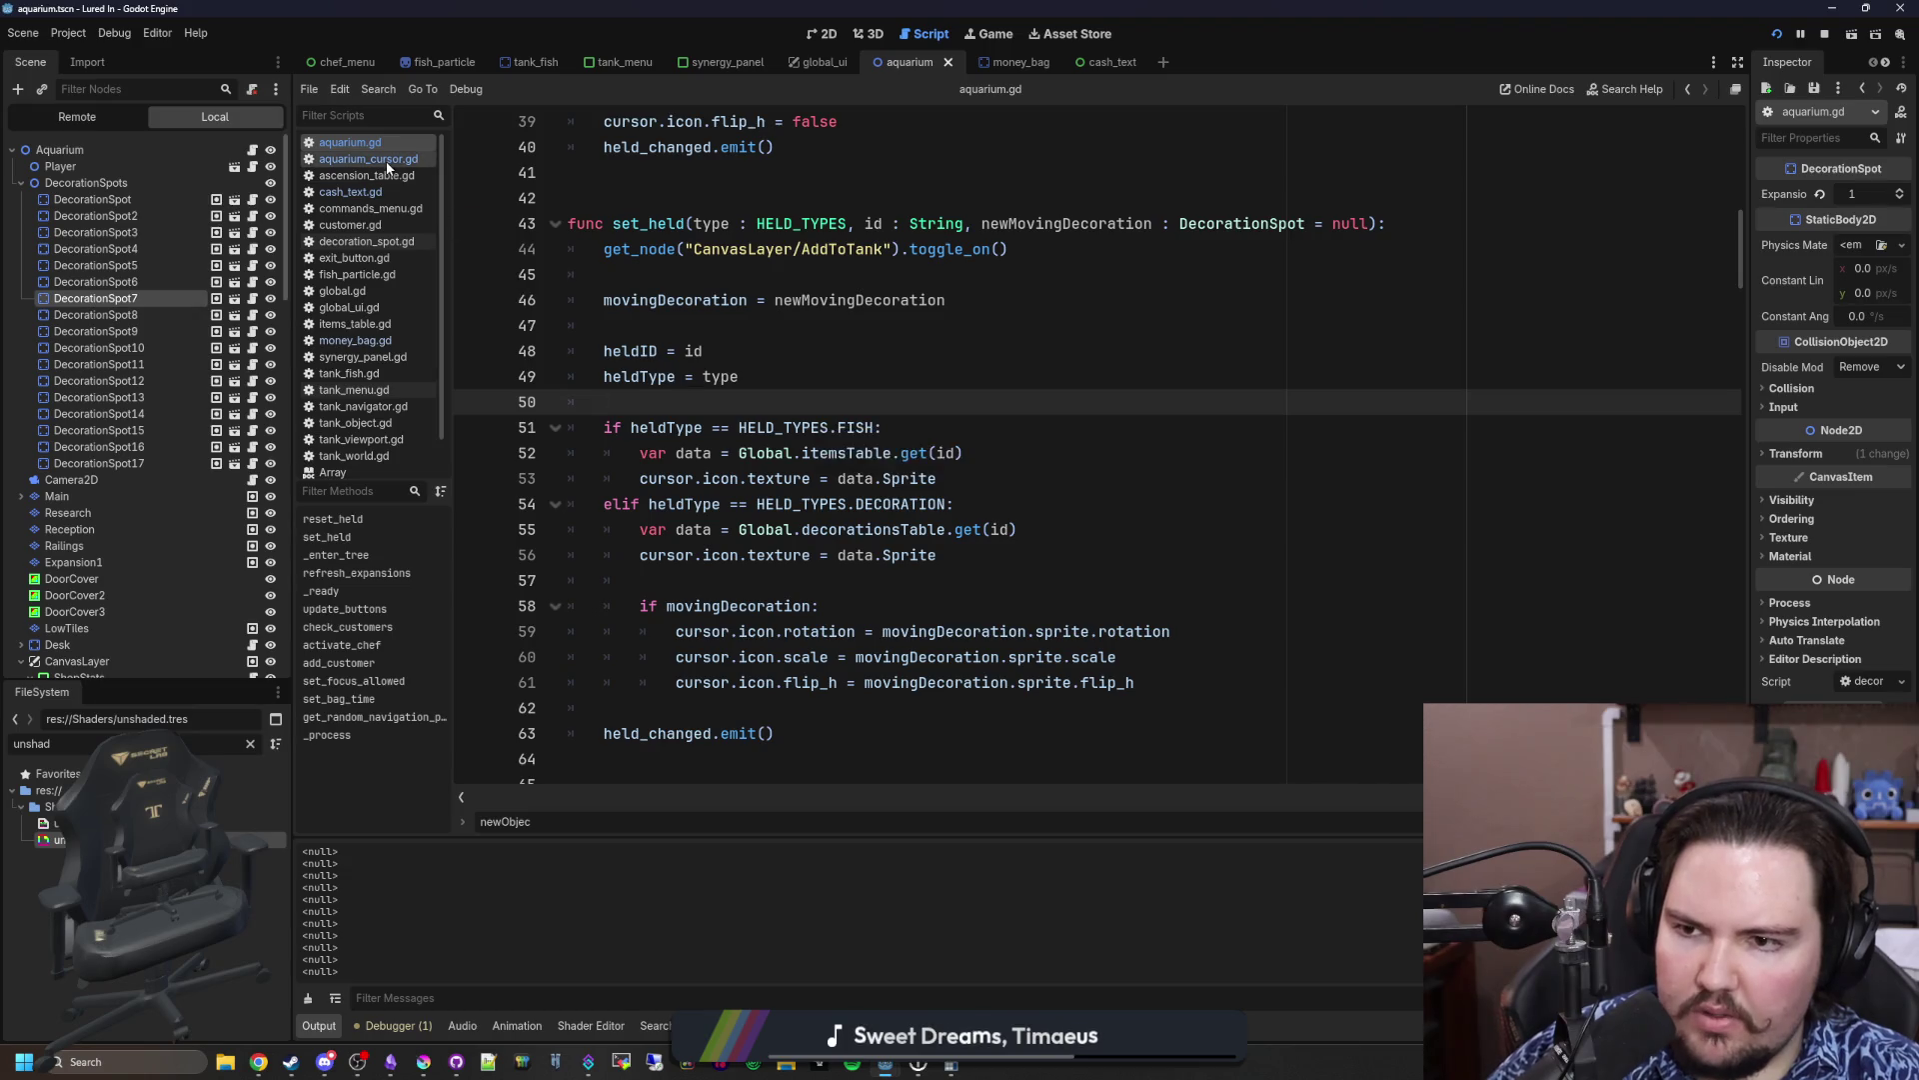
{"action": "left_click", "coordinate": [388, 168]}
{"action": "scroll", "coordinate": [932, 547], "scroll_direction": "up", "scroll_amount": 15}
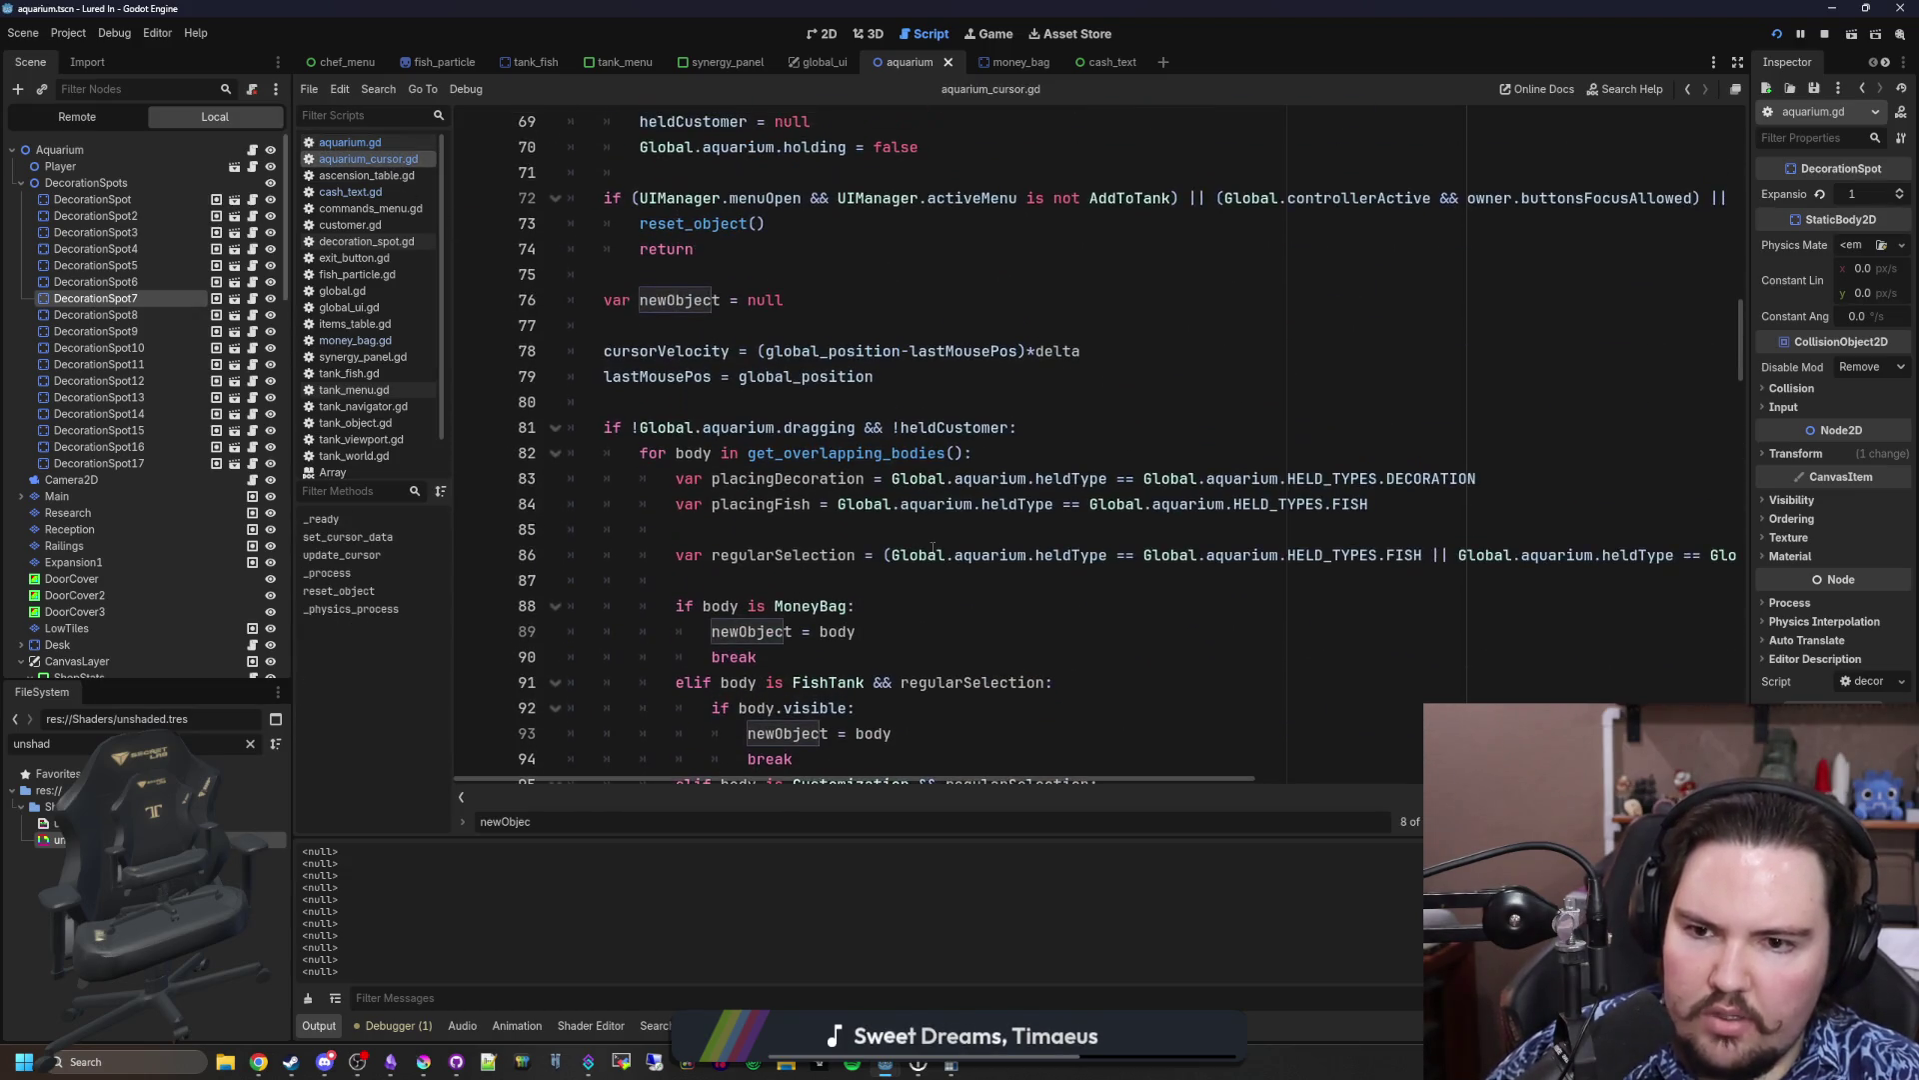
{"action": "left_click", "coordinate": [853, 418]}
{"action": "key", "text": "ctrl+s"}
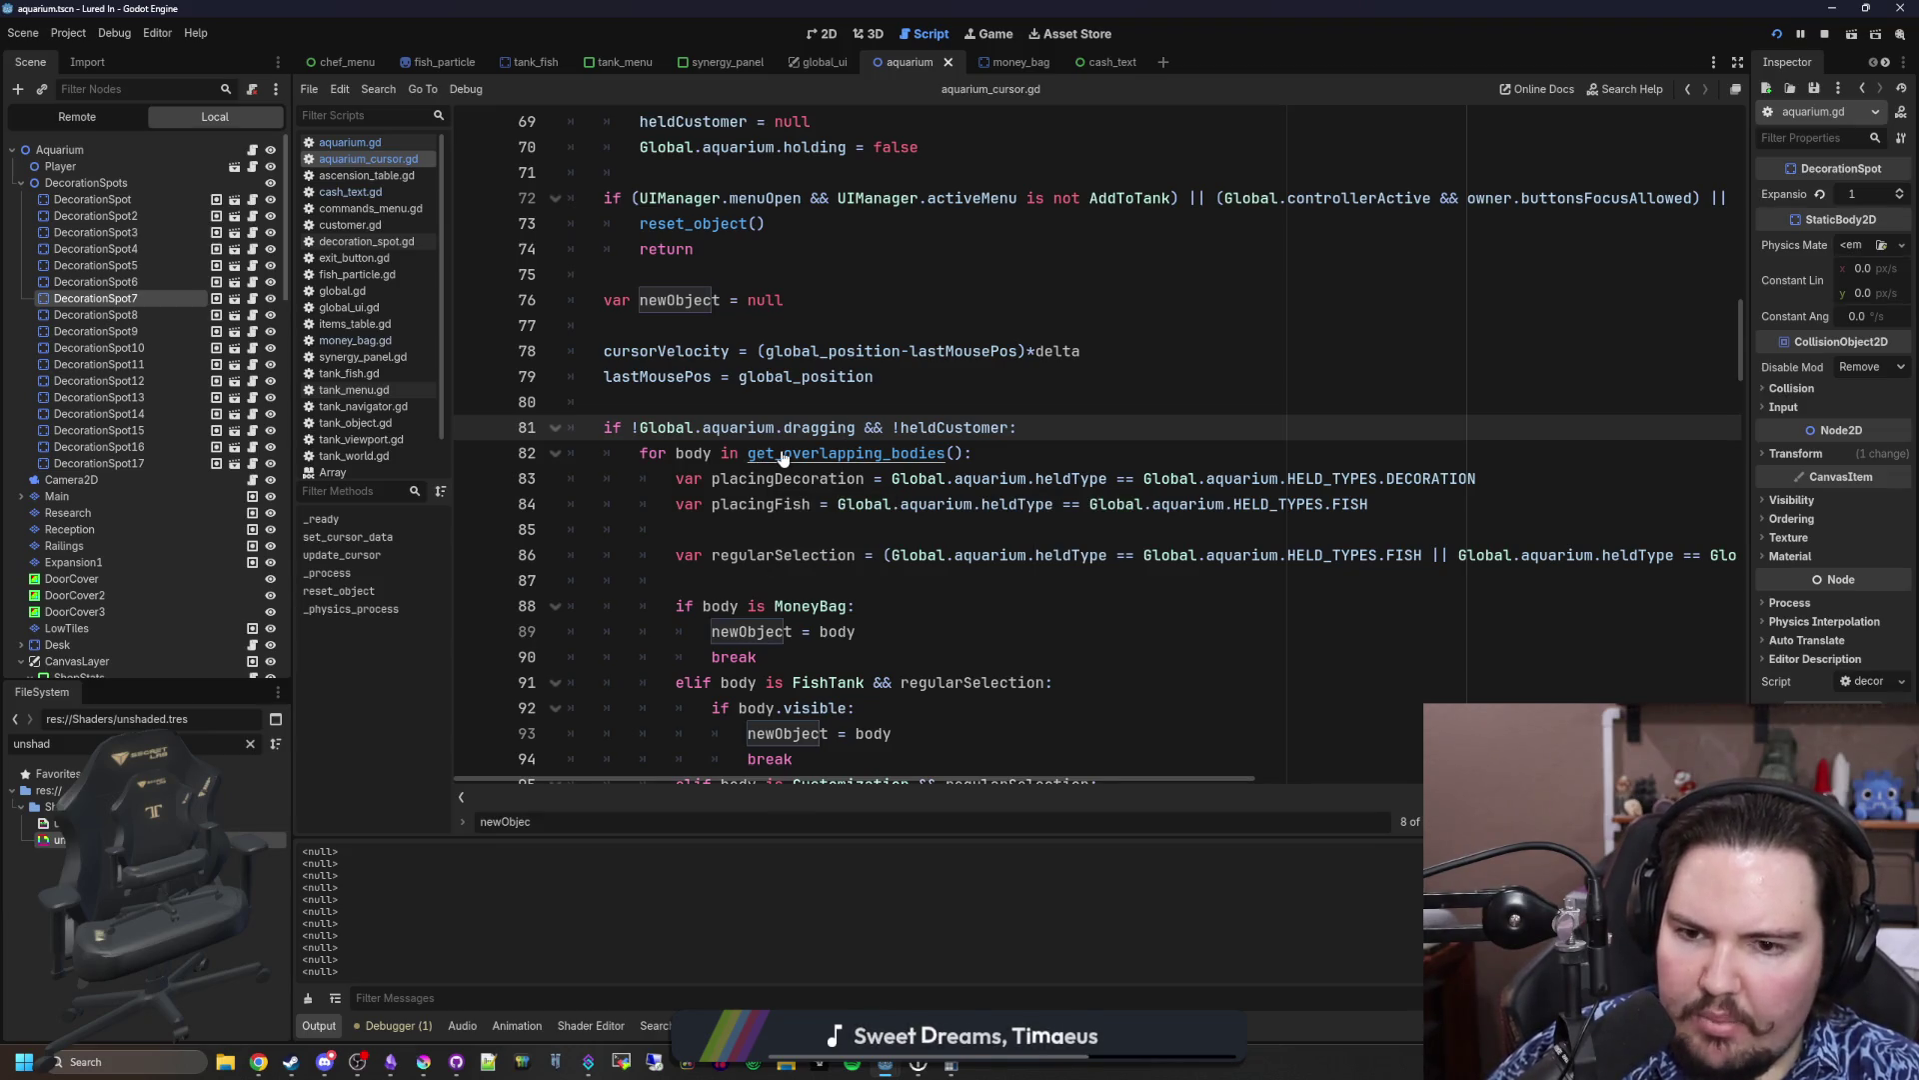
{"action": "left_click", "coordinate": [810, 408]}
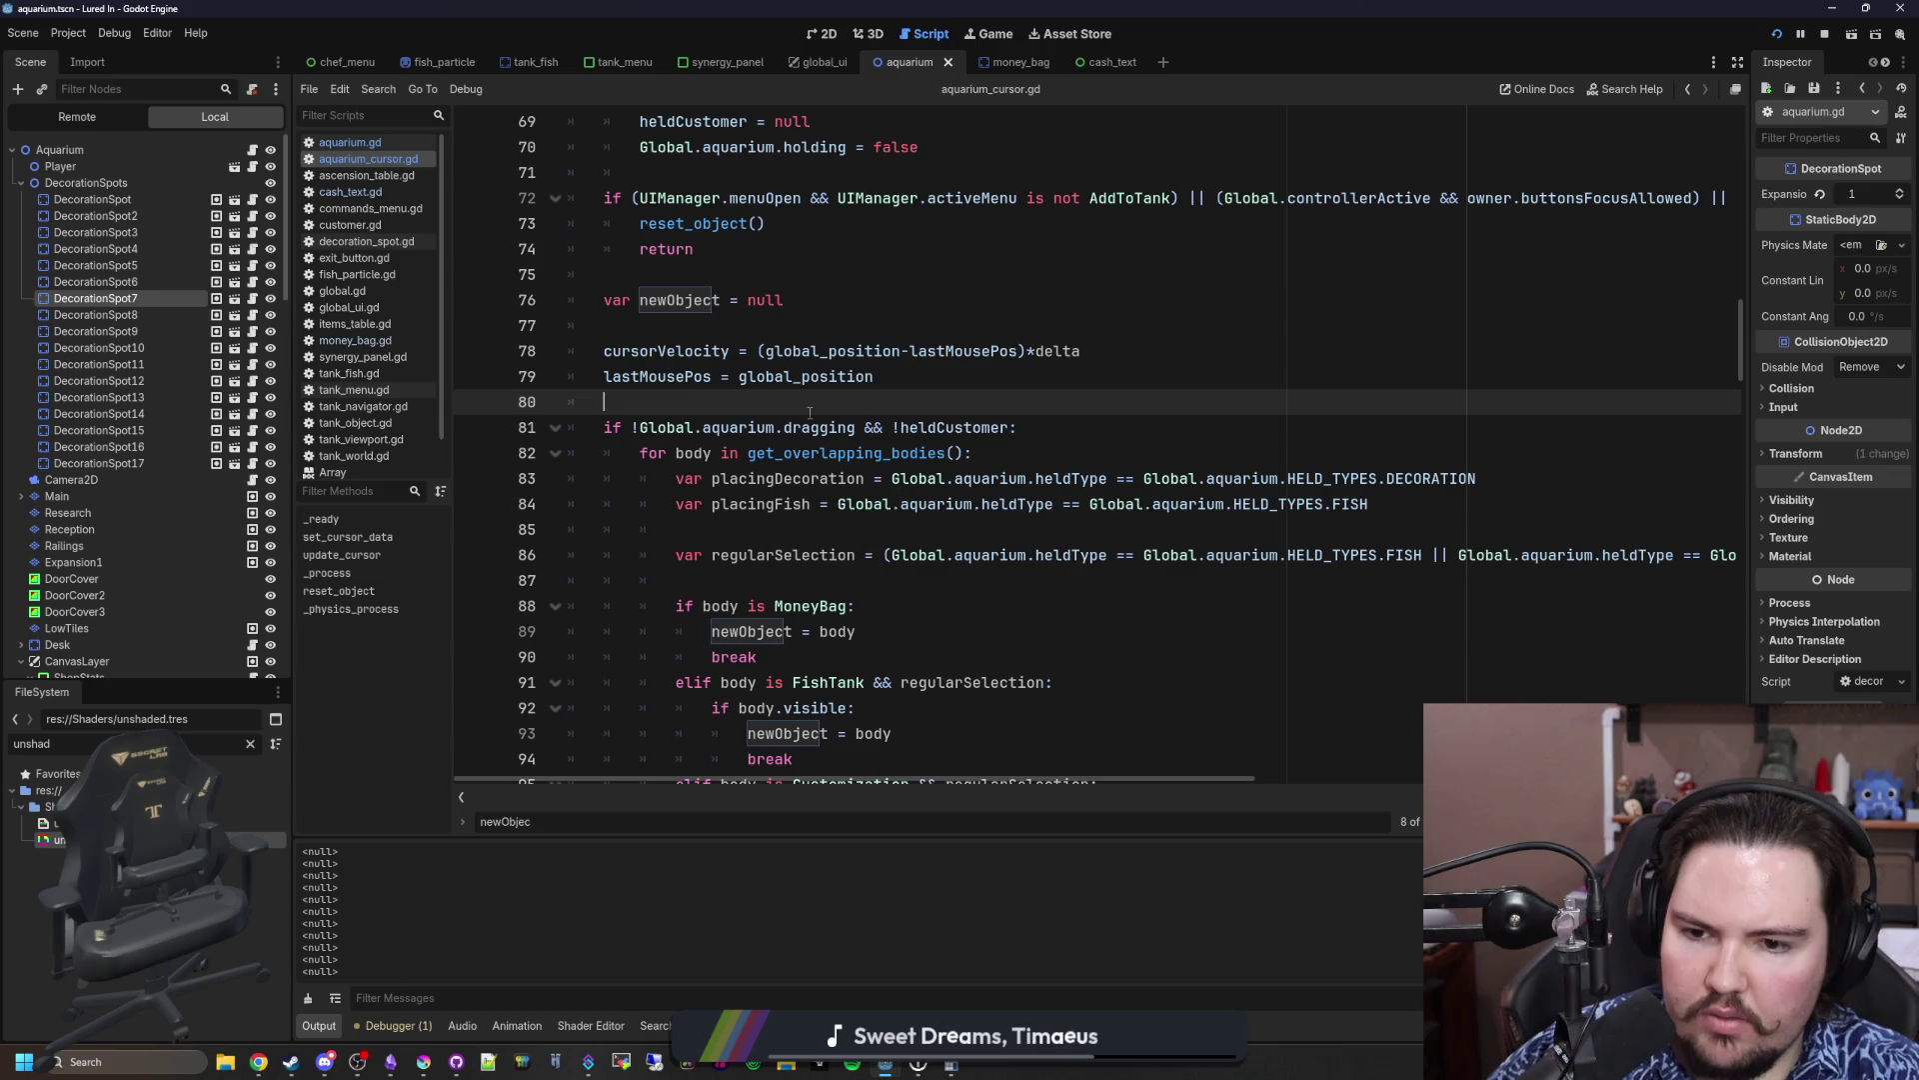
Step: Move to the end of line 82 in the overlapping-bodies loop
{"action": "scroll", "coordinate": [879, 540], "scroll_direction": "down", "scroll_amount": 1}
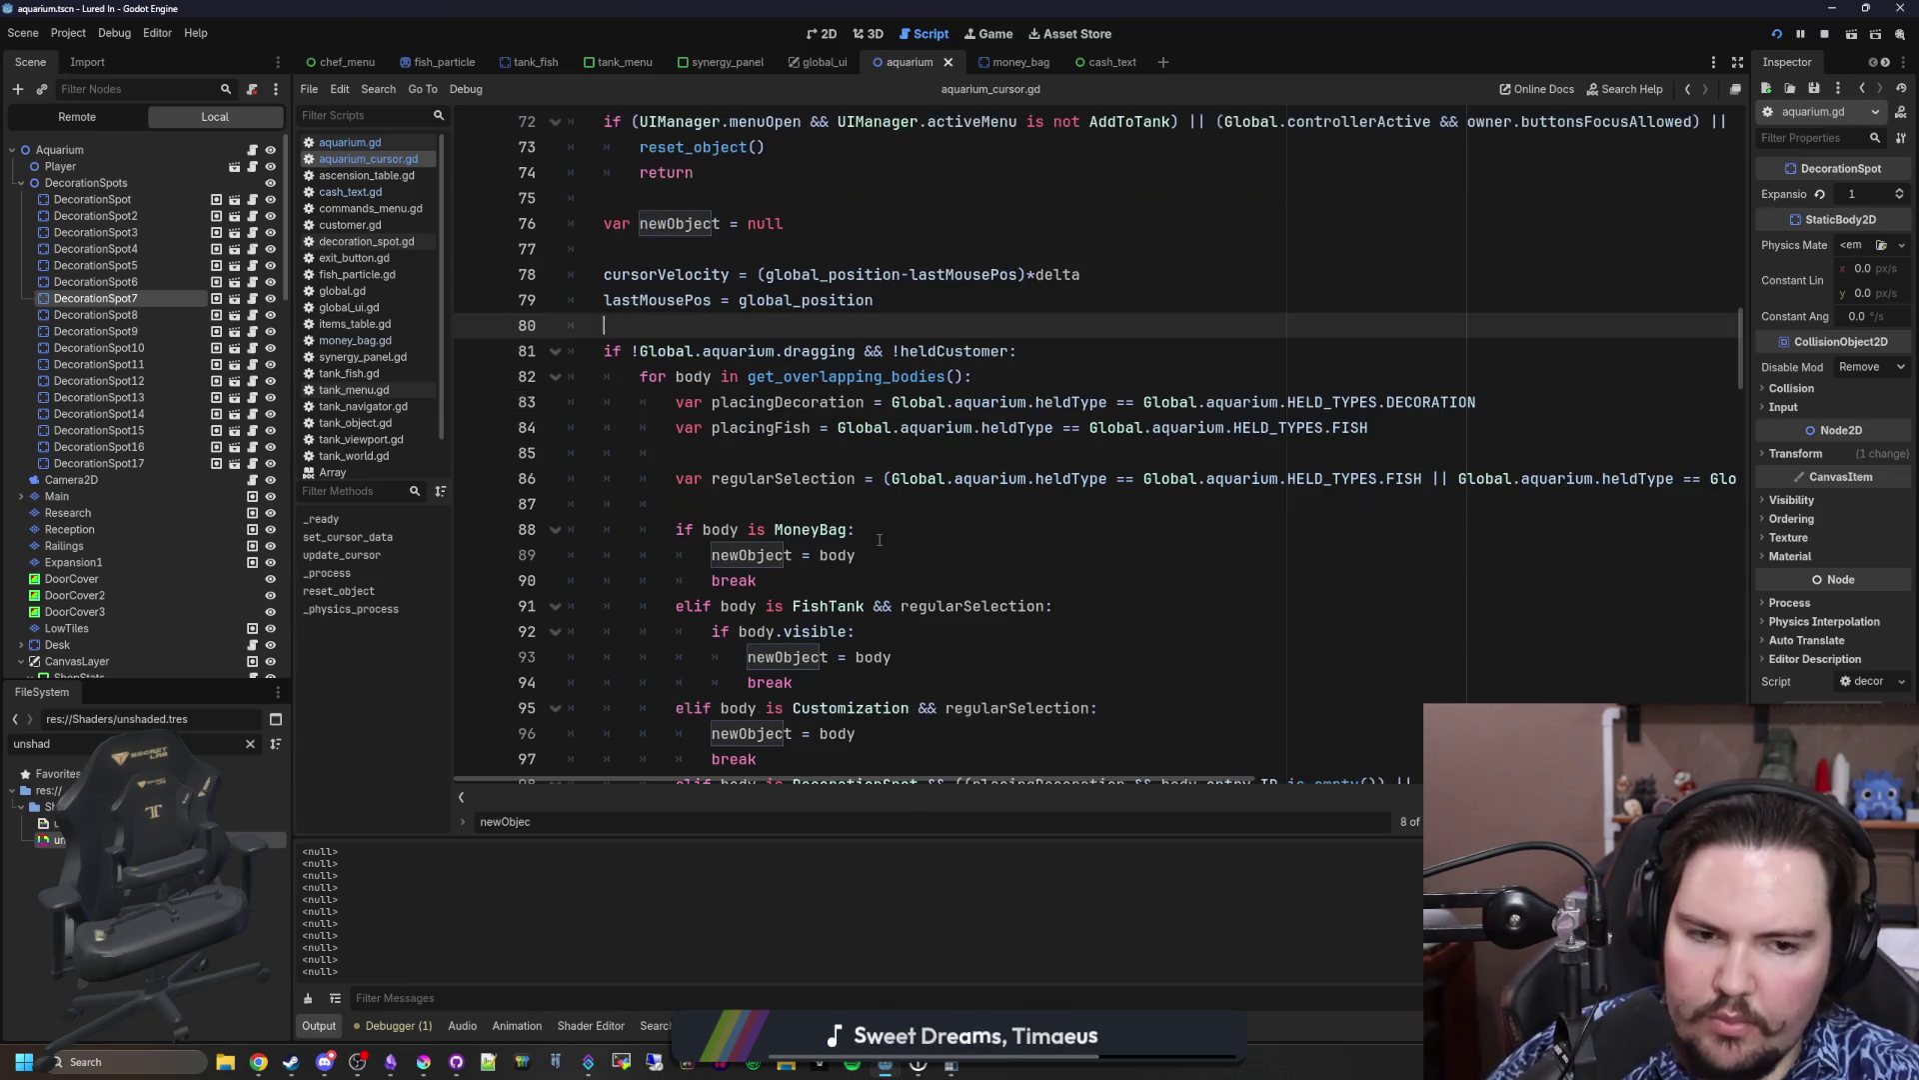
{"action": "scroll", "coordinate": [880, 539], "scroll_direction": "right", "scroll_amount": 5}
{"action": "scroll", "coordinate": [880, 540], "scroll_direction": "left", "scroll_amount": 5}
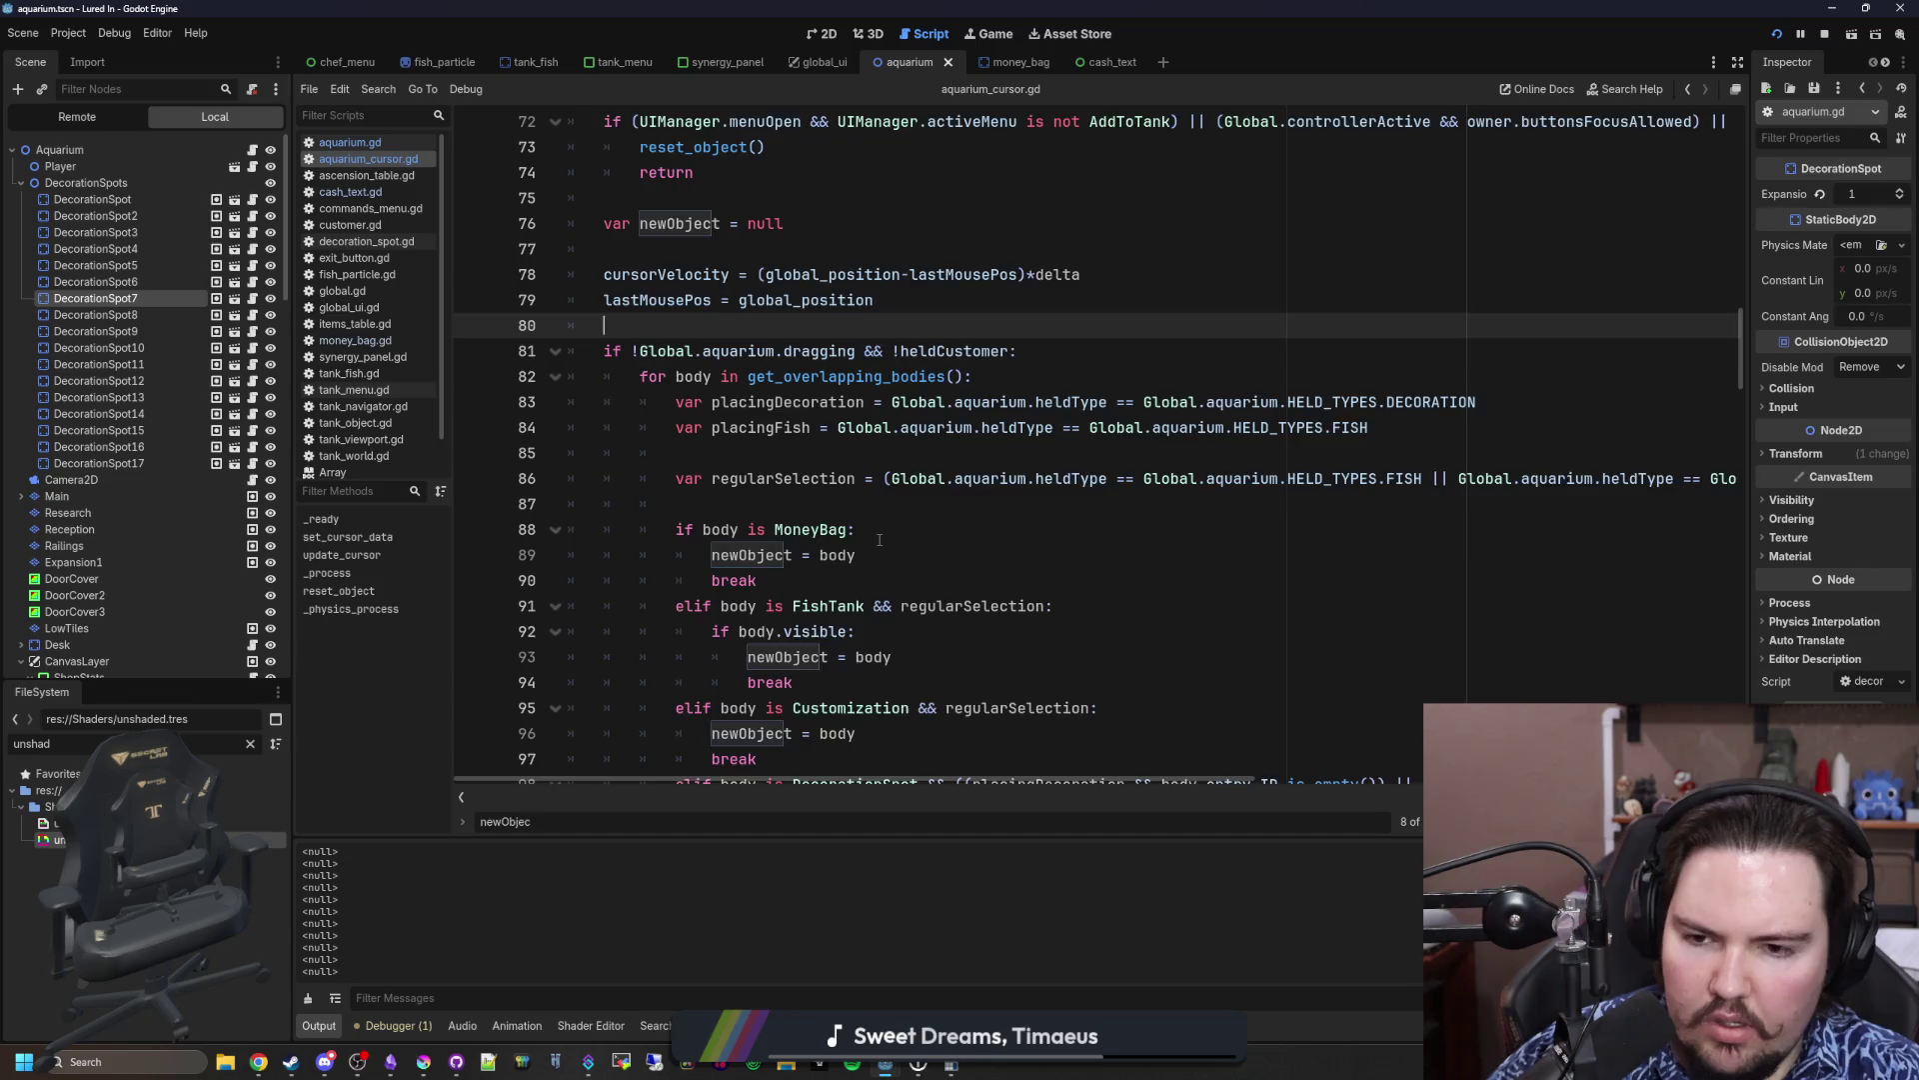
{"action": "scroll", "coordinate": [879, 539], "scroll_direction": "up", "scroll_amount": 1}
{"action": "left_click", "coordinate": [852, 504]}
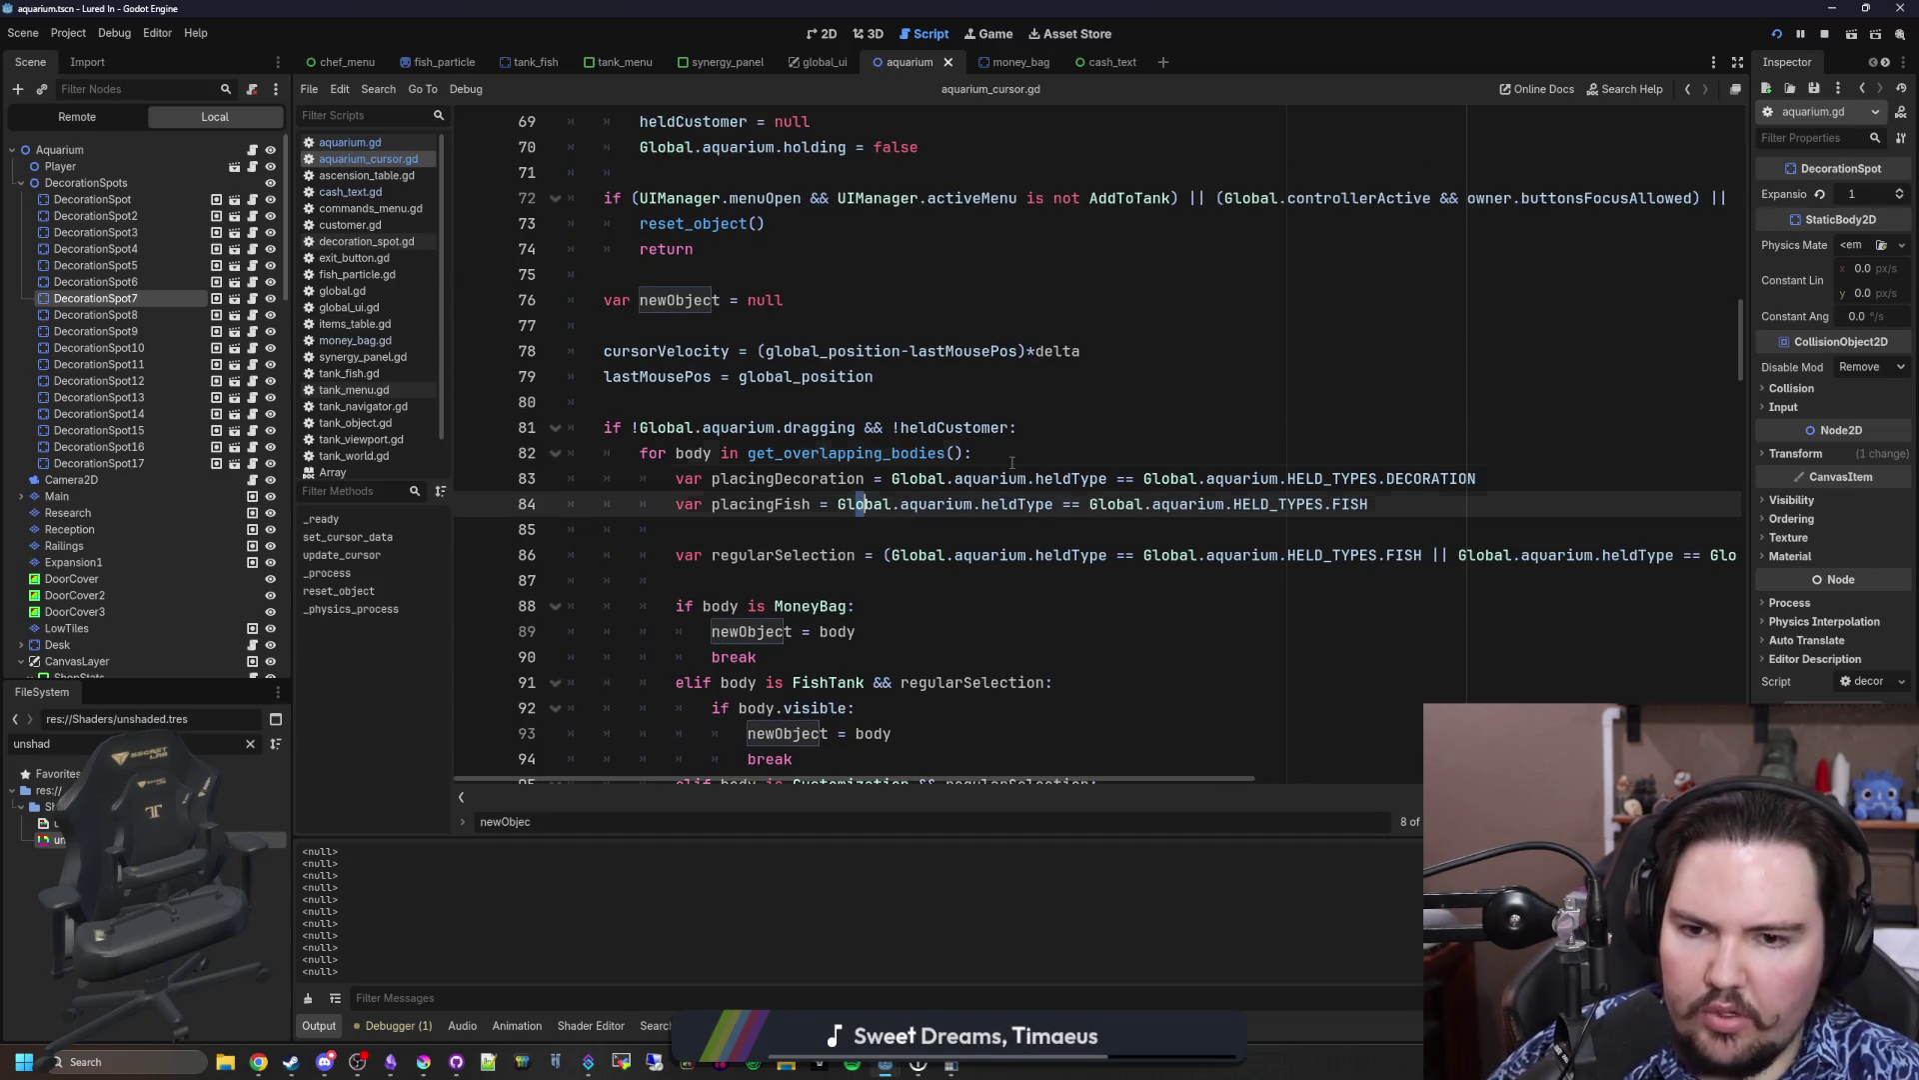
{"action": "left_click", "coordinate": [1012, 460]}
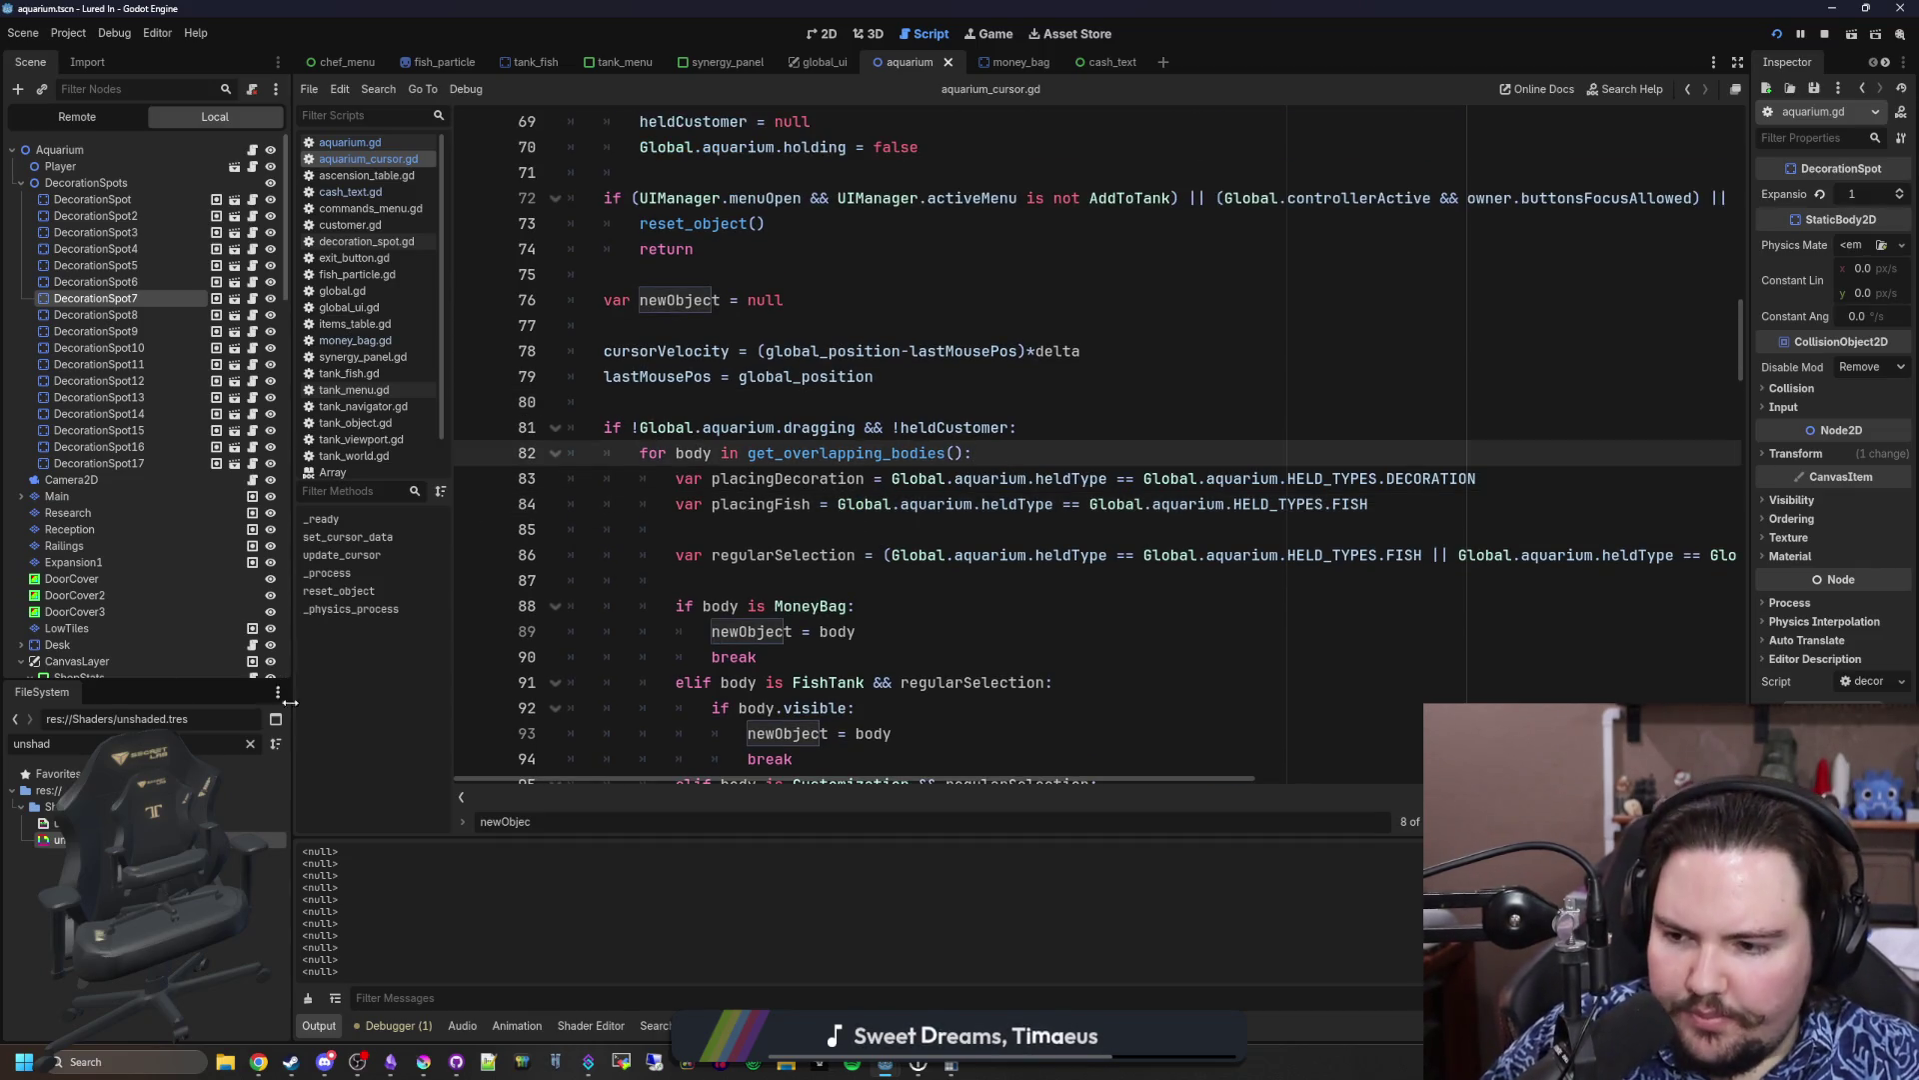
Step: Replace the 'unshad' file filter with 'aquarium' and select aquarium.tscn
{"action": "left_click", "coordinate": [250, 743]}
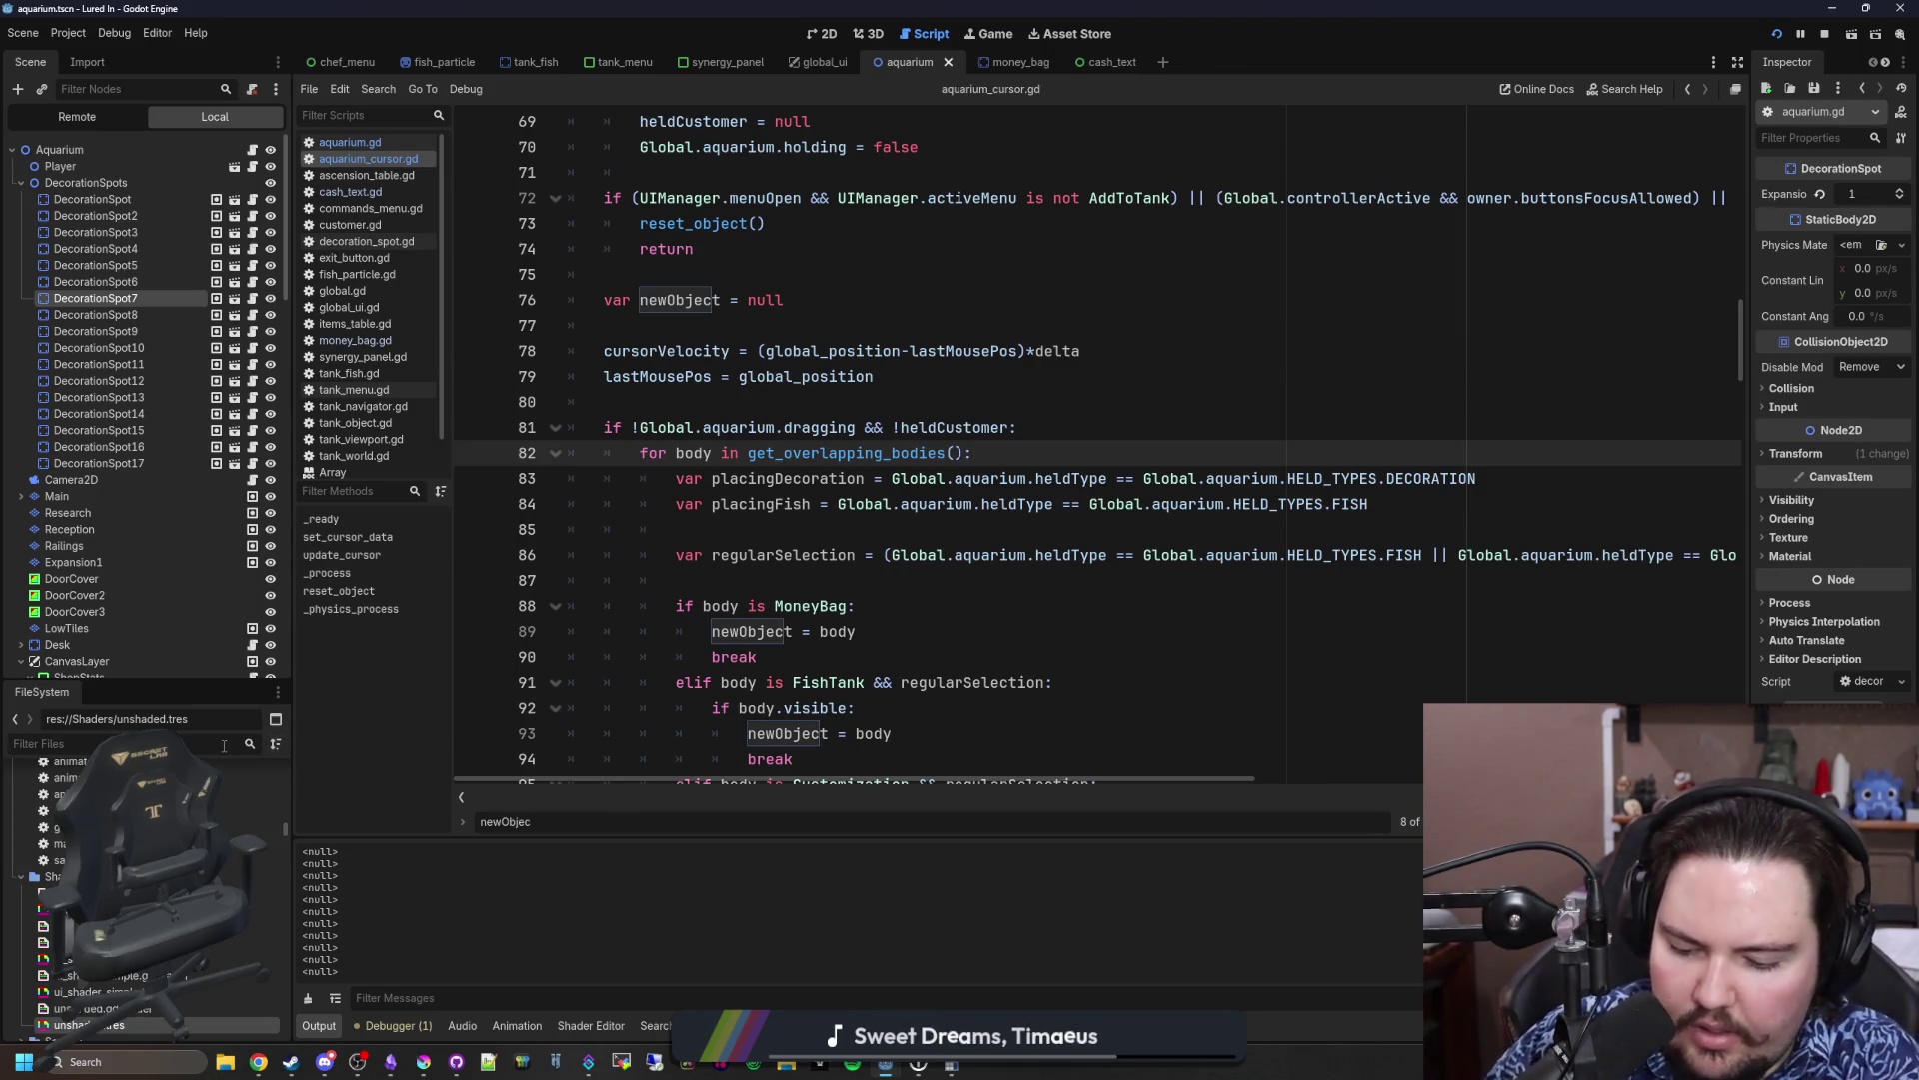
{"action": "left_click", "coordinate": [224, 744]}
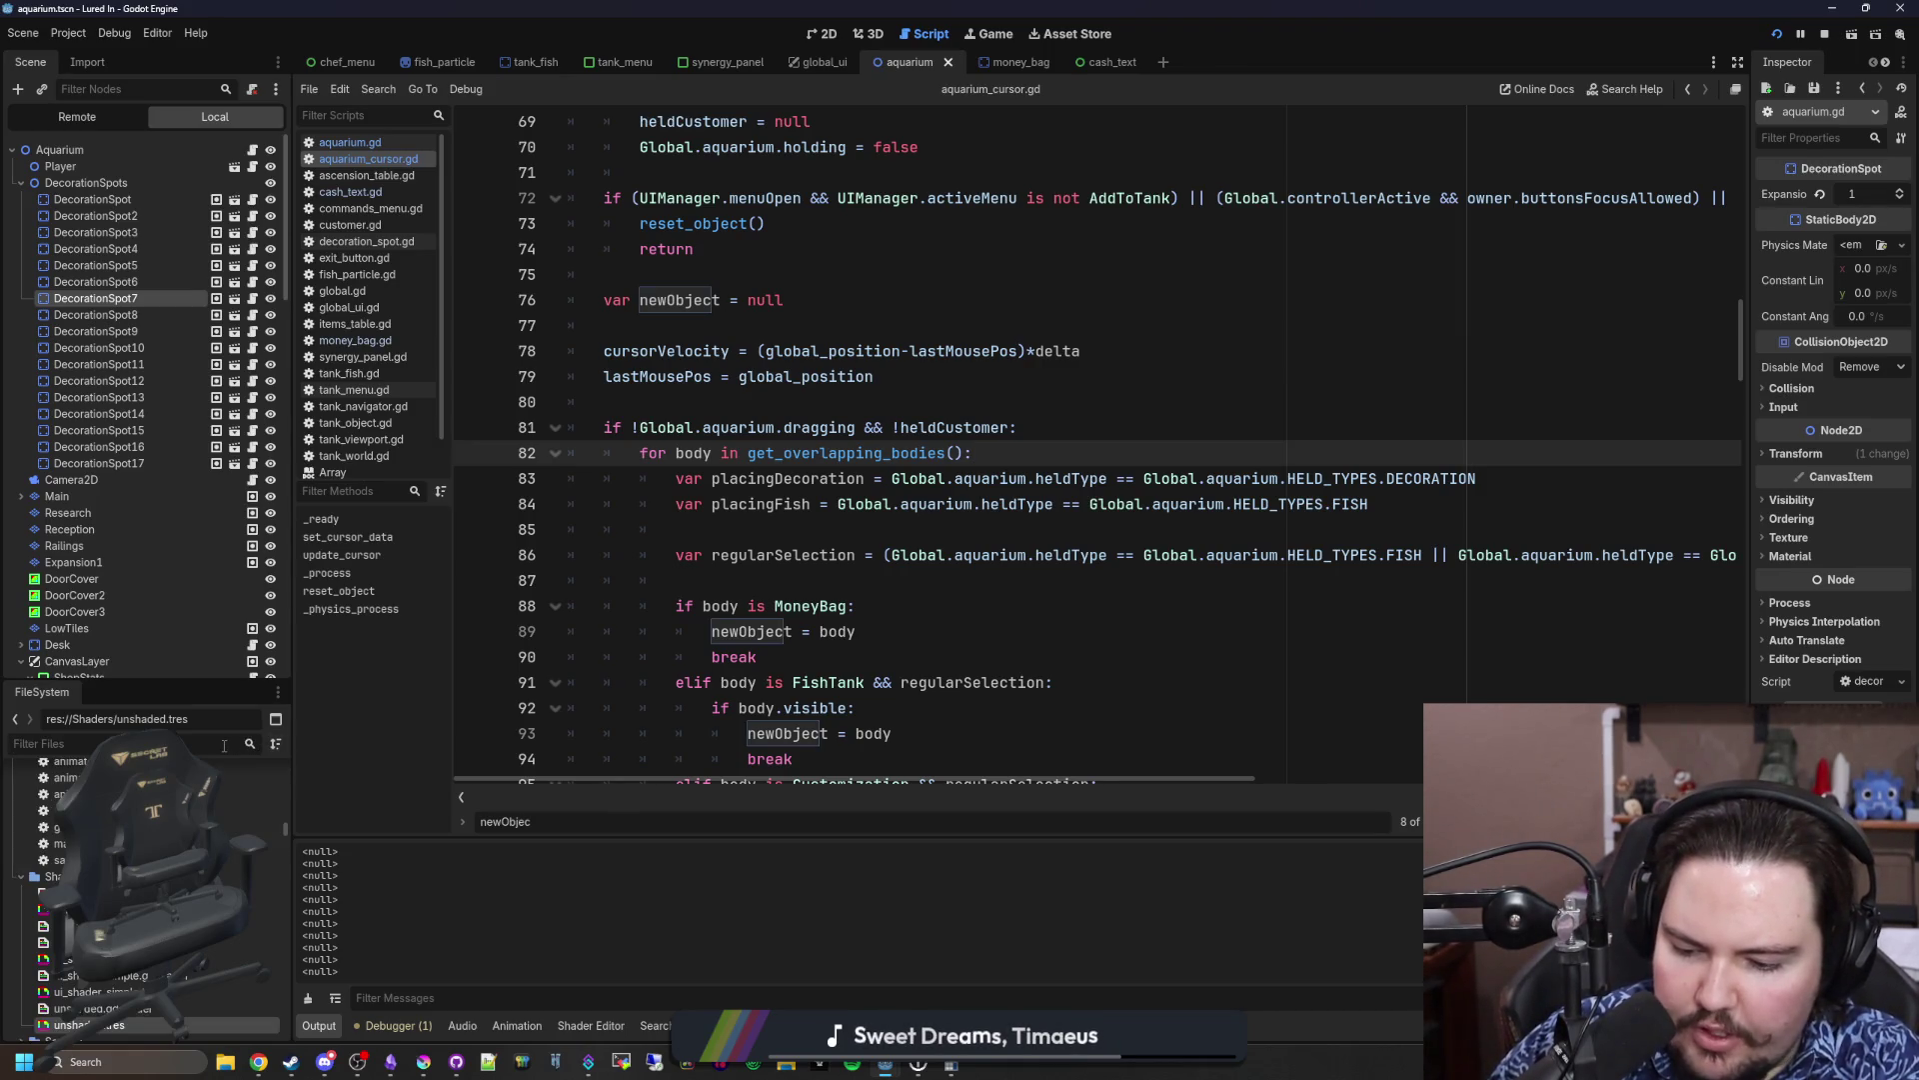
{"action": "type", "text": "aquarium"}
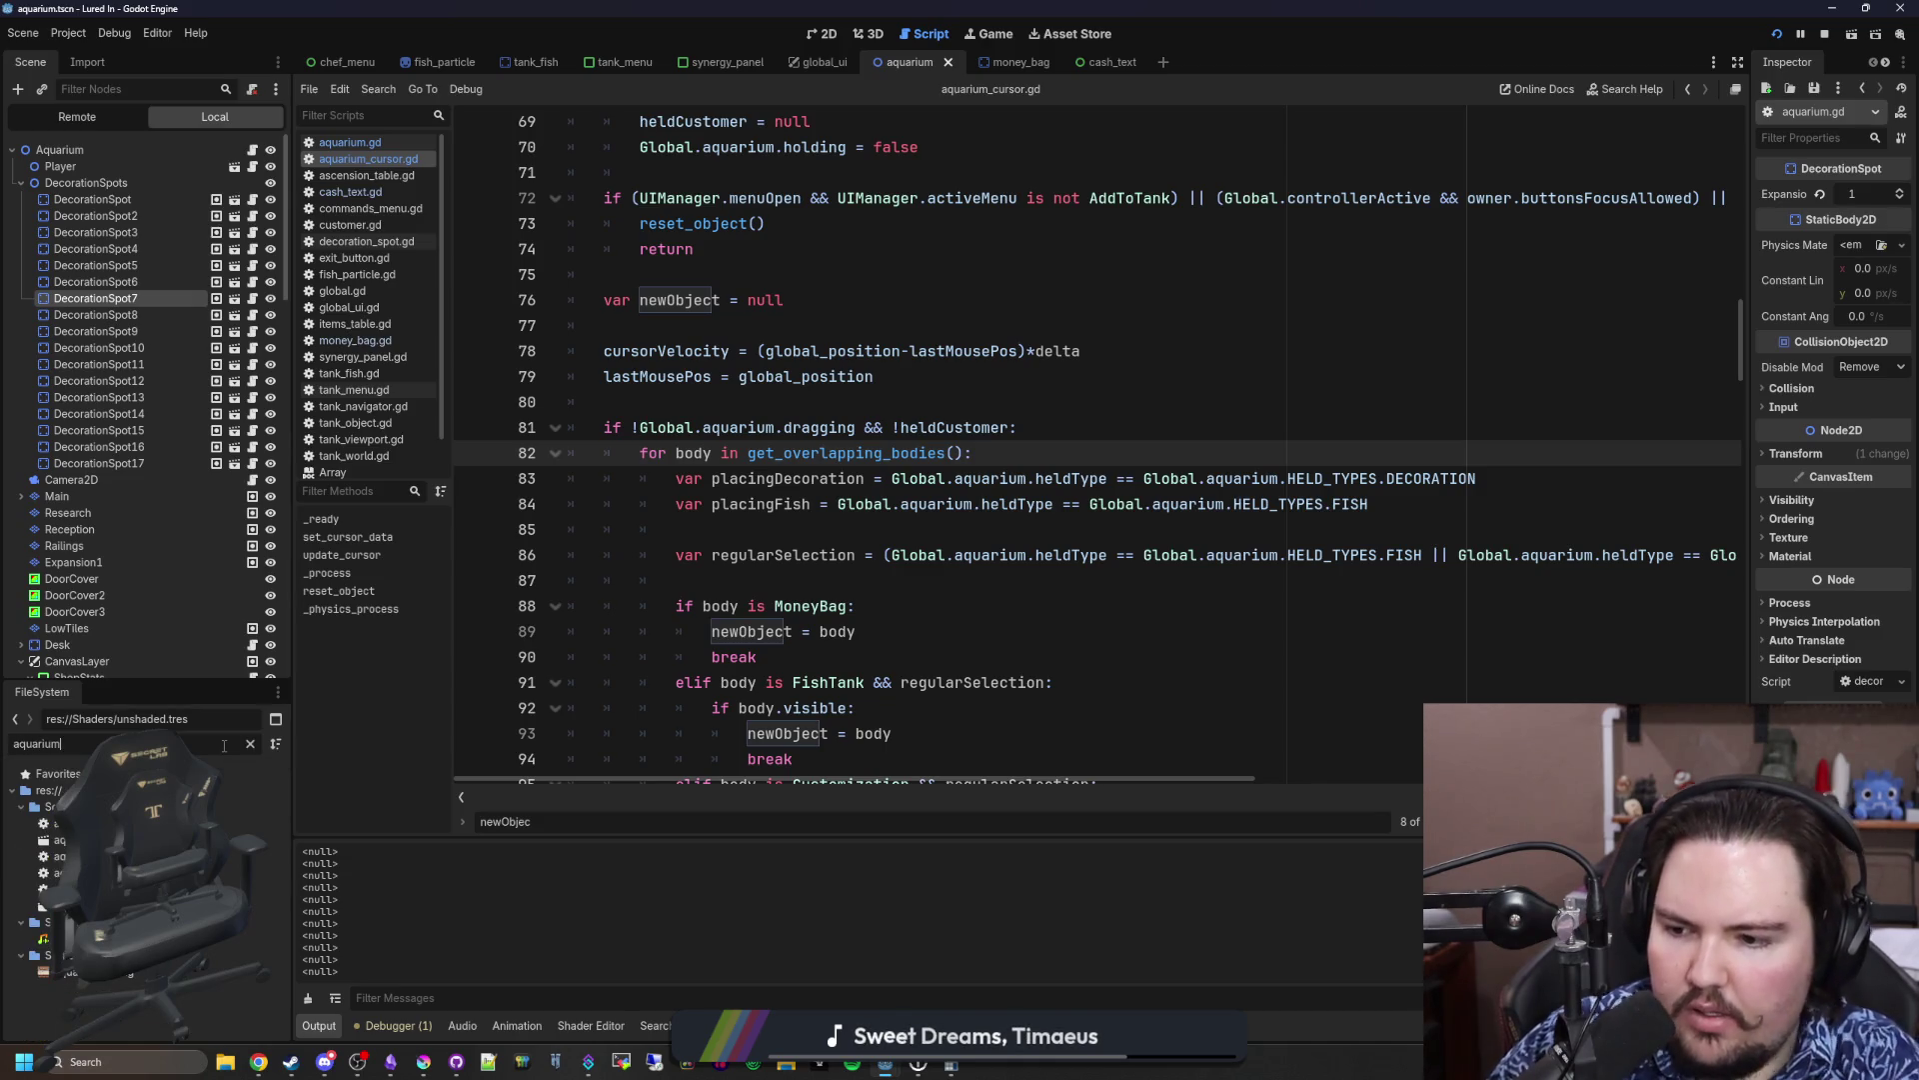
{"action": "left_click", "coordinate": [60, 839]}
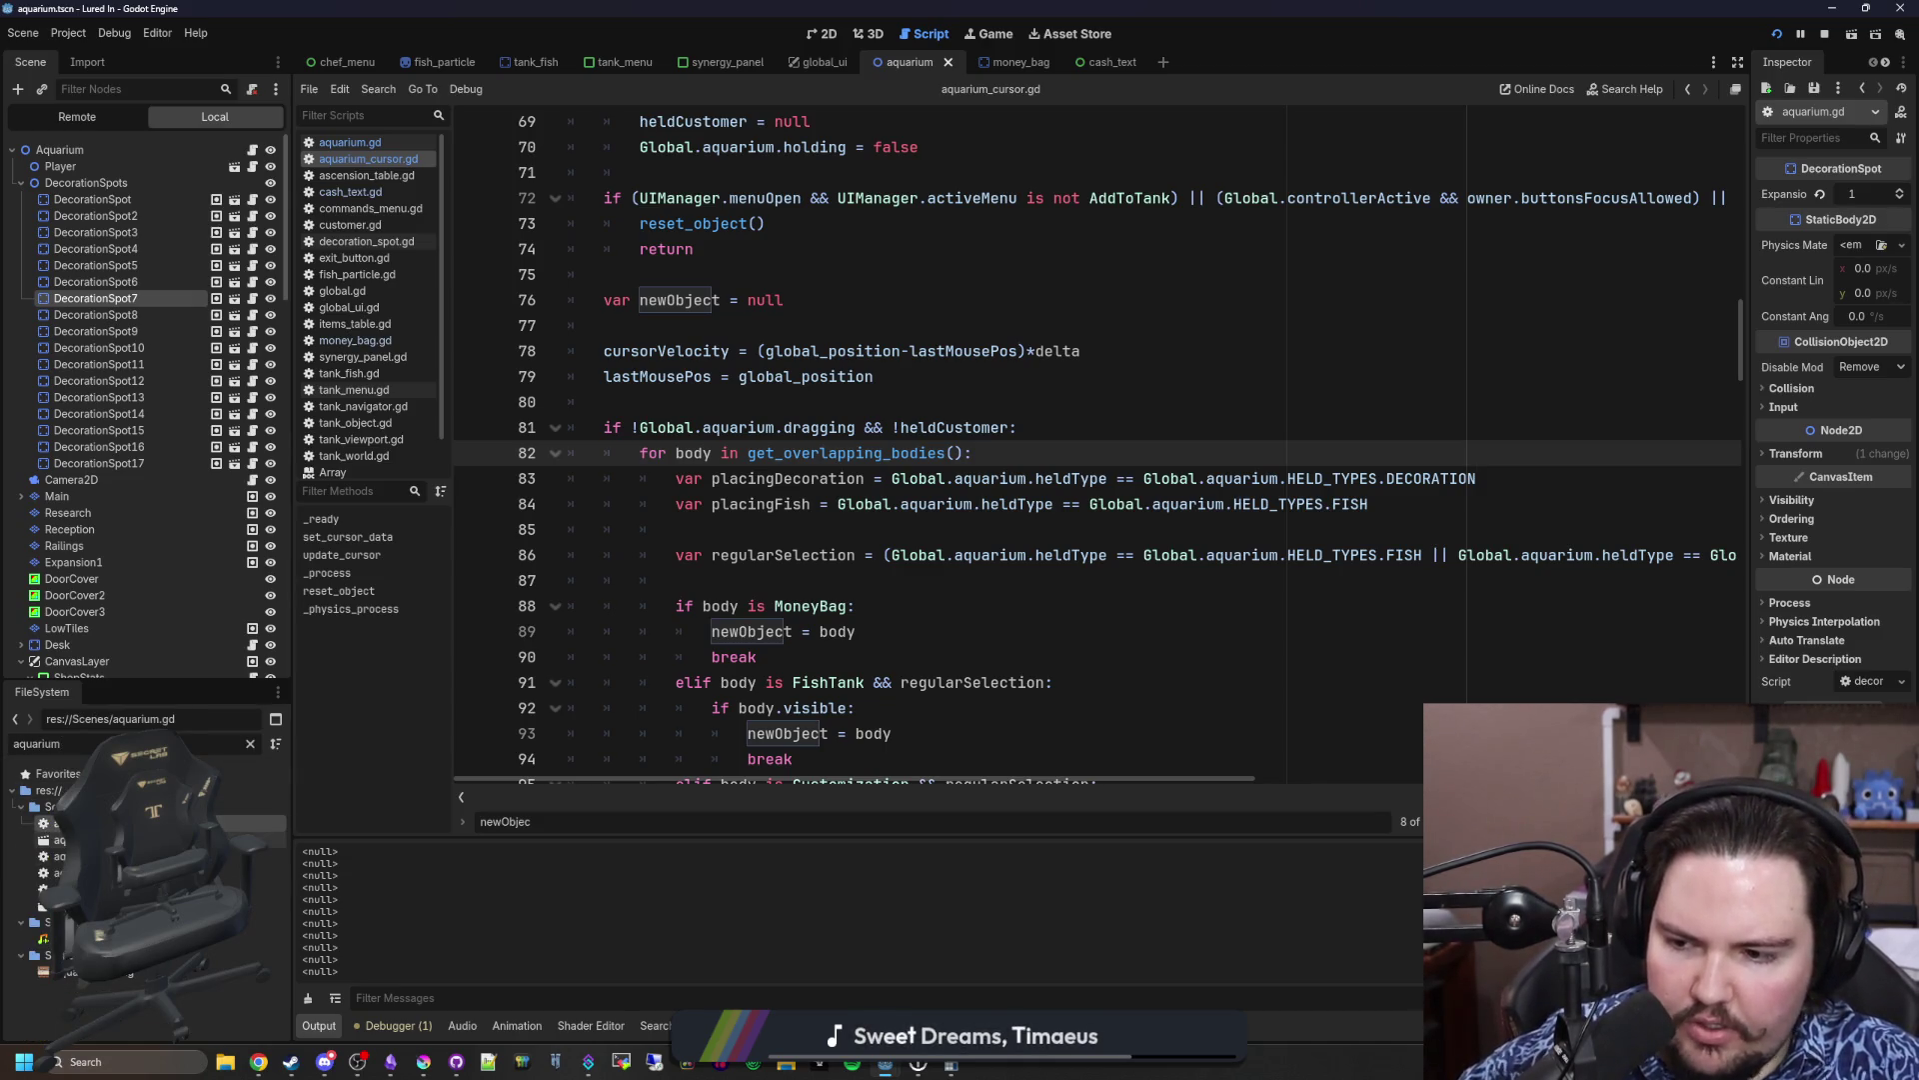
Step: Select the Cursor node and review its Area2D properties: collision mask layer 3, Z Index 1000
{"action": "scroll", "coordinate": [109, 440], "scroll_direction": "down", "scroll_amount": 5}
{"action": "scroll", "coordinate": [110, 440], "scroll_direction": "down", "scroll_amount": 10}
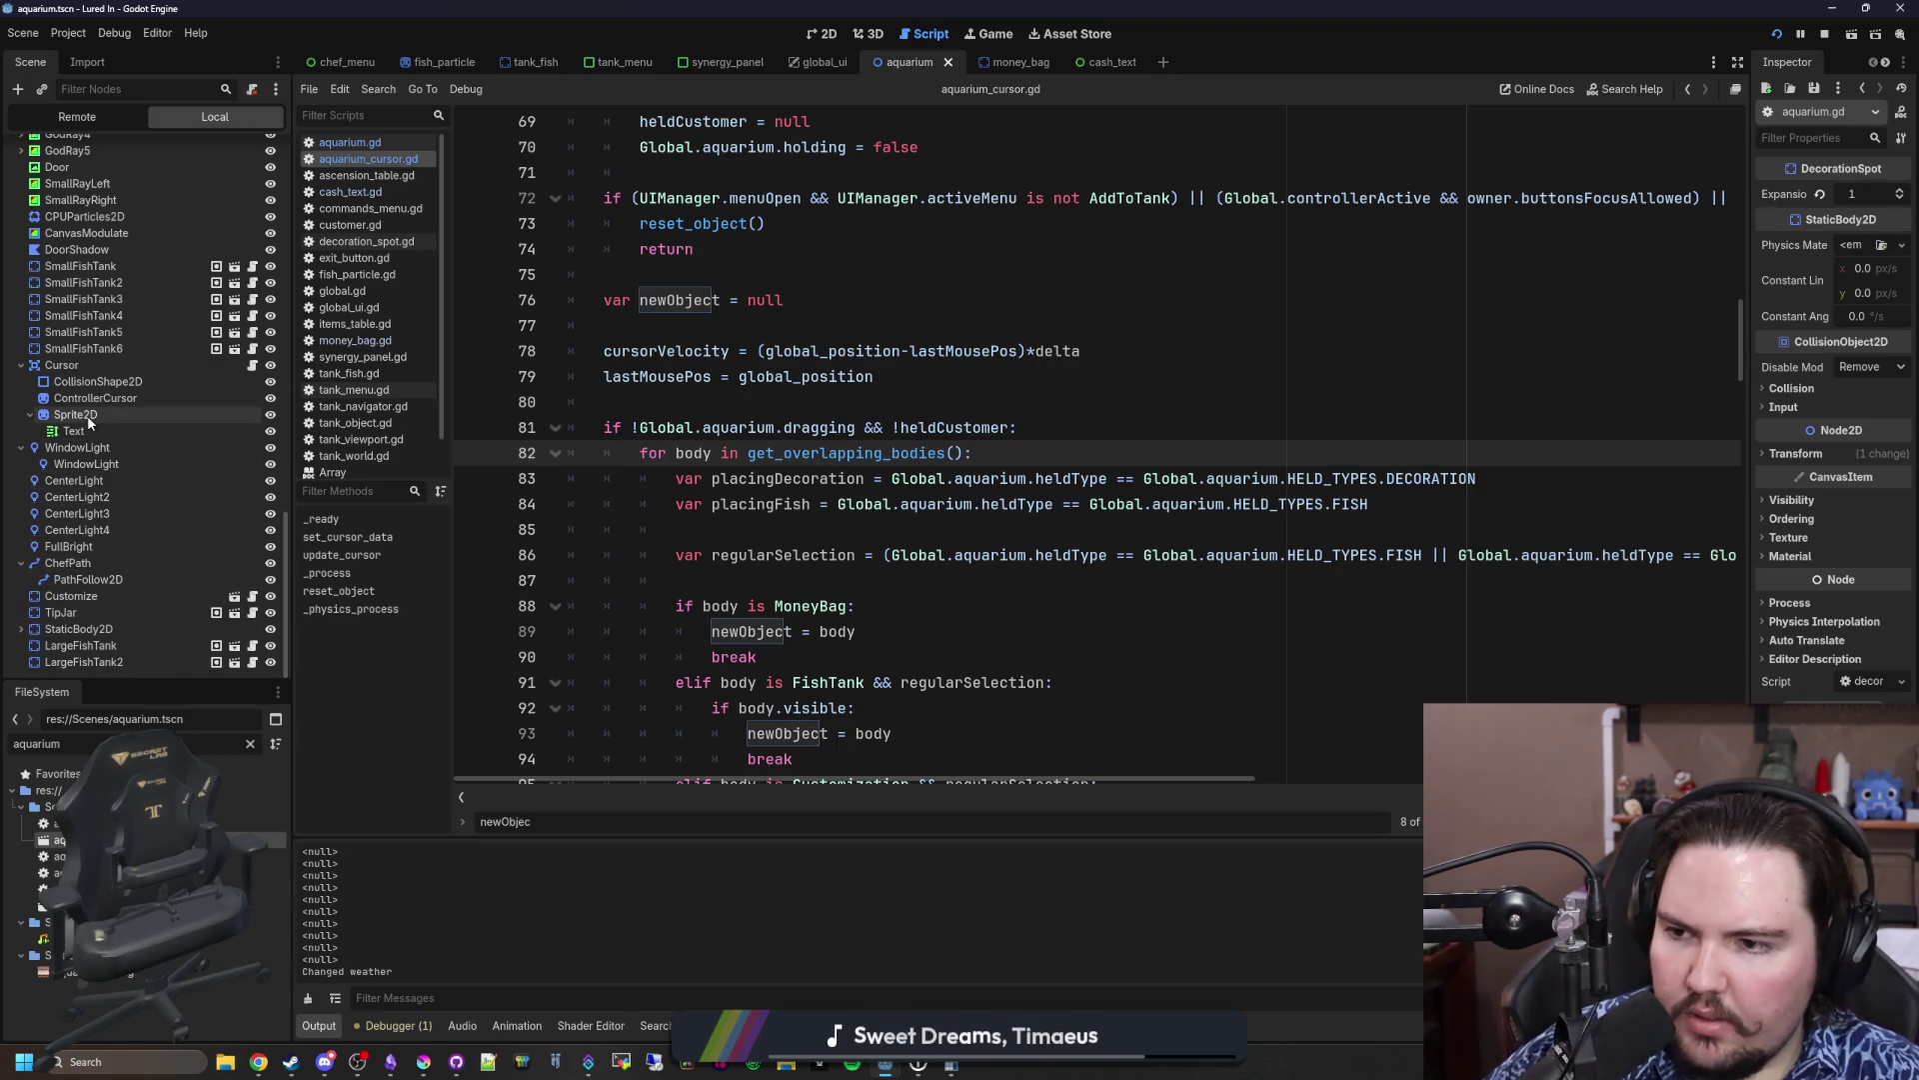
{"action": "left_click", "coordinate": [246, 368]}
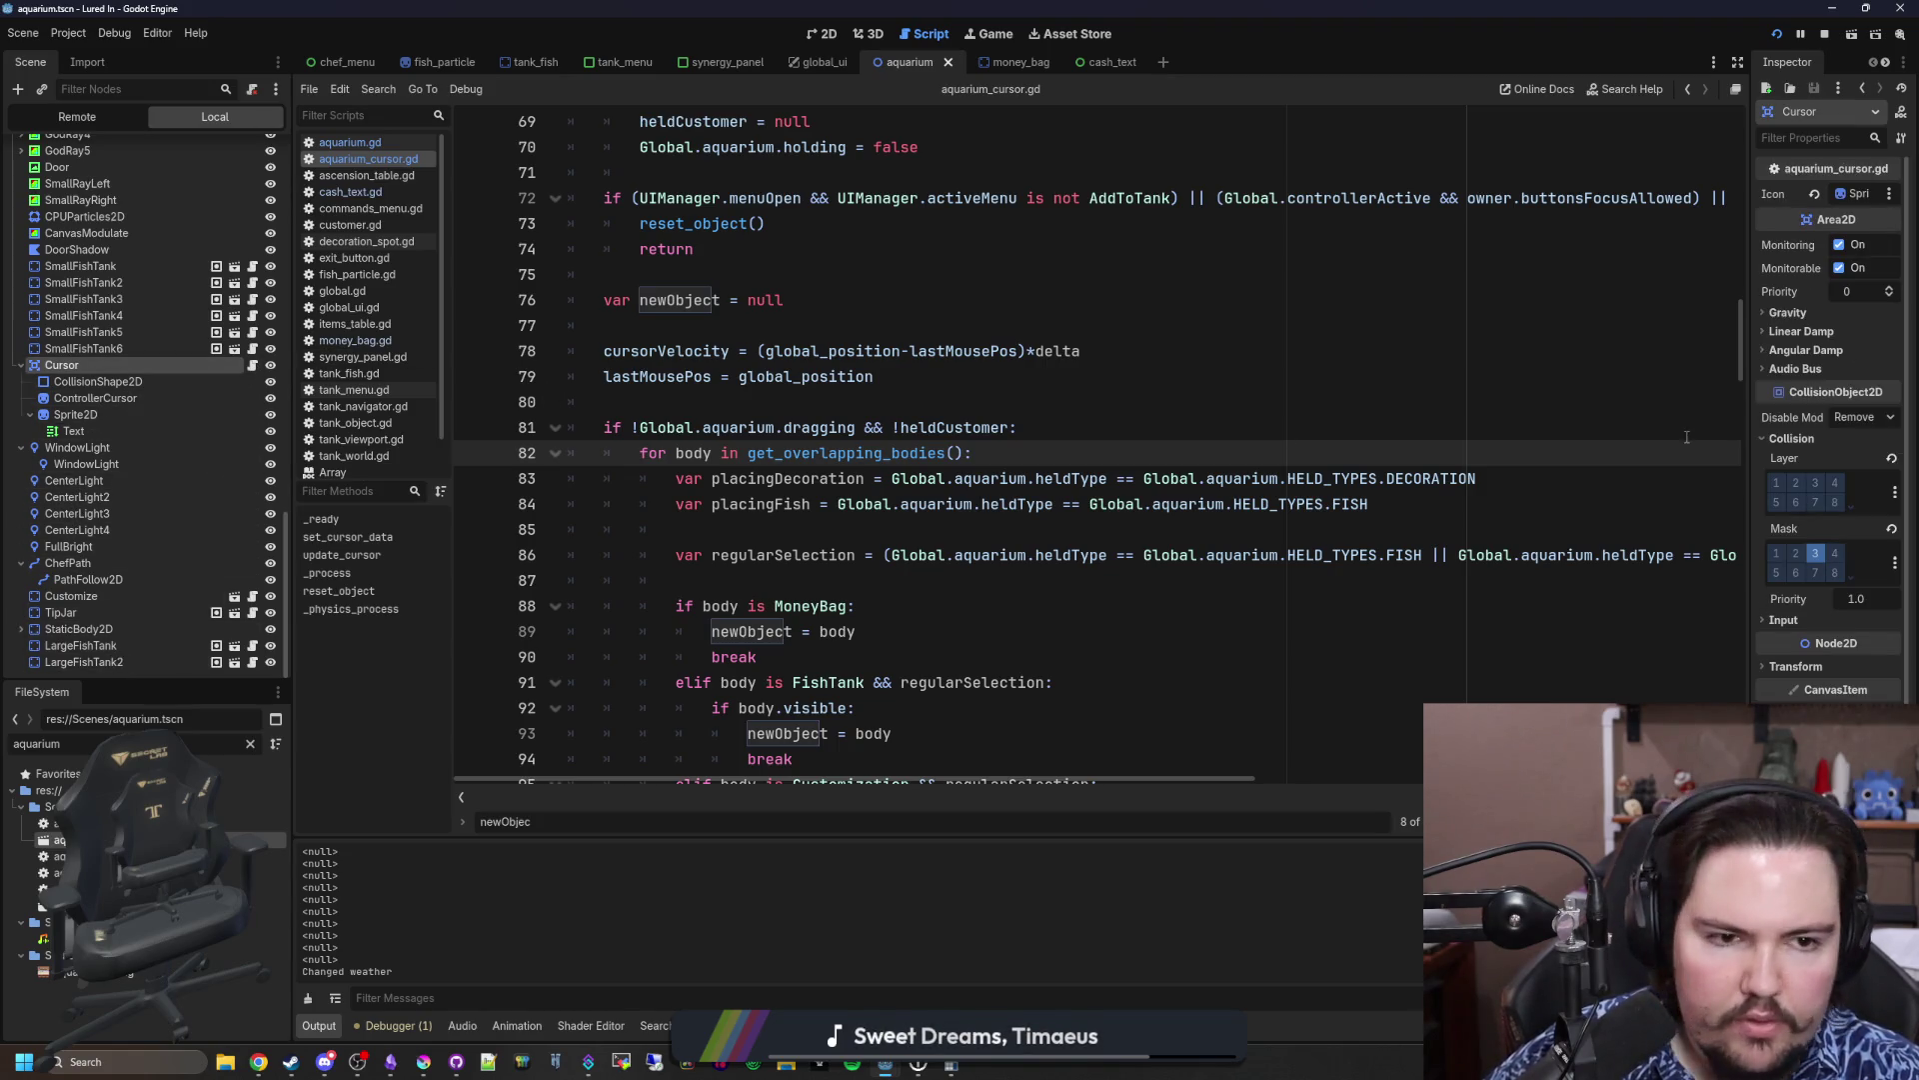
{"action": "left_click_drag", "start_coordinate": [1752, 379], "coordinate": [1526, 377]}
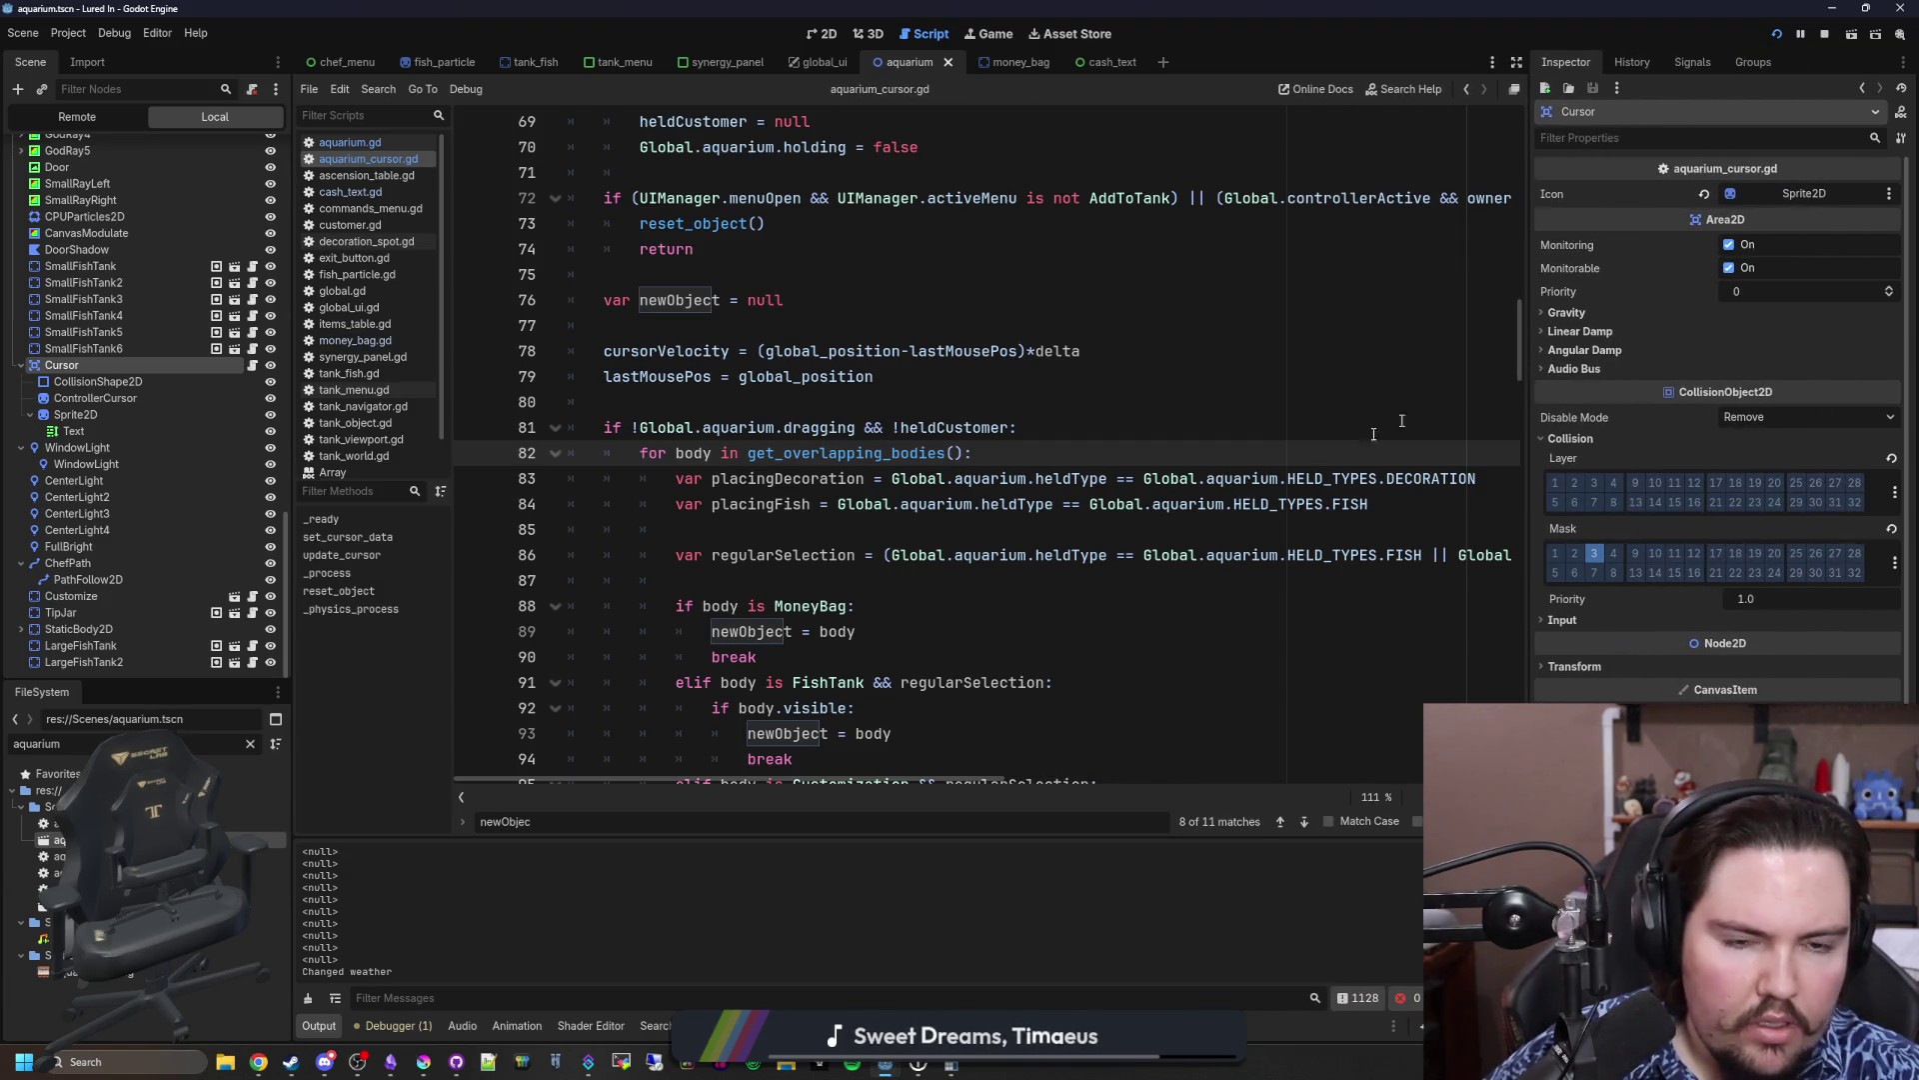
{"action": "left_click", "coordinate": [948, 403]}
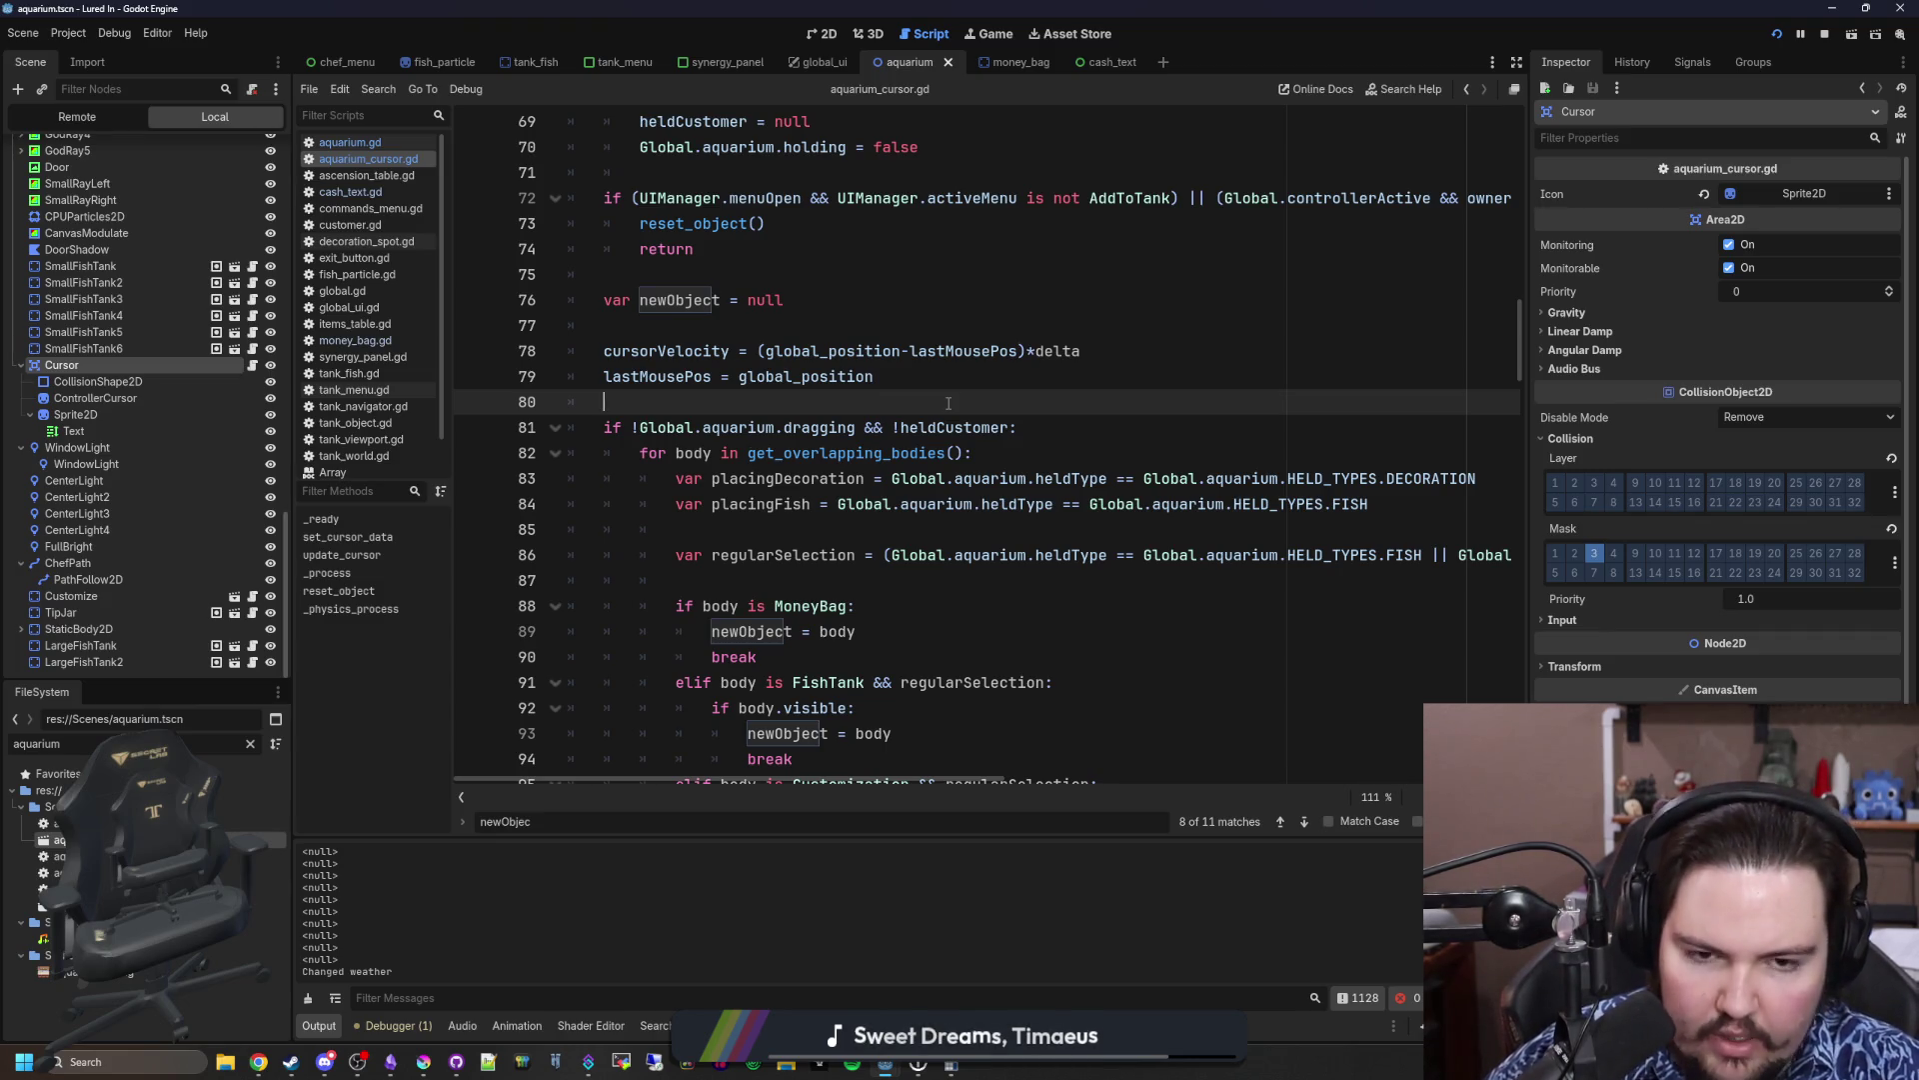
{"action": "left_click", "coordinate": [1609, 304]}
{"action": "left_click", "coordinate": [1608, 305]}
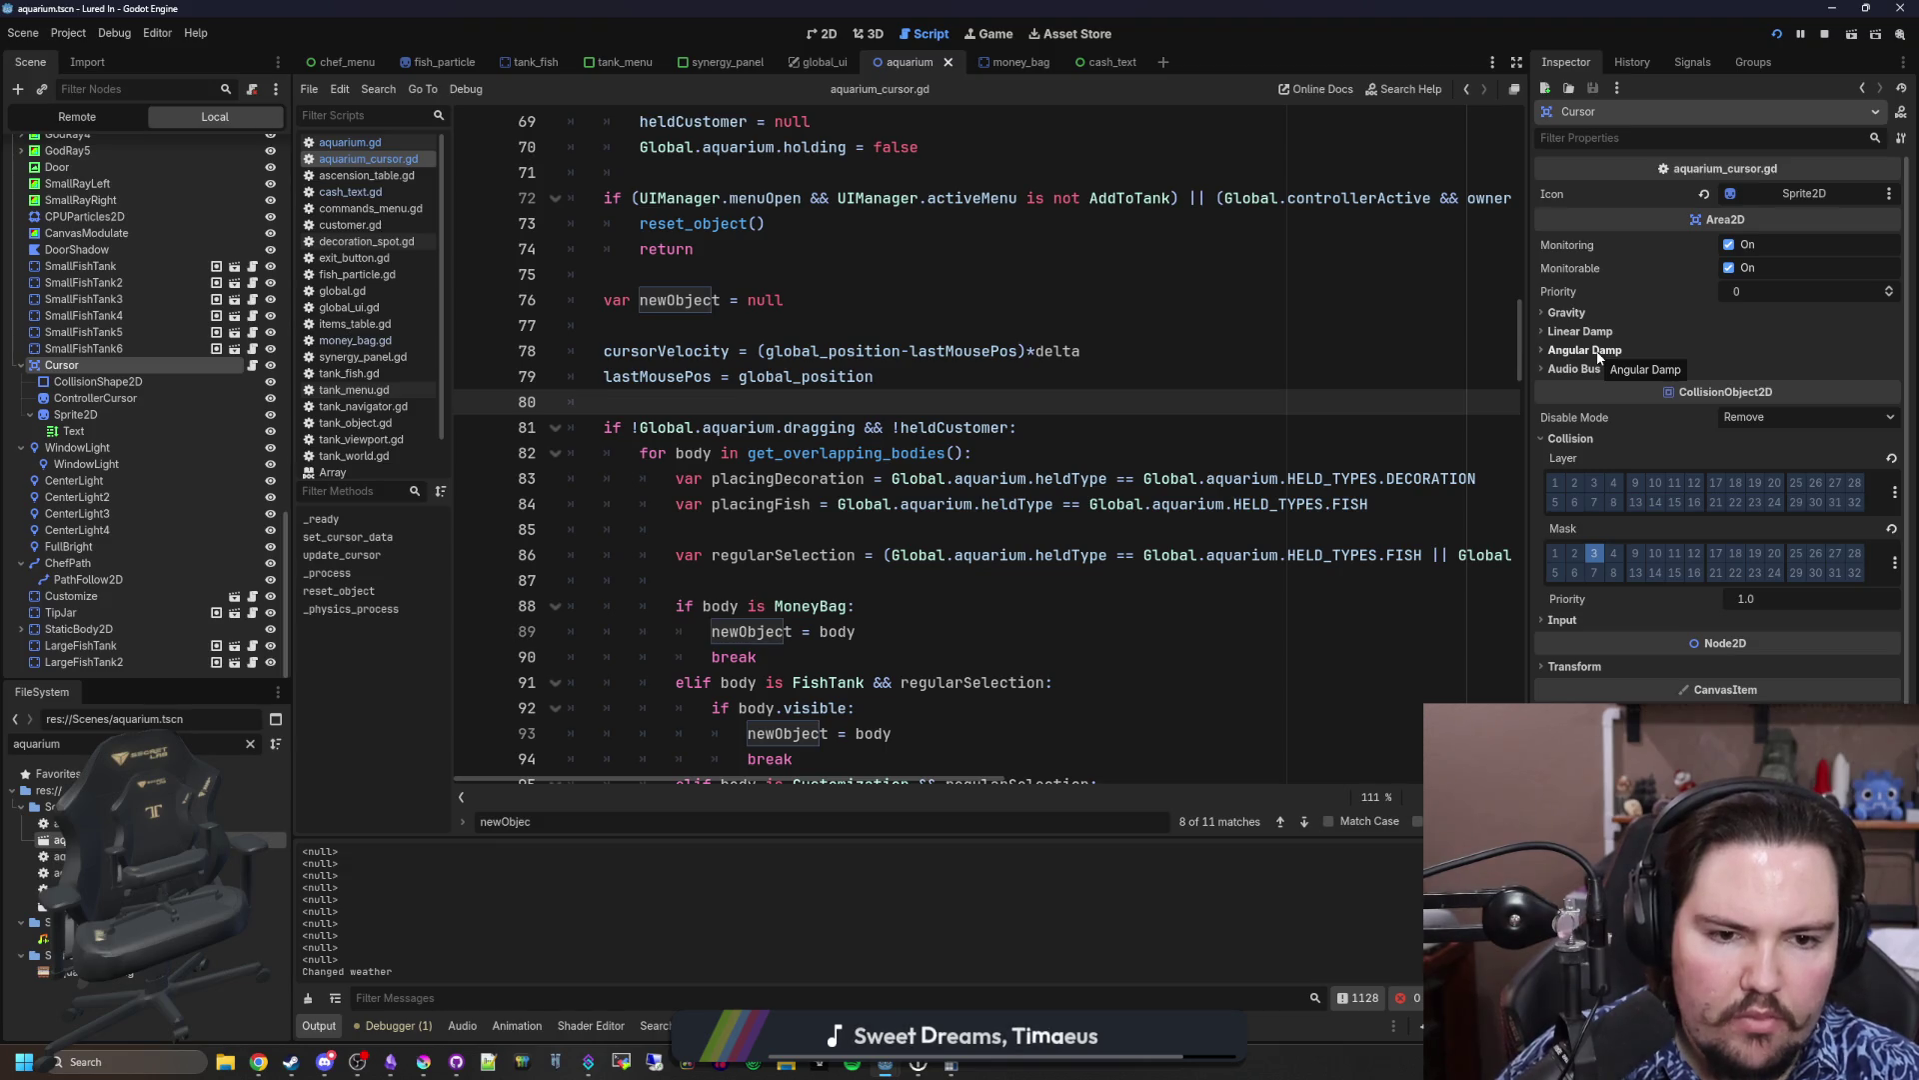
{"action": "scroll", "coordinate": [1598, 350], "scroll_direction": "down", "scroll_amount": 1}
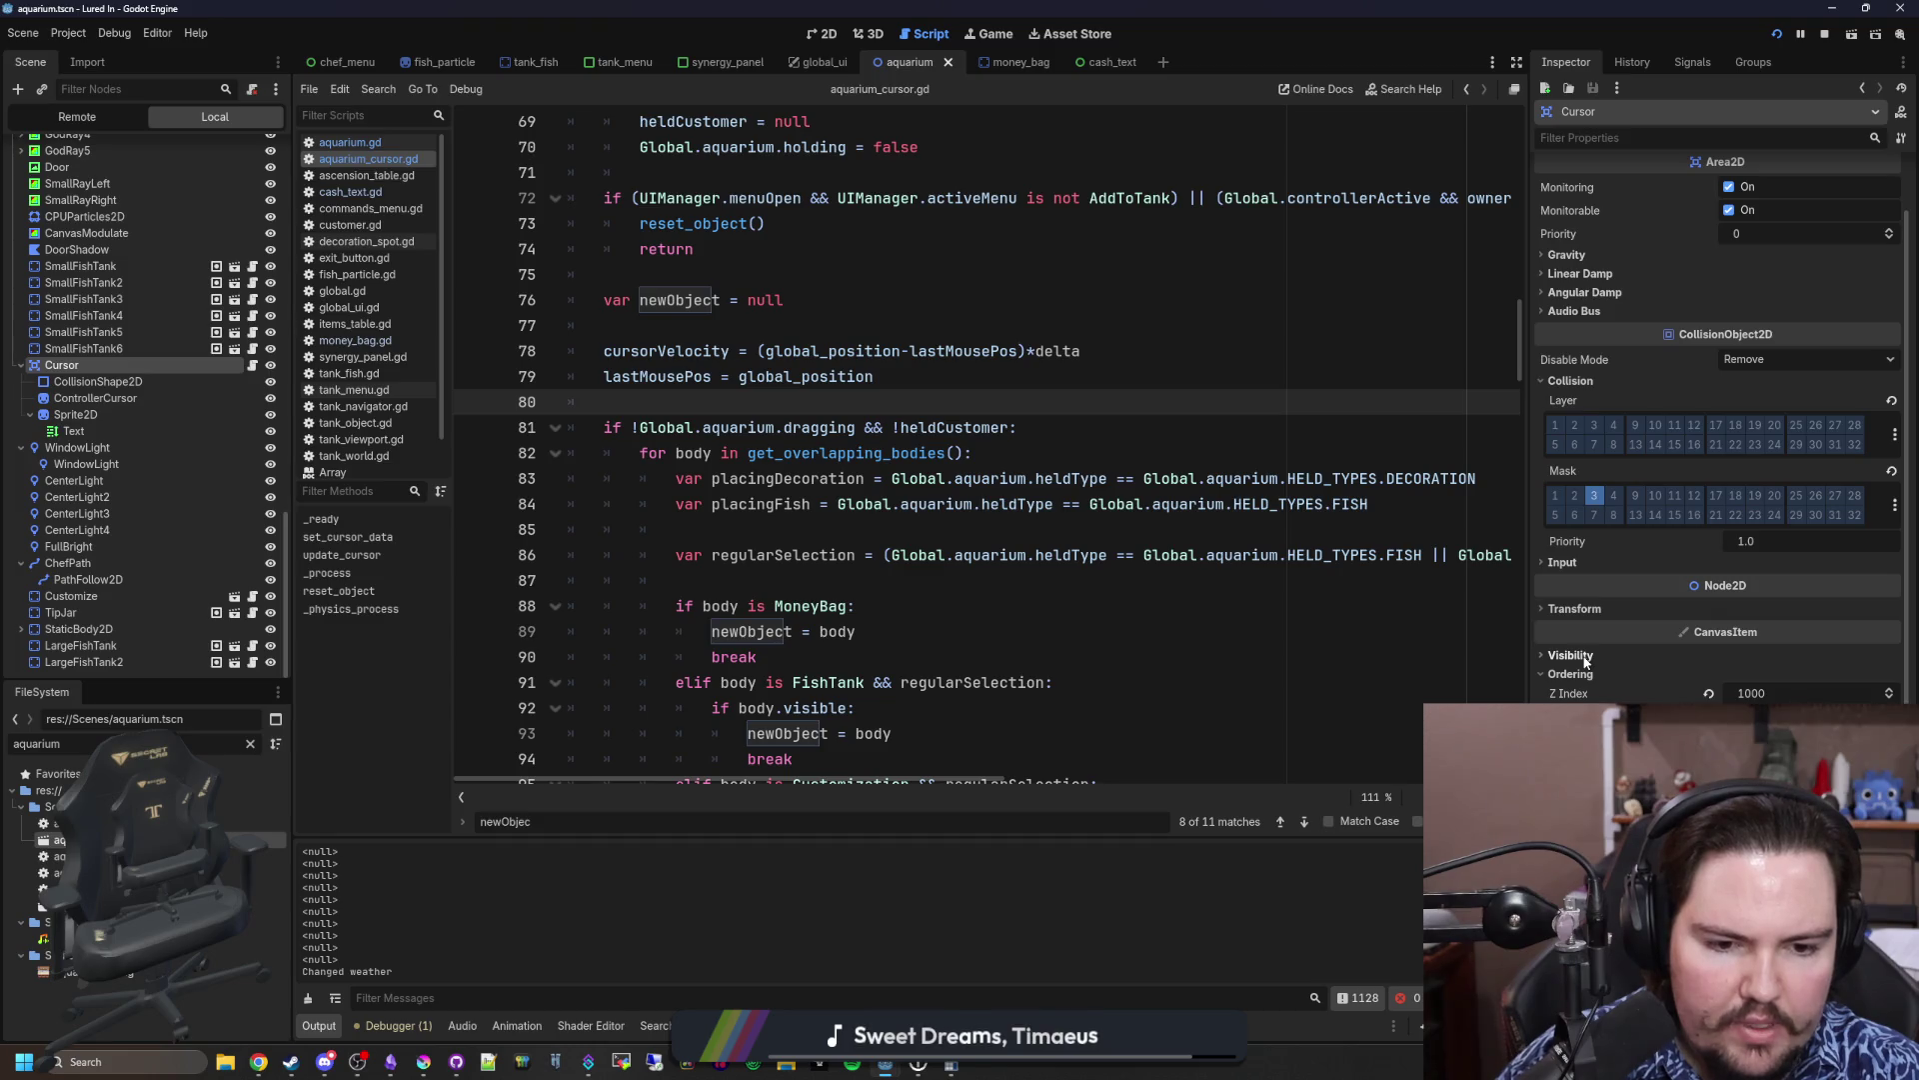
{"action": "left_click_drag", "start_coordinate": [1528, 544], "coordinate": [1749, 545]}
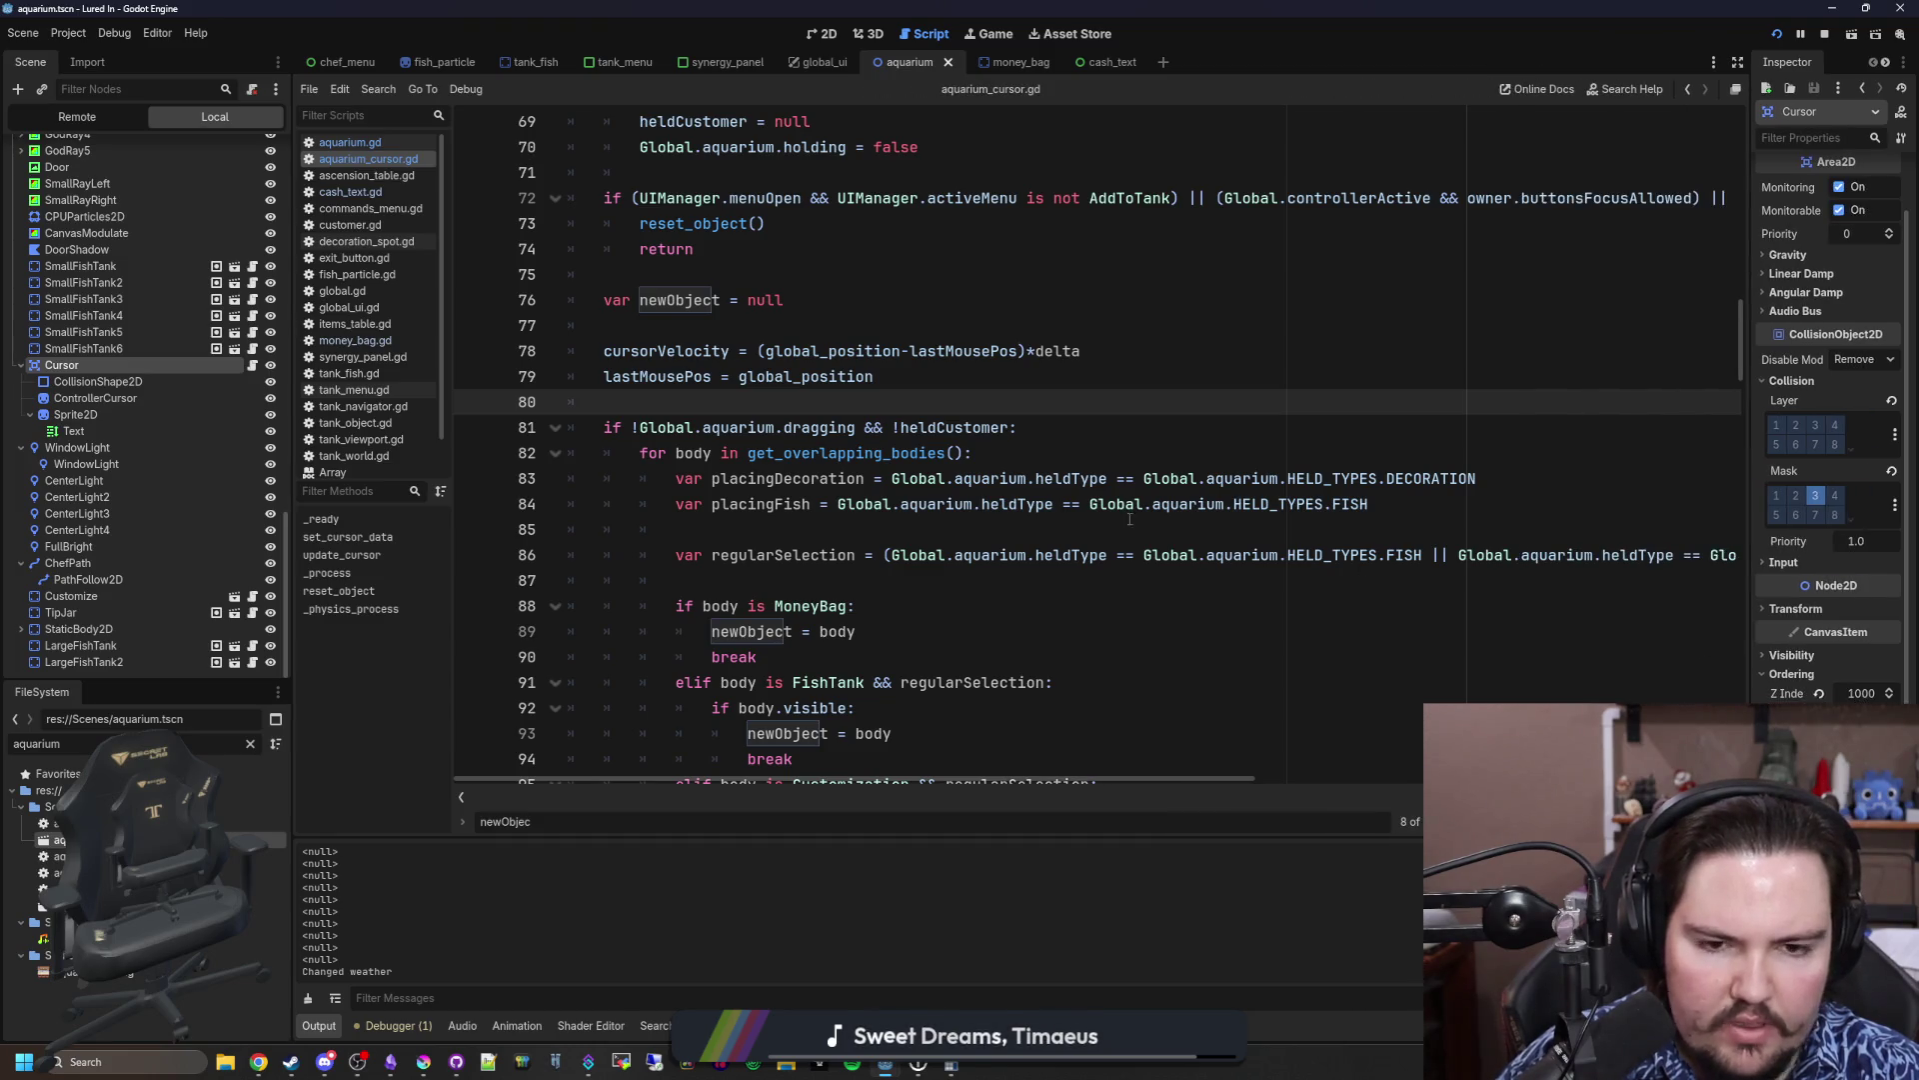
{"action": "left_click", "coordinate": [1003, 458]}
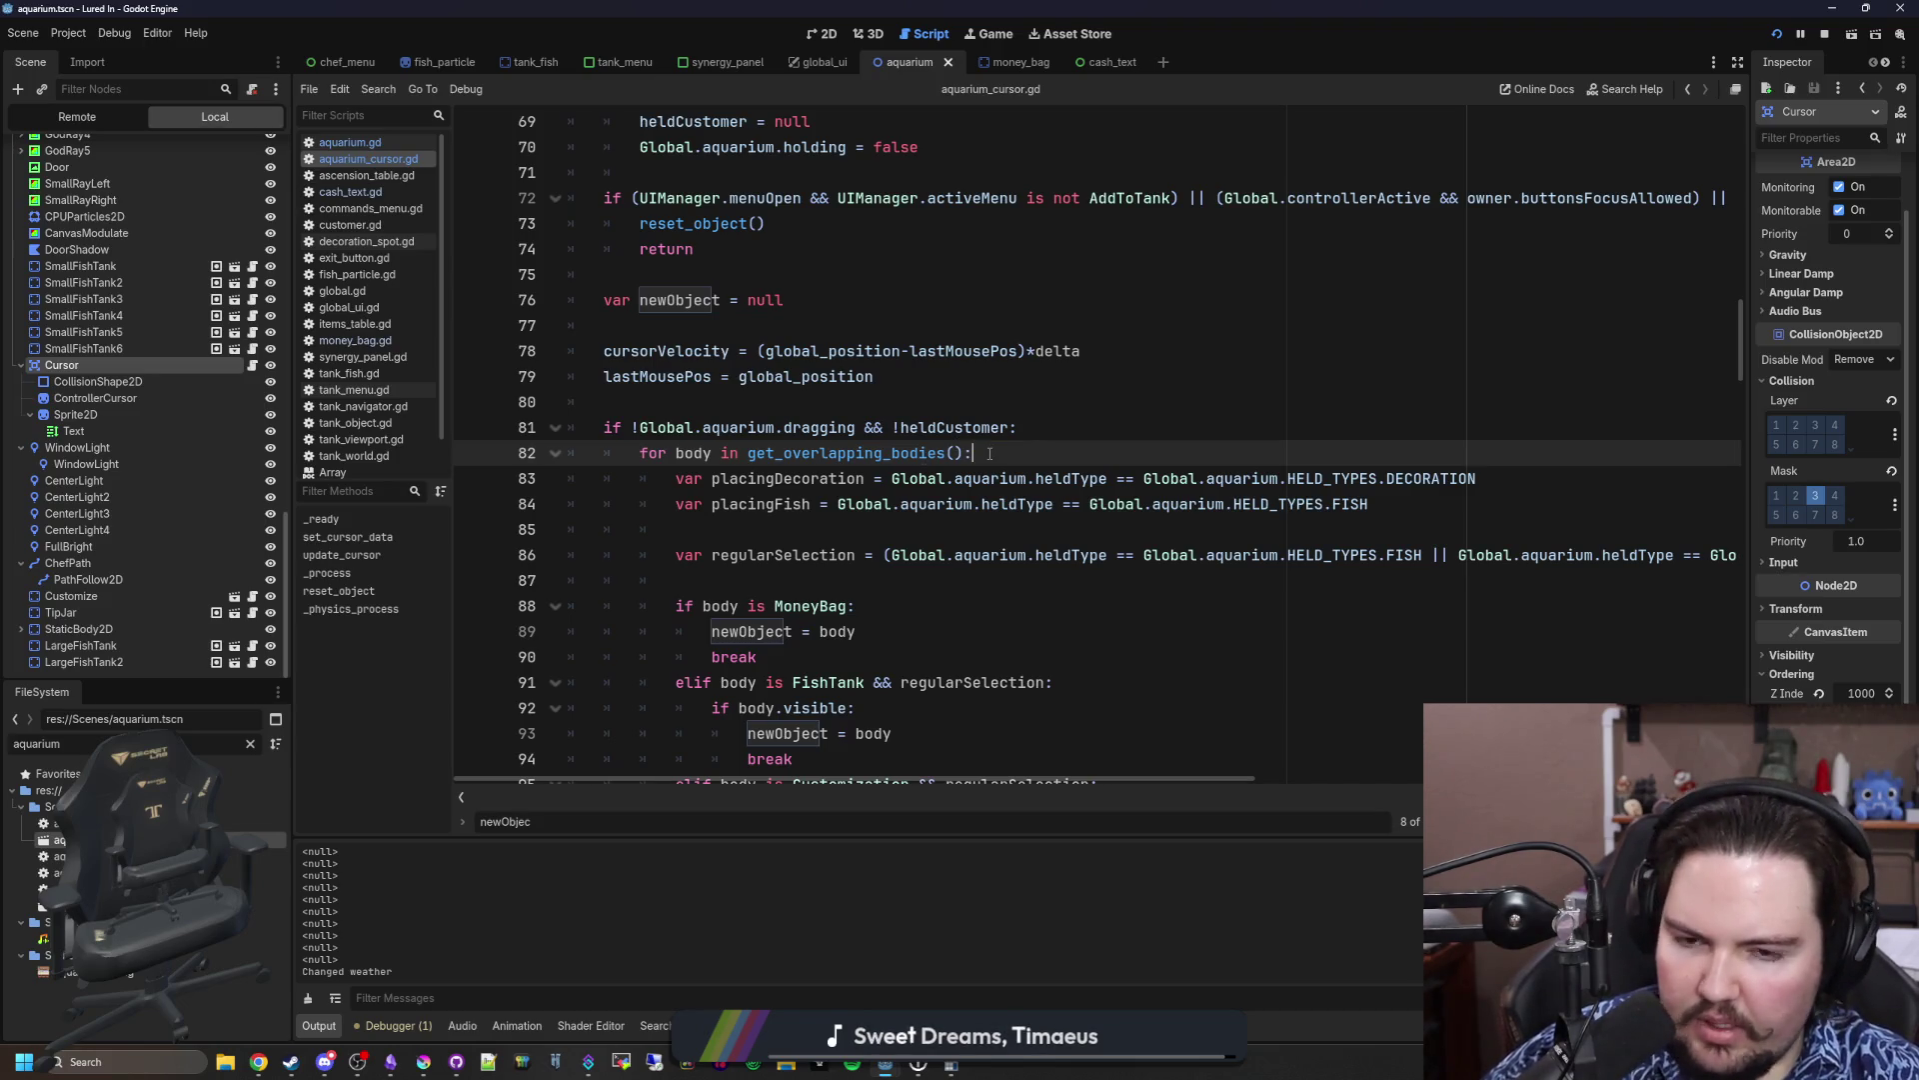
{"action": "left_click_drag", "start_coordinate": [291, 546], "coordinate": [213, 546]}
{"action": "scroll", "coordinate": [718, 498], "scroll_direction": "down", "scroll_amount": 1}
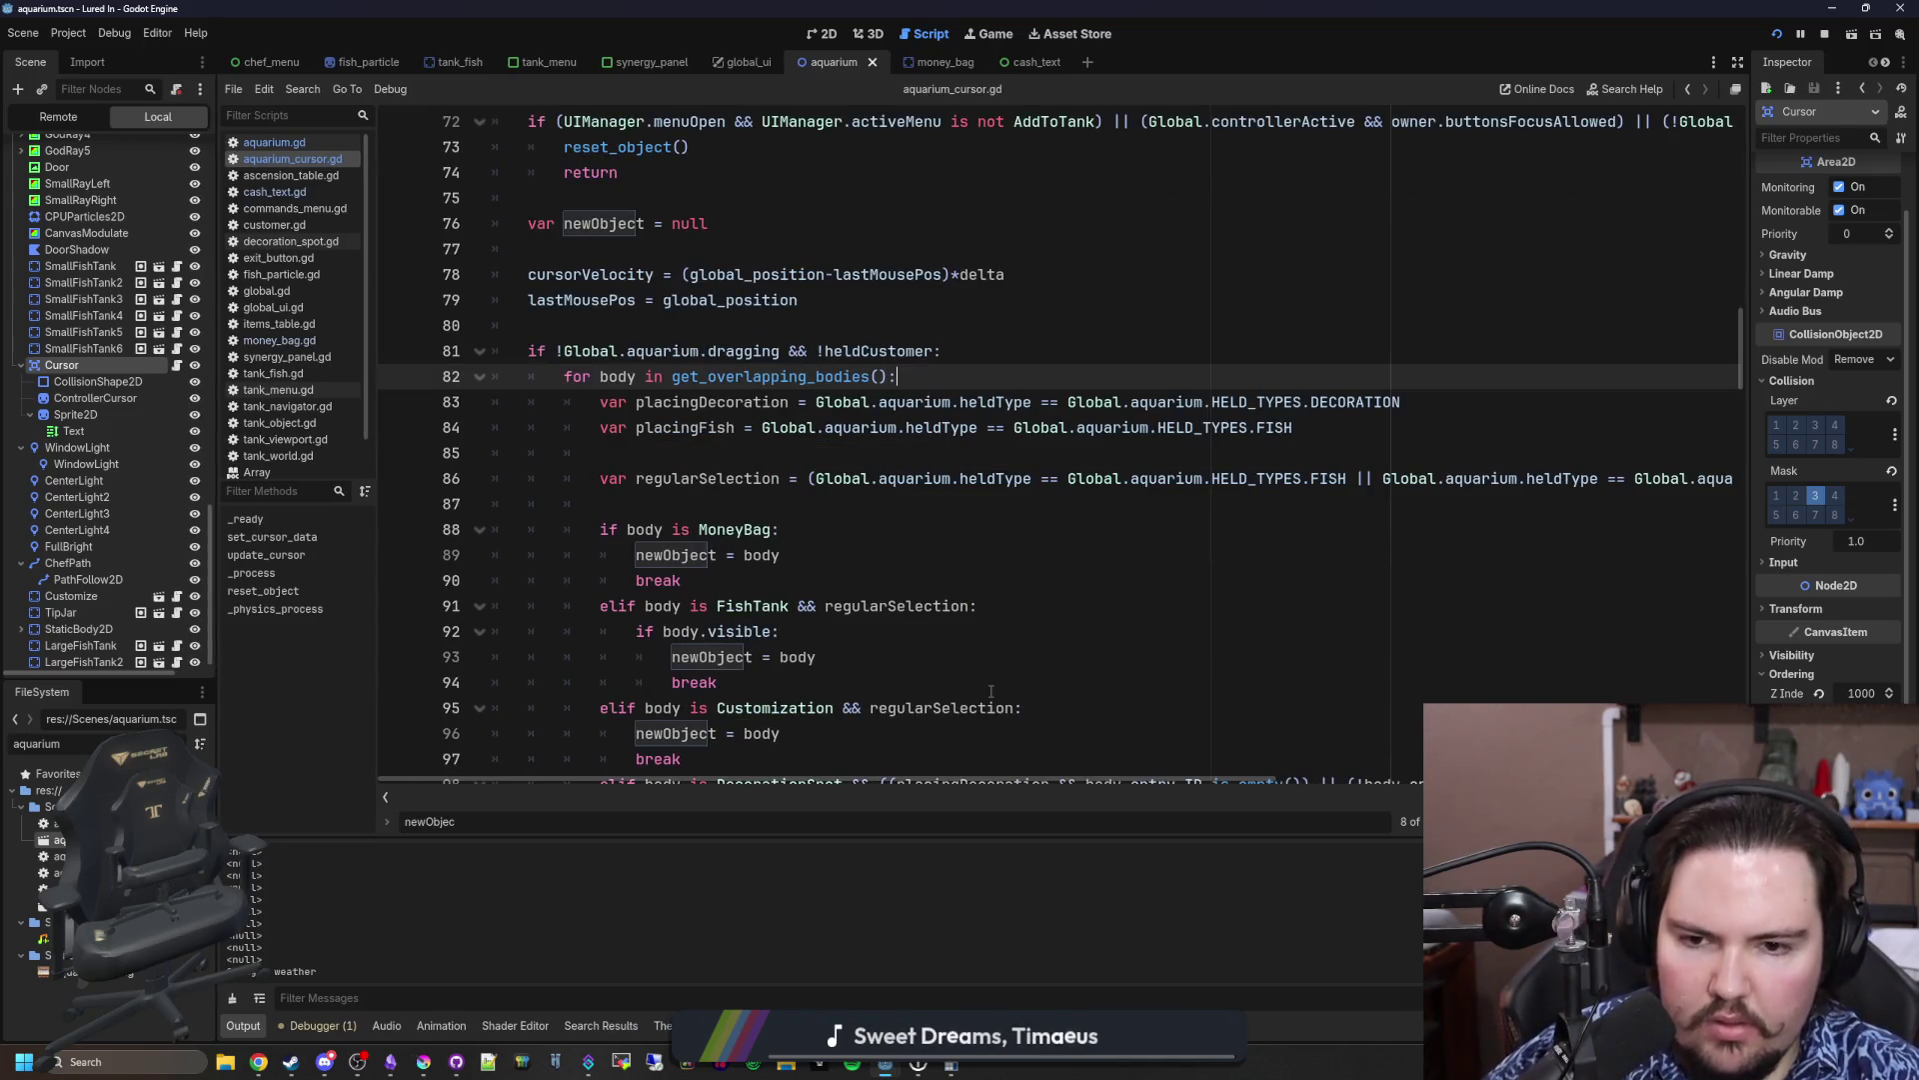
{"action": "left_click", "coordinate": [718, 498]}
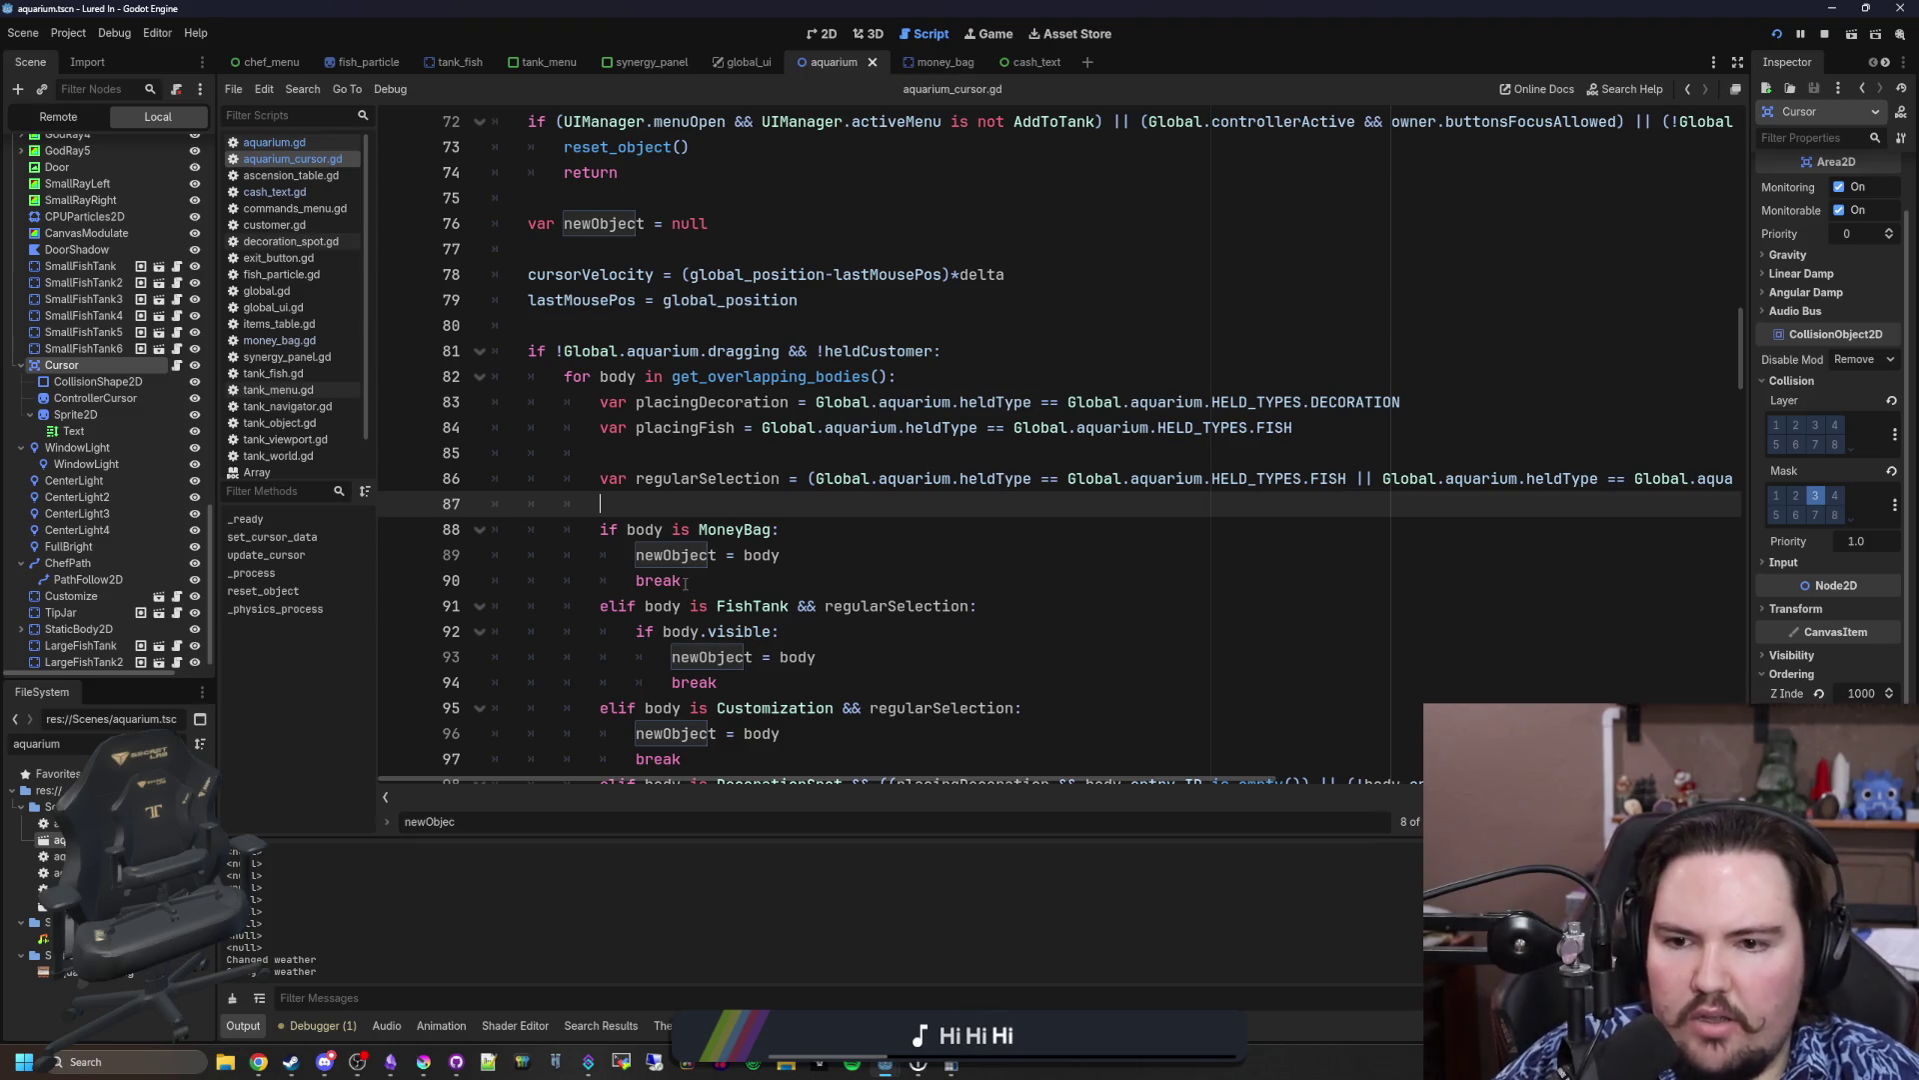
{"action": "scroll", "coordinate": [590, 300], "scroll_direction": "down", "scroll_amount": 3}
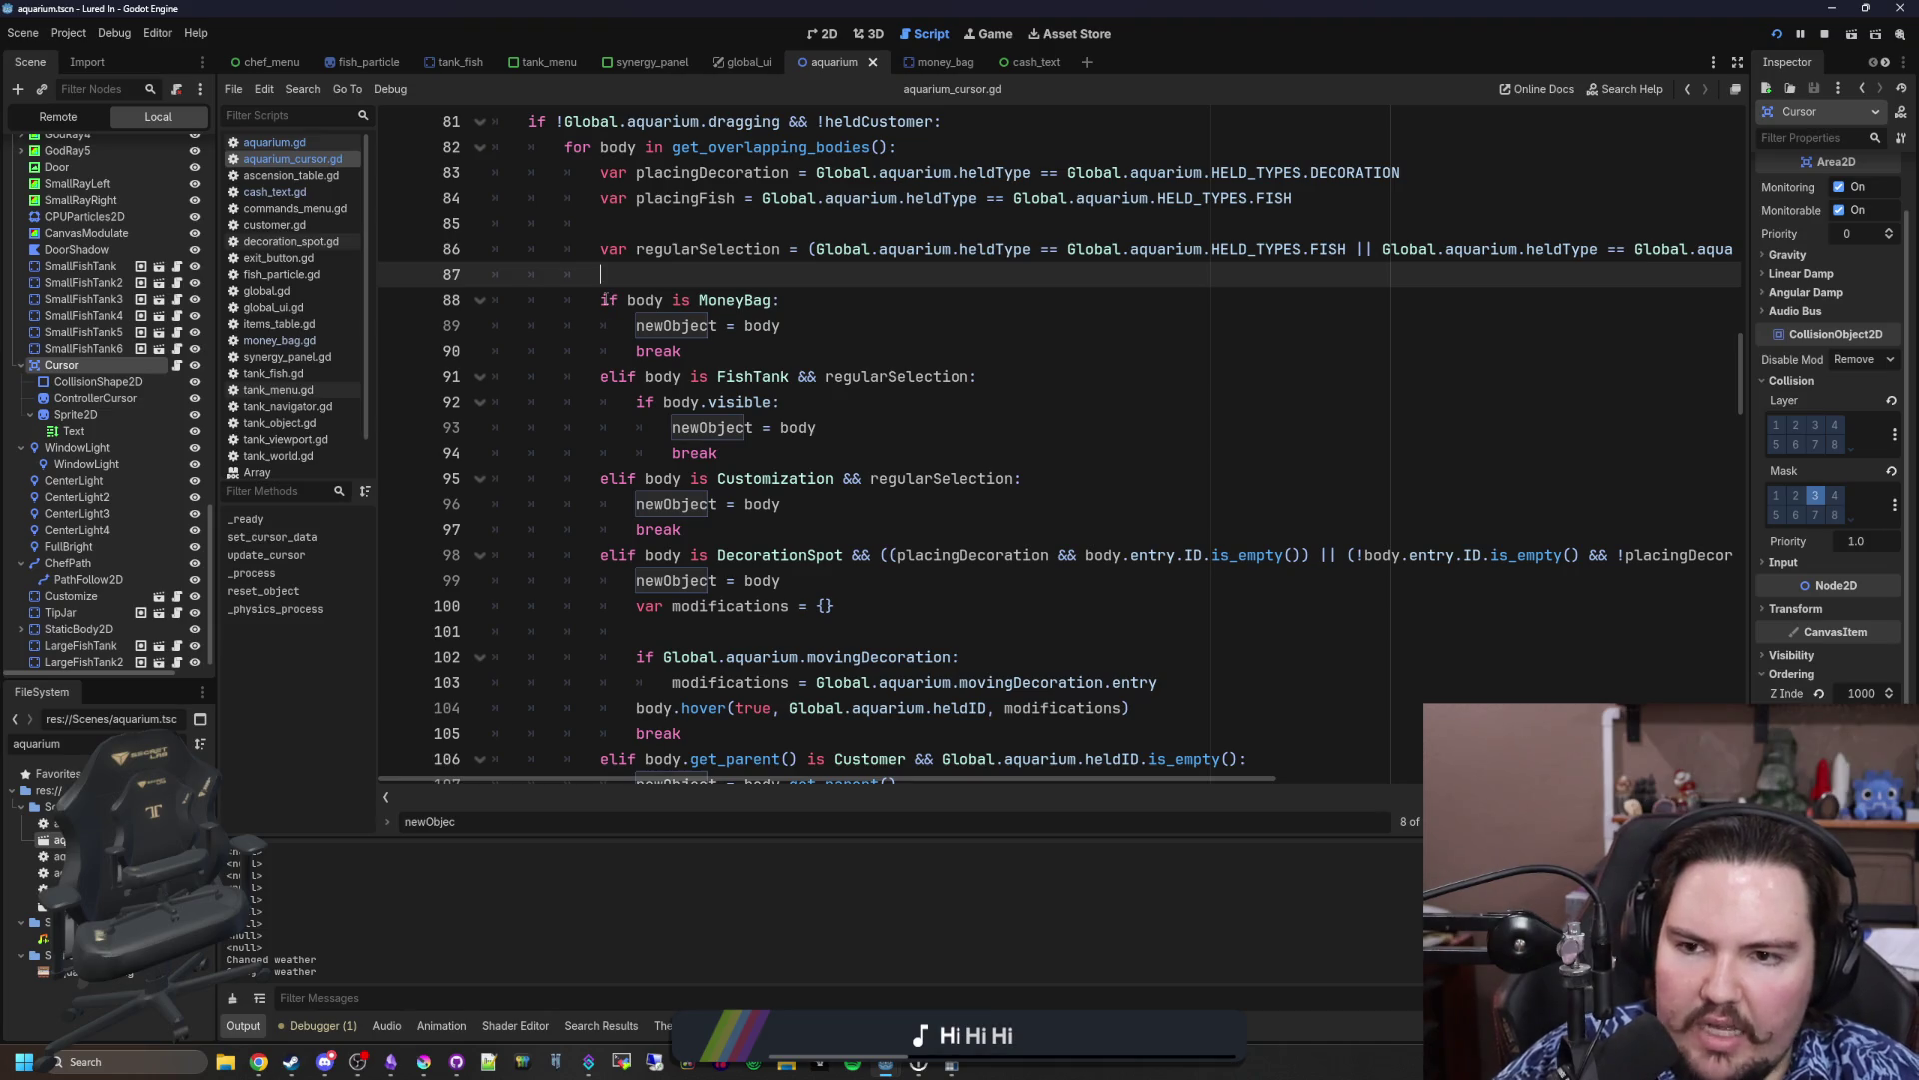
{"action": "left_click_drag", "start_coordinate": [603, 300], "coordinate": [783, 300]}
{"action": "left_click", "coordinate": [782, 299]}
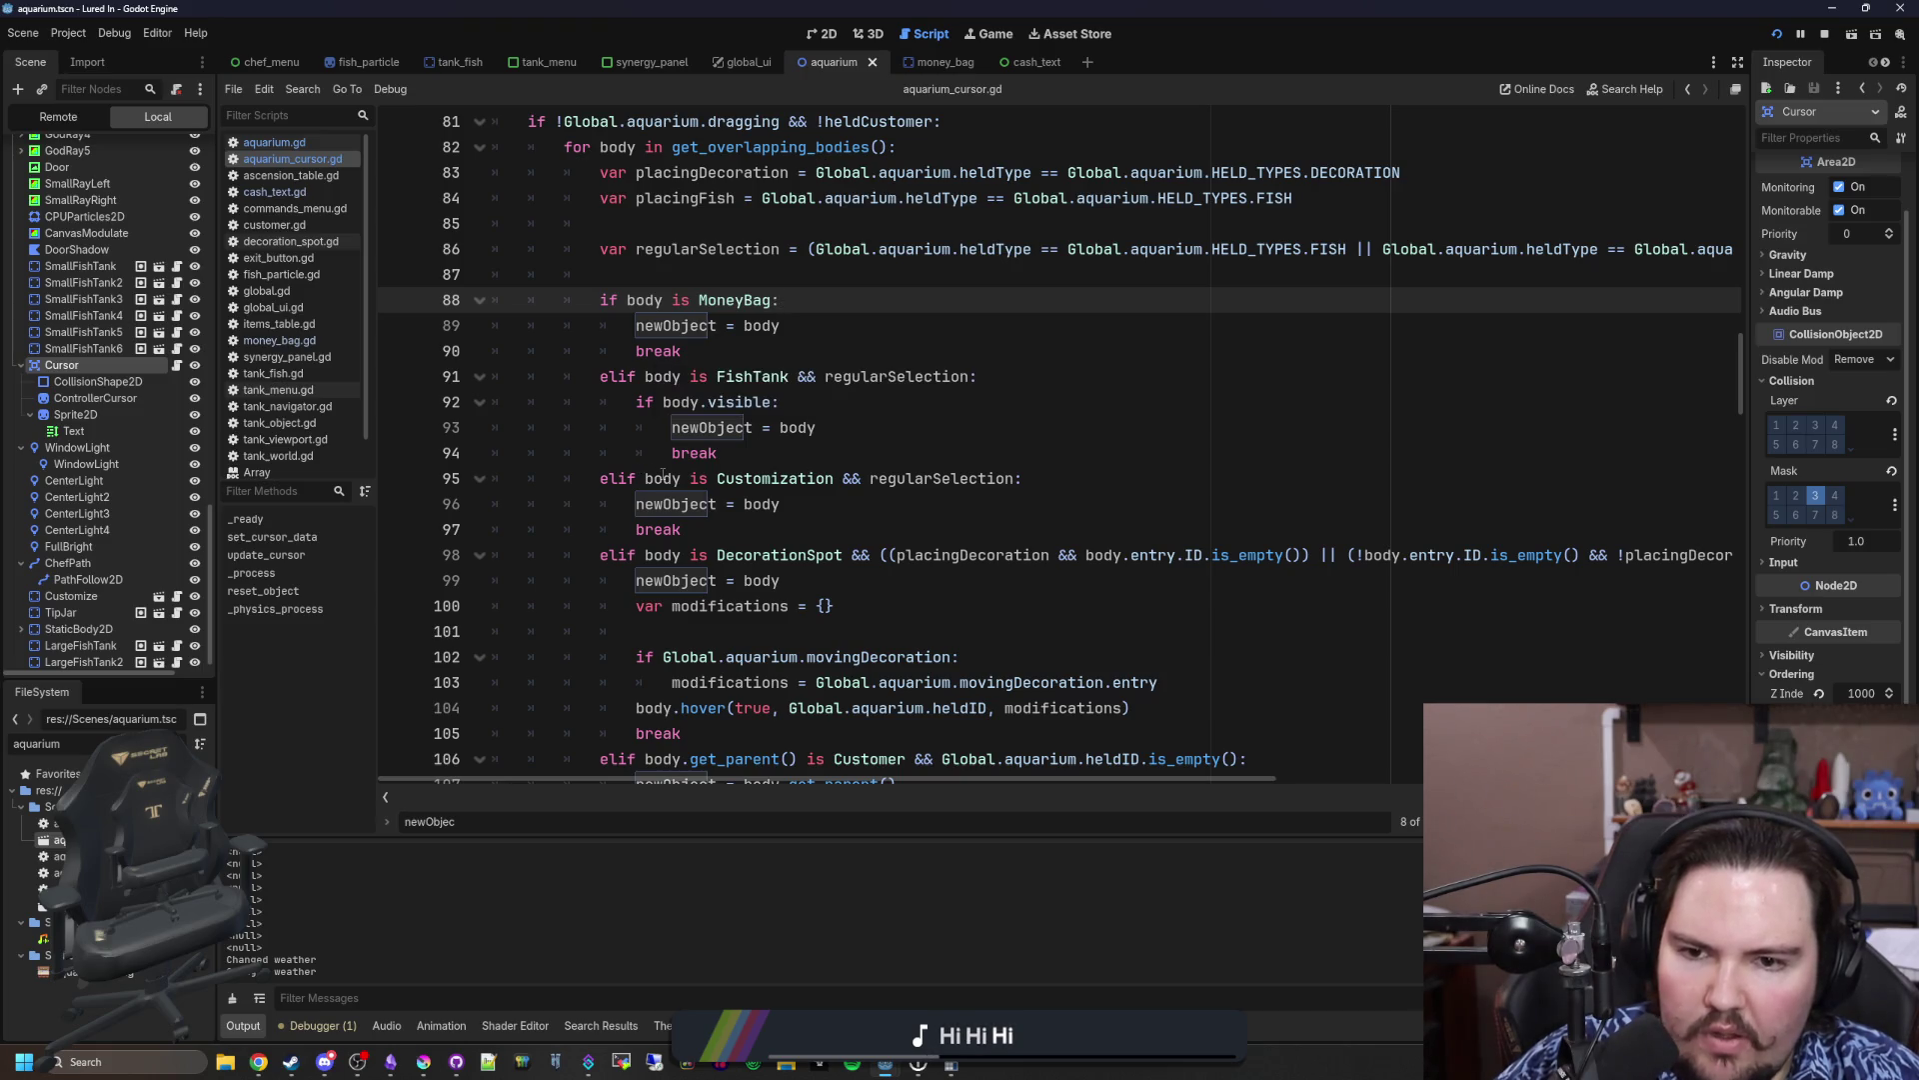
{"action": "scroll", "coordinate": [629, 529], "scroll_direction": "down", "scroll_amount": 3}
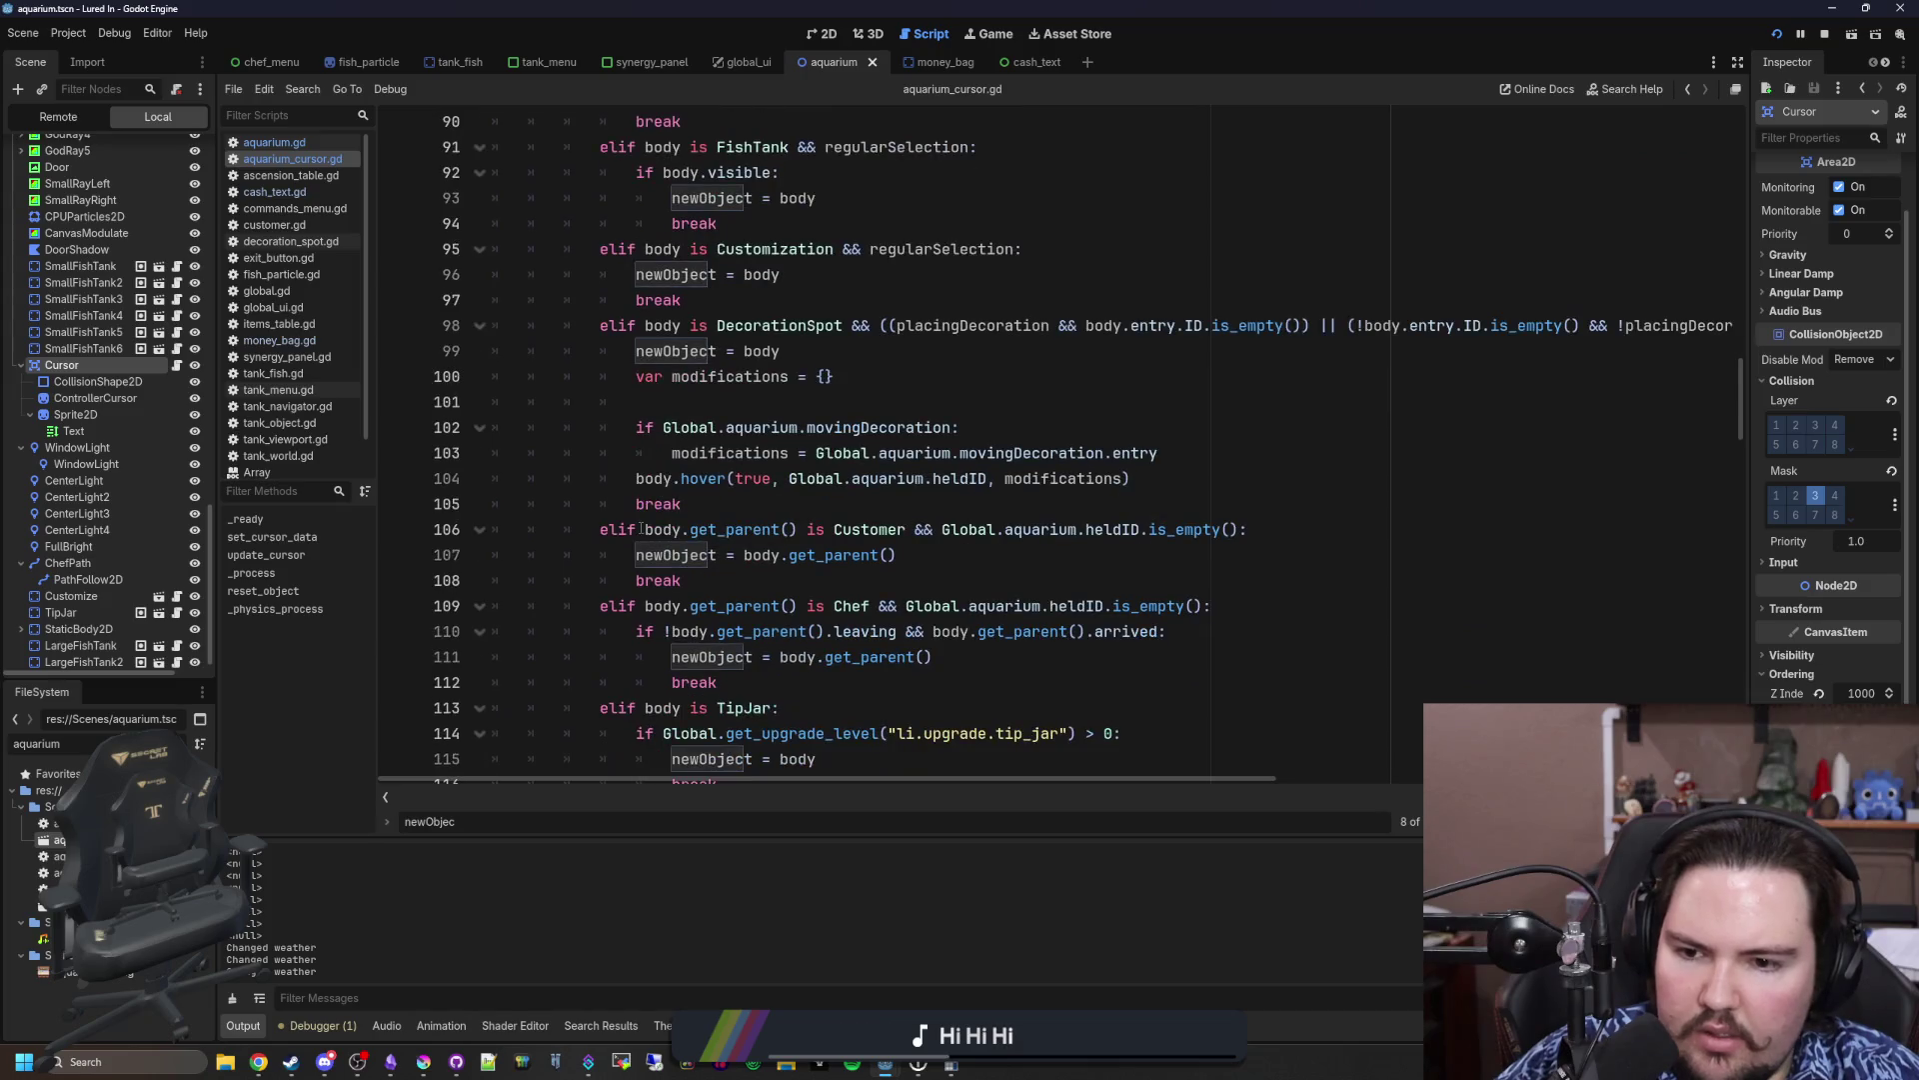
{"action": "scroll", "coordinate": [640, 528], "scroll_direction": "down", "scroll_amount": 1}
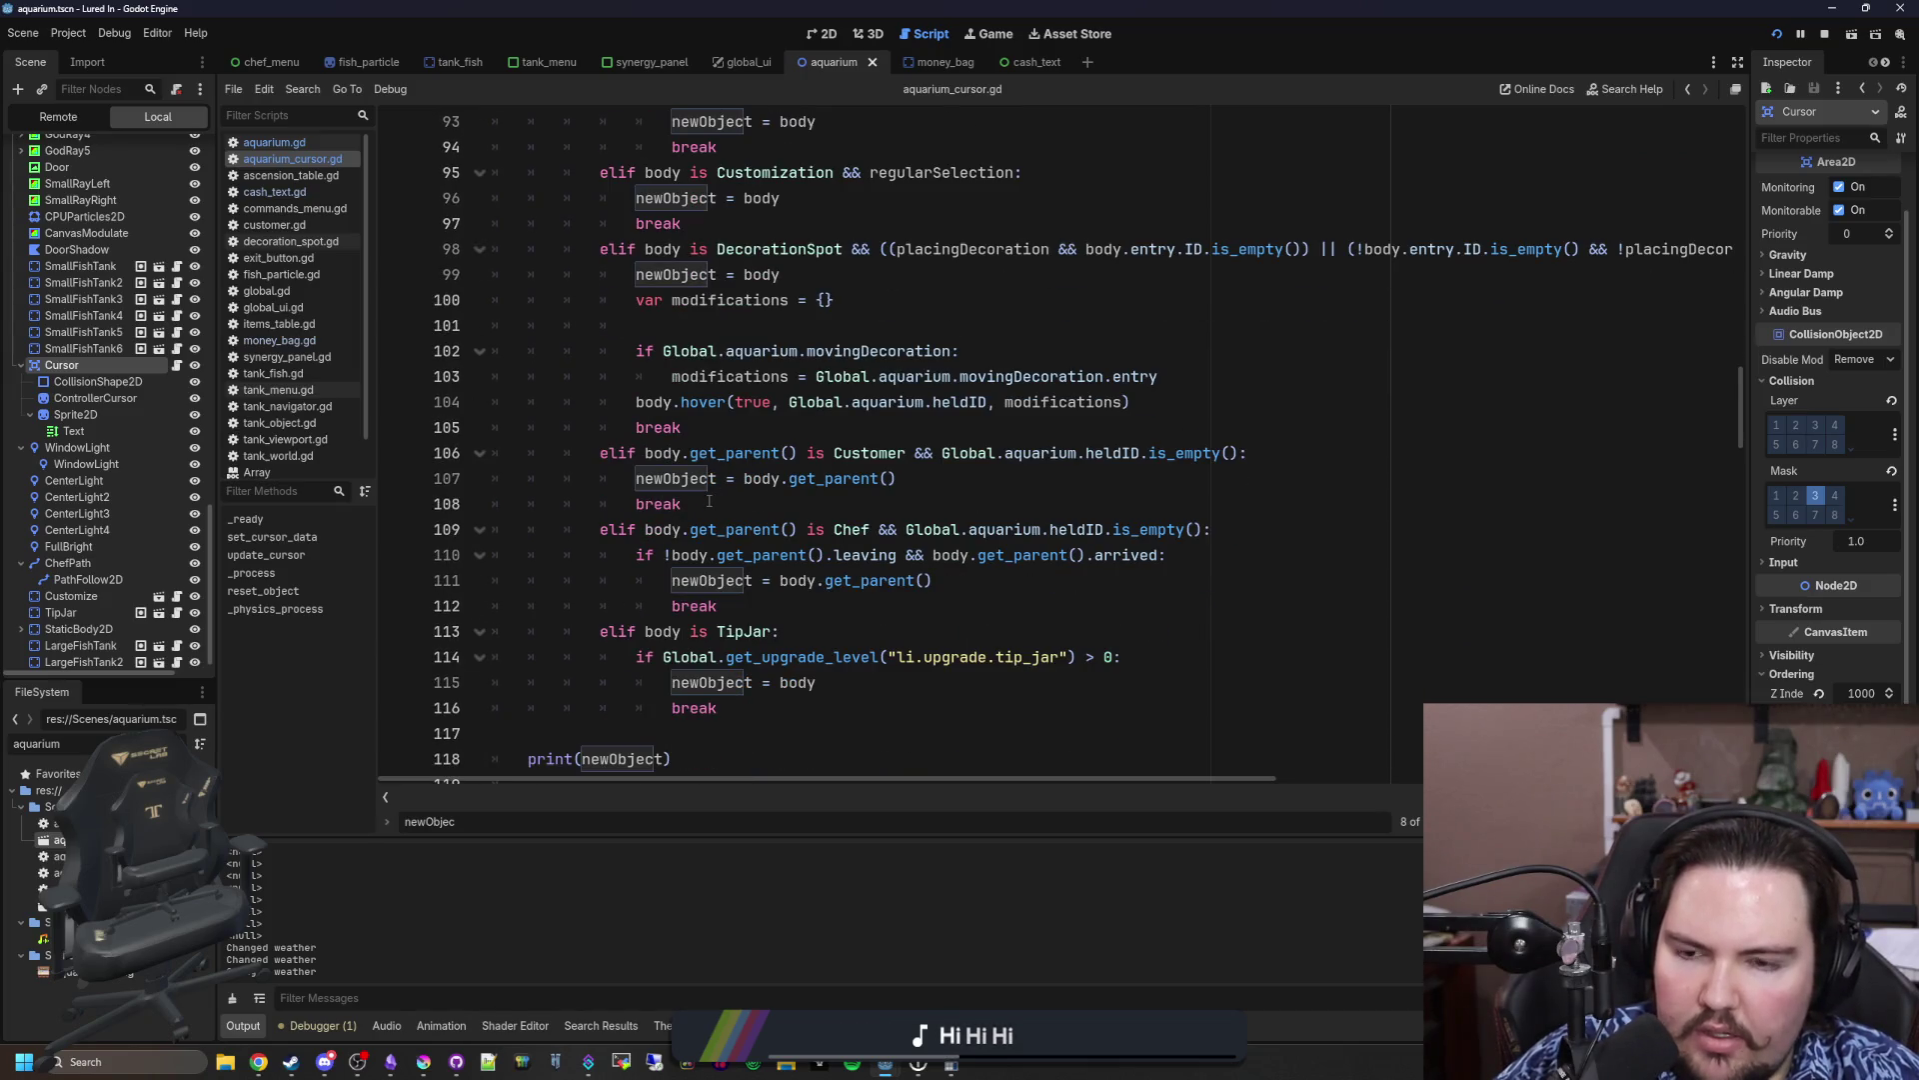
{"action": "left_click", "coordinate": [638, 505]}
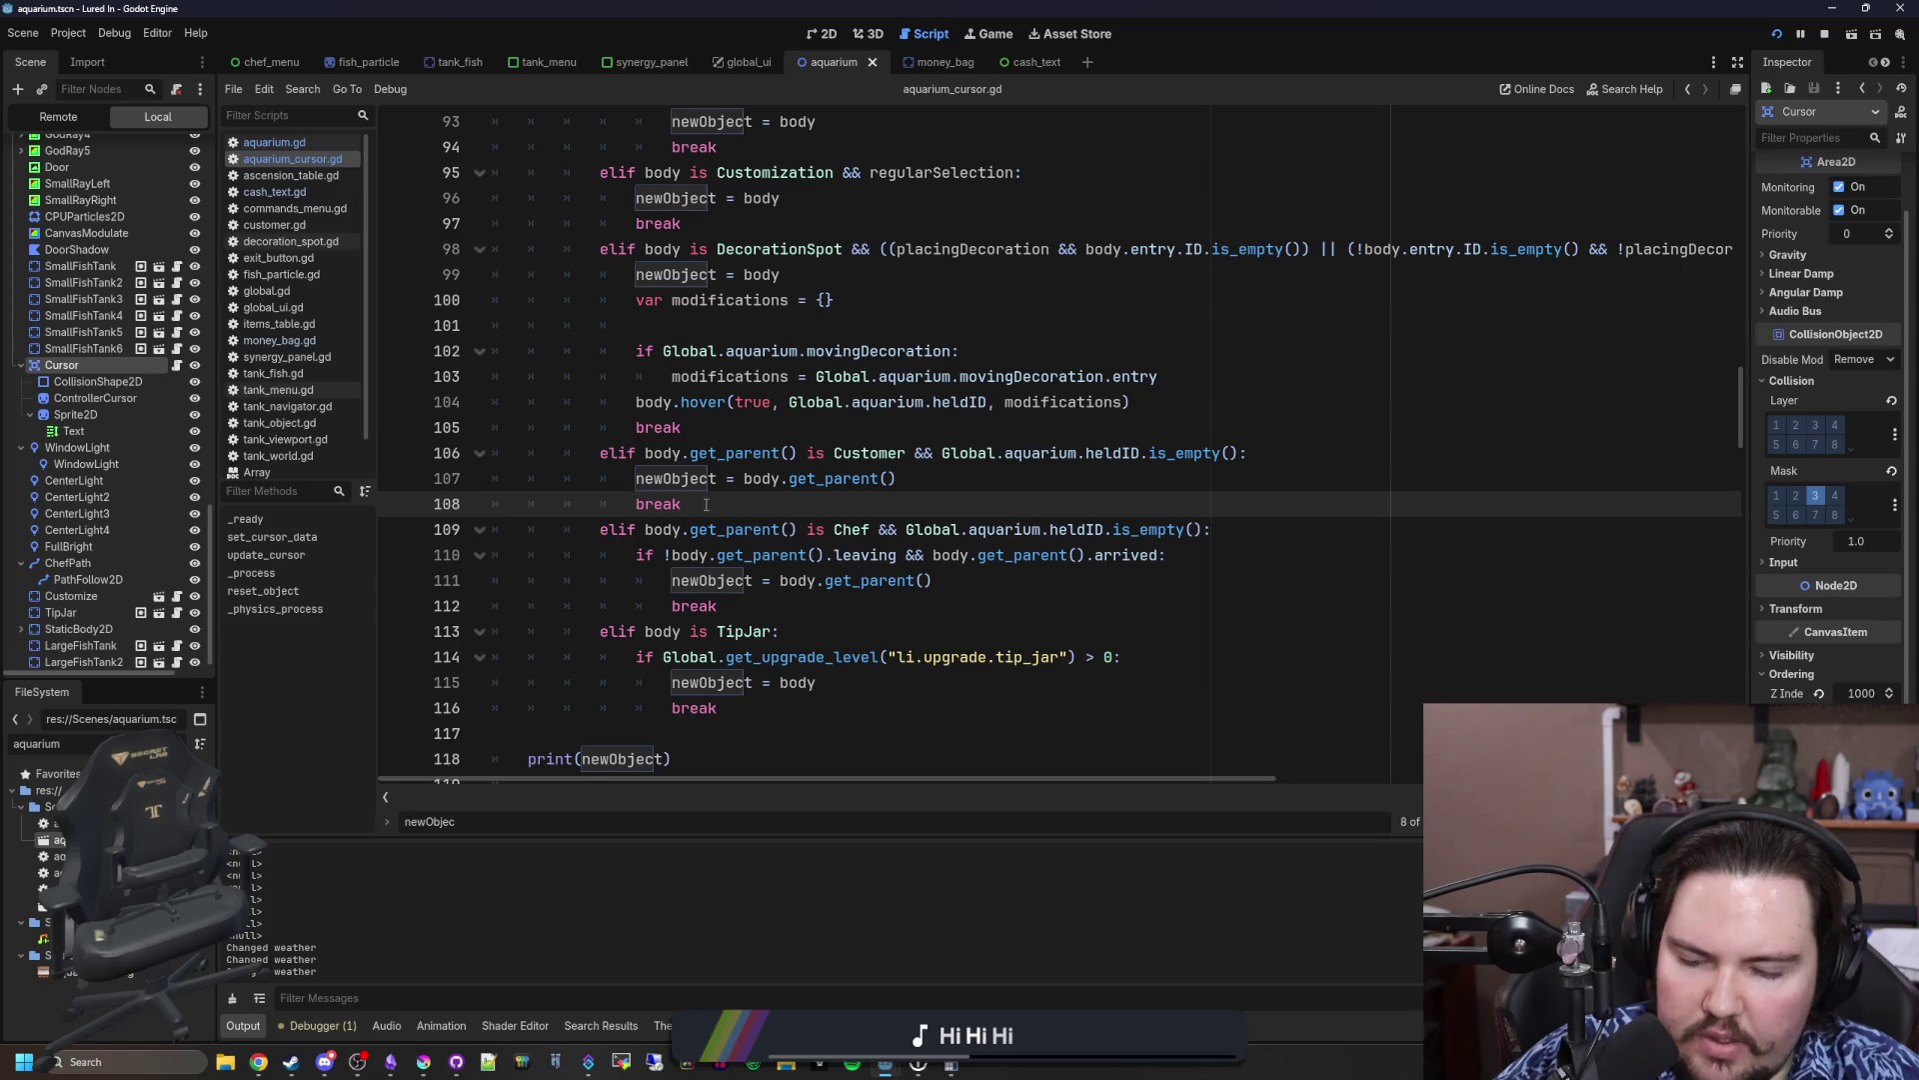
{"action": "left_click", "coordinate": [681, 504]}
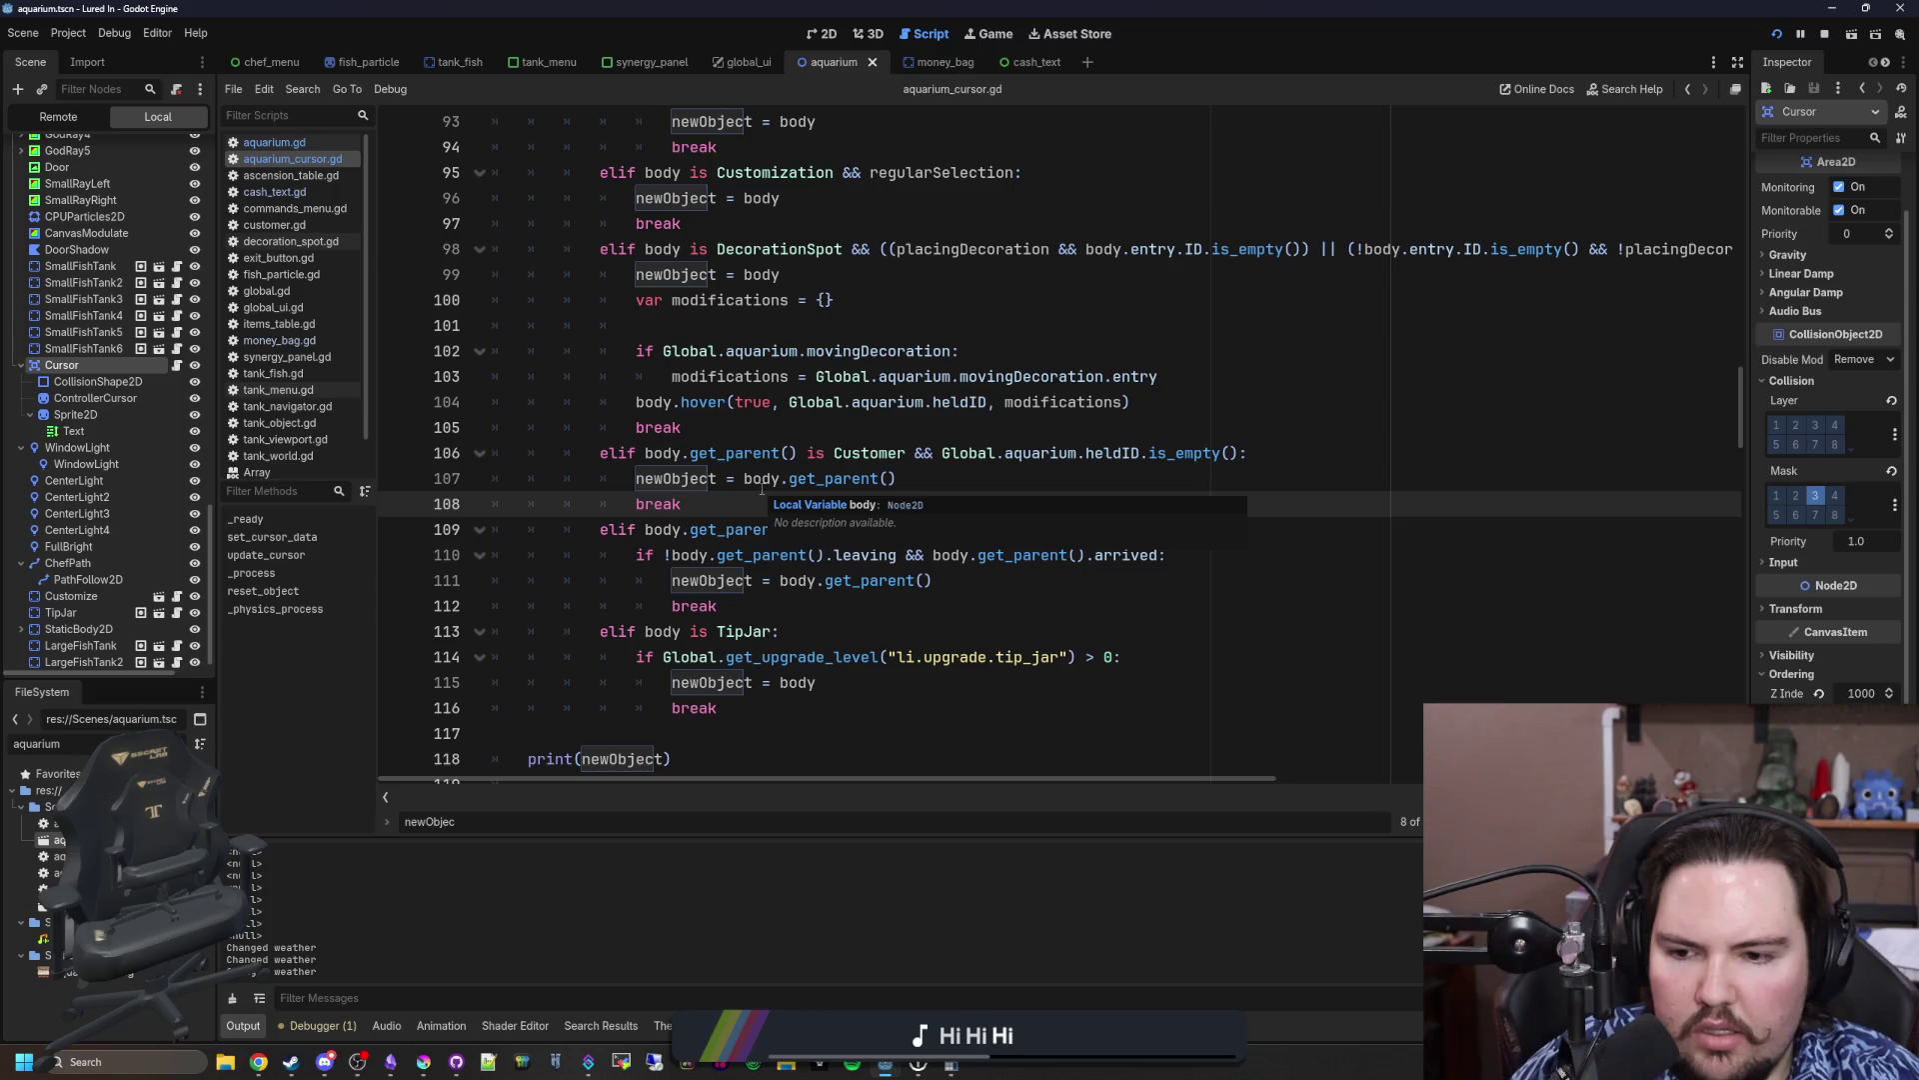
Step: Delete the break lines from the Customer, Chef and TipJar branches
{"action": "left_click_drag", "start_coordinate": [681, 504], "coordinate": [492, 505]}
{"action": "key", "text": "BackSpace"}
{"action": "key", "text": "BackSpace"}
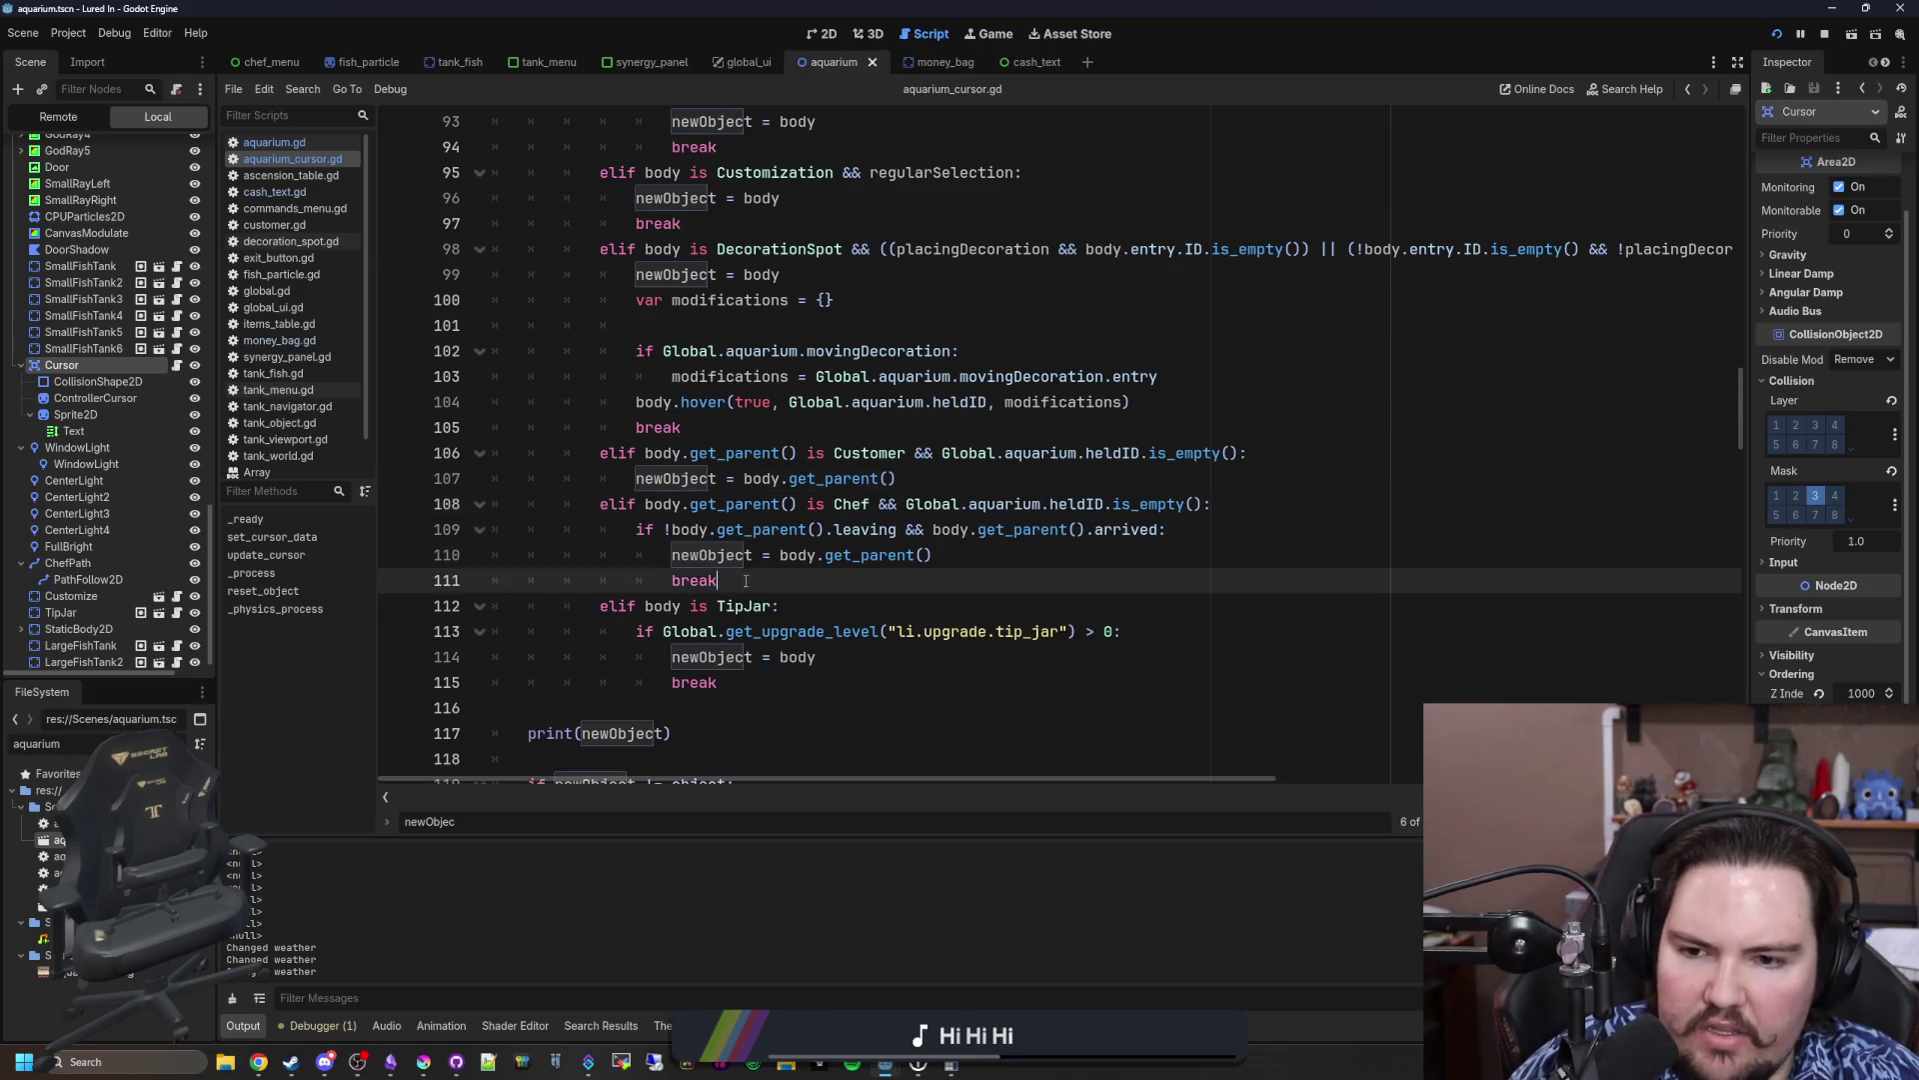
{"action": "left_click_drag", "start_coordinate": [717, 581], "coordinate": [492, 581]}
{"action": "key", "text": "BackSpace"}
{"action": "key", "text": "BackSpace"}
{"action": "left_click_drag", "start_coordinate": [717, 657], "coordinate": [491, 657]}
{"action": "key", "text": "BackSpace"}
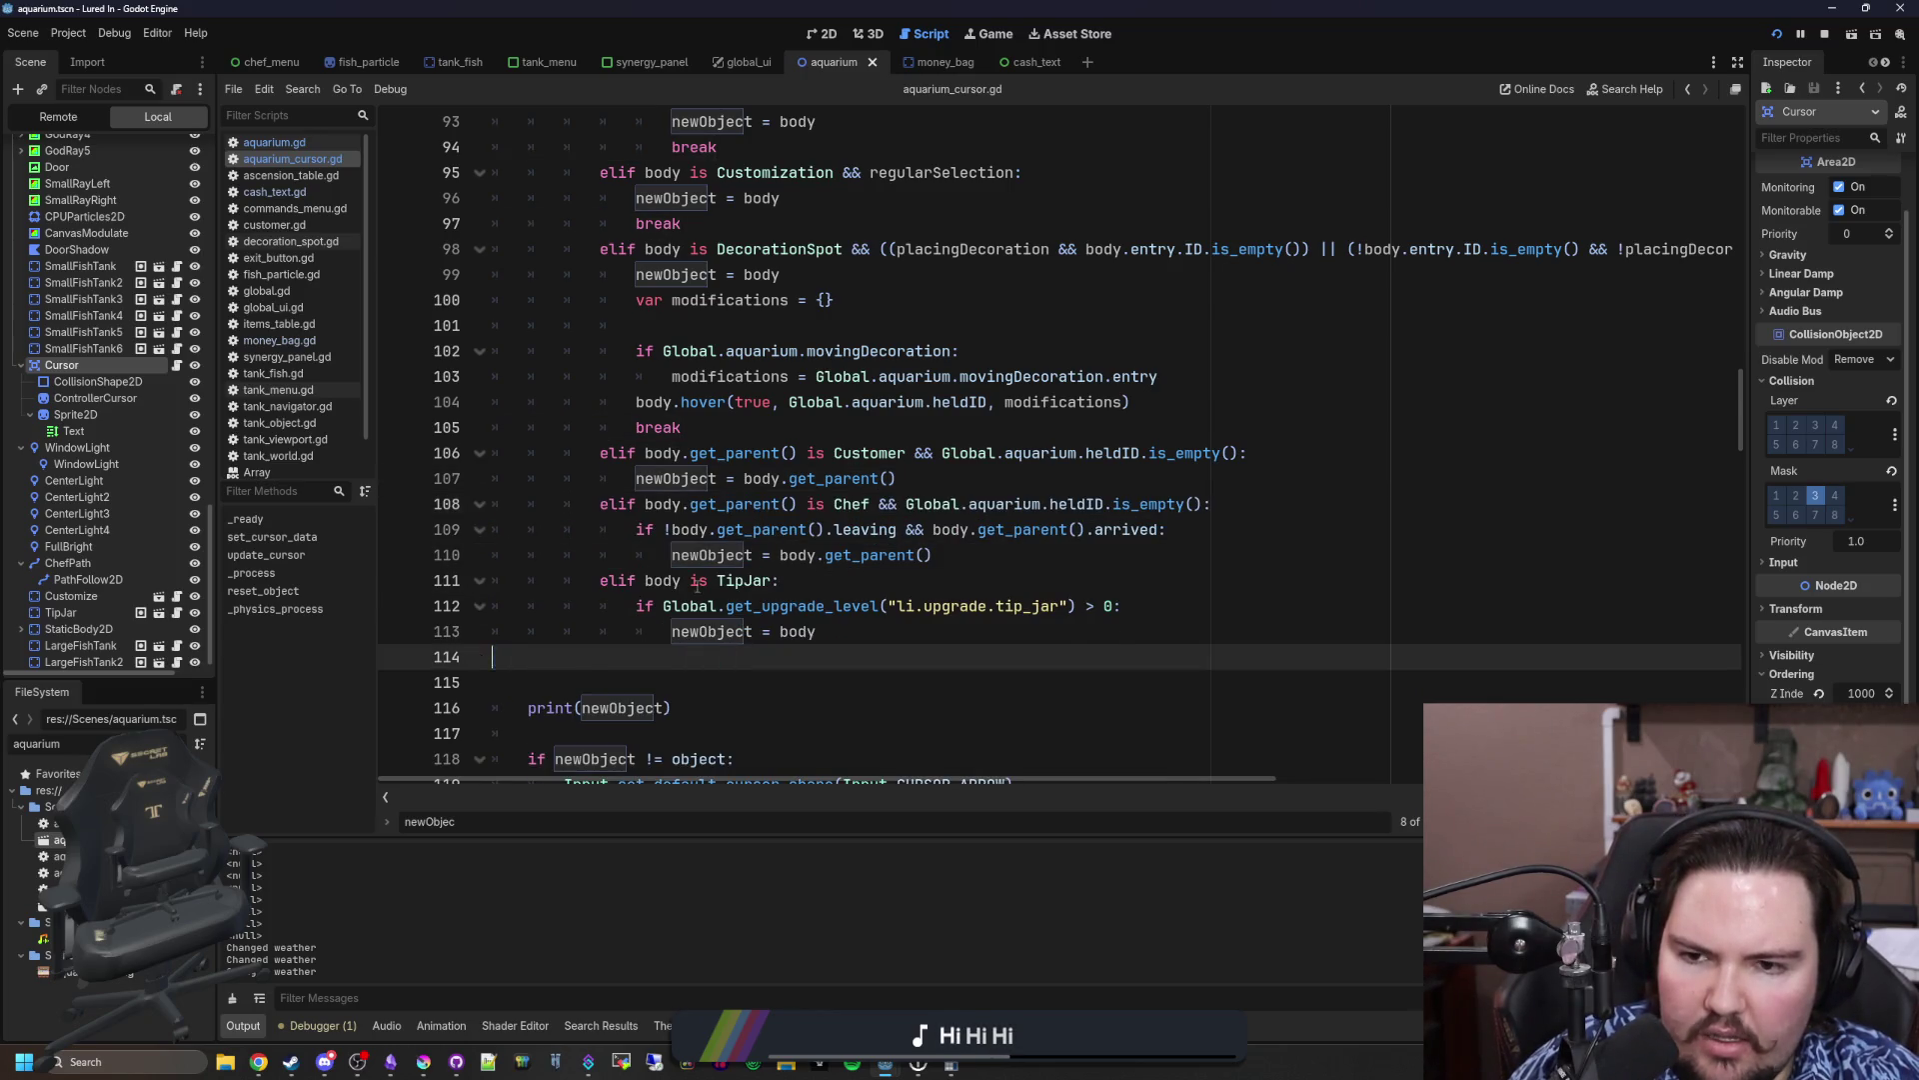
{"action": "key", "text": "BackSpace"}
Step: Delete the breaks from the DecorationSpot, Customization, FishTank and MoneyBag branches
{"action": "scroll", "coordinate": [718, 541], "scroll_direction": "up", "scroll_amount": 2}
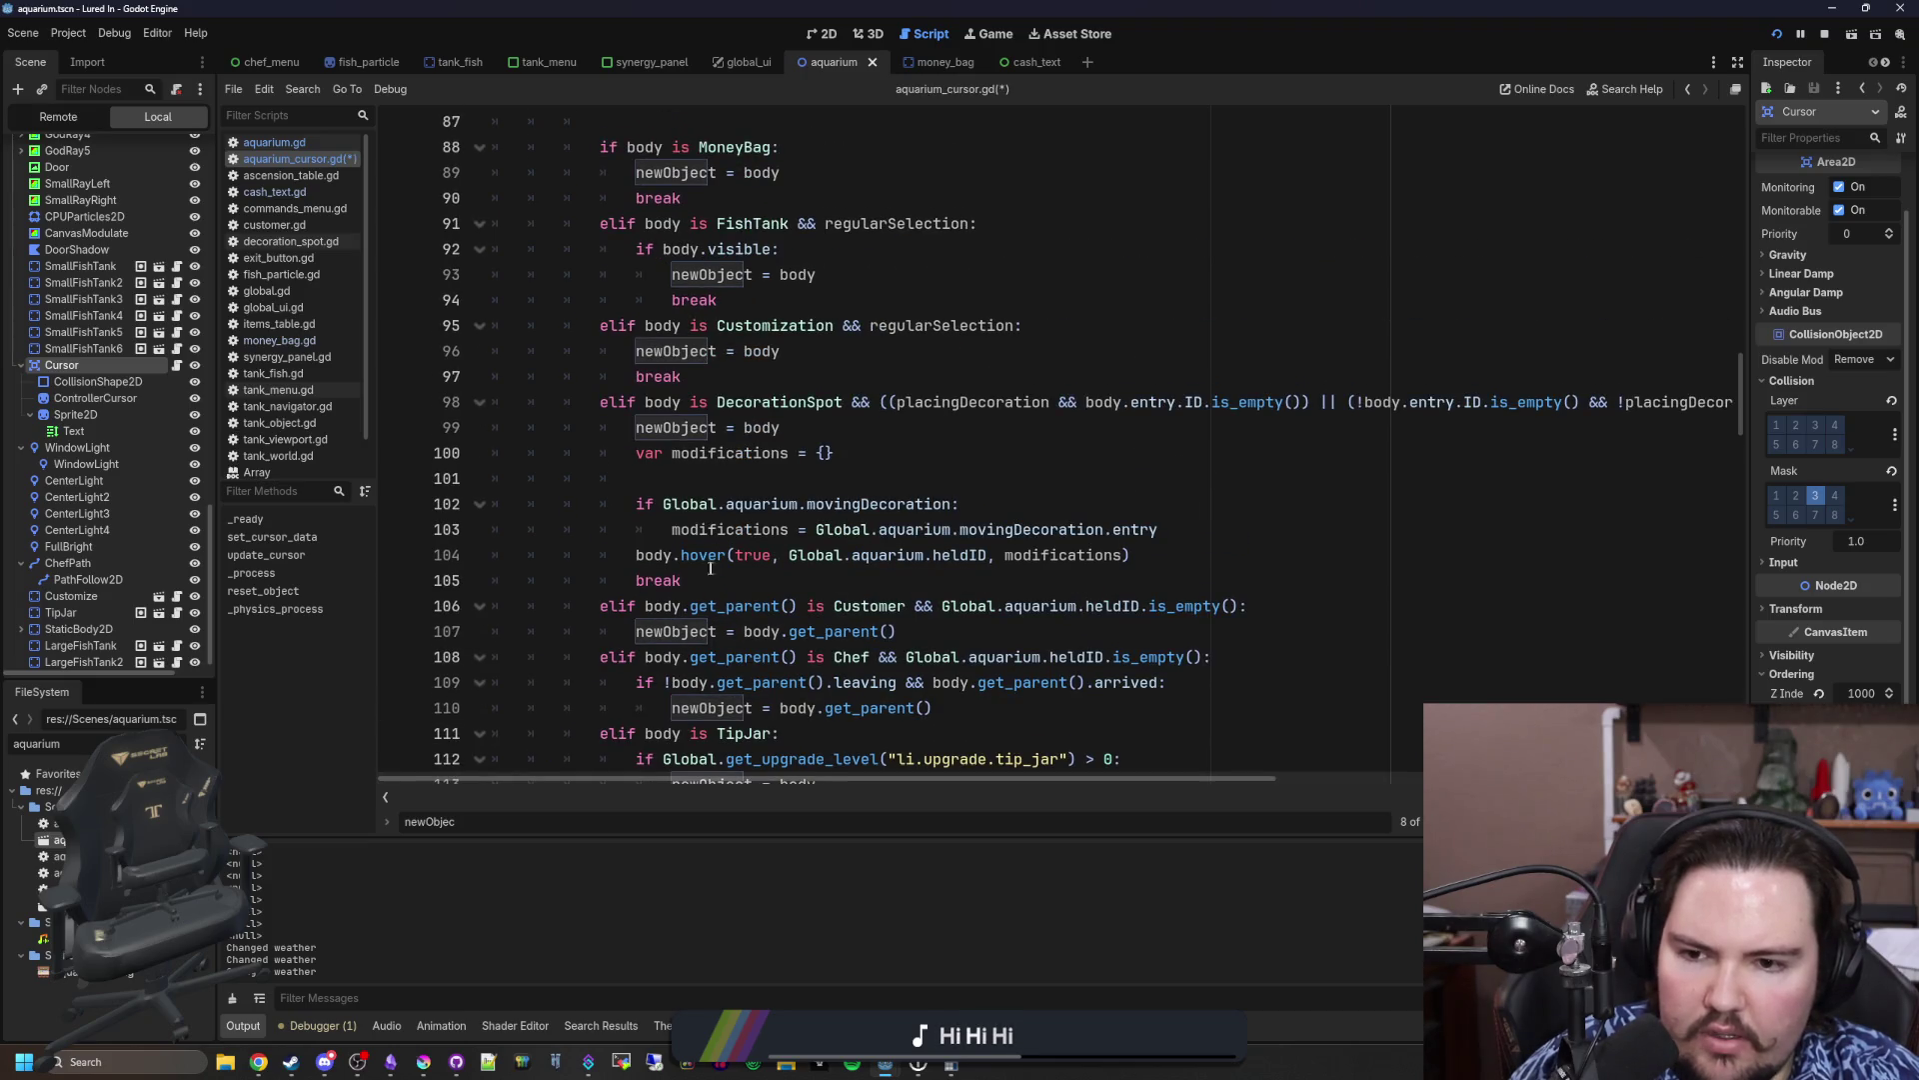
{"action": "left_click_drag", "start_coordinate": [681, 581], "coordinate": [442, 589]}
{"action": "key", "text": "BackSpace"}
{"action": "key", "text": "BackSpace"}
{"action": "scroll", "coordinate": [773, 497], "scroll_direction": "up", "scroll_amount": 2}
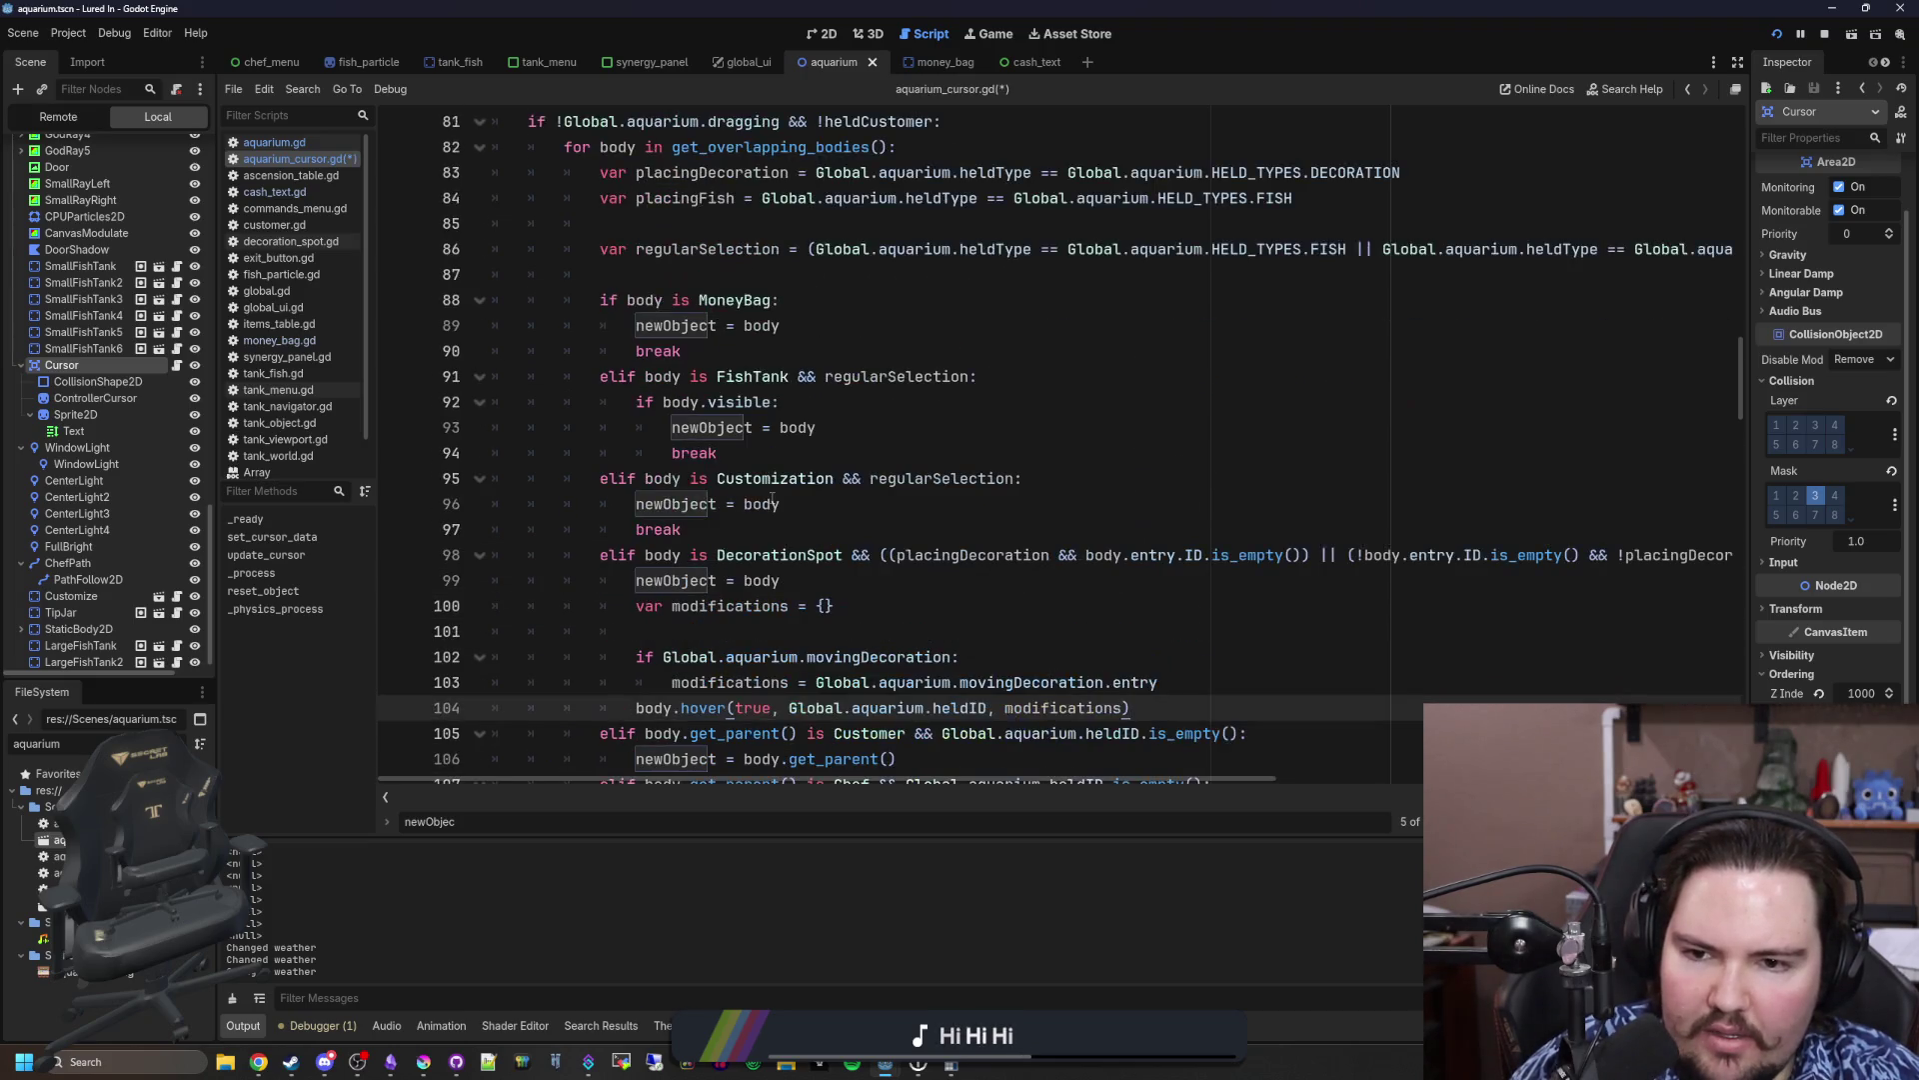
{"action": "left_click_drag", "start_coordinate": [735, 530], "coordinate": [470, 532]}
{"action": "key", "text": "BackSpace"}
{"action": "key", "text": "BackSpace"}
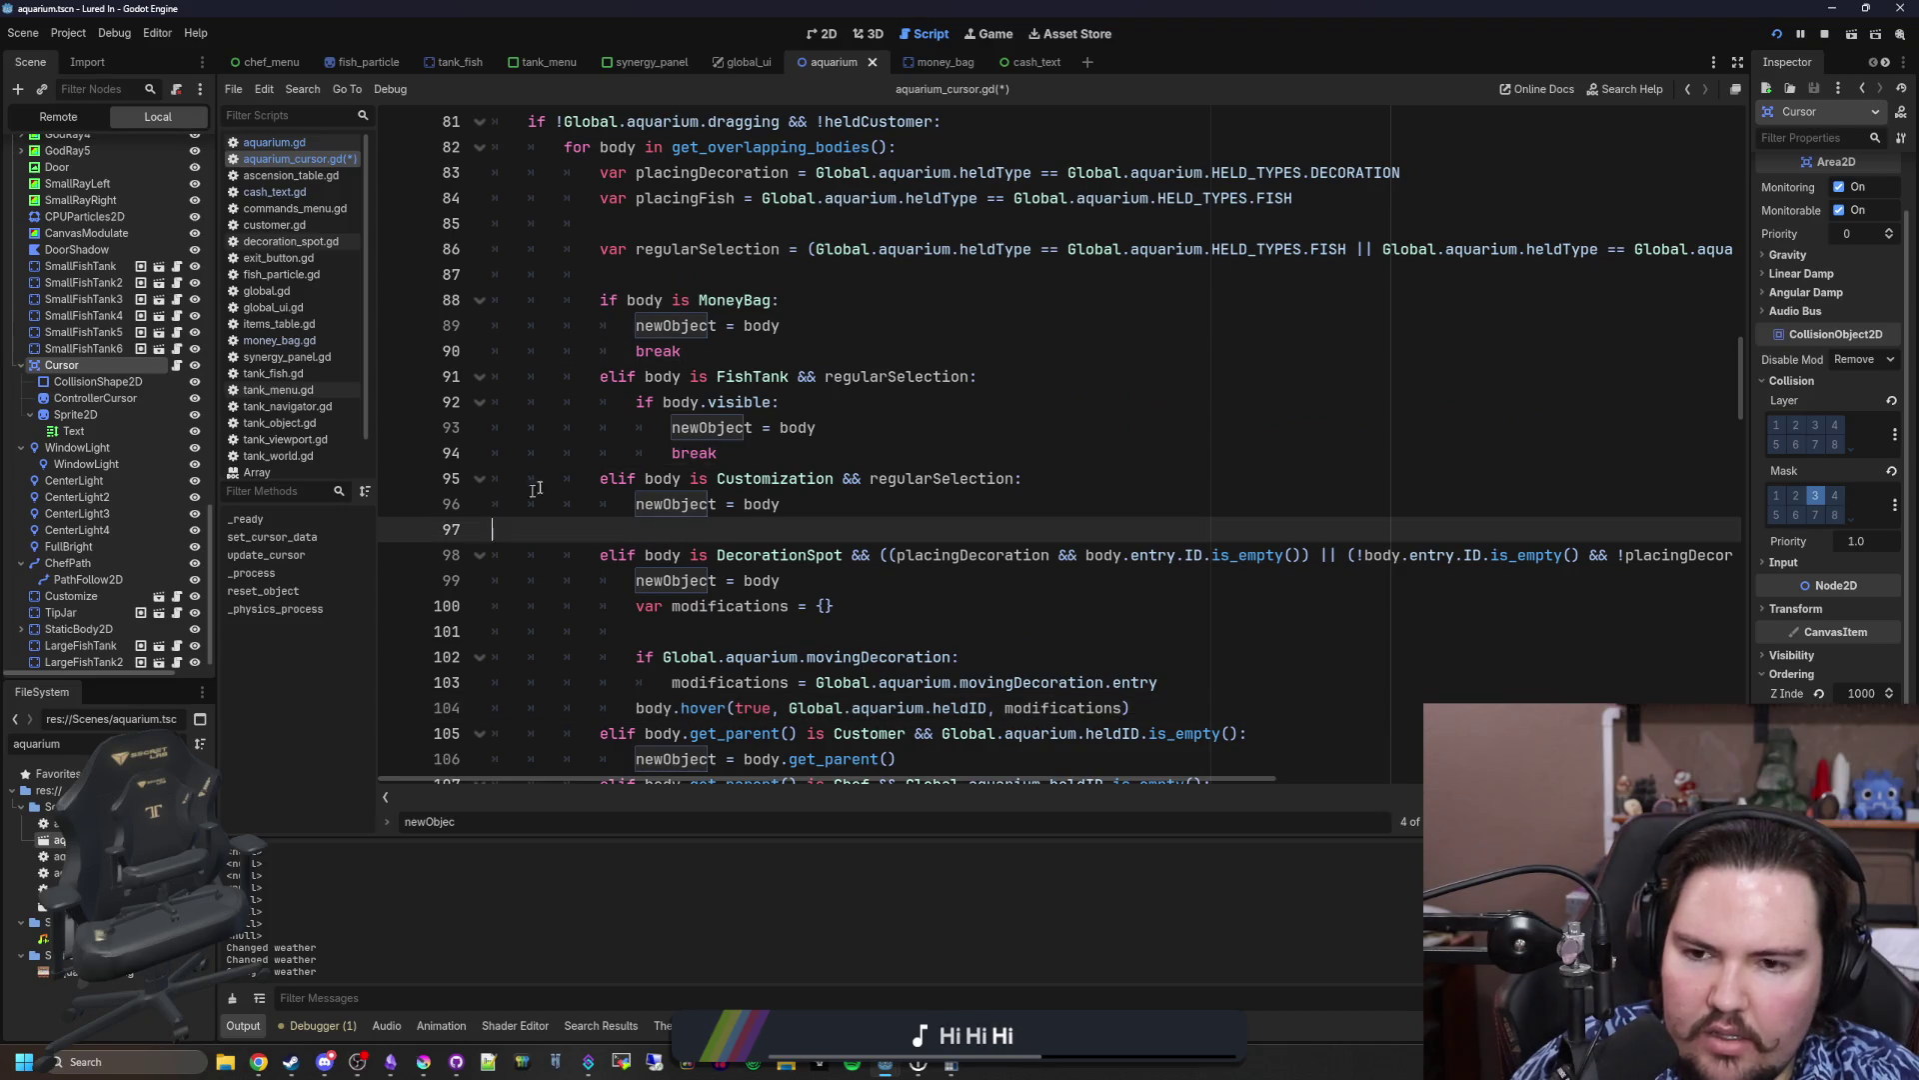
{"action": "left_click_drag", "start_coordinate": [753, 453], "coordinate": [471, 462]}
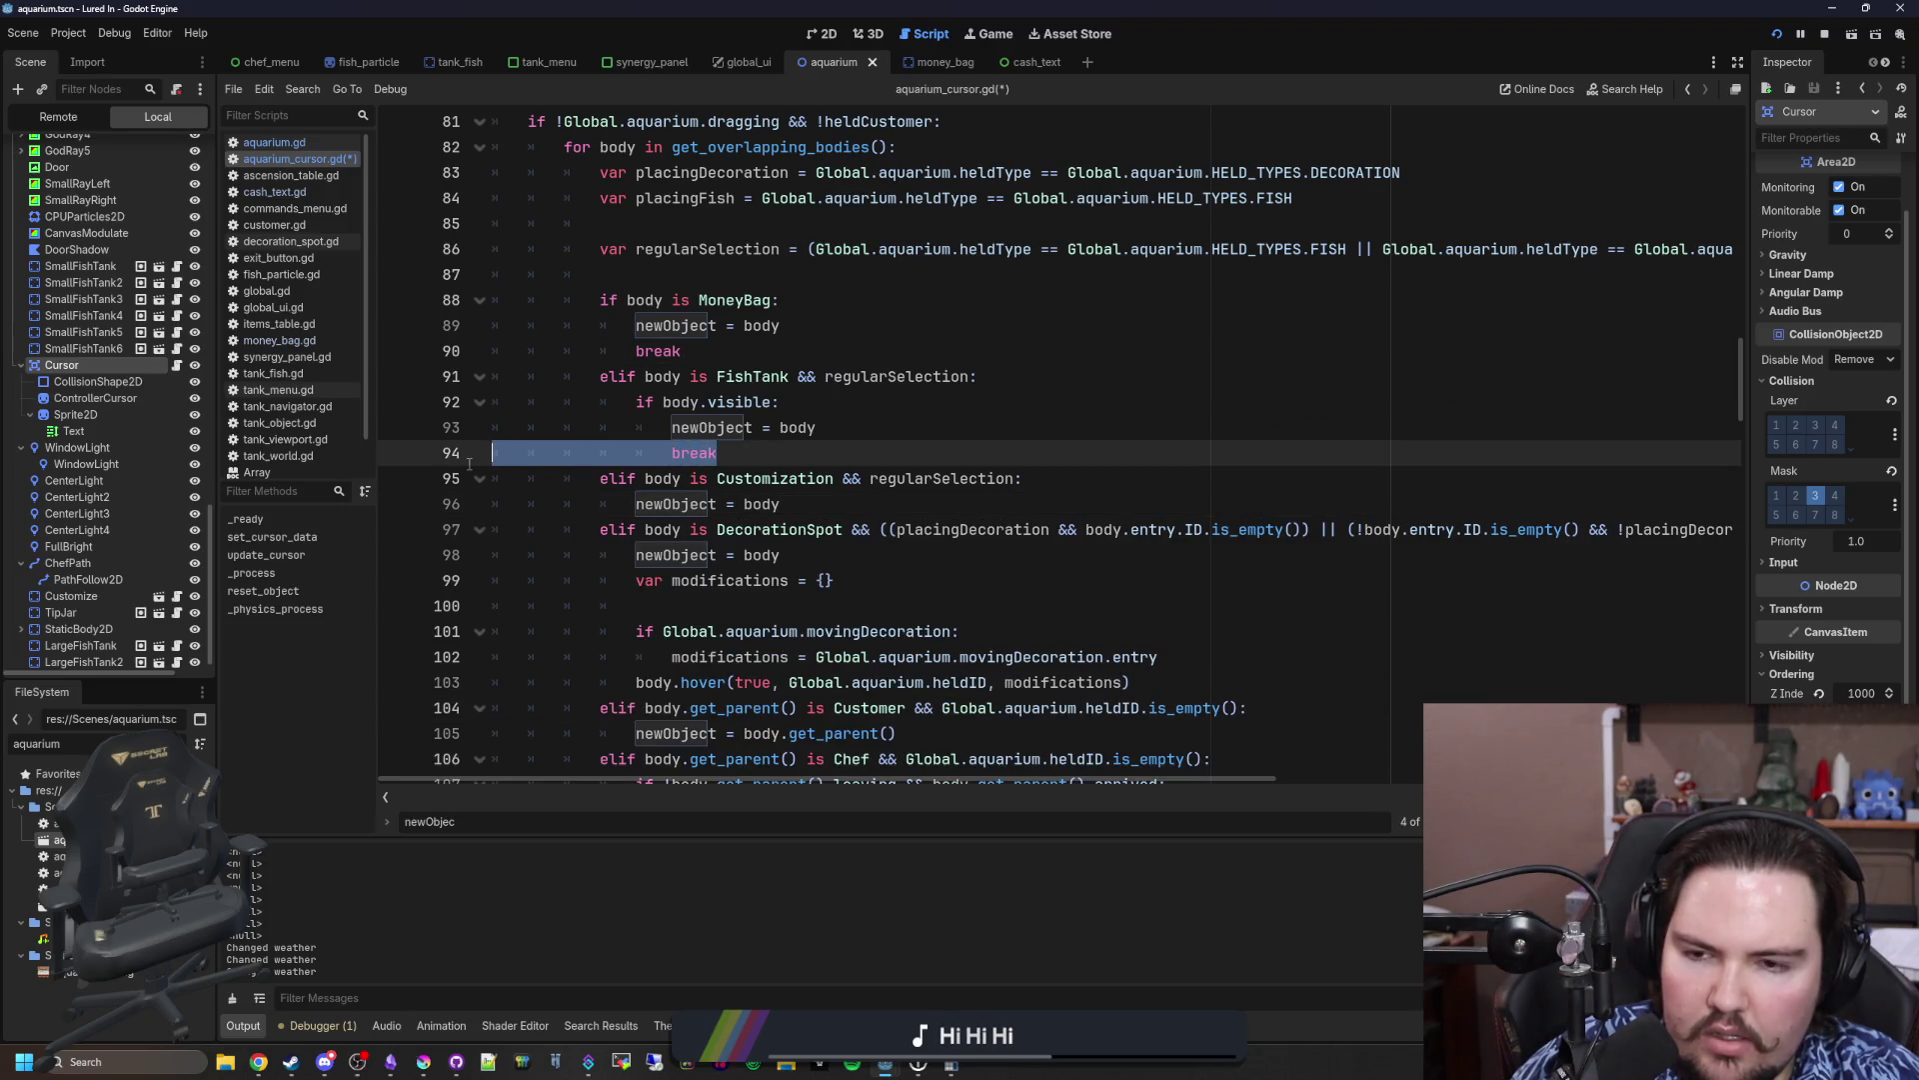
{"action": "key", "text": "BackSpace"}
{"action": "key", "text": "BackSpace"}
{"action": "left_click_drag", "start_coordinate": [683, 351], "coordinate": [447, 351]}
{"action": "key", "text": "BackSpace"}
{"action": "key", "text": "BackSpace"}
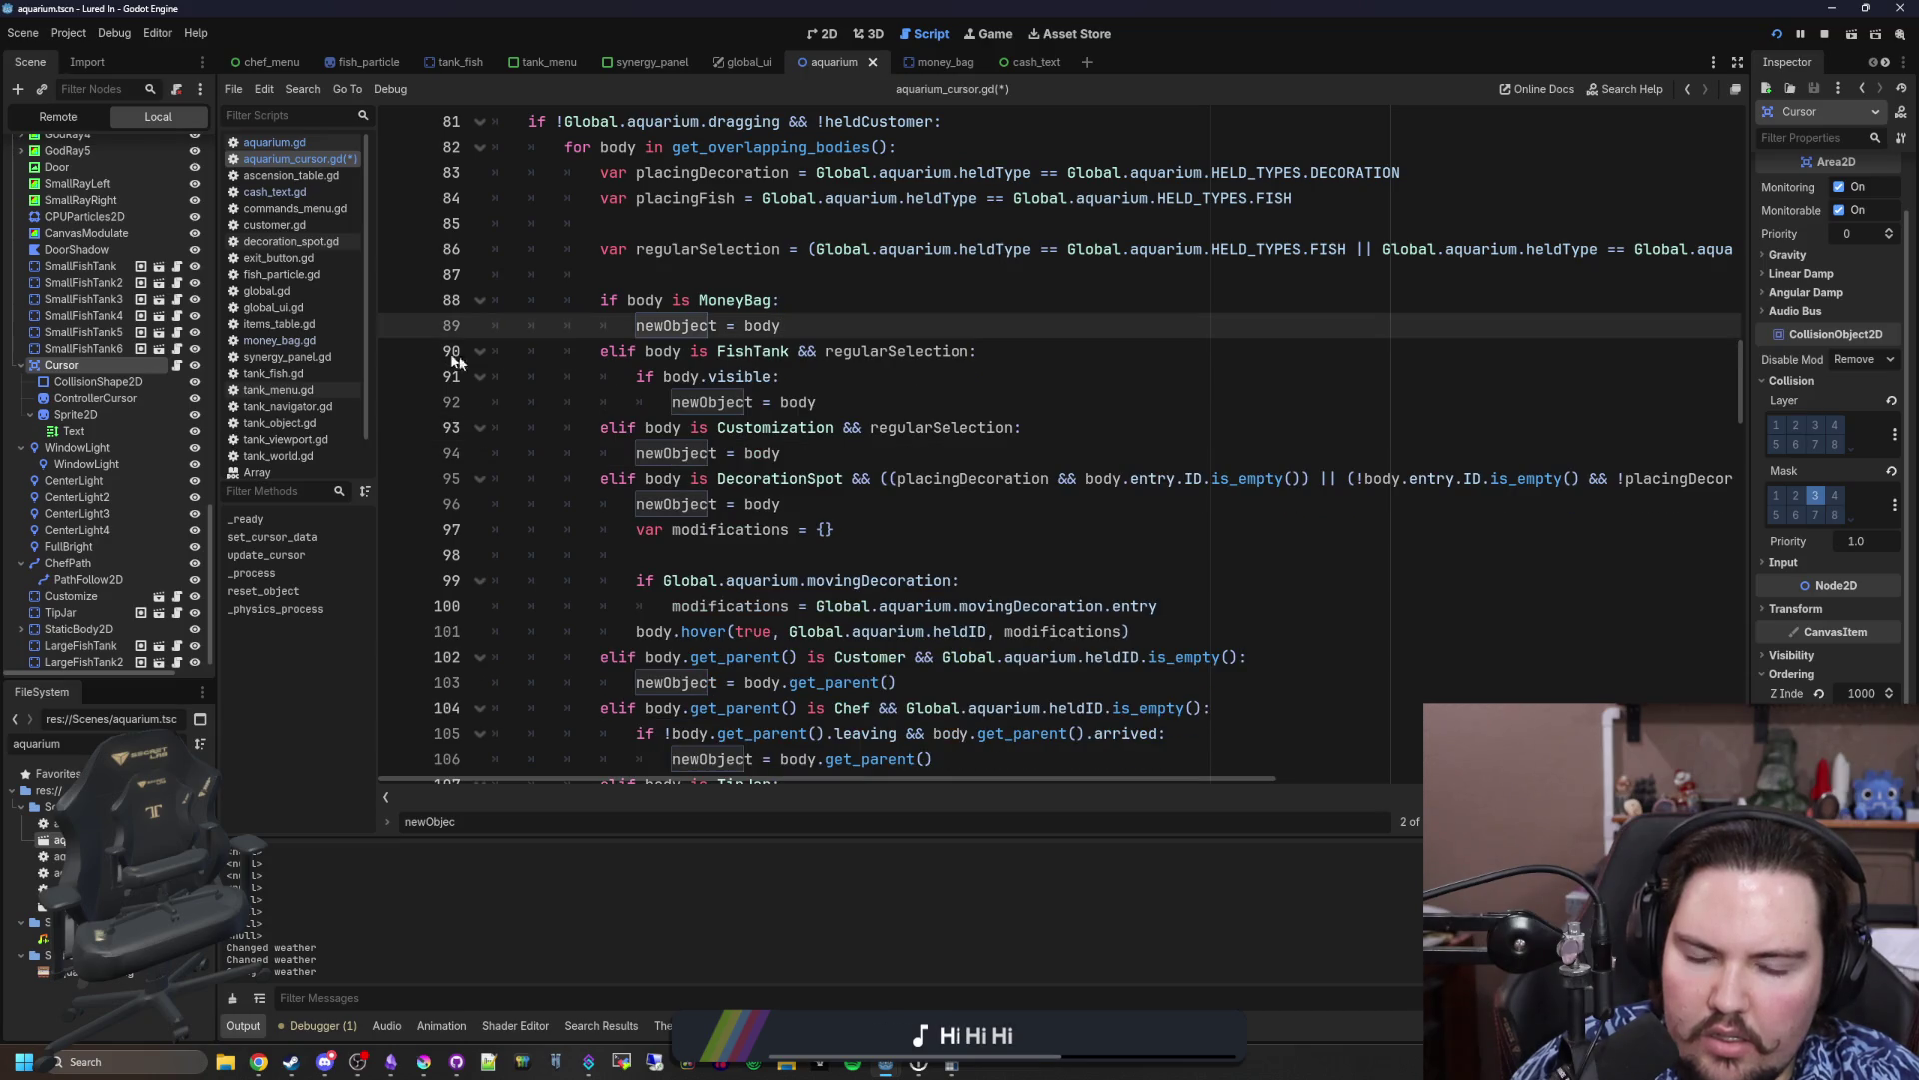
Step: Move the Customer elif branch so it comes after the TipJar branch
{"action": "scroll", "coordinate": [772, 430], "scroll_direction": "up", "scroll_amount": 2}
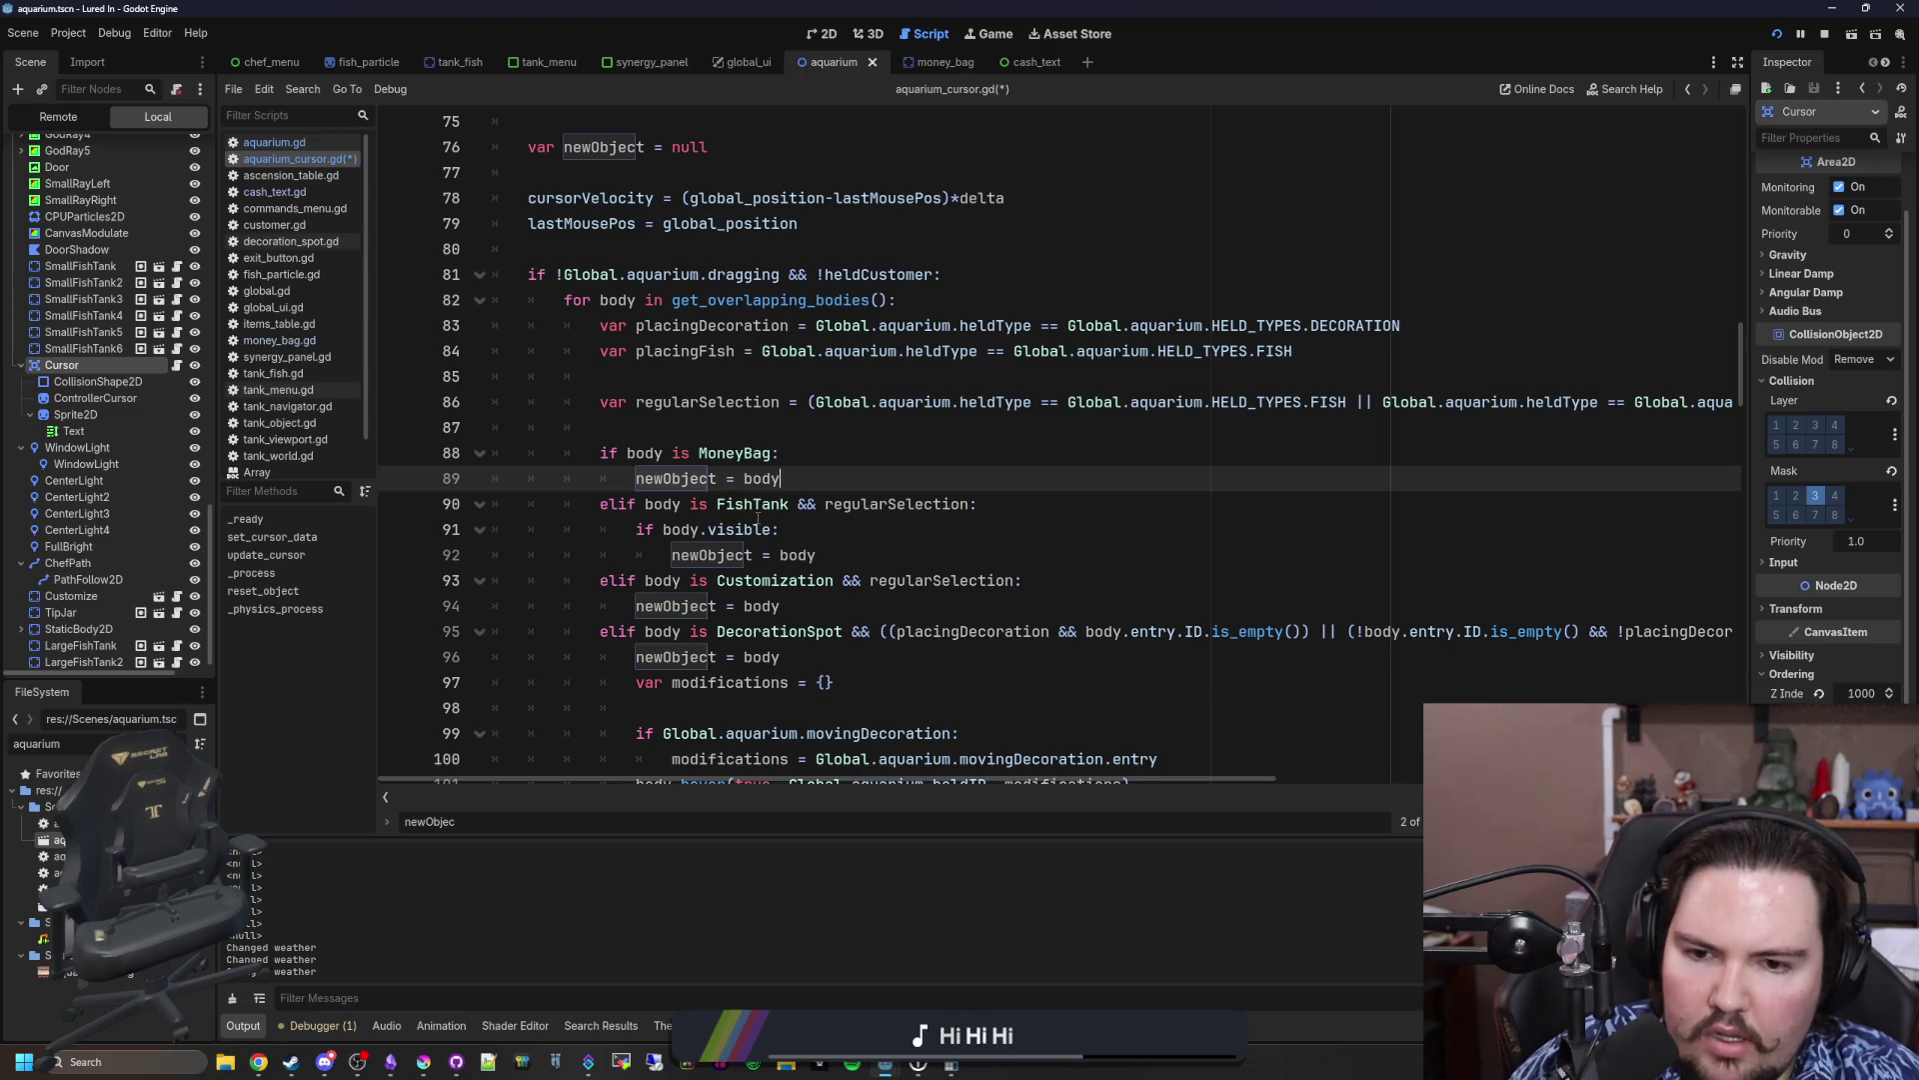
{"action": "scroll", "coordinate": [716, 555], "scroll_direction": "down", "scroll_amount": 1}
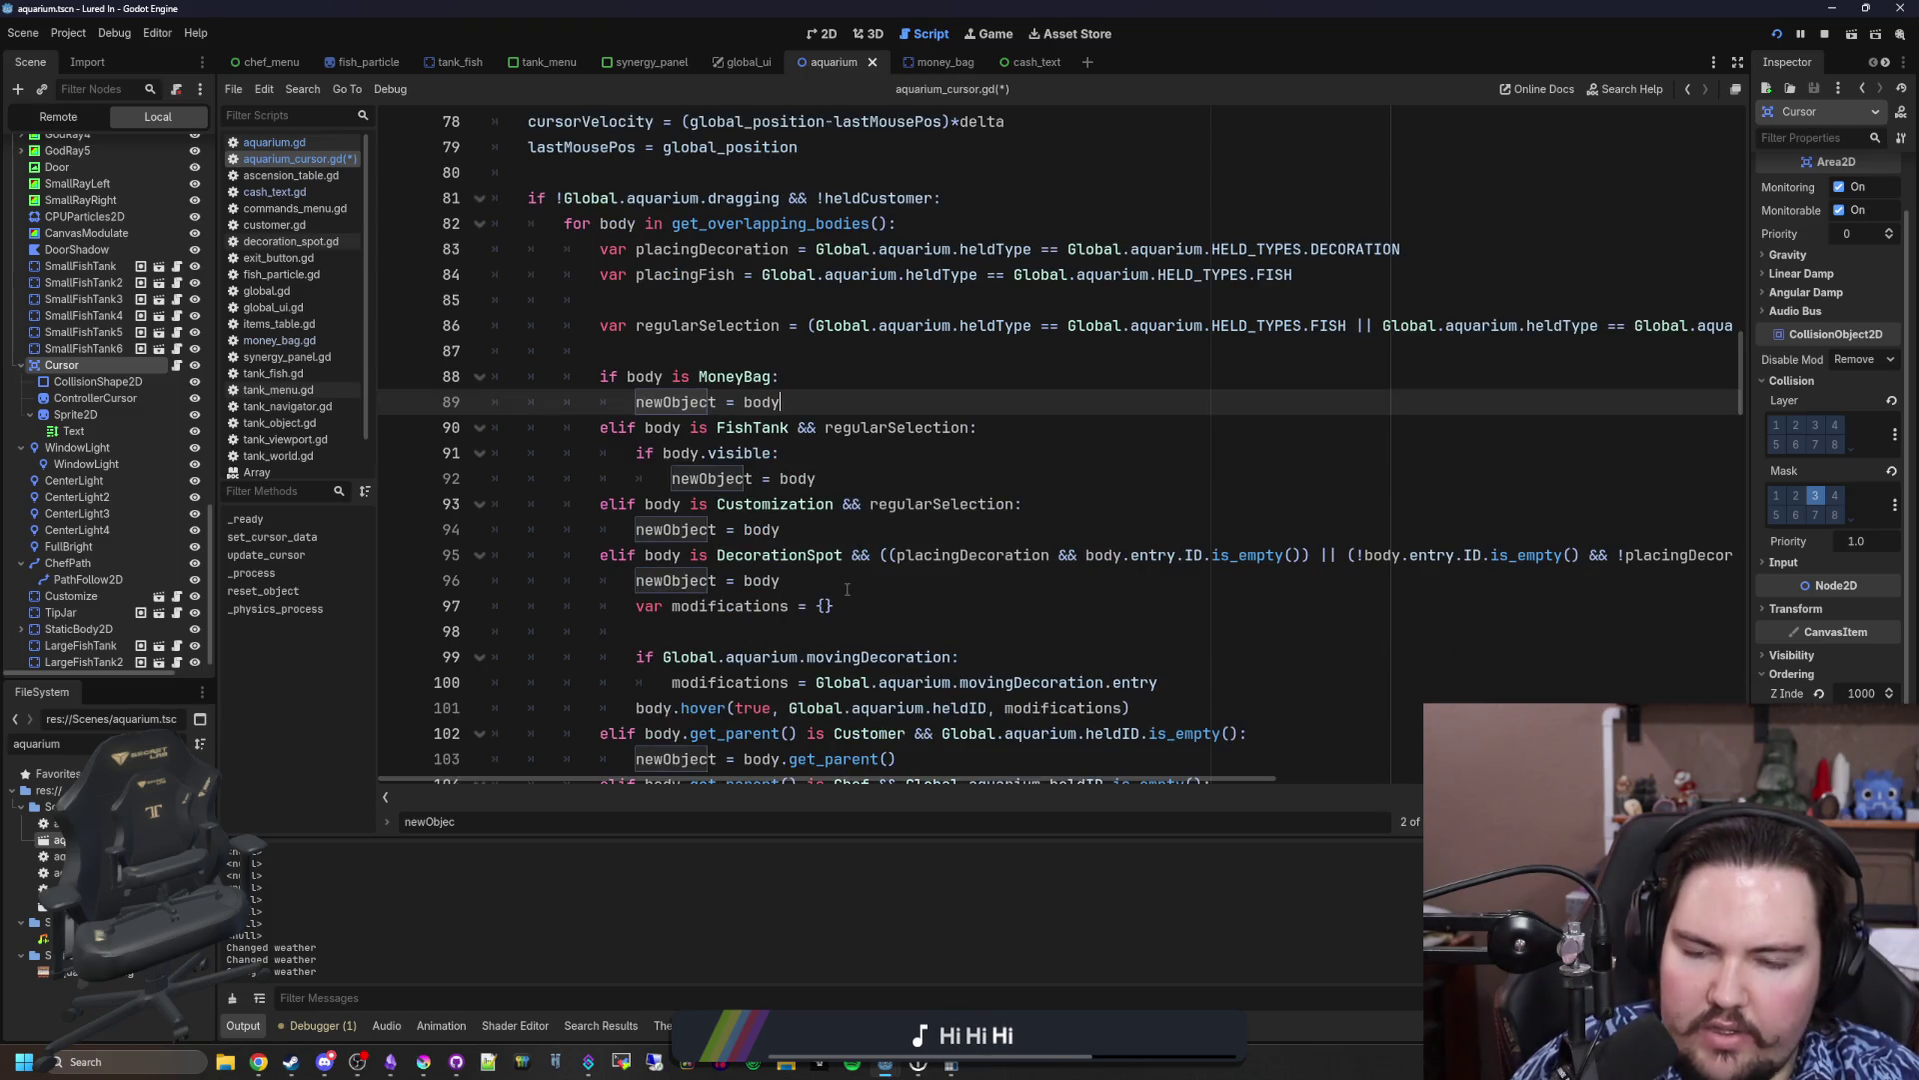
{"action": "scroll", "coordinate": [847, 588], "scroll_direction": "down", "scroll_amount": 1}
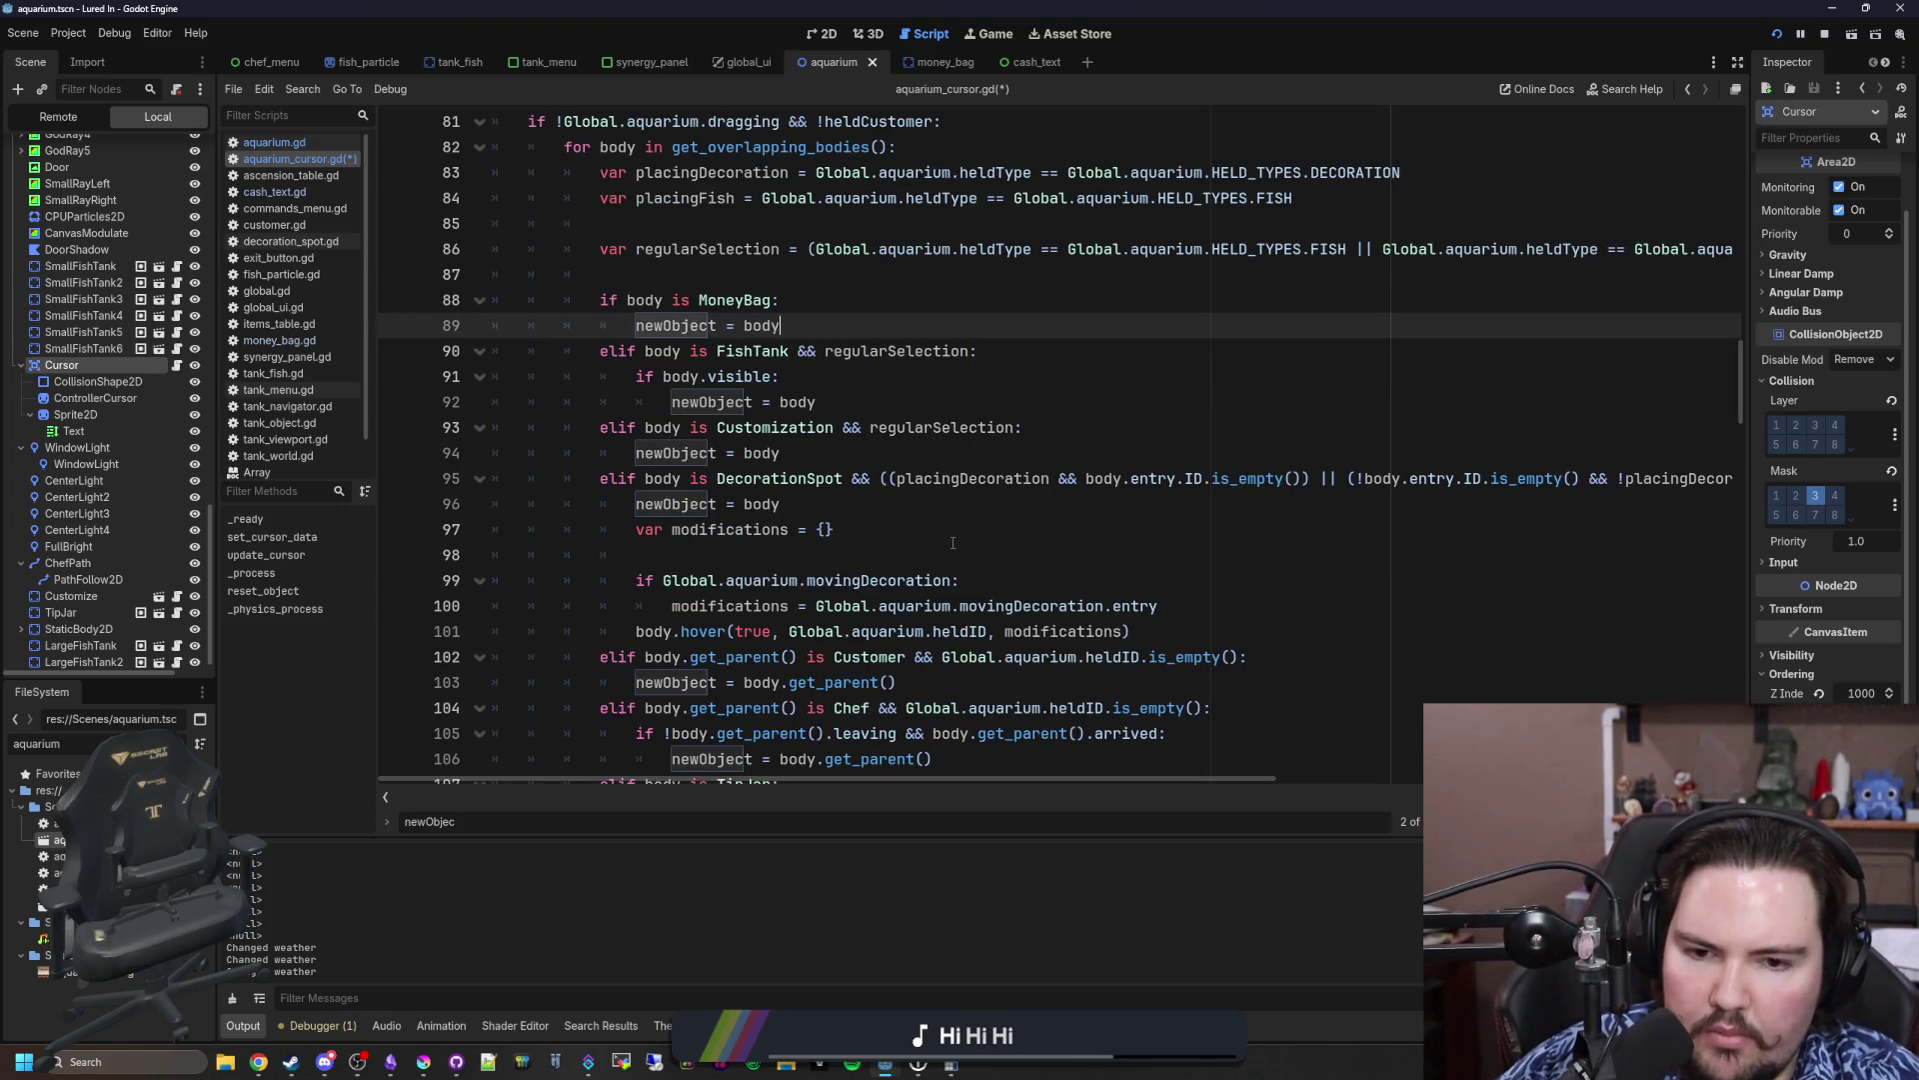
{"action": "scroll", "coordinate": [952, 542], "scroll_direction": "down", "scroll_amount": 3}
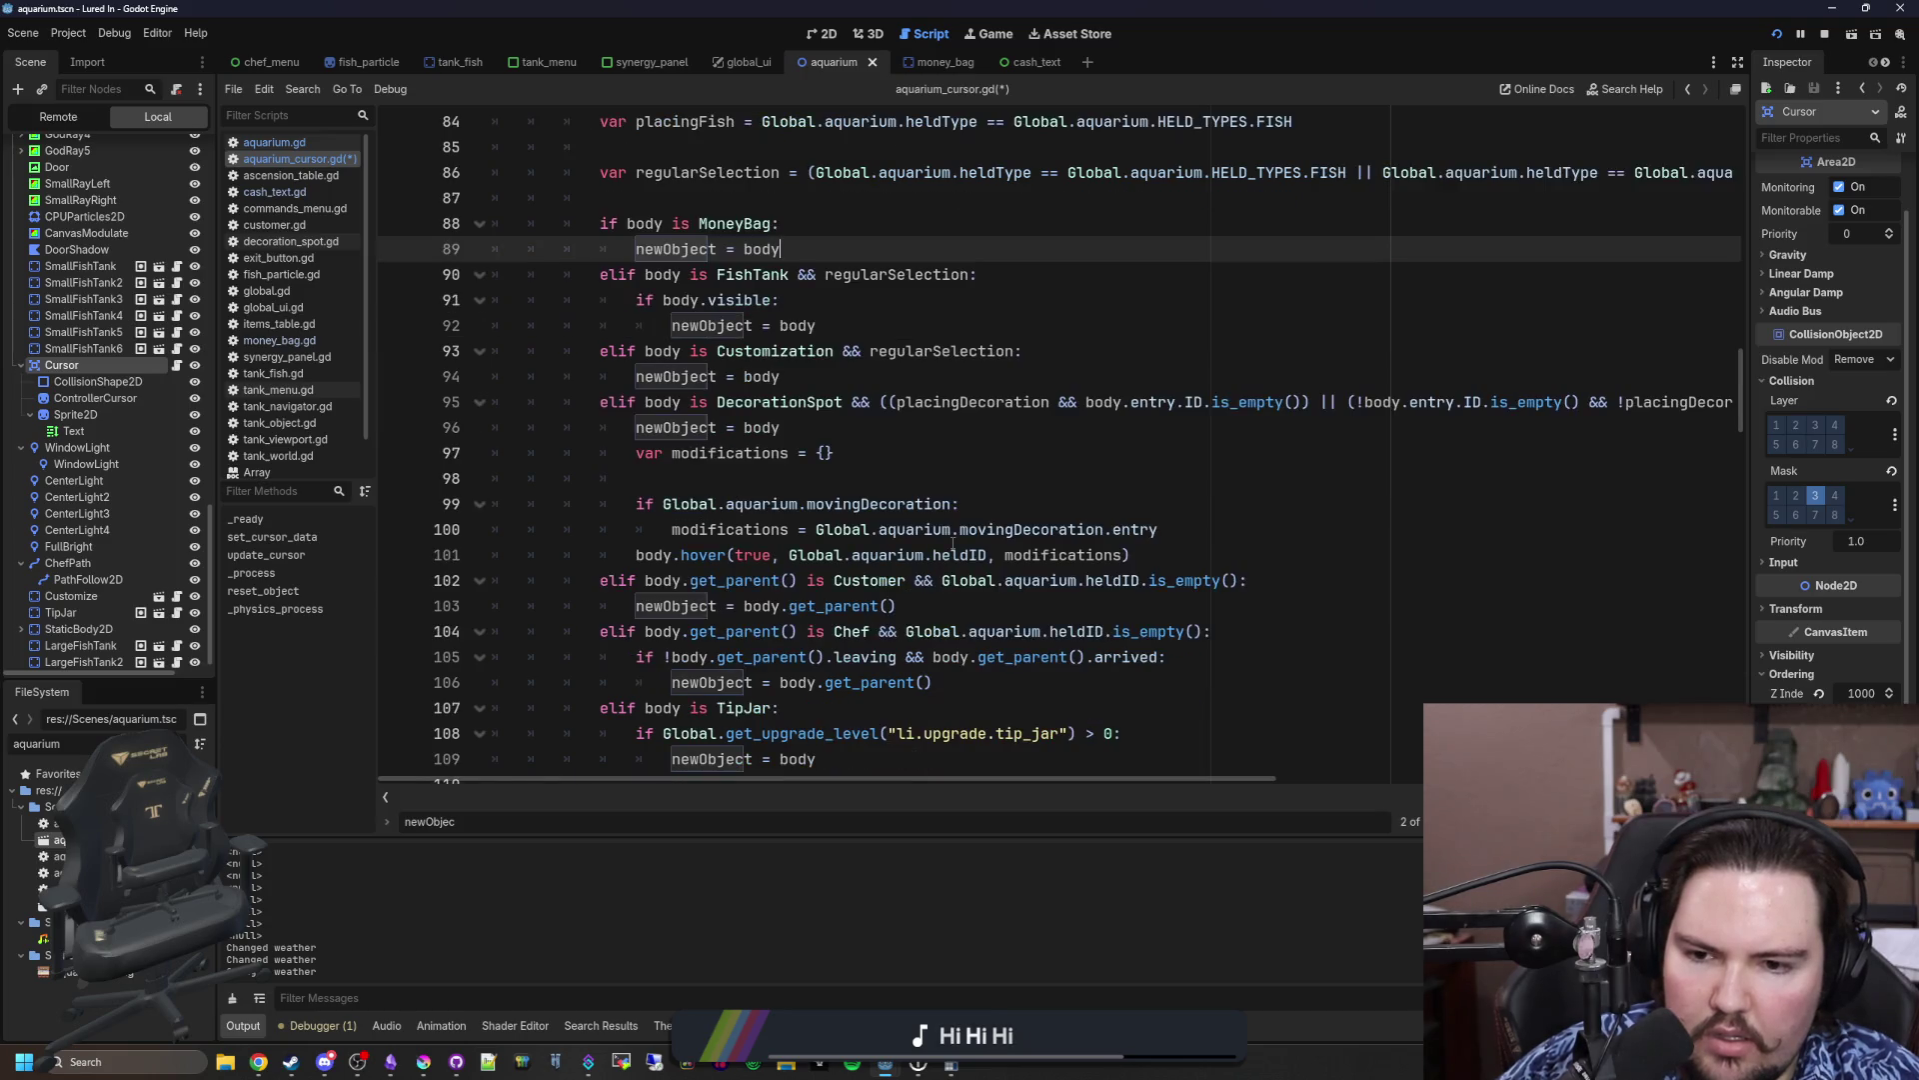
{"action": "left_click", "coordinate": [958, 548]}
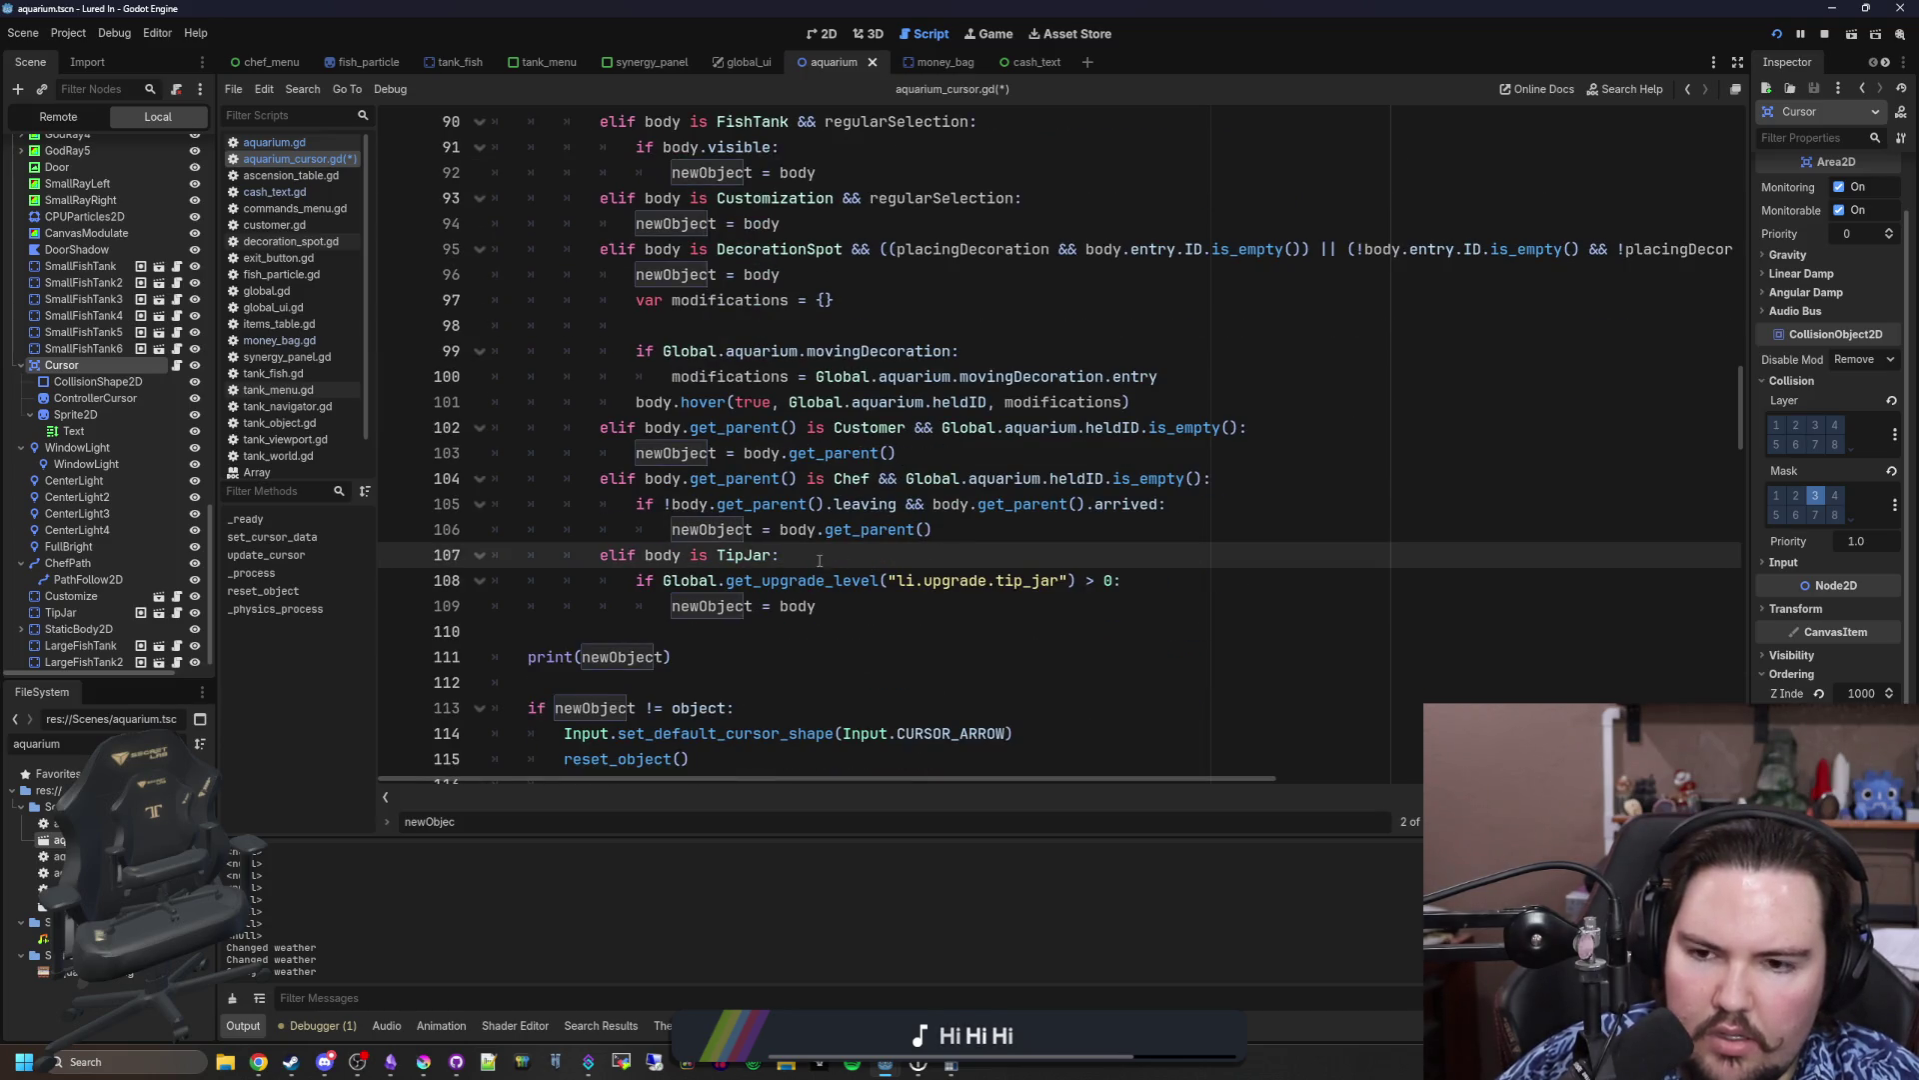
{"action": "scroll", "coordinate": [937, 540], "scroll_direction": "up", "scroll_amount": 1}
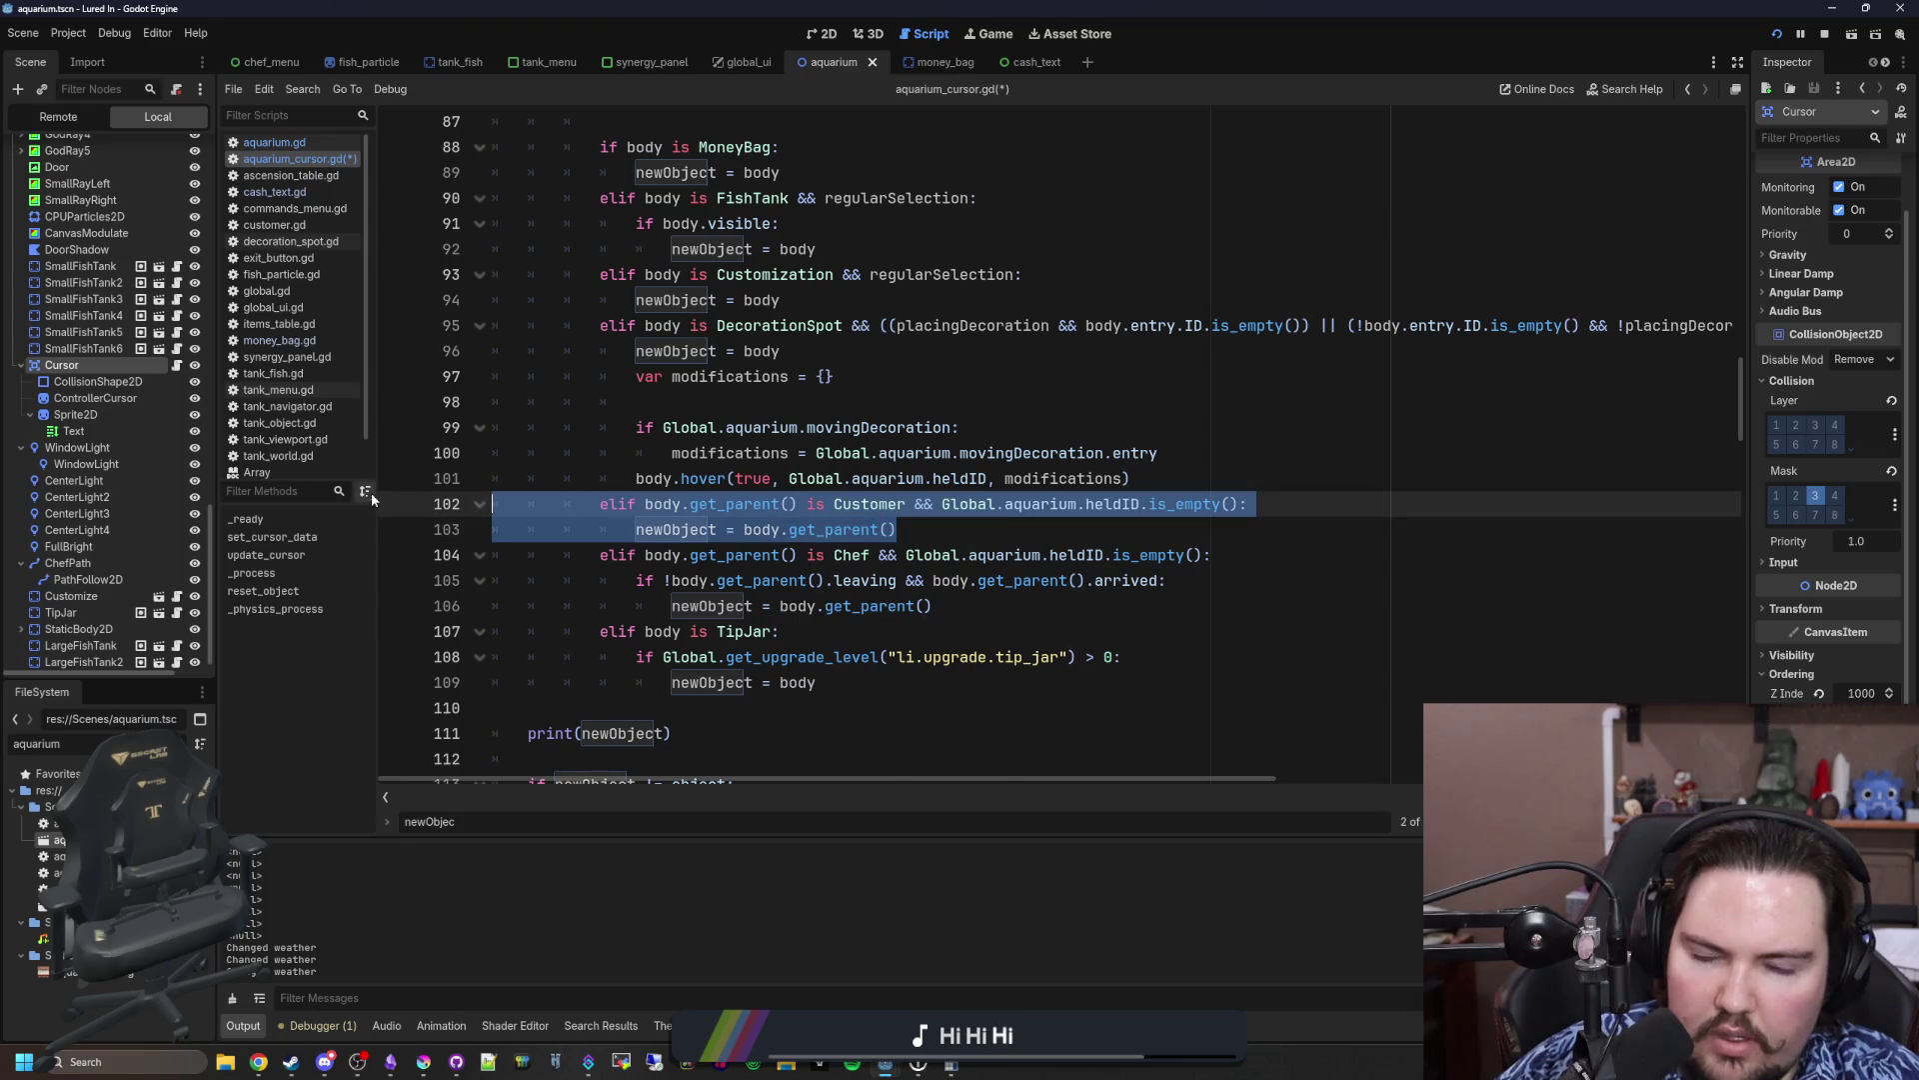
{"action": "key", "text": "BackSpace"}
{"action": "key", "text": "BackSpace"}
{"action": "left_click", "coordinate": [858, 657]}
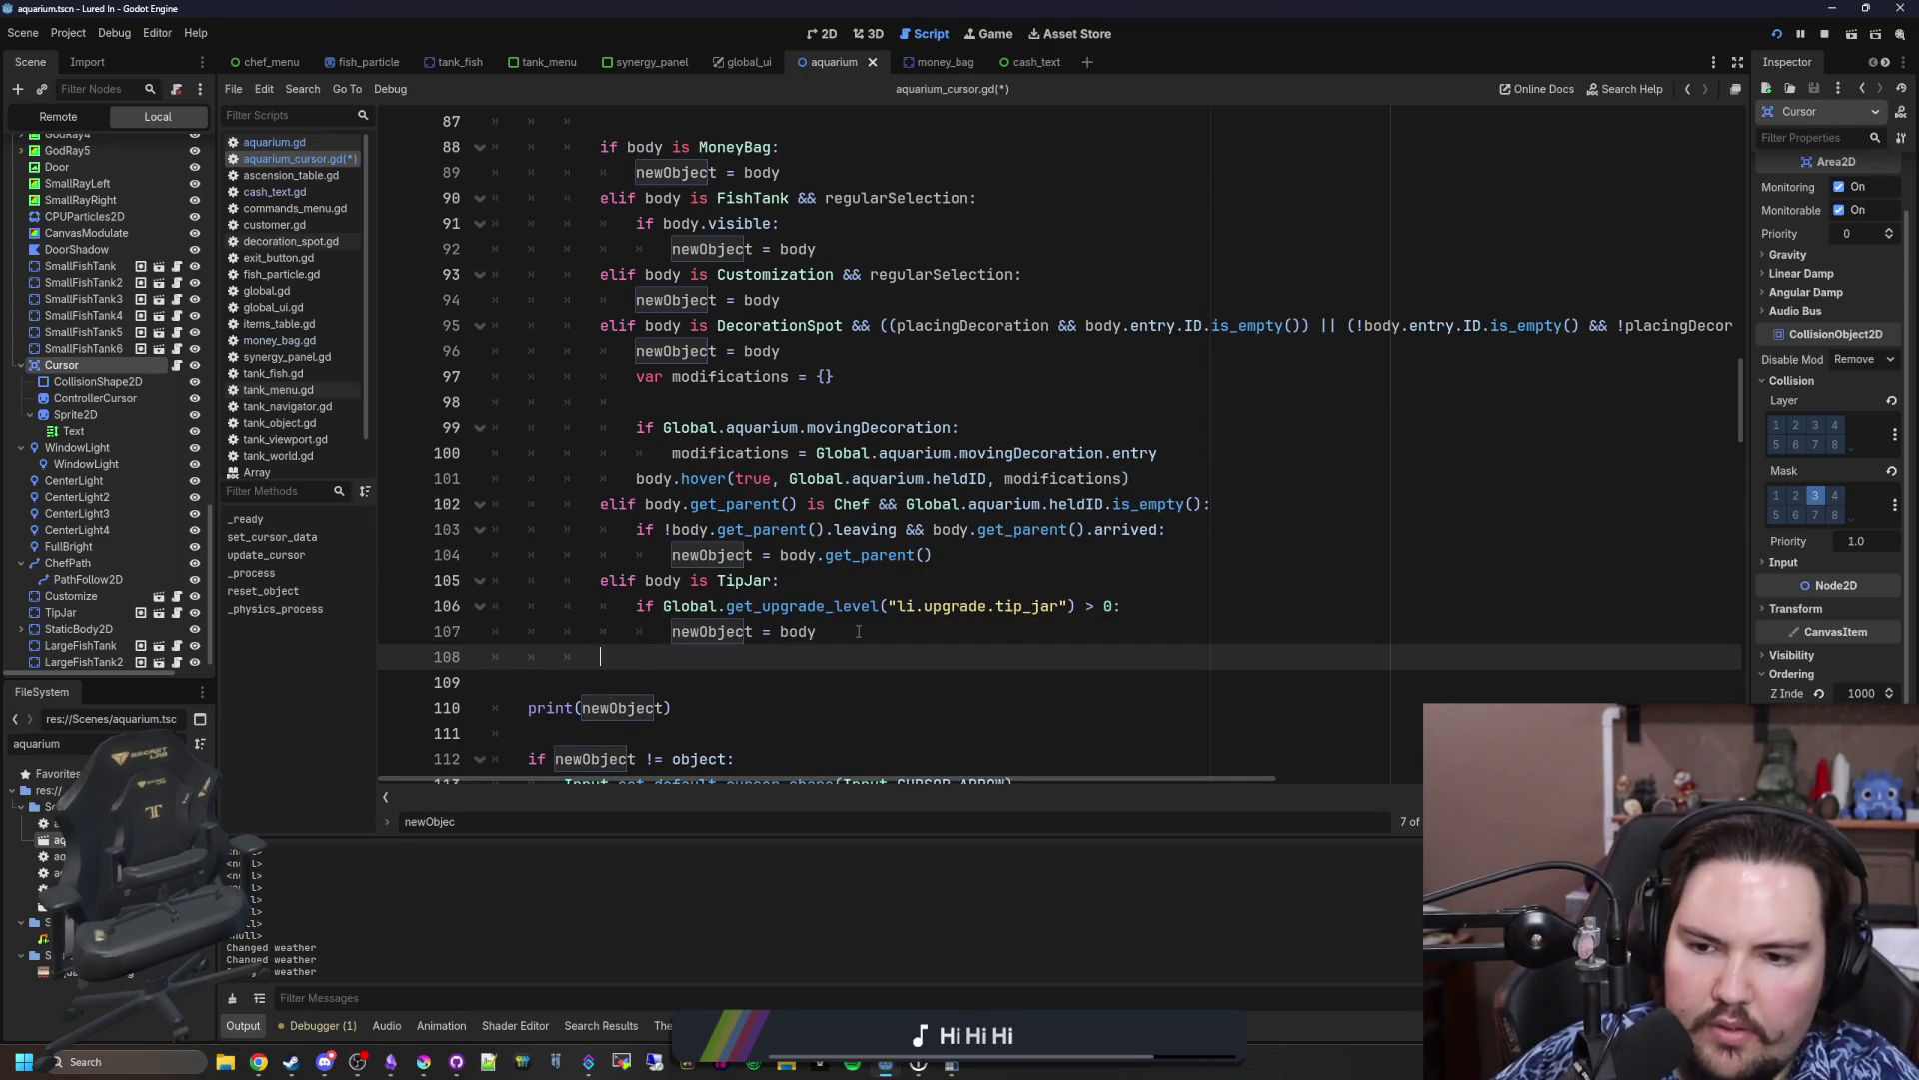
{"action": "type", "text": "elif body.get_parent() is Customer && Global.aquarium.heldID.is_empty(): \t\t\t\tnewObject = body.get_parent()"}
{"action": "left_click", "coordinate": [694, 668]}
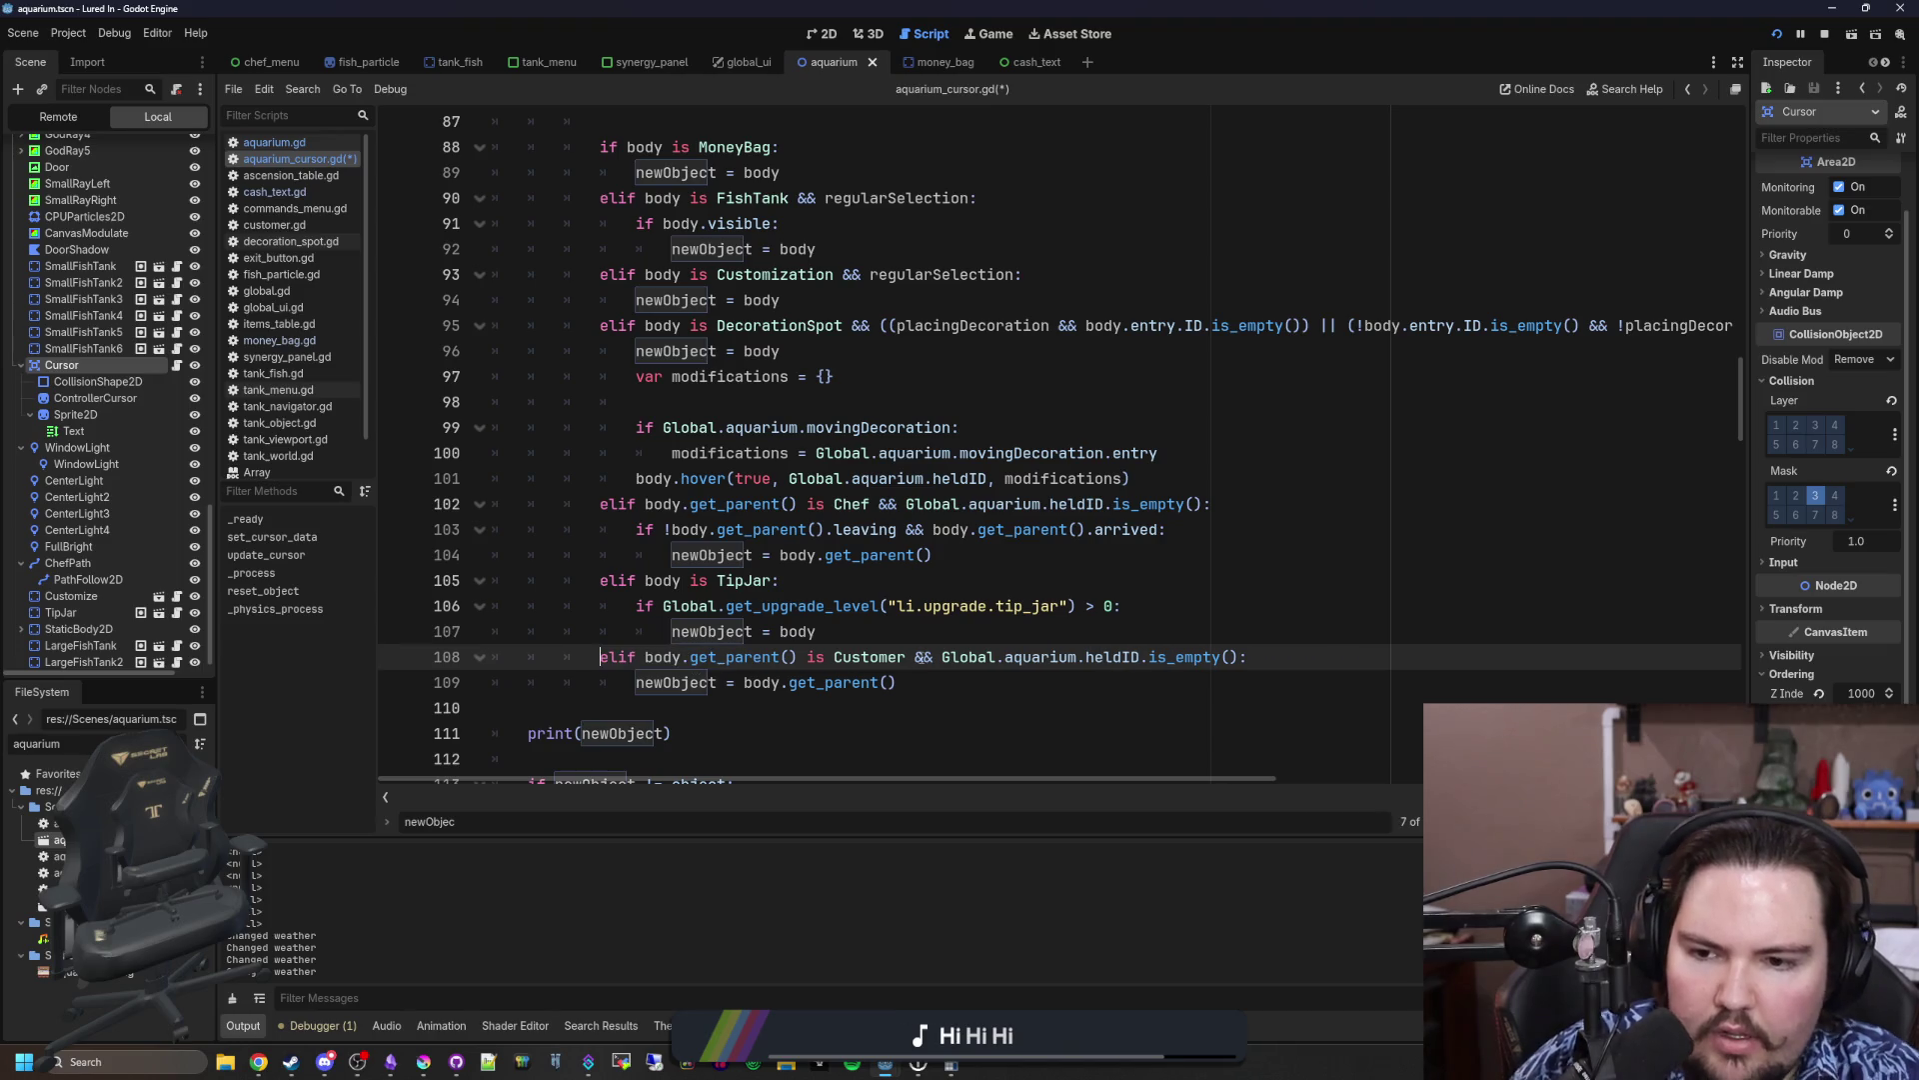
{"action": "left_click", "coordinate": [935, 641]}
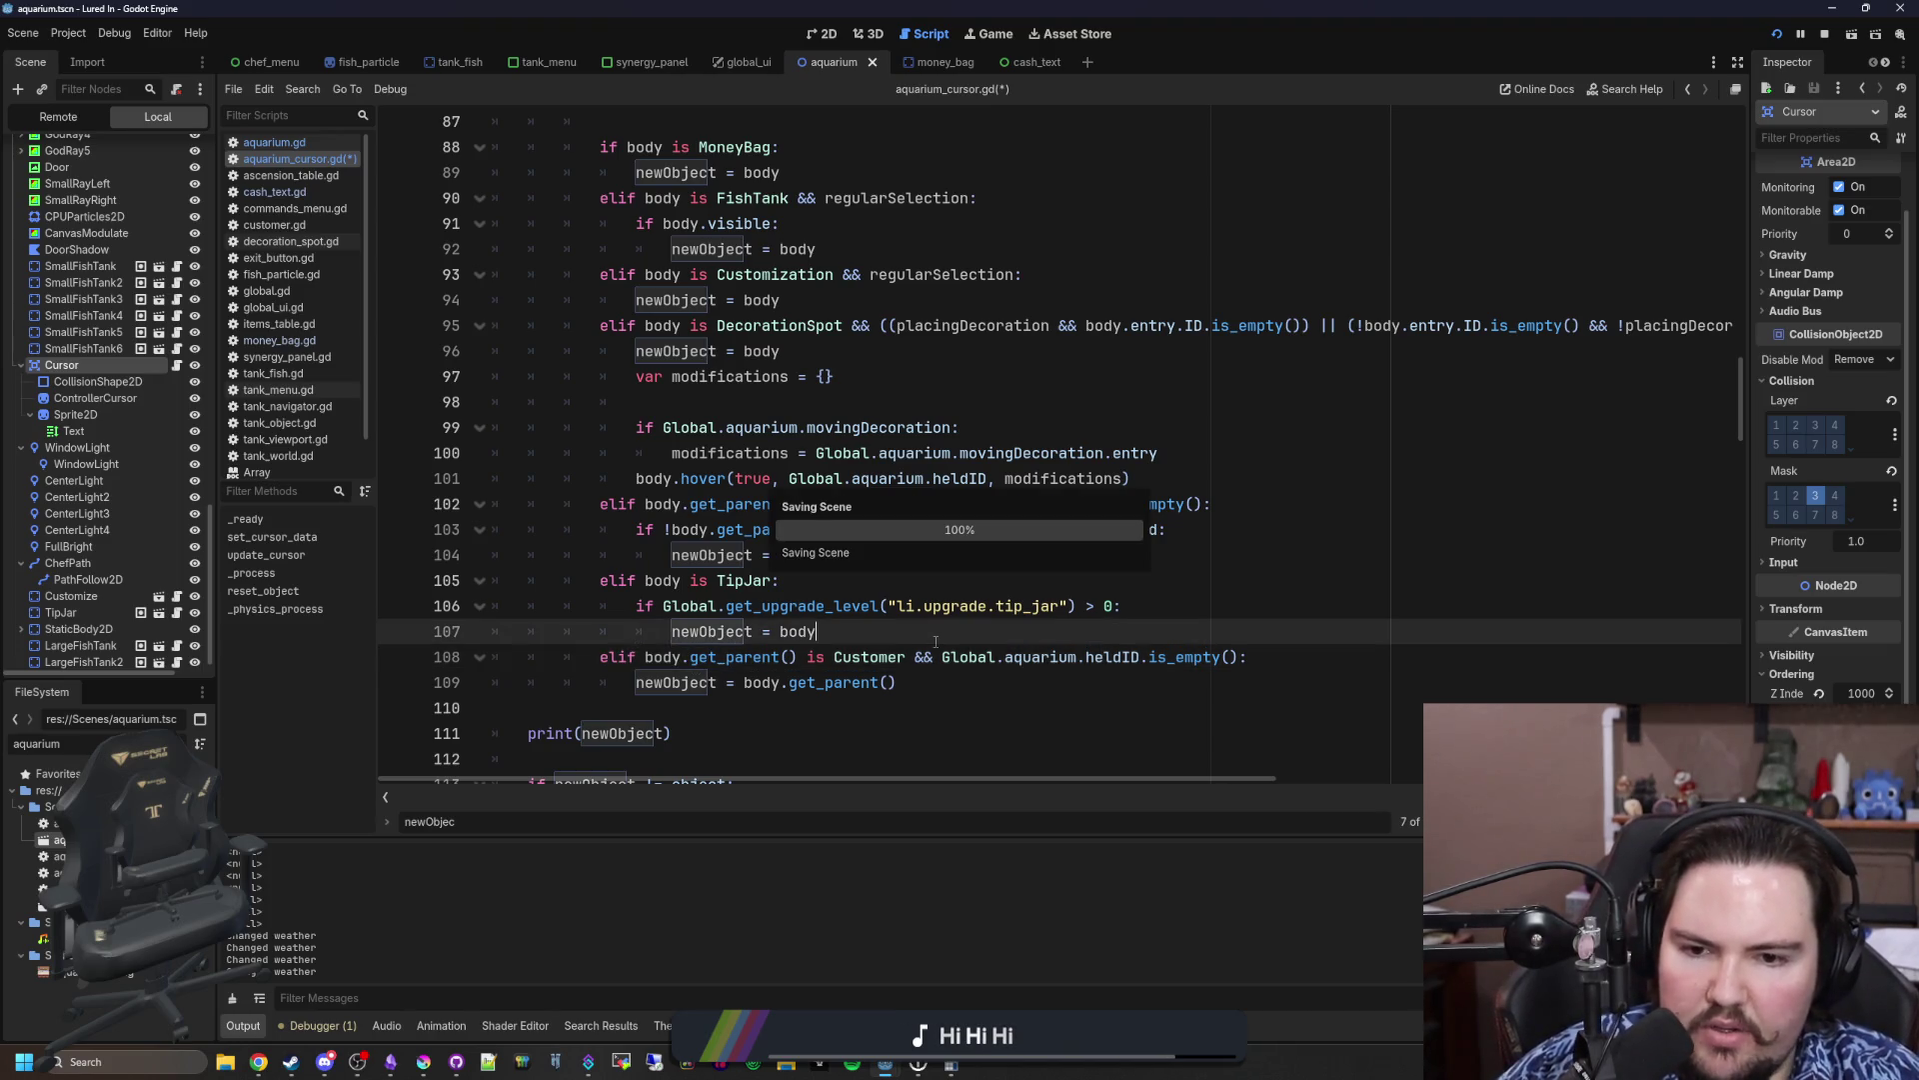
{"action": "left_click", "coordinate": [994, 34]}
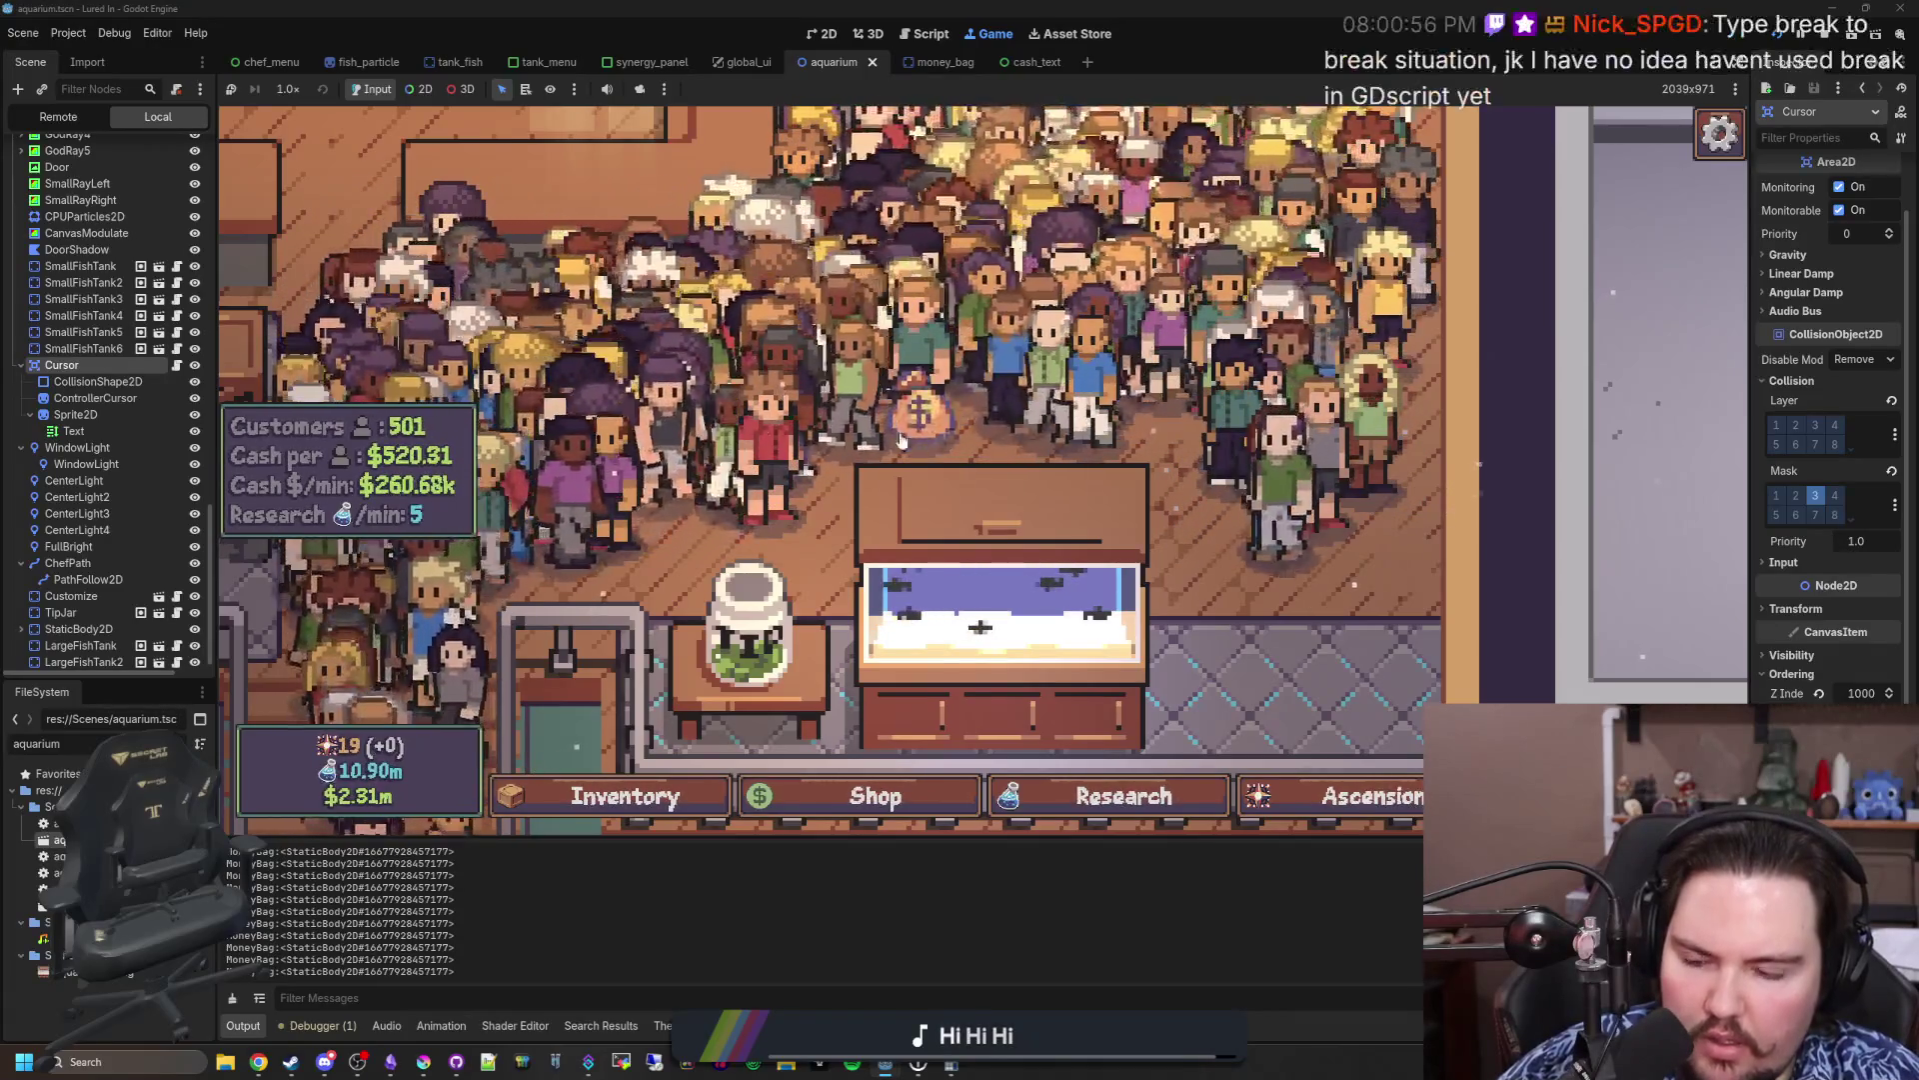
{"action": "scroll", "coordinate": [134, 207], "scroll_direction": "up", "scroll_amount": 6}
{"action": "scroll", "coordinate": [134, 207], "scroll_direction": "up", "scroll_amount": 10}
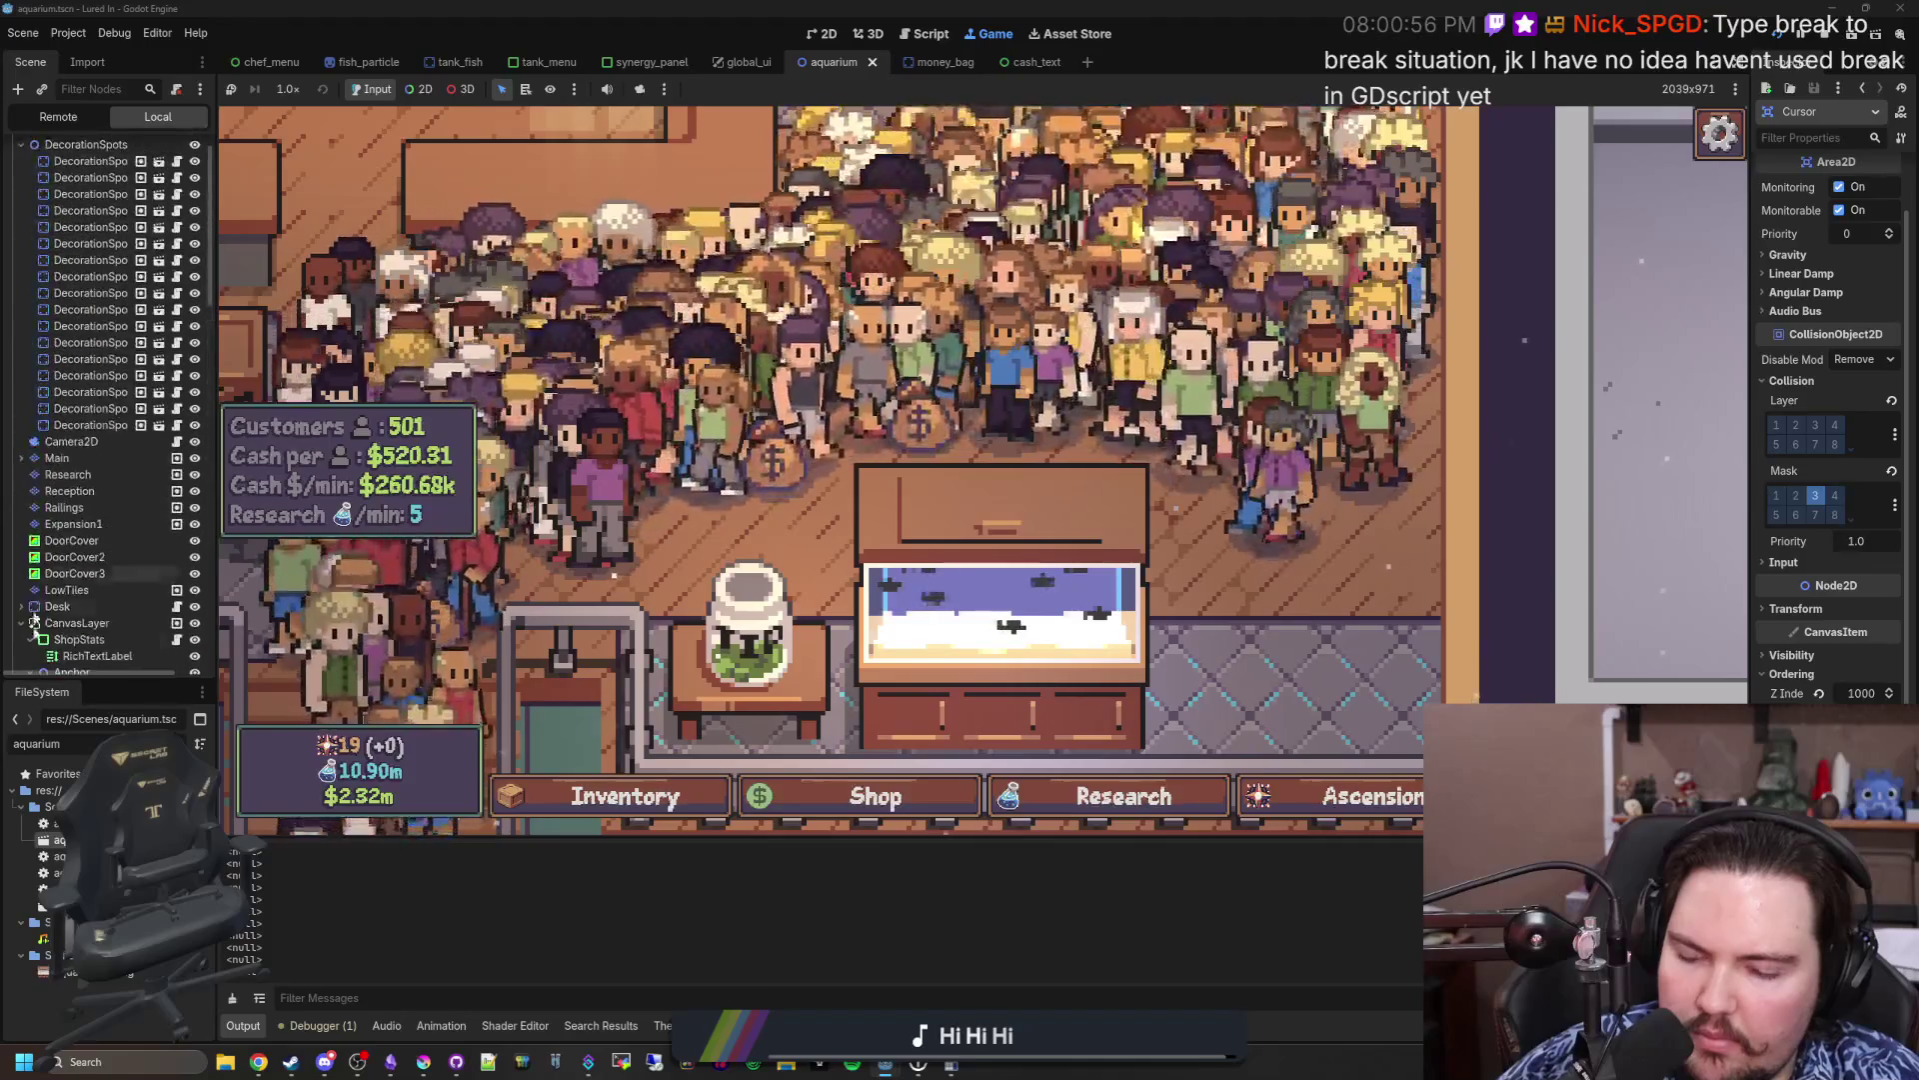
{"action": "key", "text": "ctrl+F3"}
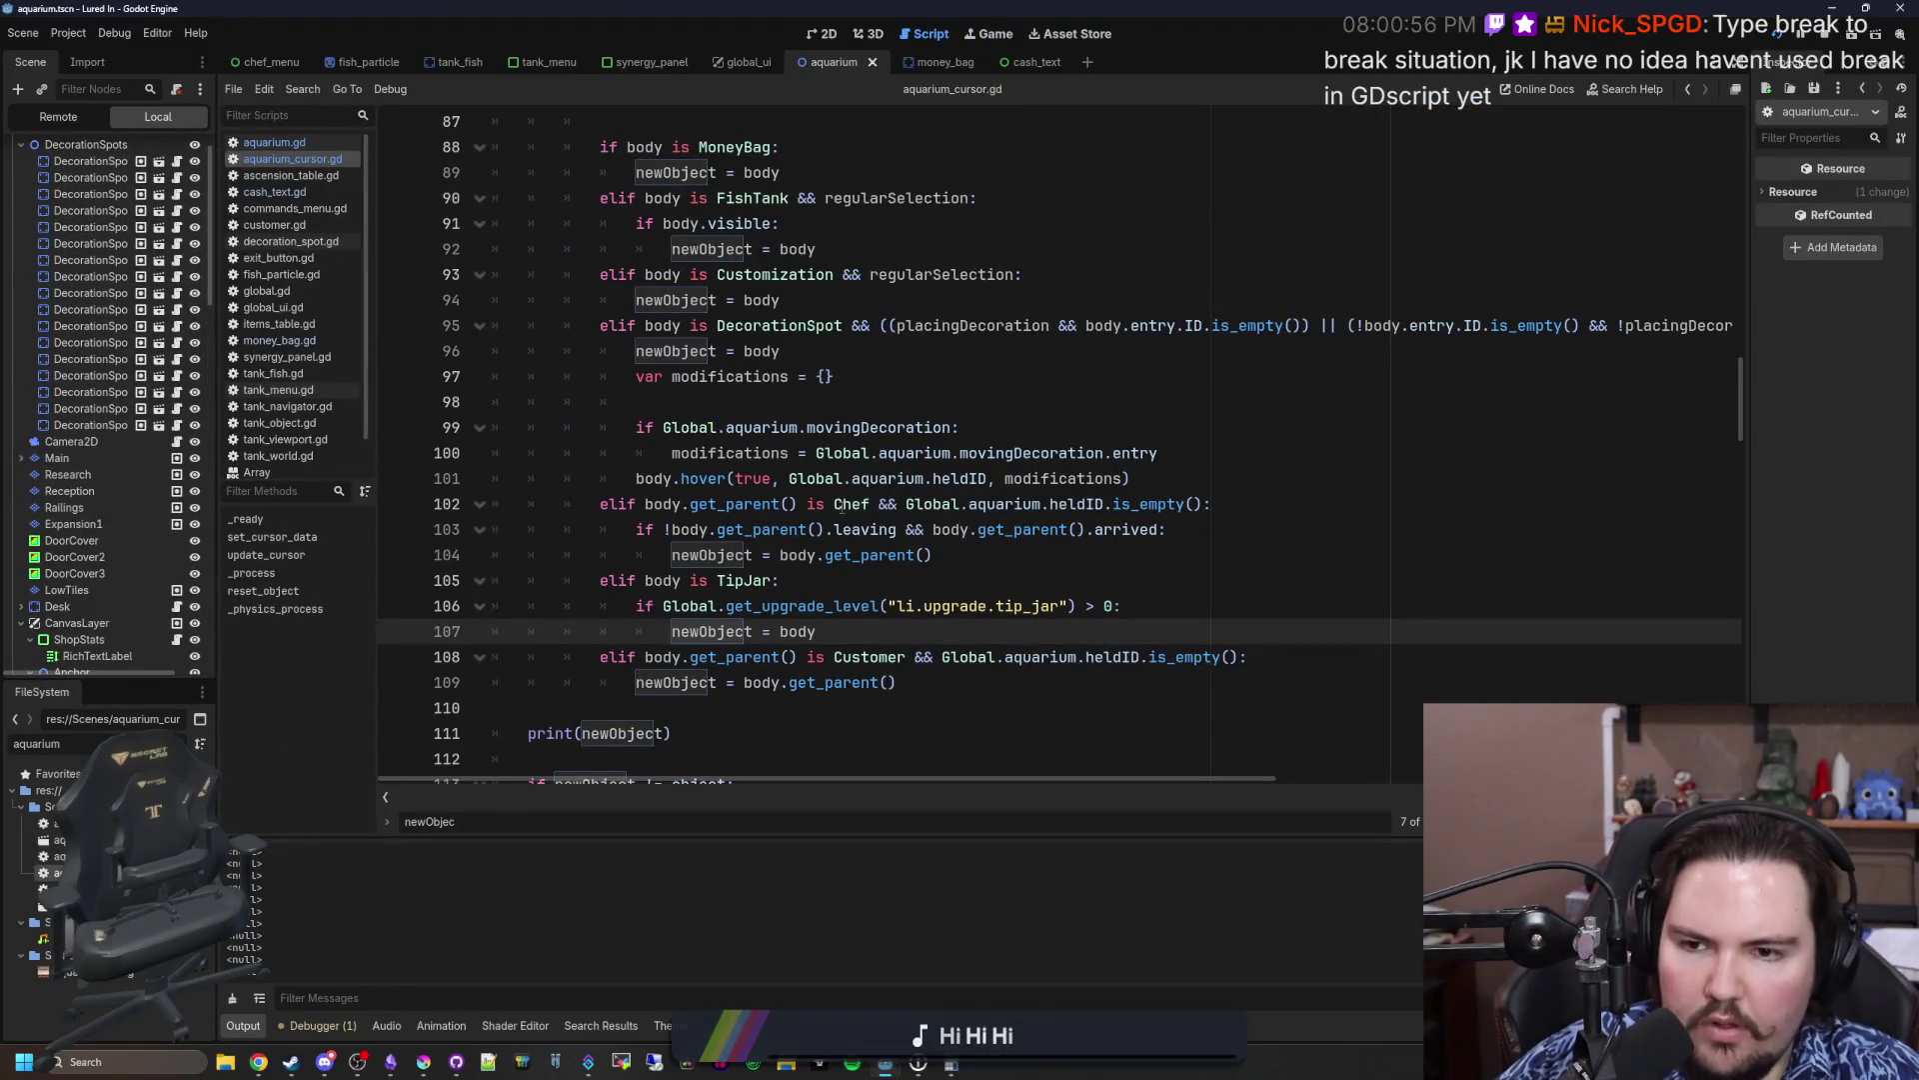
Step: Undo the recent edits to restore the Customer branch position and all break lines
{"action": "left_click", "coordinate": [897, 402]}
{"action": "scroll", "coordinate": [897, 403], "scroll_direction": "up", "scroll_amount": 3}
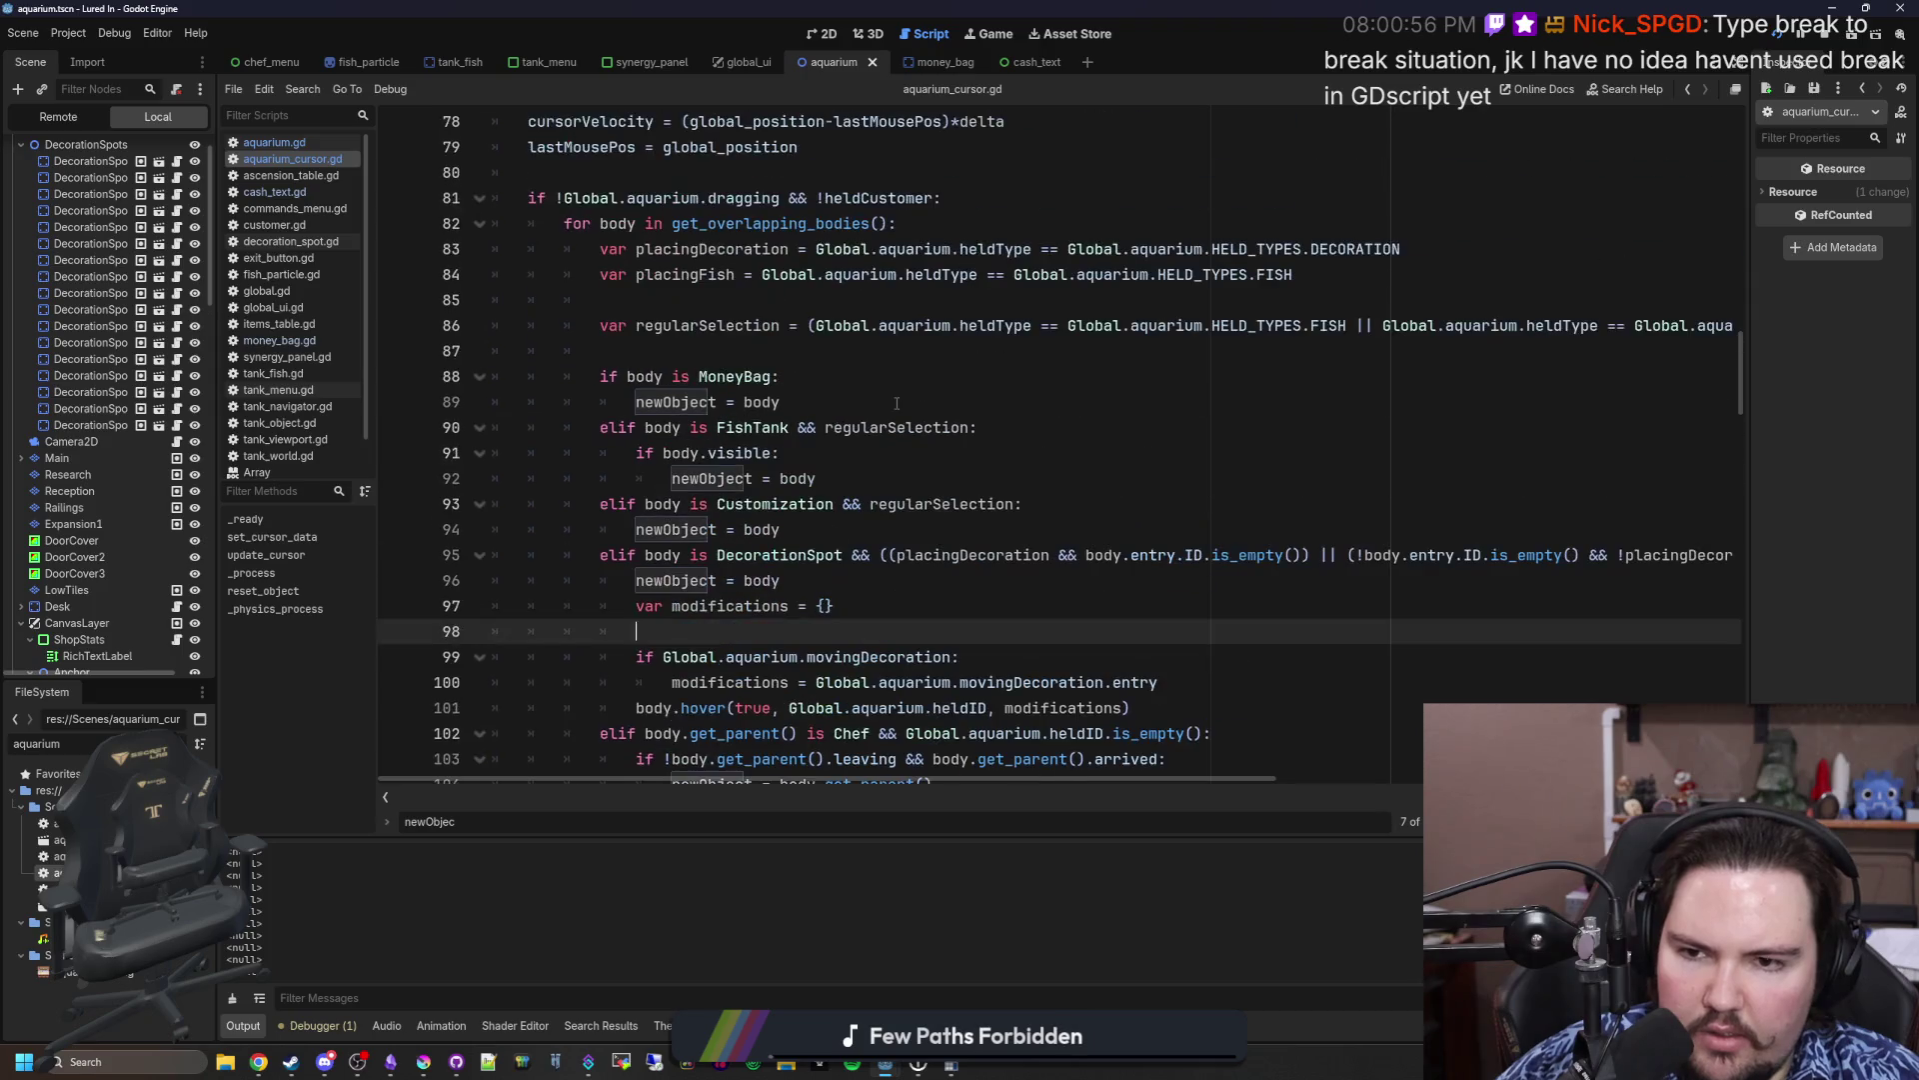
{"action": "left_click", "coordinate": [715, 350]}
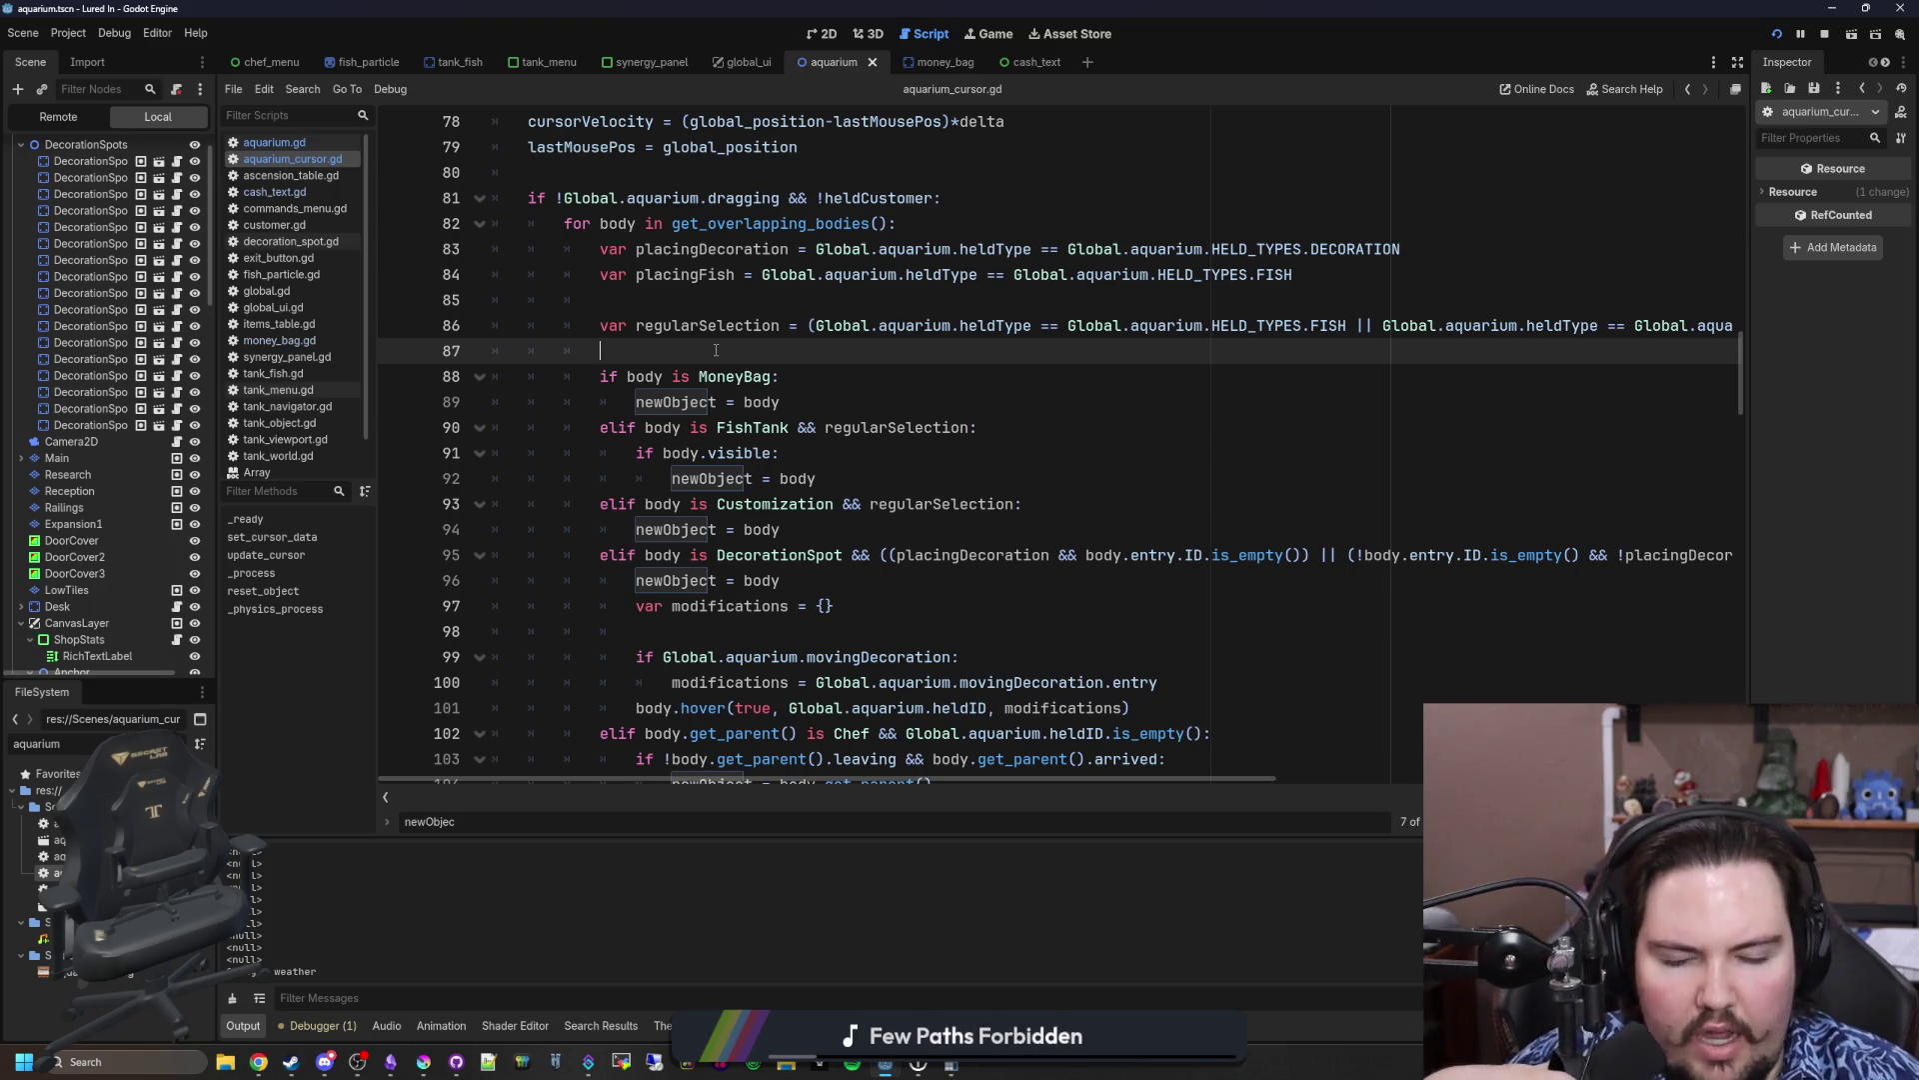
{"action": "scroll", "coordinate": [703, 418], "scroll_direction": "down", "scroll_amount": 5}
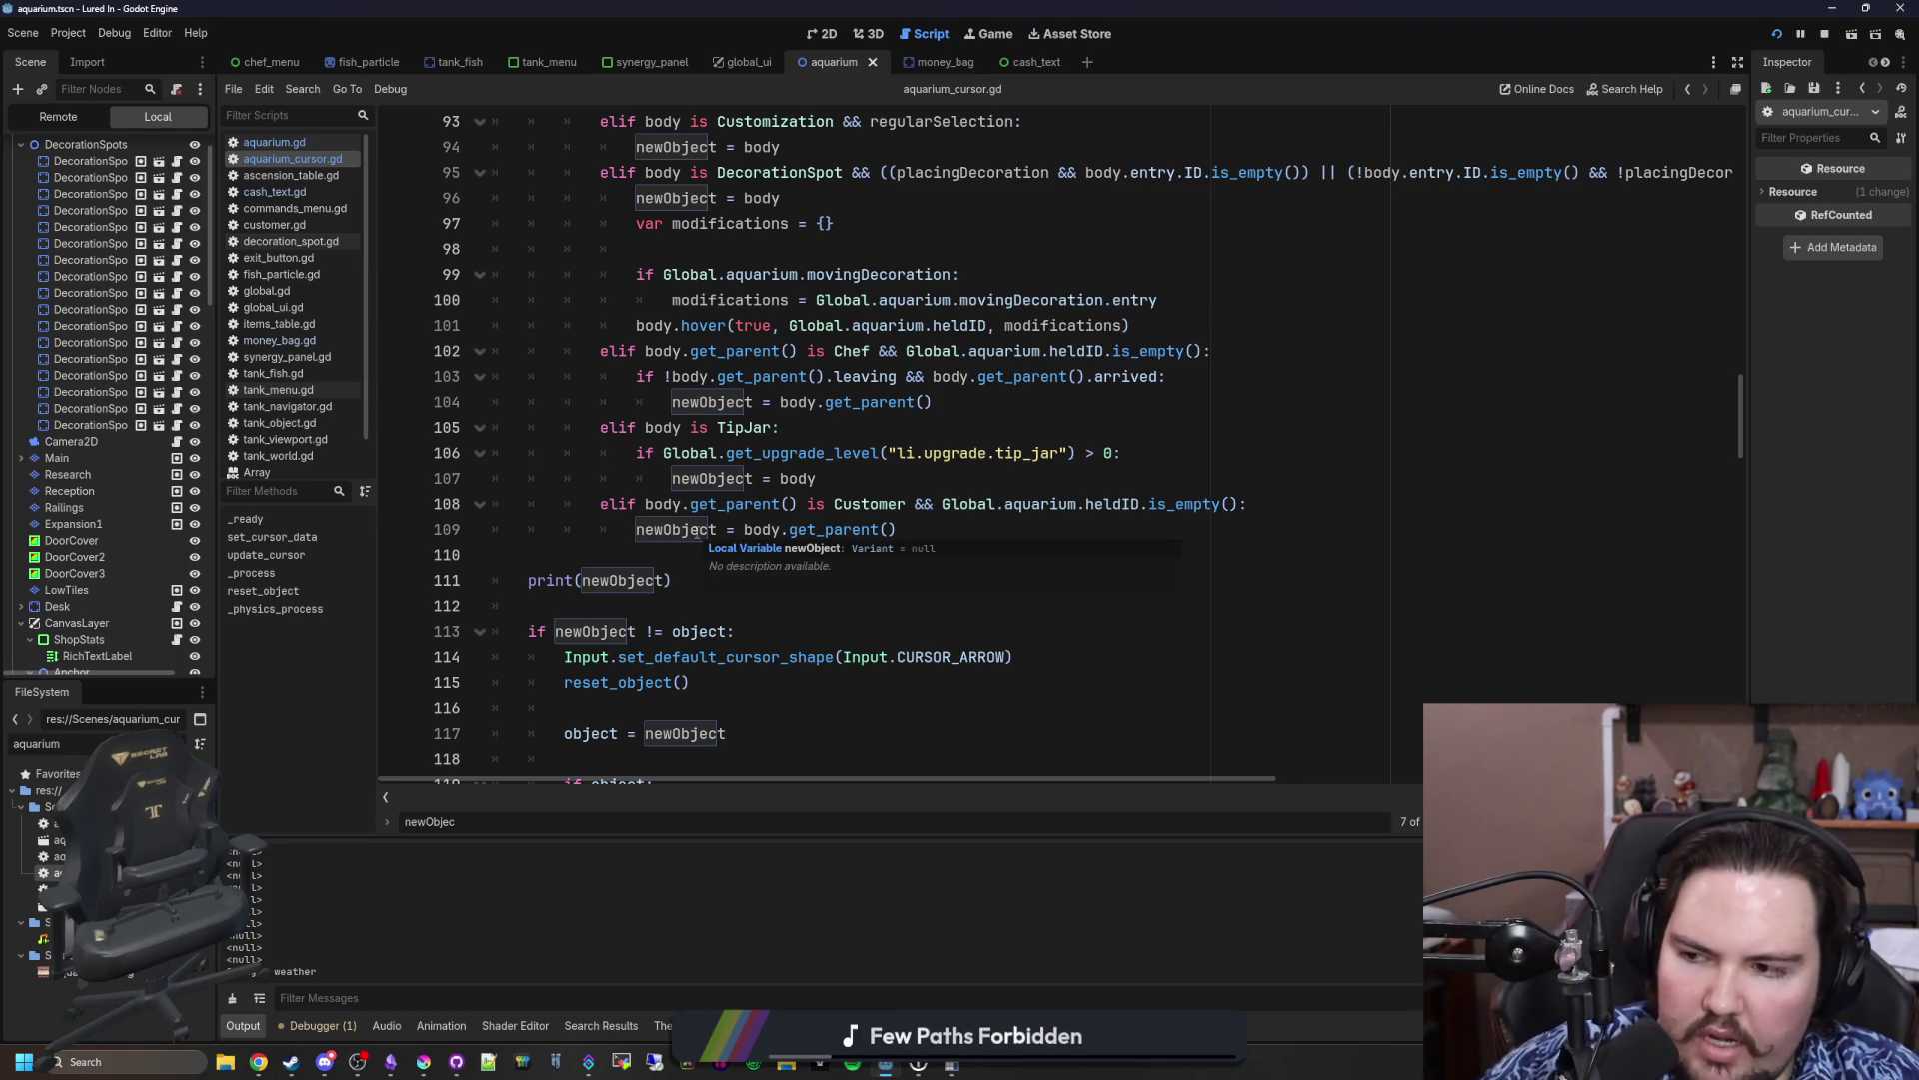
{"action": "scroll", "coordinate": [688, 446], "scroll_direction": "up", "scroll_amount": 5}
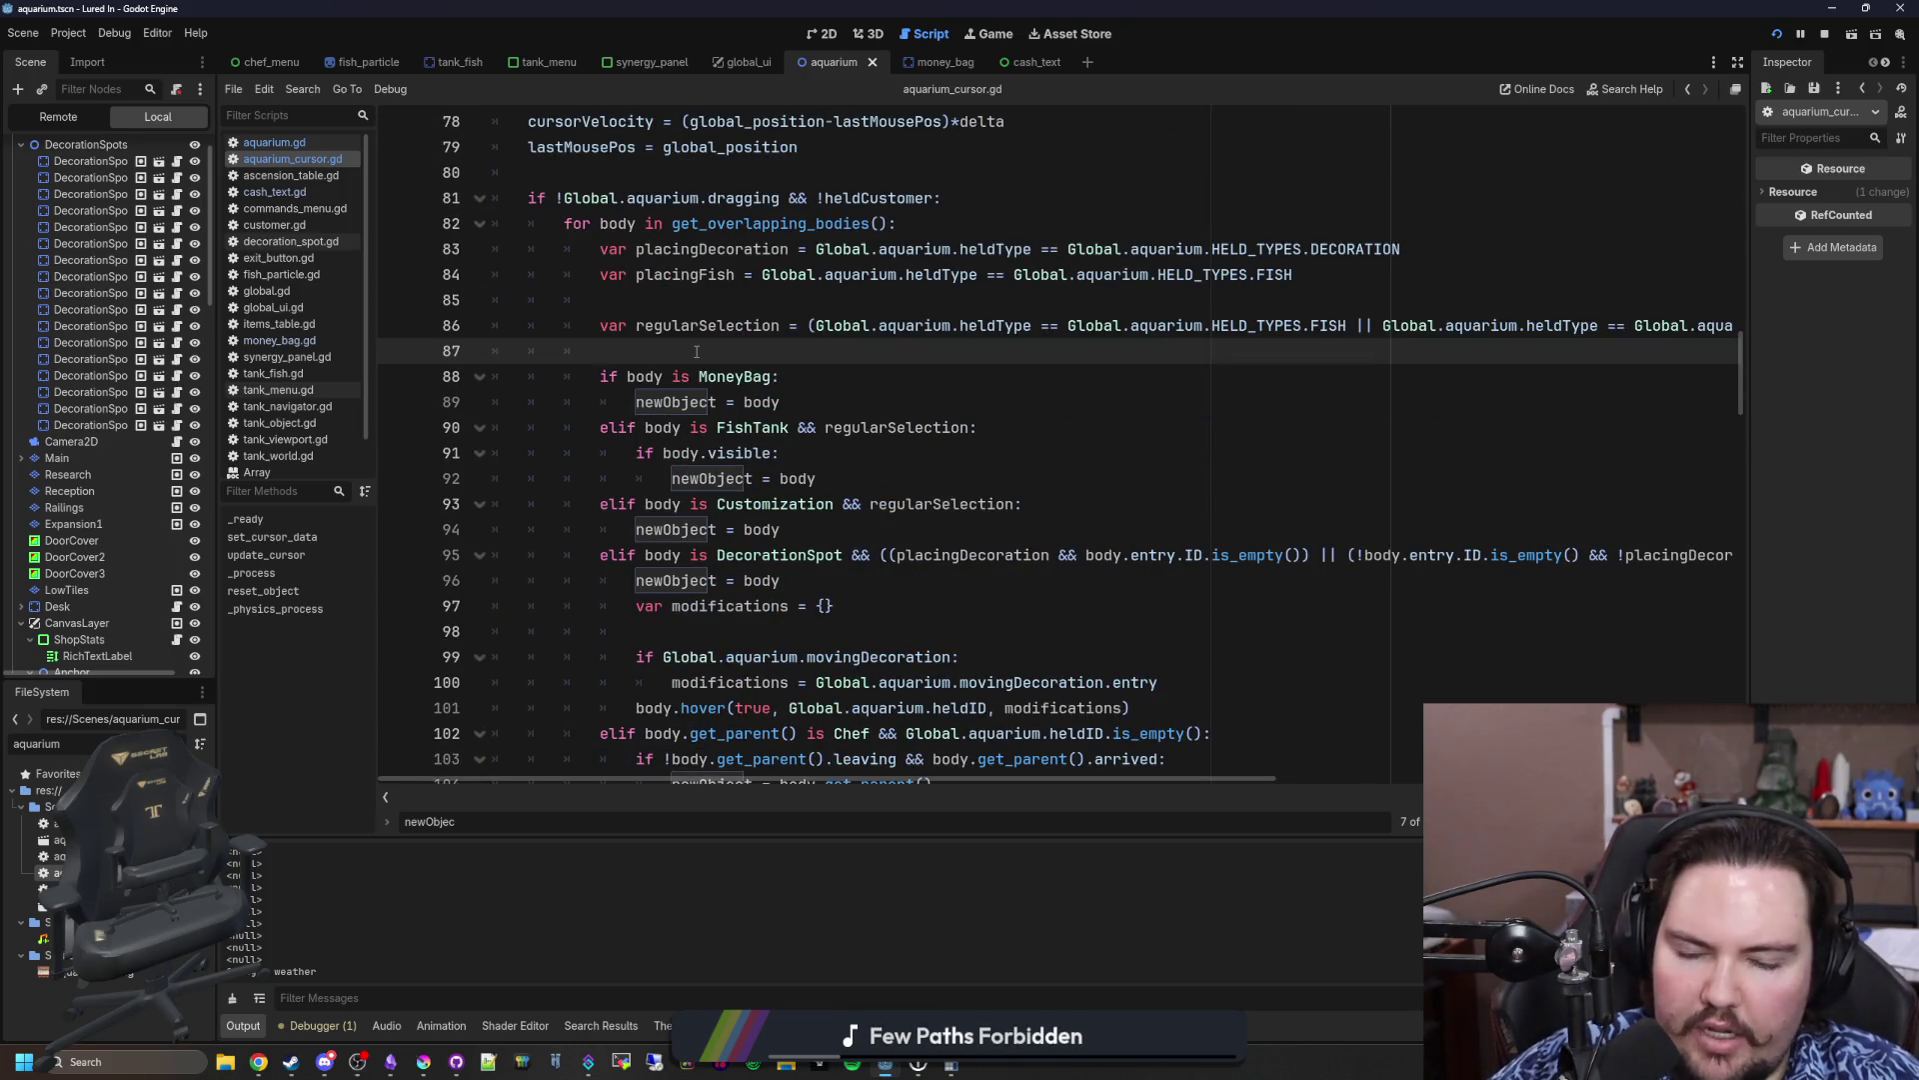
{"action": "key", "text": "ctrl+z"}
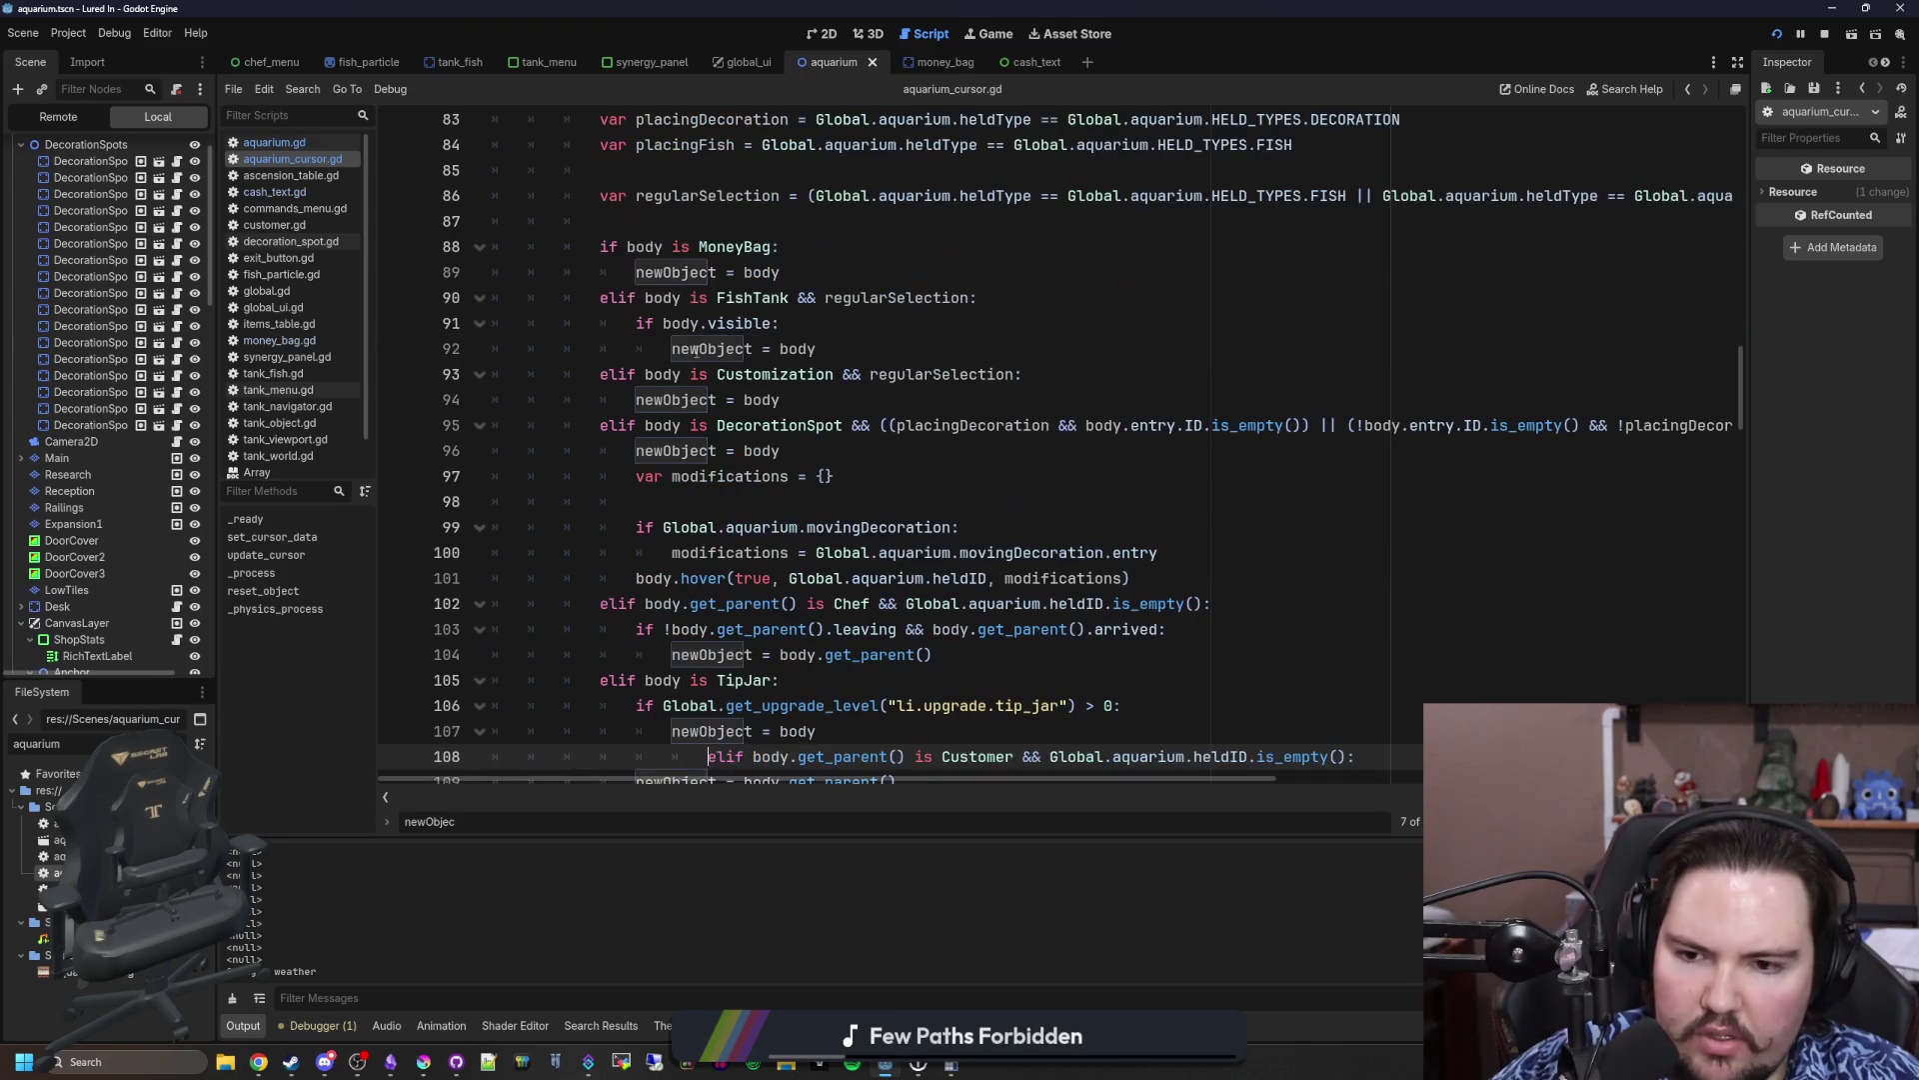
{"action": "key", "text": "ctrl+z"}
{"action": "key", "text": "ctrl+z"}
{"action": "key", "text": "ctrl+z"}
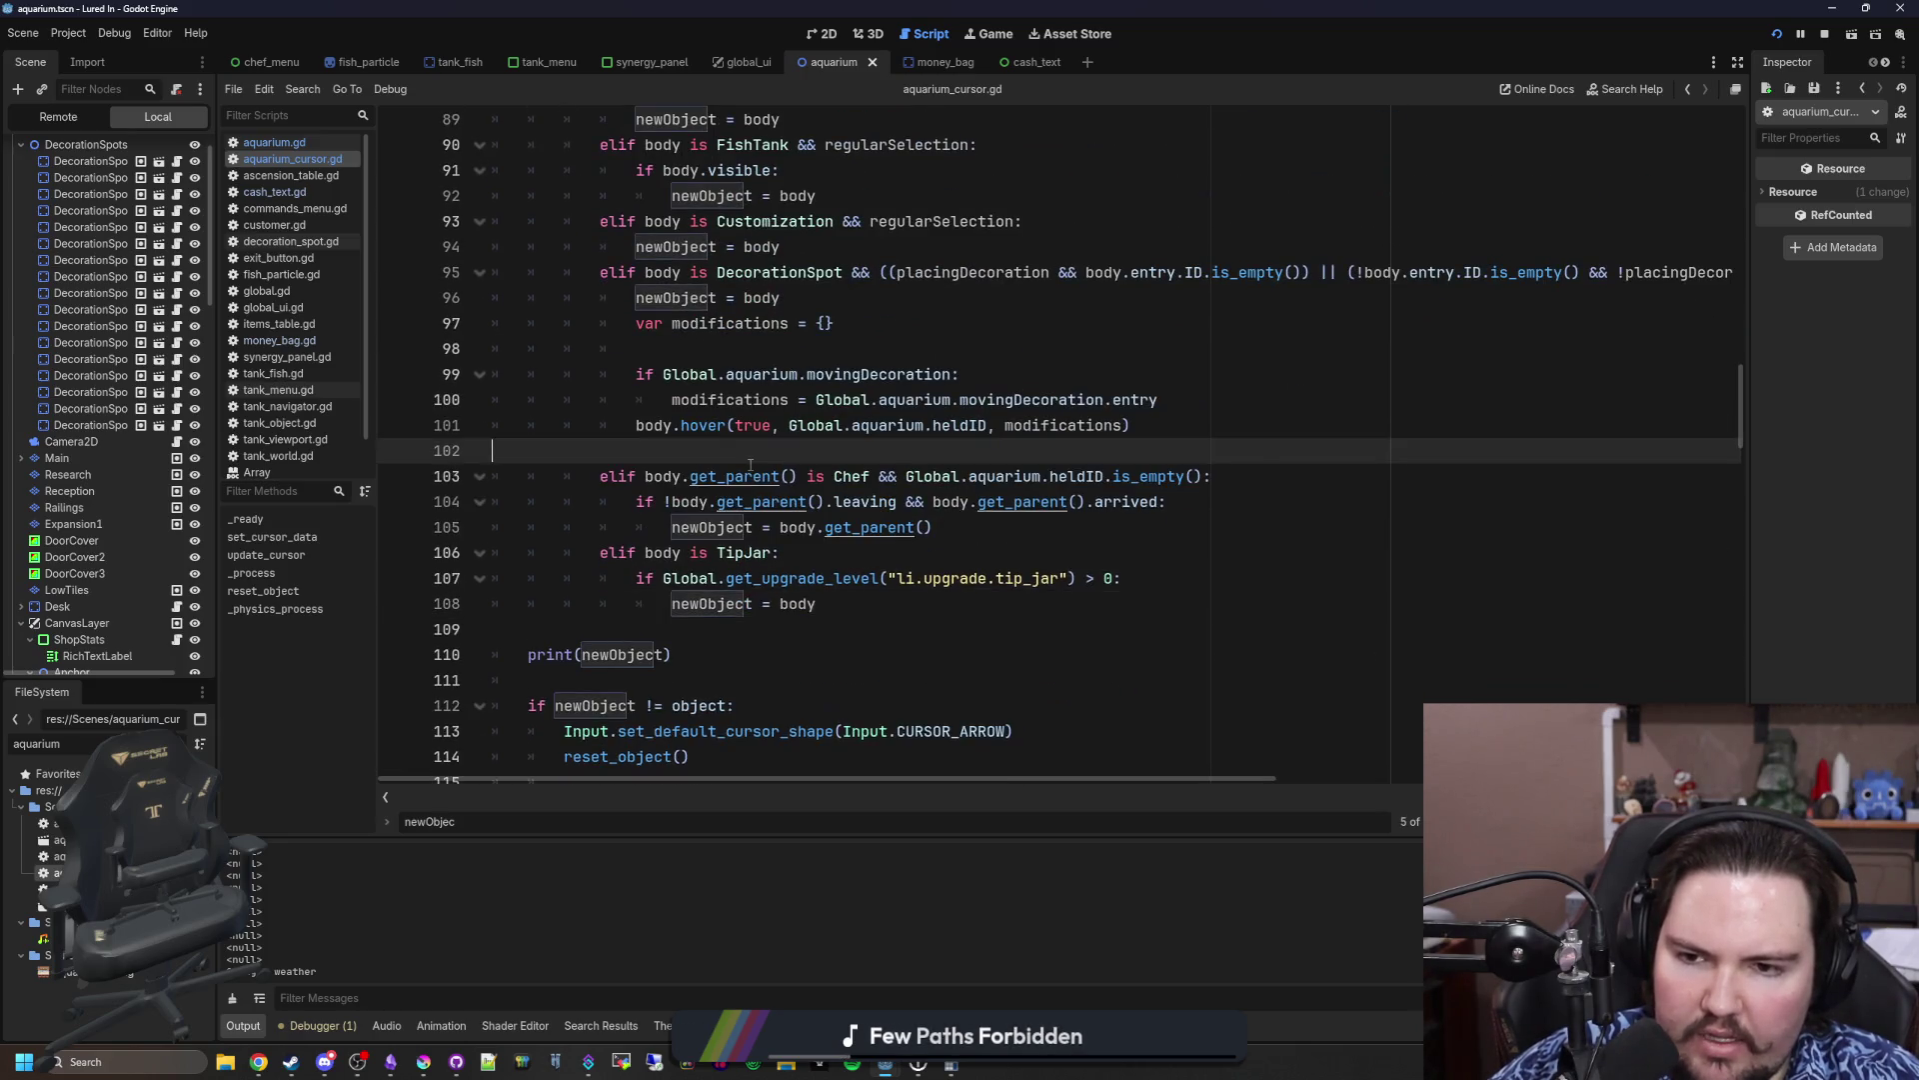
{"action": "key", "text": "ctrl+z"}
{"action": "key", "text": "ctrl+z"}
{"action": "key", "text": "ctrl+z"}
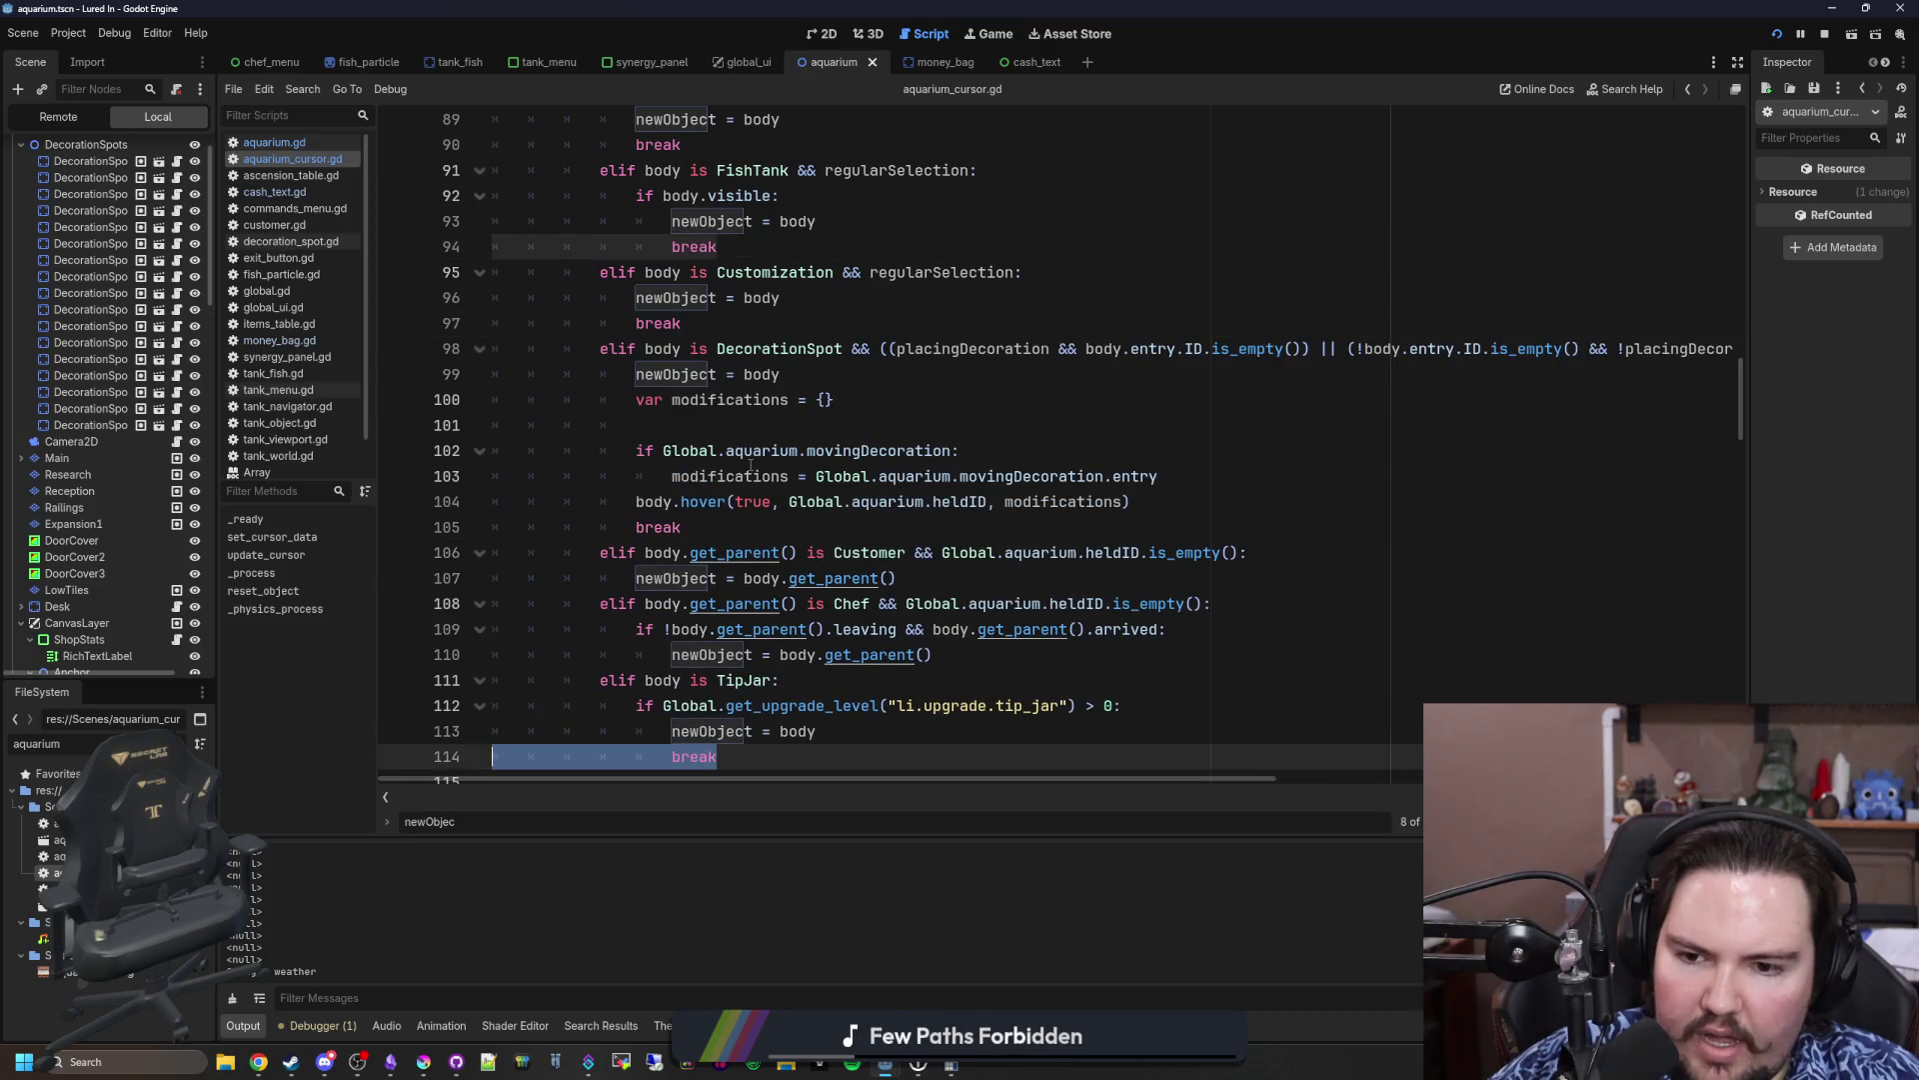
{"action": "key", "text": "ctrl+z"}
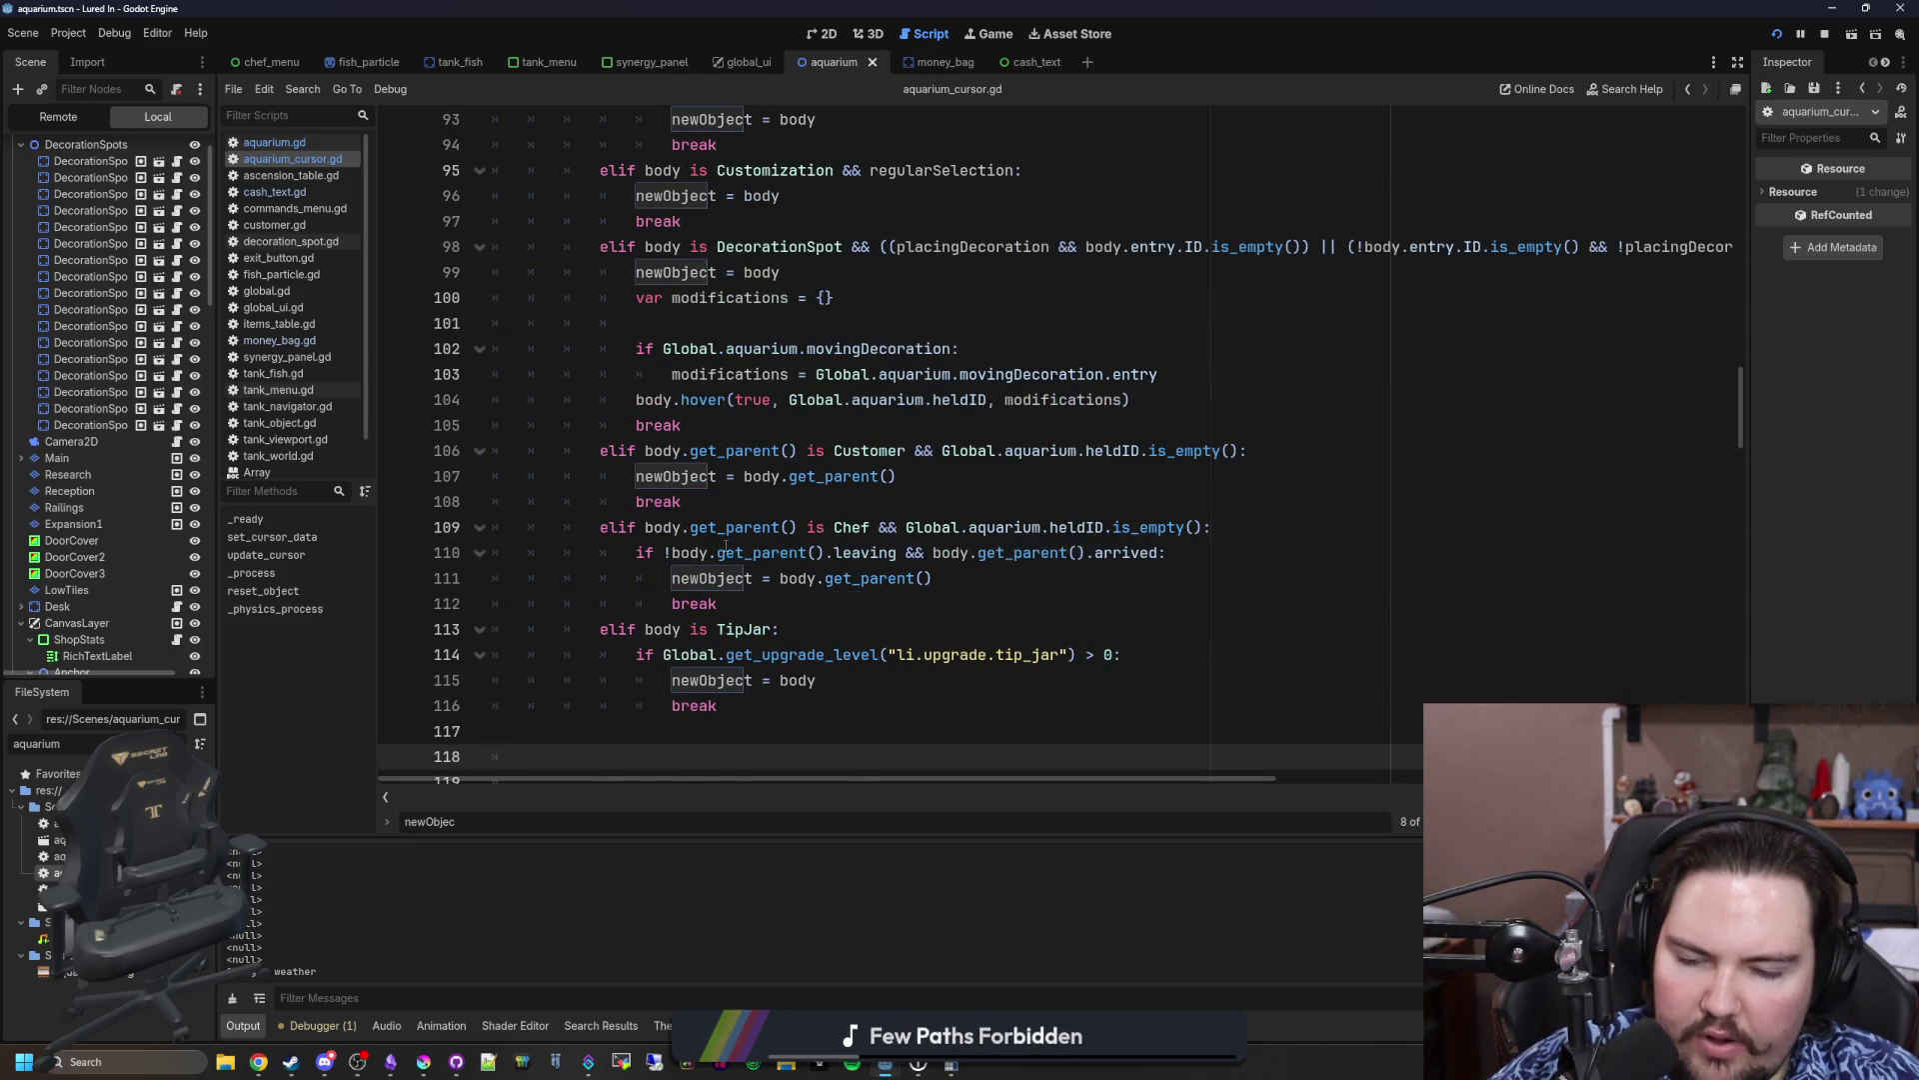
{"action": "scroll", "coordinate": [726, 544], "scroll_direction": "down", "scroll_amount": 1}
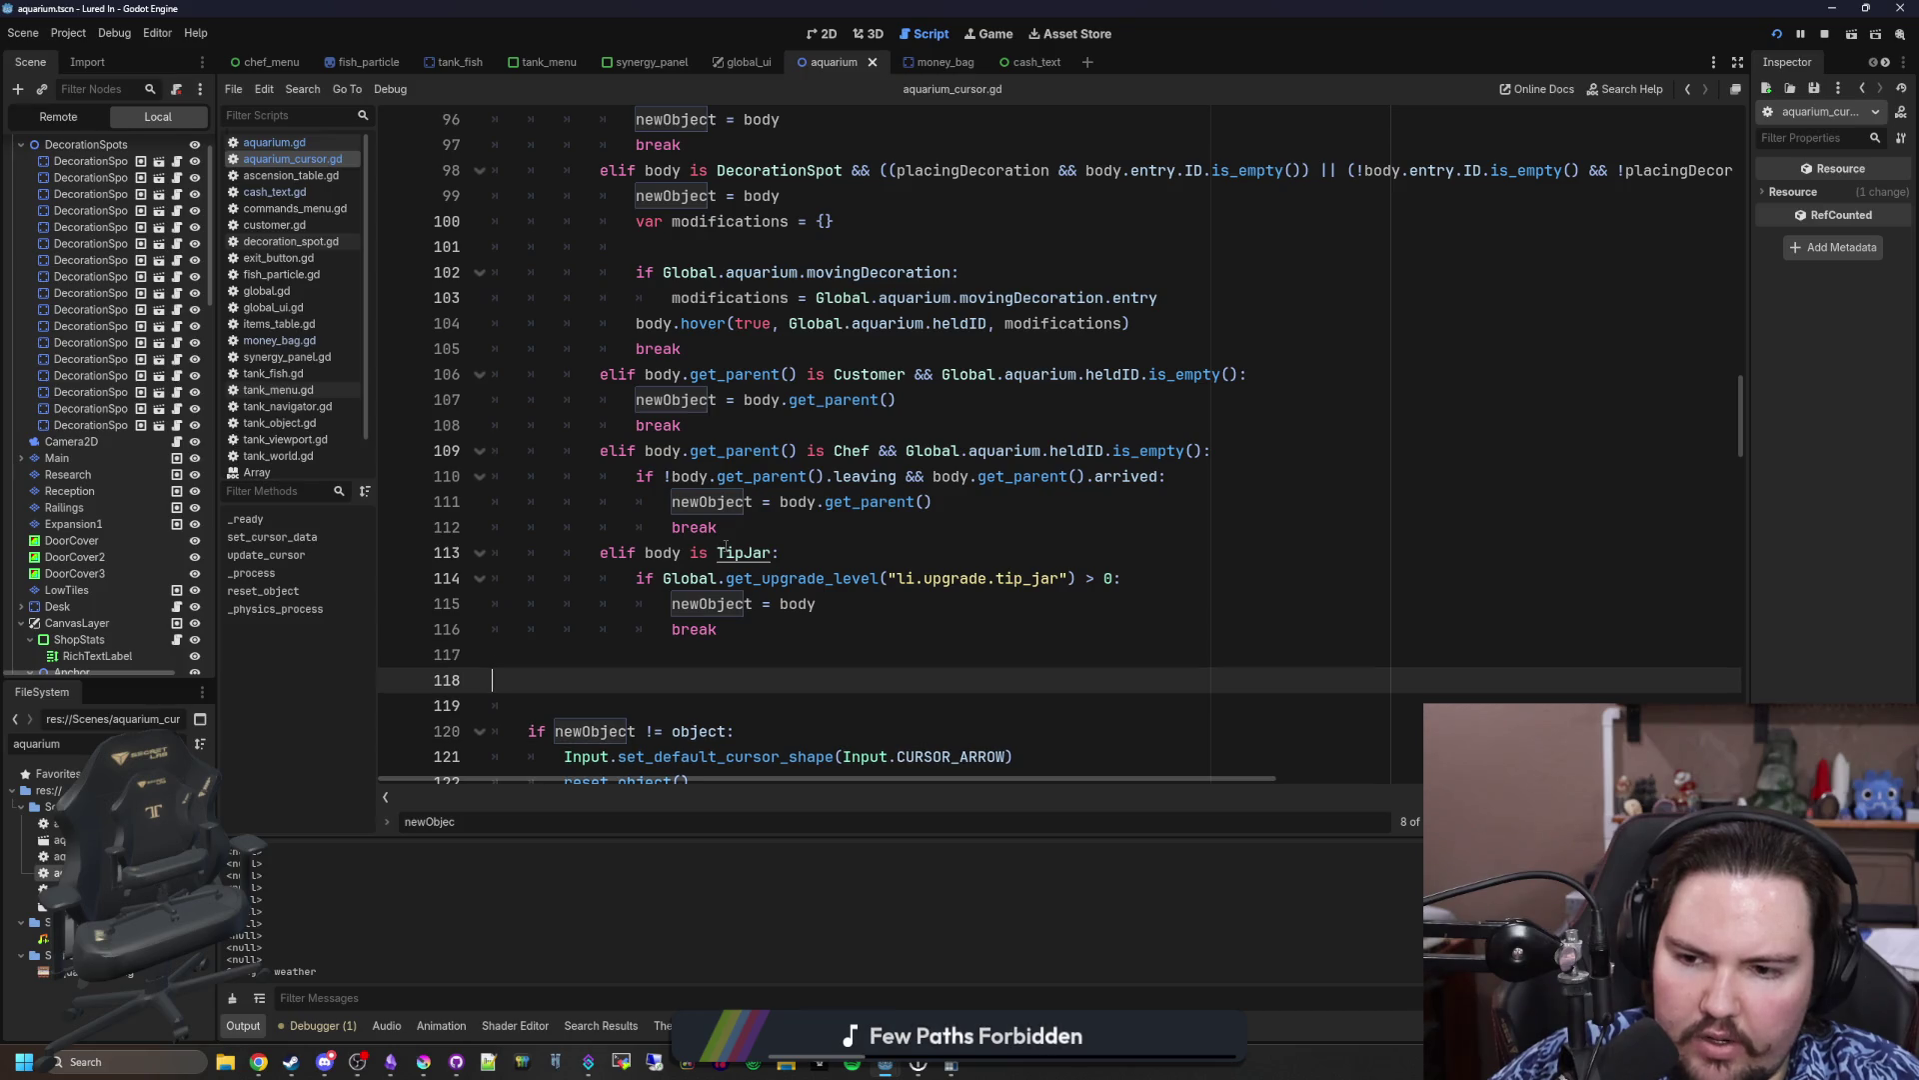
{"action": "key", "text": "ctrl+z"}
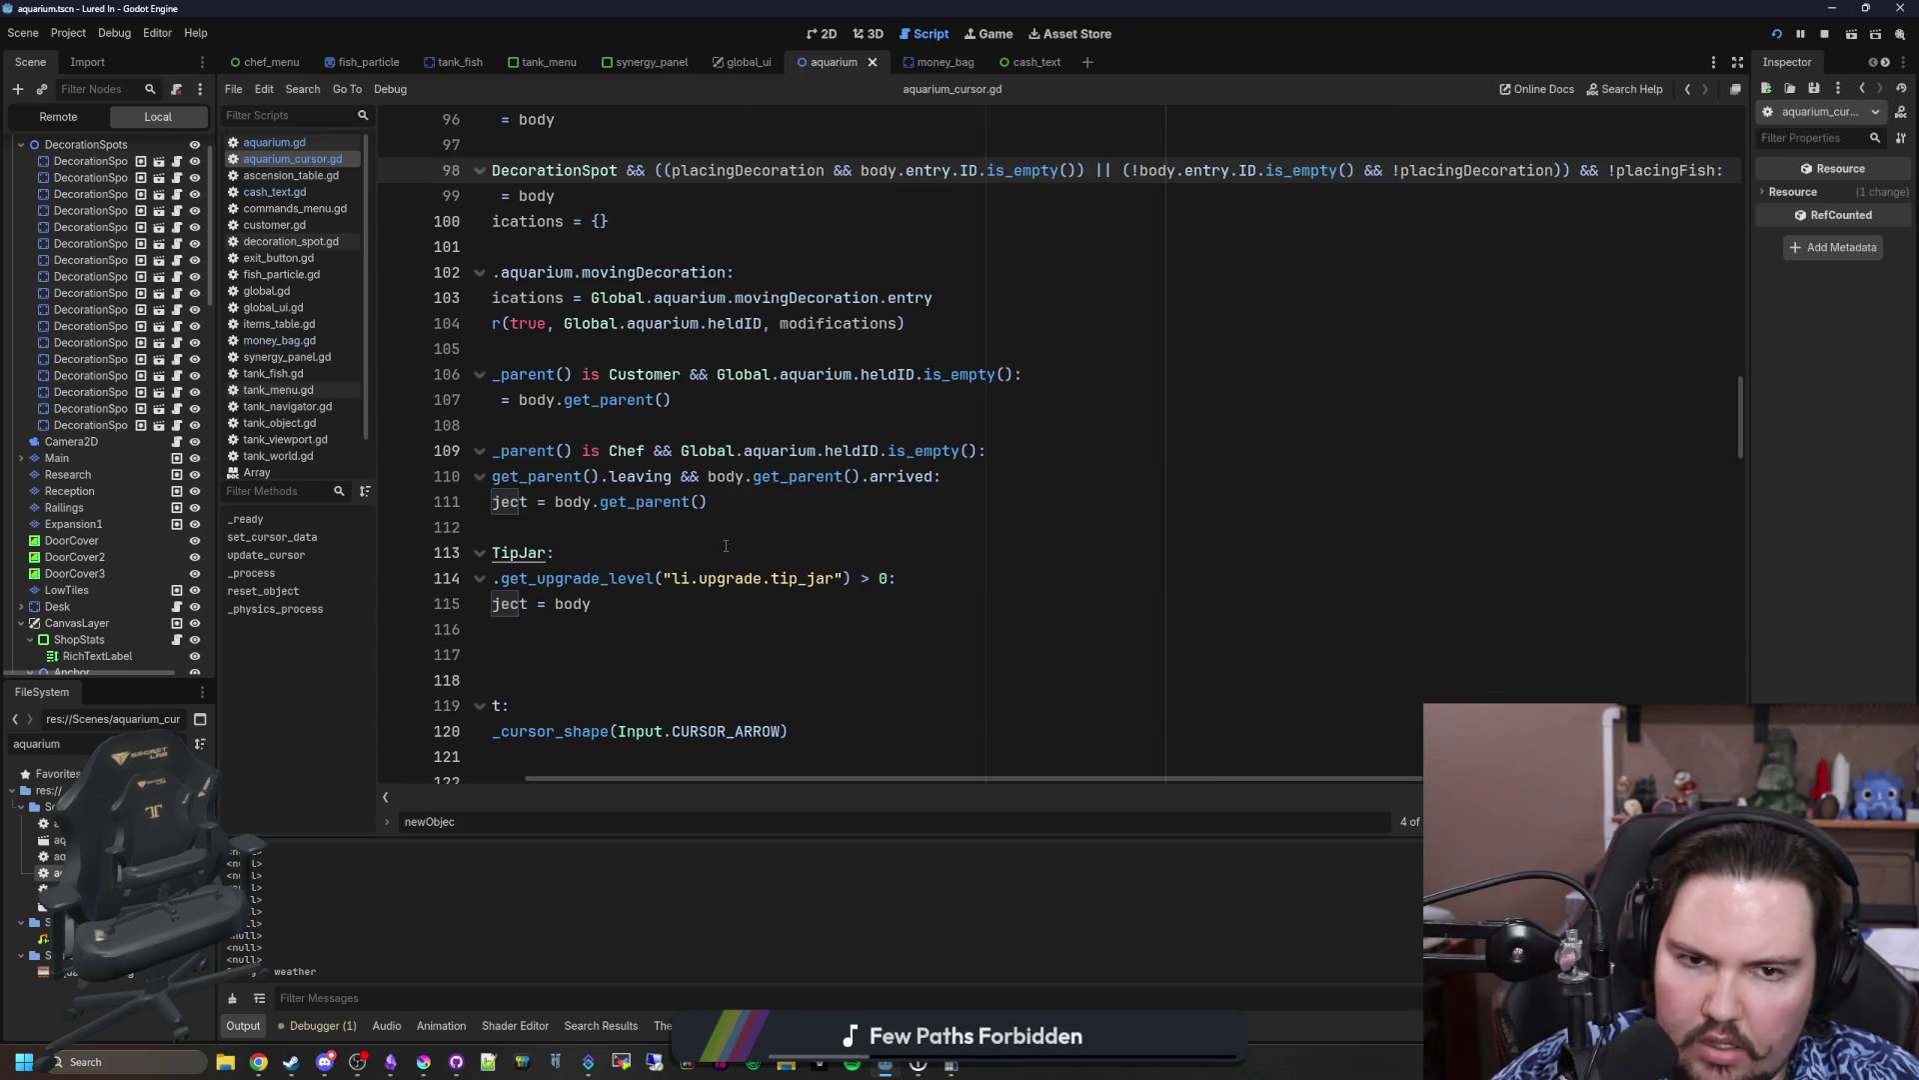
{"action": "key", "text": "ctrl+y"}
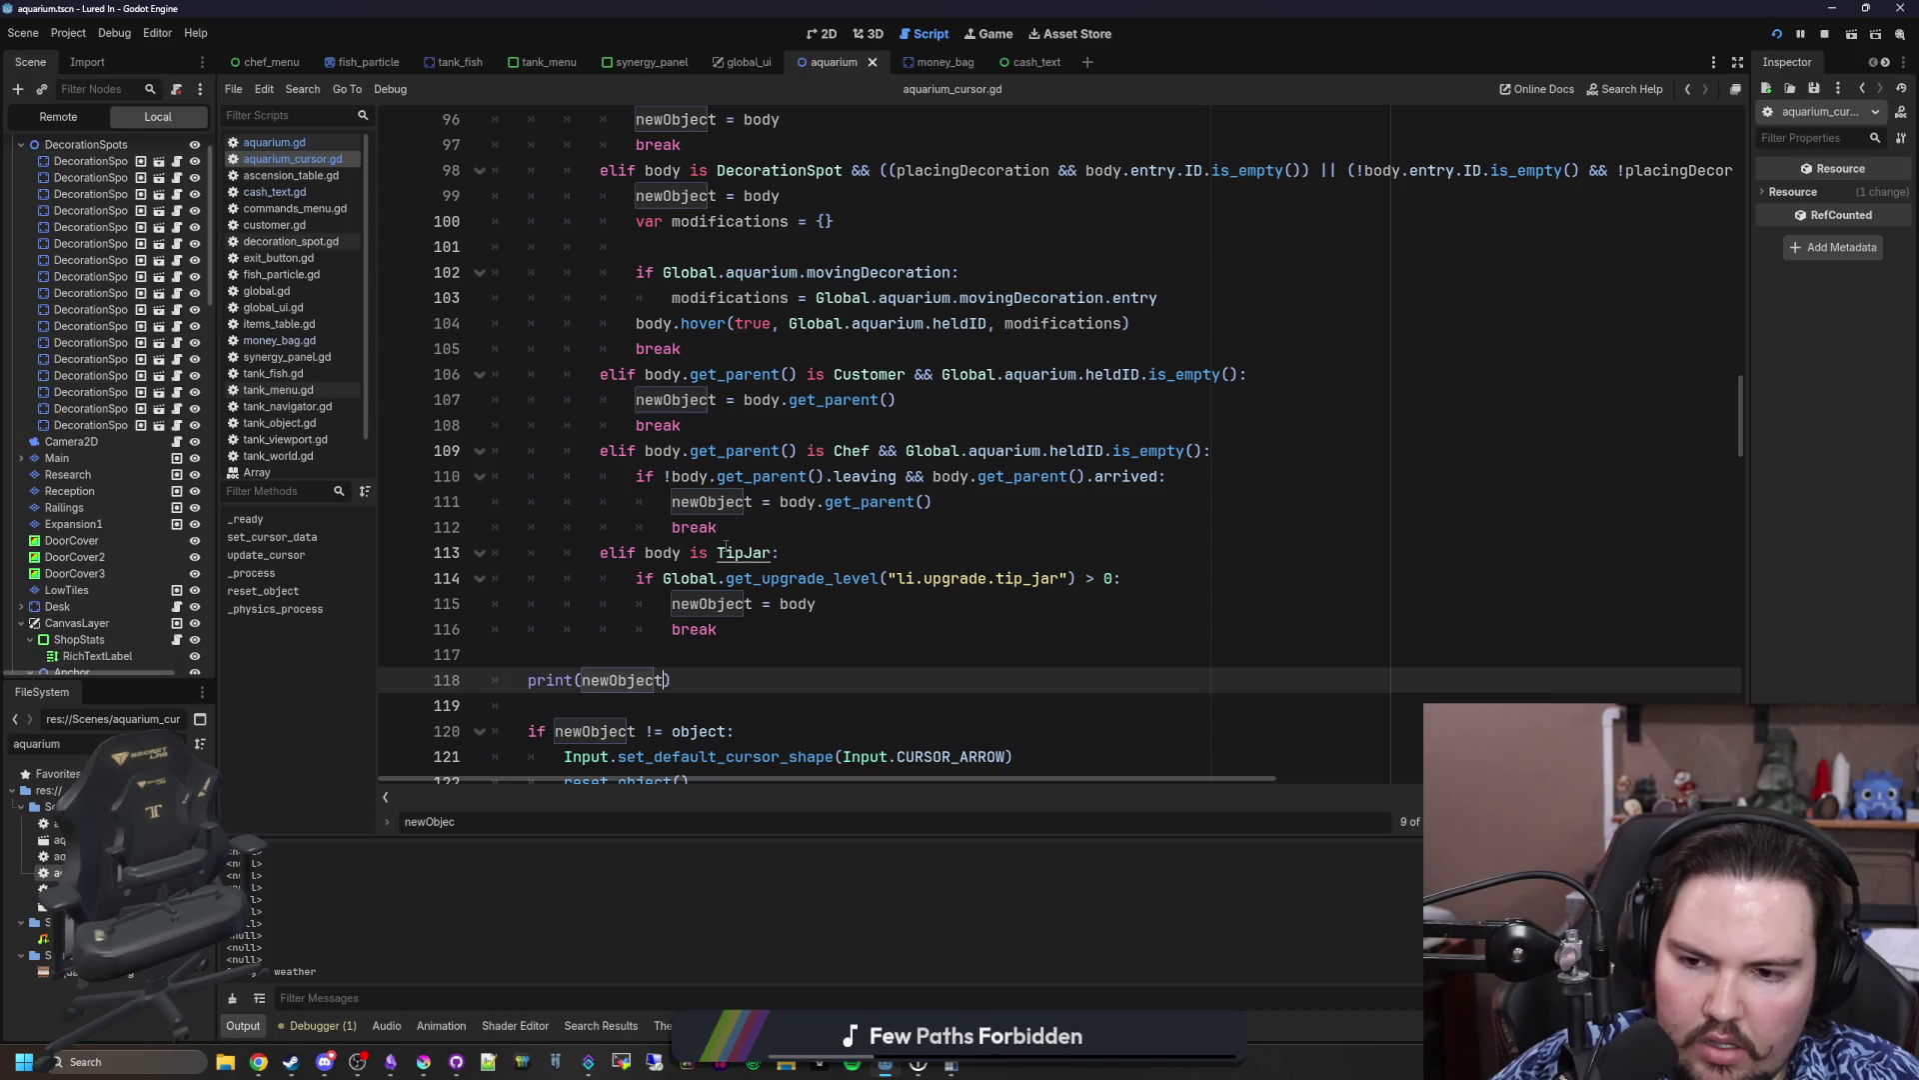
Step: Delete the break lines under the FishTank and Customization branches
{"action": "left_click", "coordinate": [721, 650]}
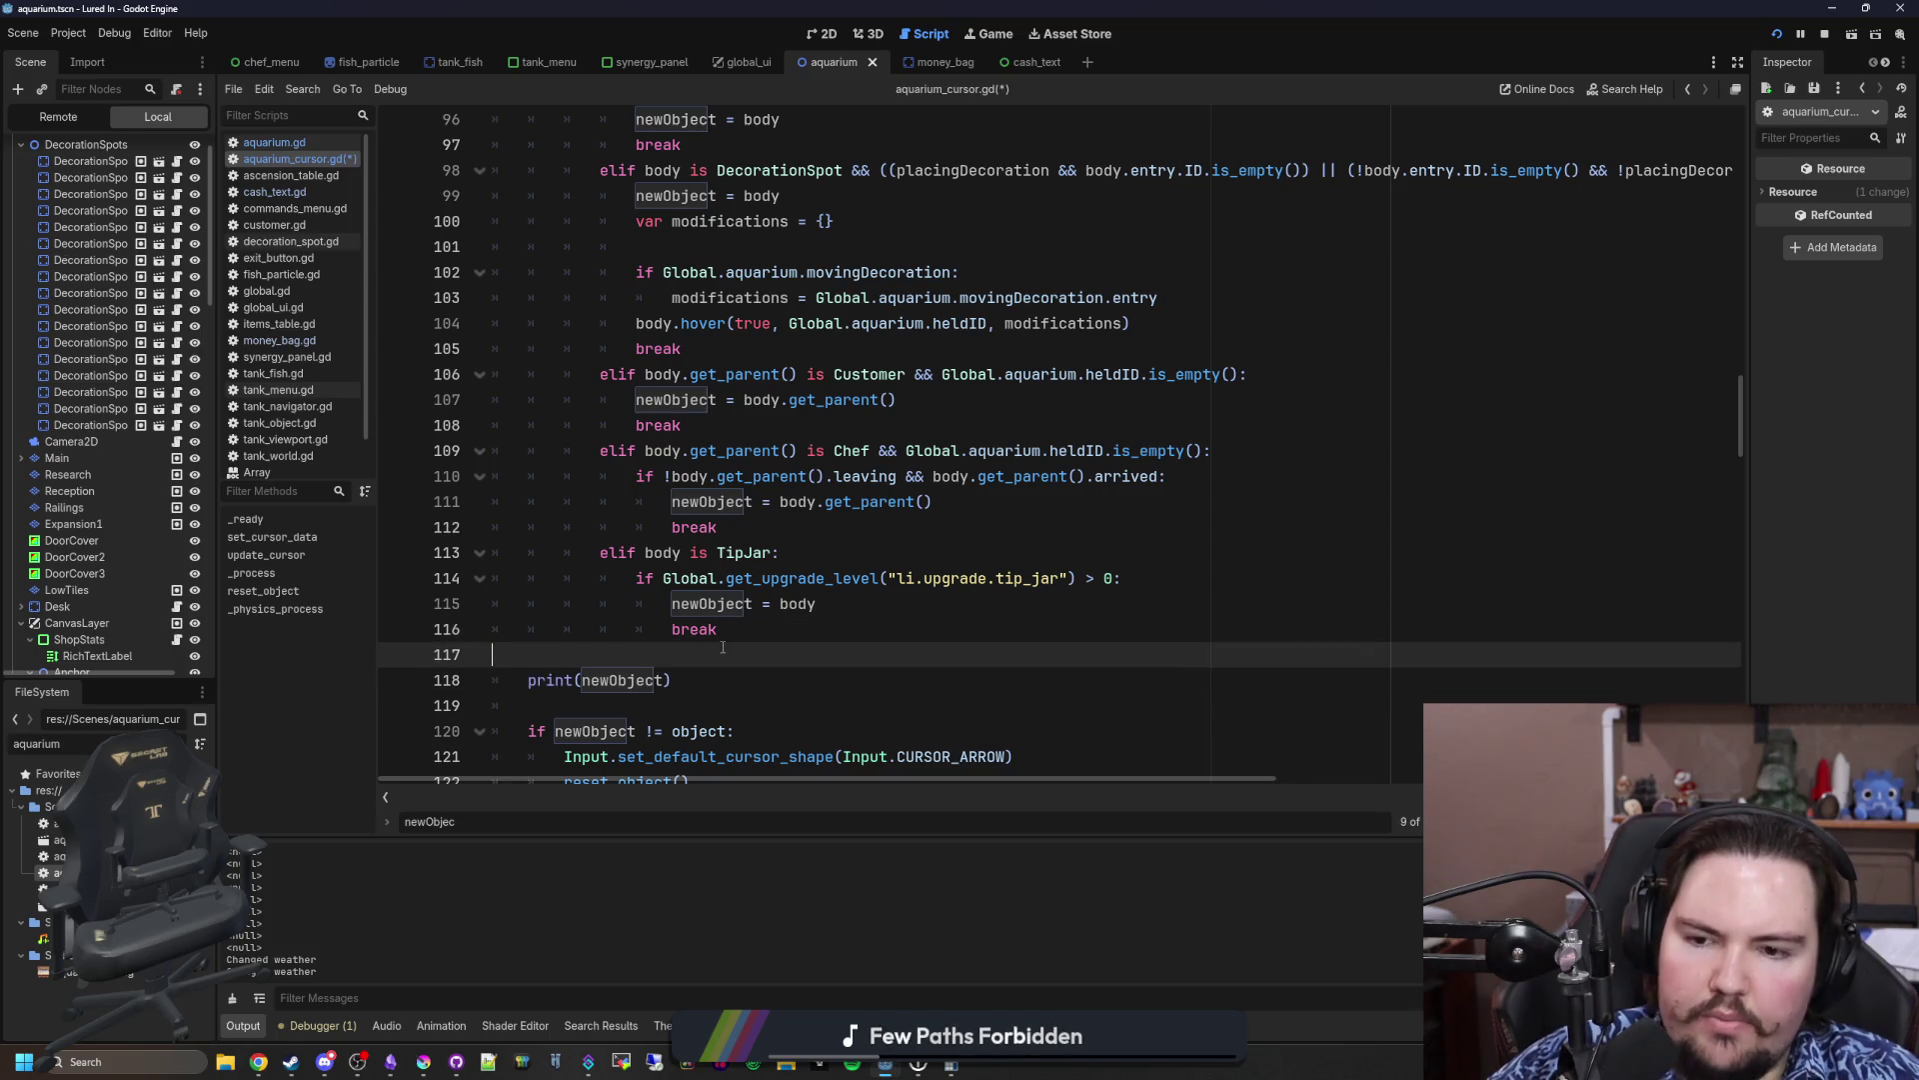
{"action": "scroll", "coordinate": [781, 546], "scroll_direction": "up", "scroll_amount": 6}
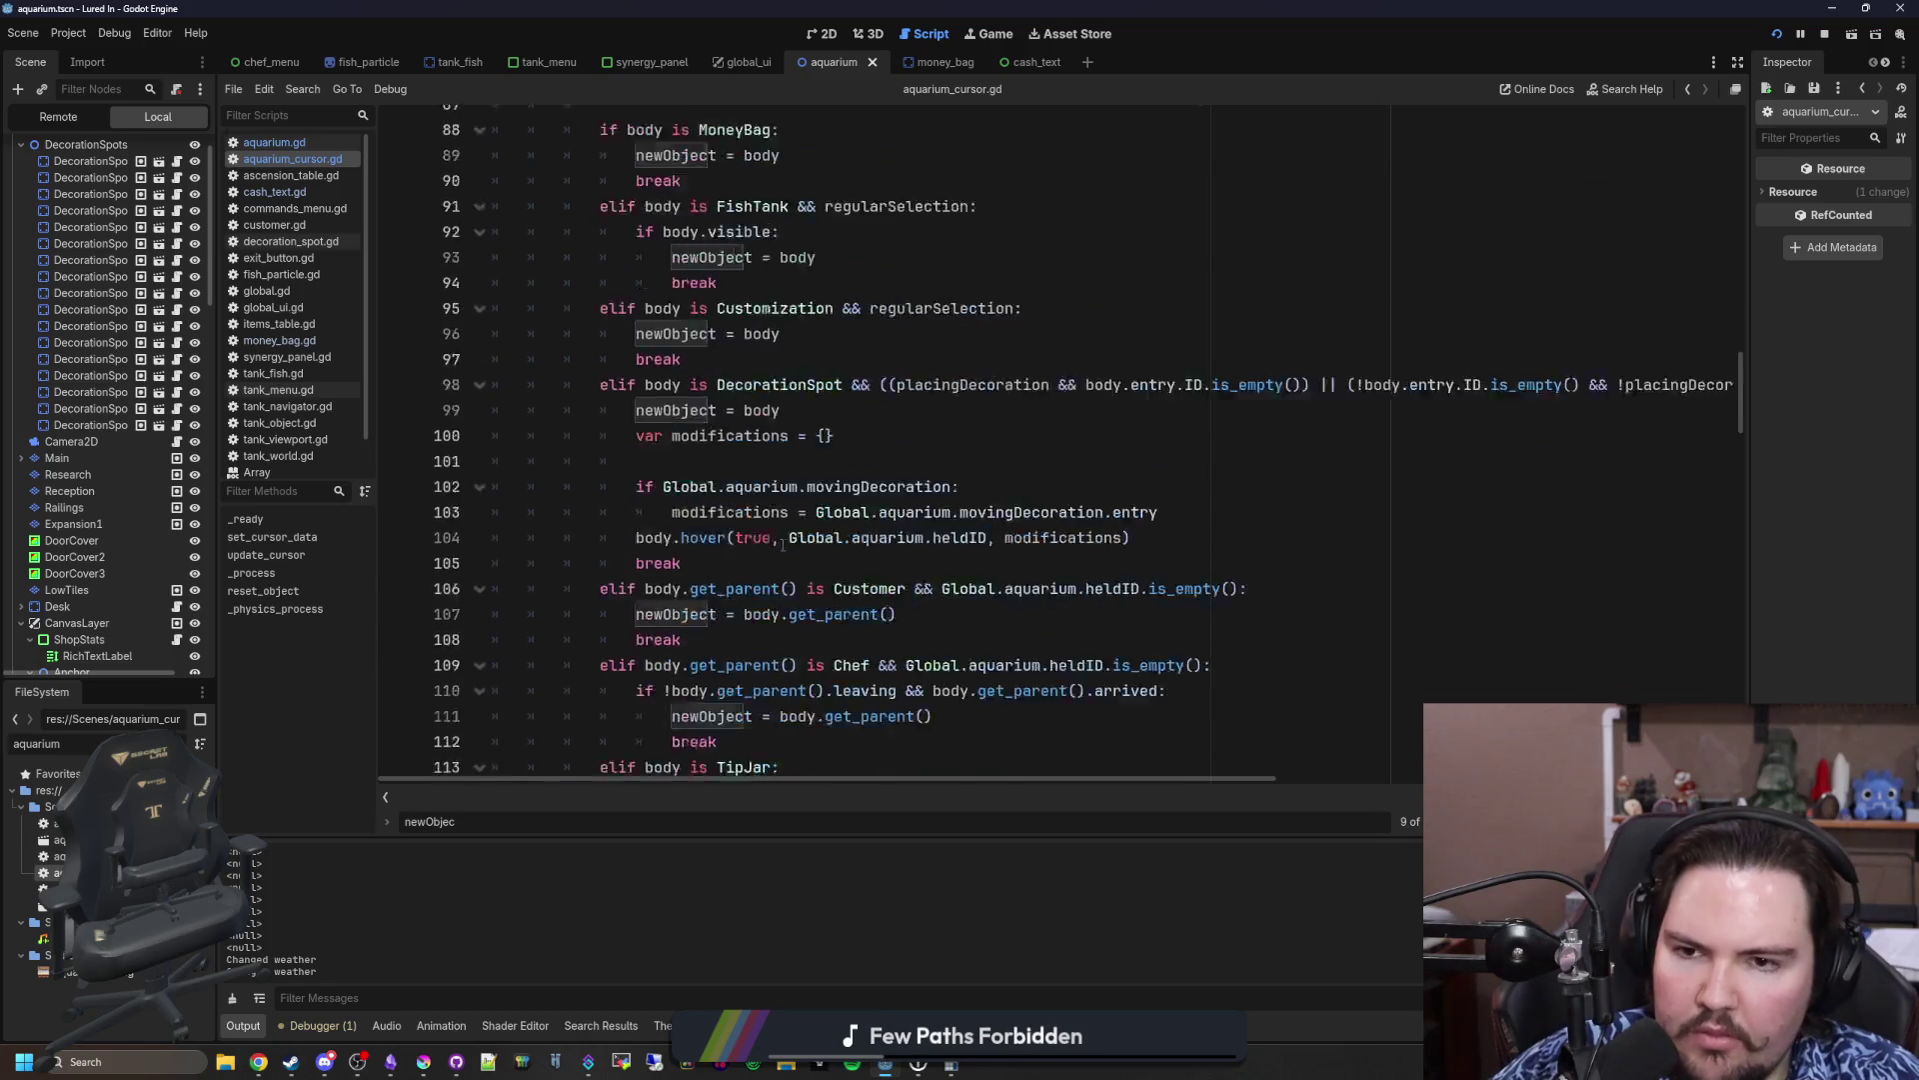
{"action": "left_click", "coordinate": [750, 528]}
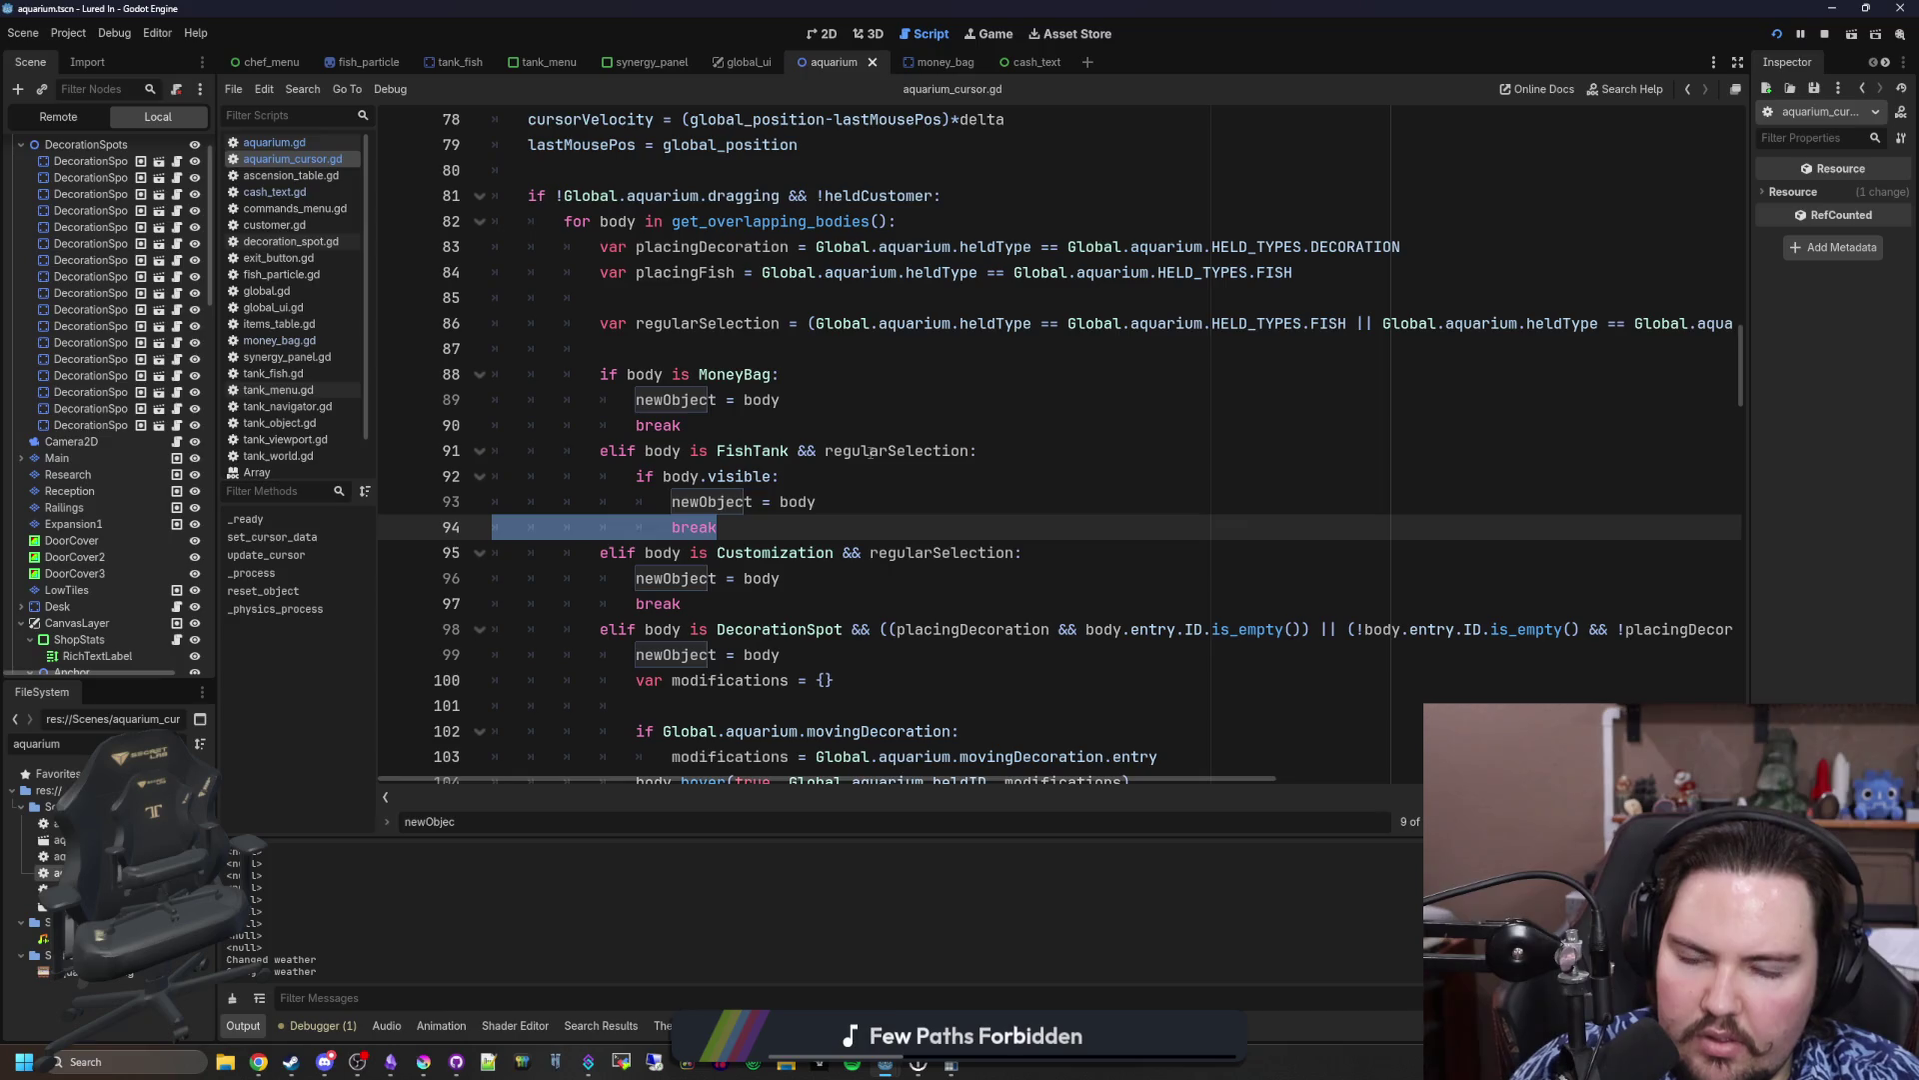
{"action": "key", "text": "BackSpace"}
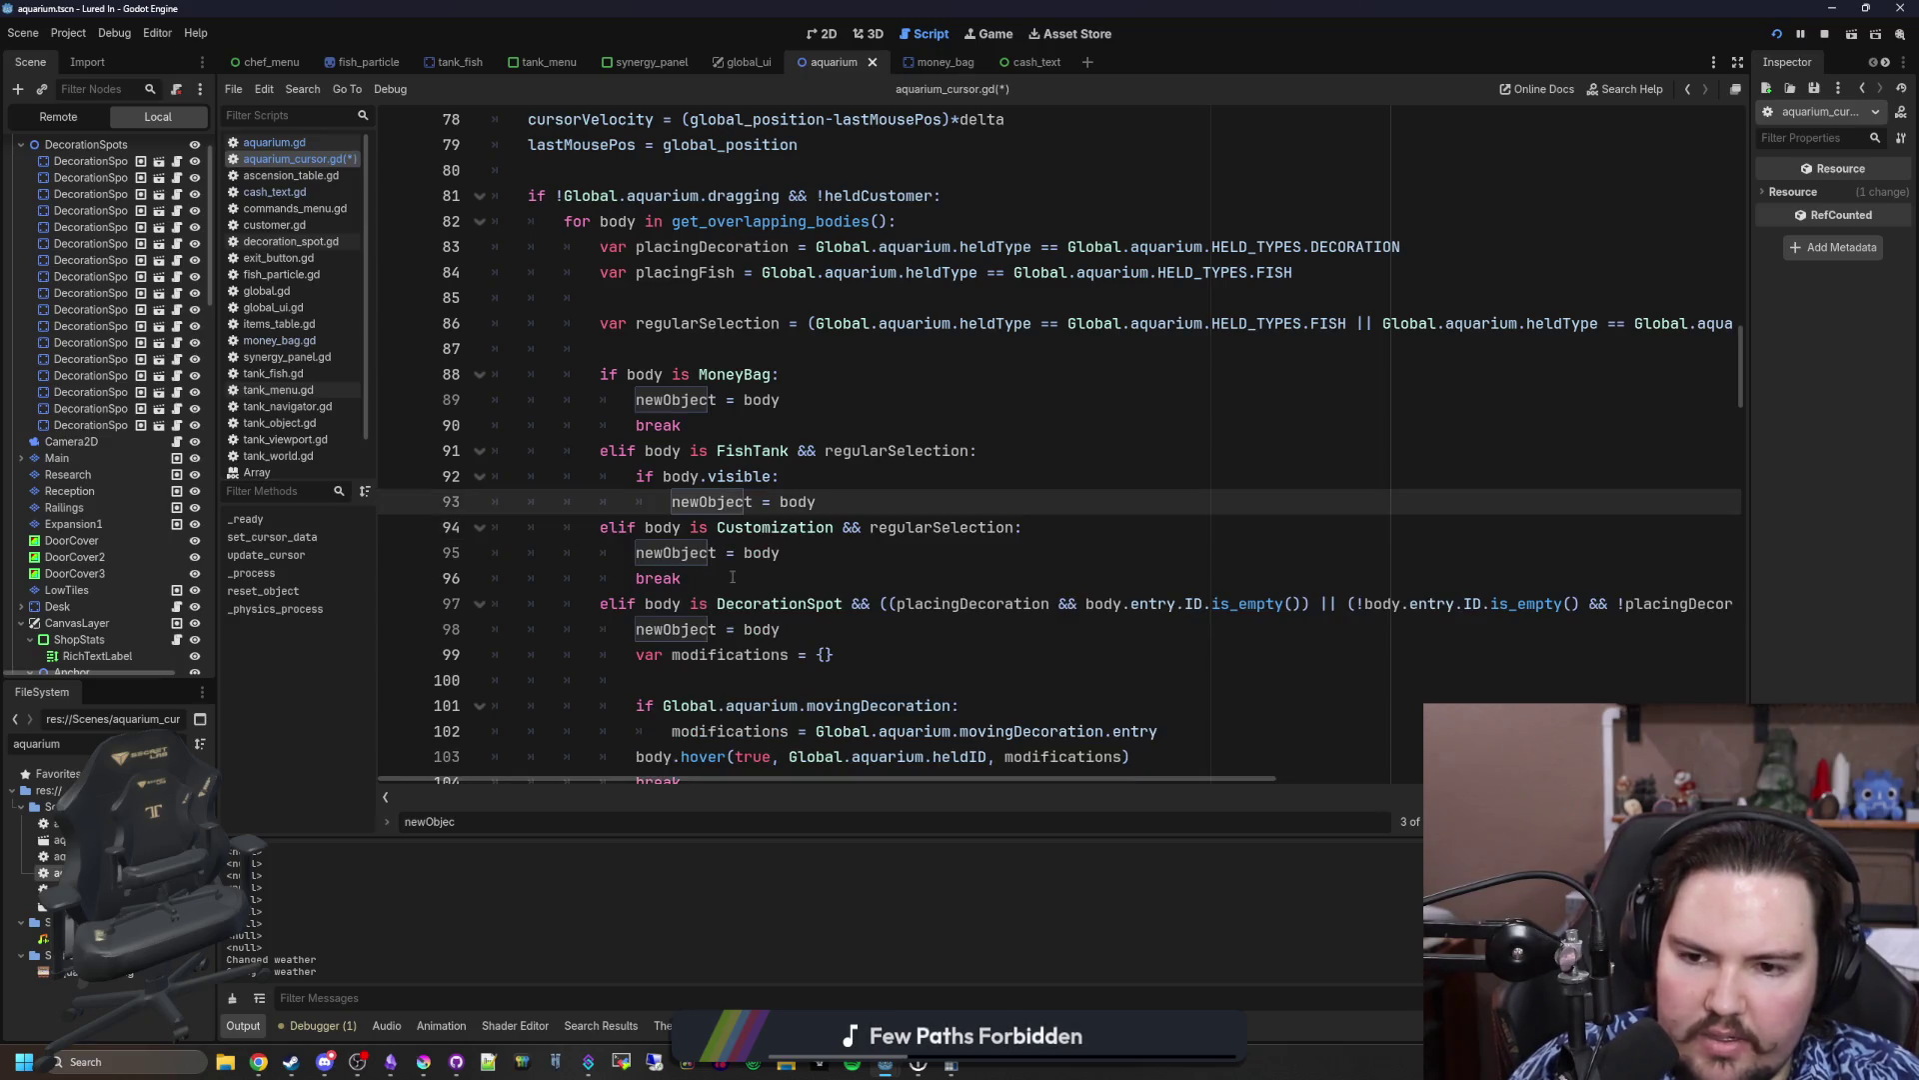
{"action": "triple_click", "coordinate": [659, 578]}
{"action": "key", "text": "BackSpace"}
Step: Delete the breaks under the DecorationSpot, Customer, Chef and TipJar branches, keeping MoneyBag's
{"action": "scroll", "coordinate": [726, 614], "scroll_direction": "down", "scroll_amount": 2}
{"action": "triple_click", "coordinate": [726, 605]}
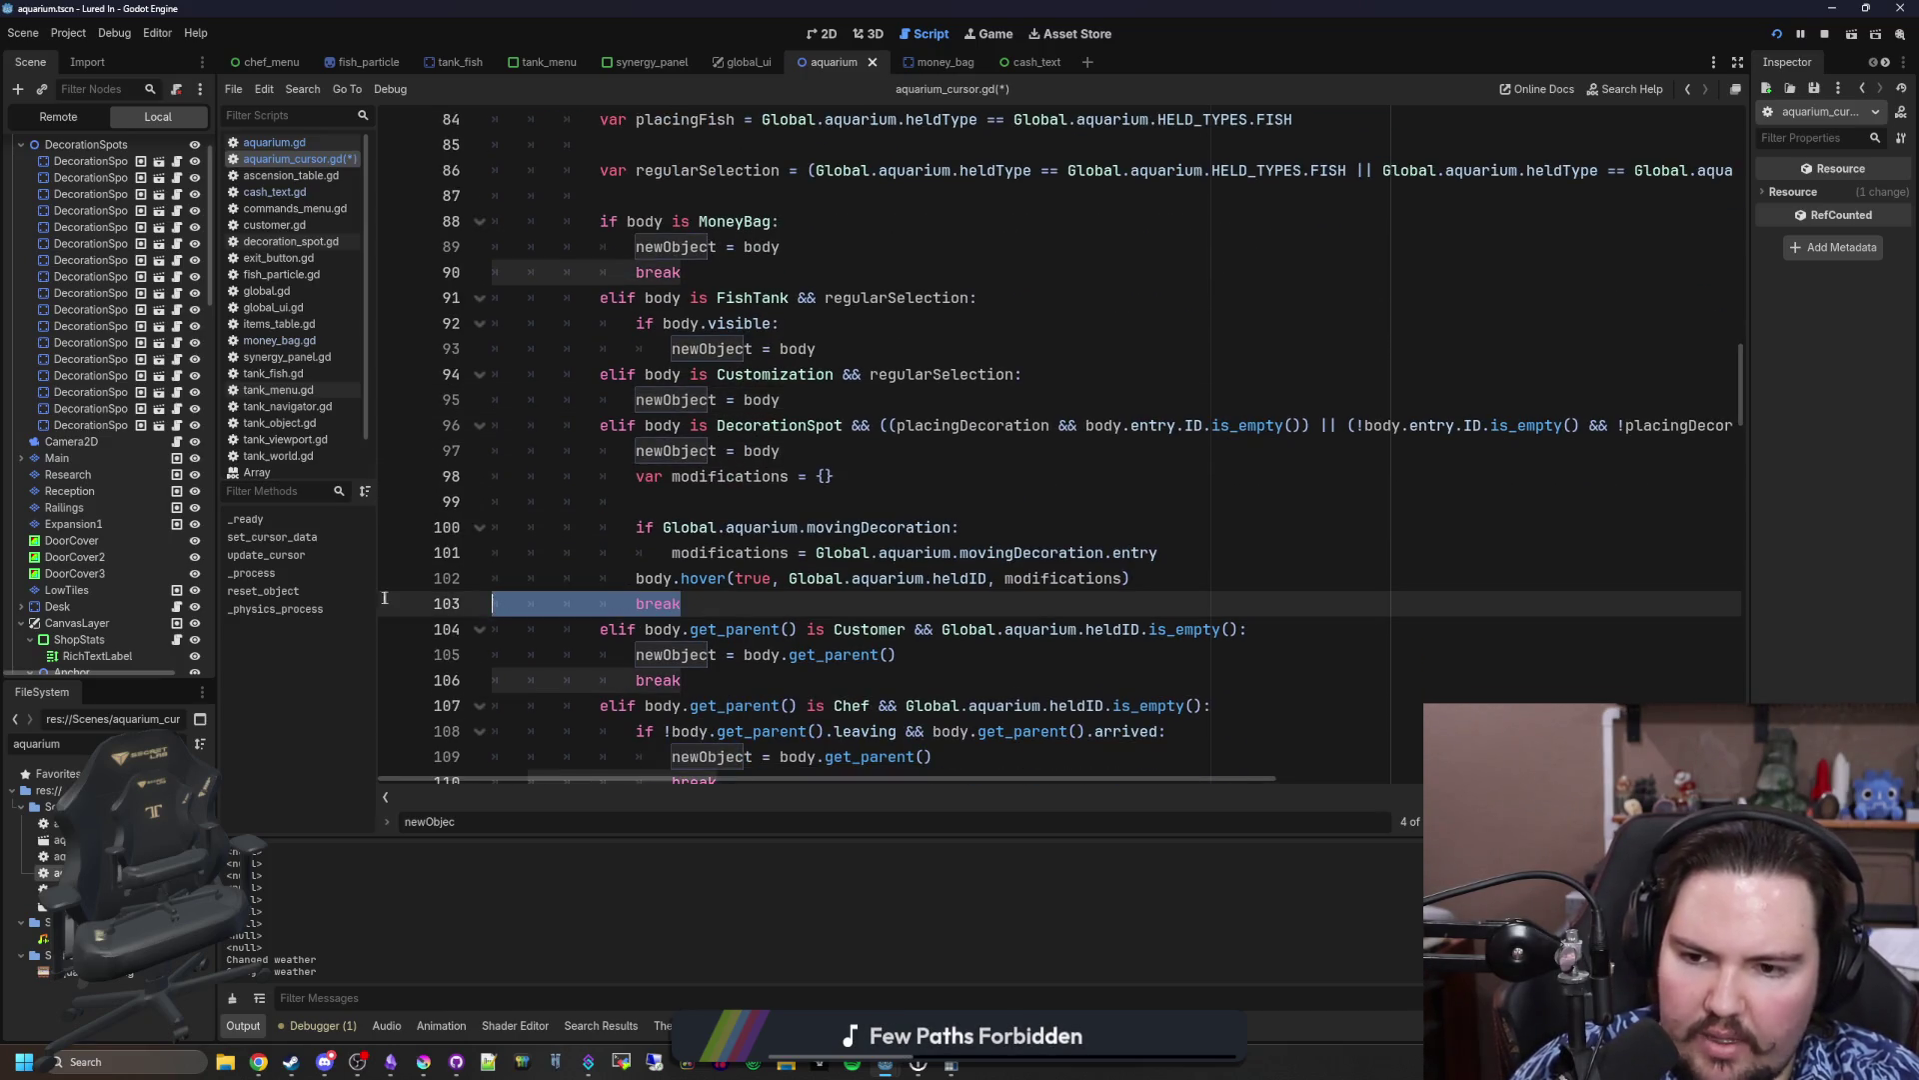
{"action": "key", "text": "BackSpace"}
{"action": "triple_click", "coordinate": [645, 654]}
{"action": "key", "text": "BackSpace"}
{"action": "scroll", "coordinate": [642, 640], "scroll_direction": "down", "scroll_amount": 1}
{"action": "left_click", "coordinate": [755, 655]}
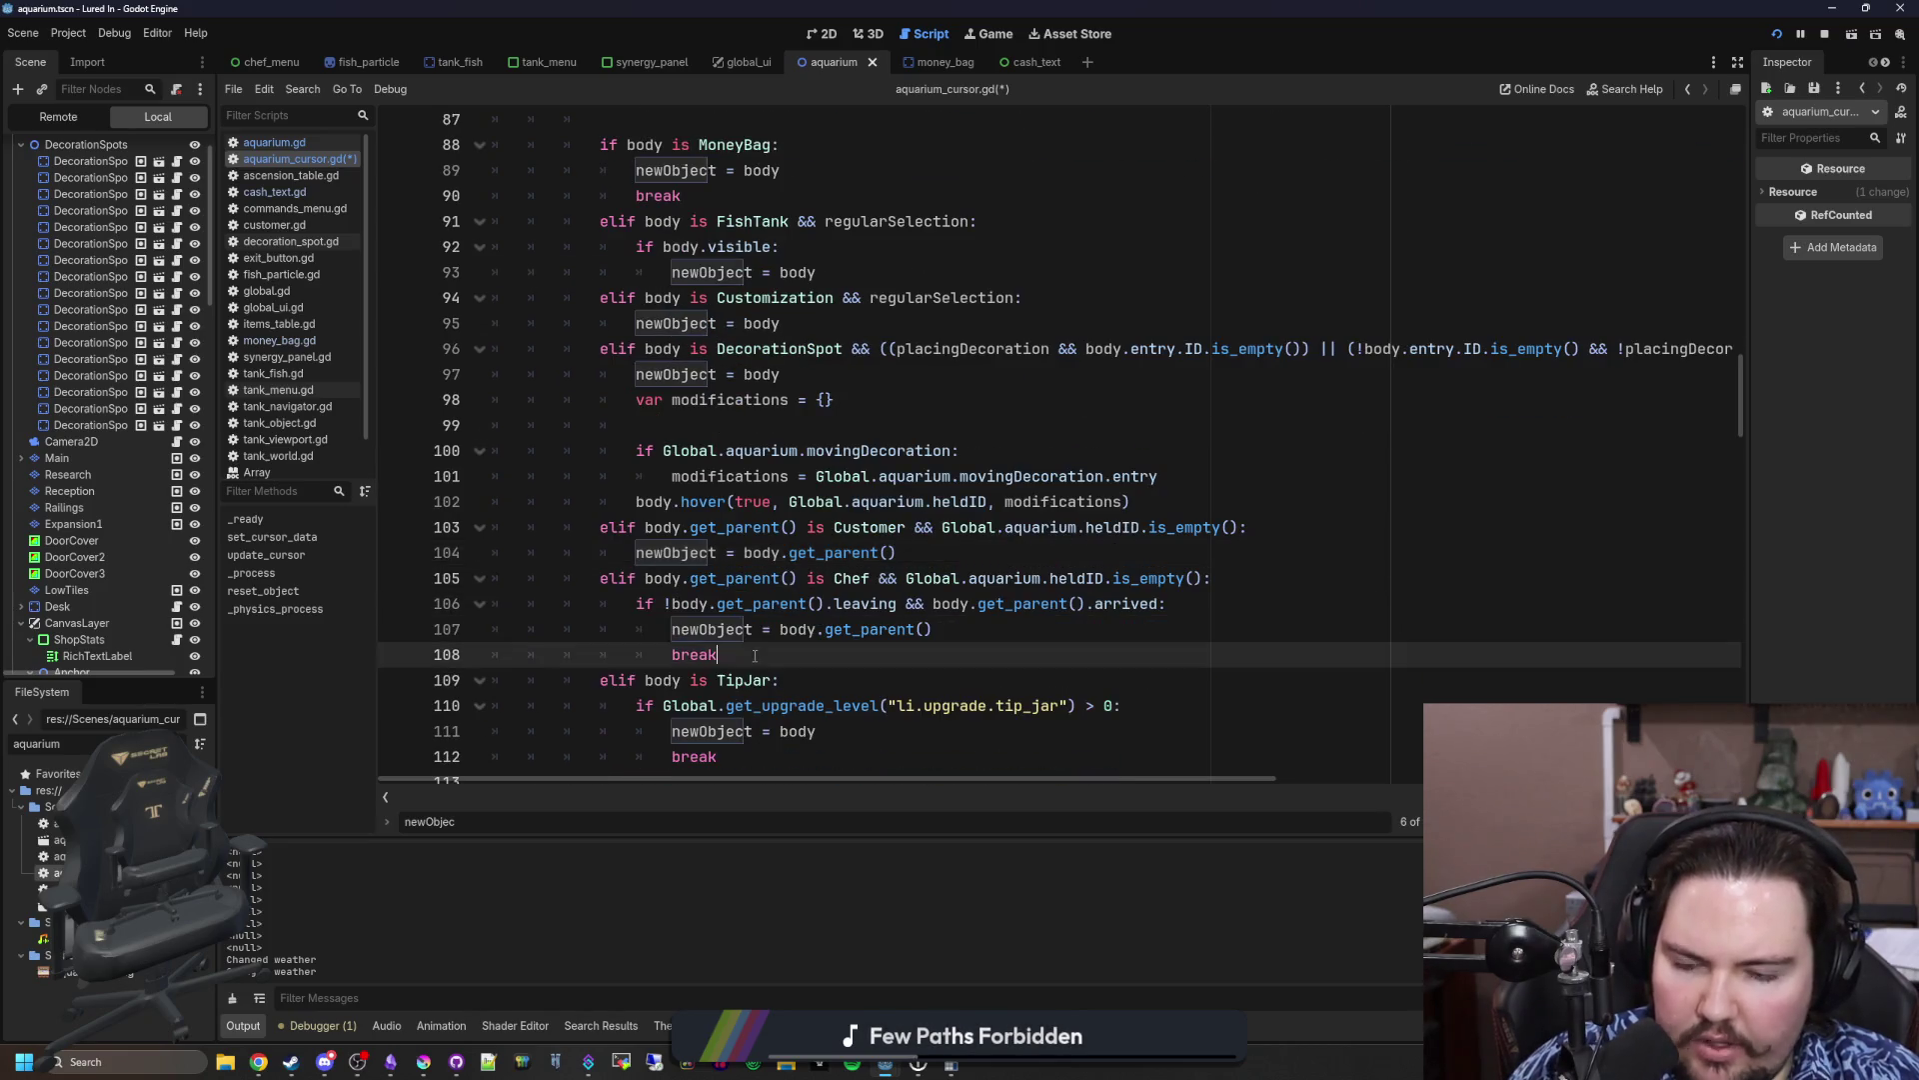
{"action": "key", "text": "BackSpace"}
{"action": "scroll", "coordinate": [680, 649], "scroll_direction": "down", "scroll_amount": 1}
{"action": "triple_click", "coordinate": [700, 654]}
{"action": "key", "text": "BackSpace"}
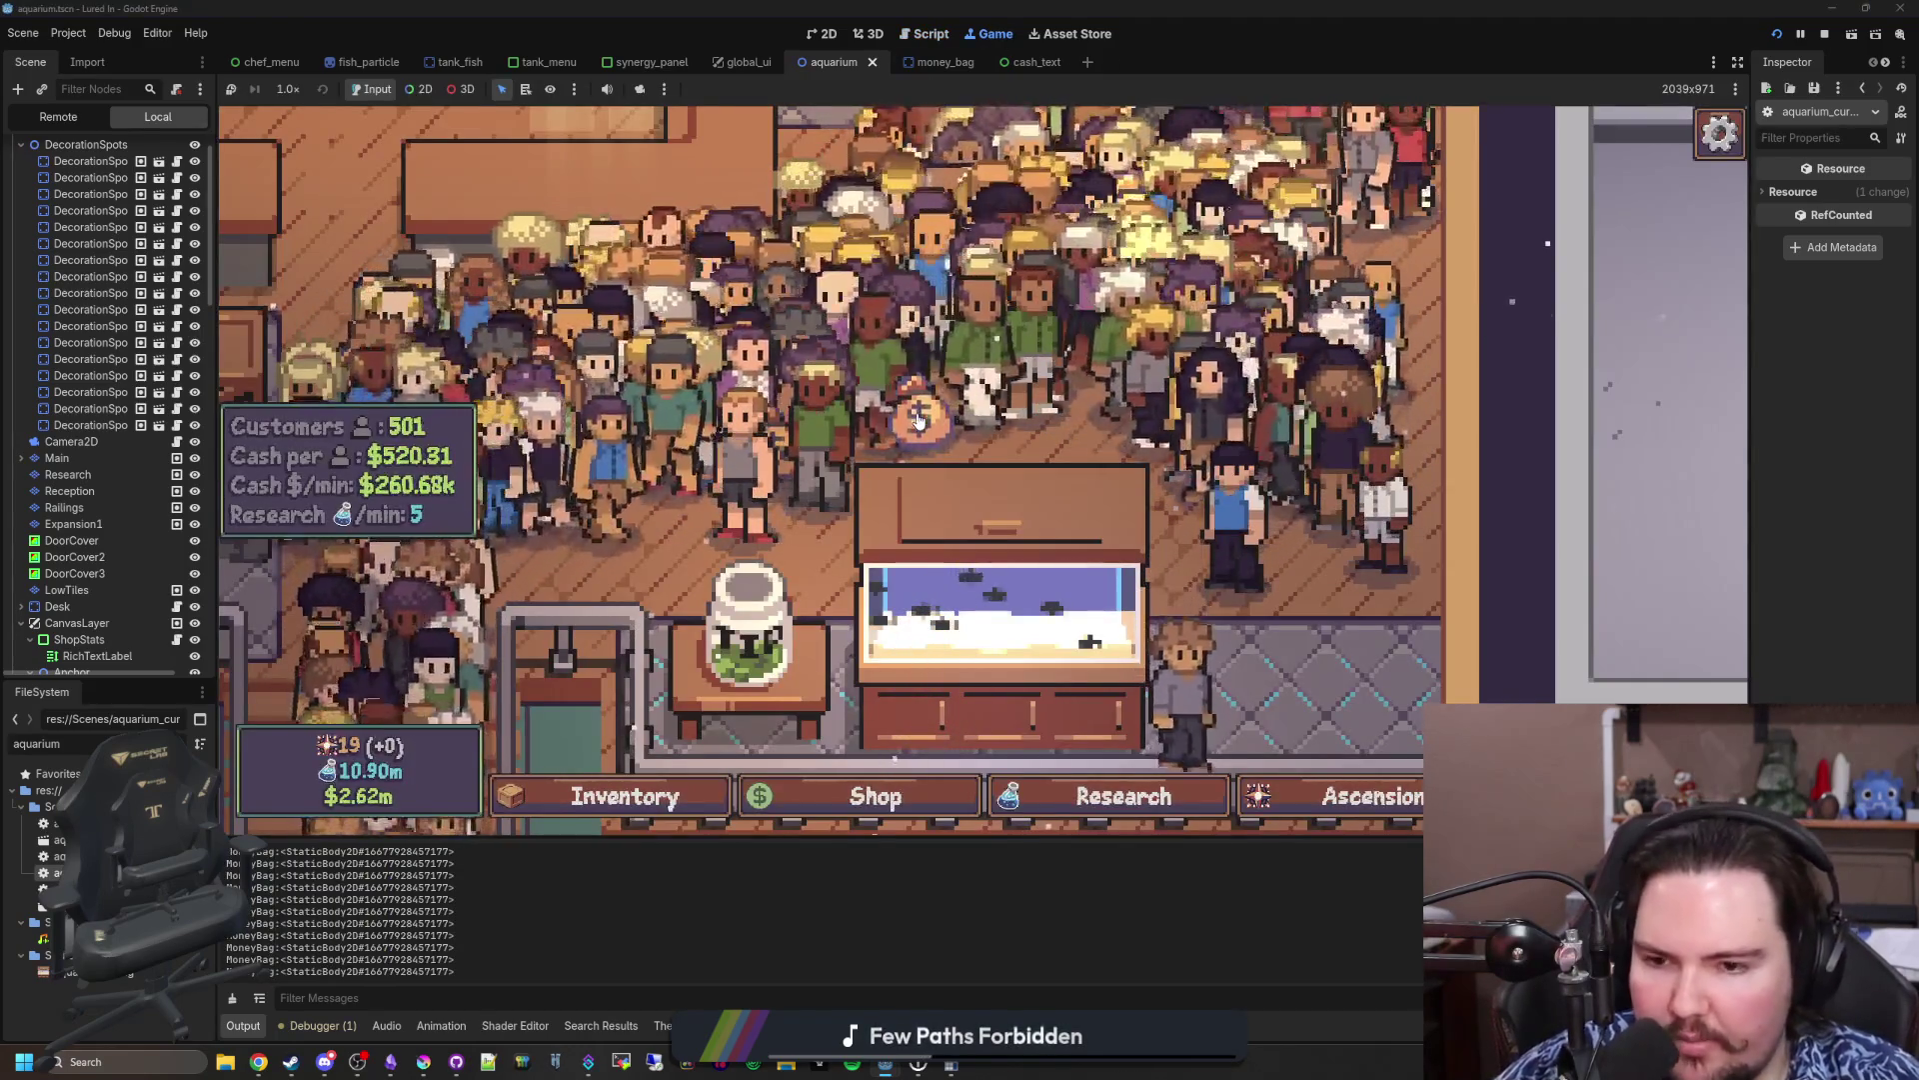
Step: Pan around the aquarium with WASD, opening and closing a wall decoration's edit options
{"action": "scroll", "coordinate": [1000, 424], "scroll_direction": "down", "scroll_amount": 2}
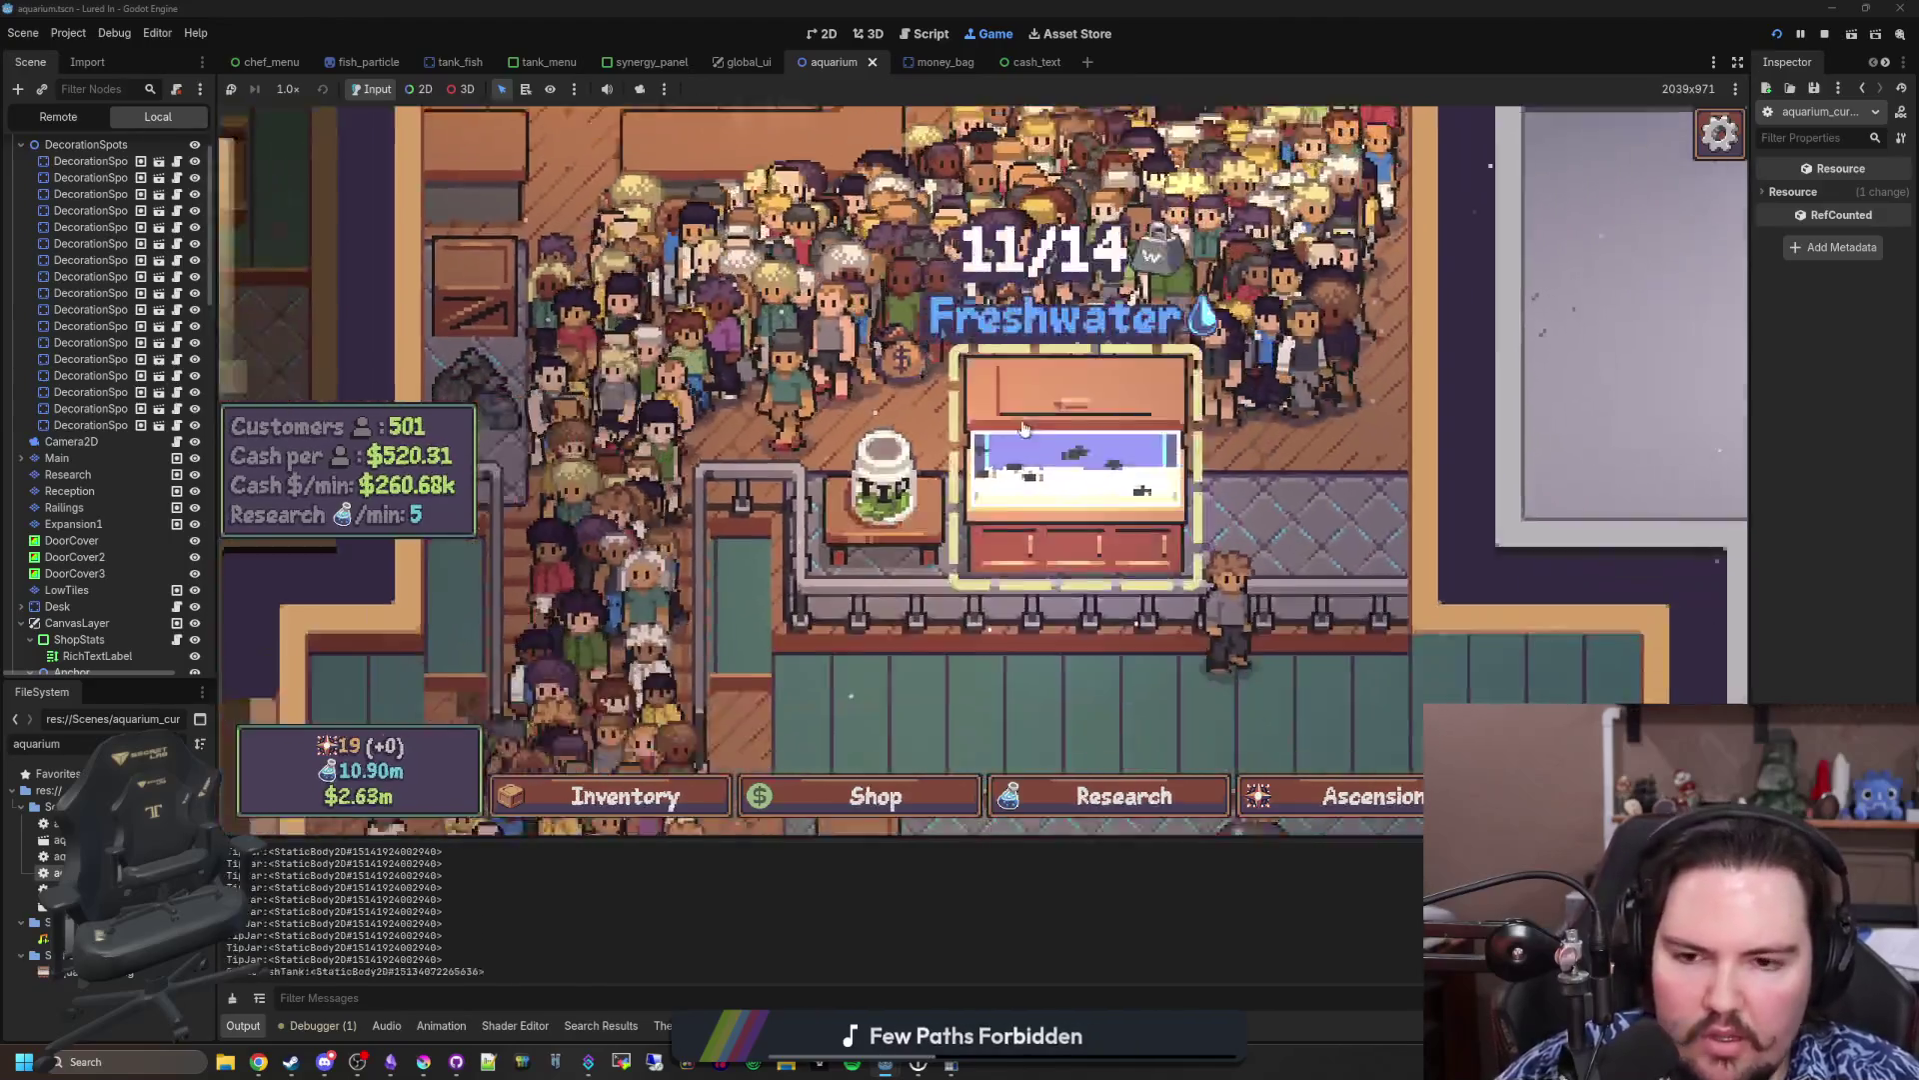
{"action": "key", "text": "s"}
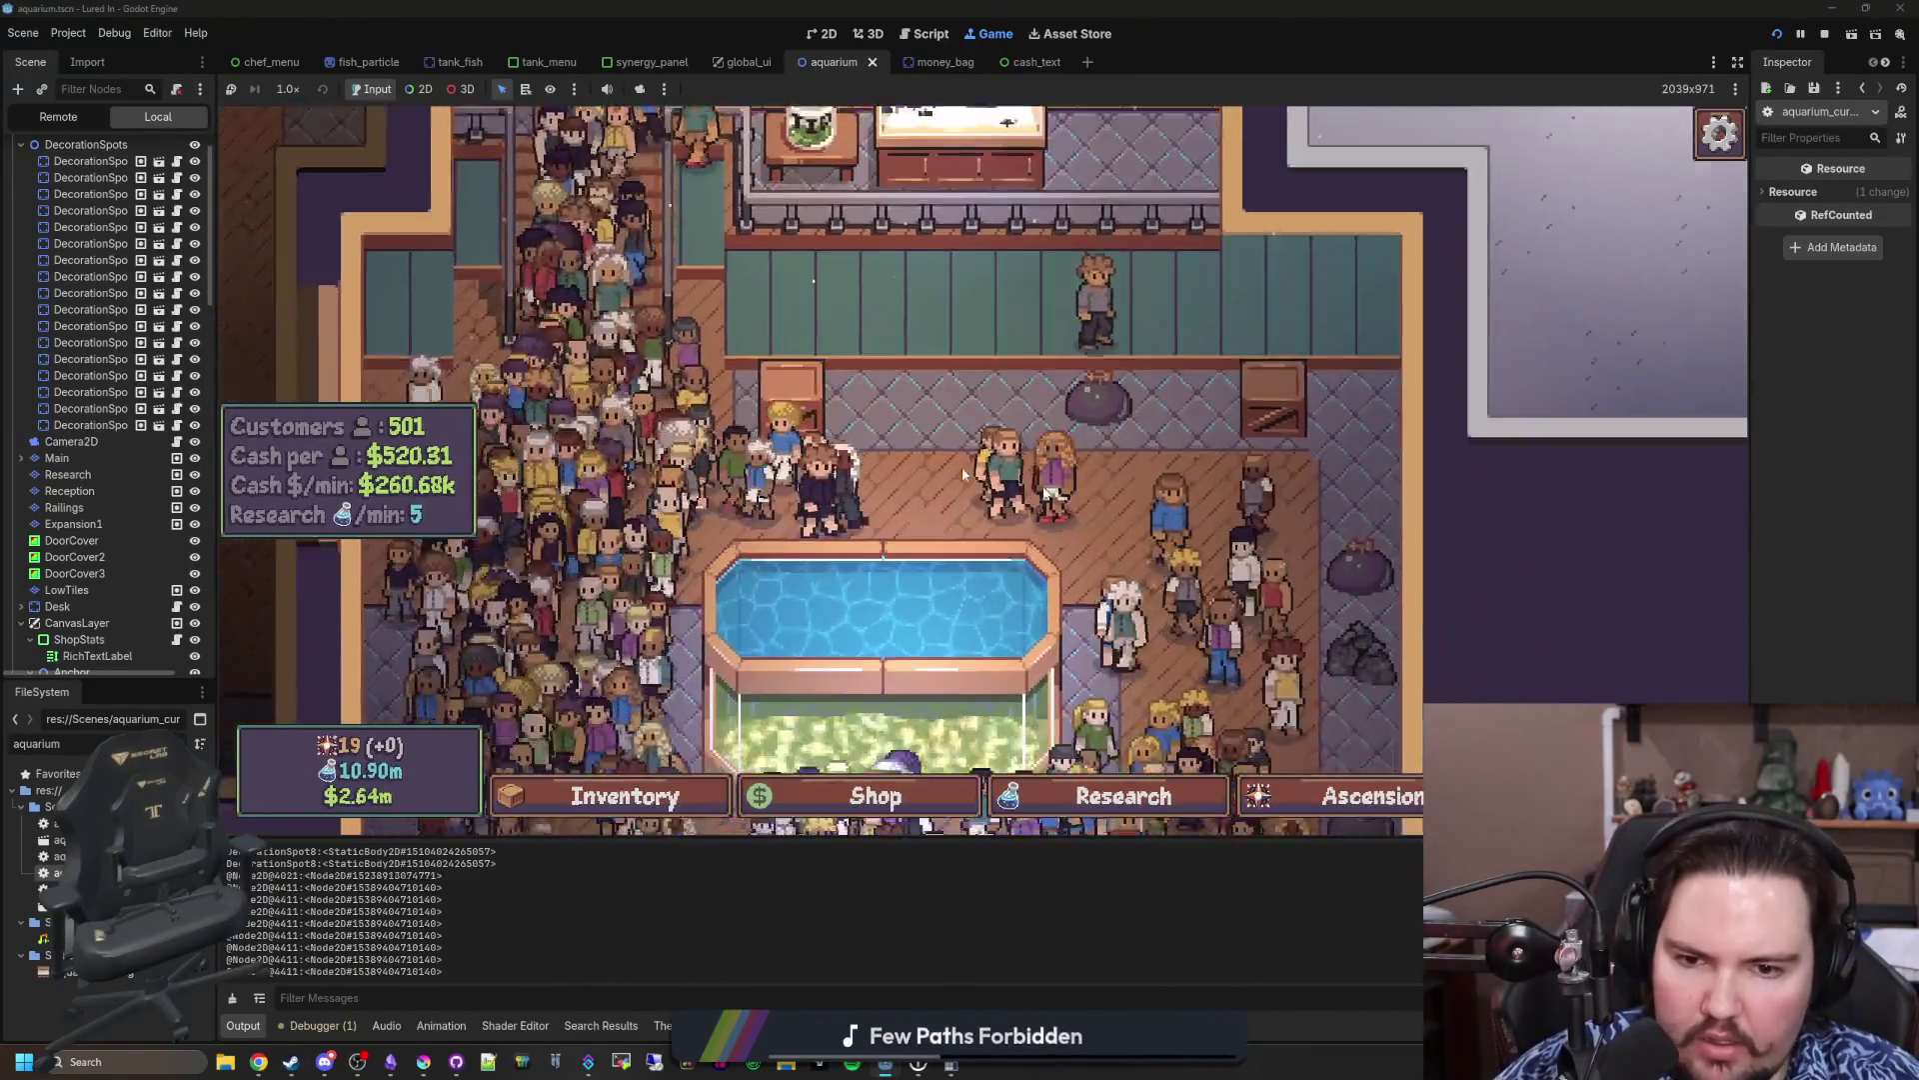
{"action": "key", "text": "s"}
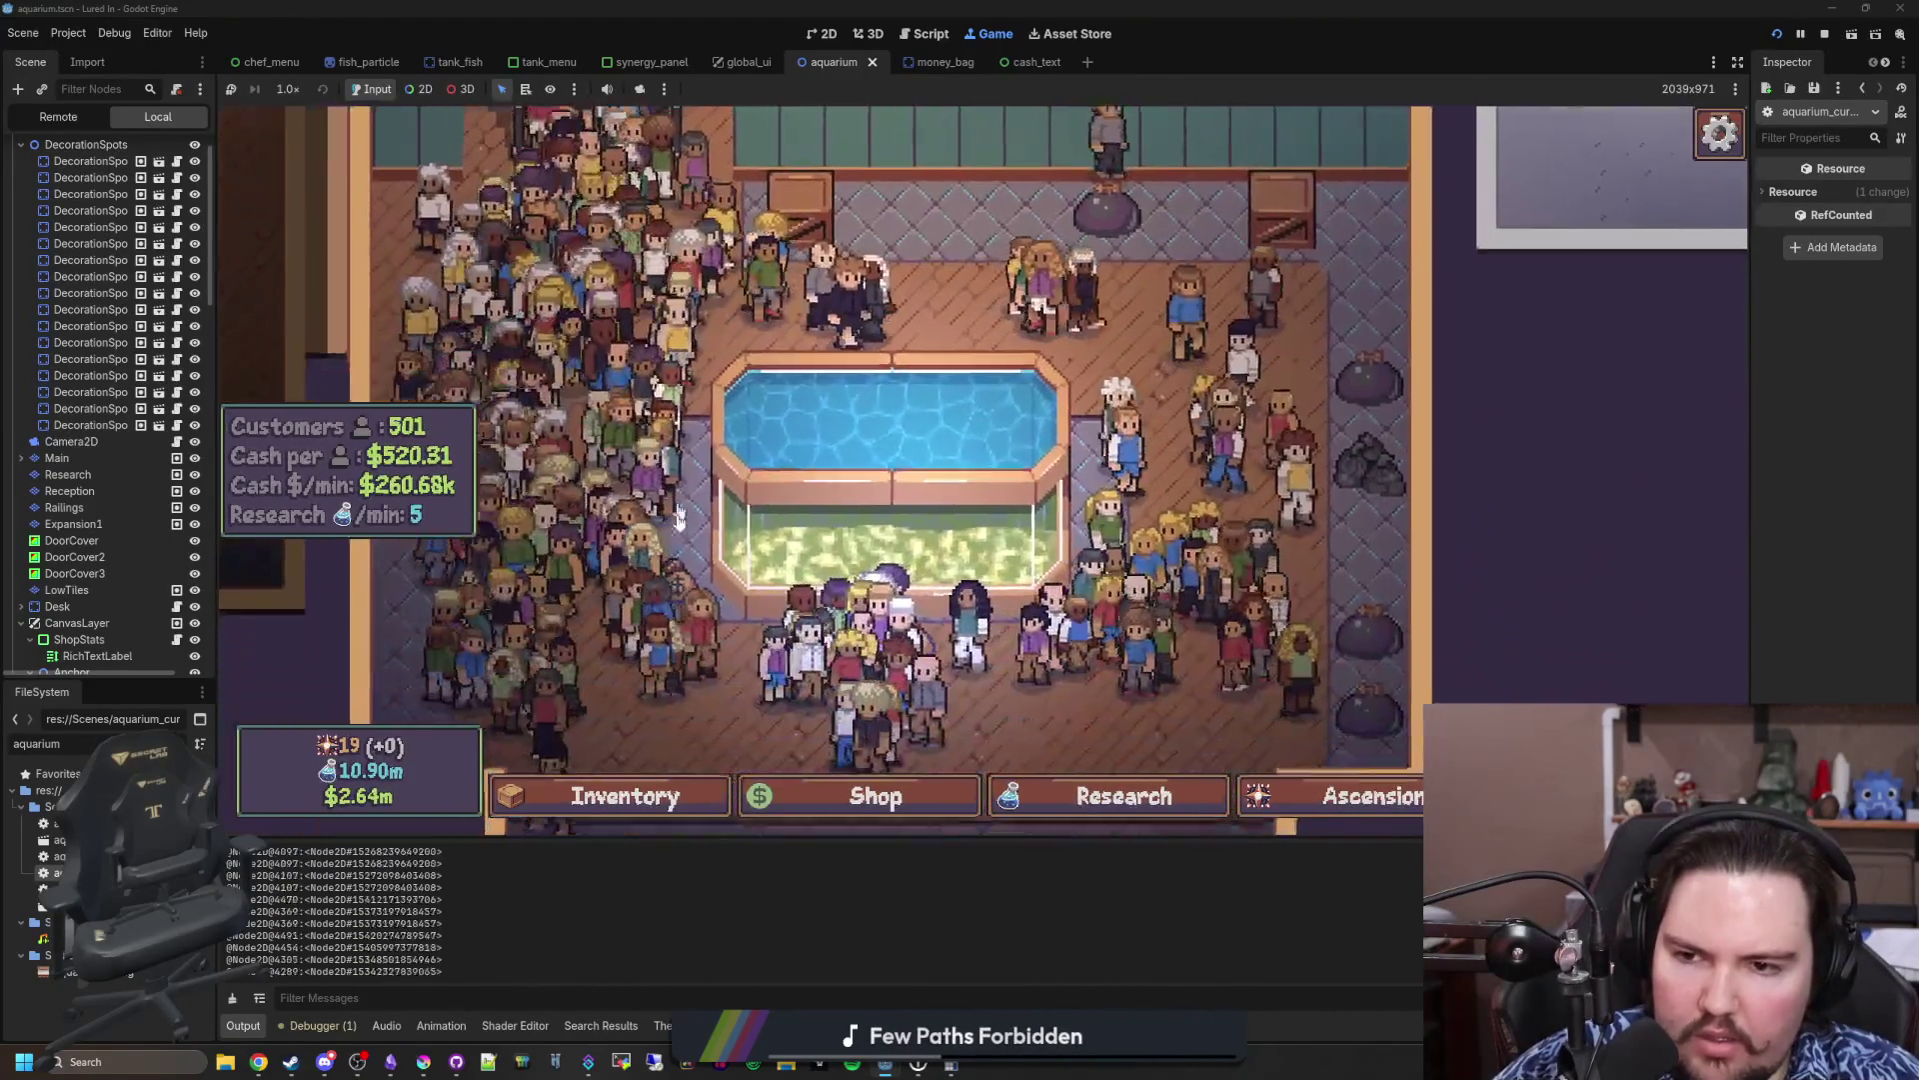
{"action": "key", "text": "a"}
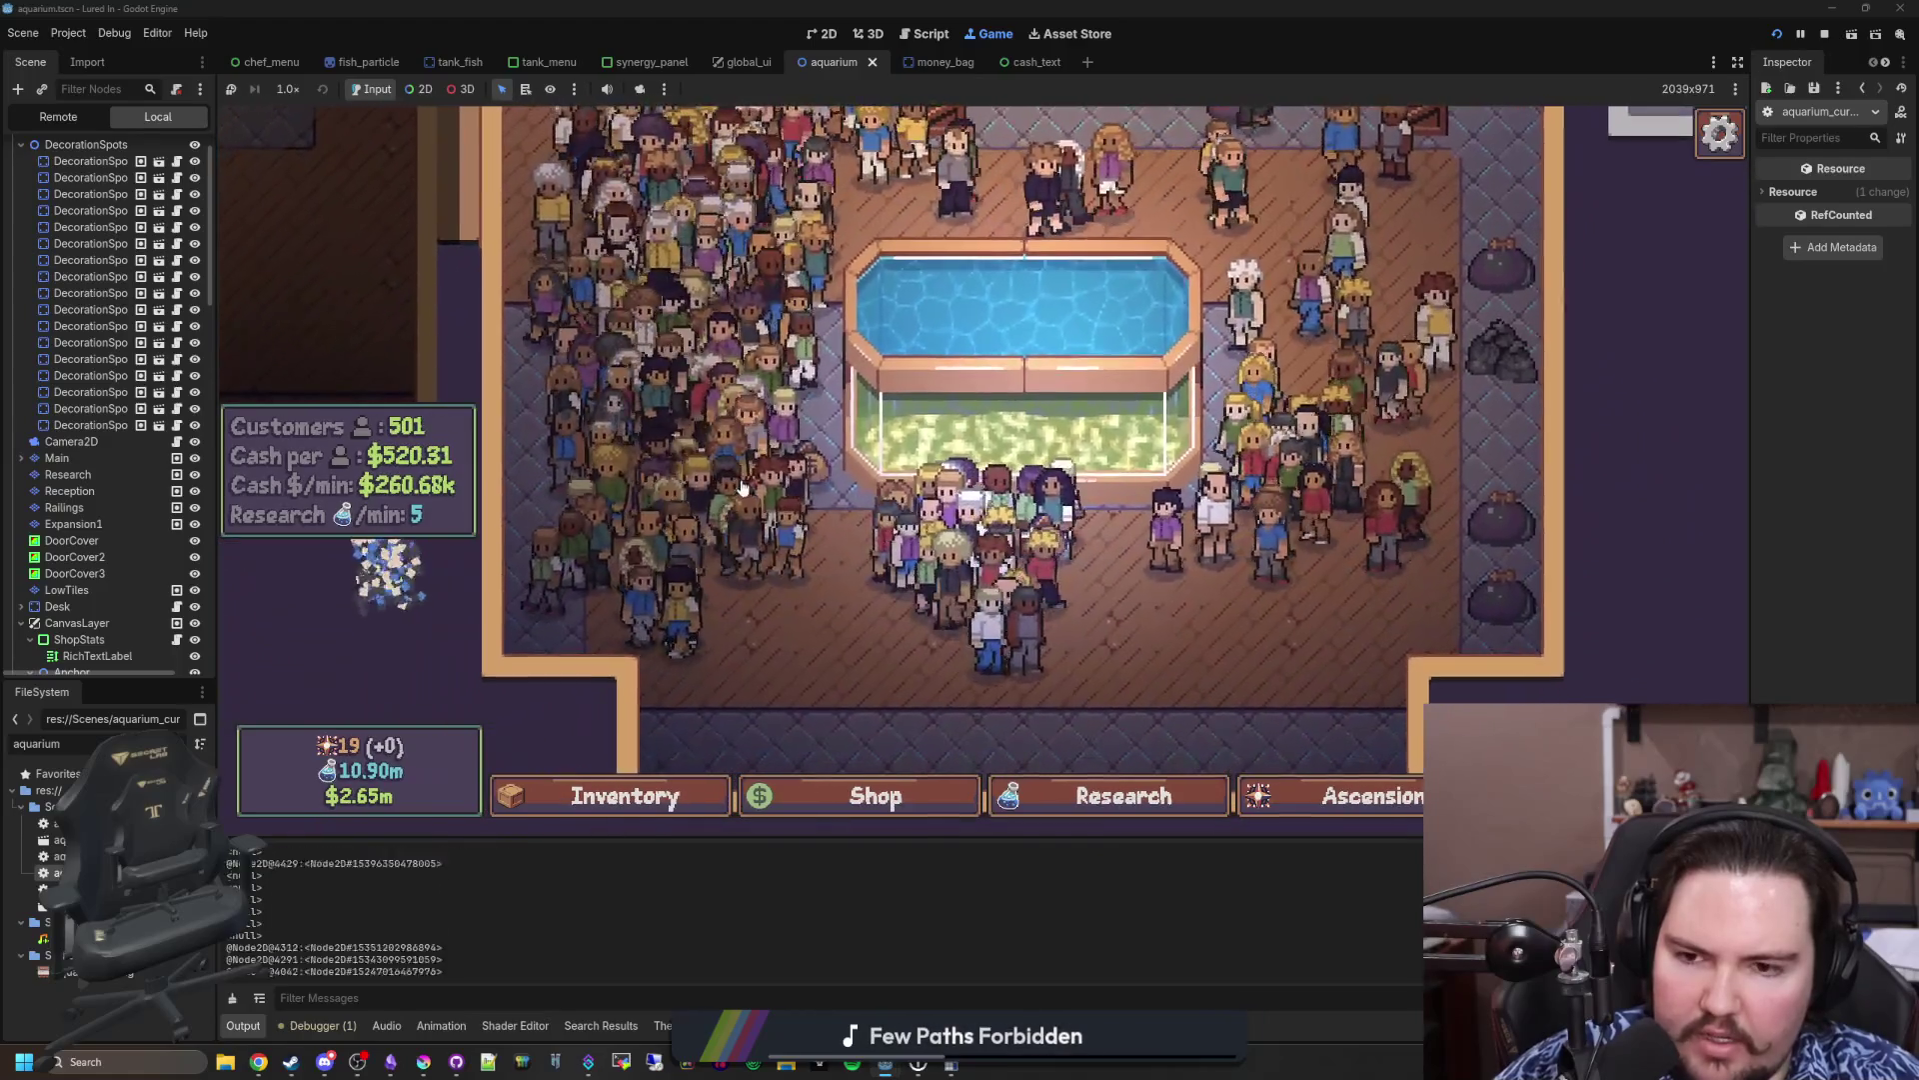
{"action": "key", "text": "d"}
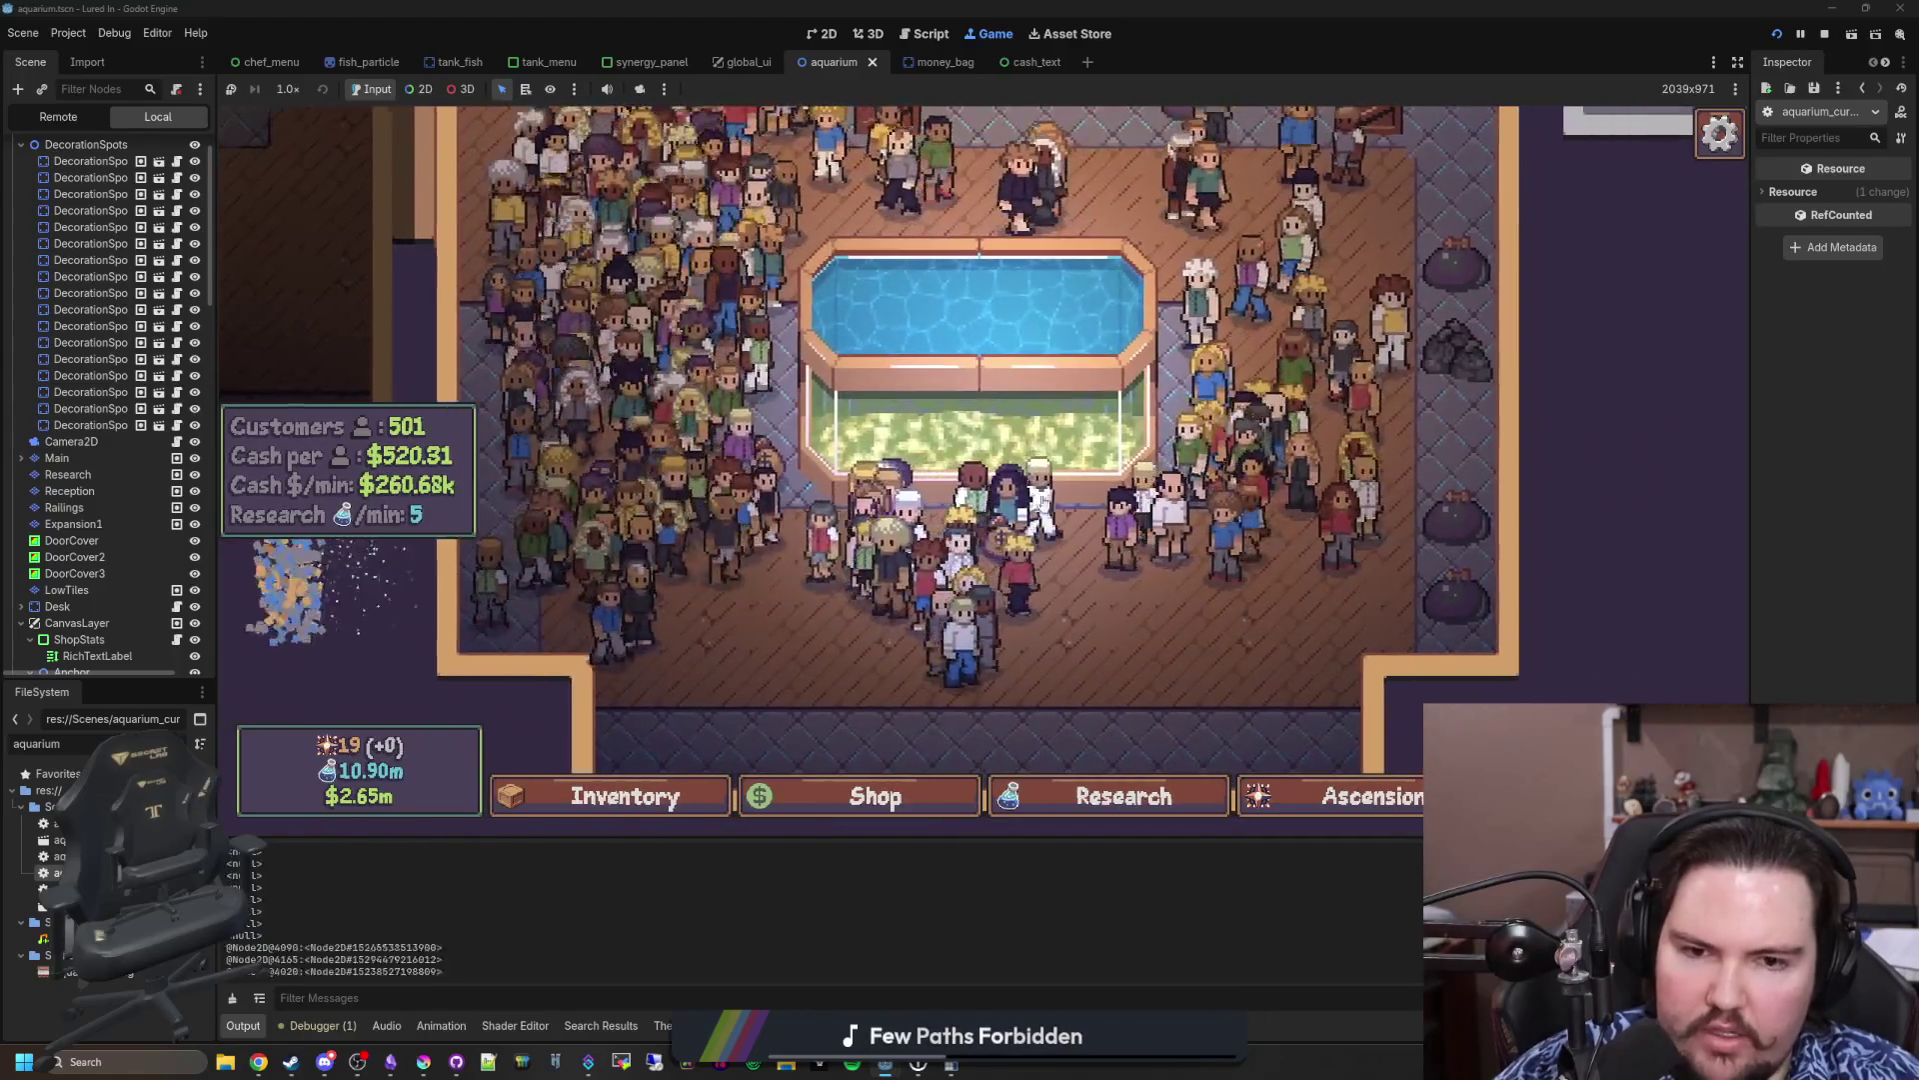
{"action": "left_click", "coordinate": [985, 460]}
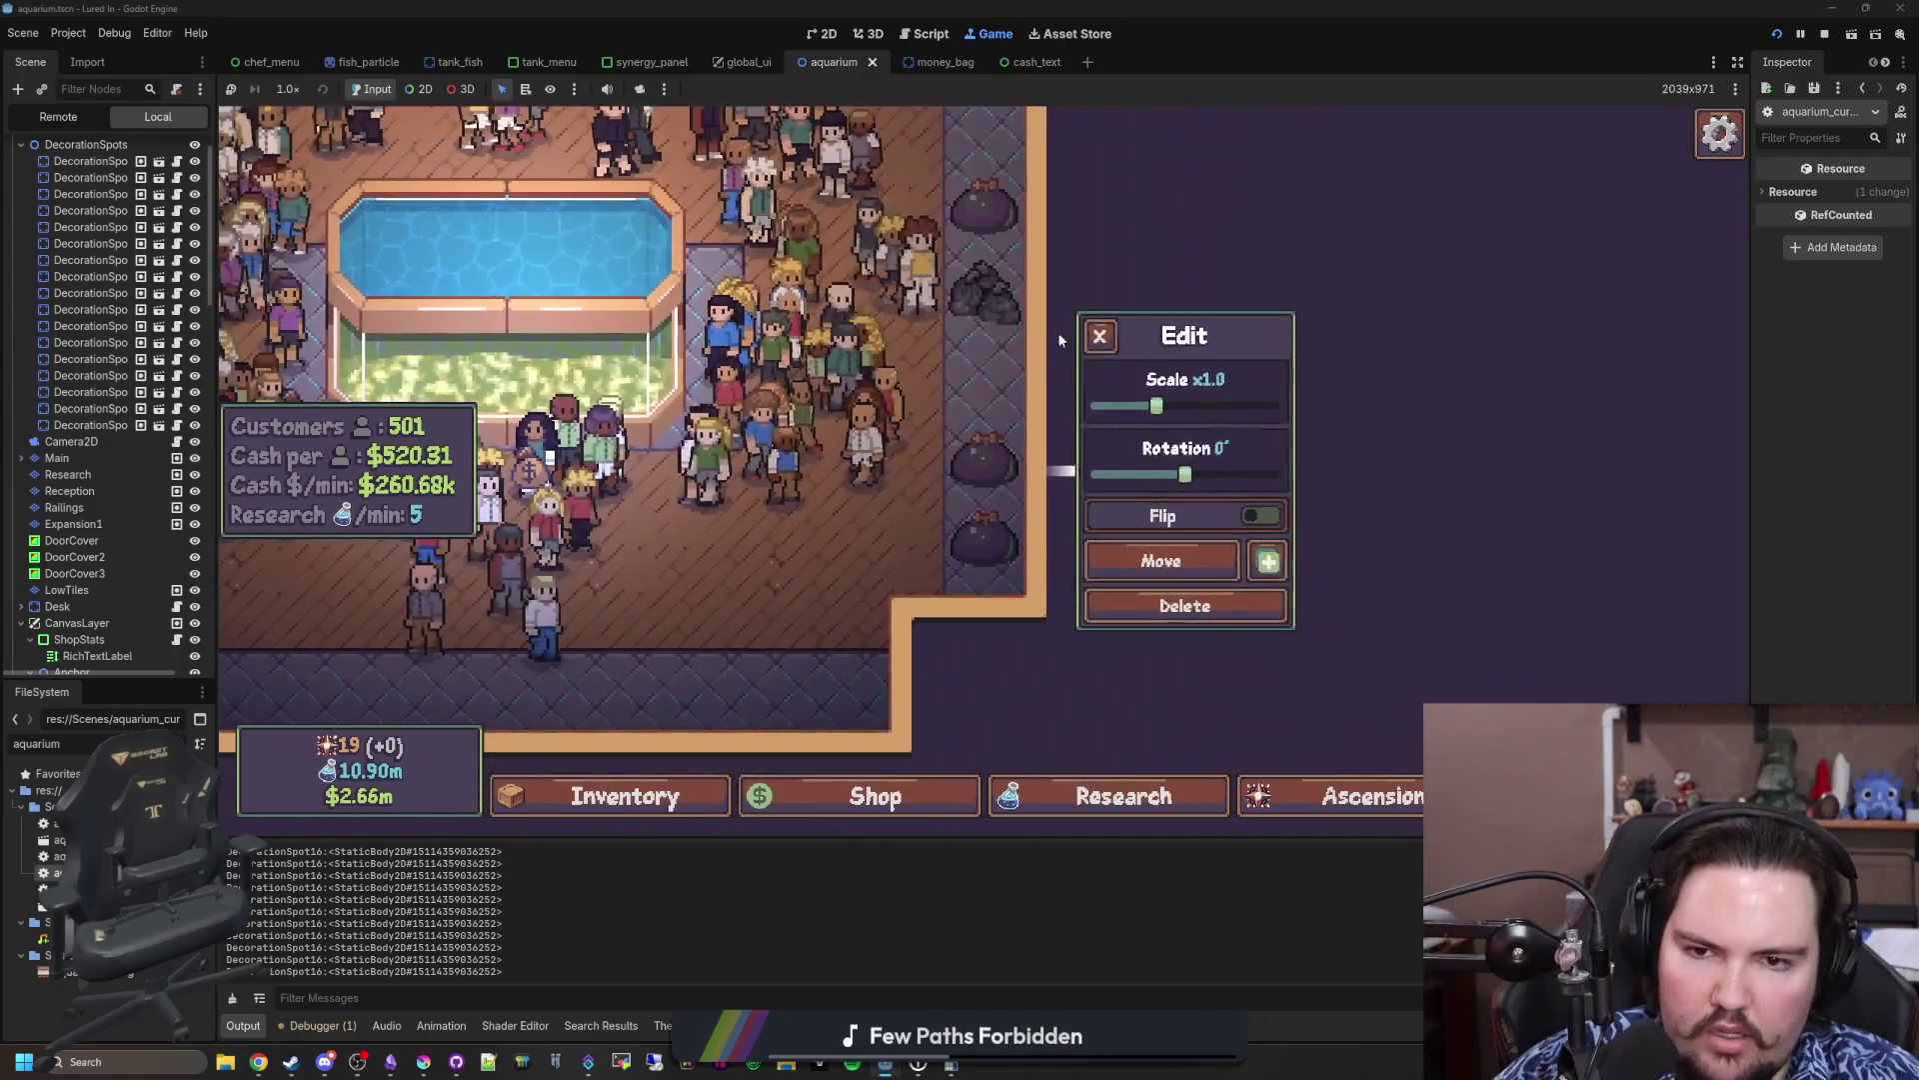
{"action": "key", "text": "w"}
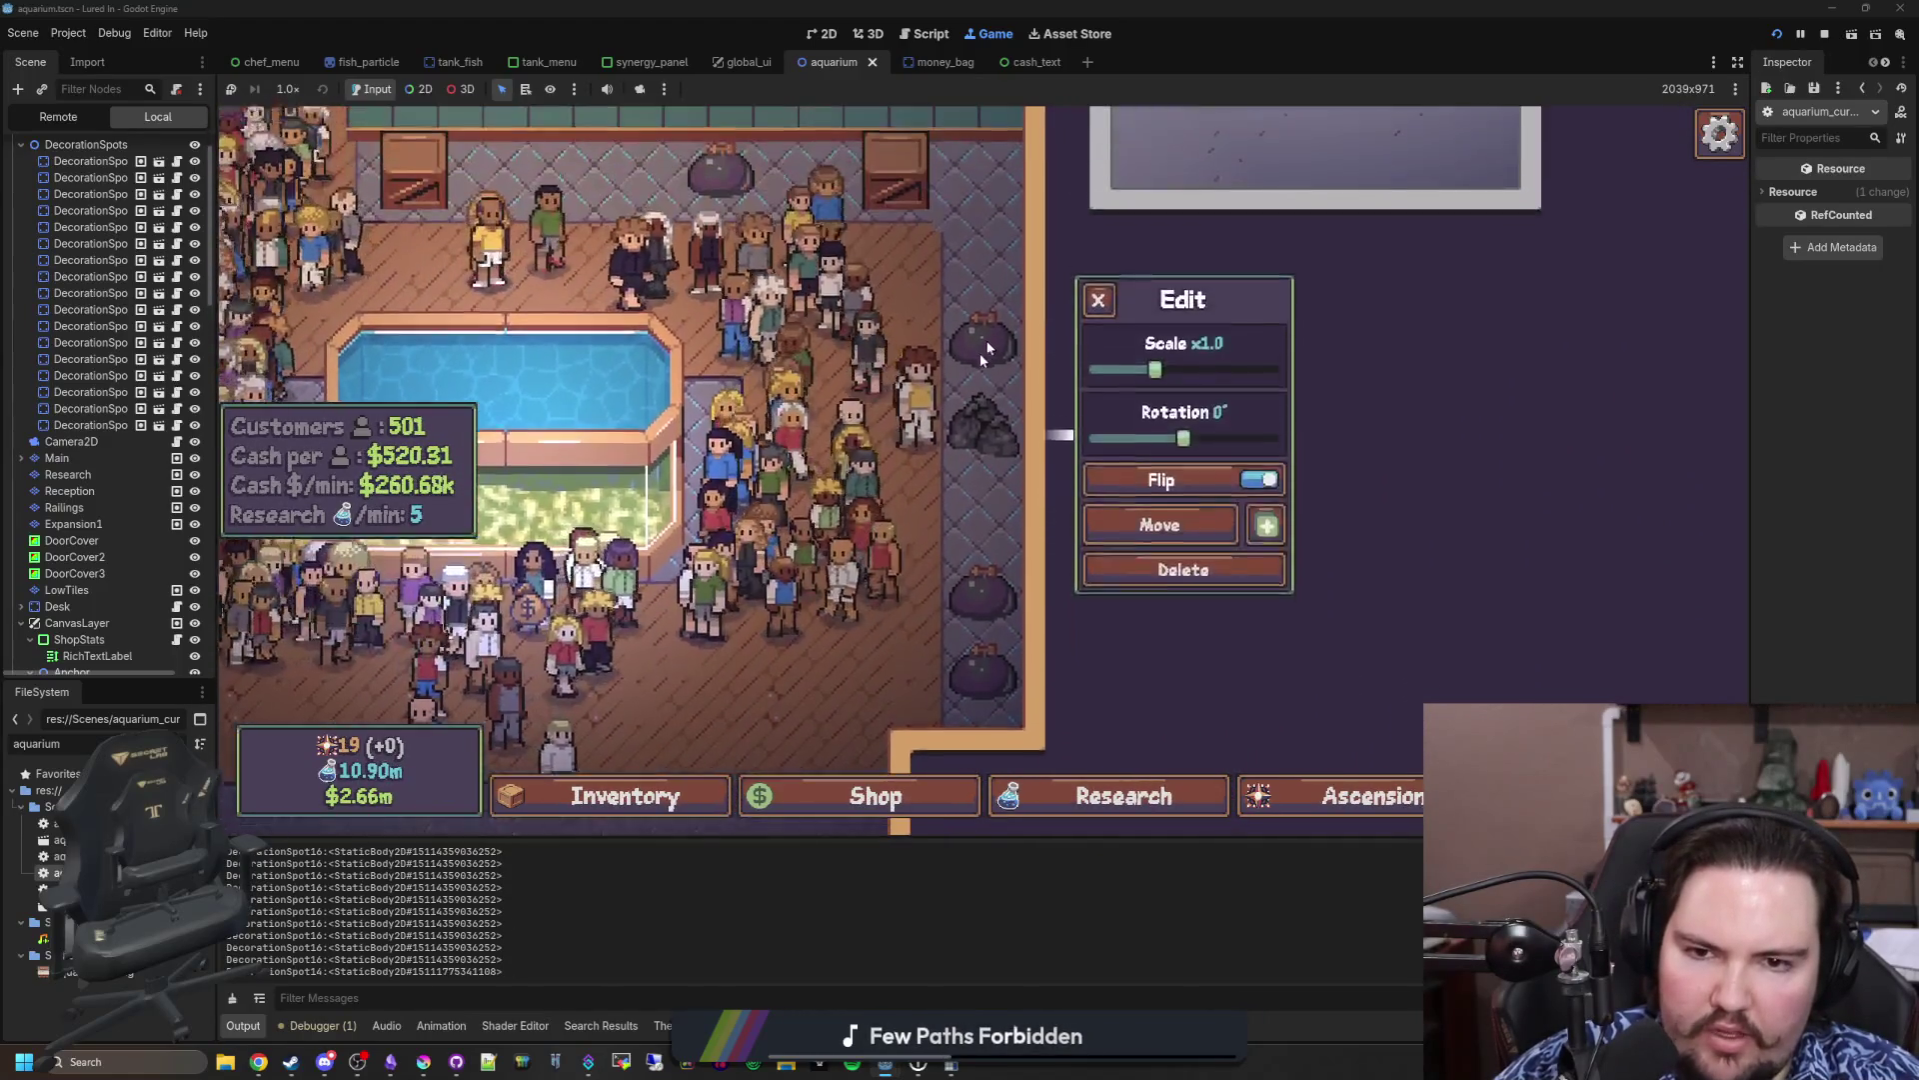
{"action": "key", "text": "a"}
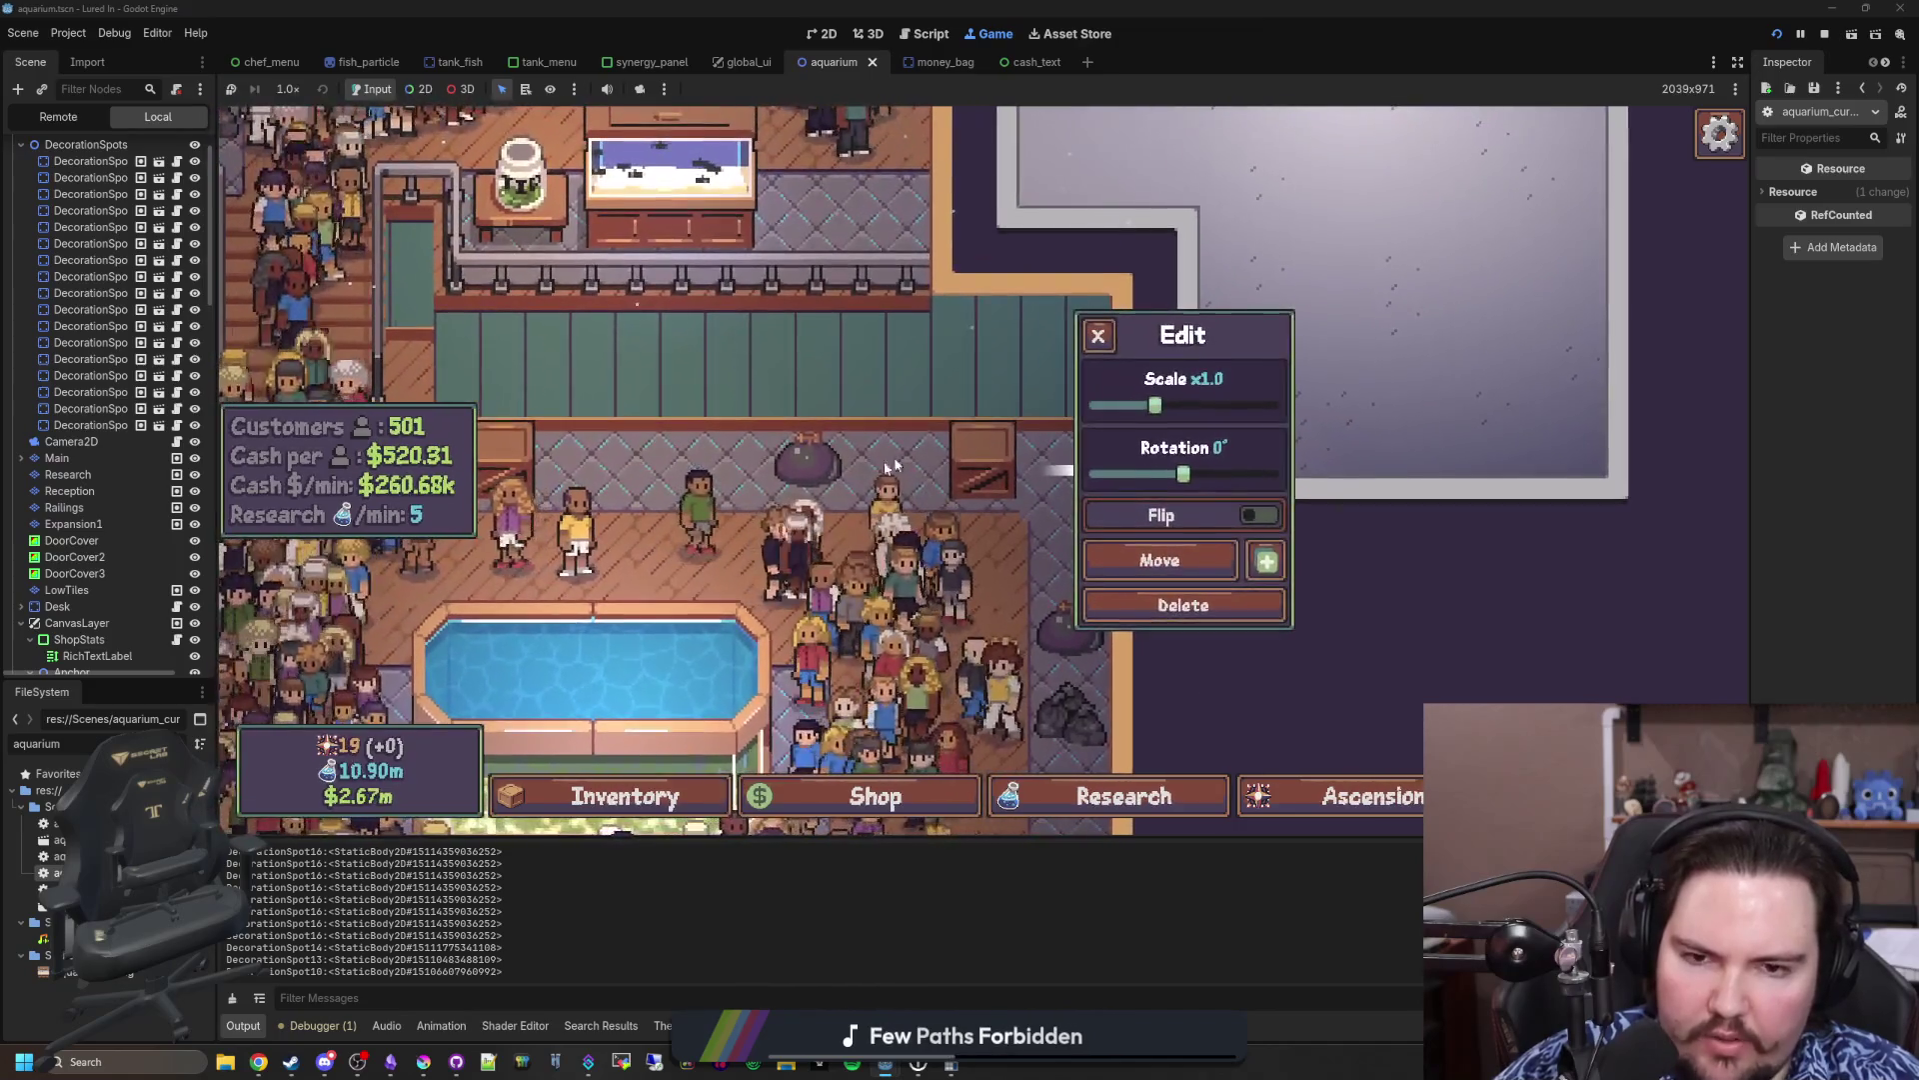
{"action": "key", "text": "a"}
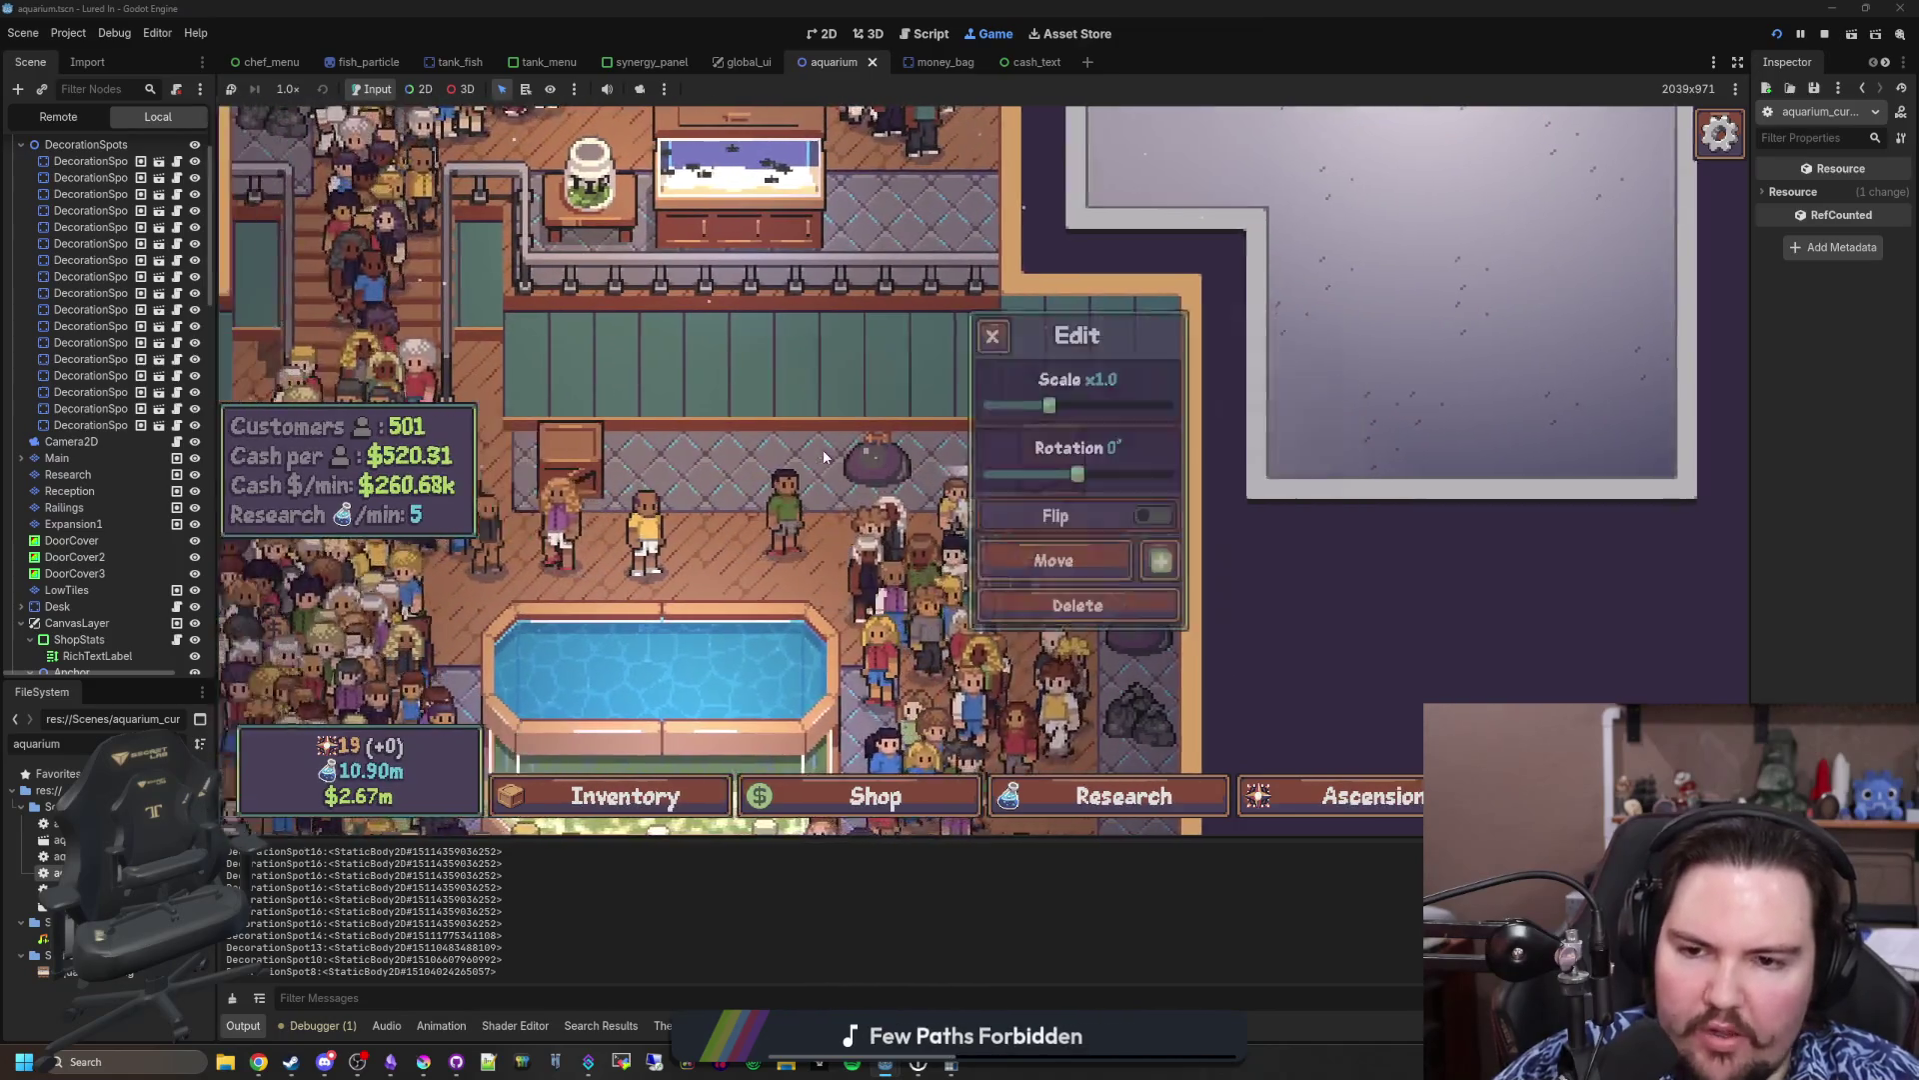
{"action": "left_click", "coordinate": [990, 445]}
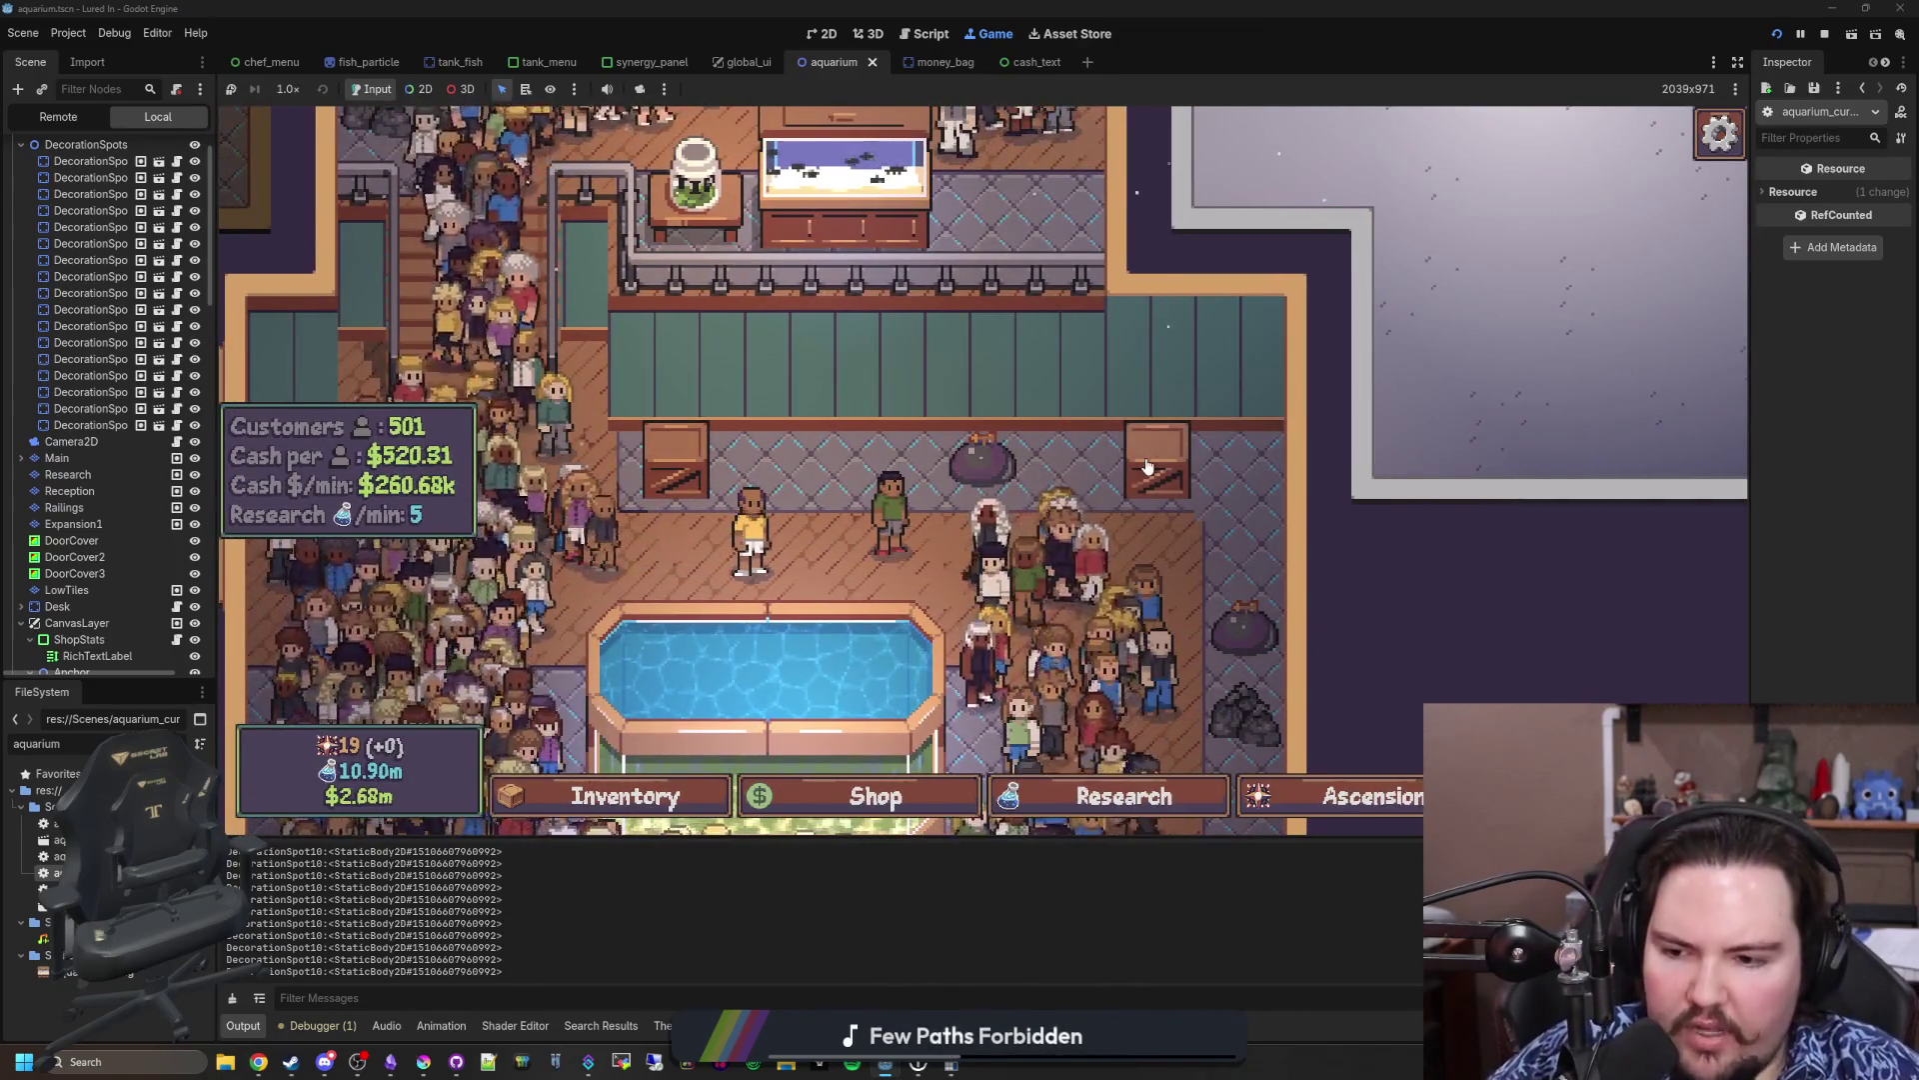
{"action": "key", "text": "a"}
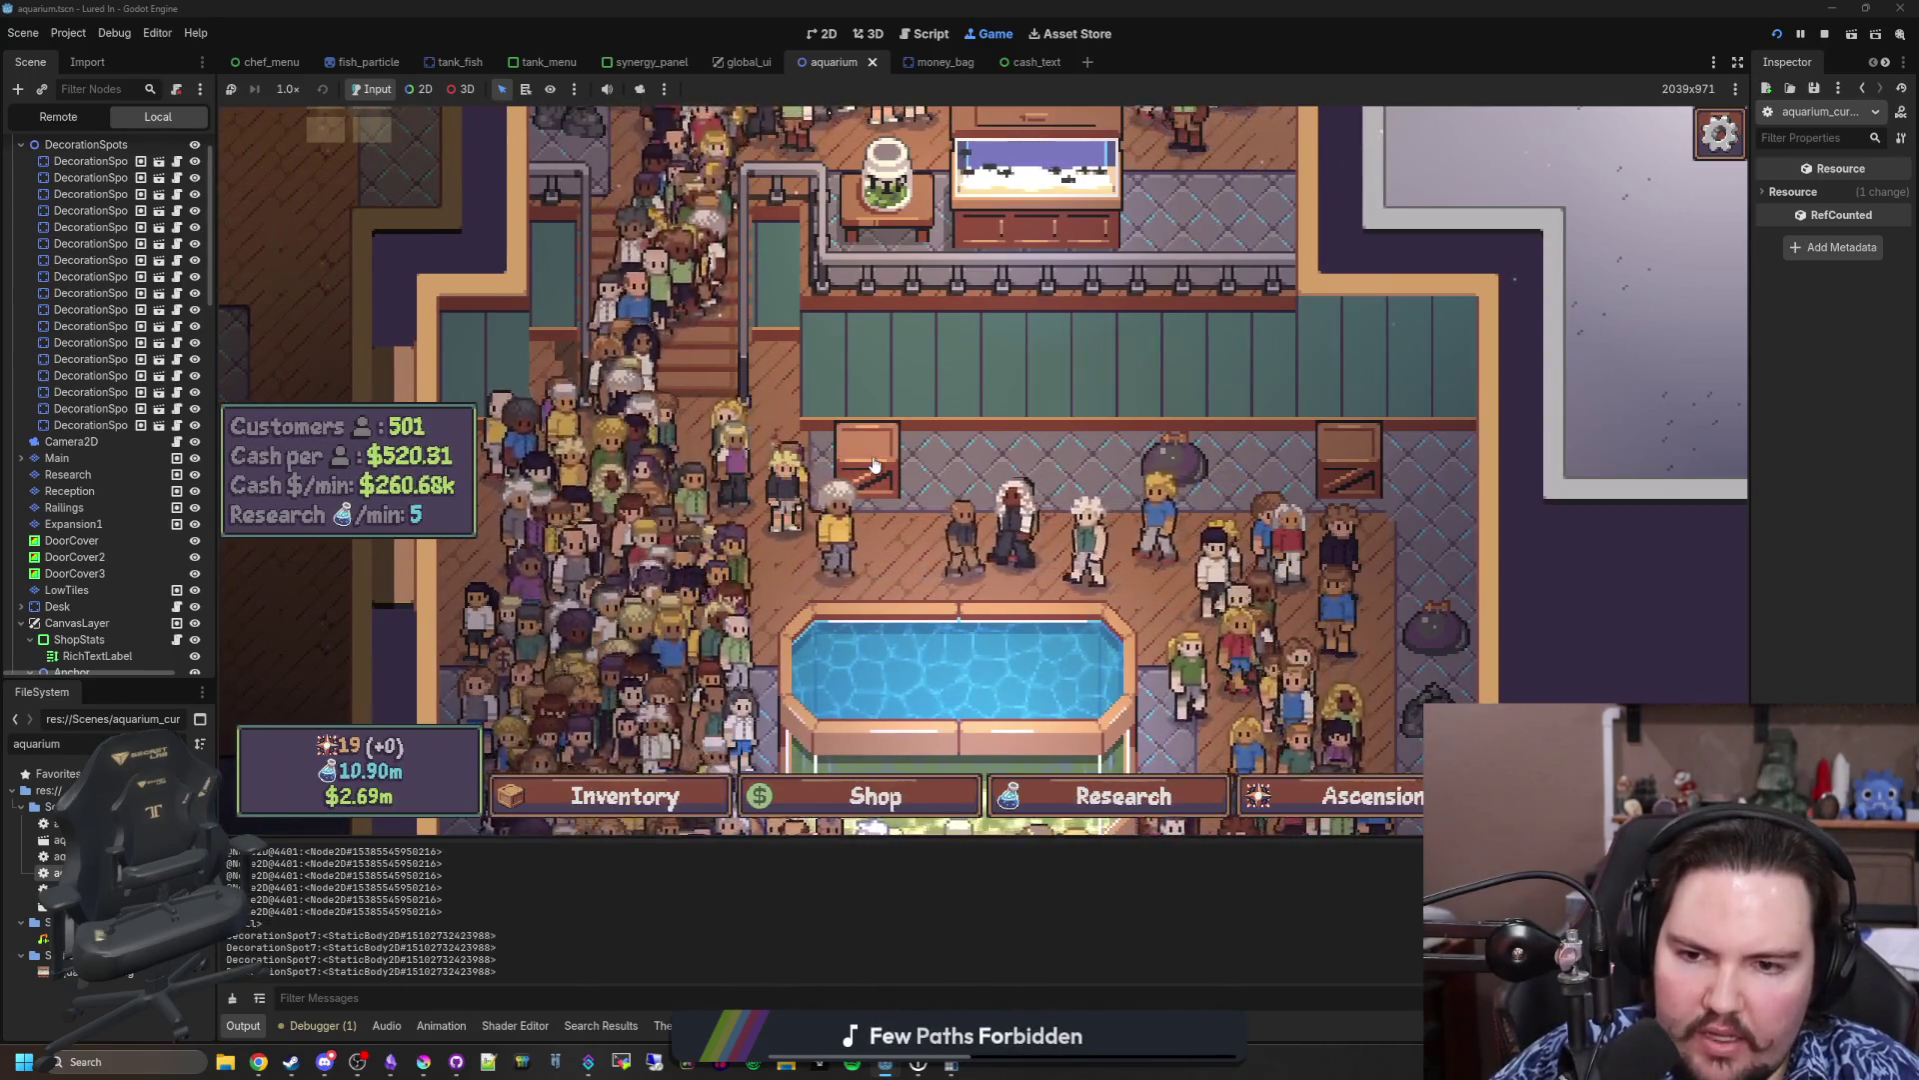
{"action": "key", "text": "w"}
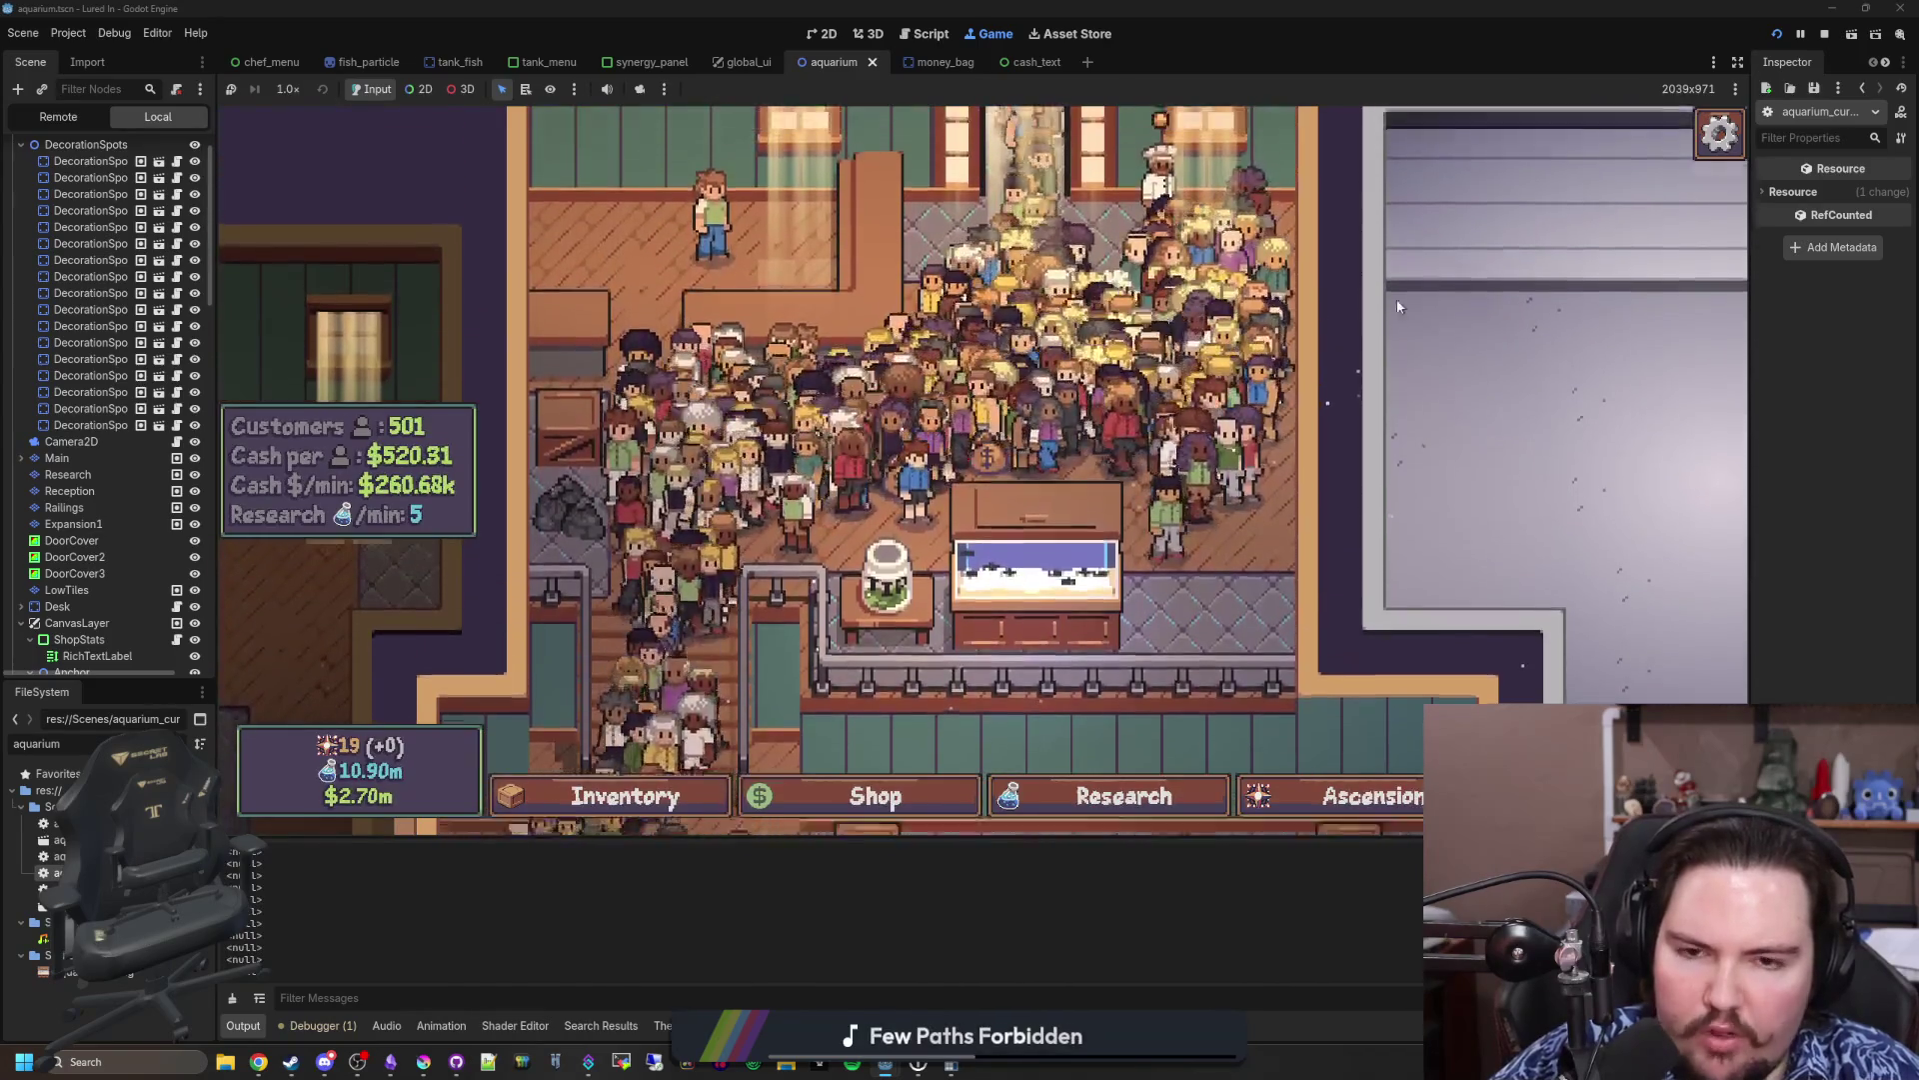
{"action": "scroll", "coordinate": [1299, 300], "scroll_direction": "up", "scroll_amount": 2}
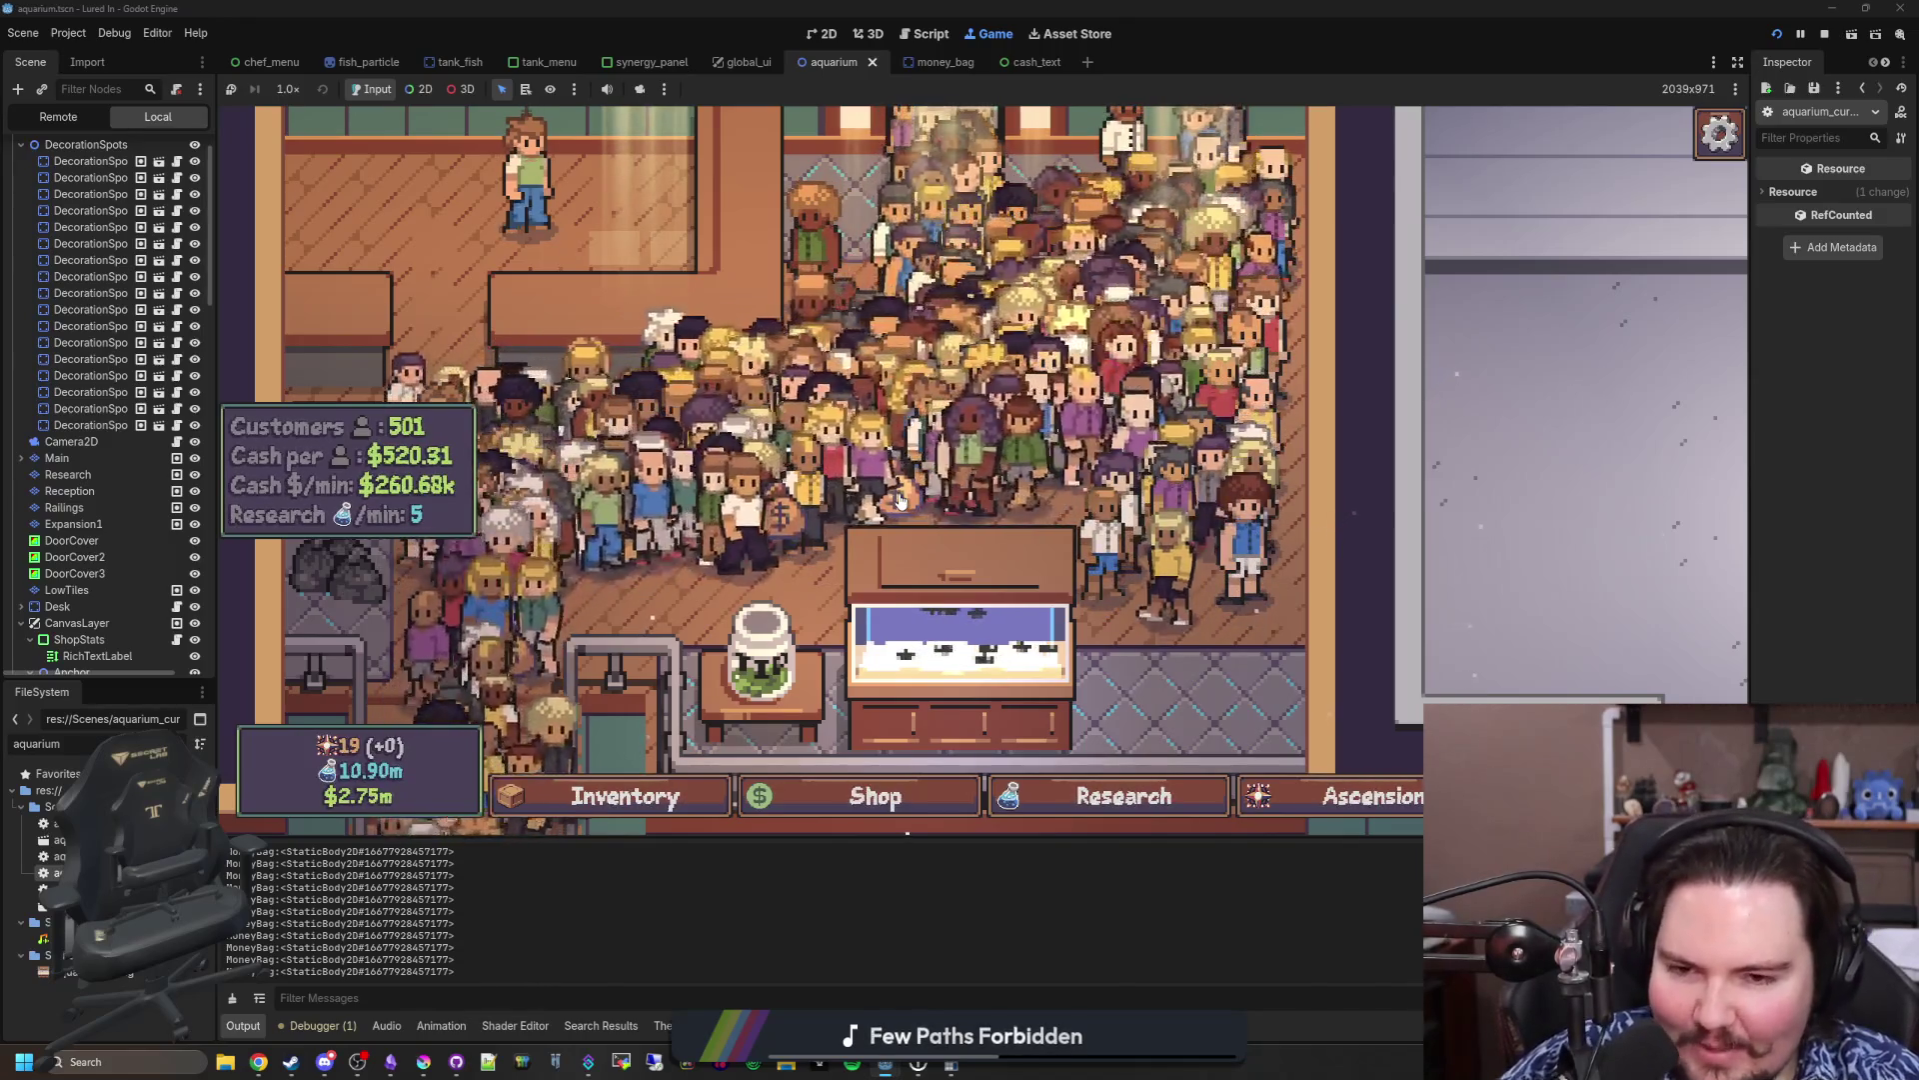
Step: Collect six money bags around the crowd and by the stairs
{"action": "left_click", "coordinate": [832, 530]}
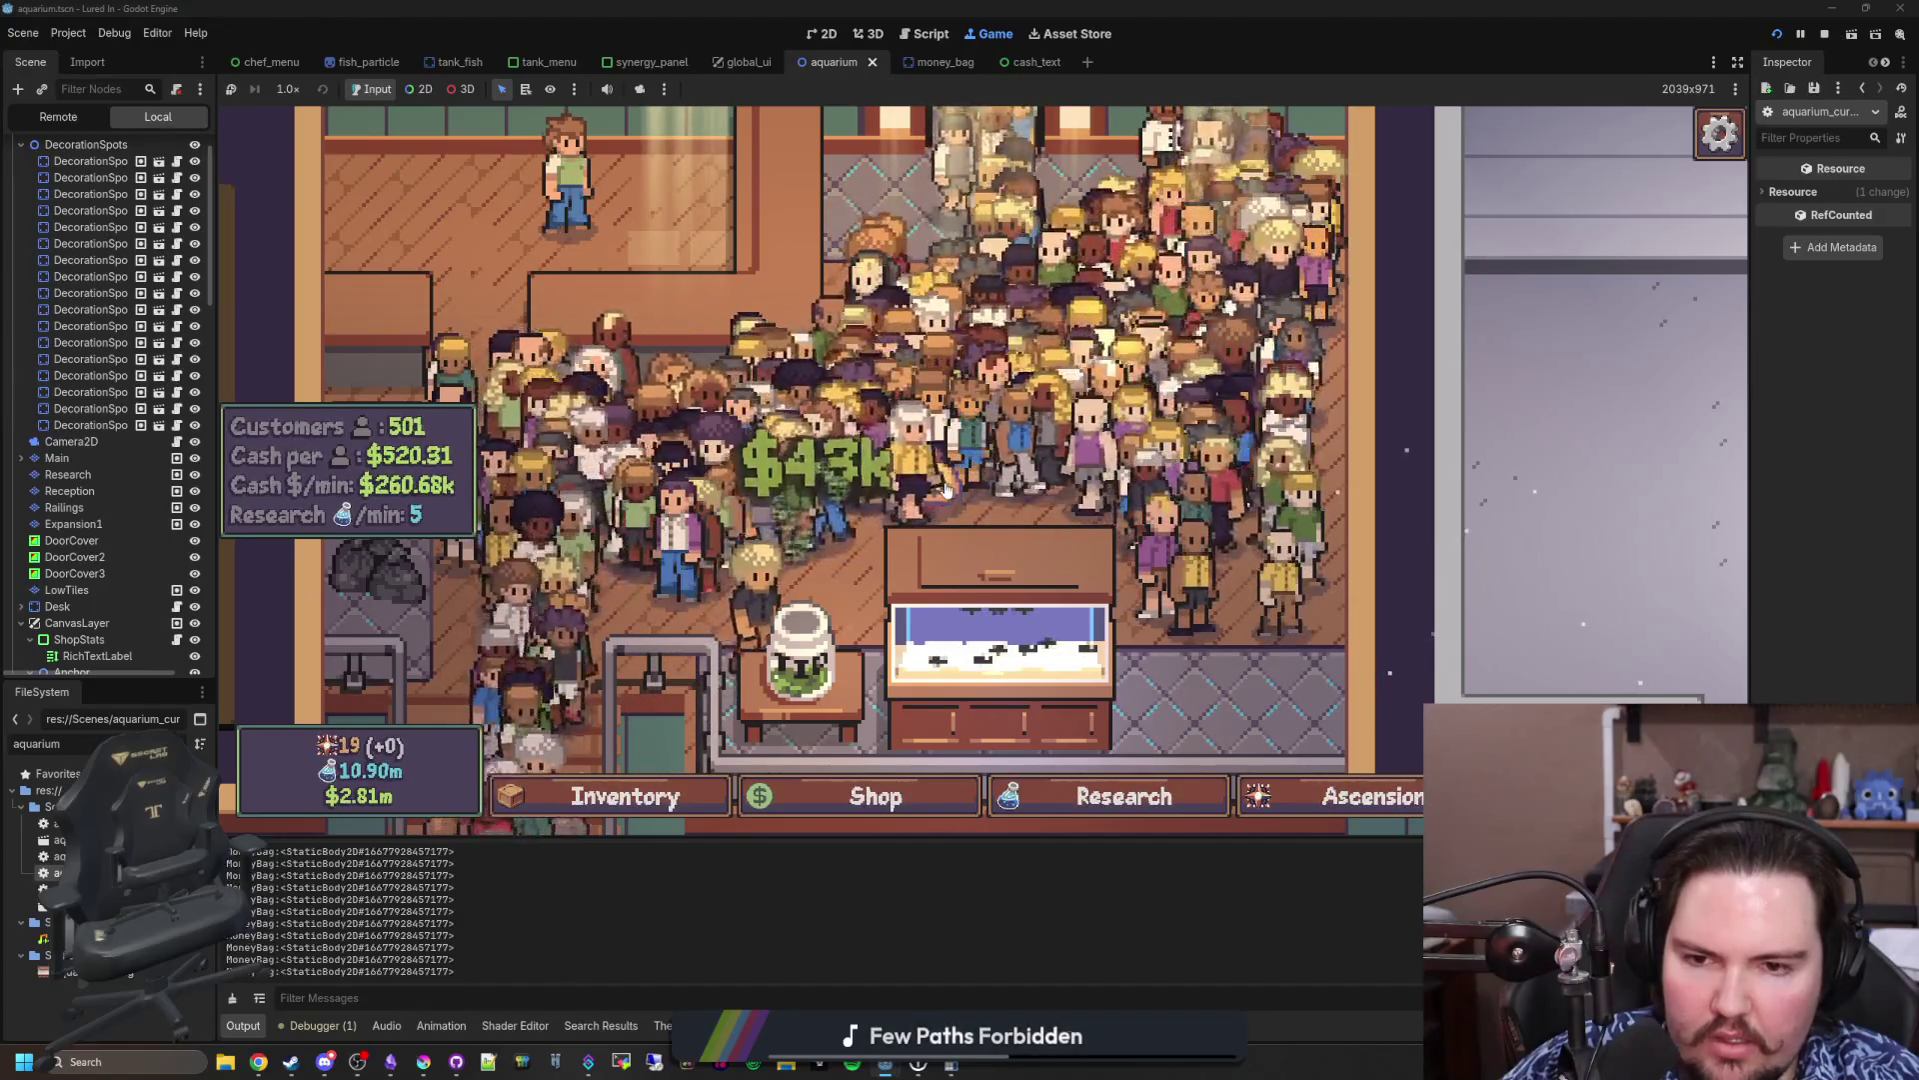
{"action": "left_click", "coordinate": [935, 490]}
{"action": "left_click", "coordinate": [1149, 255]}
{"action": "left_click", "coordinate": [1185, 255]}
{"action": "left_click", "coordinate": [1142, 349]}
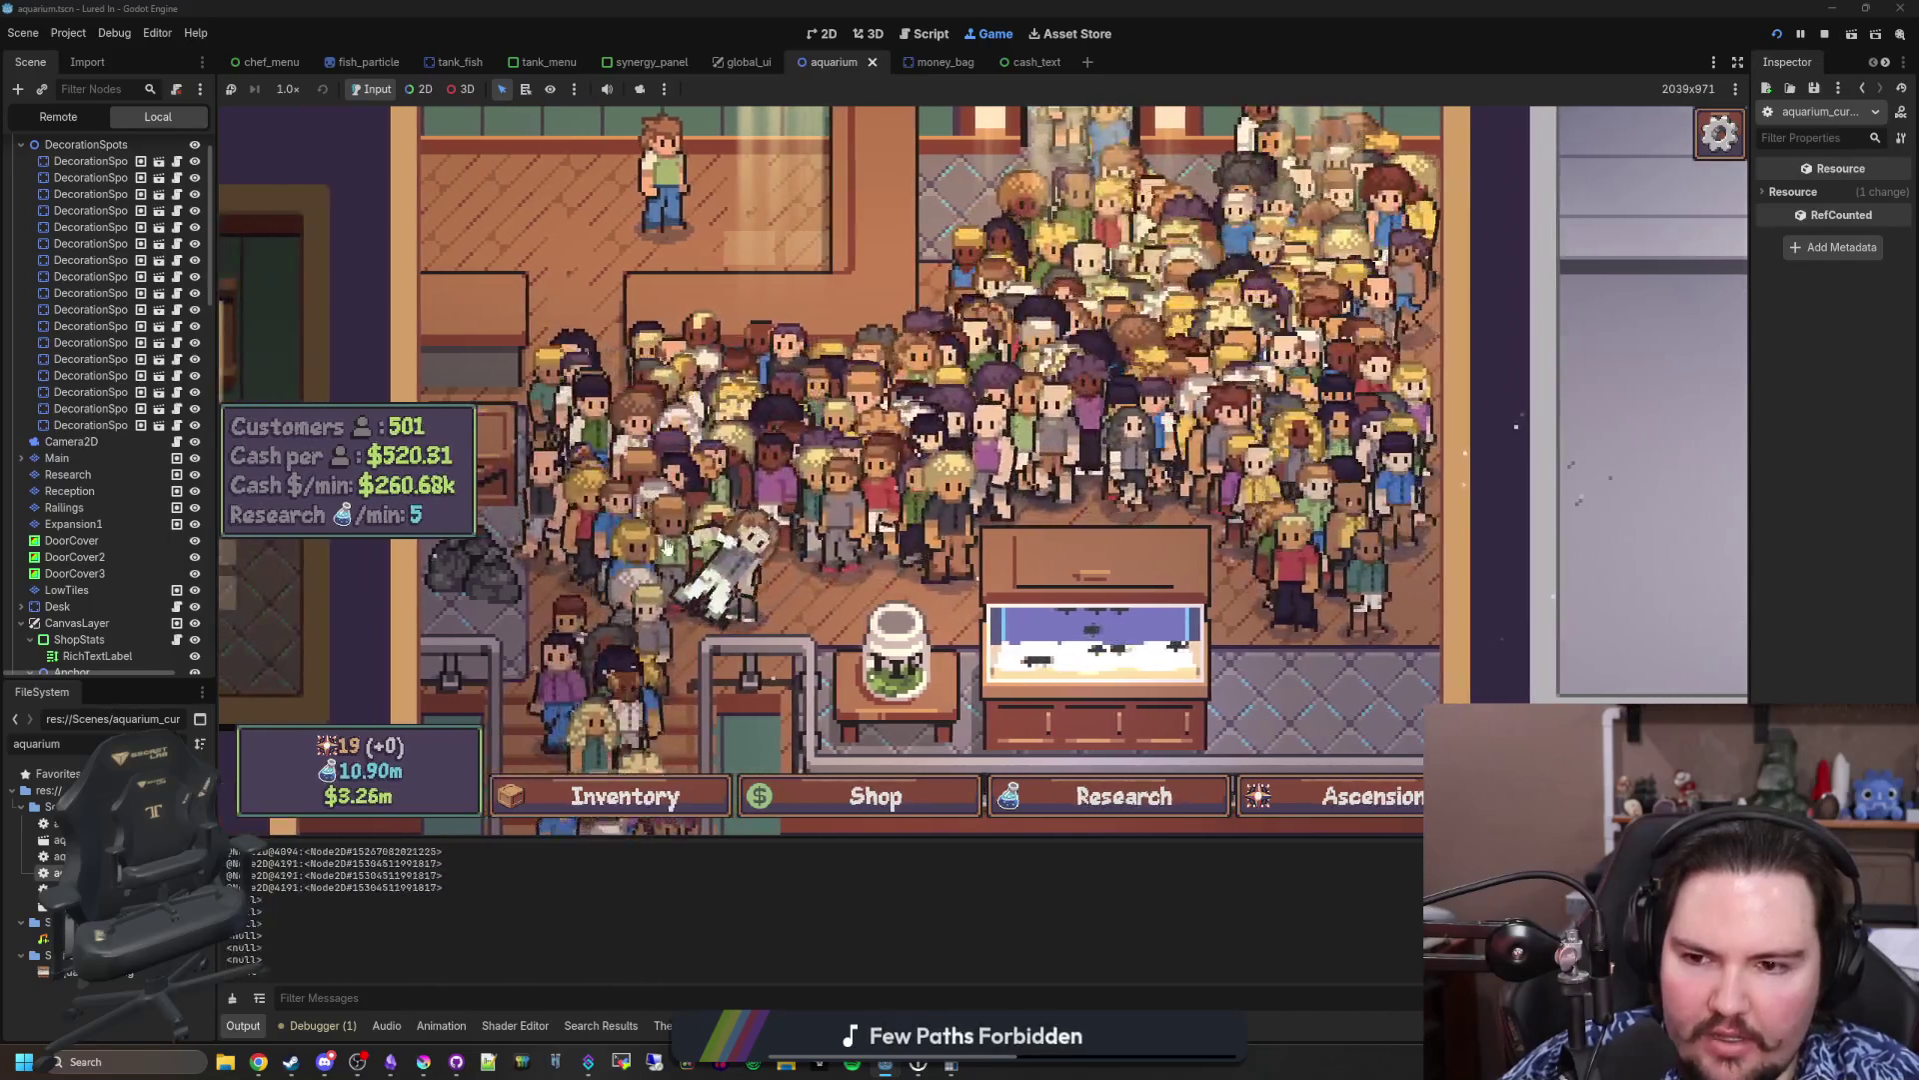
{"action": "left_click", "coordinate": [667, 546]}
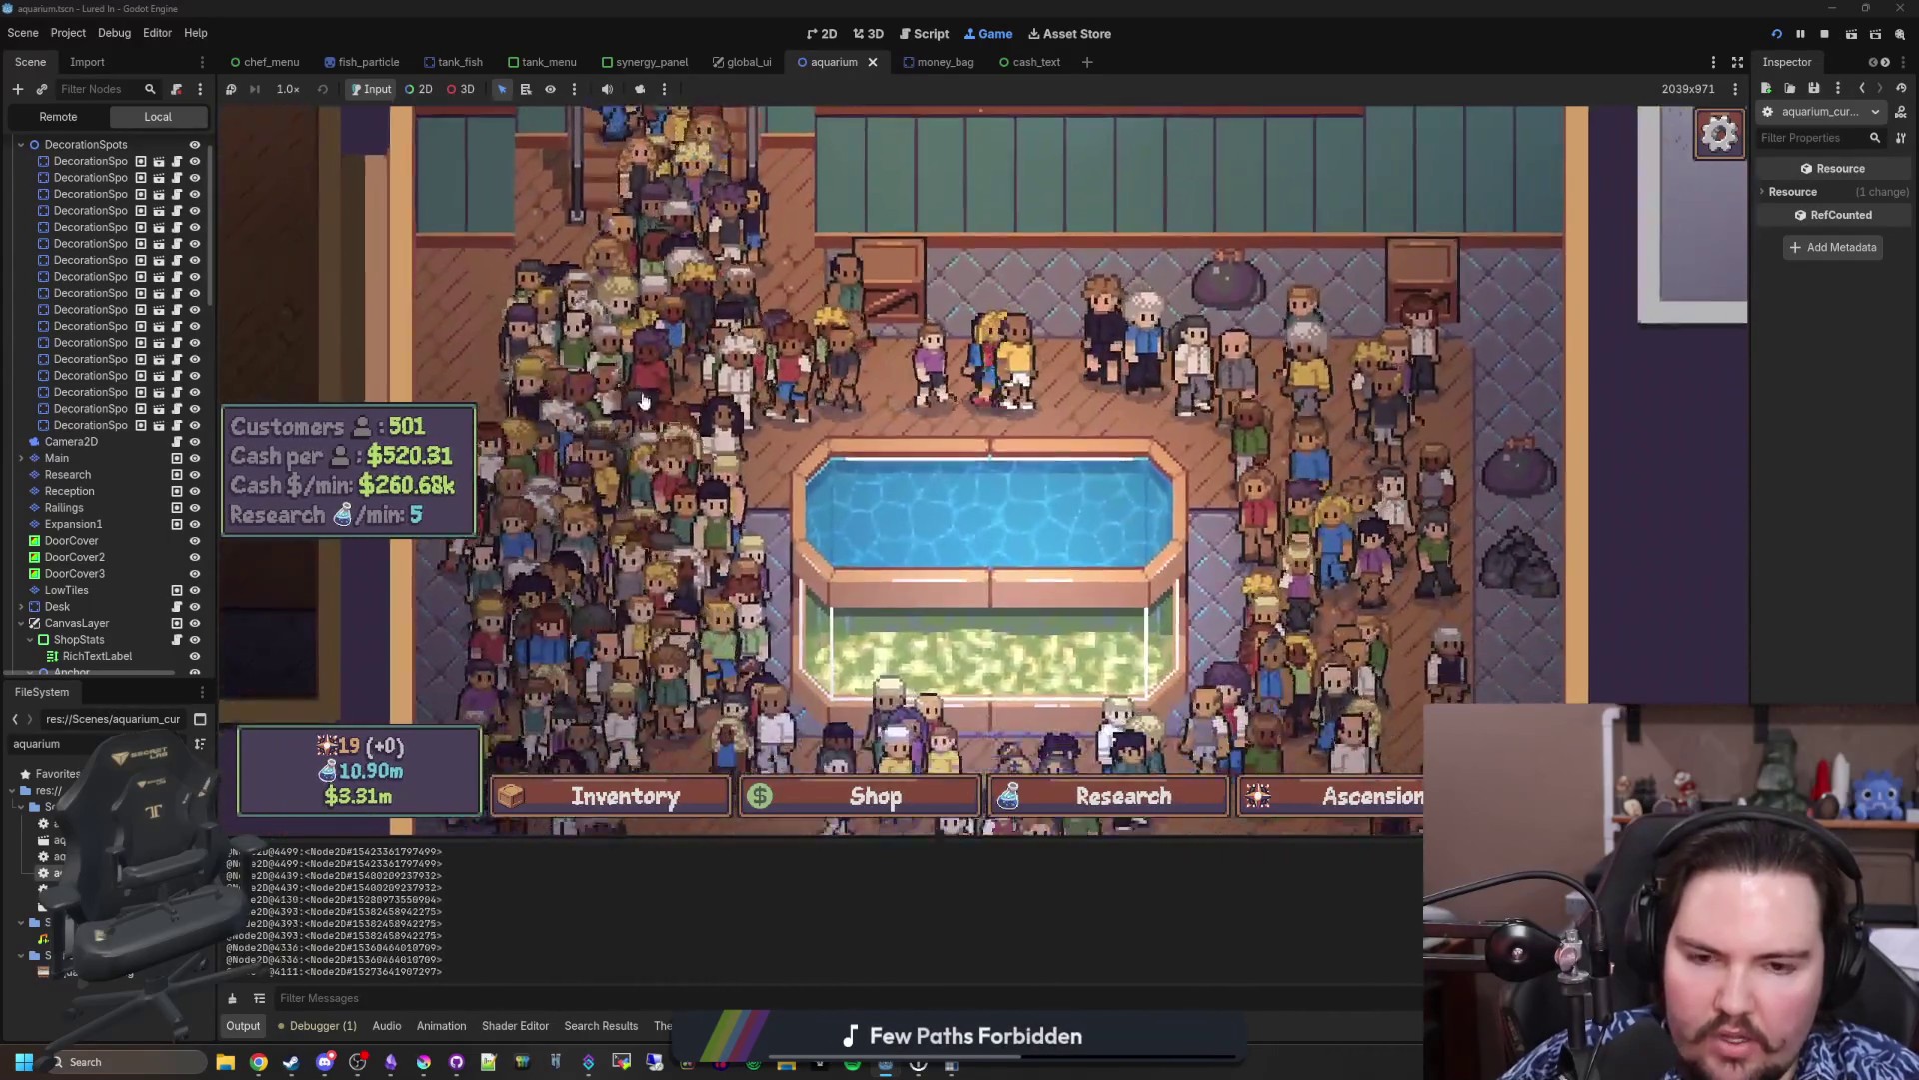
Step: Collect more money bags near the pool, the left wall and the upper crowd
{"action": "key", "text": "s"}
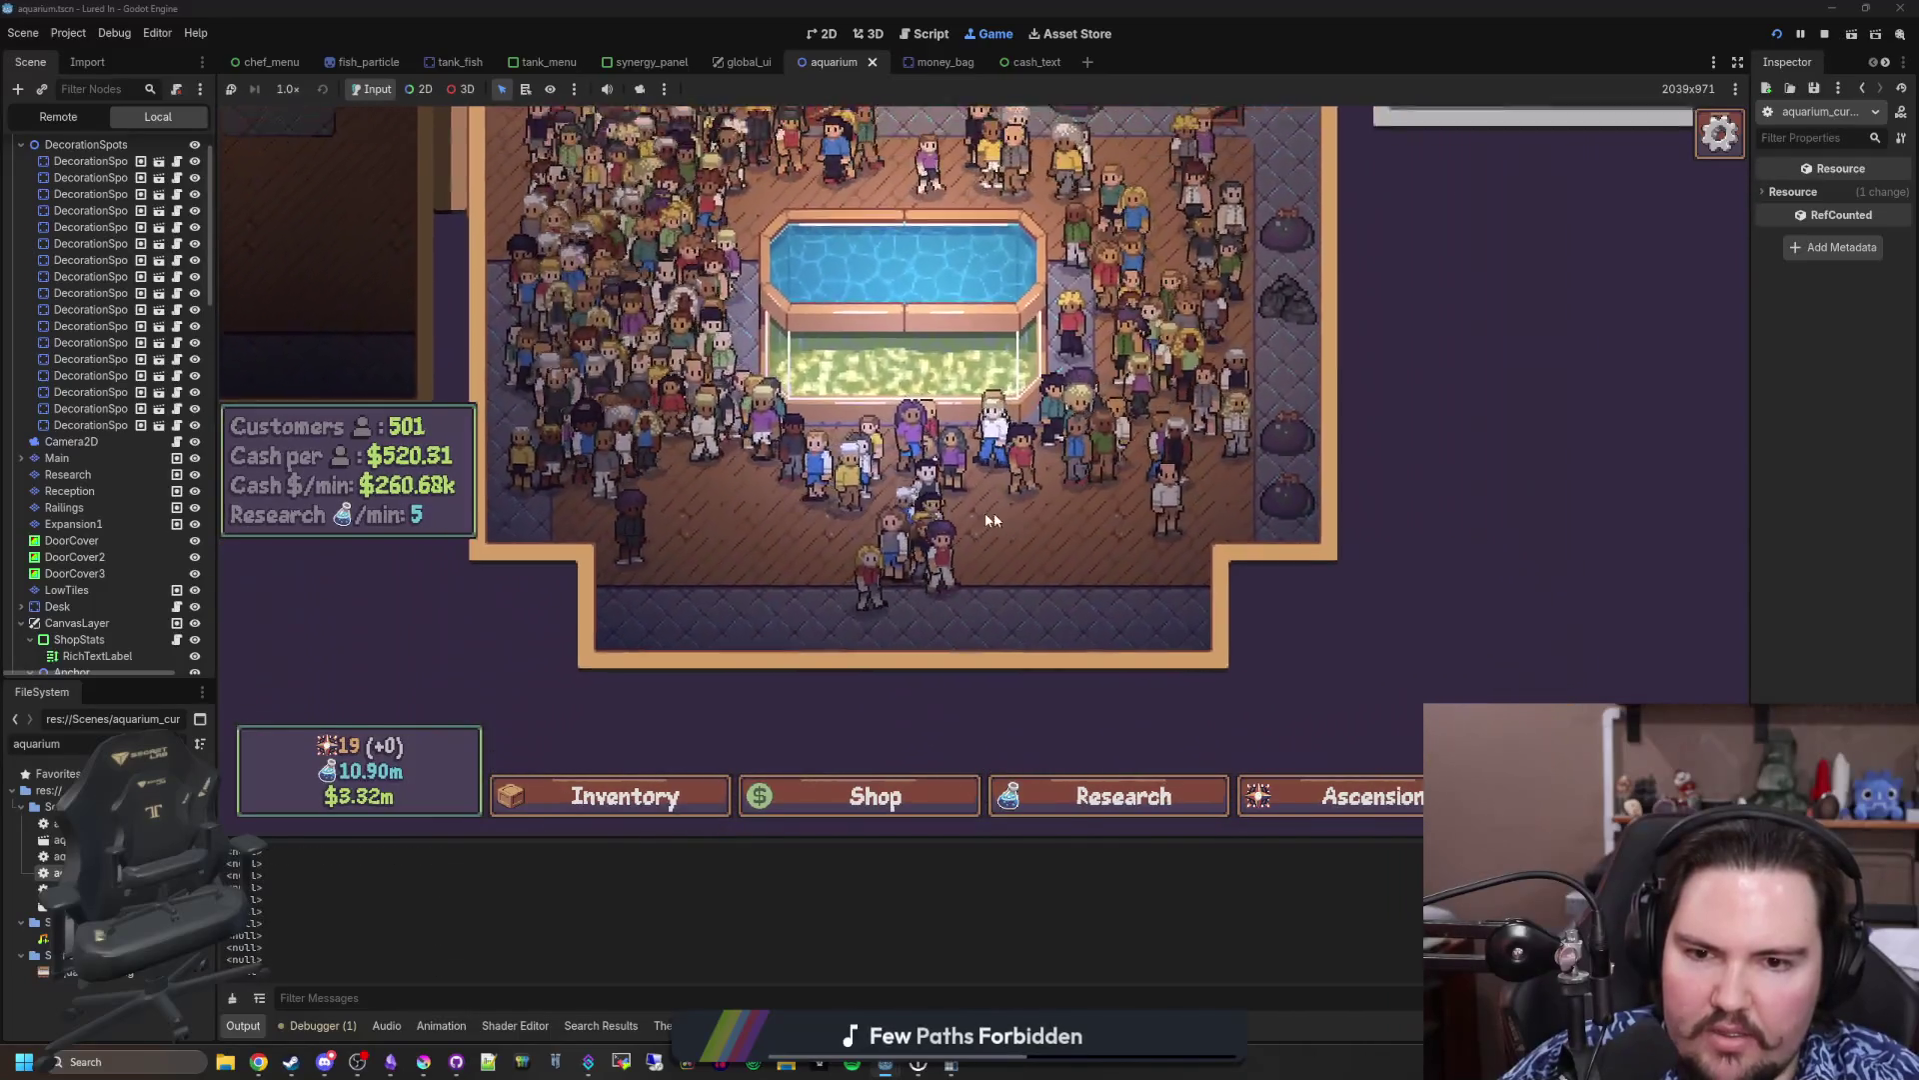
{"action": "scroll", "coordinate": [993, 519], "scroll_direction": "up", "scroll_amount": 3}
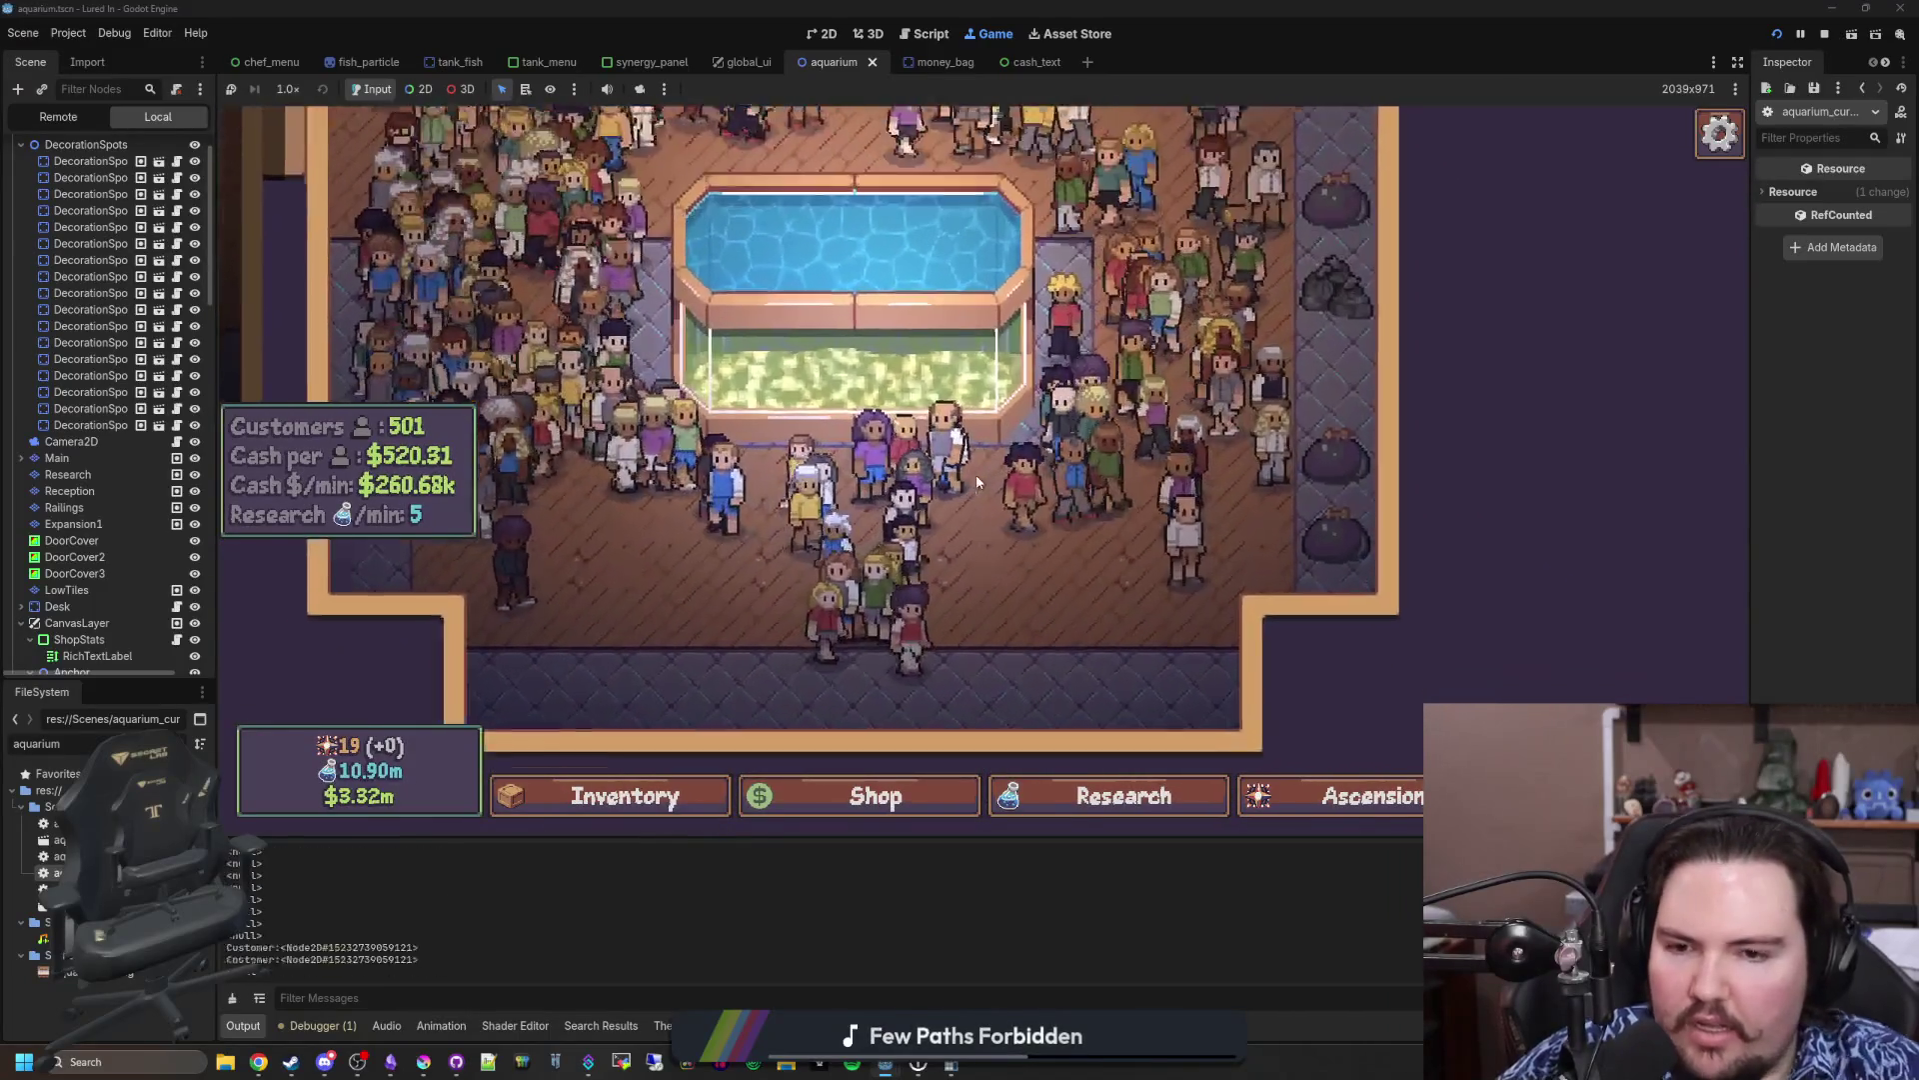
{"action": "scroll", "coordinate": [893, 522], "scroll_direction": "down", "scroll_amount": 4}
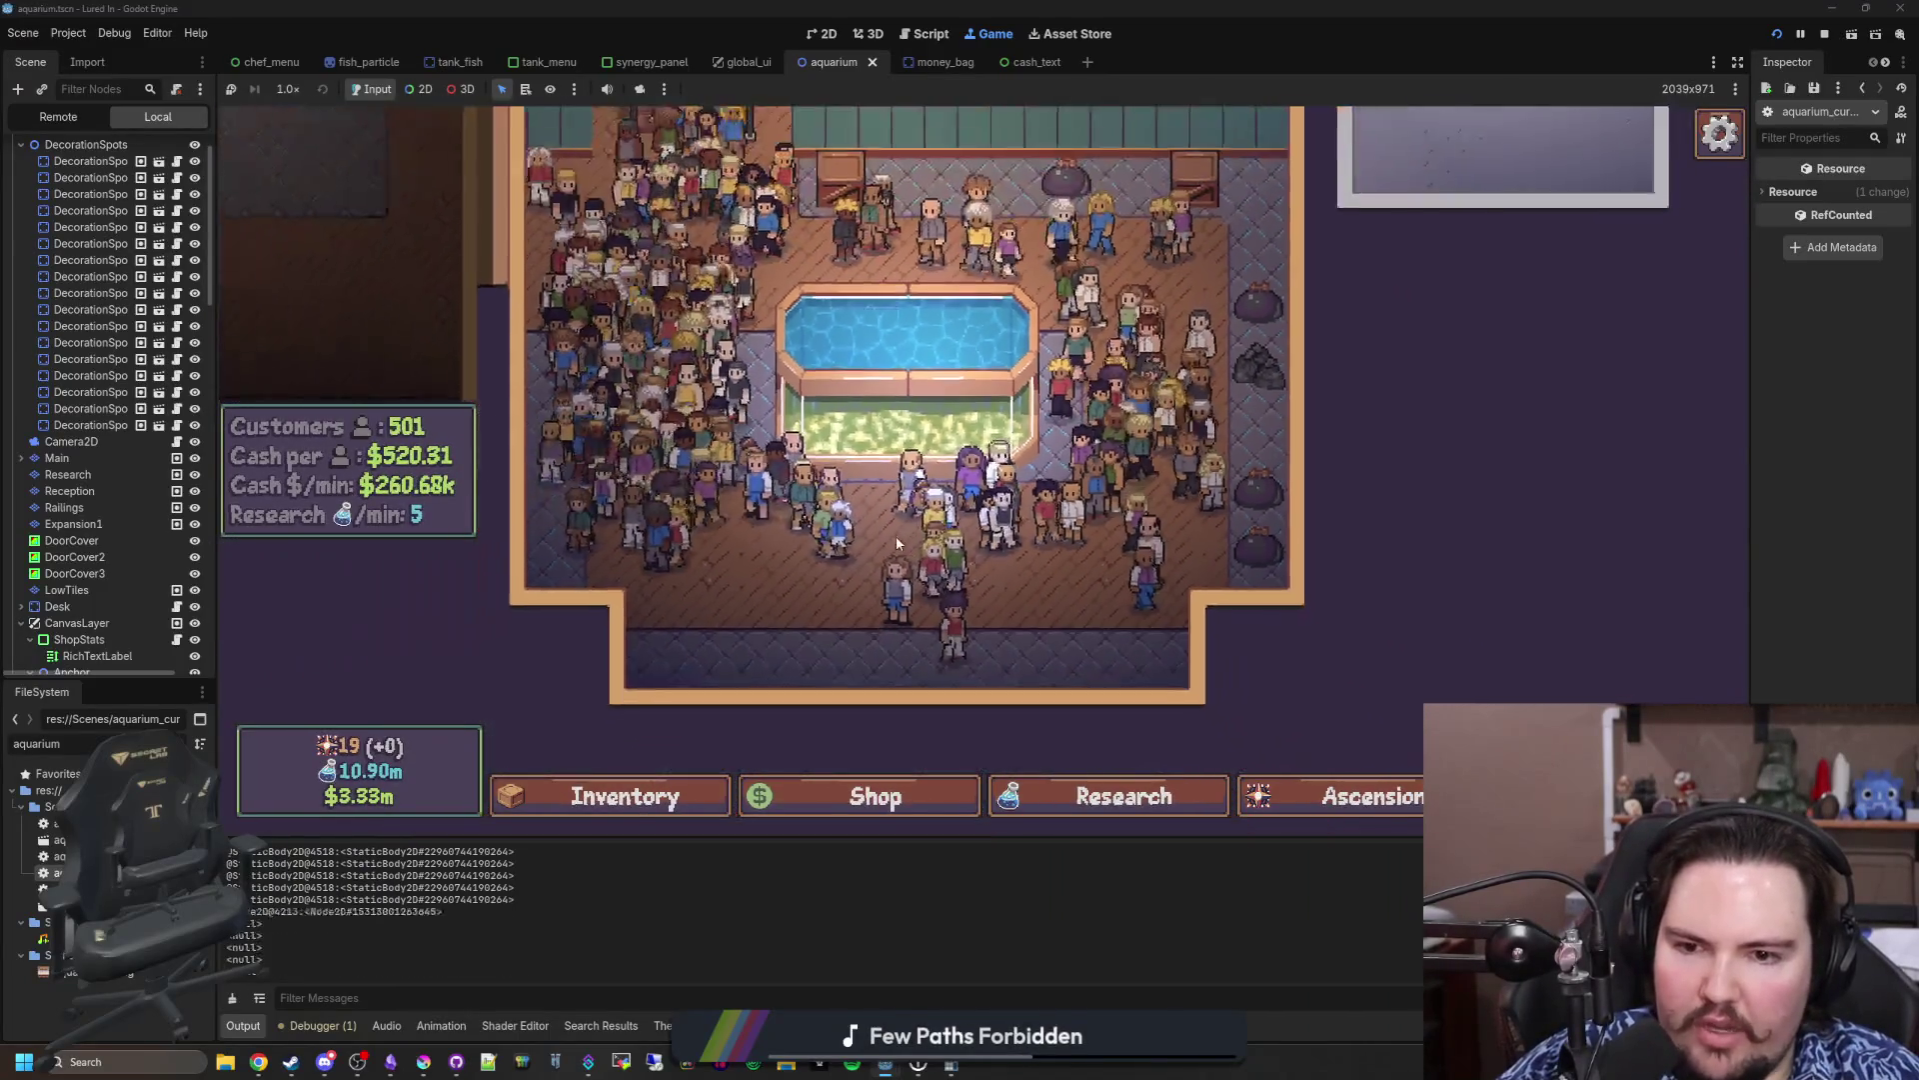
{"action": "left_click", "coordinate": [935, 565]}
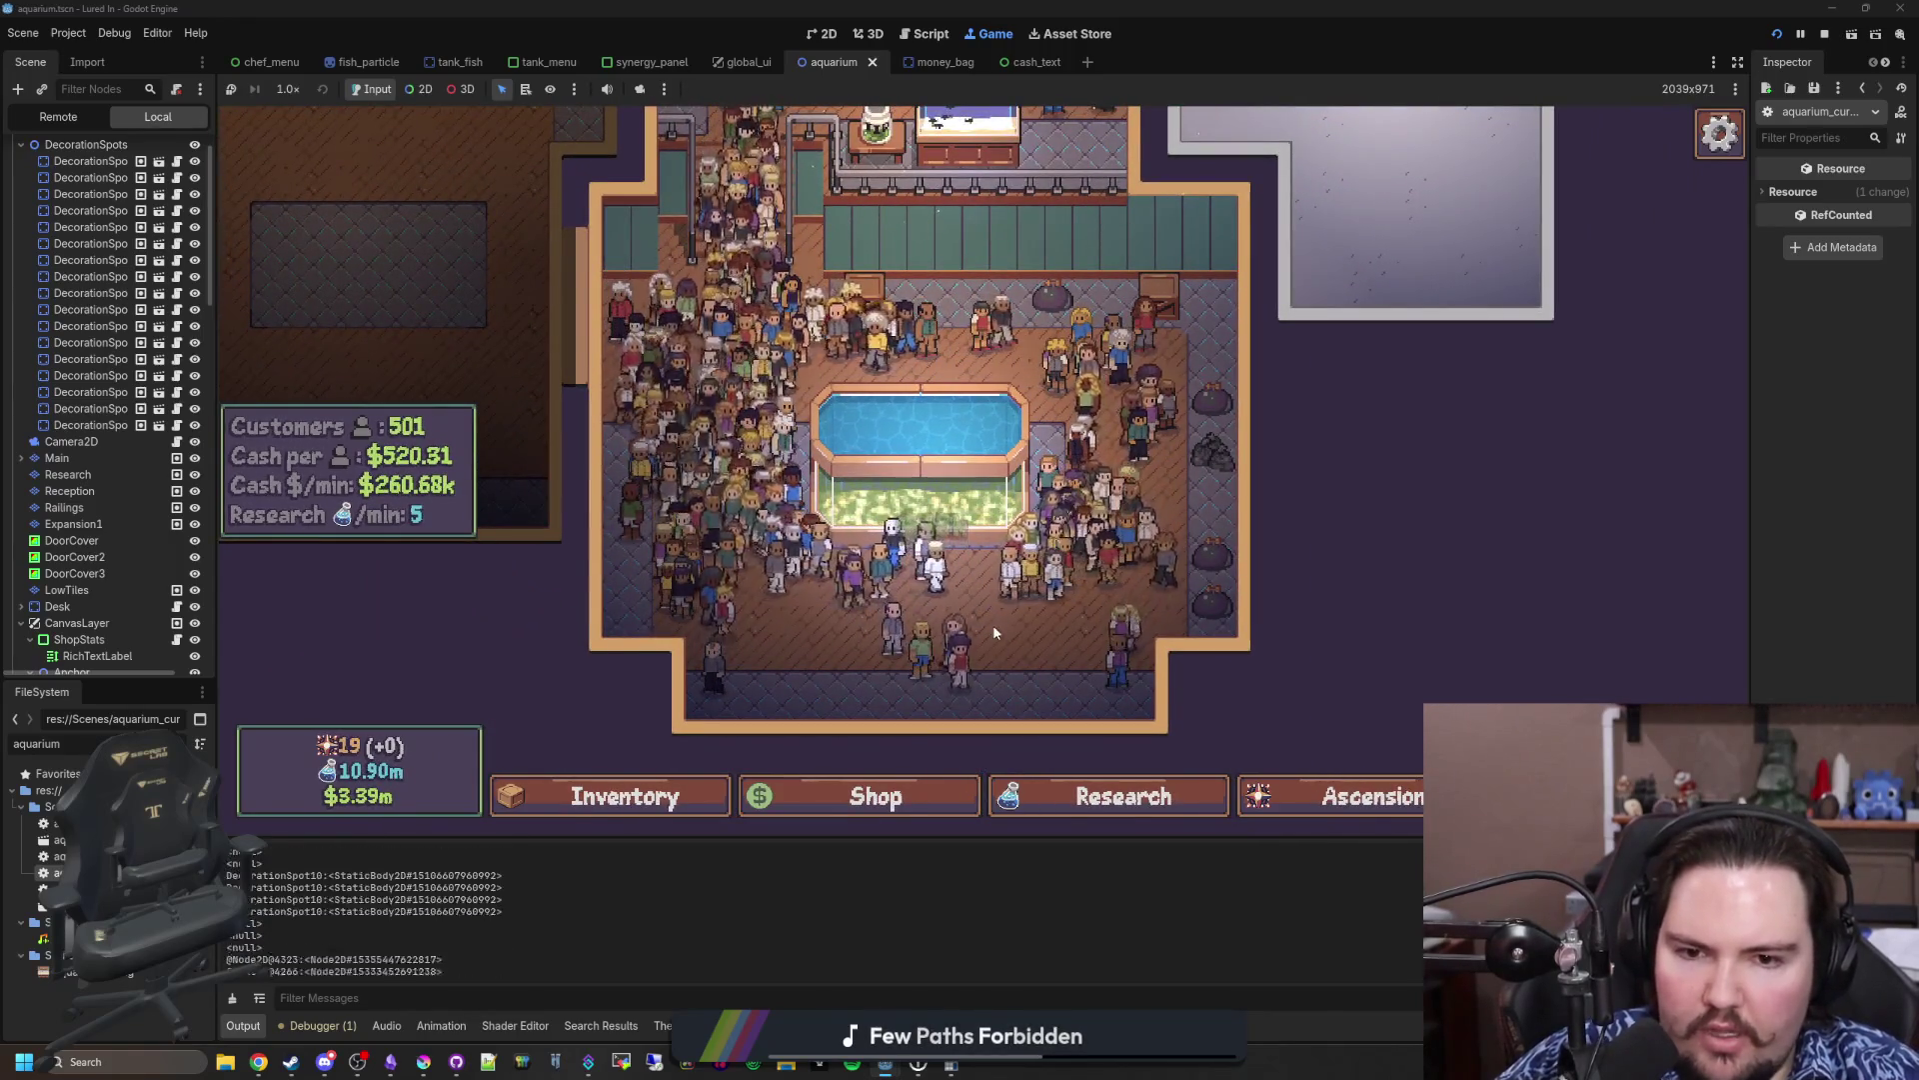
{"action": "left_click", "coordinate": [672, 430]}
{"action": "left_click", "coordinate": [623, 445]}
{"action": "key", "text": "w"}
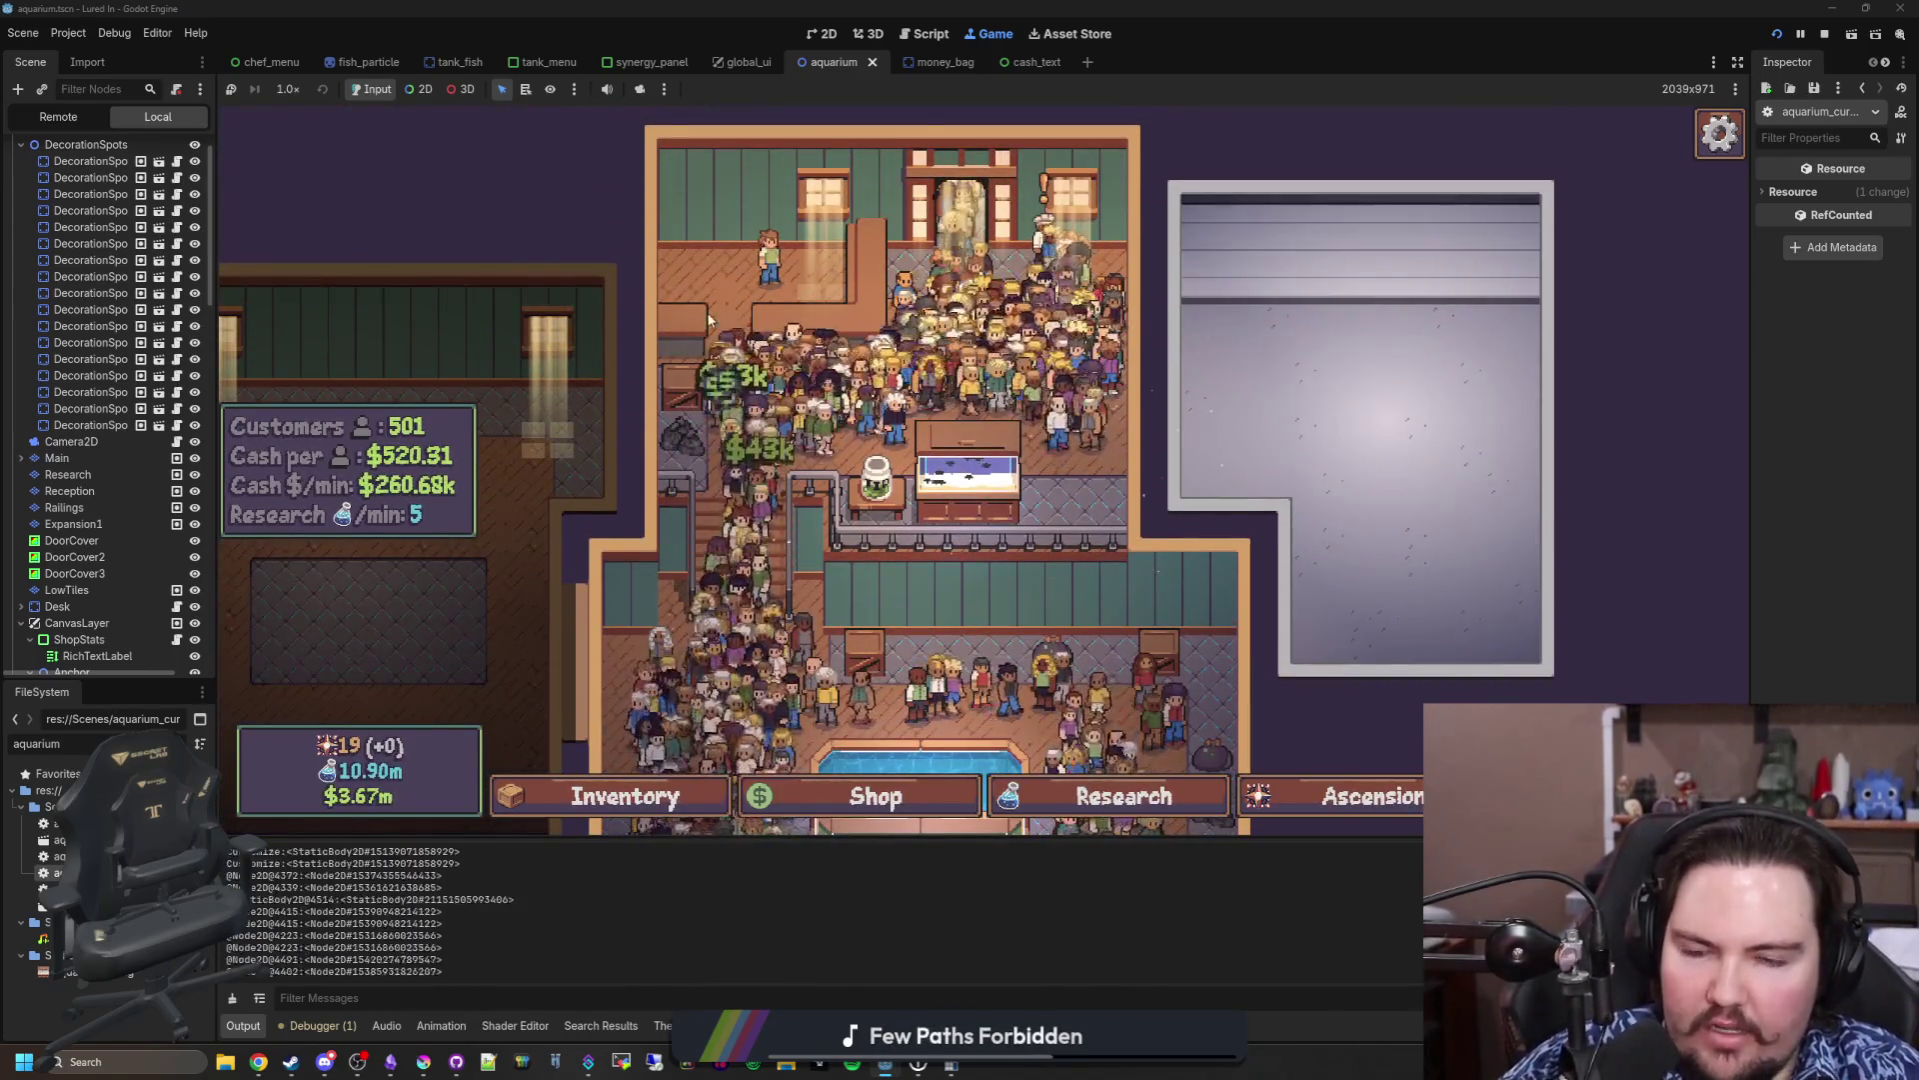
{"action": "left_click", "coordinate": [905, 390]}
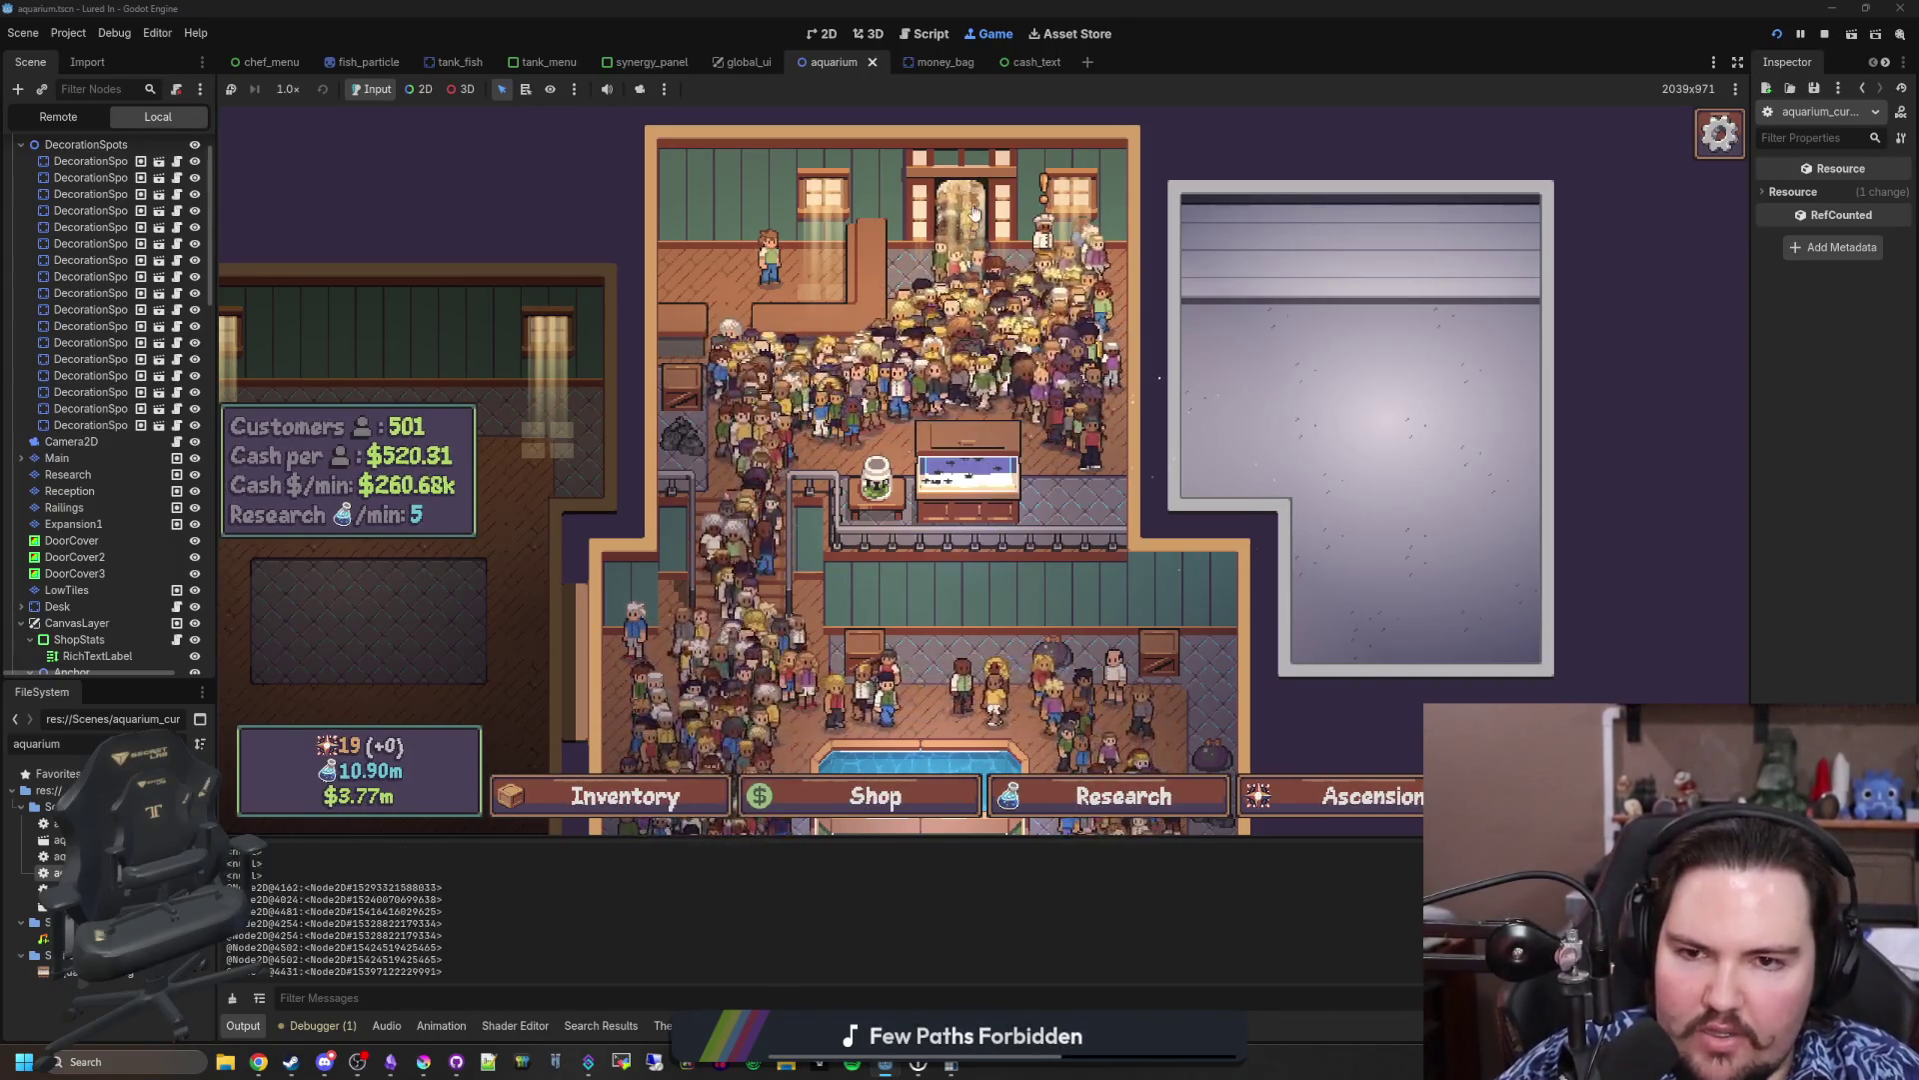
{"action": "key", "text": "s"}
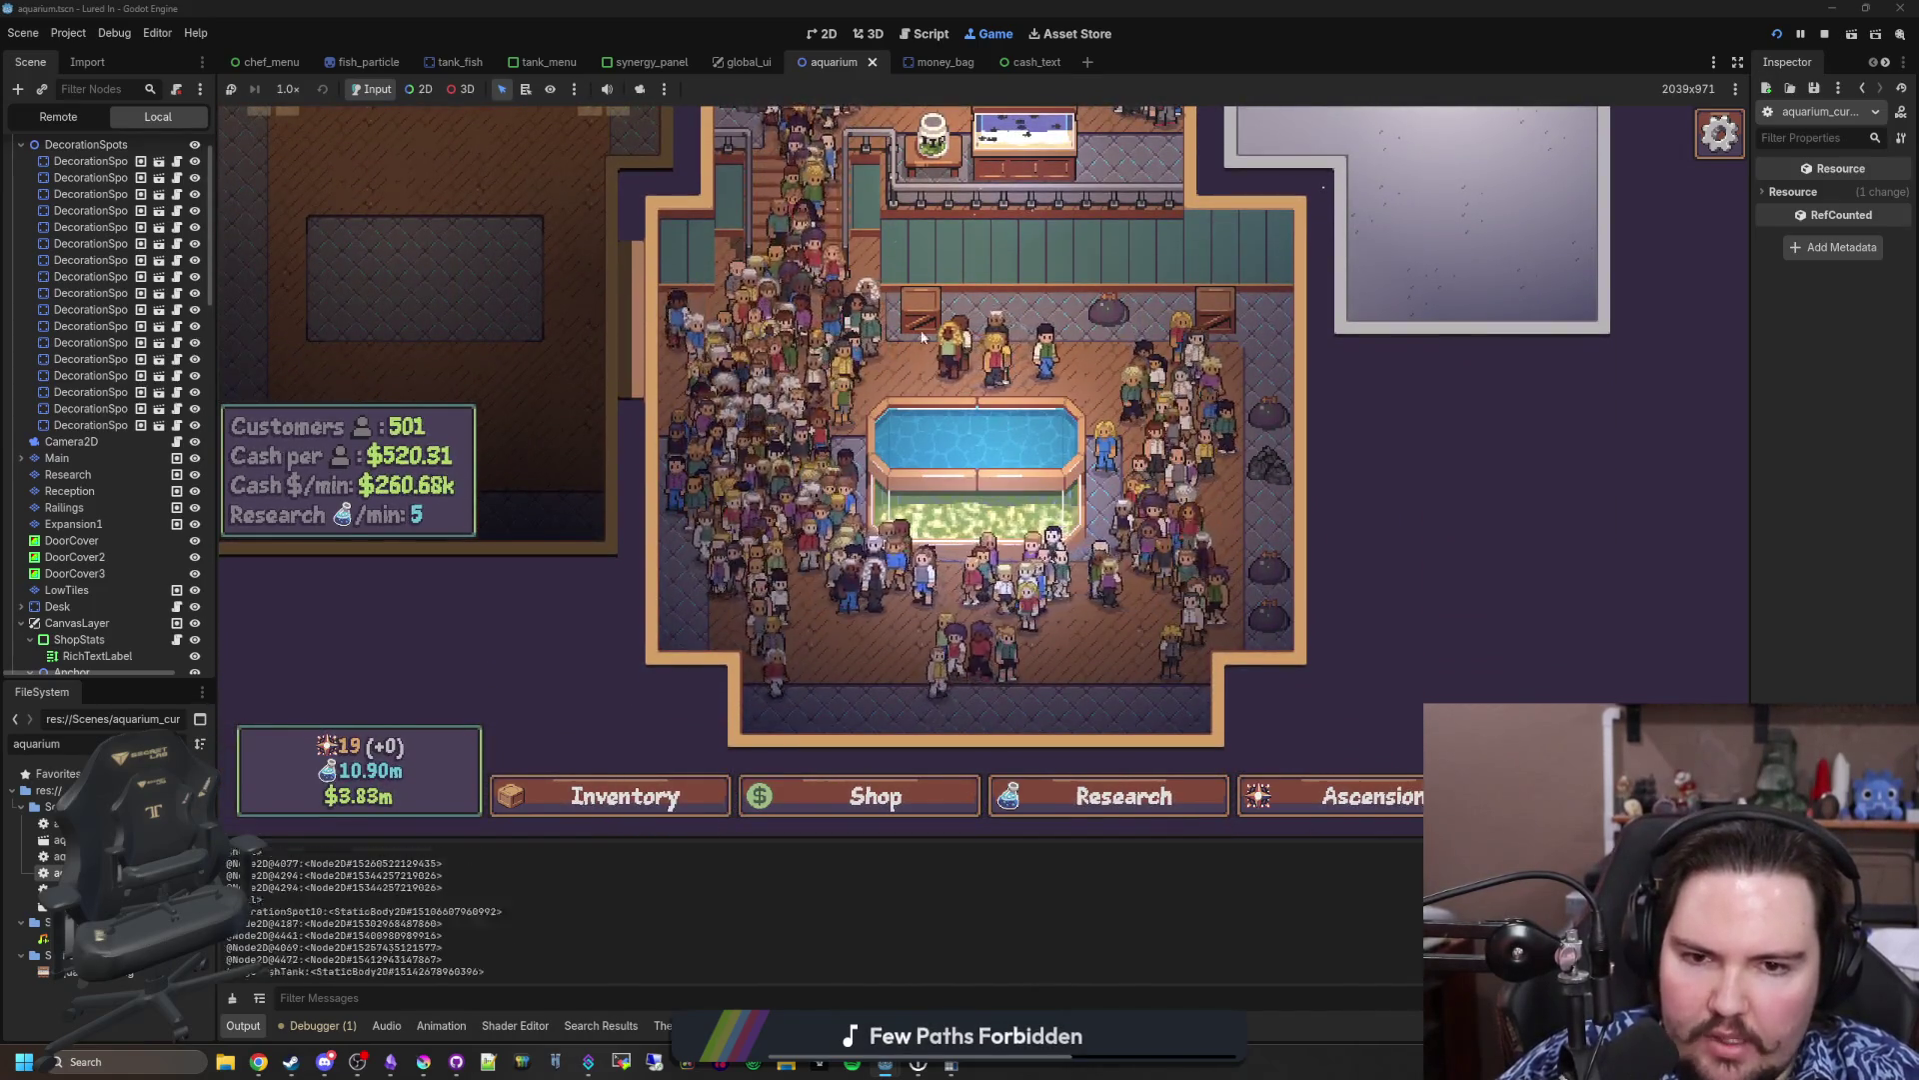
{"action": "key", "text": "w"}
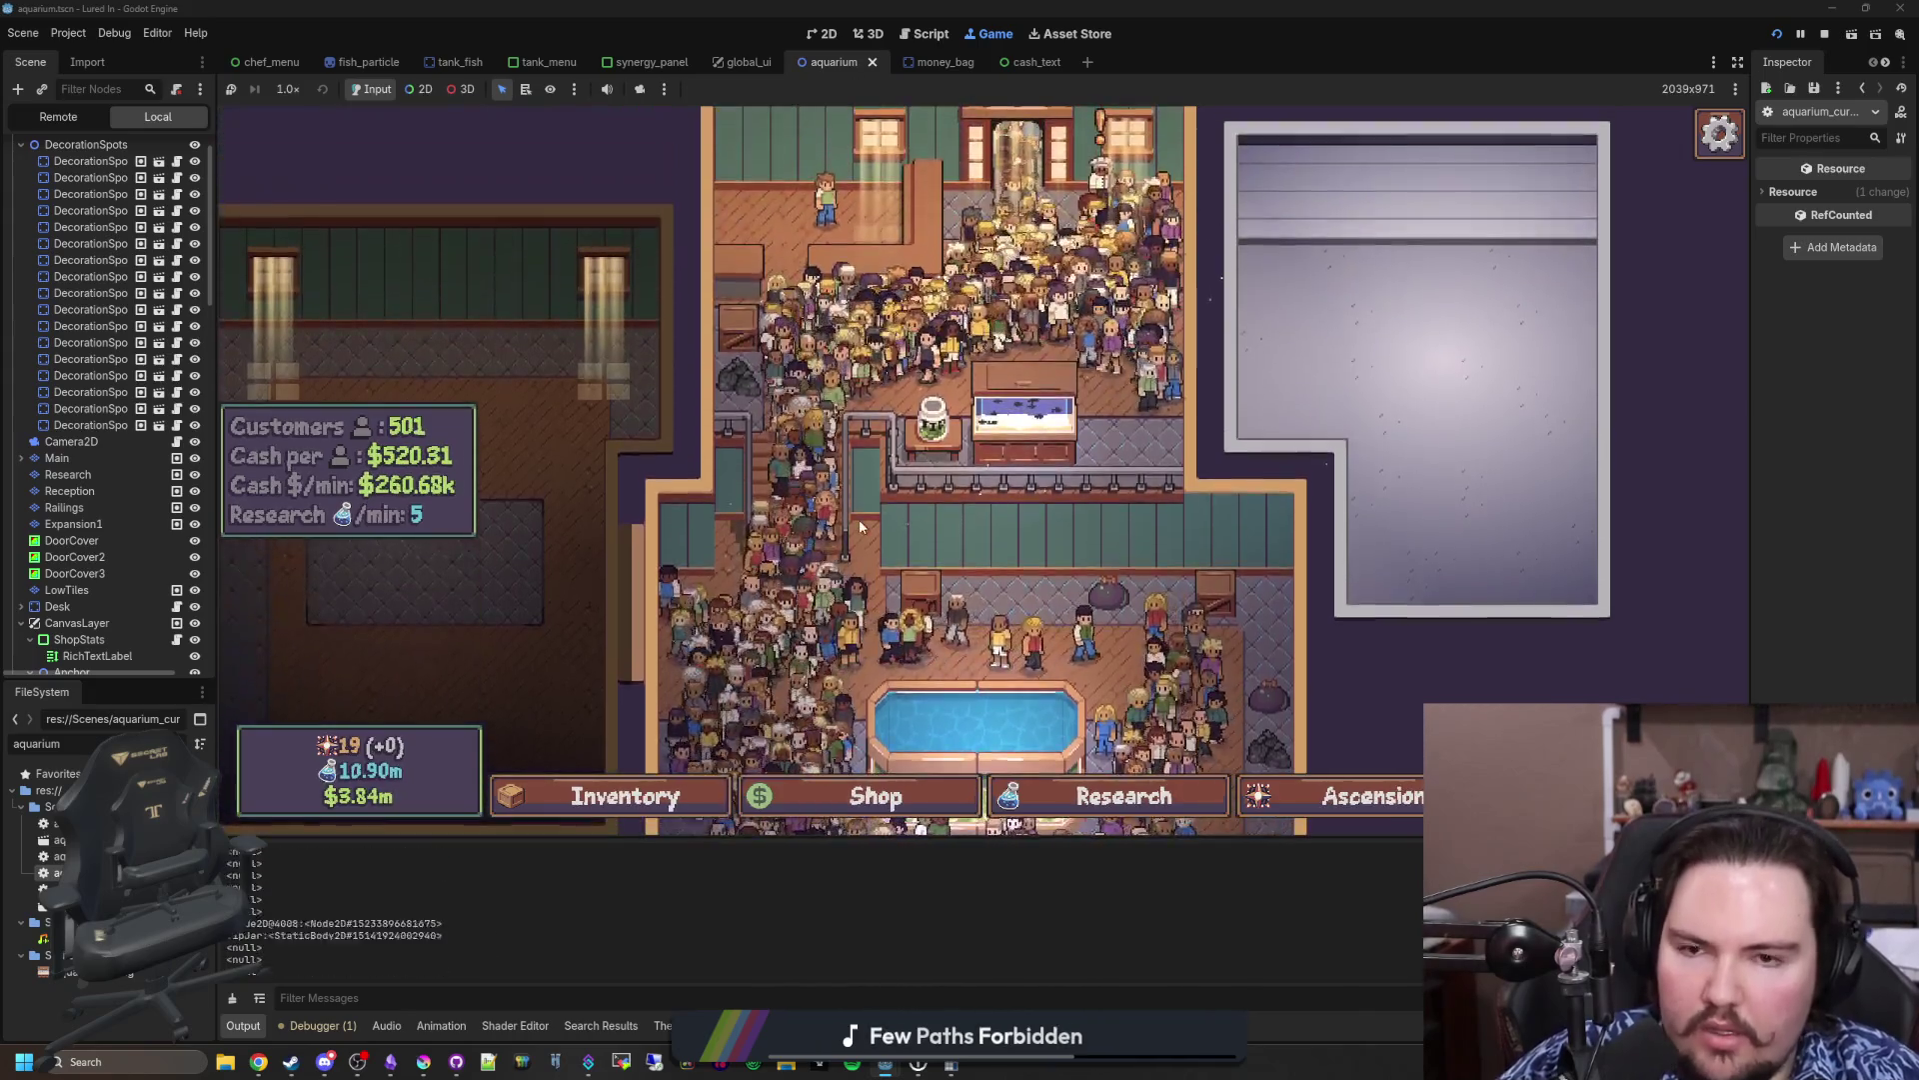
{"action": "key", "text": "s"}
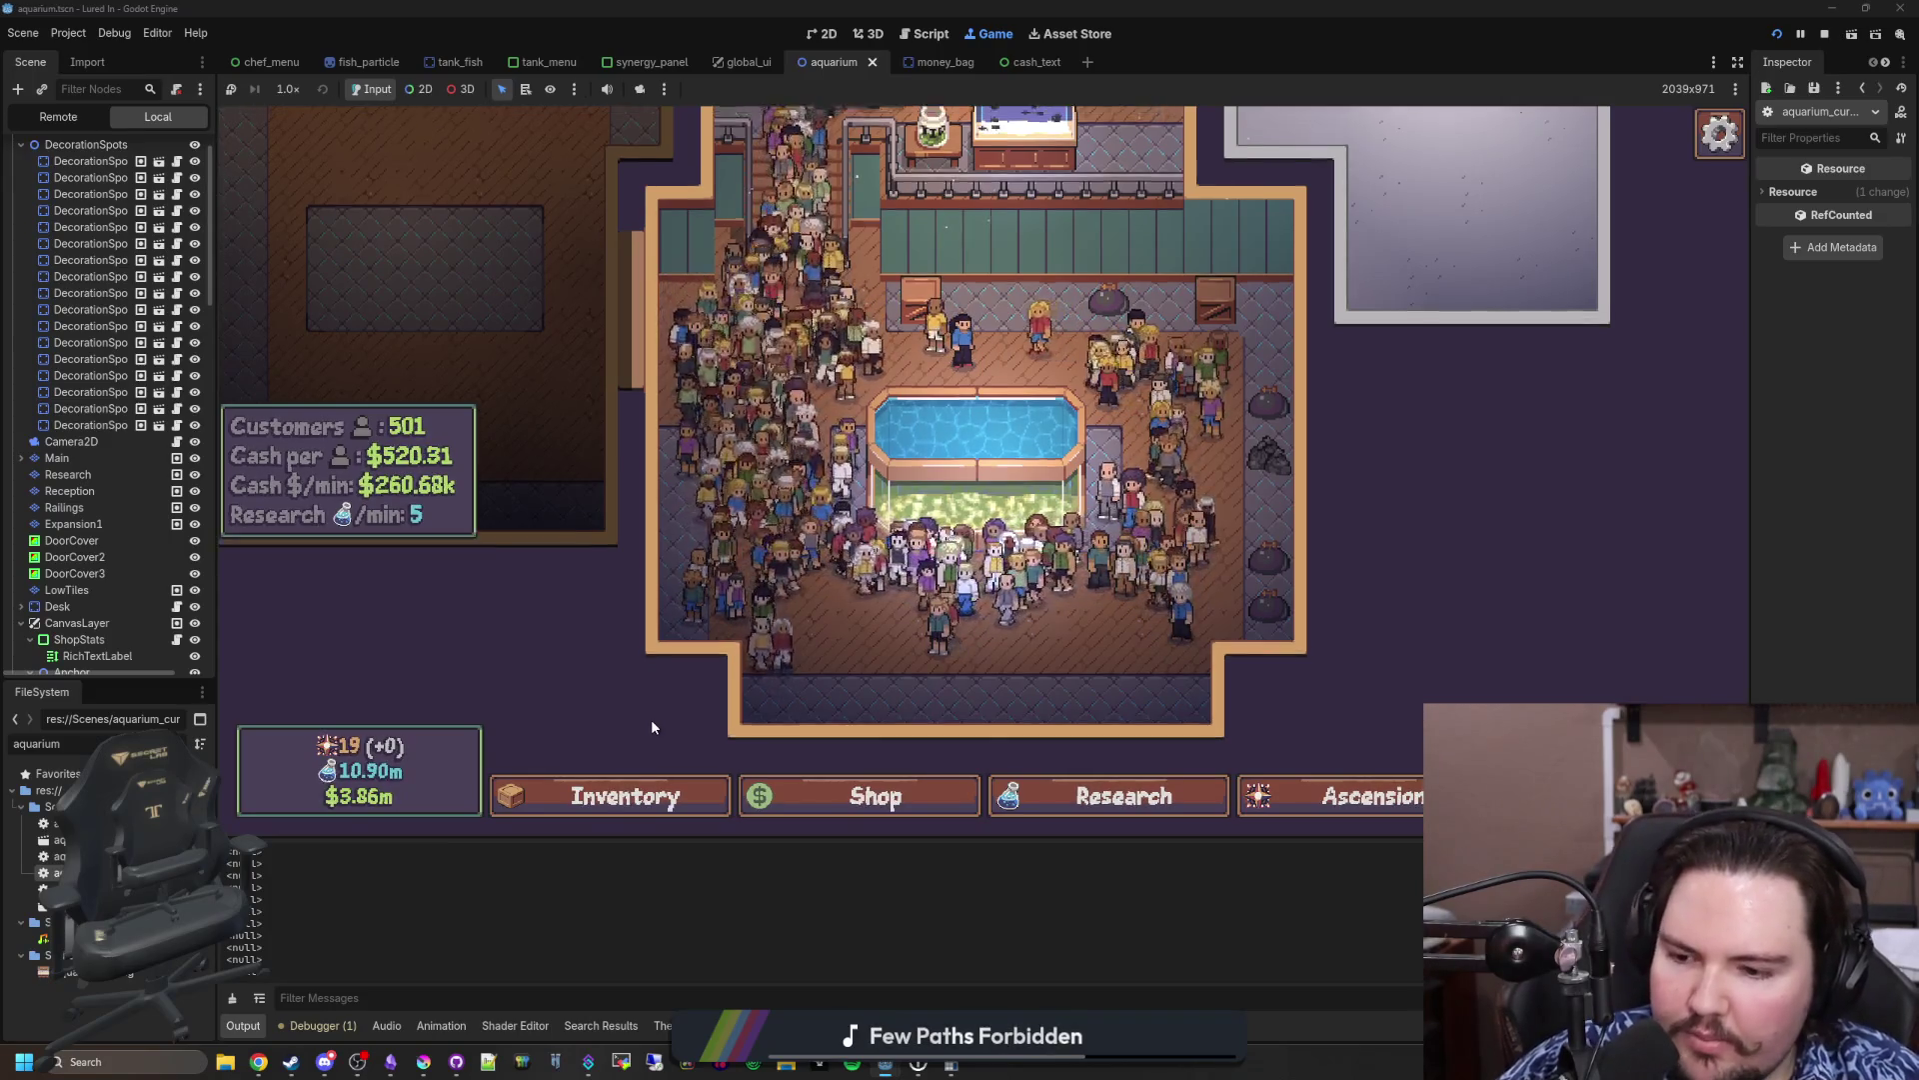
{"action": "scroll", "coordinate": [651, 718], "scroll_direction": "up", "scroll_amount": 3}
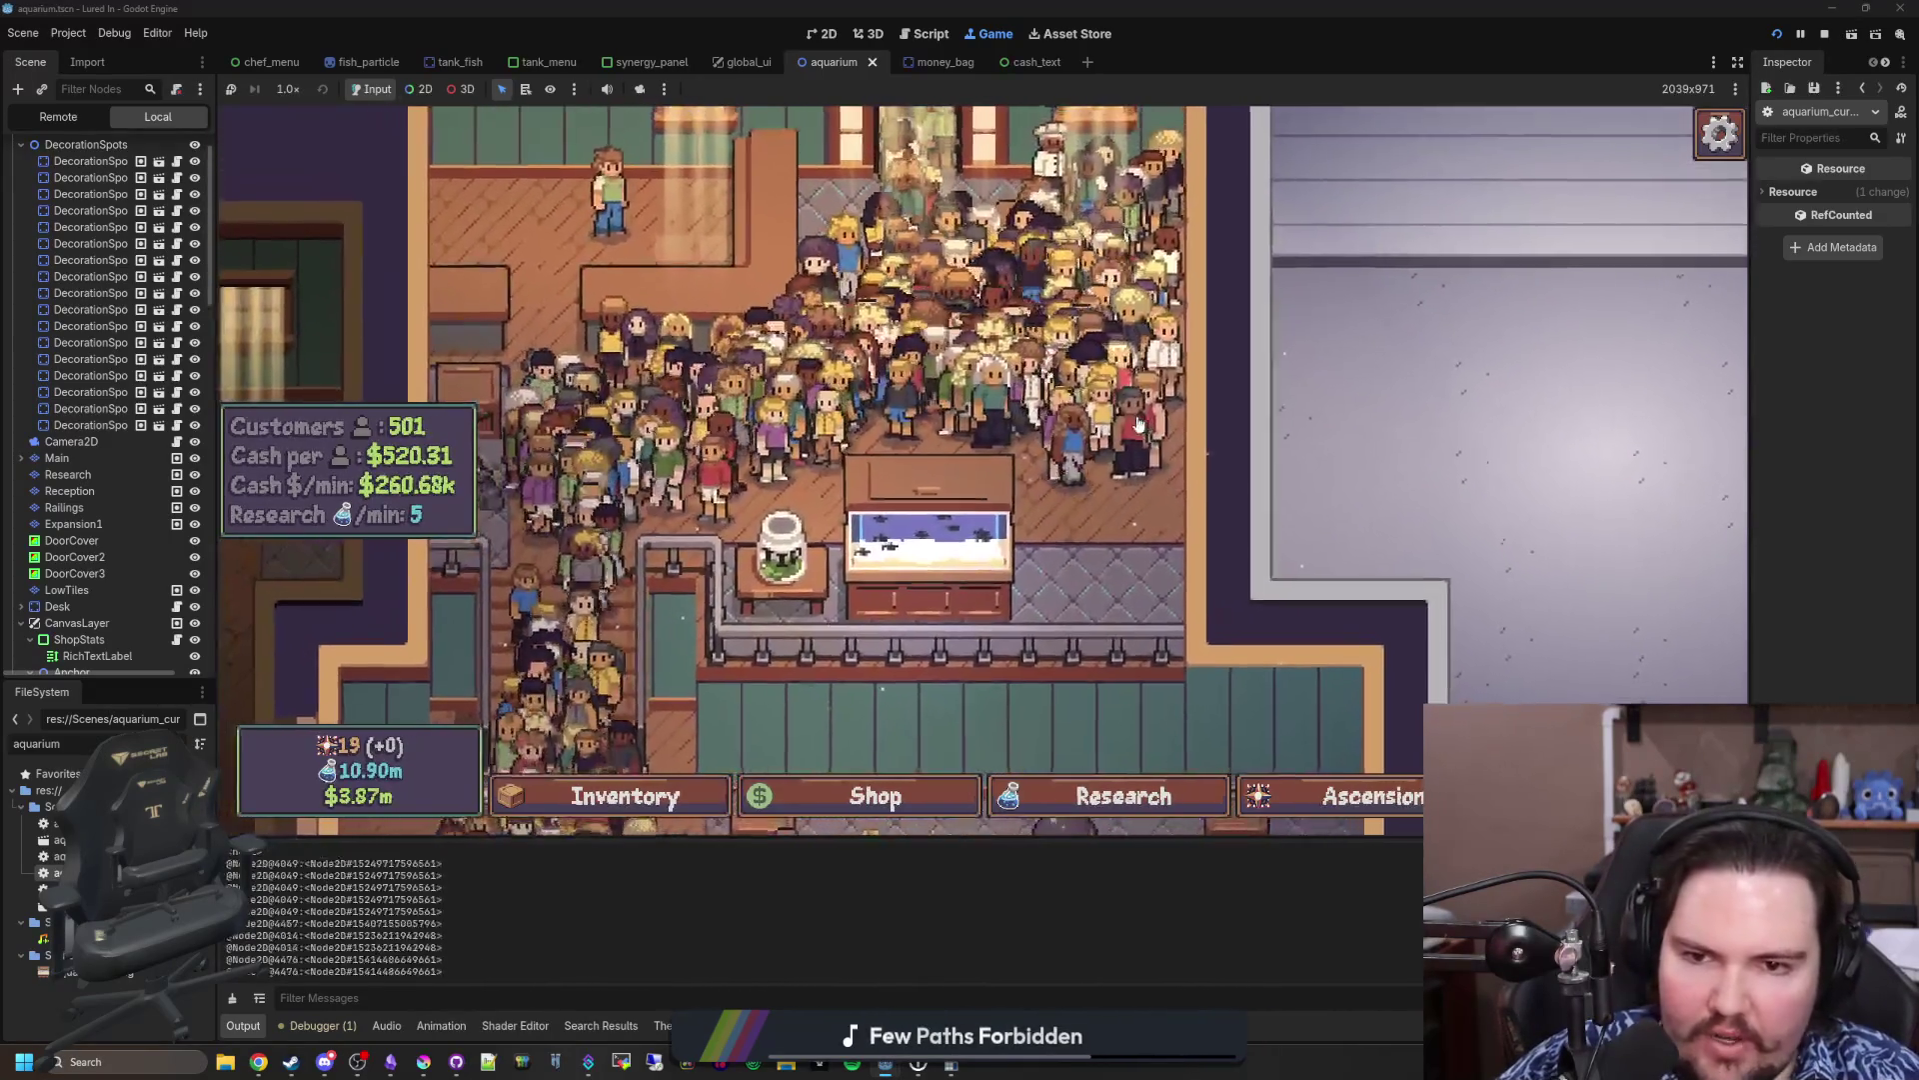
{"action": "scroll", "coordinate": [811, 606], "scroll_direction": "up", "scroll_amount": 1}
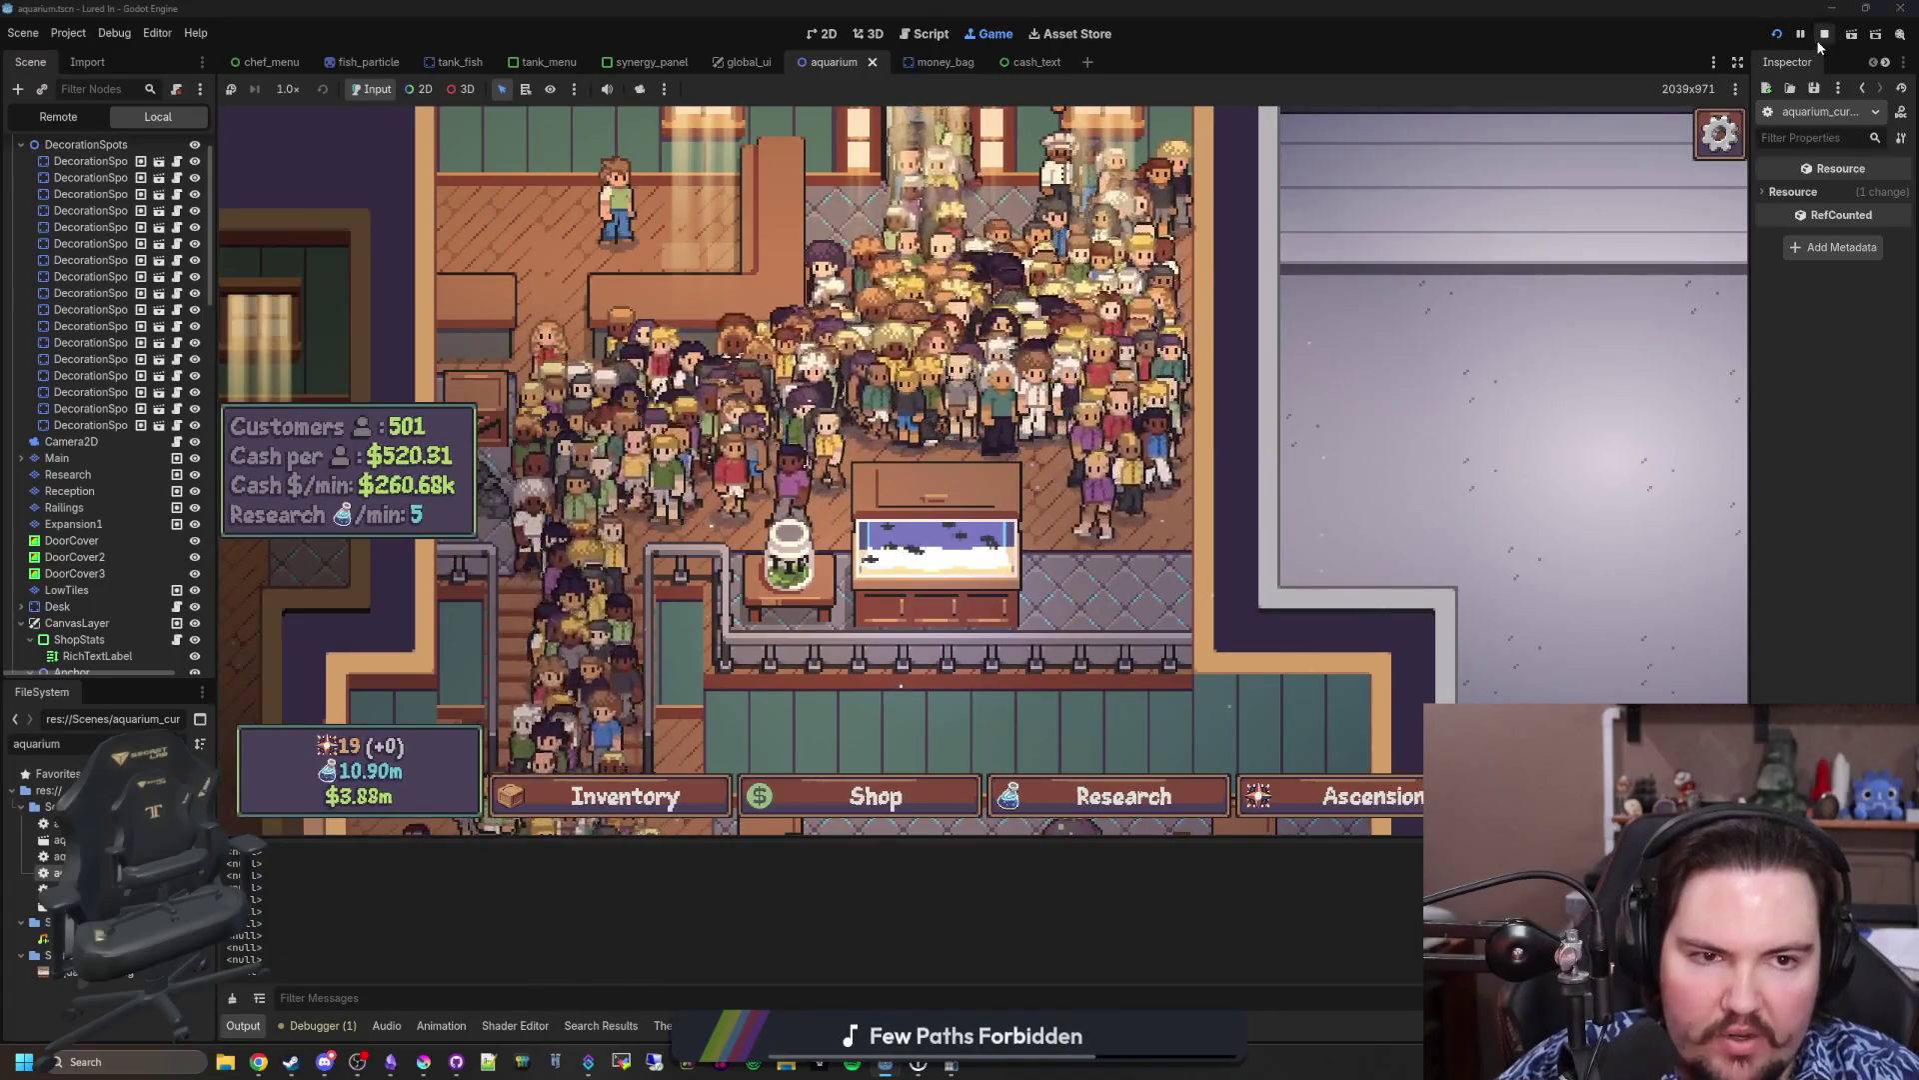
Step: Stop the game, save the scene, widen the Scene dock, and open a browser window
{"action": "left_click", "coordinate": [1824, 34]}
{"action": "key", "text": "ctrl+s"}
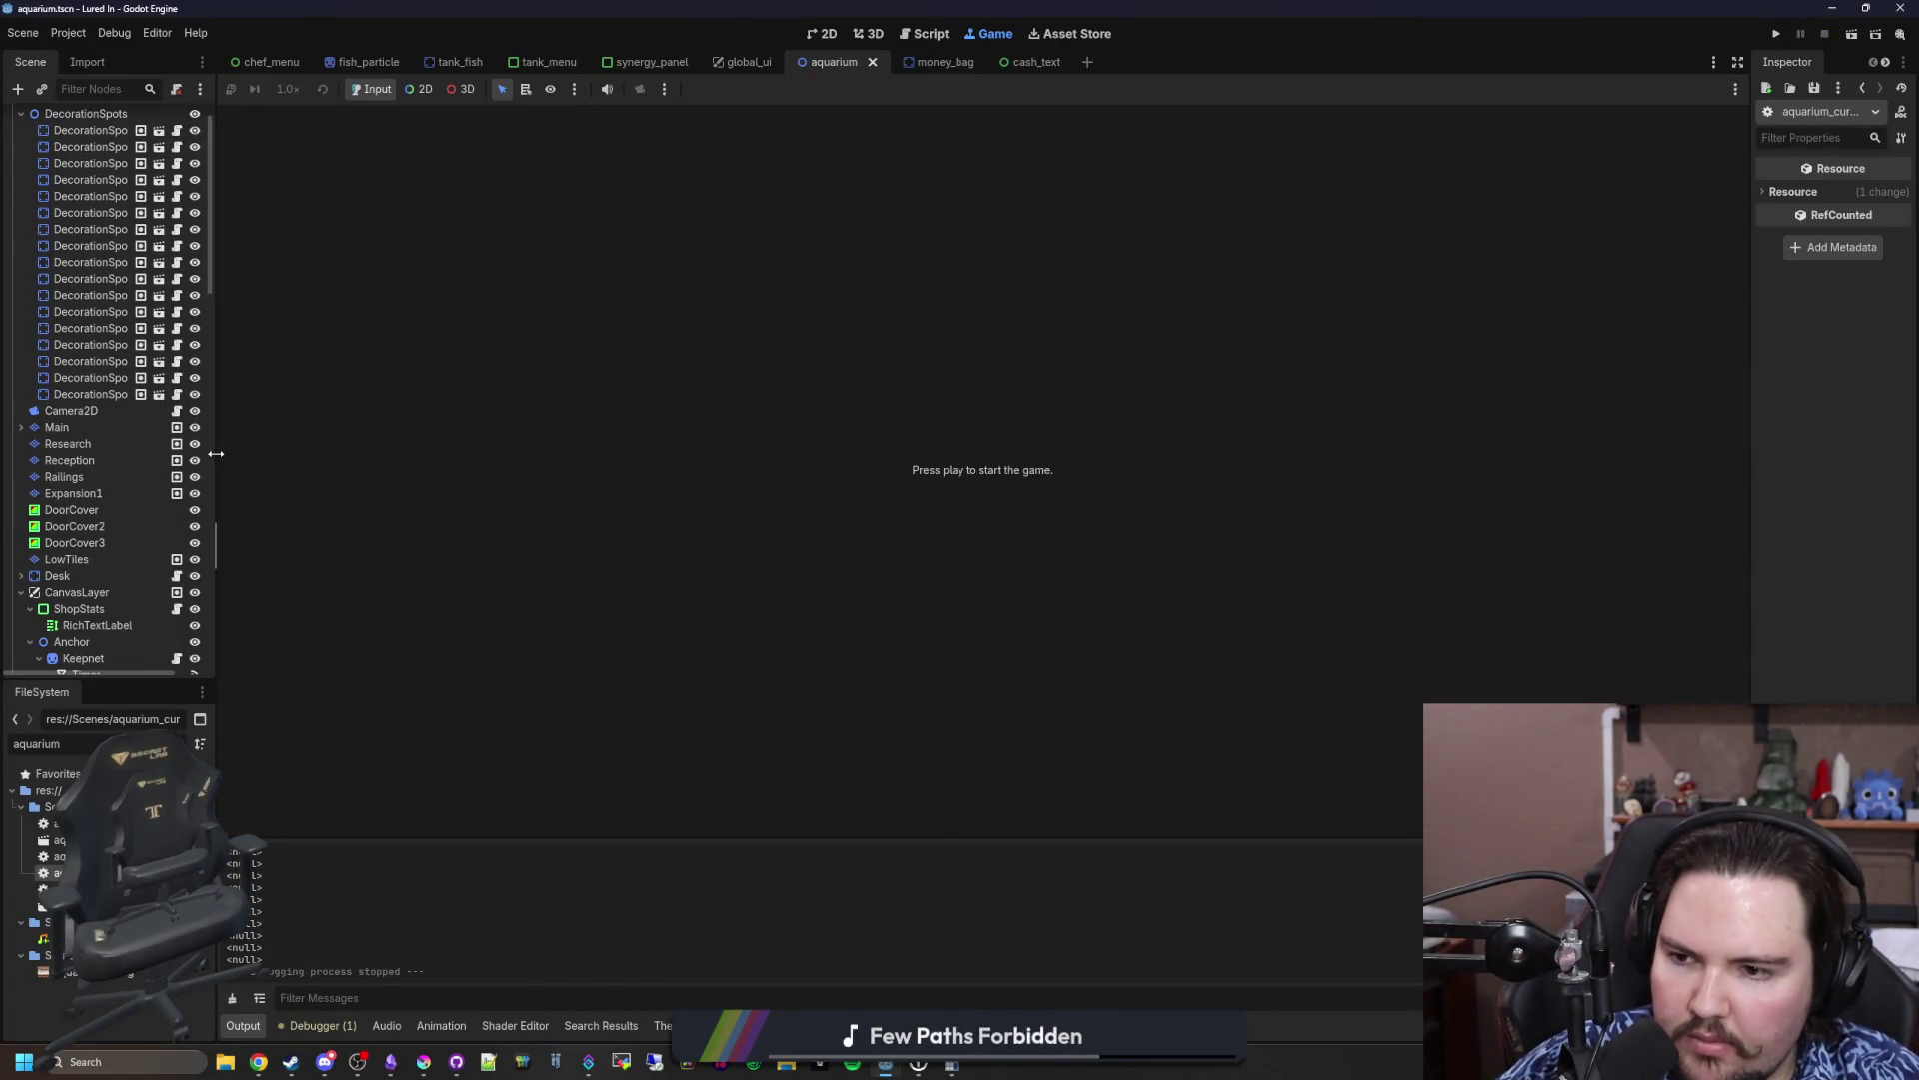
{"action": "left_click_drag", "start_coordinate": [257, 450], "coordinate": [428, 448]}
{"action": "key", "text": "ctrl+s"}
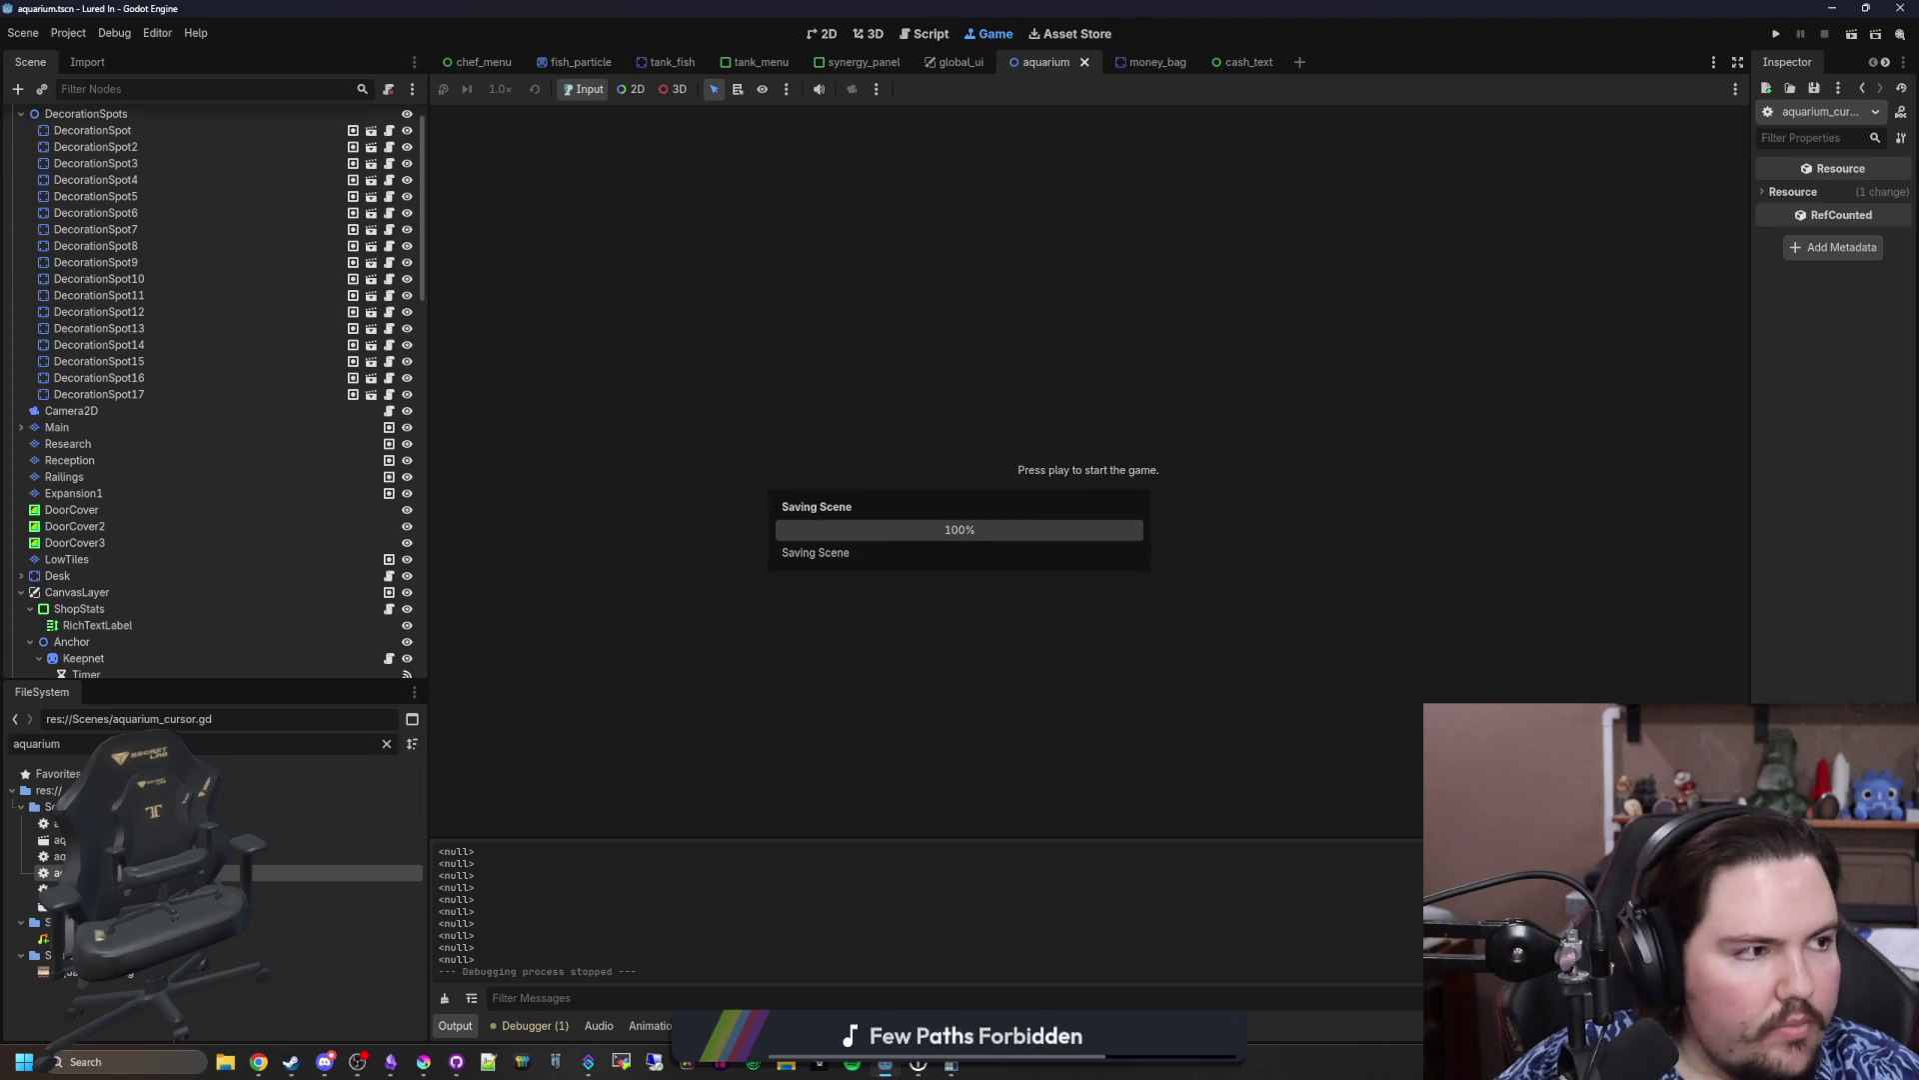
{"action": "key", "text": "super+2"}
Step: Load godotshaders.com, maximize the browser window and scroll the home page
{"action": "type", "text": "godotshaders.com"}
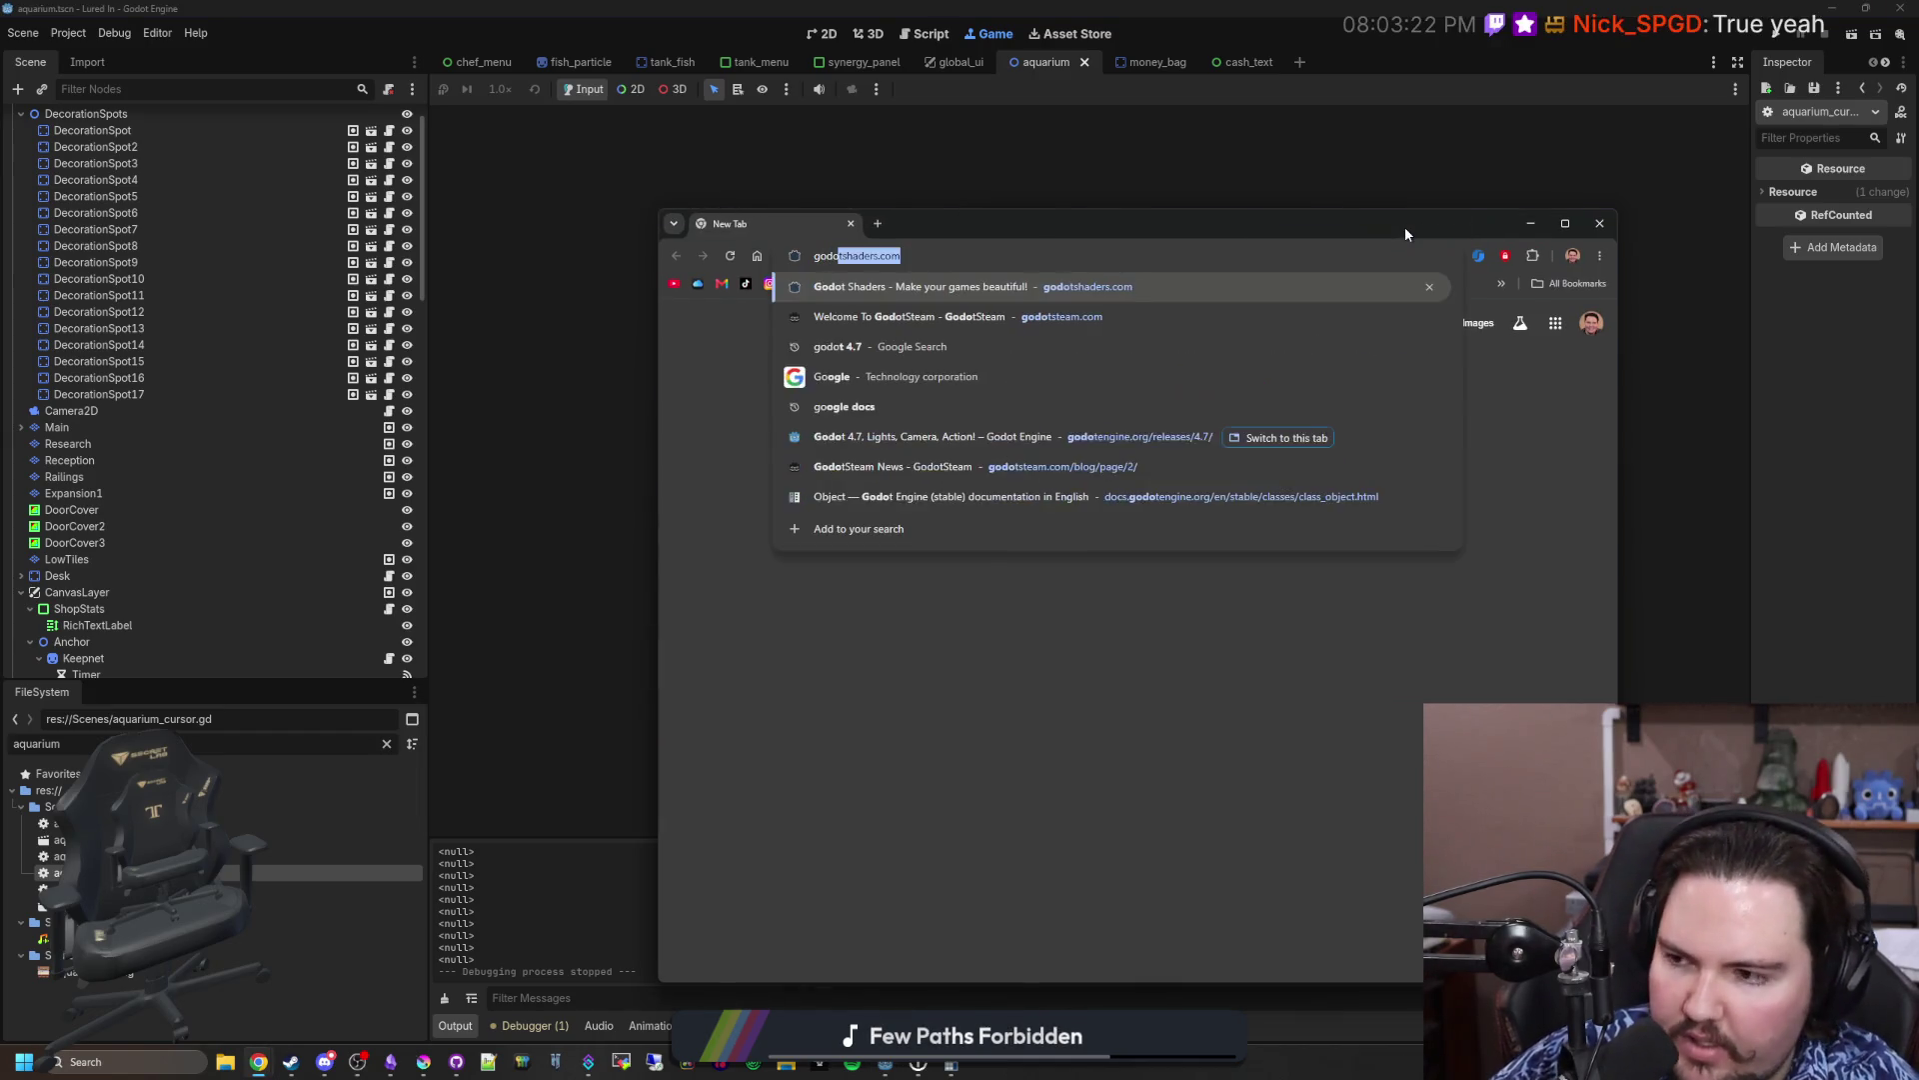
{"action": "key", "text": "Return"}
{"action": "left_click_drag", "start_coordinate": [1406, 226], "coordinate": [1340, 5]}
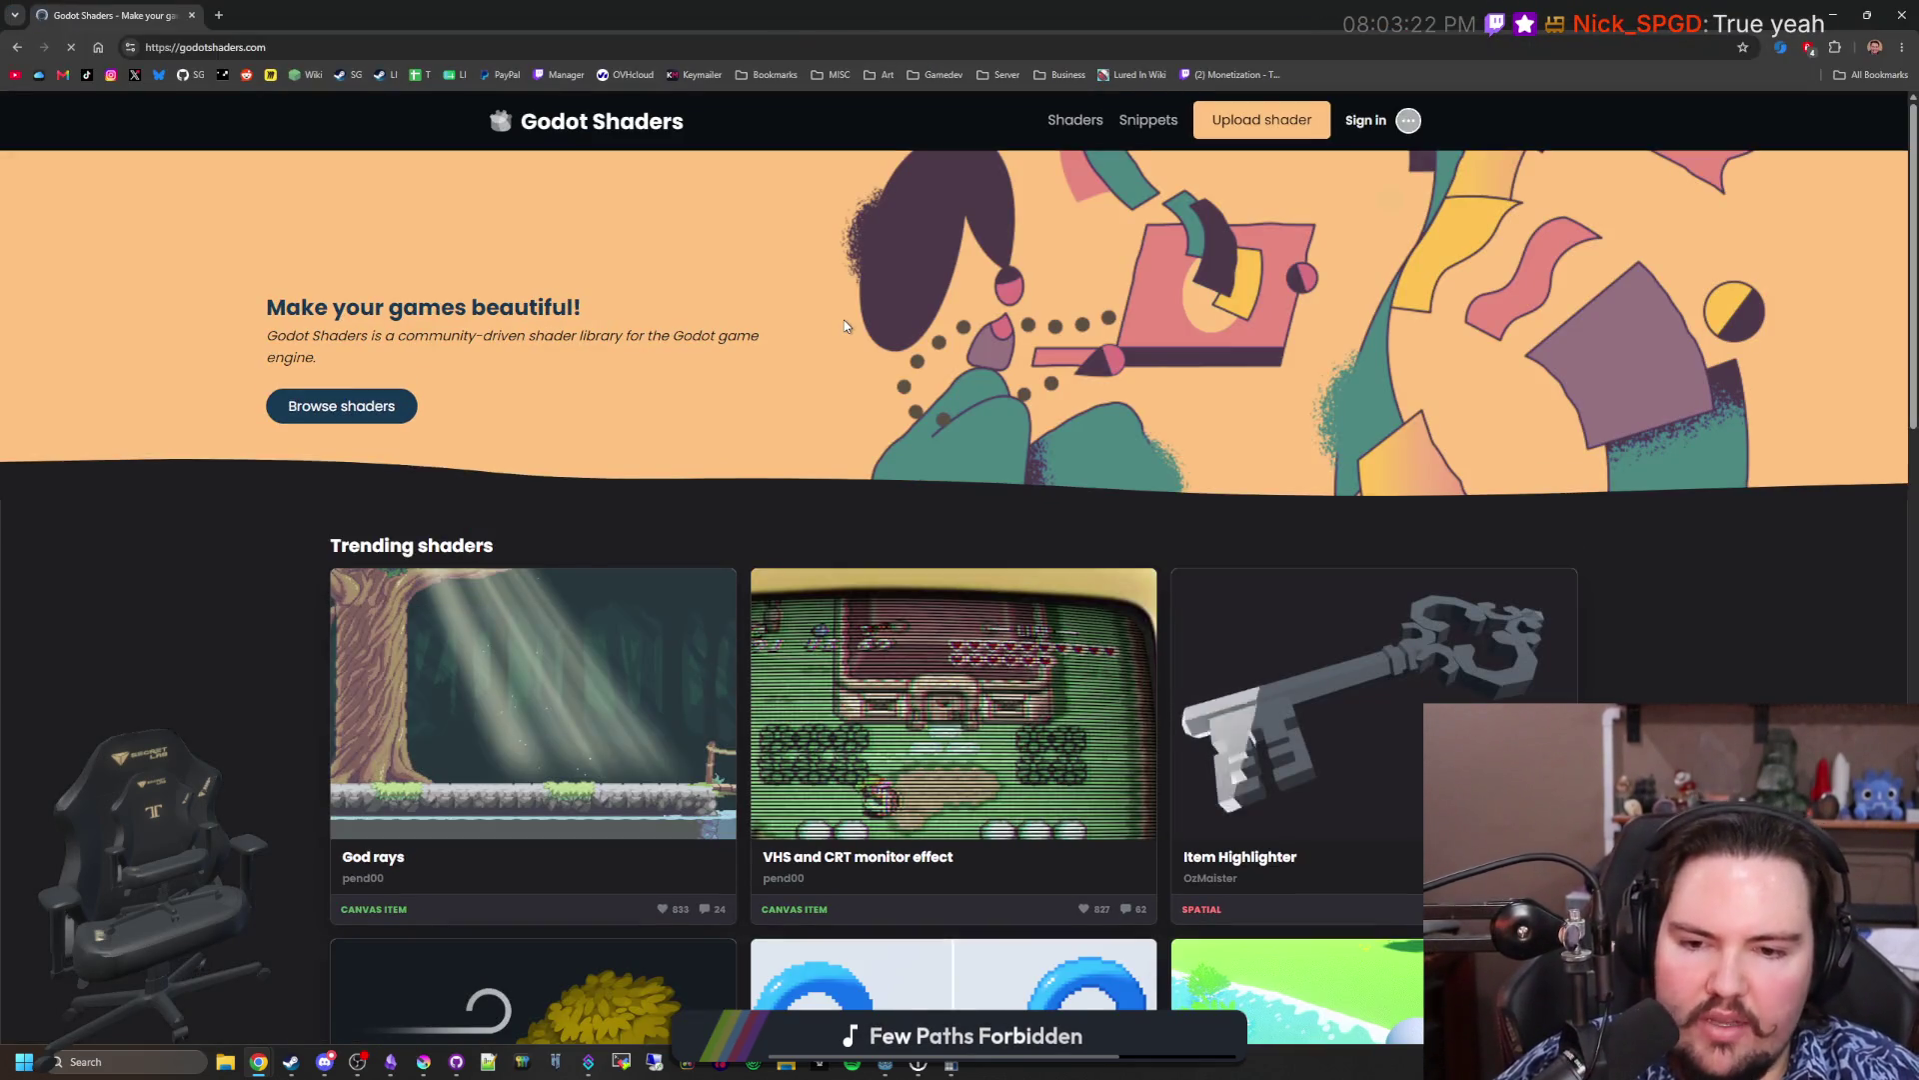
{"action": "scroll", "coordinate": [793, 580], "scroll_direction": "down", "scroll_amount": 3}
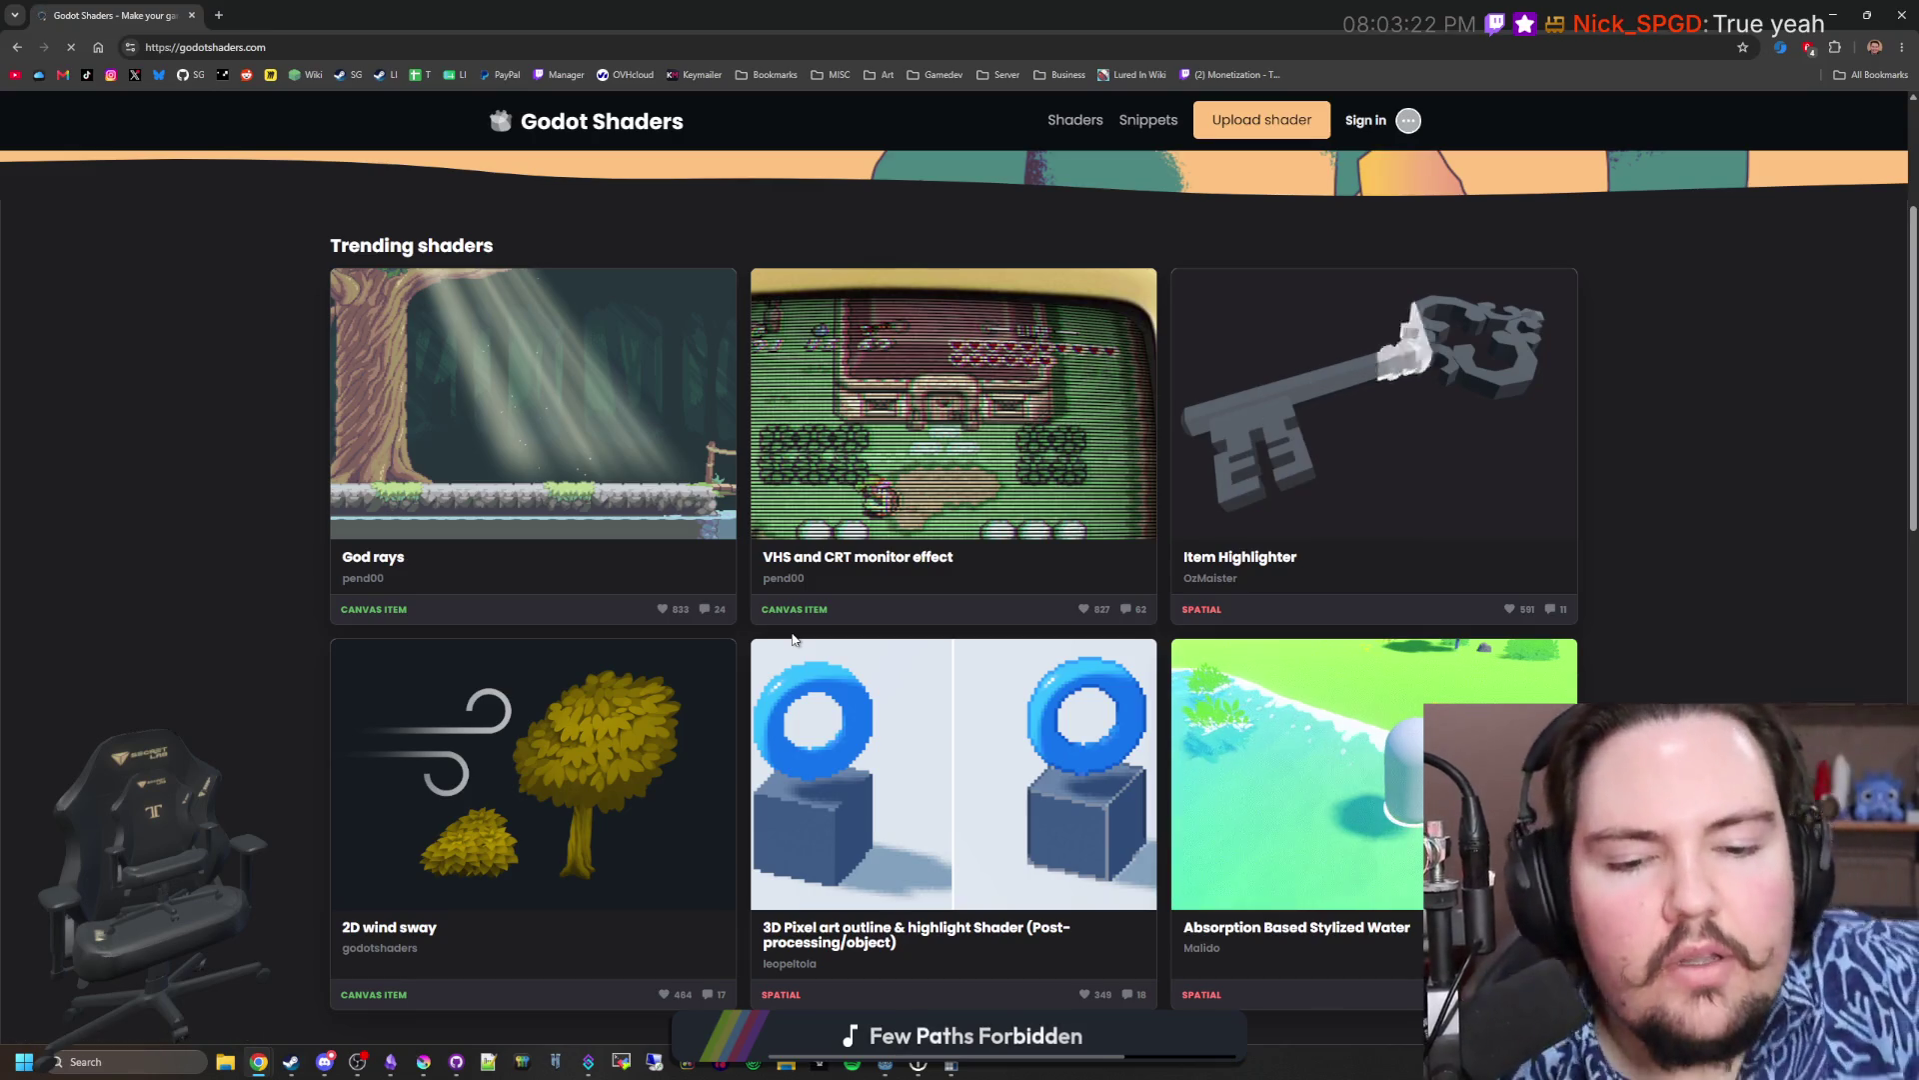
{"action": "scroll", "coordinate": [793, 638], "scroll_direction": "up", "scroll_amount": 3}
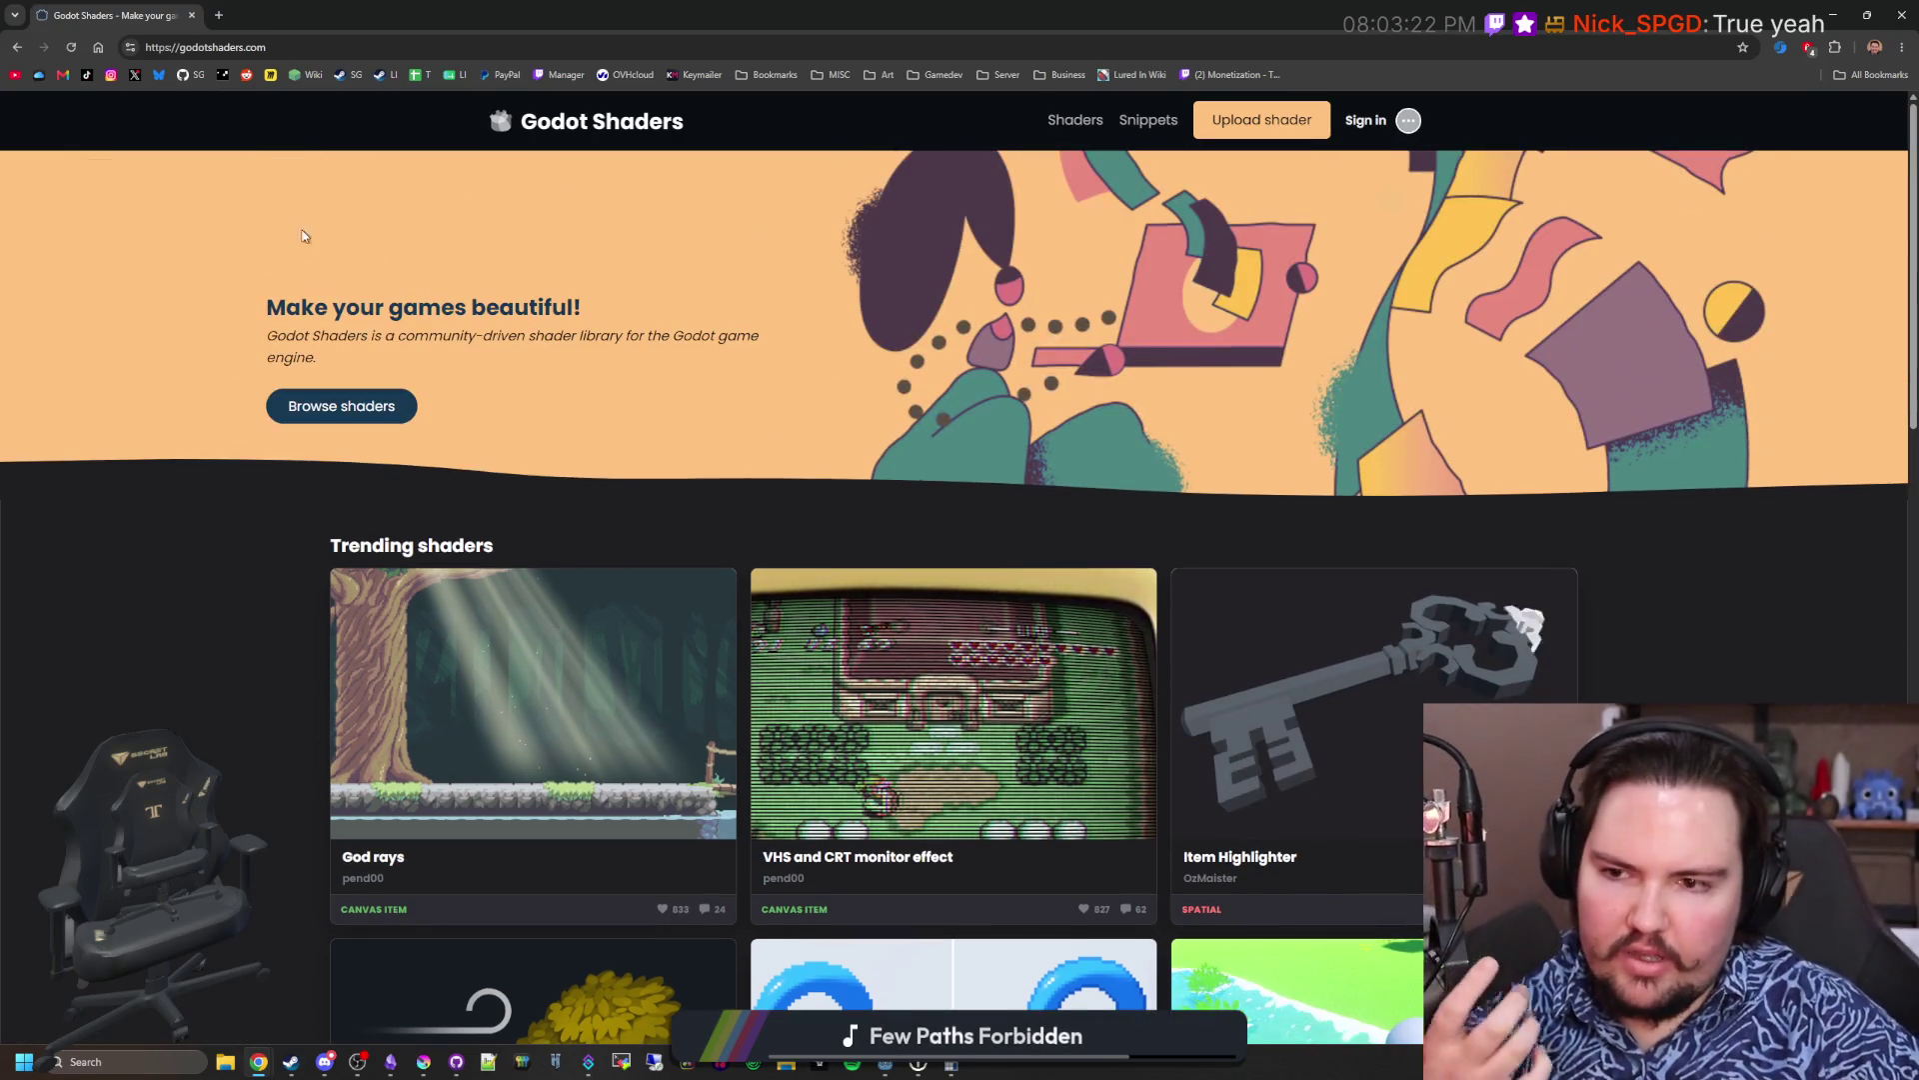
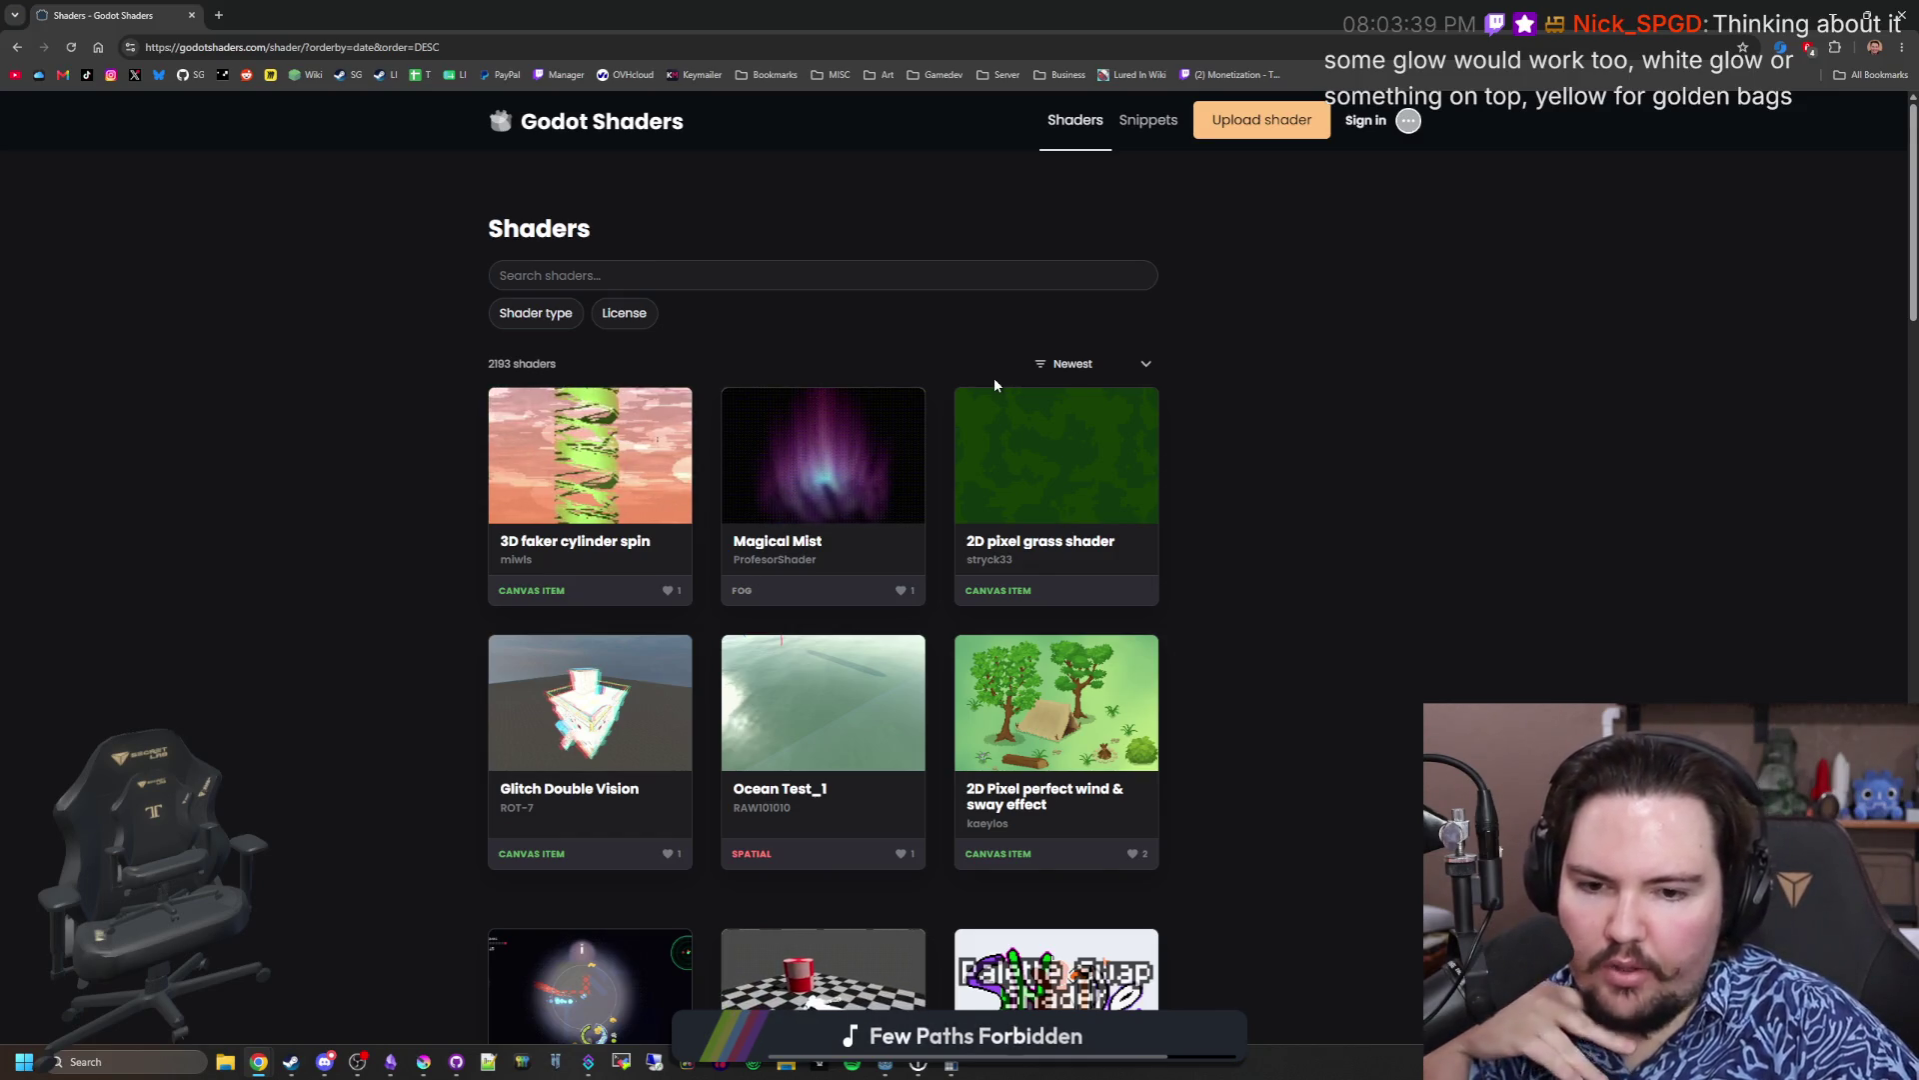
Step: Scroll the newest-shader list down to Water Ripples, then switch to the Godot Engine editor
{"action": "scroll", "coordinate": [994, 383], "scroll_direction": "down", "scroll_amount": 1}
{"action": "scroll", "coordinate": [995, 385], "scroll_direction": "down", "scroll_amount": 2}
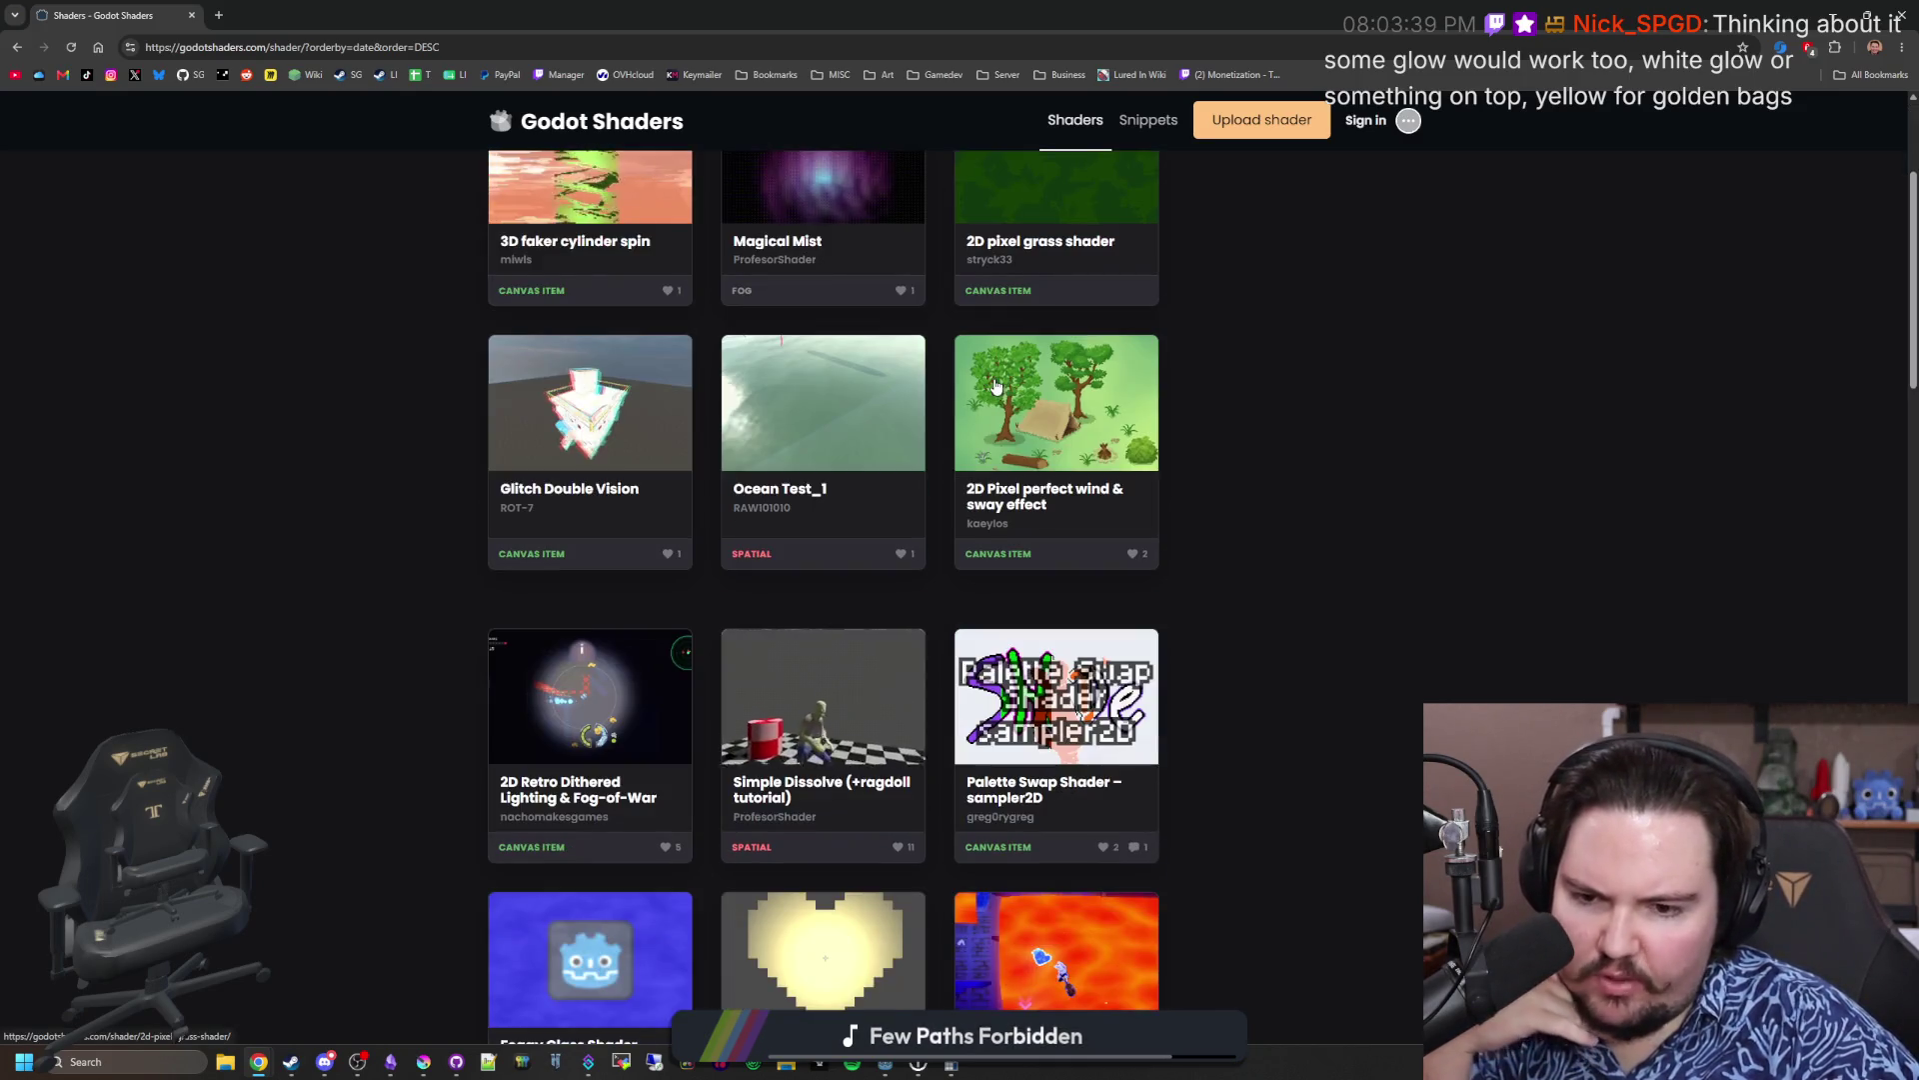
{"action": "scroll", "coordinate": [976, 366], "scroll_direction": "down", "scroll_amount": 2}
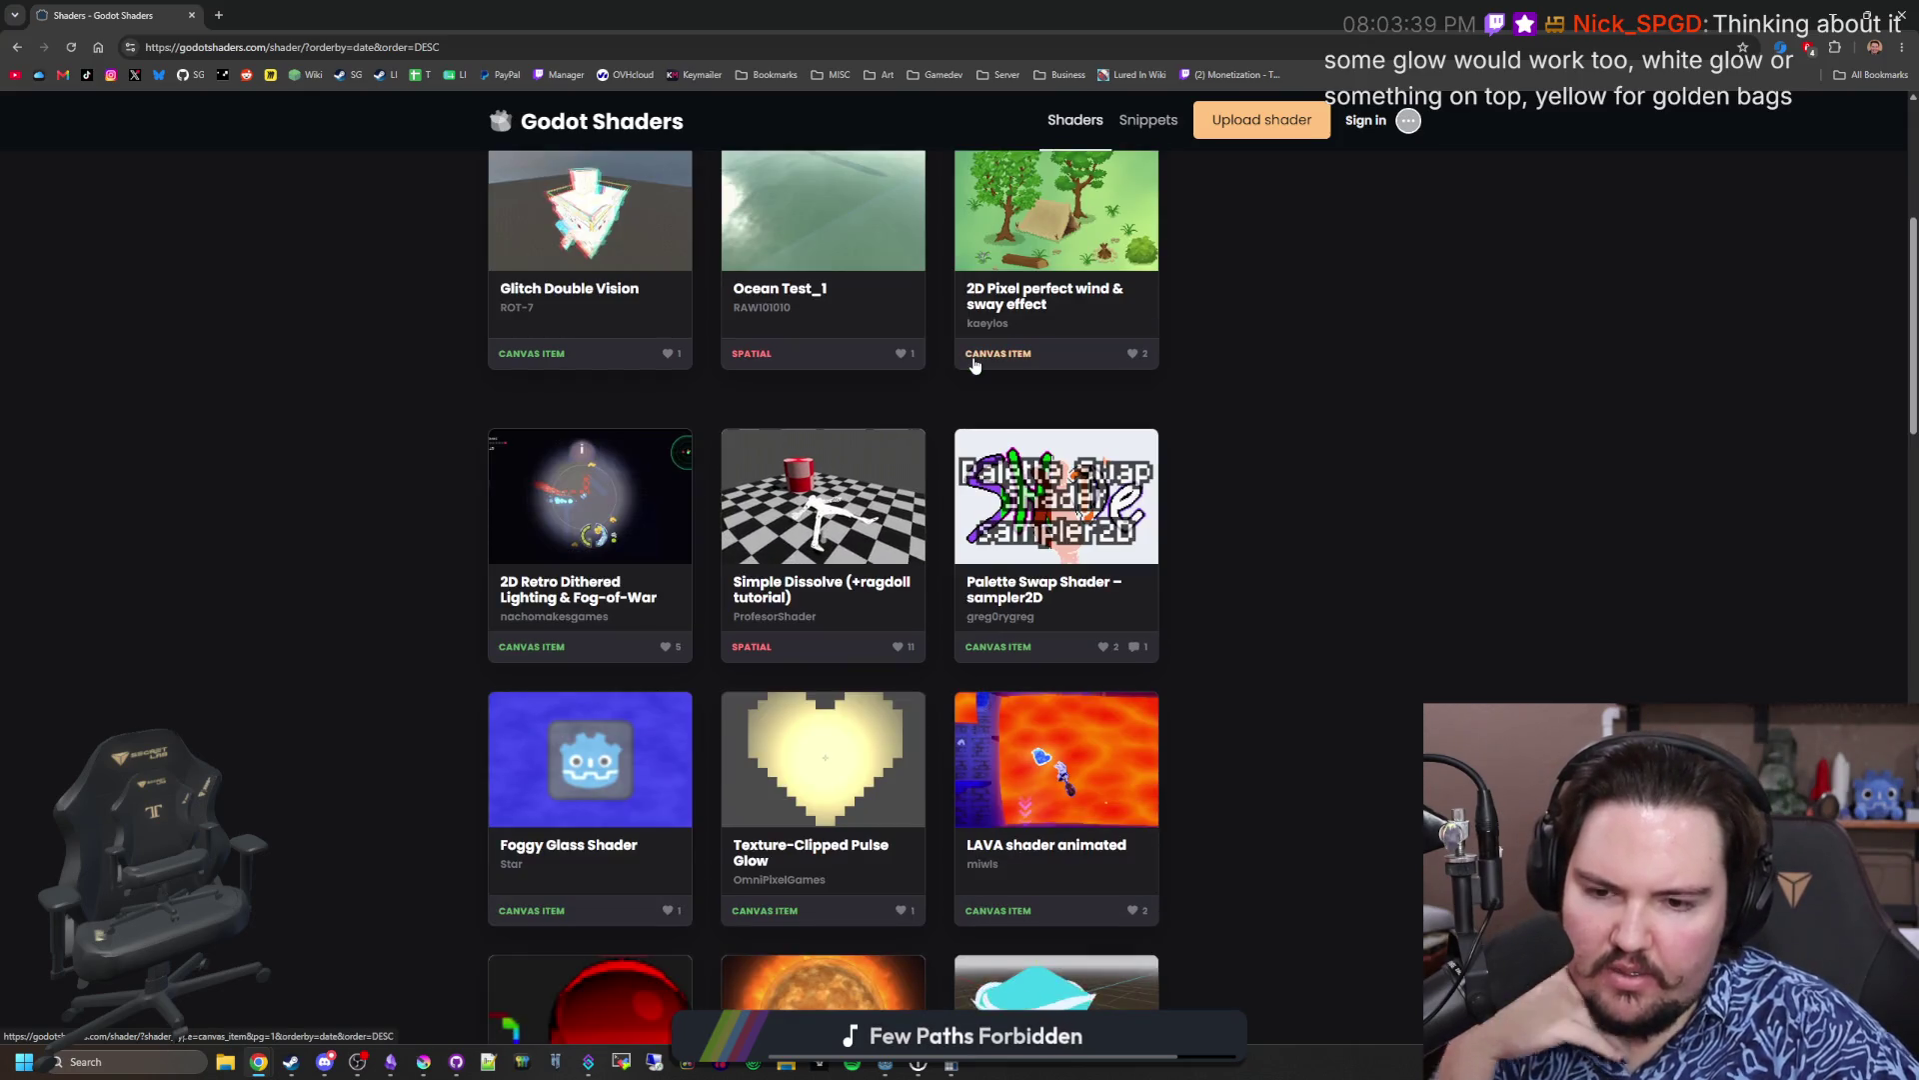
{"action": "scroll", "coordinate": [976, 366], "scroll_direction": "down", "scroll_amount": 2}
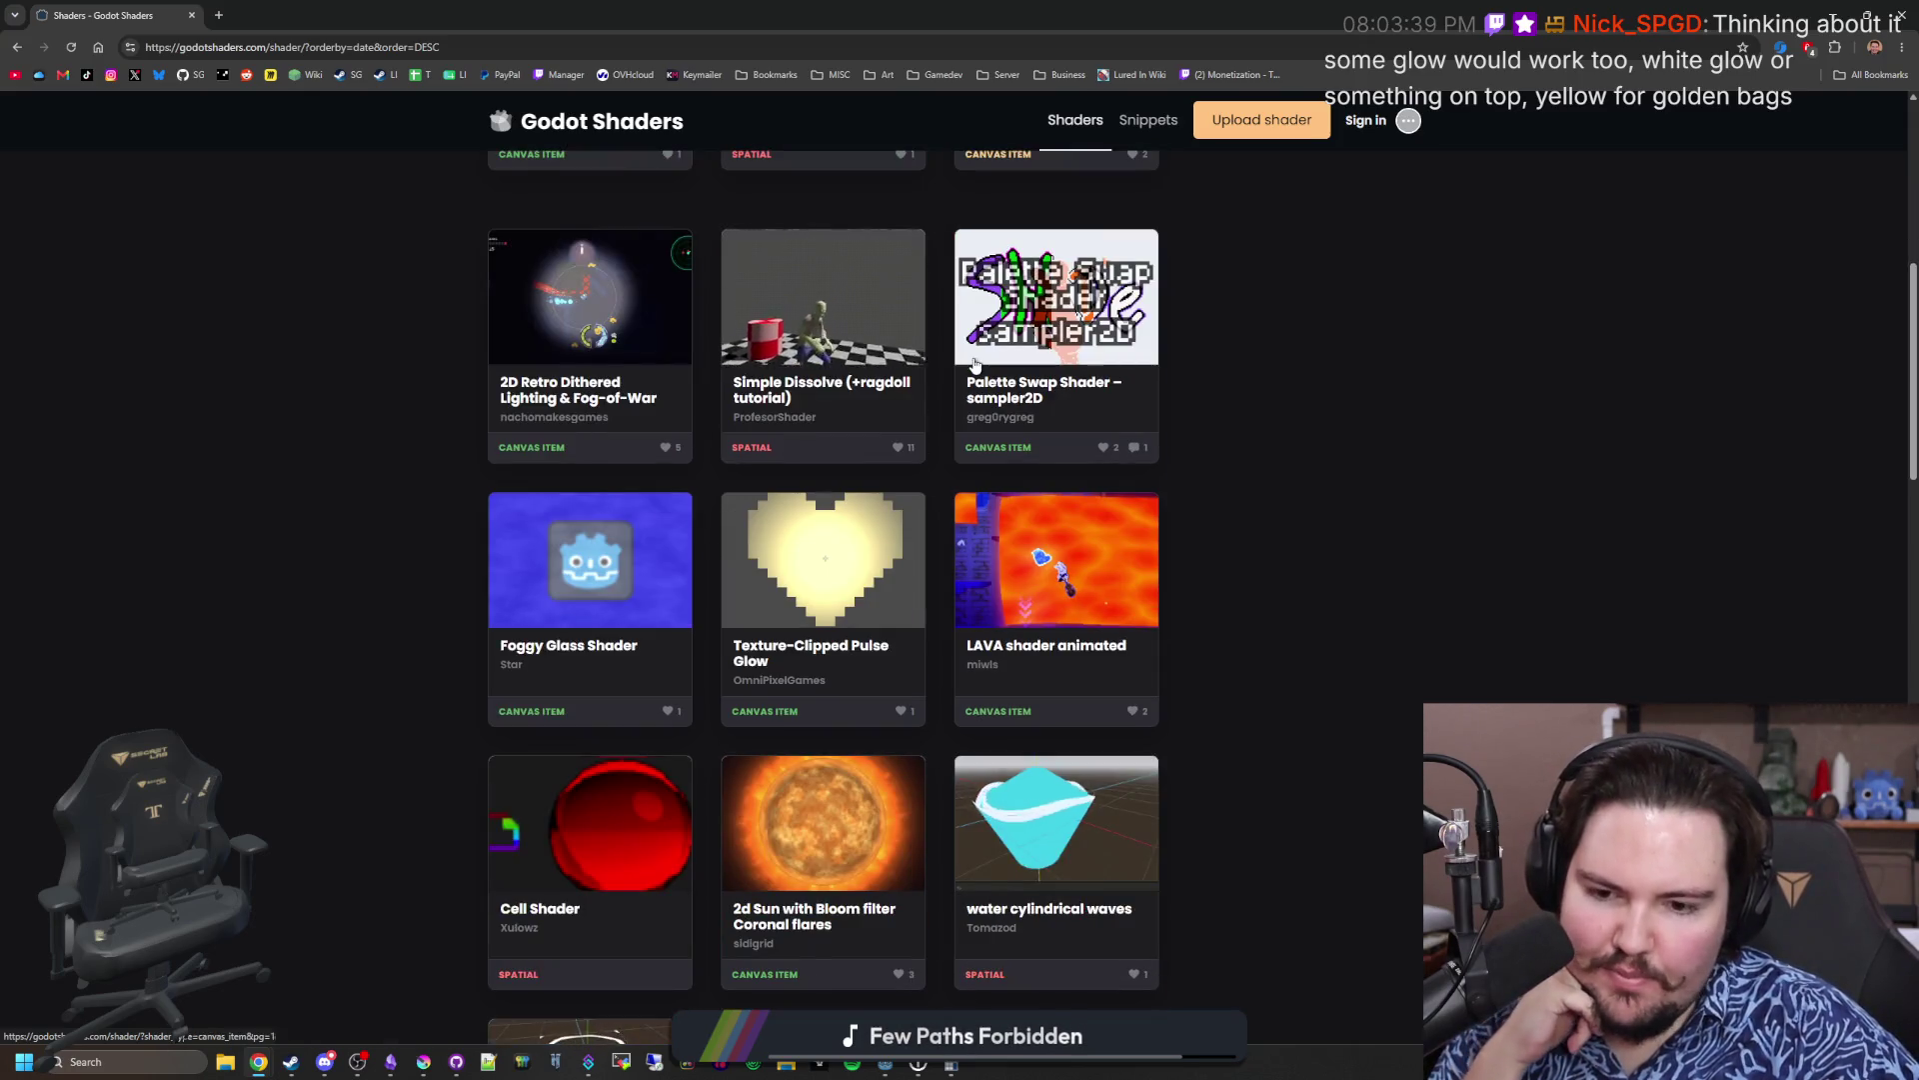
{"action": "scroll", "coordinate": [976, 366], "scroll_direction": "down", "scroll_amount": 3}
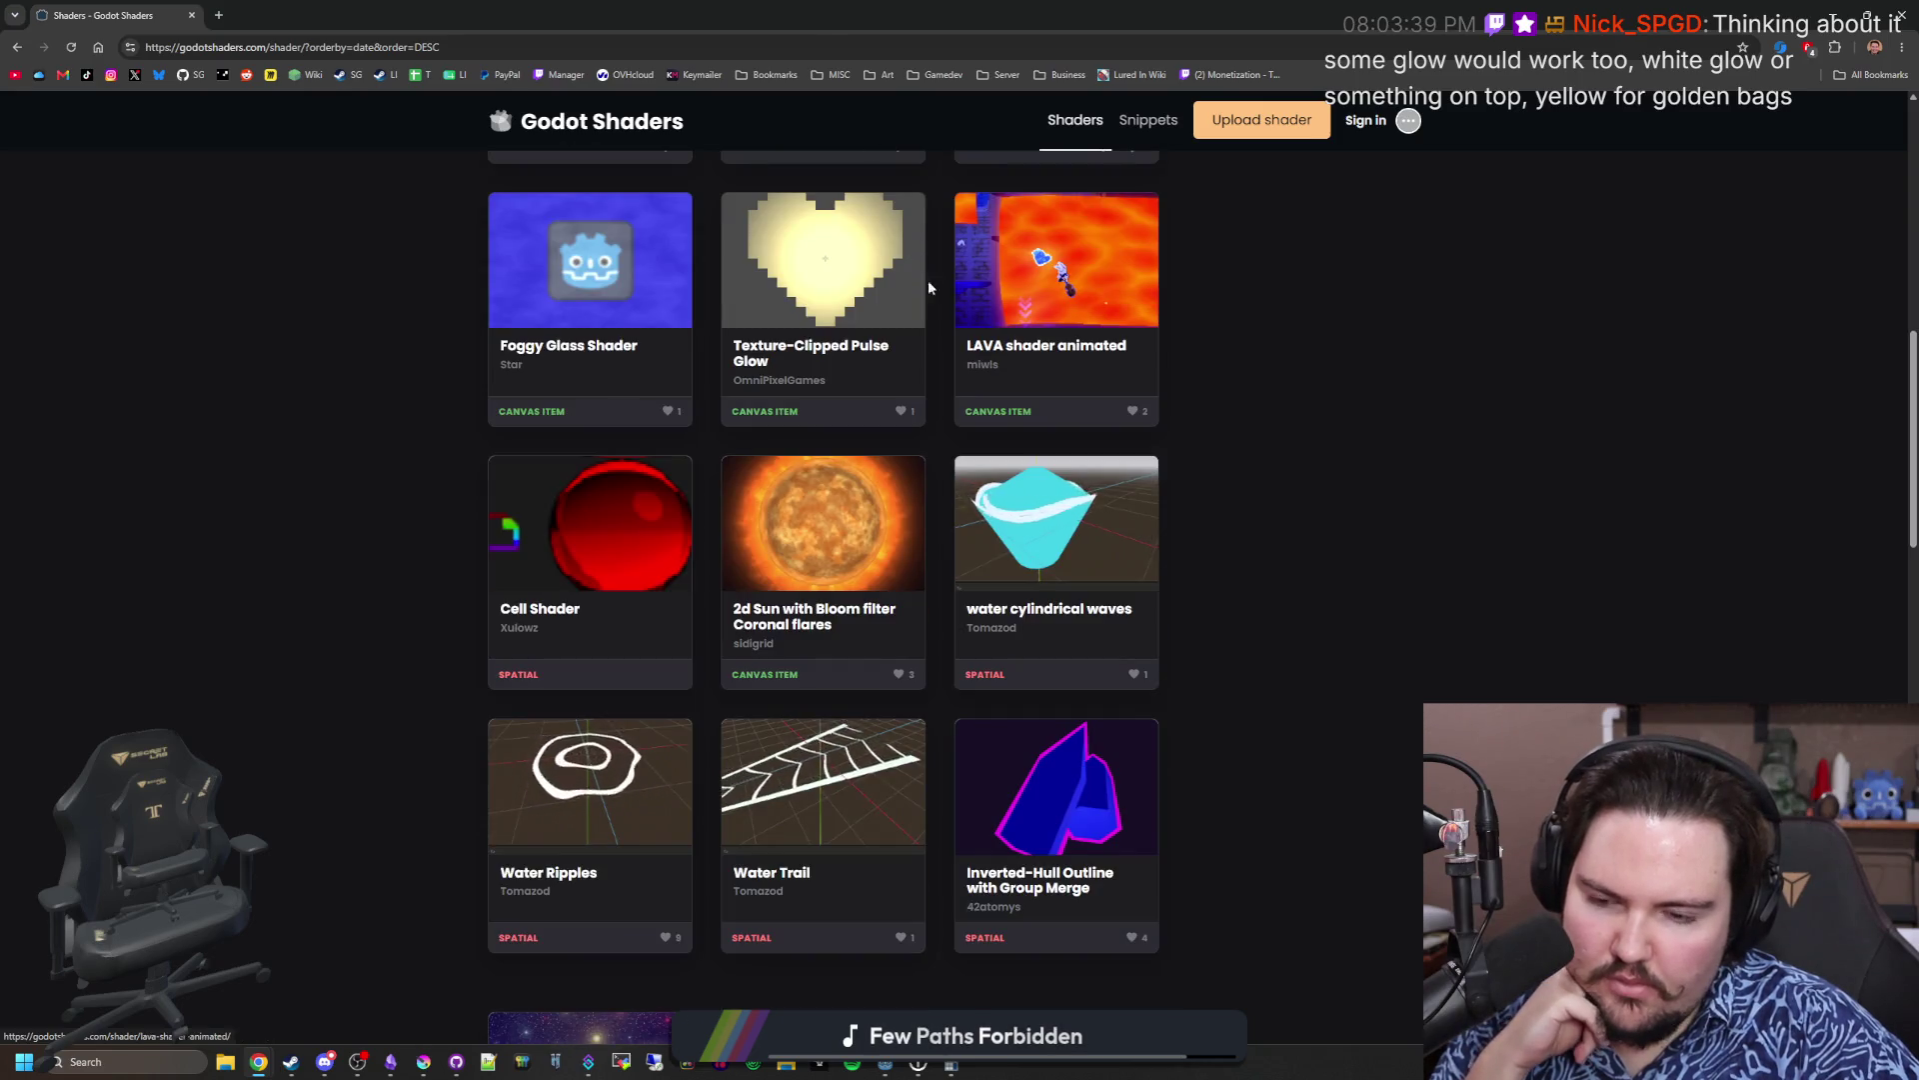
{"action": "key", "text": "alt+Tab"}
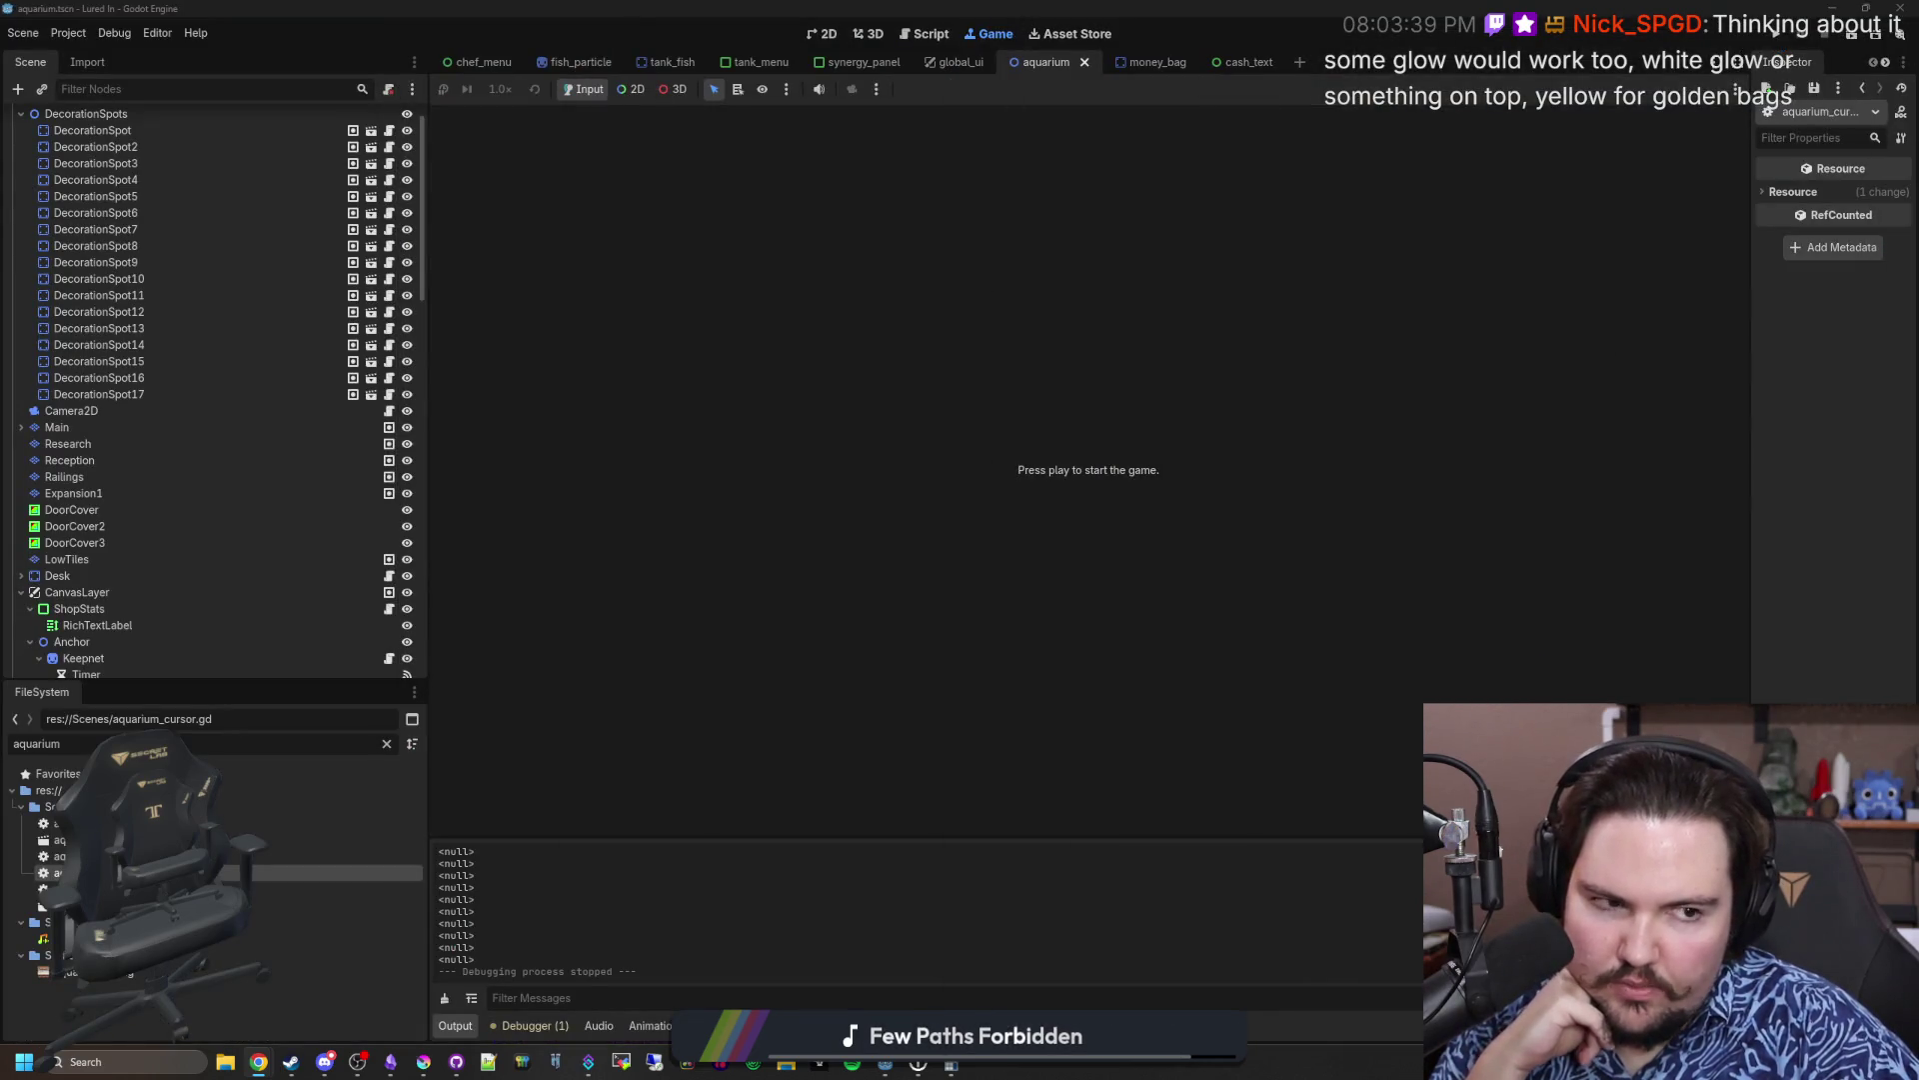
Step: Switch from the Godot editor back to the Godot Shaders gallery in Chrome
{"action": "key", "text": "alt+Tab"}
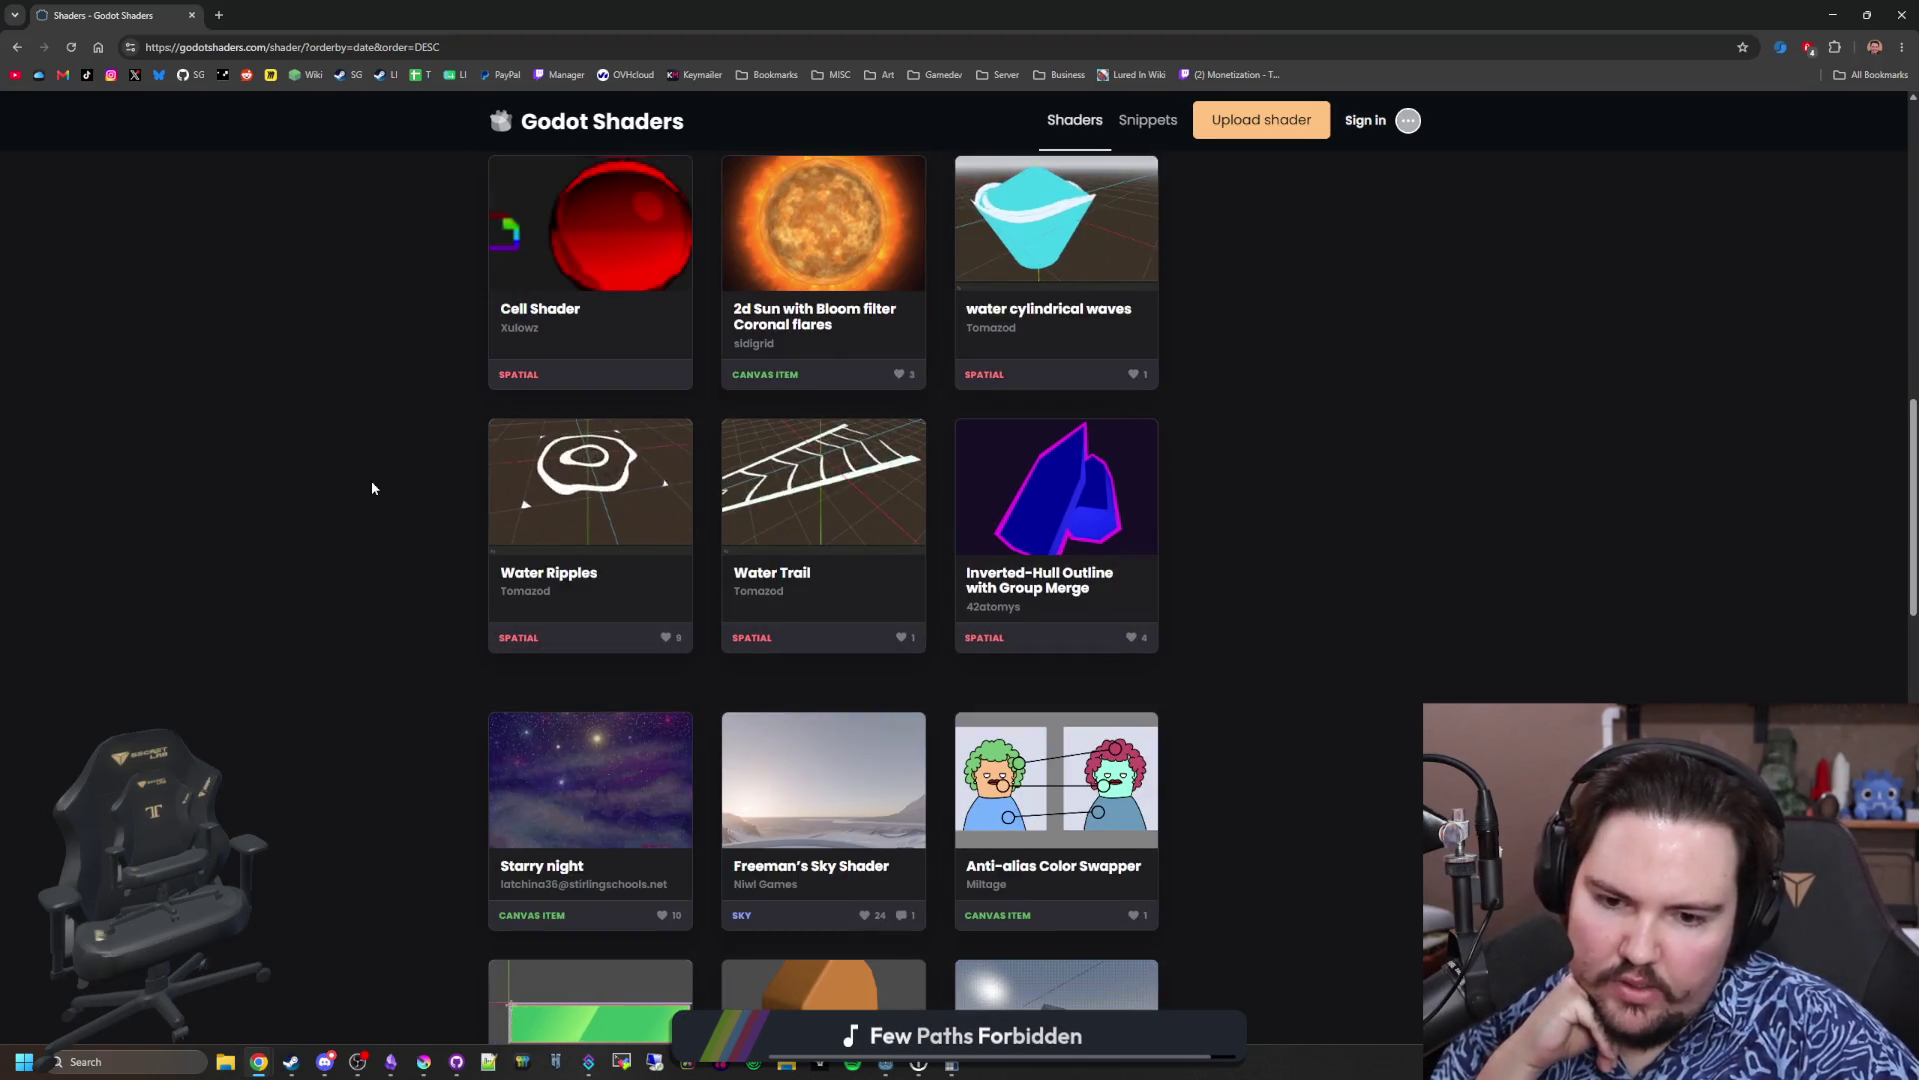
Step: Open the Anti-alias Color Swapper shader in a new tab and reload it
{"action": "middle_click", "coordinate": [559, 121]}
{"action": "left_click", "coordinate": [330, 8]}
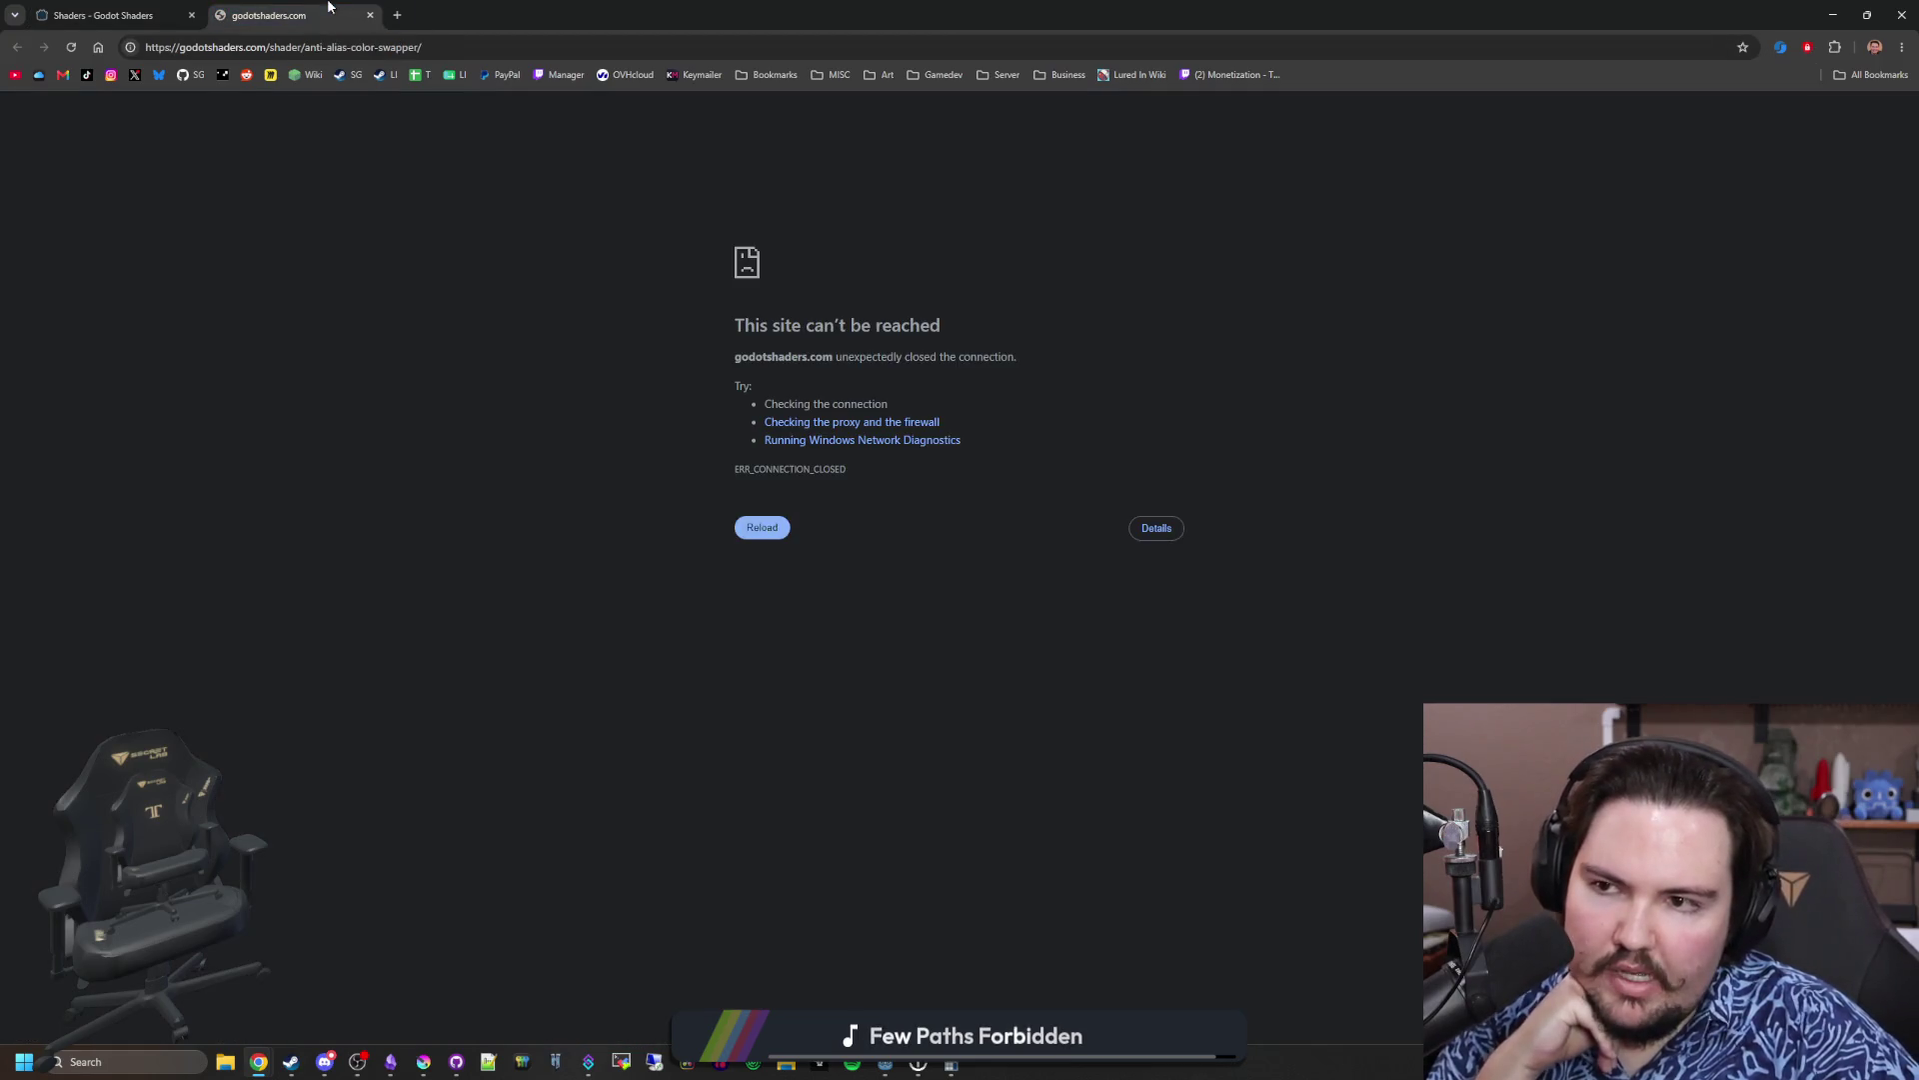
{"action": "key", "text": "F5"}
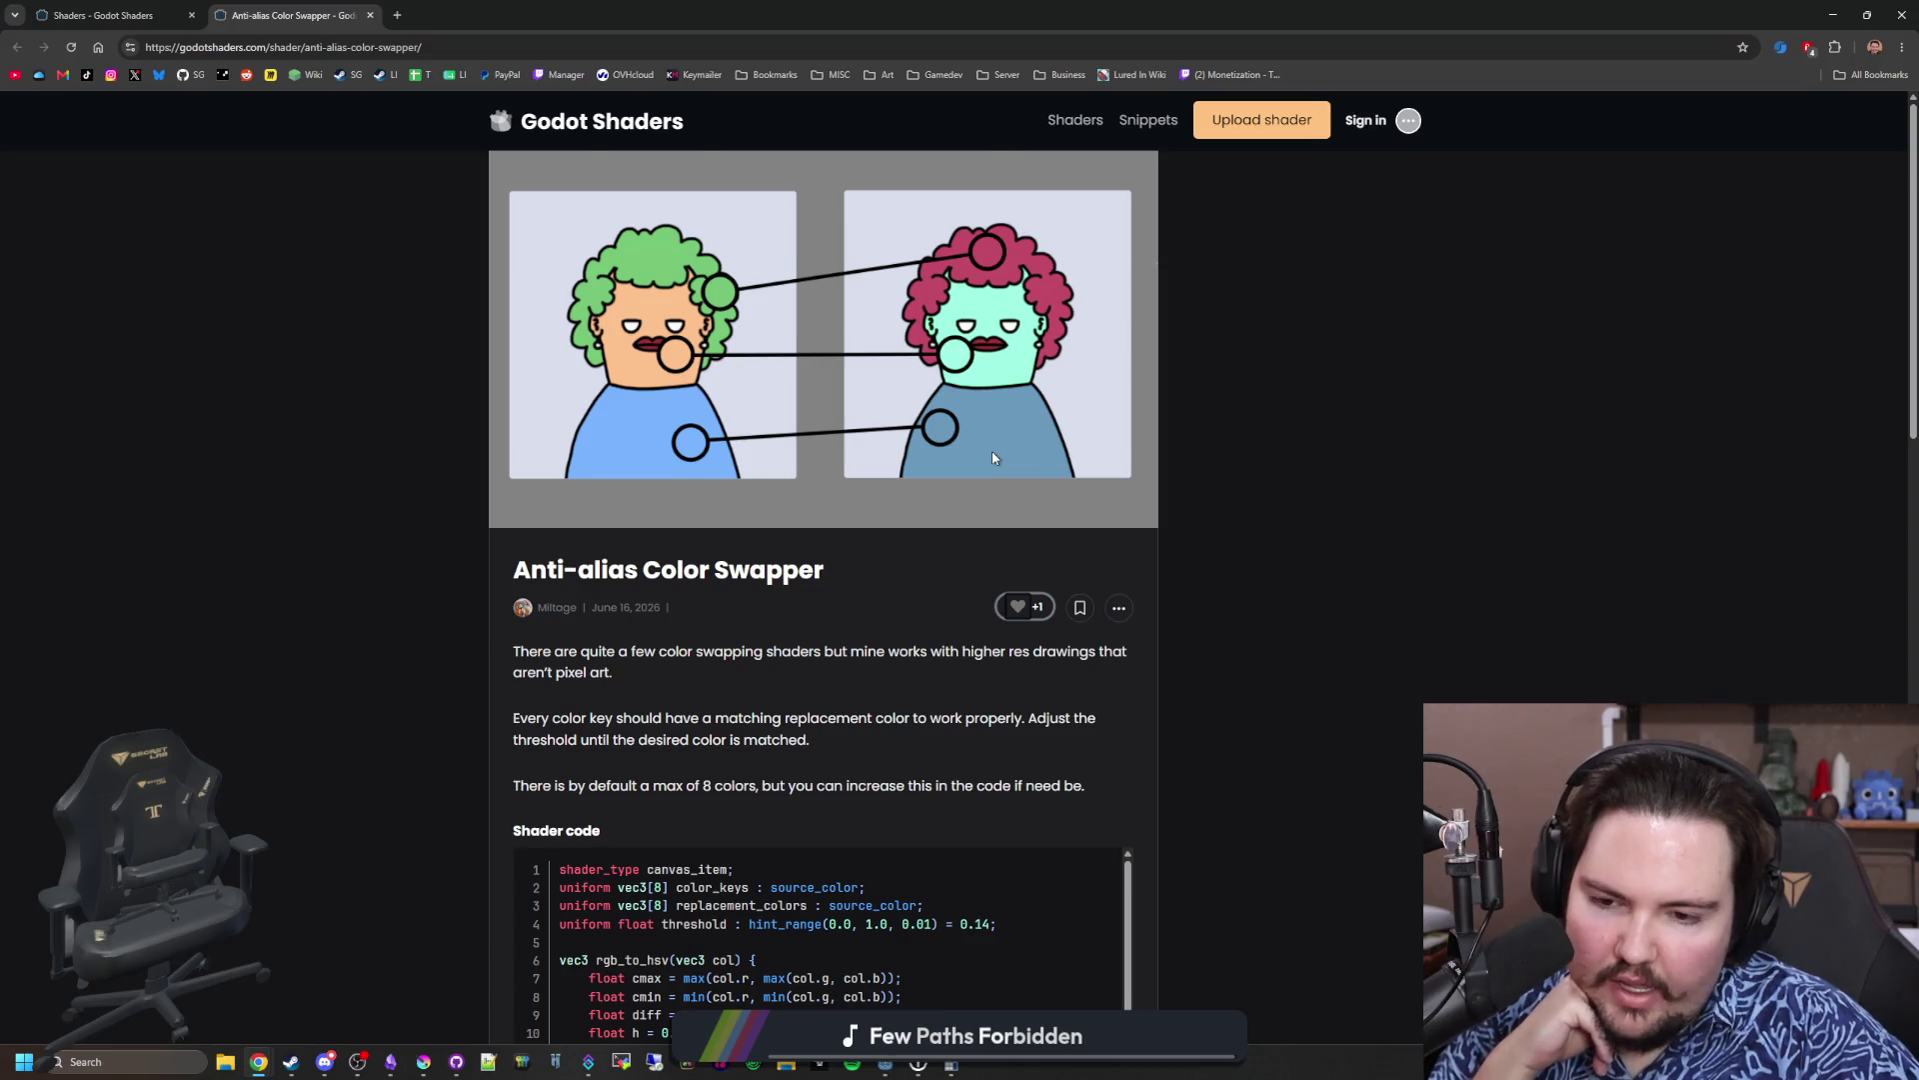
Step: Read through the Anti-alias Color Swapper code and enlarge its preview image
{"action": "scroll", "coordinate": [992, 455], "scroll_direction": "down", "scroll_amount": 6}
{"action": "scroll", "coordinate": [818, 542], "scroll_direction": "down", "scroll_amount": 2}
{"action": "scroll", "coordinate": [818, 542], "scroll_direction": "down", "scroll_amount": 3}
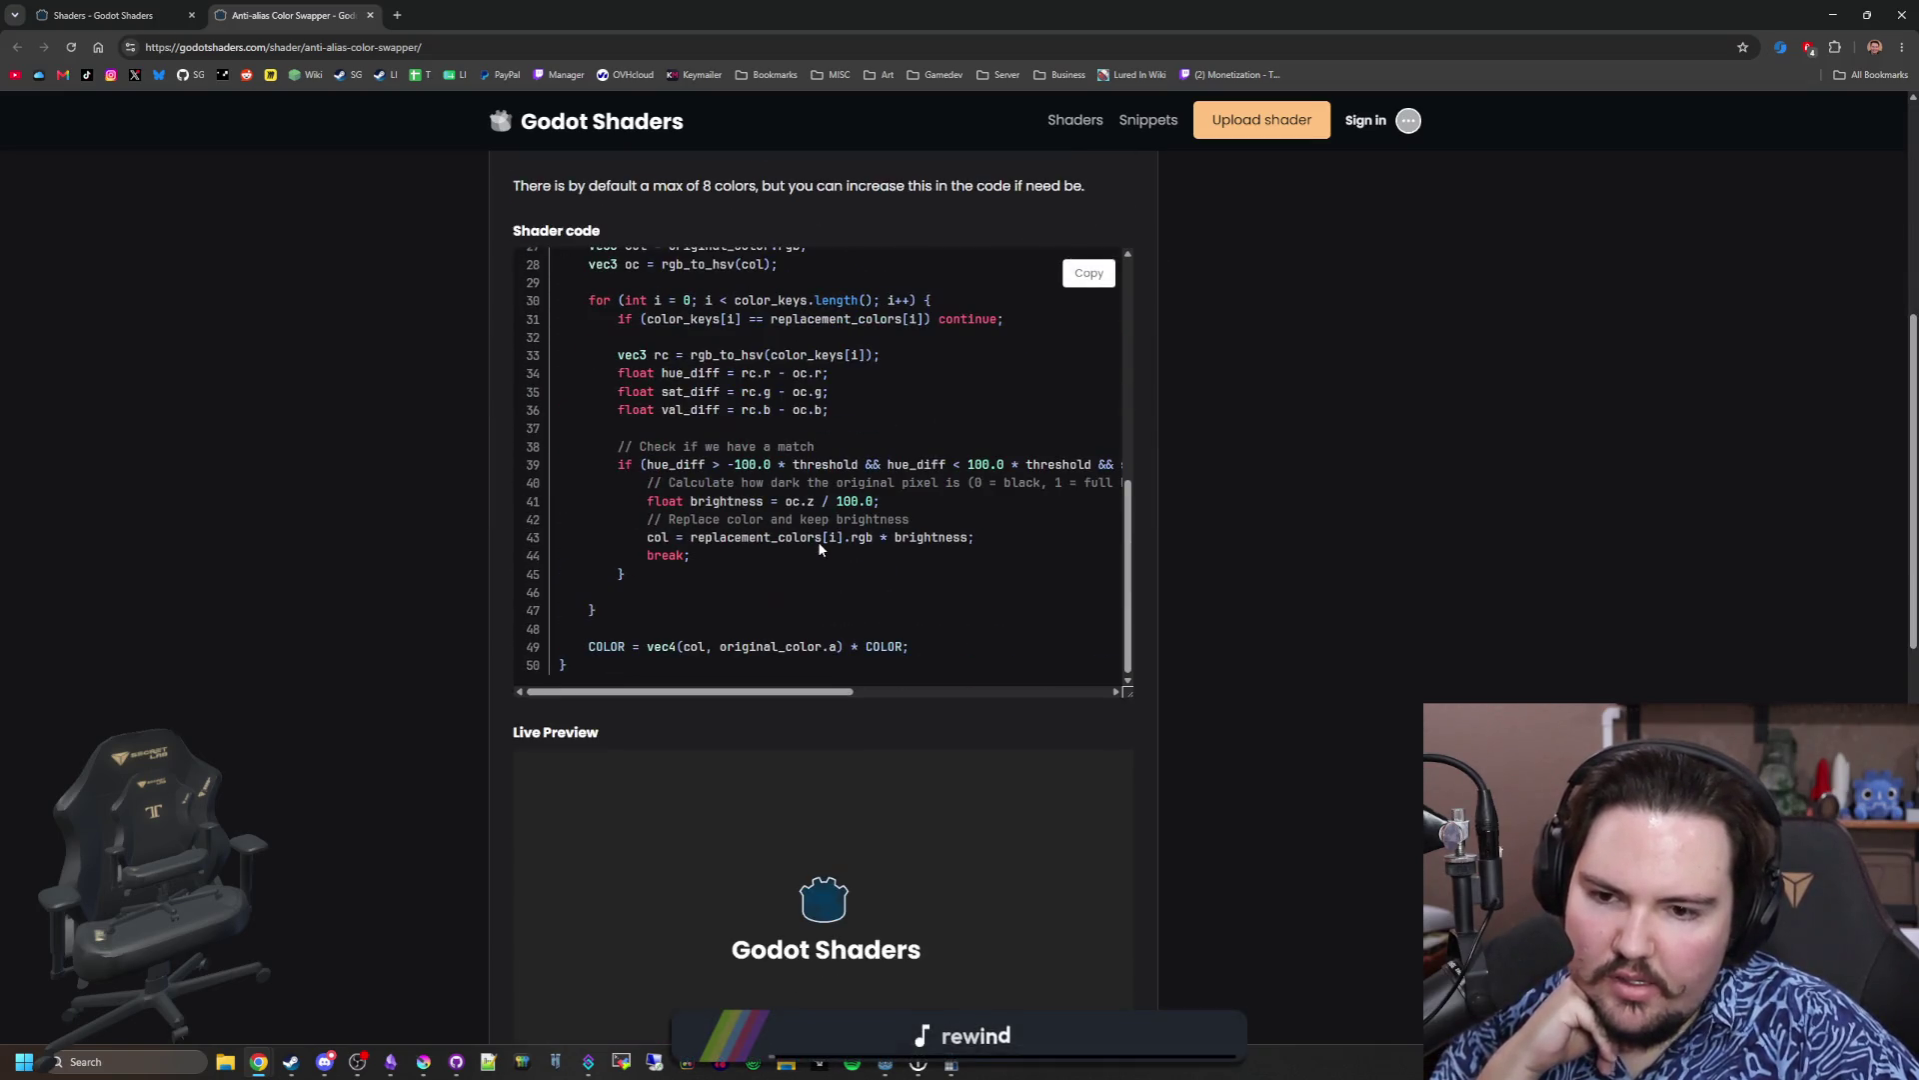
{"action": "scroll", "coordinate": [573, 577], "scroll_direction": "down", "scroll_amount": 4}
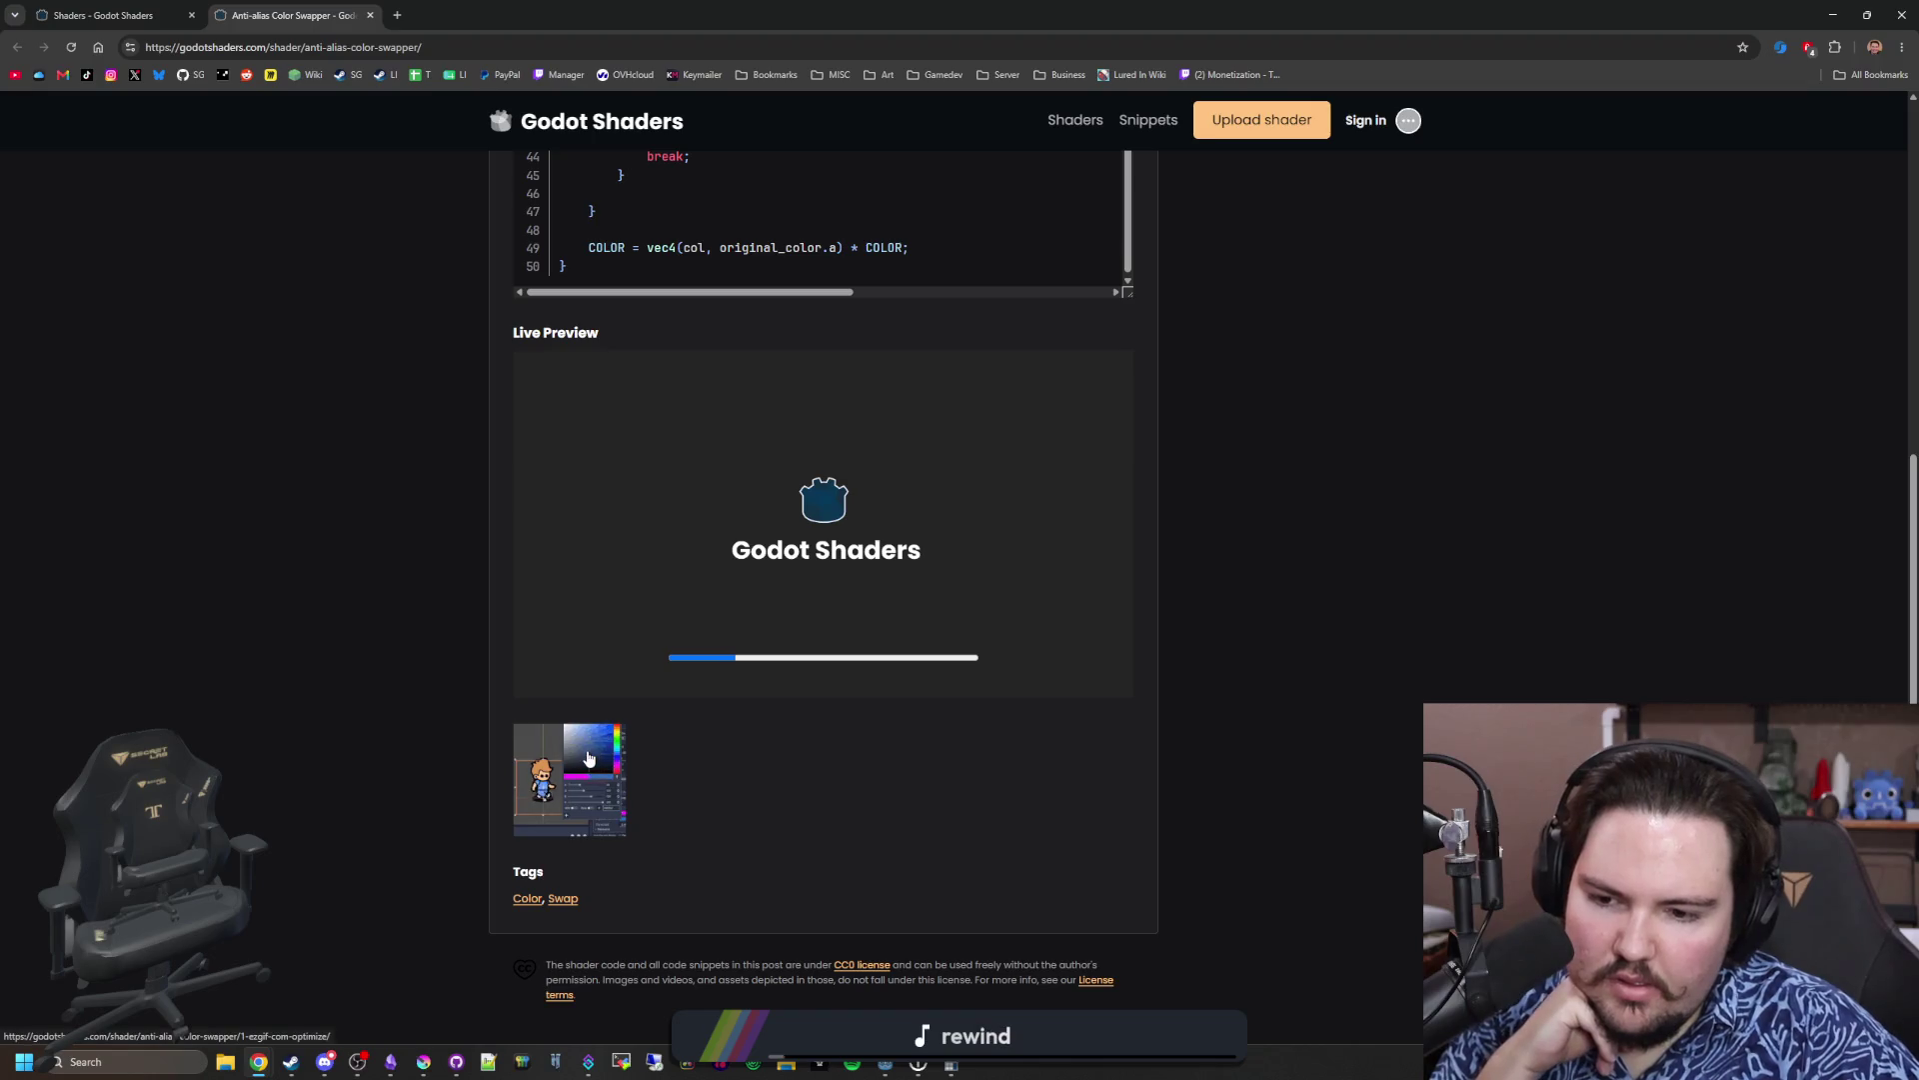
{"action": "left_click", "coordinate": [588, 757]}
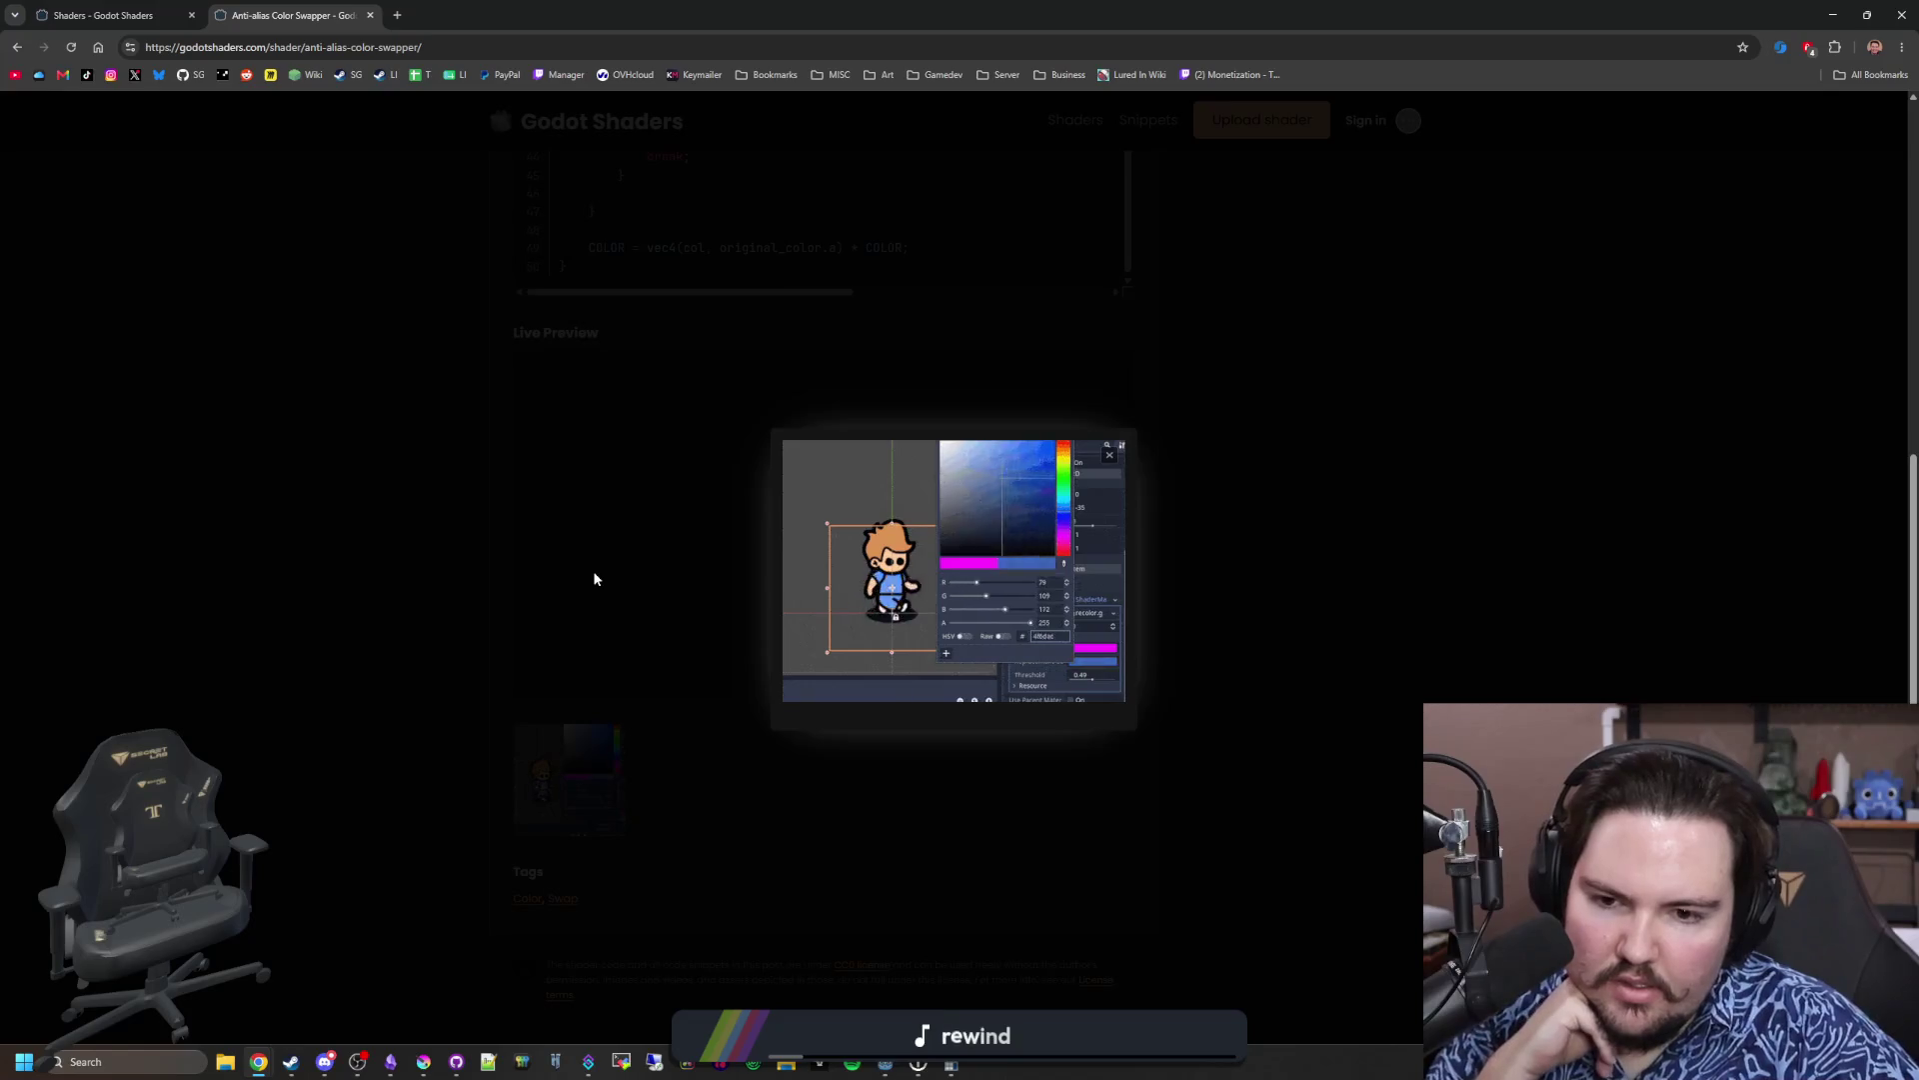
{"action": "scroll", "coordinate": [594, 578], "scroll_direction": "down", "scroll_amount": 3}
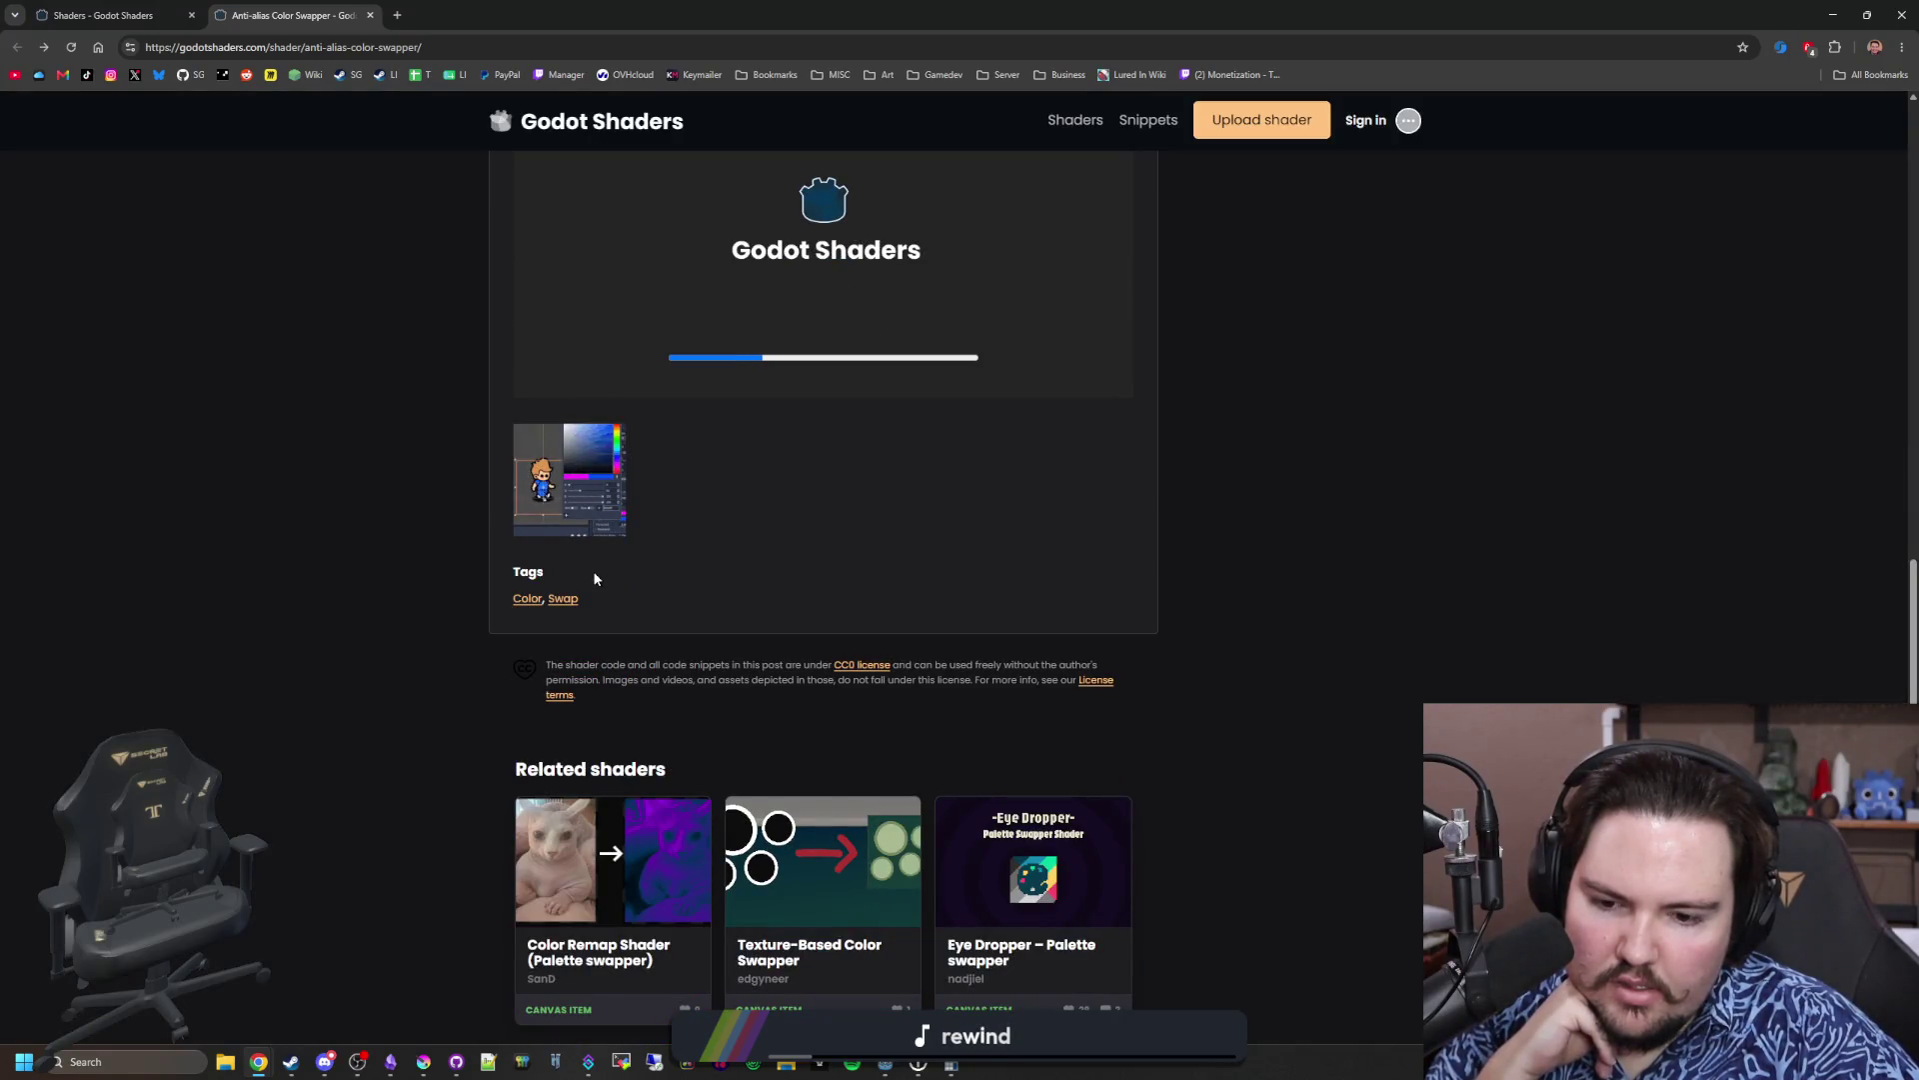
{"action": "scroll", "coordinate": [1137, 500], "scroll_direction": "up", "scroll_amount": 12}
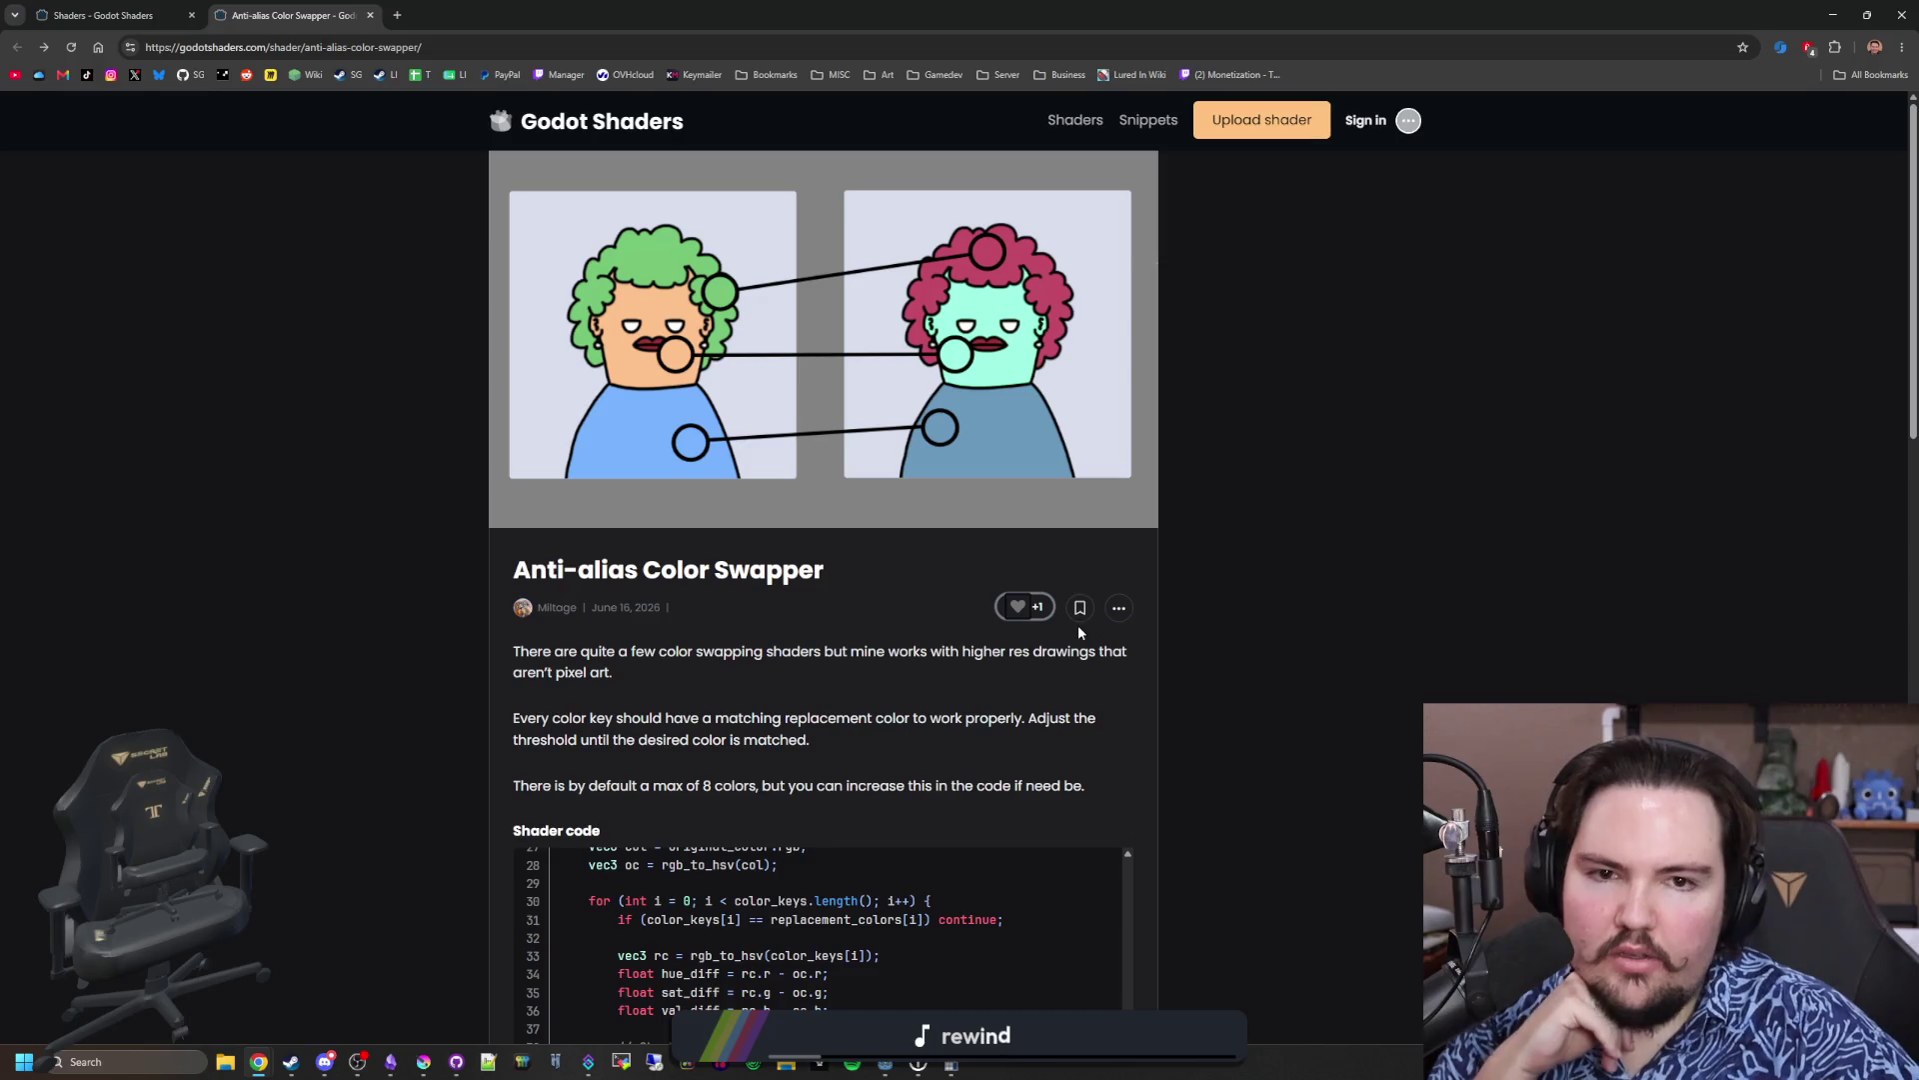
Step: Glance at the Godot editor, come back to the shader page, then return to the shader list
{"action": "key", "text": "super+Down"}
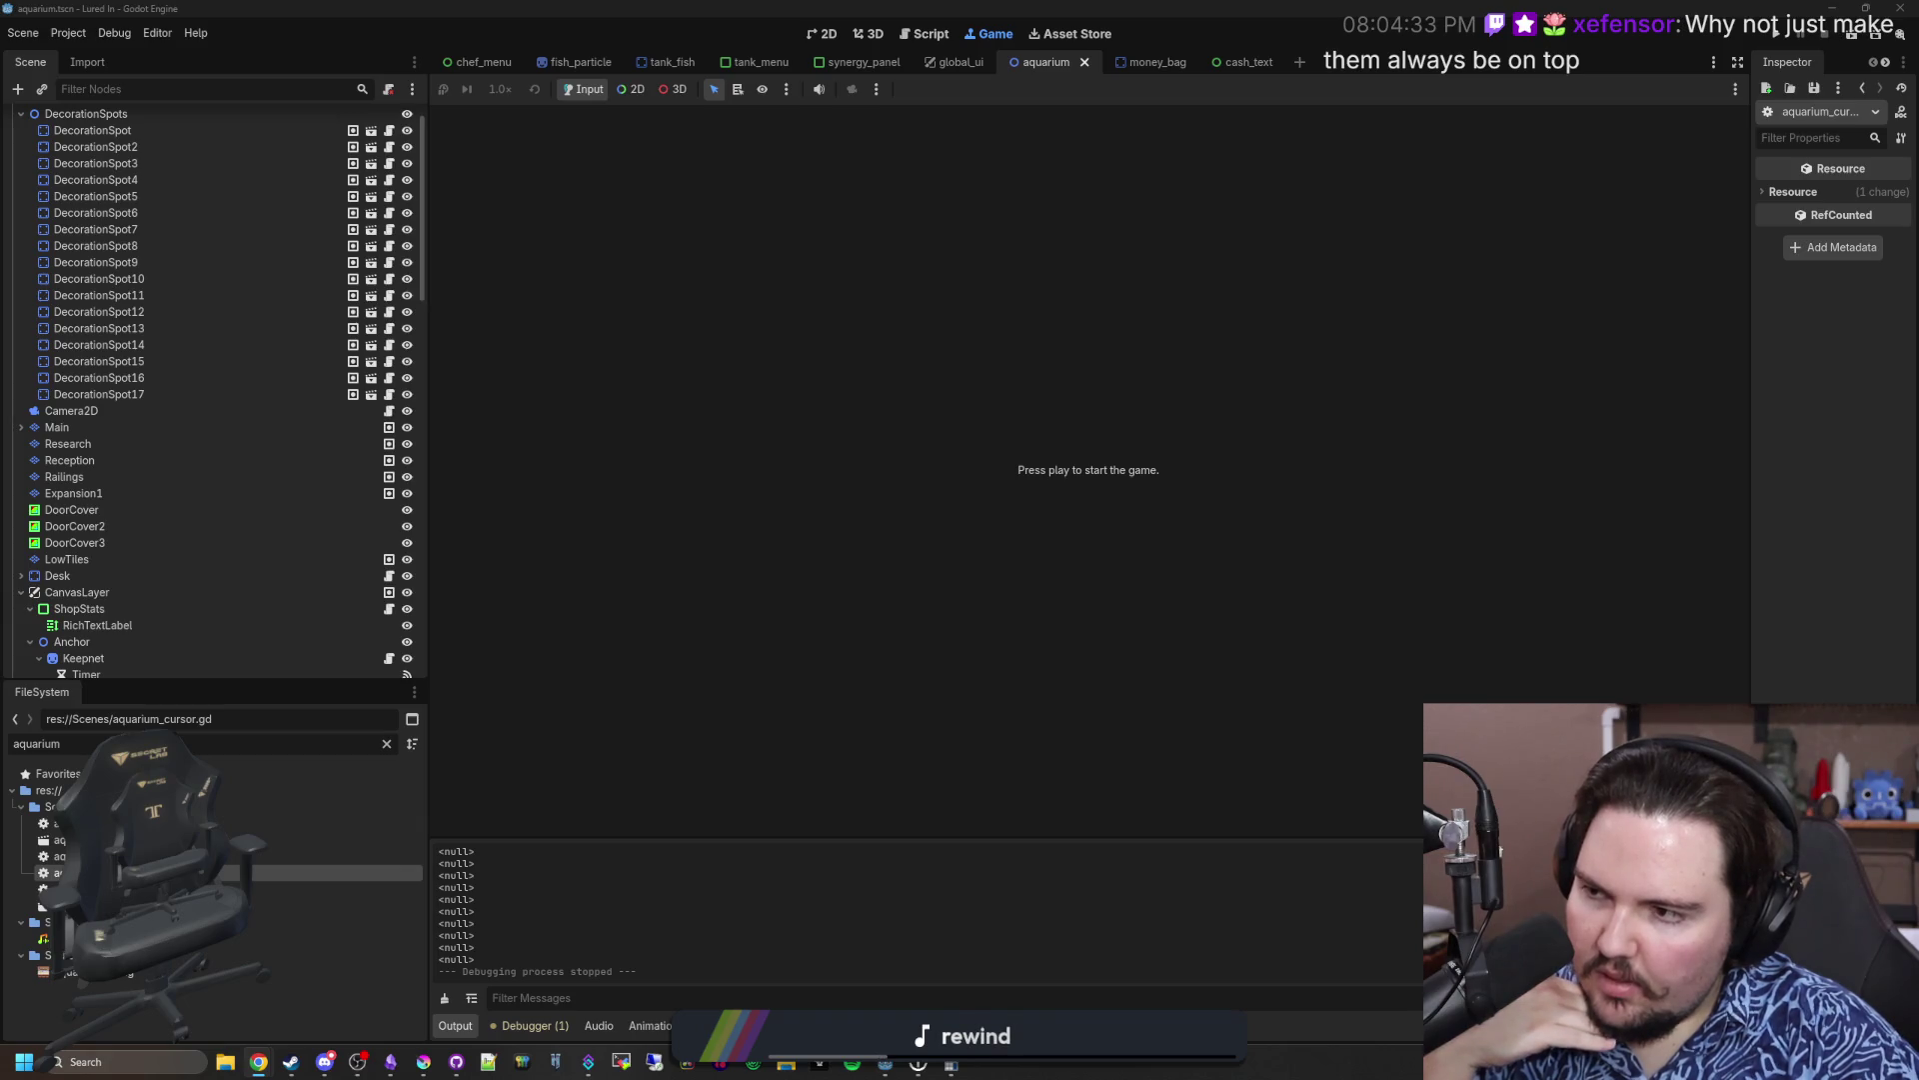
{"action": "key", "text": "alt+Tab"}
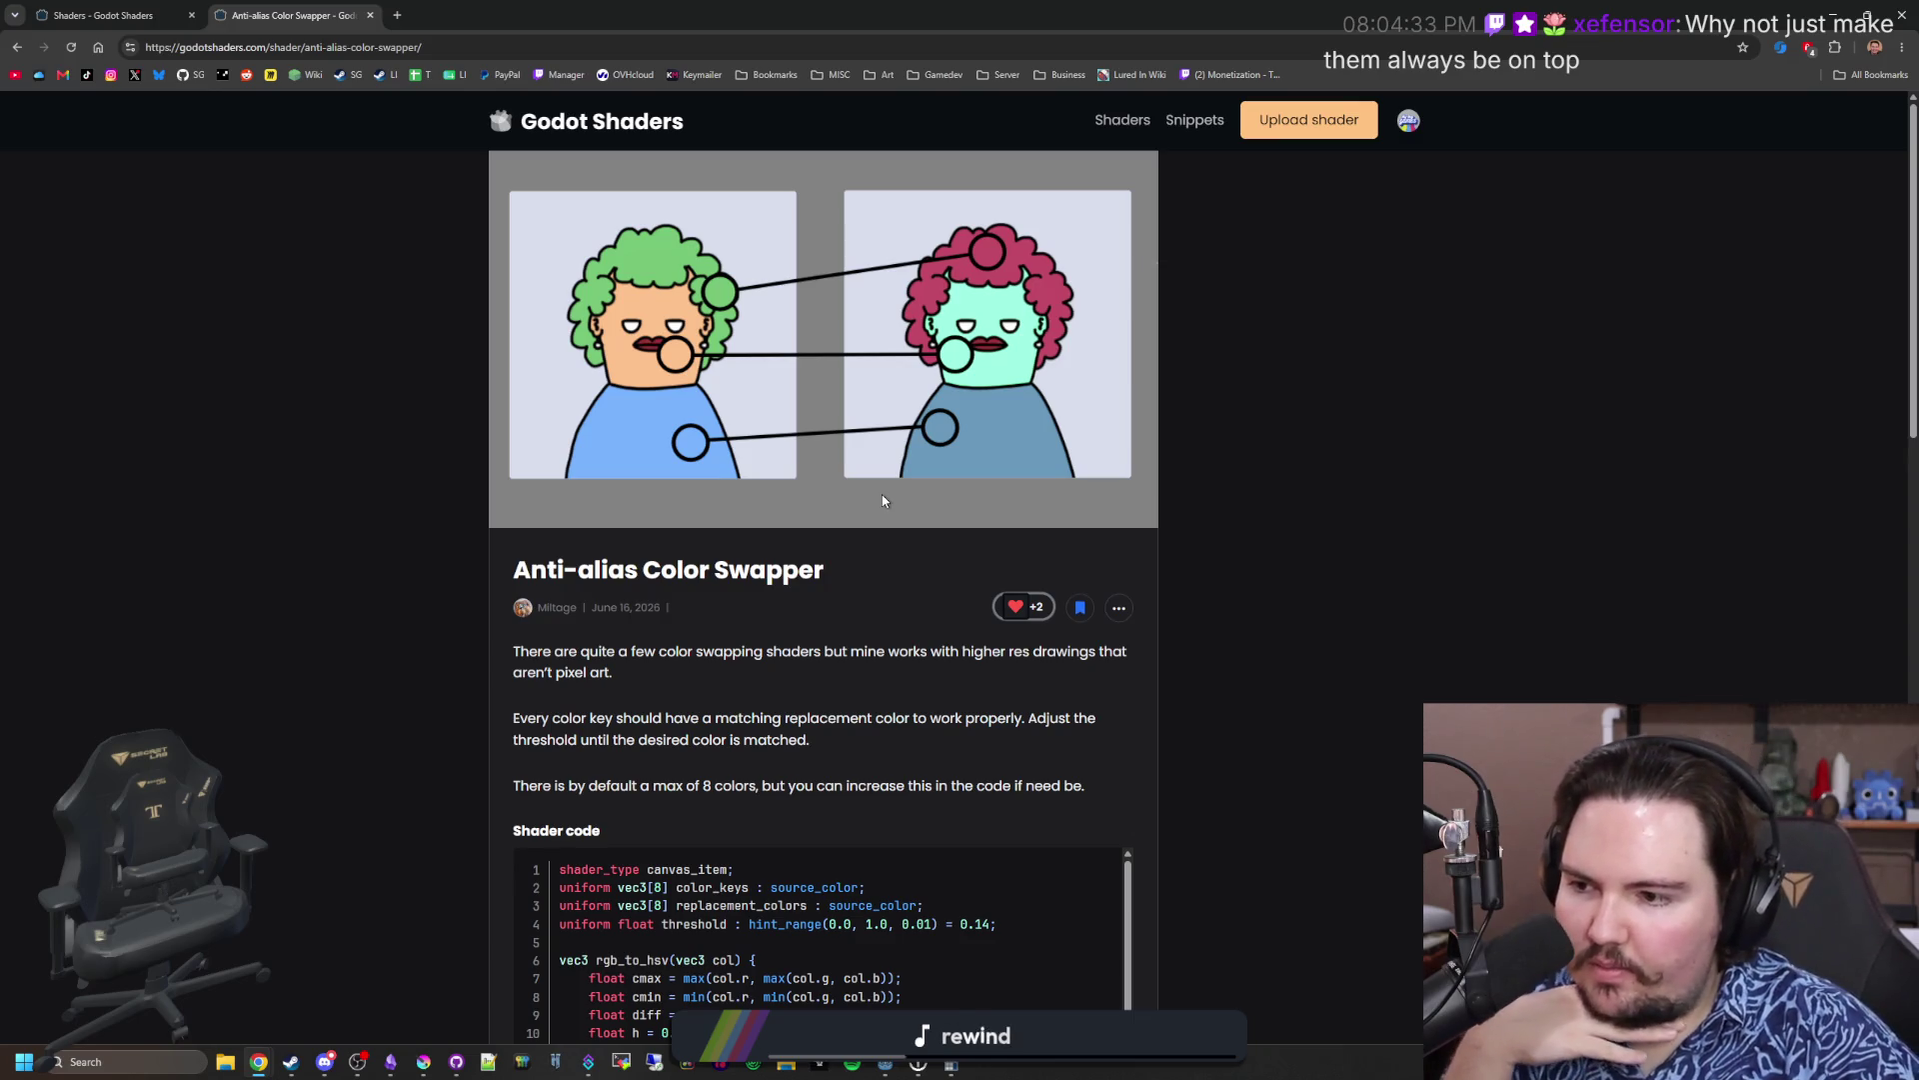
{"action": "key", "text": "ctrl+shift+Tab"}
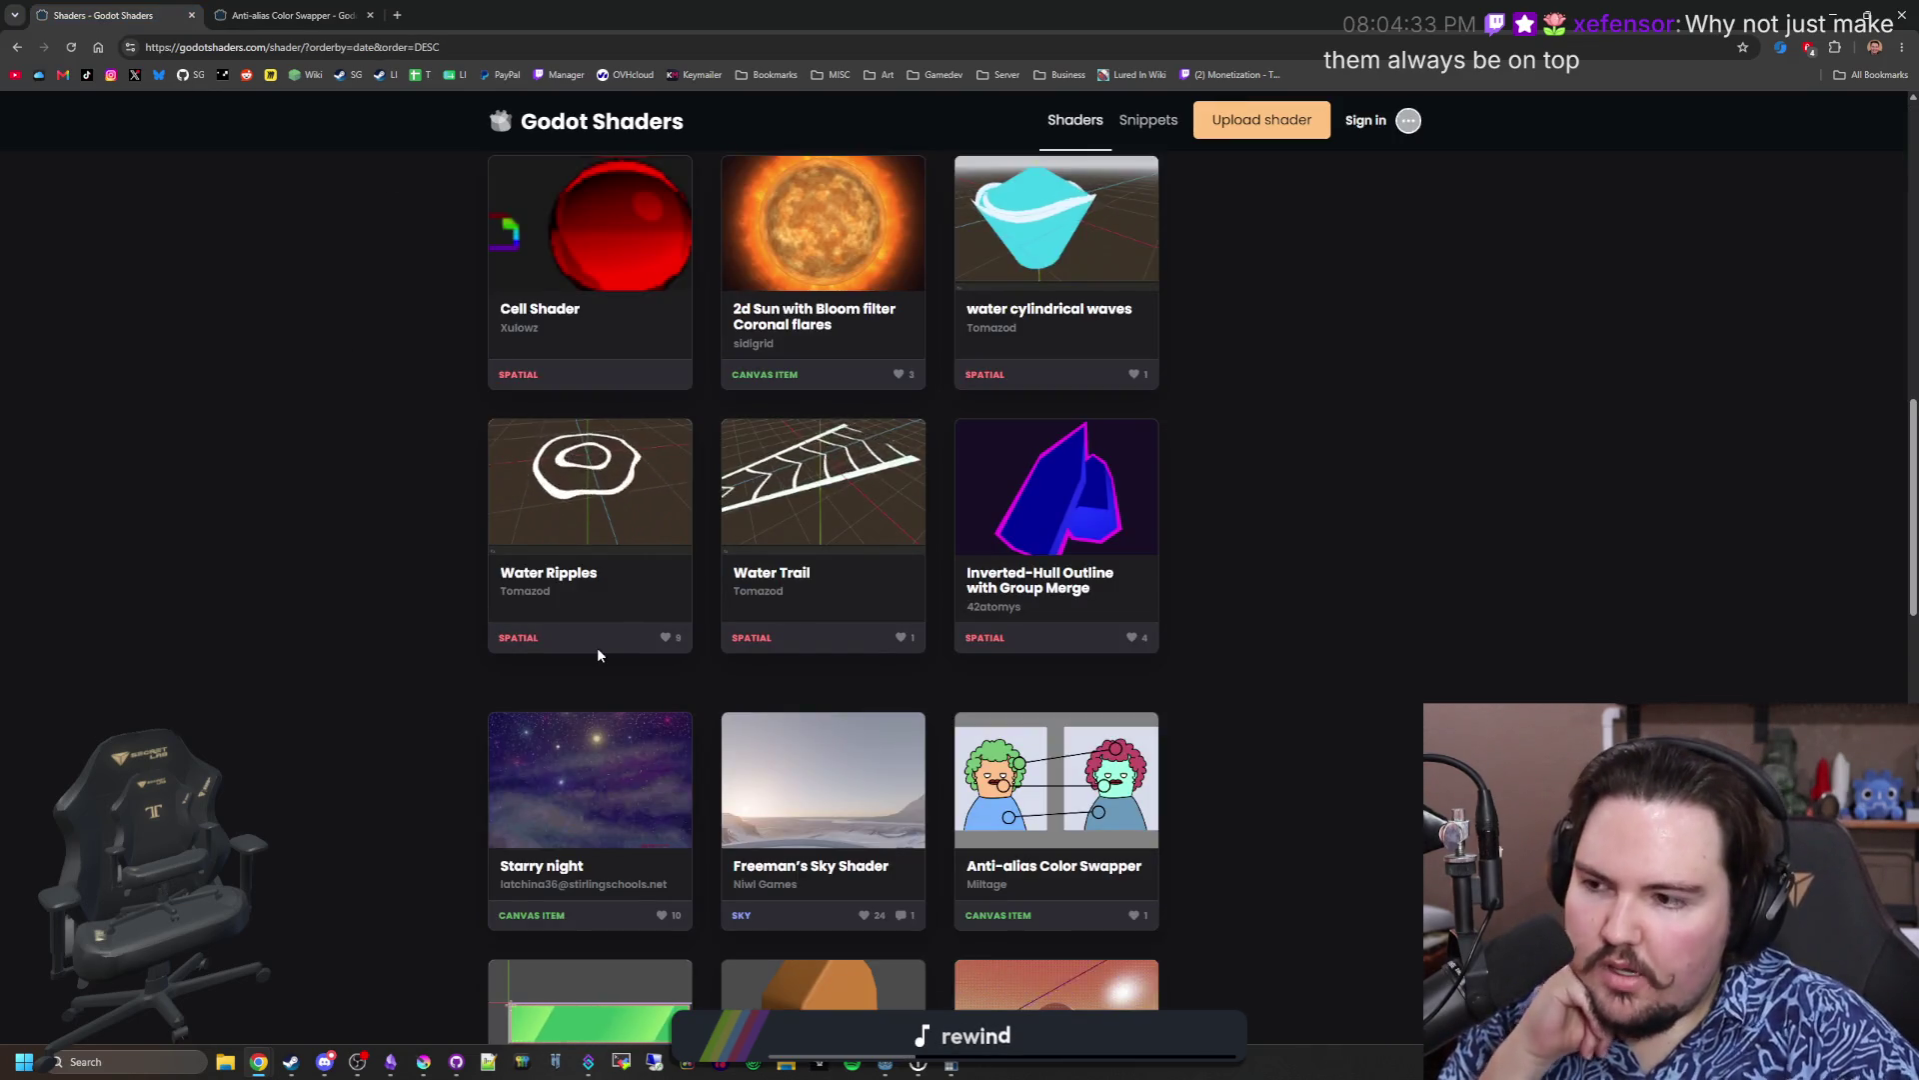
Step: Scroll to the bottom of the Newest shader list, jump back to the top, and focus the search field
{"action": "scroll", "coordinate": [1317, 562], "scroll_direction": "down", "scroll_amount": 2}
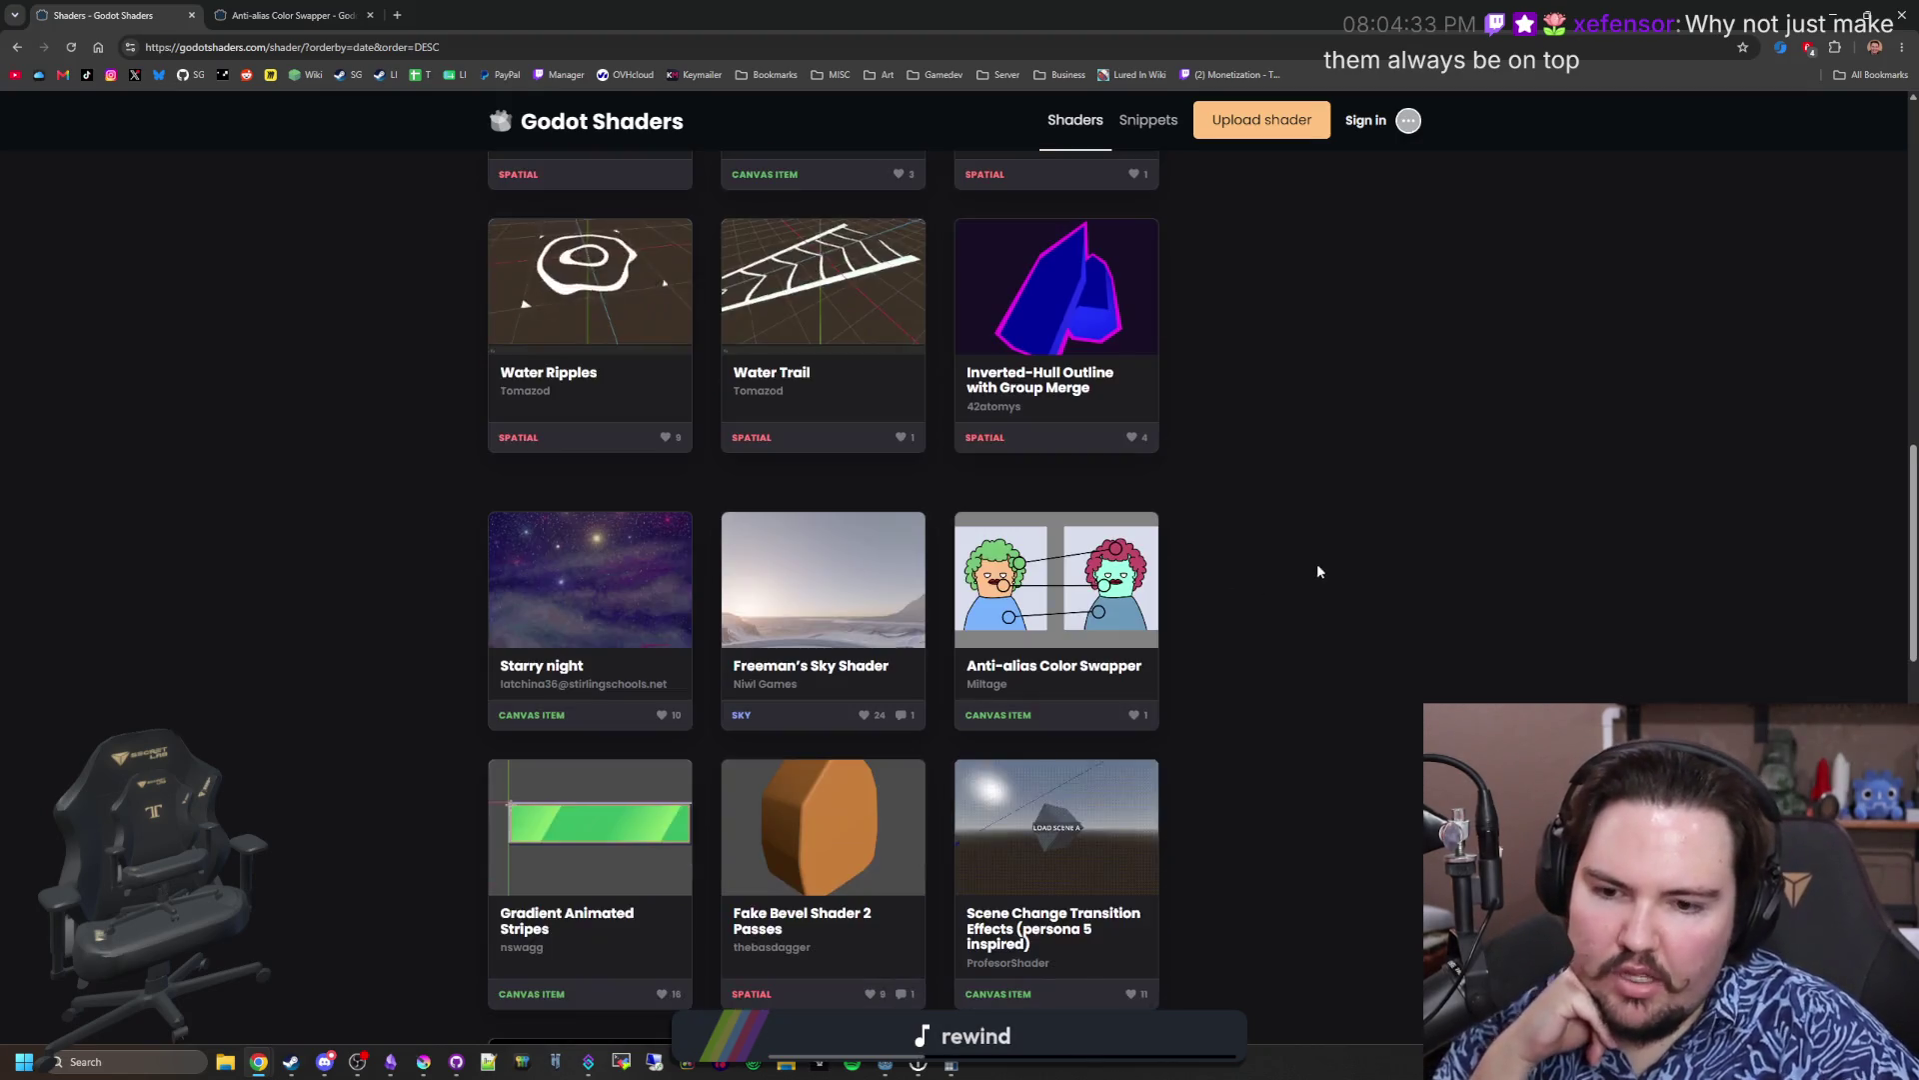
{"action": "scroll", "coordinate": [1237, 430], "scroll_direction": "down", "scroll_amount": 3}
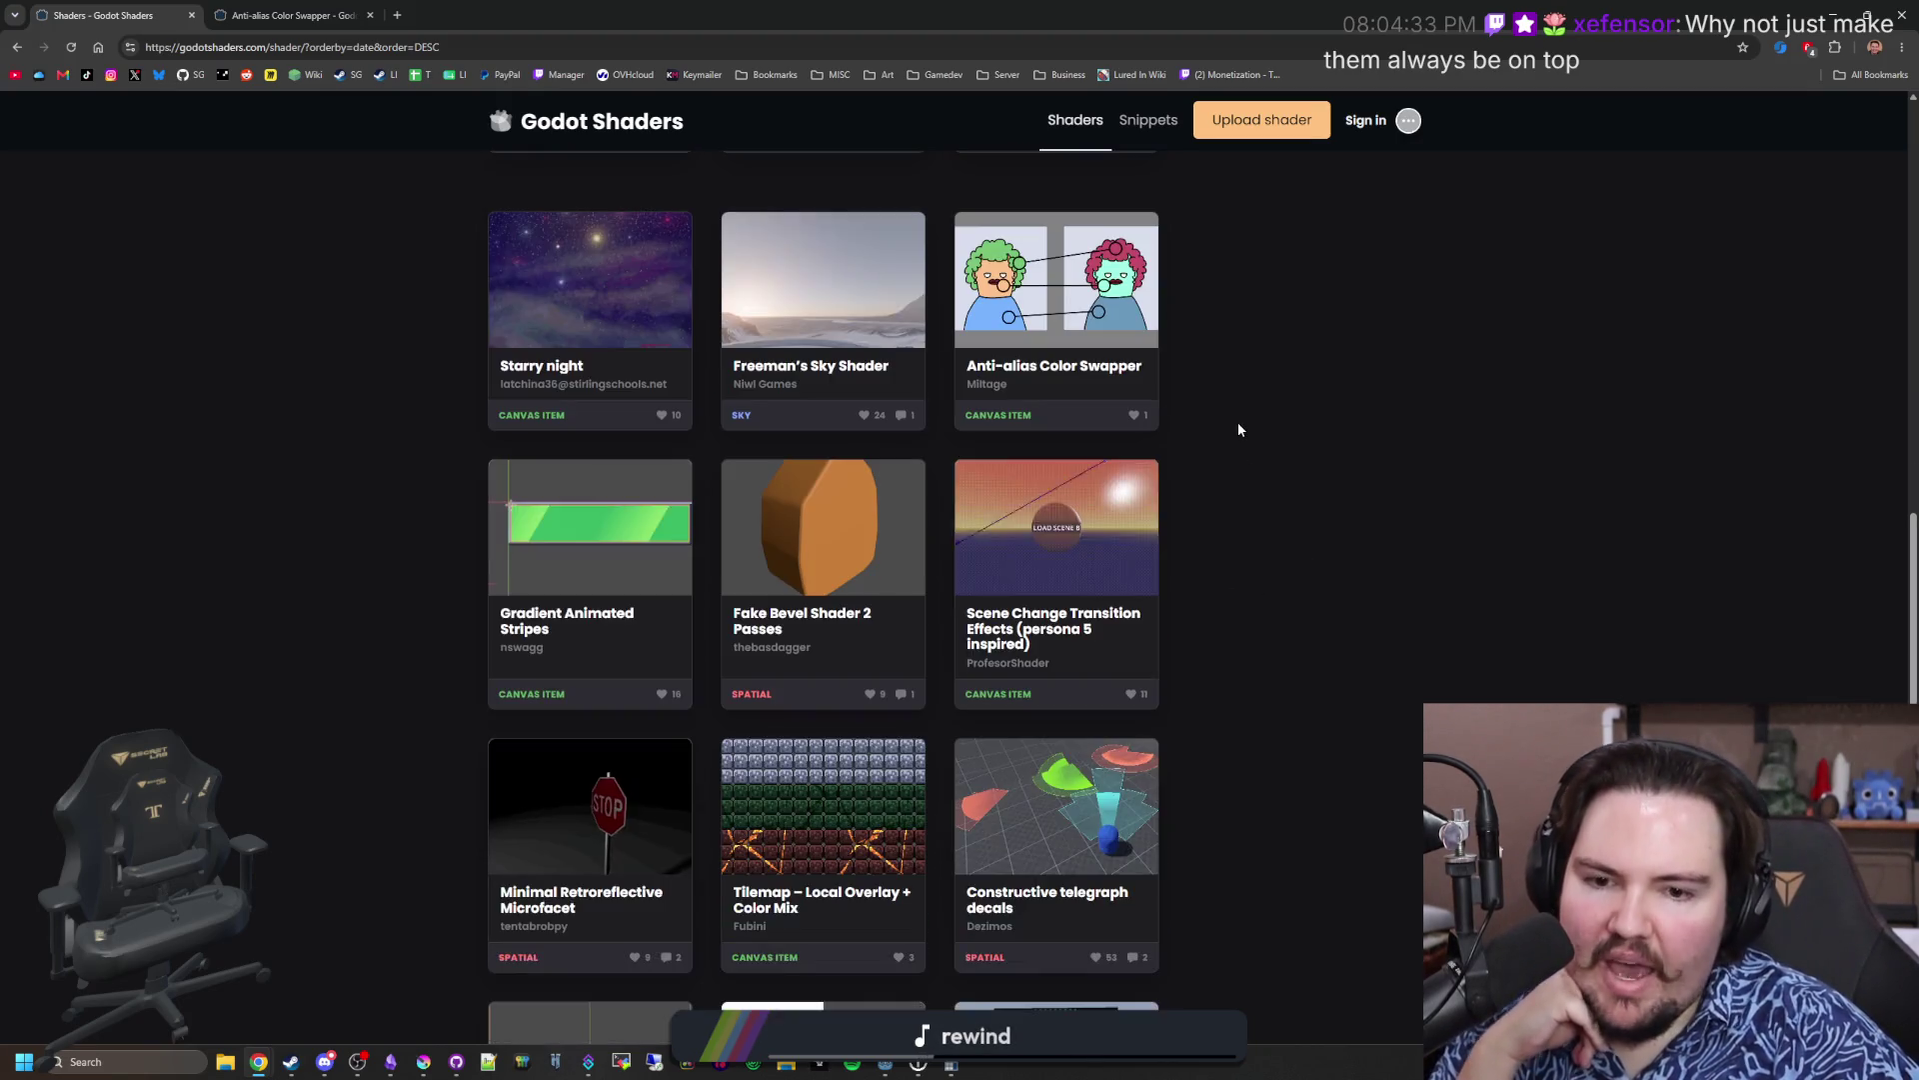
{"action": "scroll", "coordinate": [1237, 430], "scroll_direction": "down", "scroll_amount": 2}
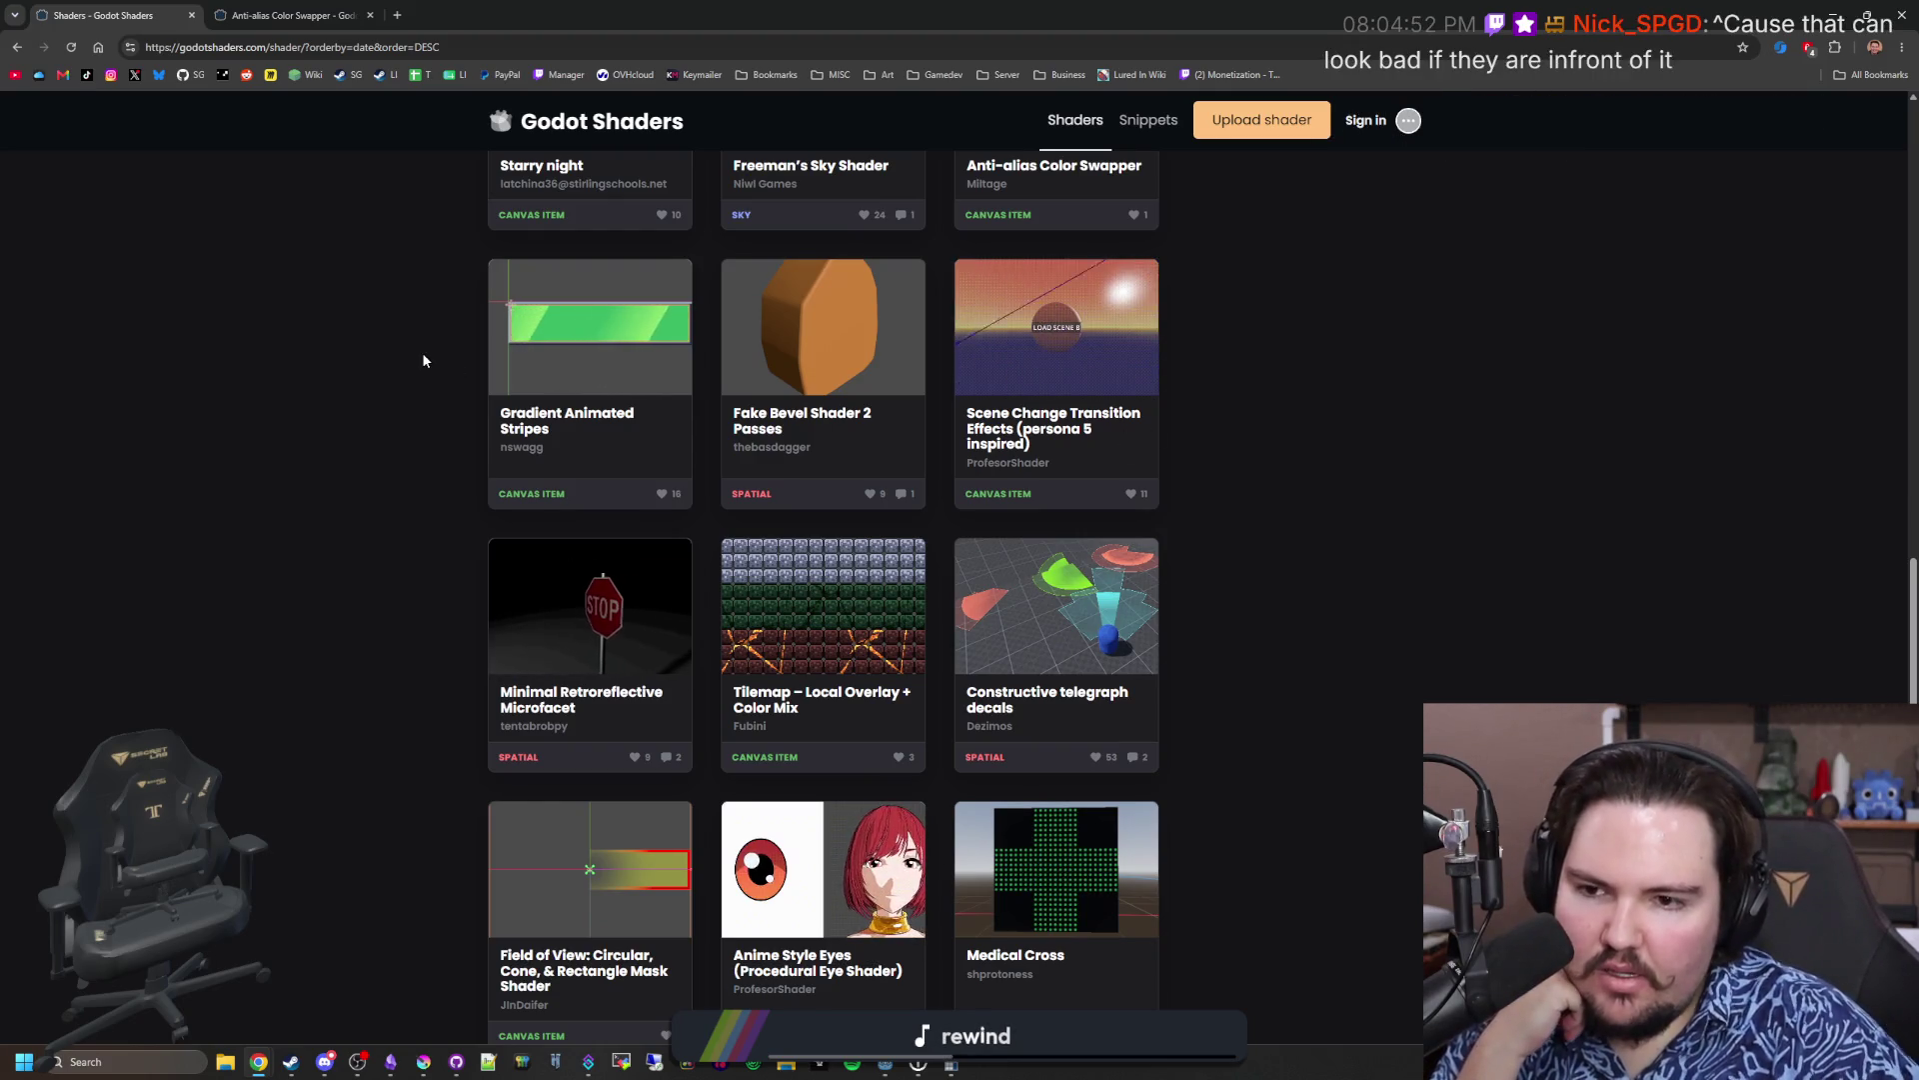
{"action": "scroll", "coordinate": [424, 360], "scroll_direction": "down", "scroll_amount": 2}
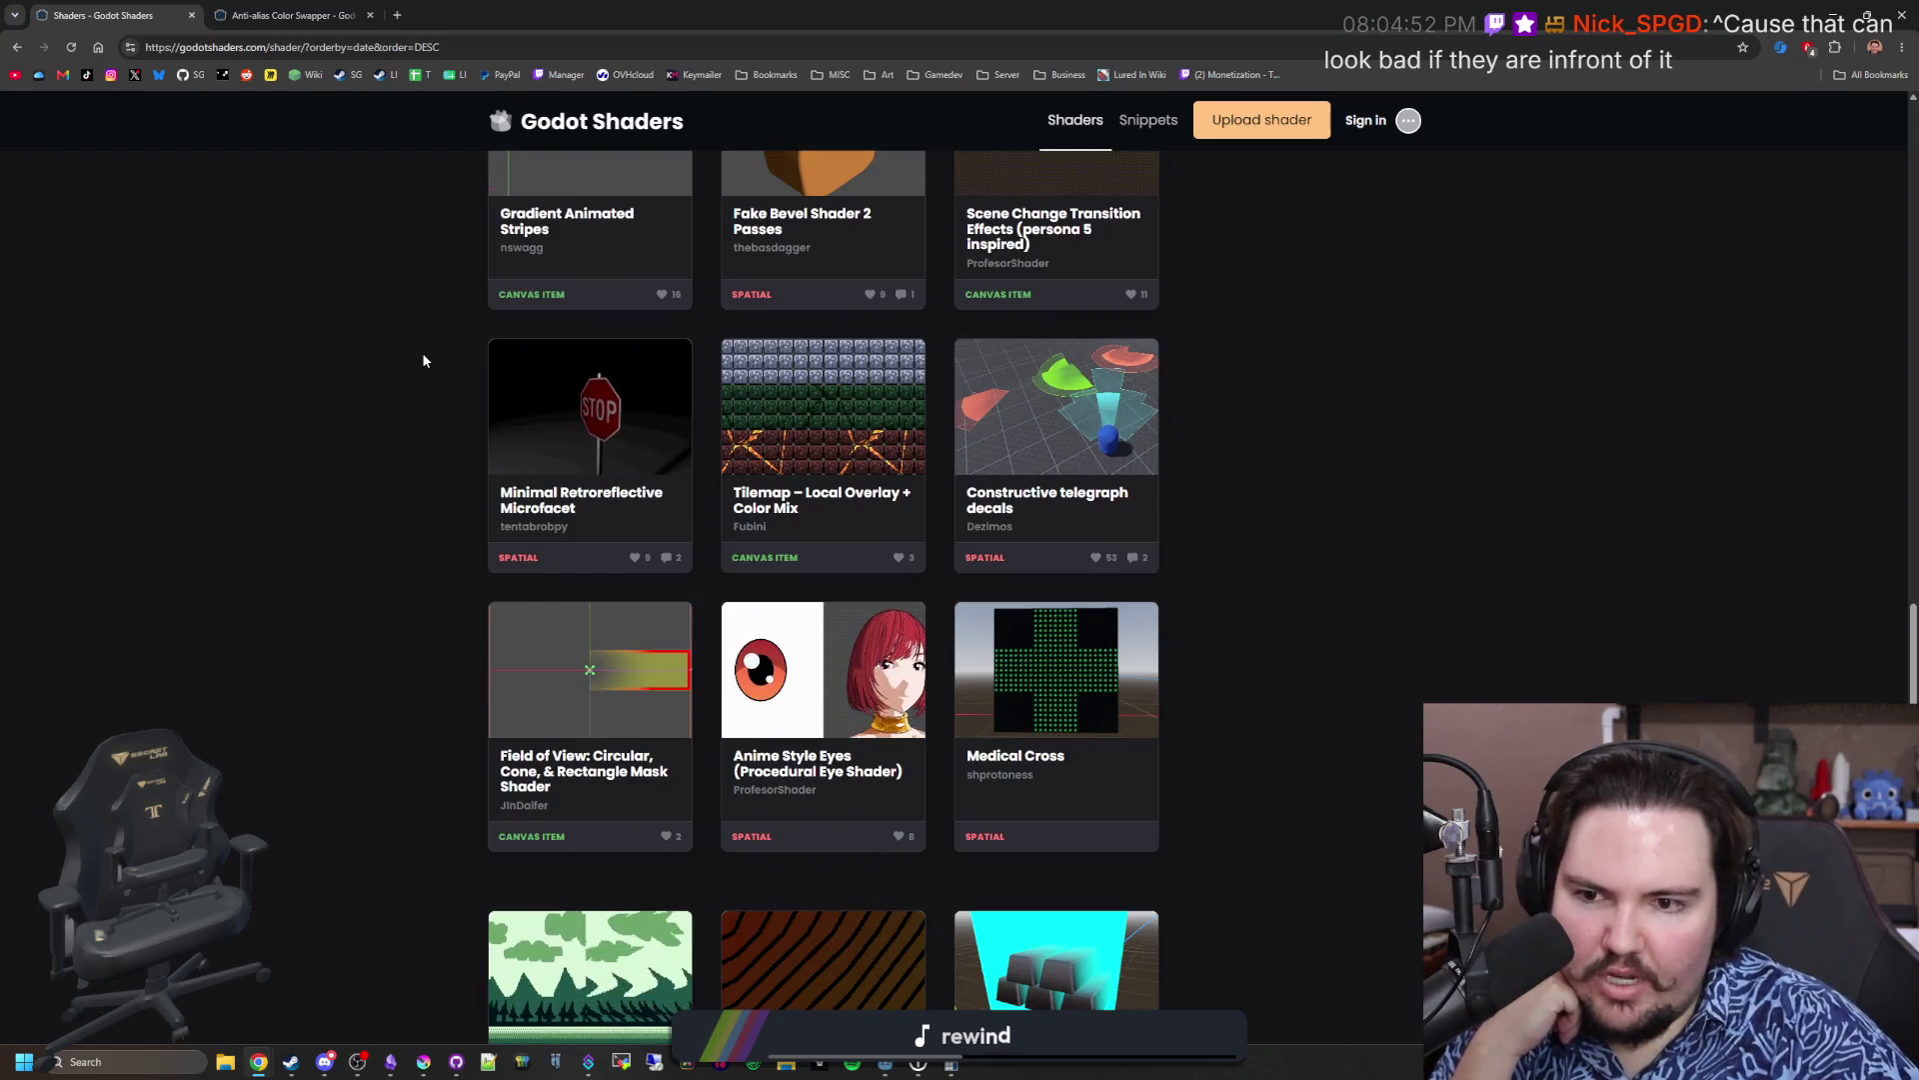
{"action": "scroll", "coordinate": [424, 360], "scroll_direction": "down", "scroll_amount": 3}
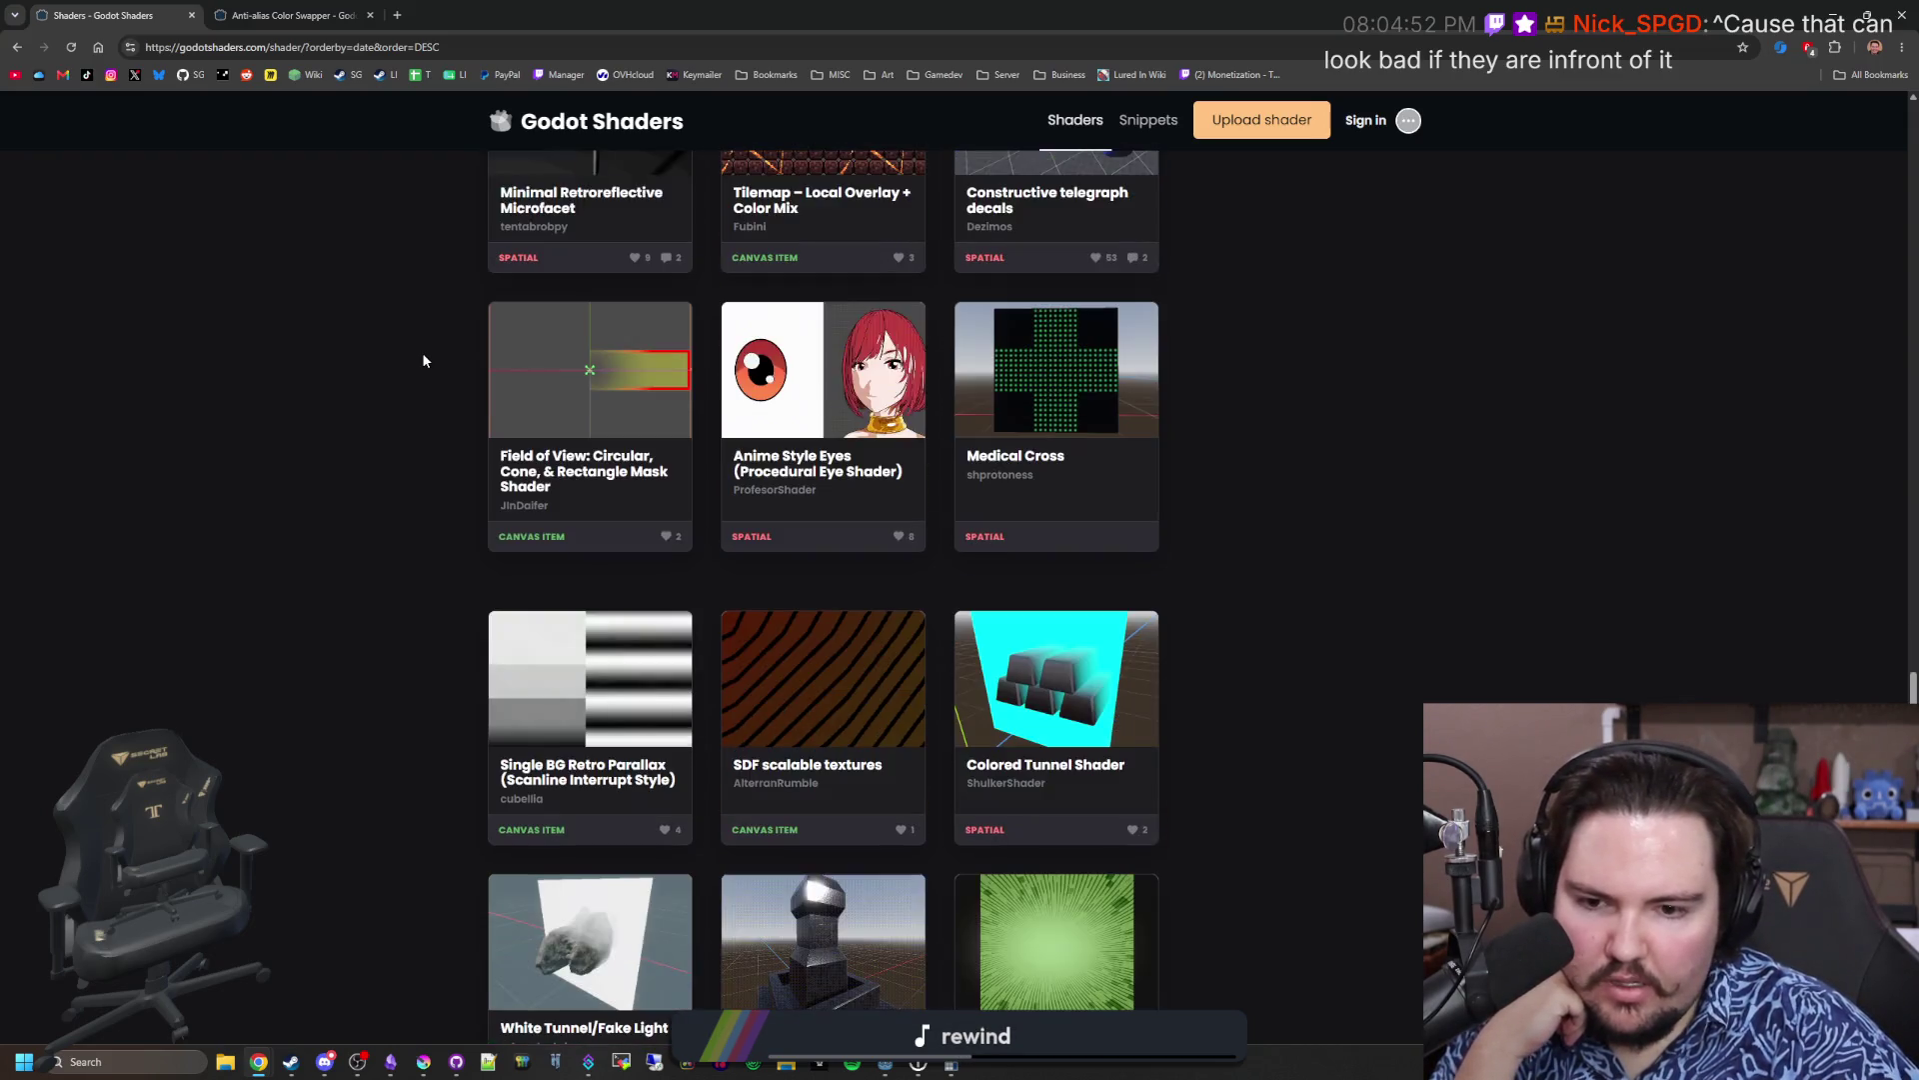
{"action": "scroll", "coordinate": [424, 360], "scroll_direction": "down", "scroll_amount": 6}
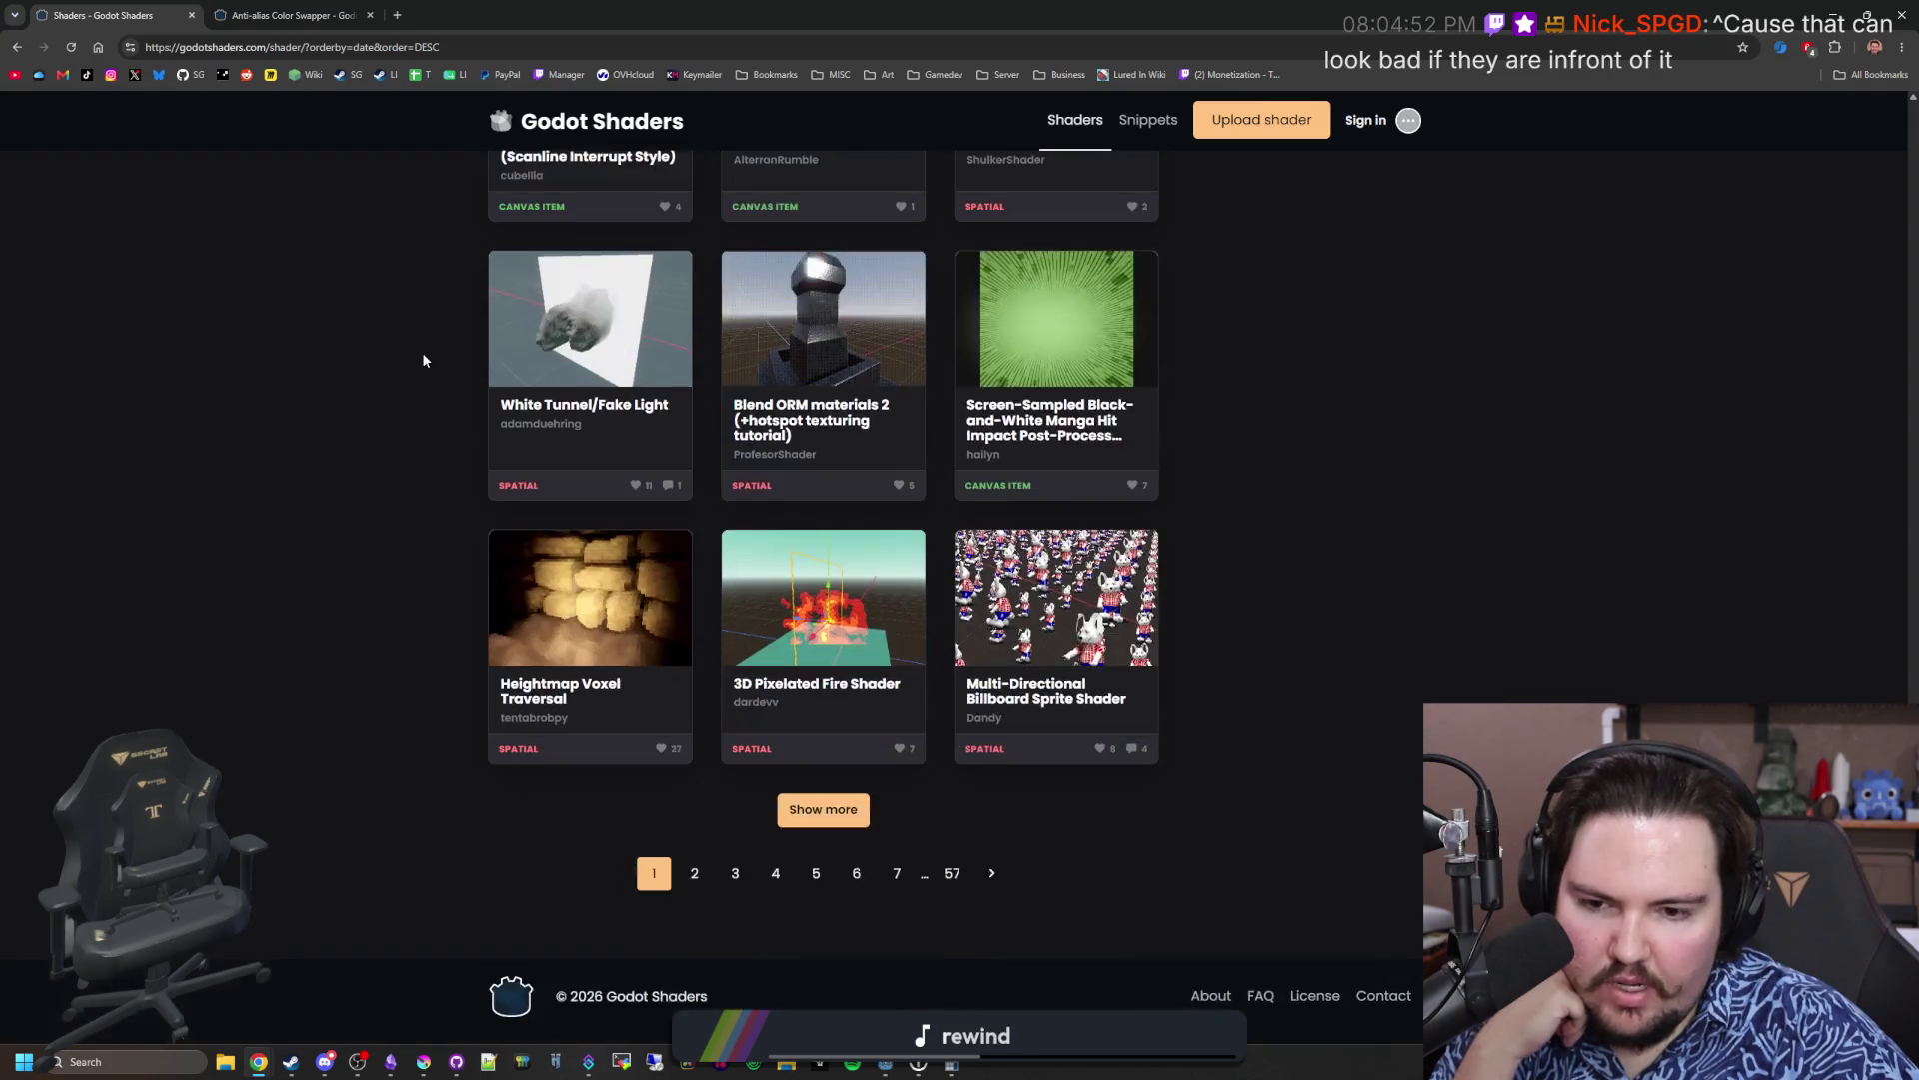
{"action": "left_click", "coordinate": [651, 874]}
{"action": "left_click", "coordinate": [728, 265]}
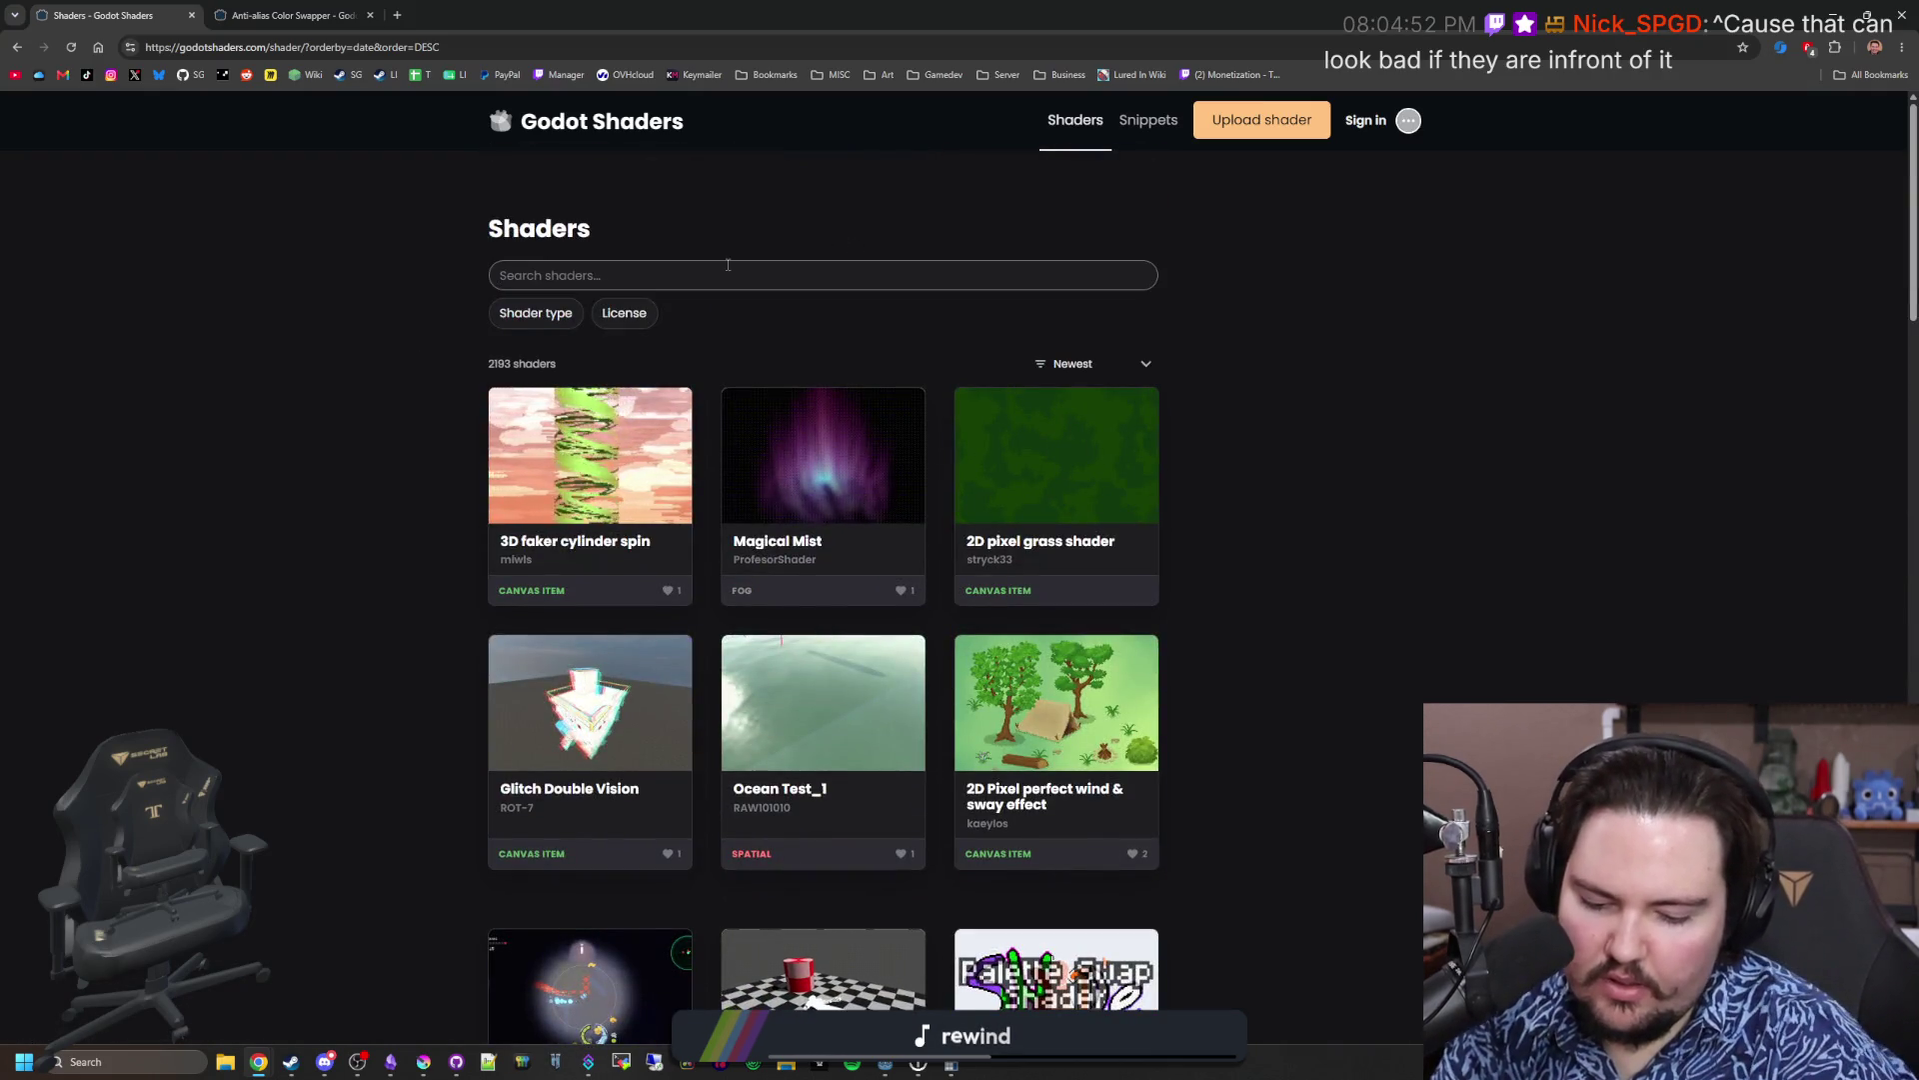
Step: Search for 'xray' filtered to Canvas item shaders, then try rewording the query as 'x-ray'
{"action": "type", "text": "xray"}
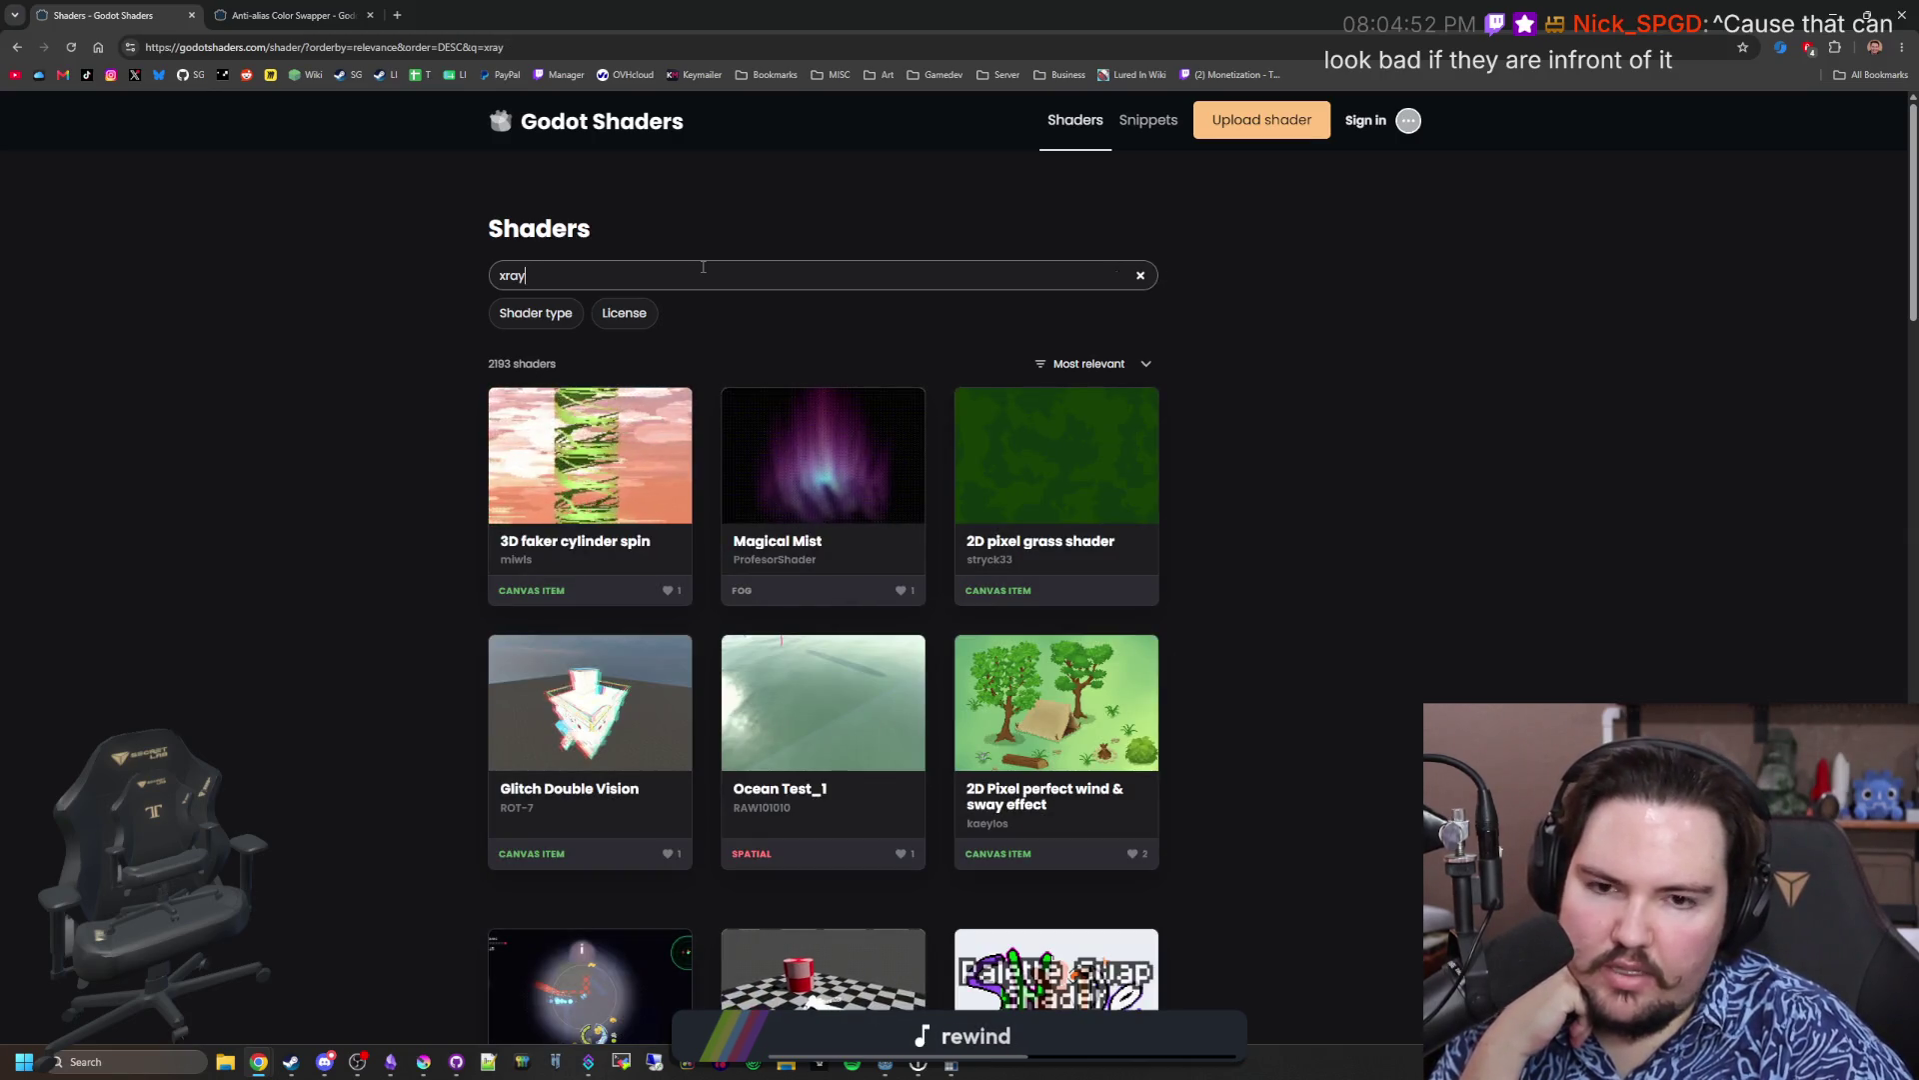
{"action": "left_click", "coordinate": [548, 315]}
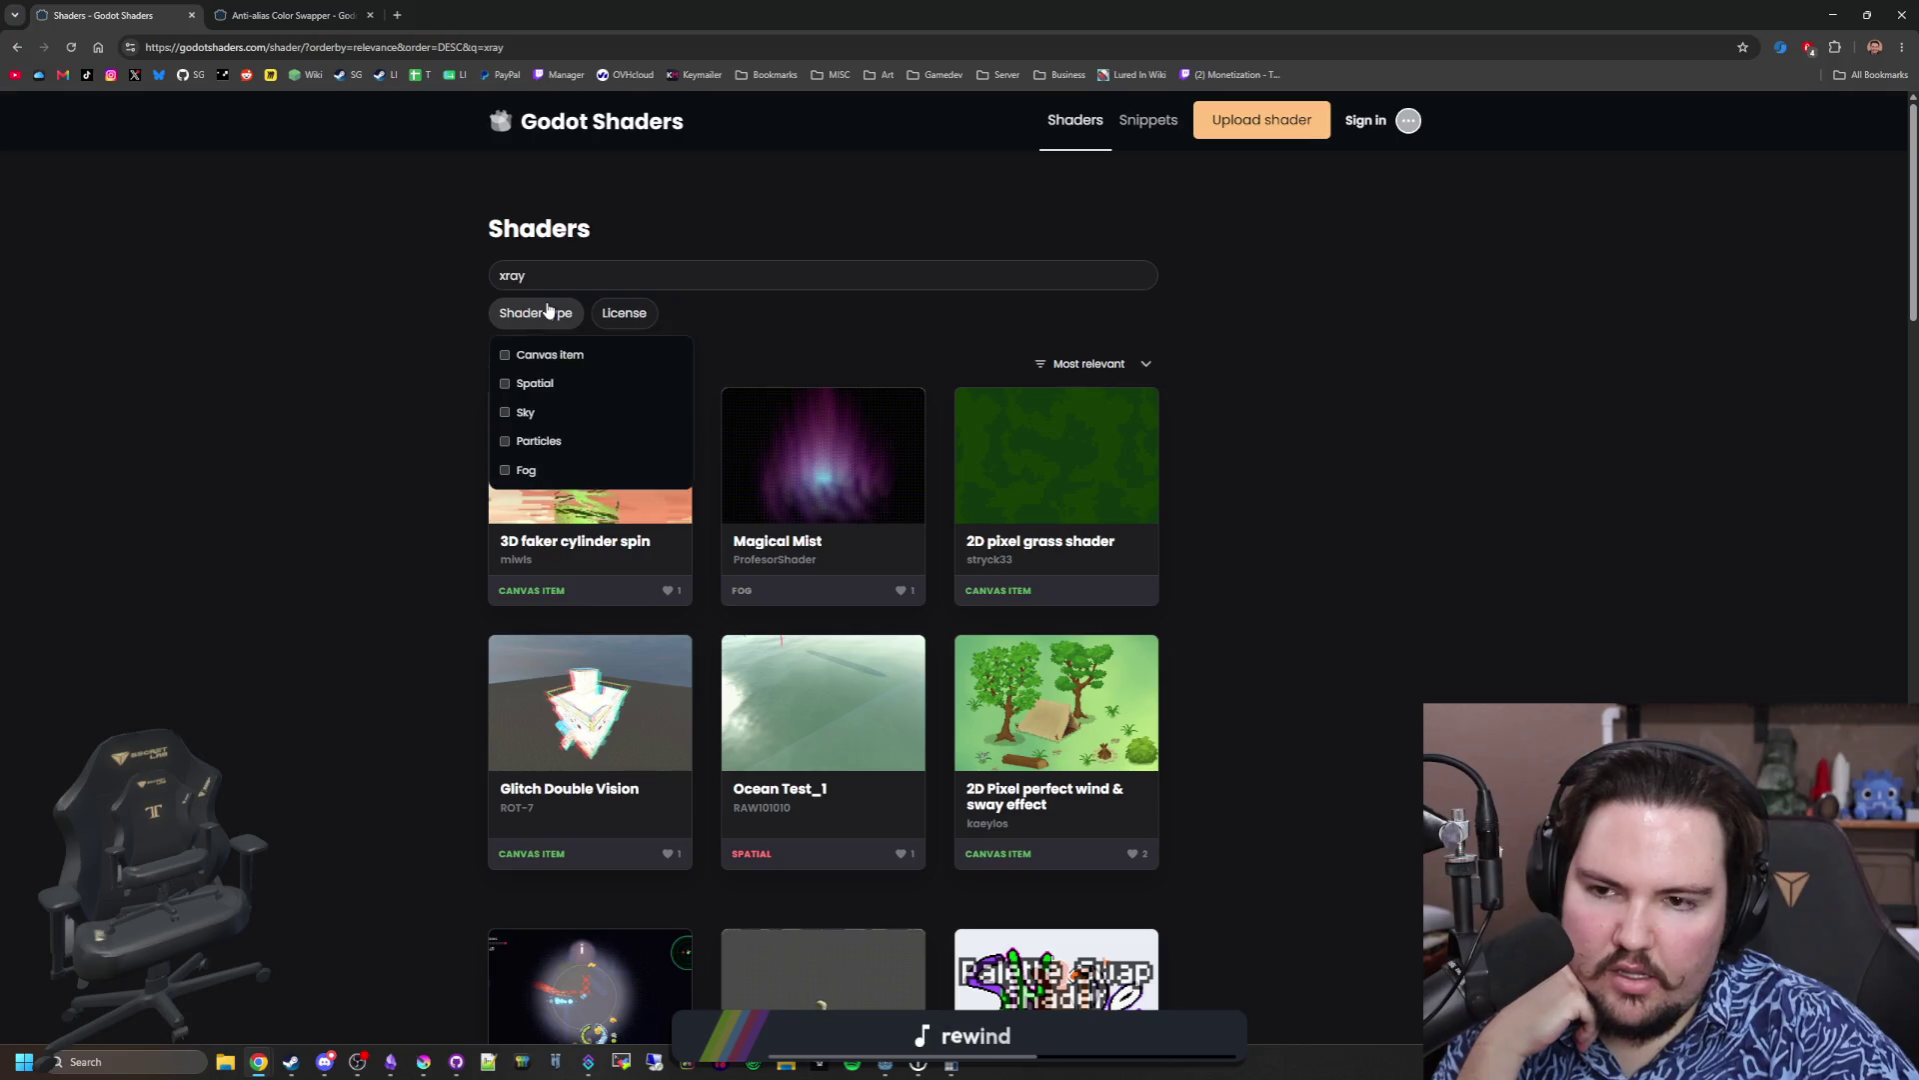
{"action": "left_click", "coordinate": [572, 368]}
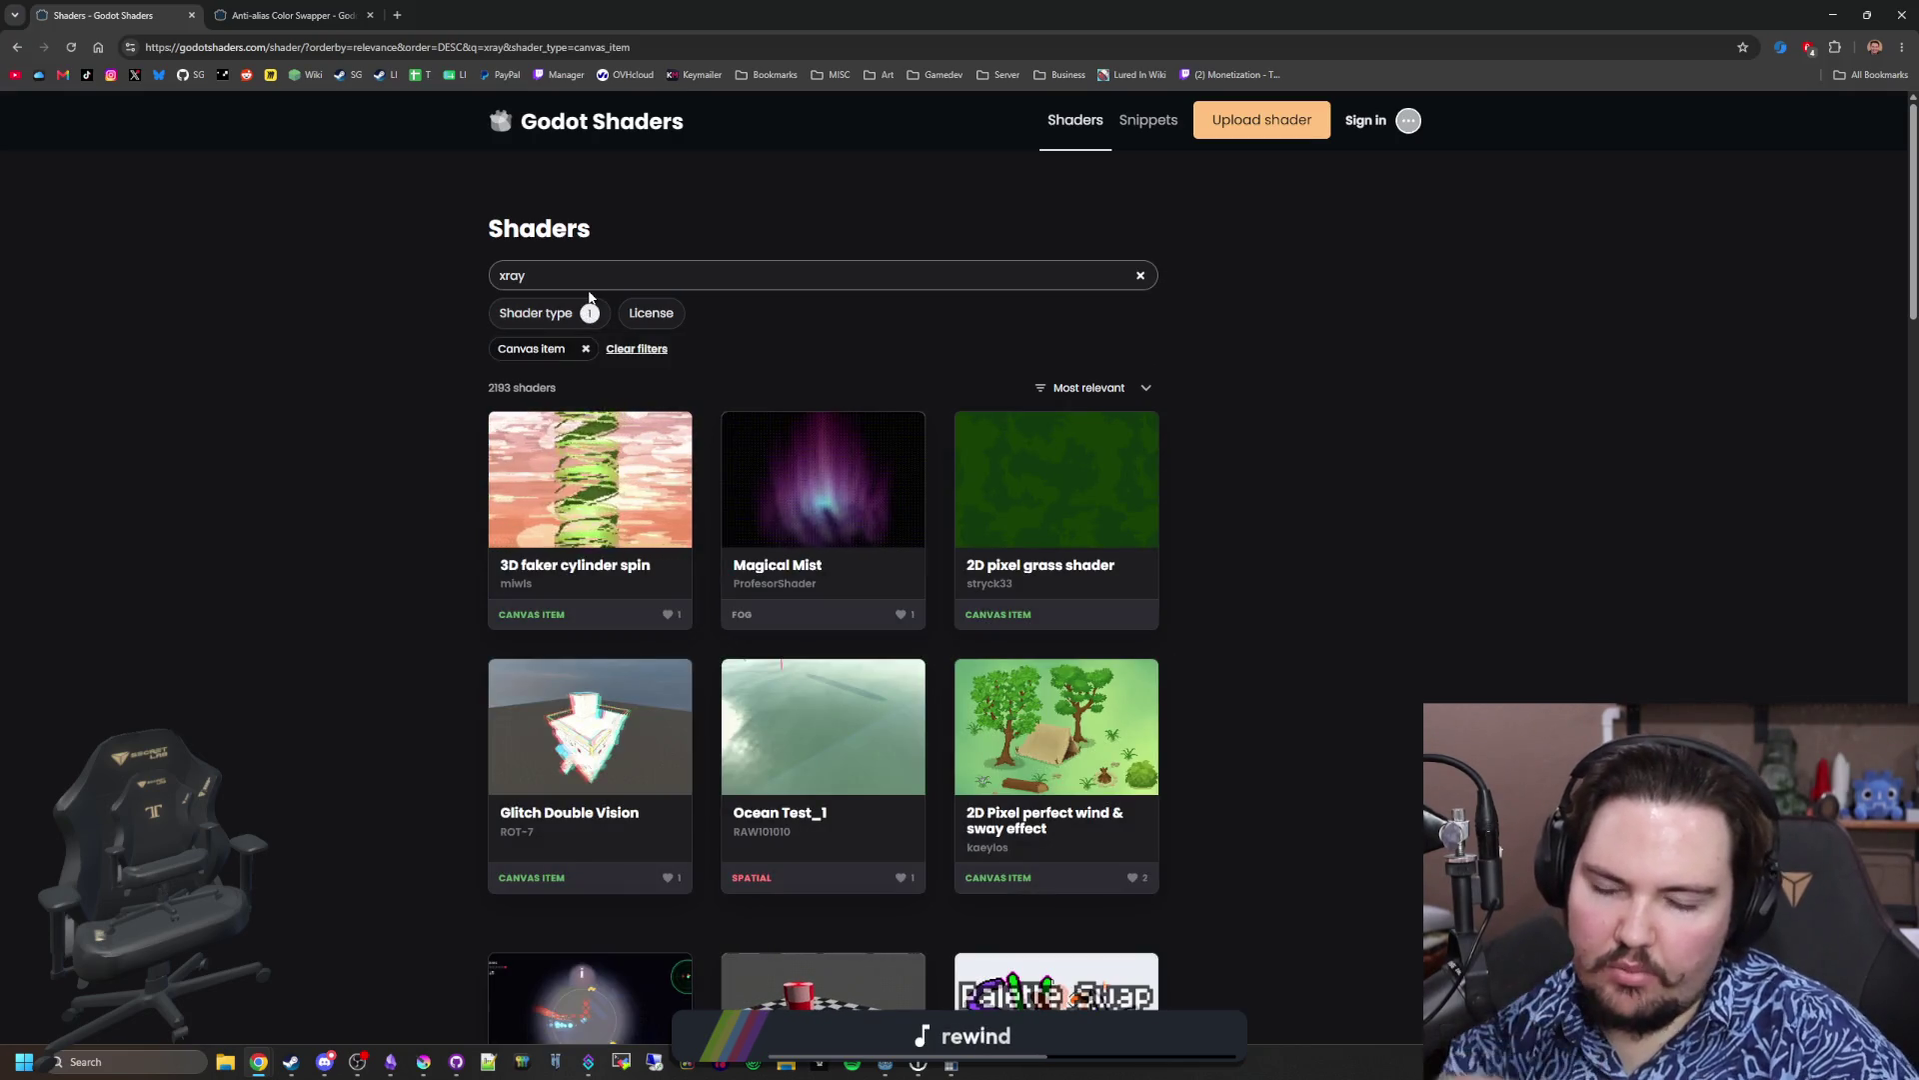
{"action": "key", "text": "BackSpace"}
{"action": "key", "text": "BackSpace"}
{"action": "key", "text": "BackSpace"}
{"action": "type", "text": "-ray"}
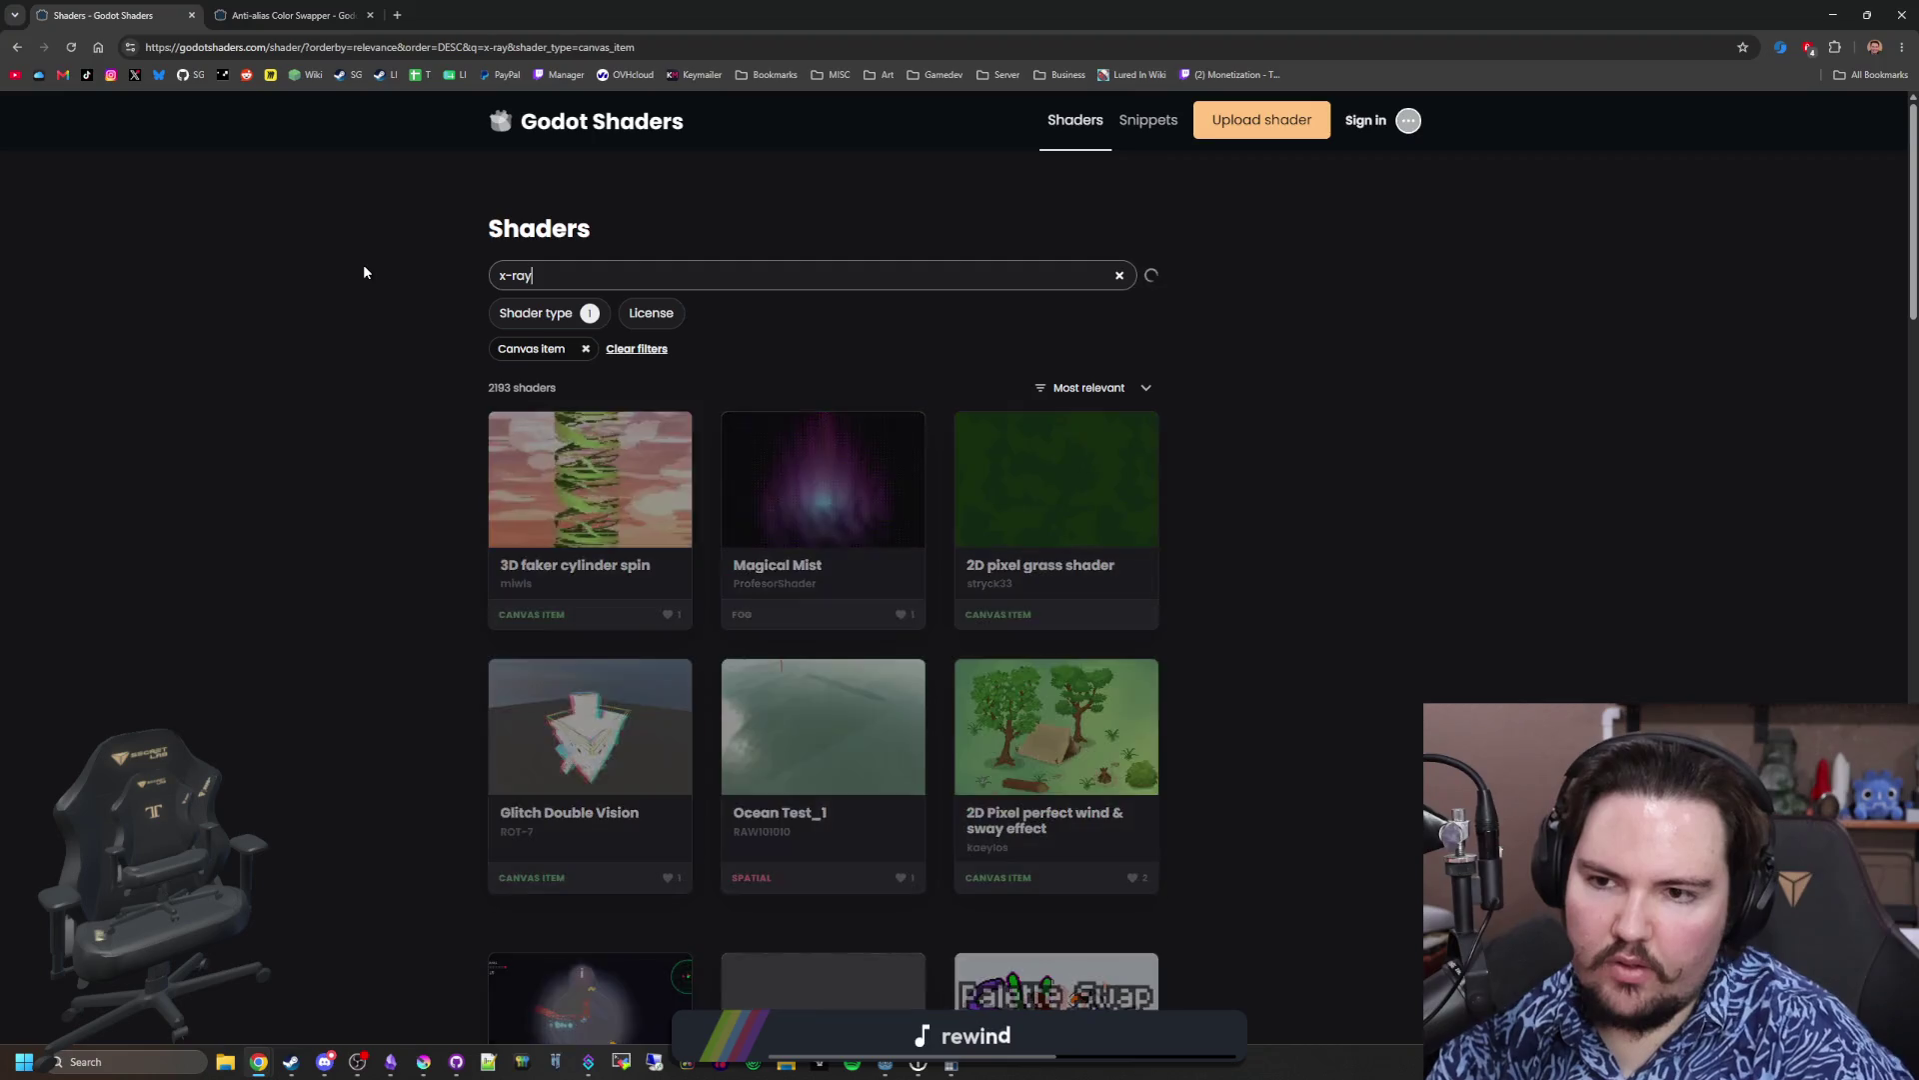
{"action": "key", "text": "alt+Left"}
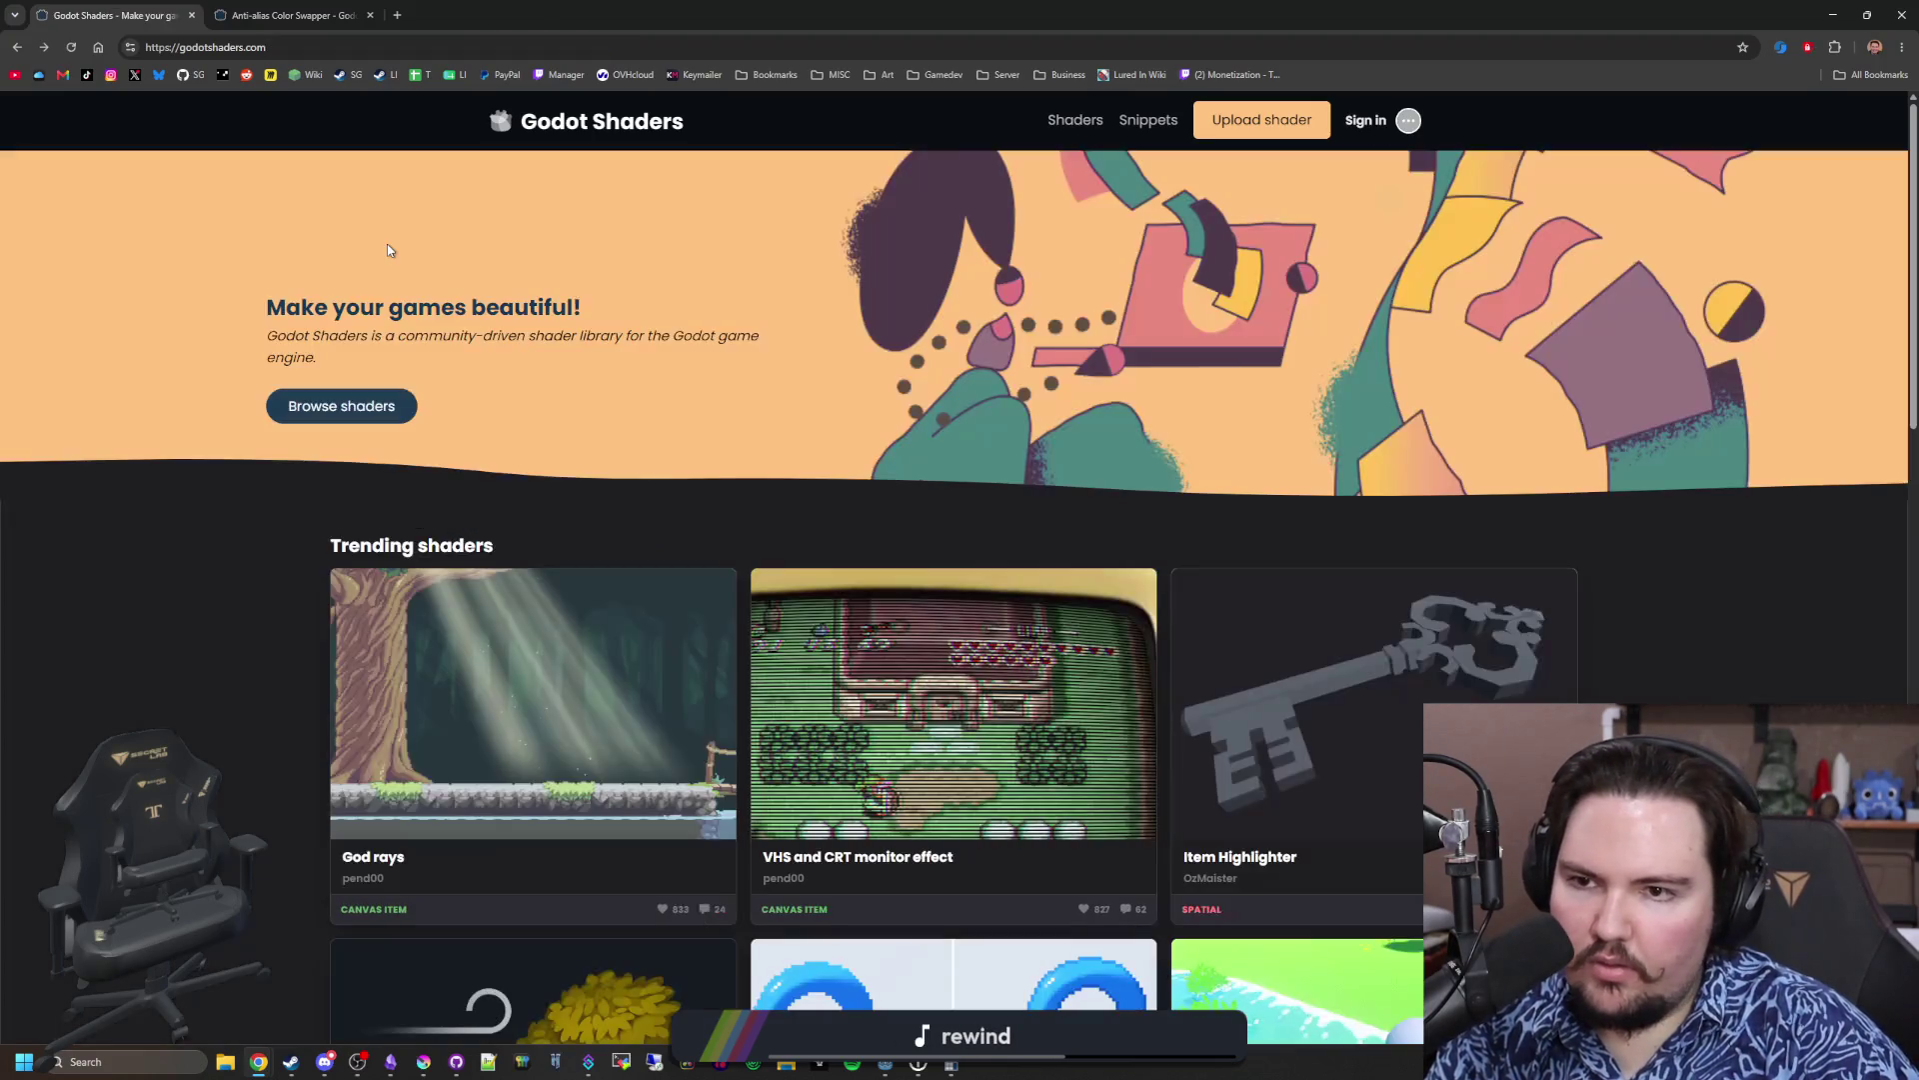
{"action": "key", "text": "alt+Right"}
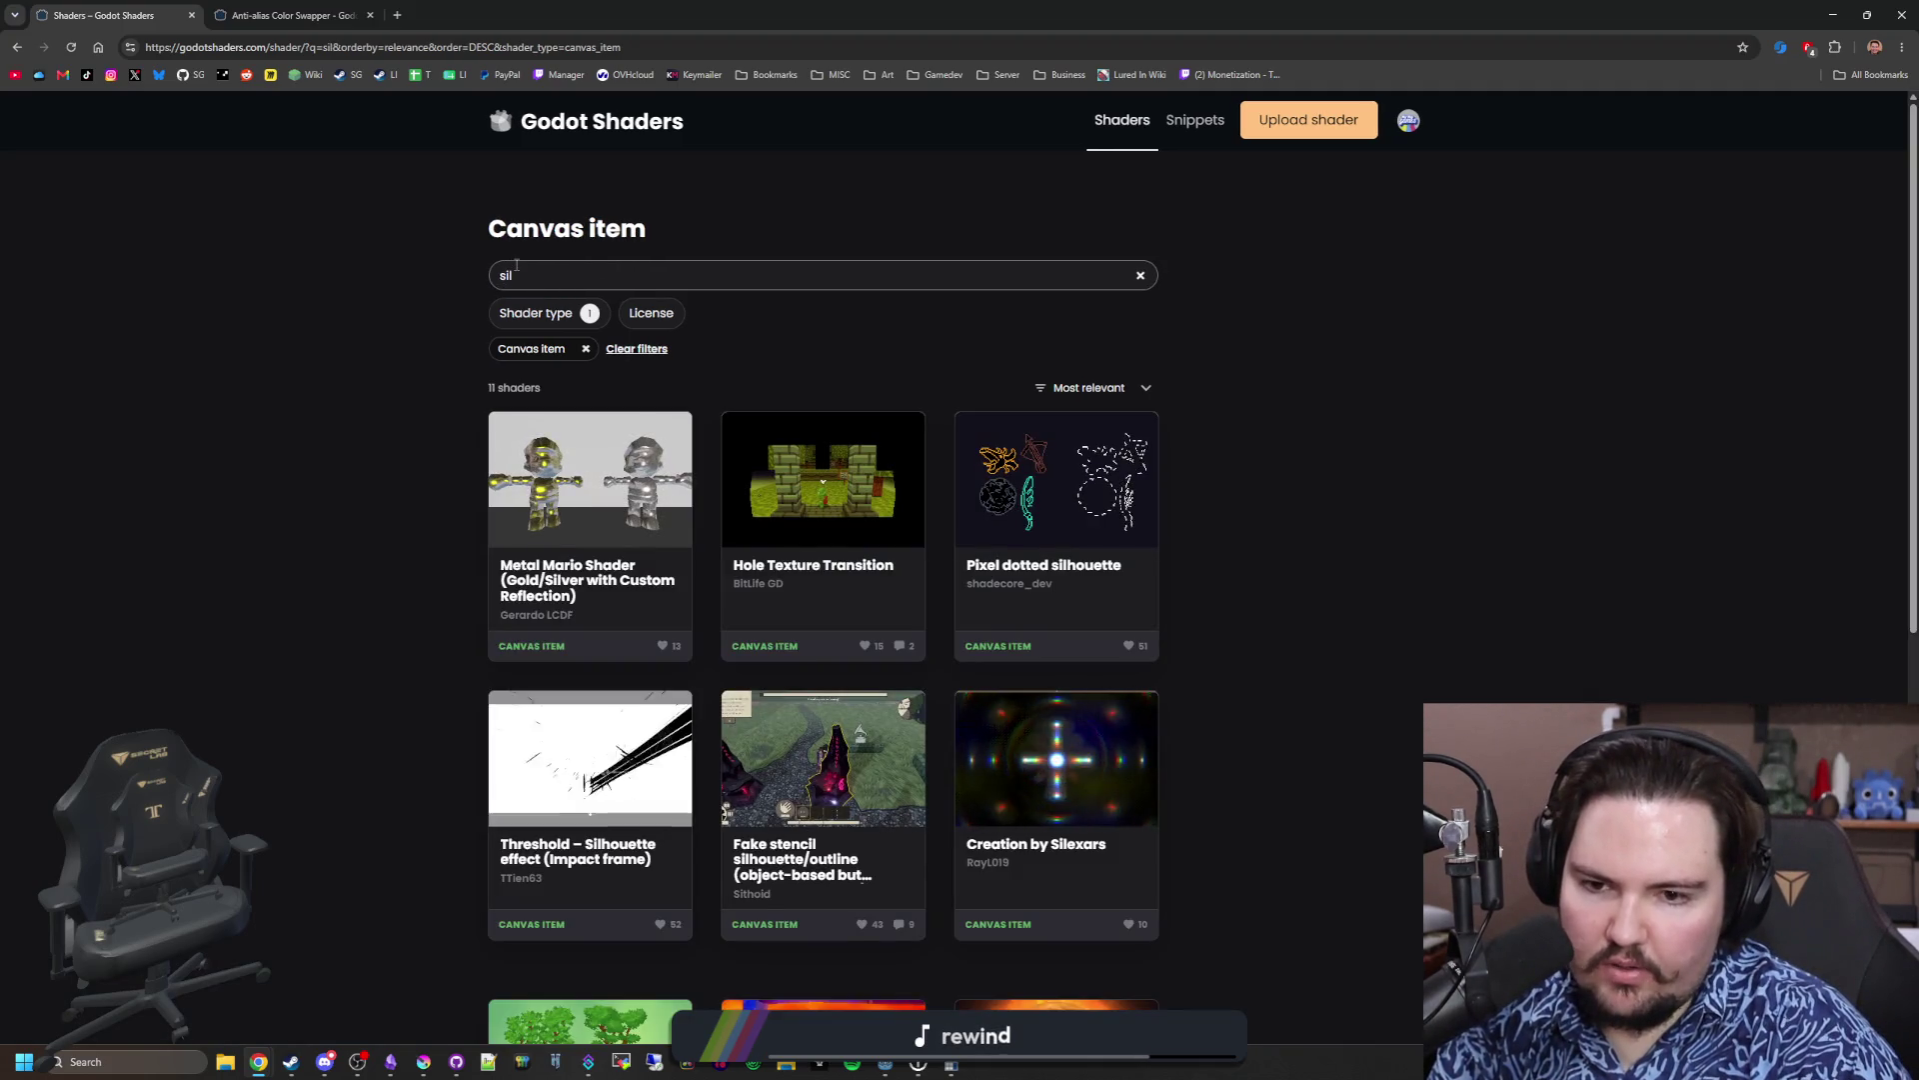
Step: Search for 'silhouette' and look over the matching Canvas item shaders
{"action": "type", "text": "ou"}
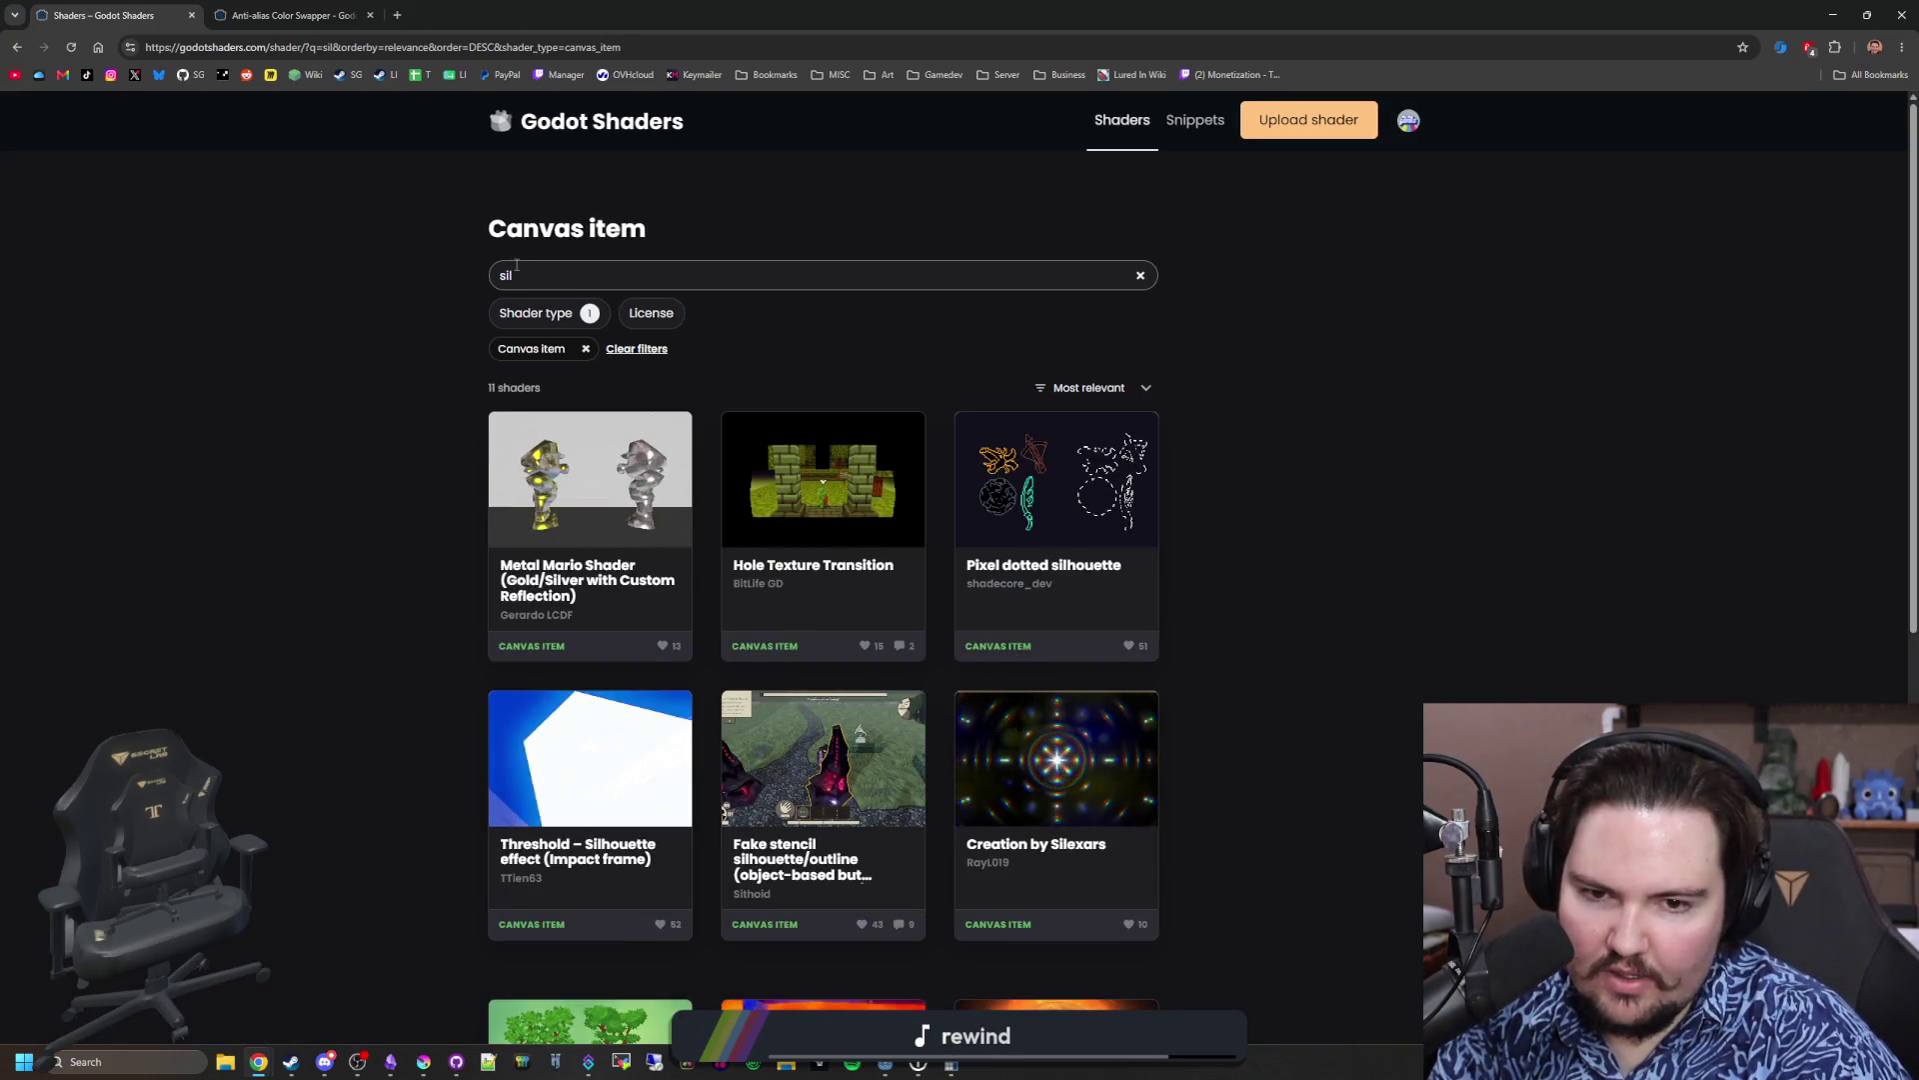
{"action": "type", "text": "houette"}
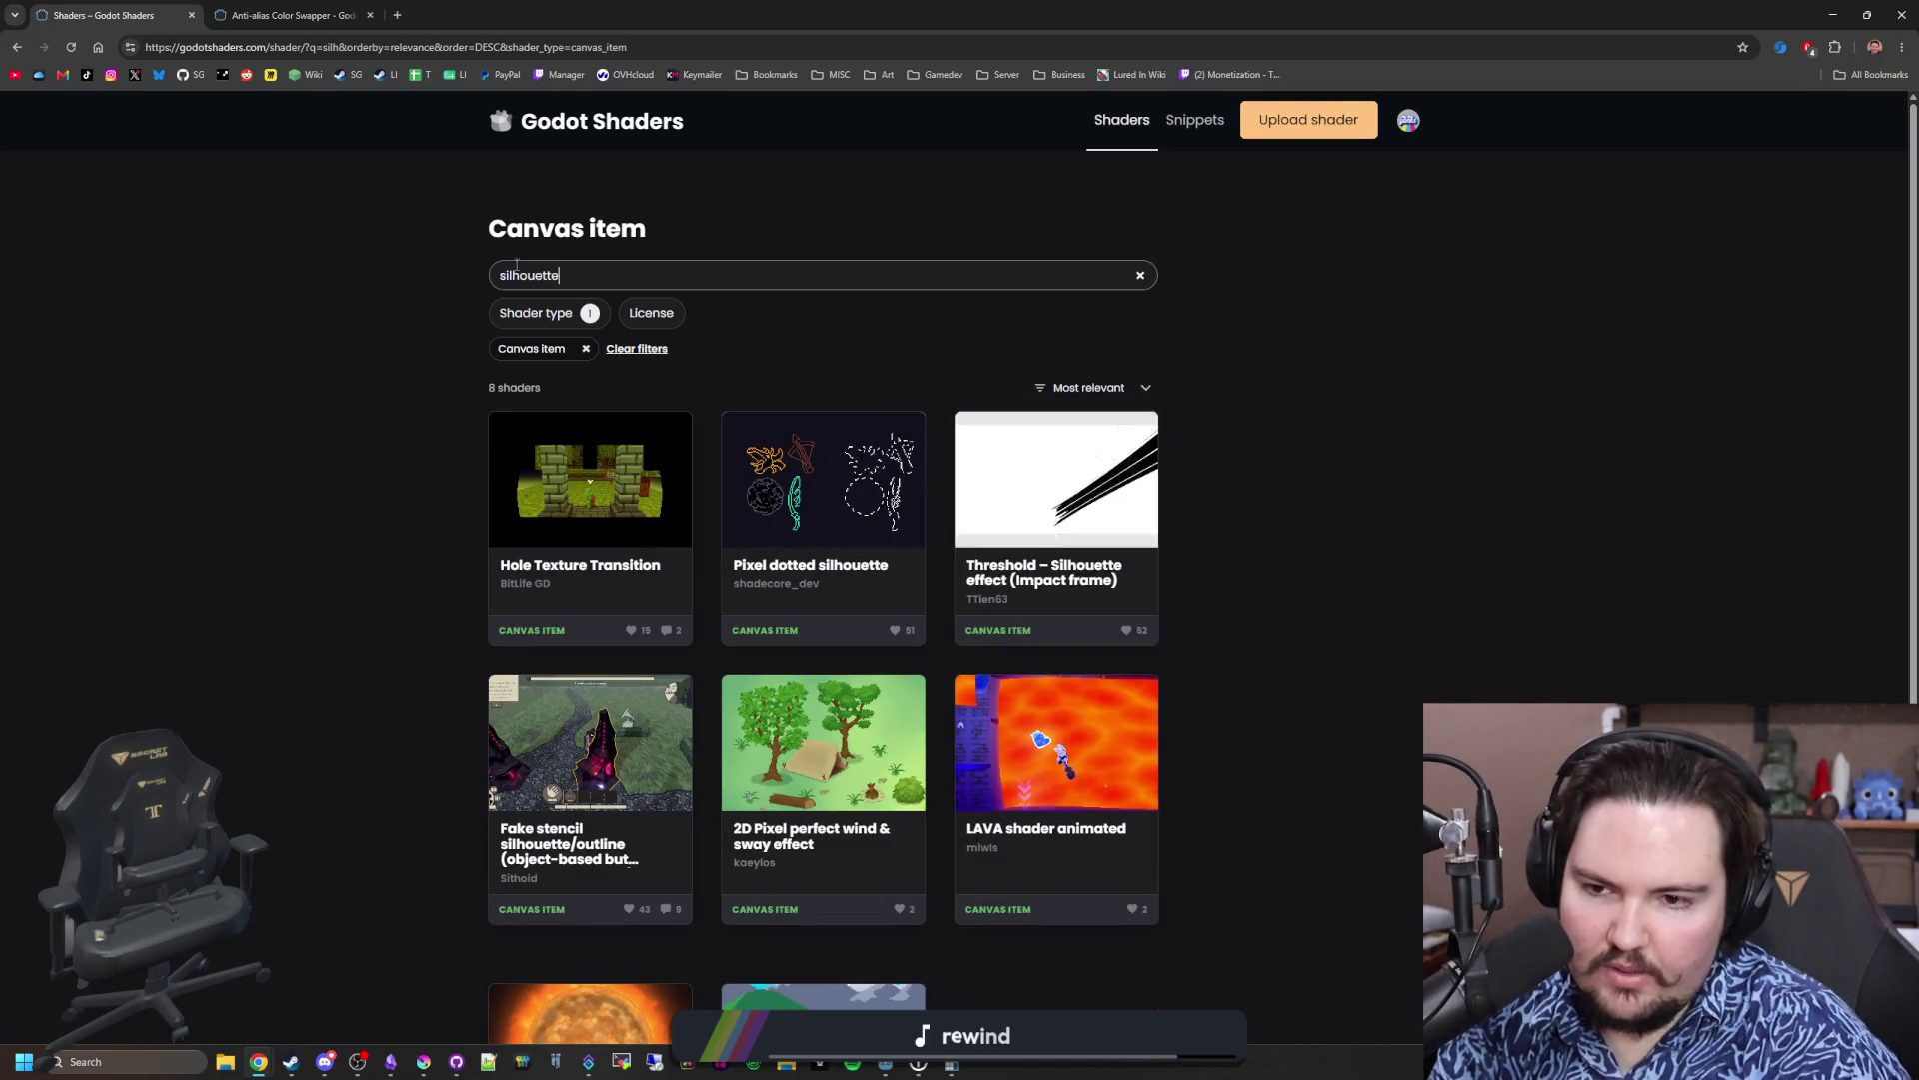
{"action": "scroll", "coordinate": [803, 472], "scroll_direction": "down", "scroll_amount": 4}
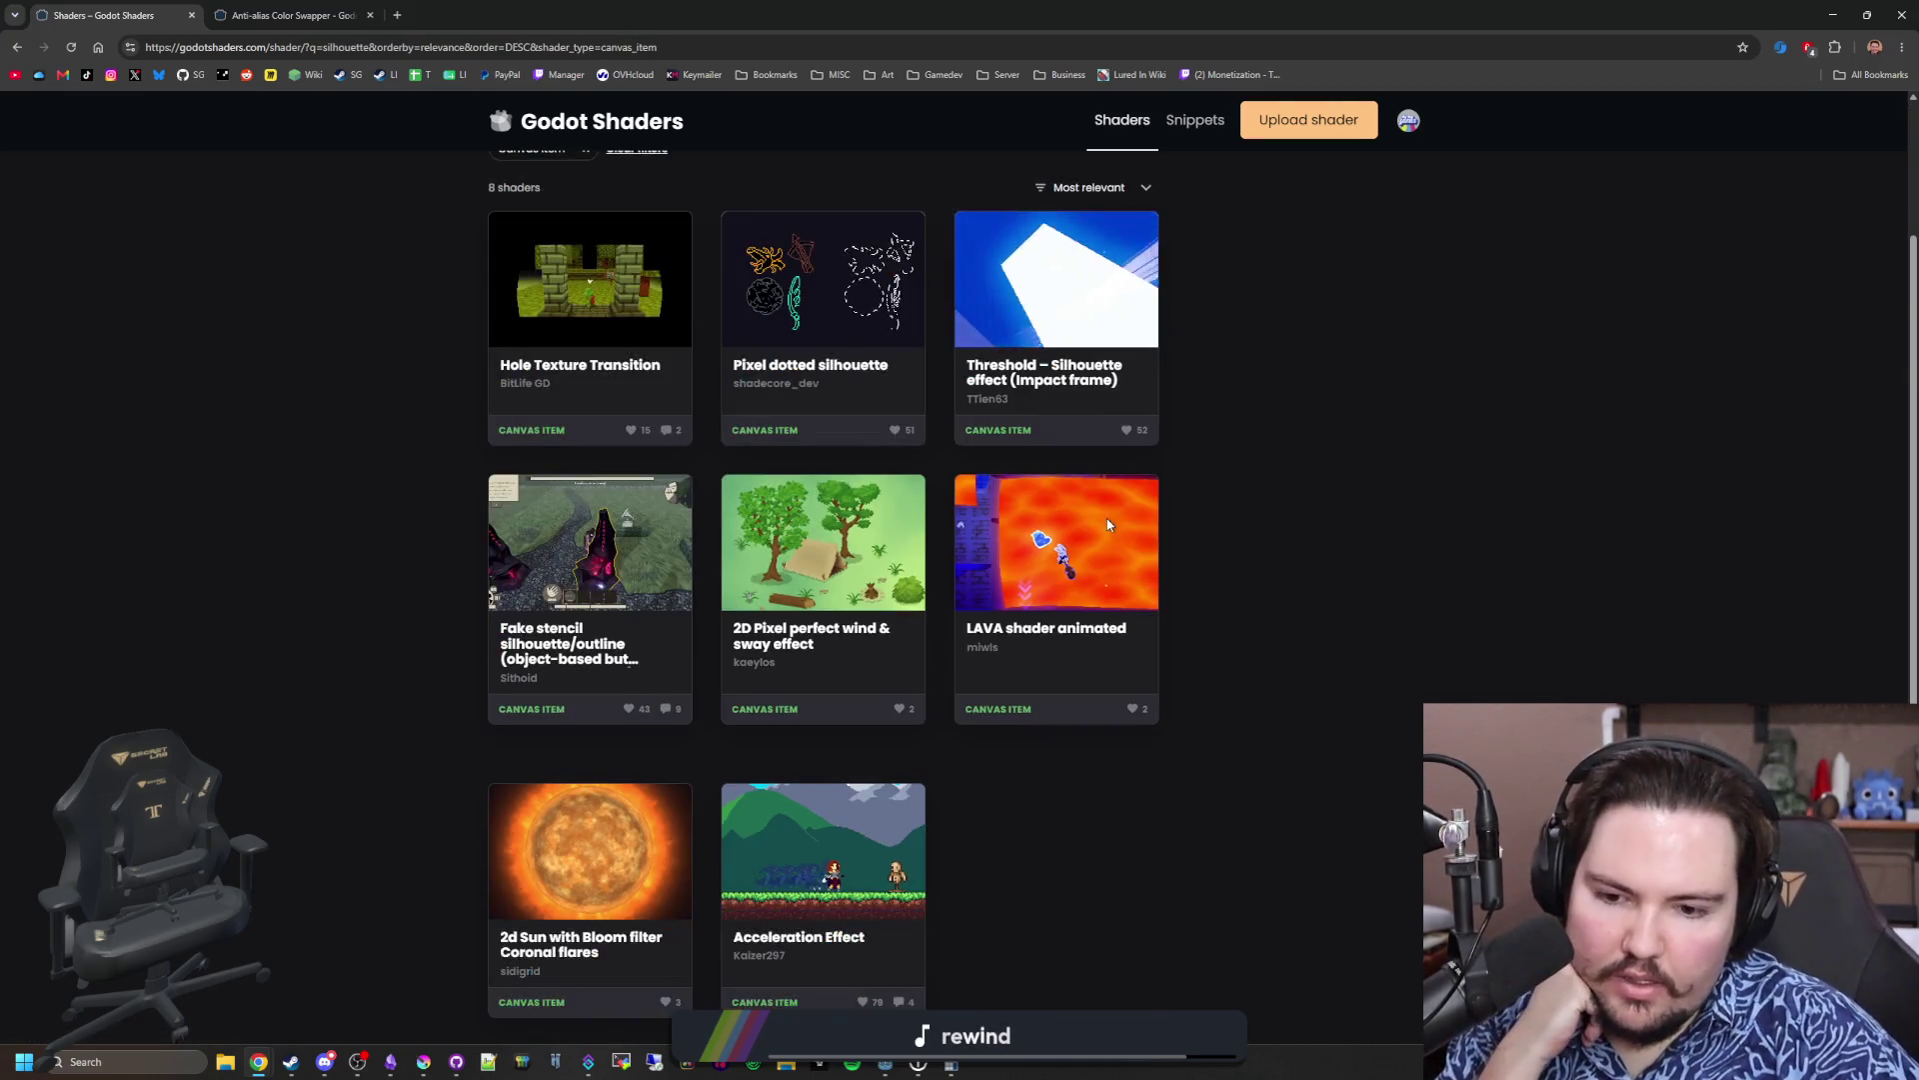
{"action": "scroll", "coordinate": [868, 869], "scroll_direction": "up", "scroll_amount": 4}
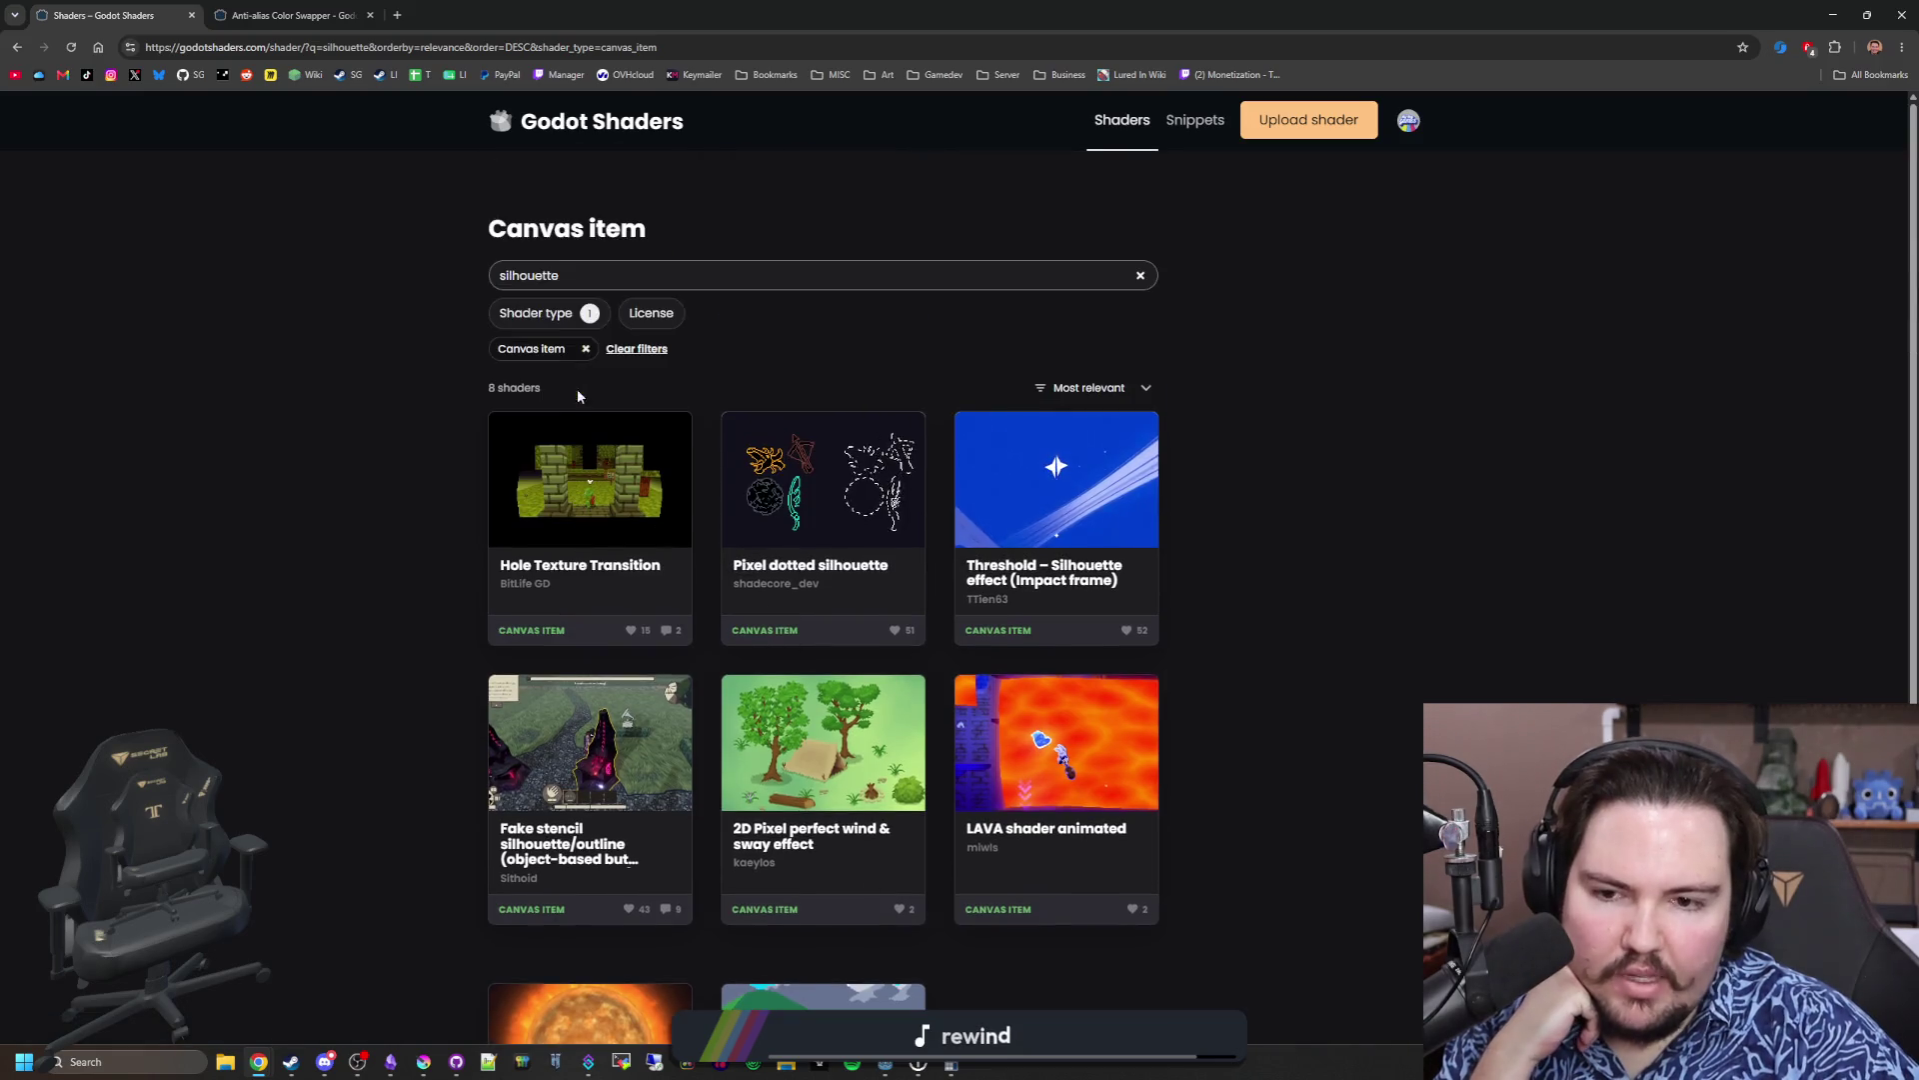
Step: Go back to the home page, open the full shader listing, and delete the silhouette search term
{"action": "left_click", "coordinate": [550, 118]}
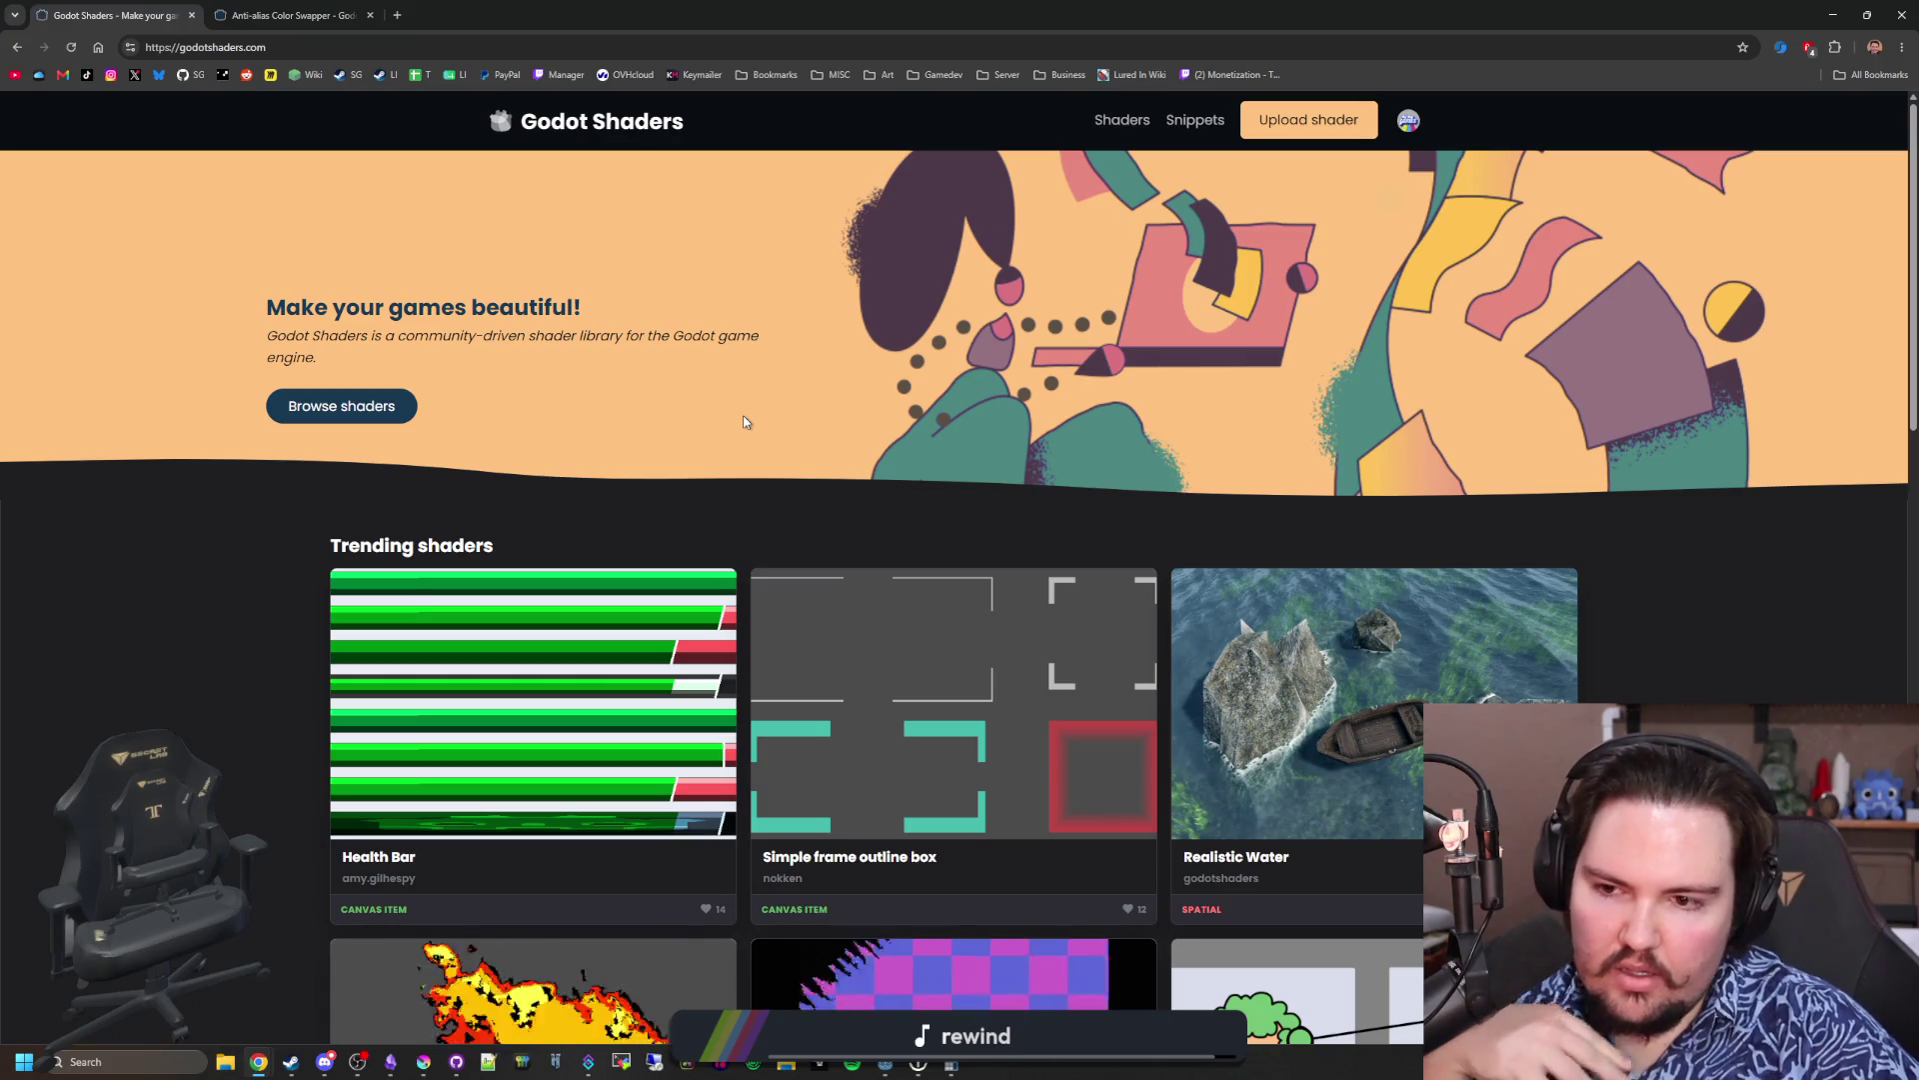
{"action": "scroll", "coordinate": [330, 430], "scroll_direction": "down", "scroll_amount": 3}
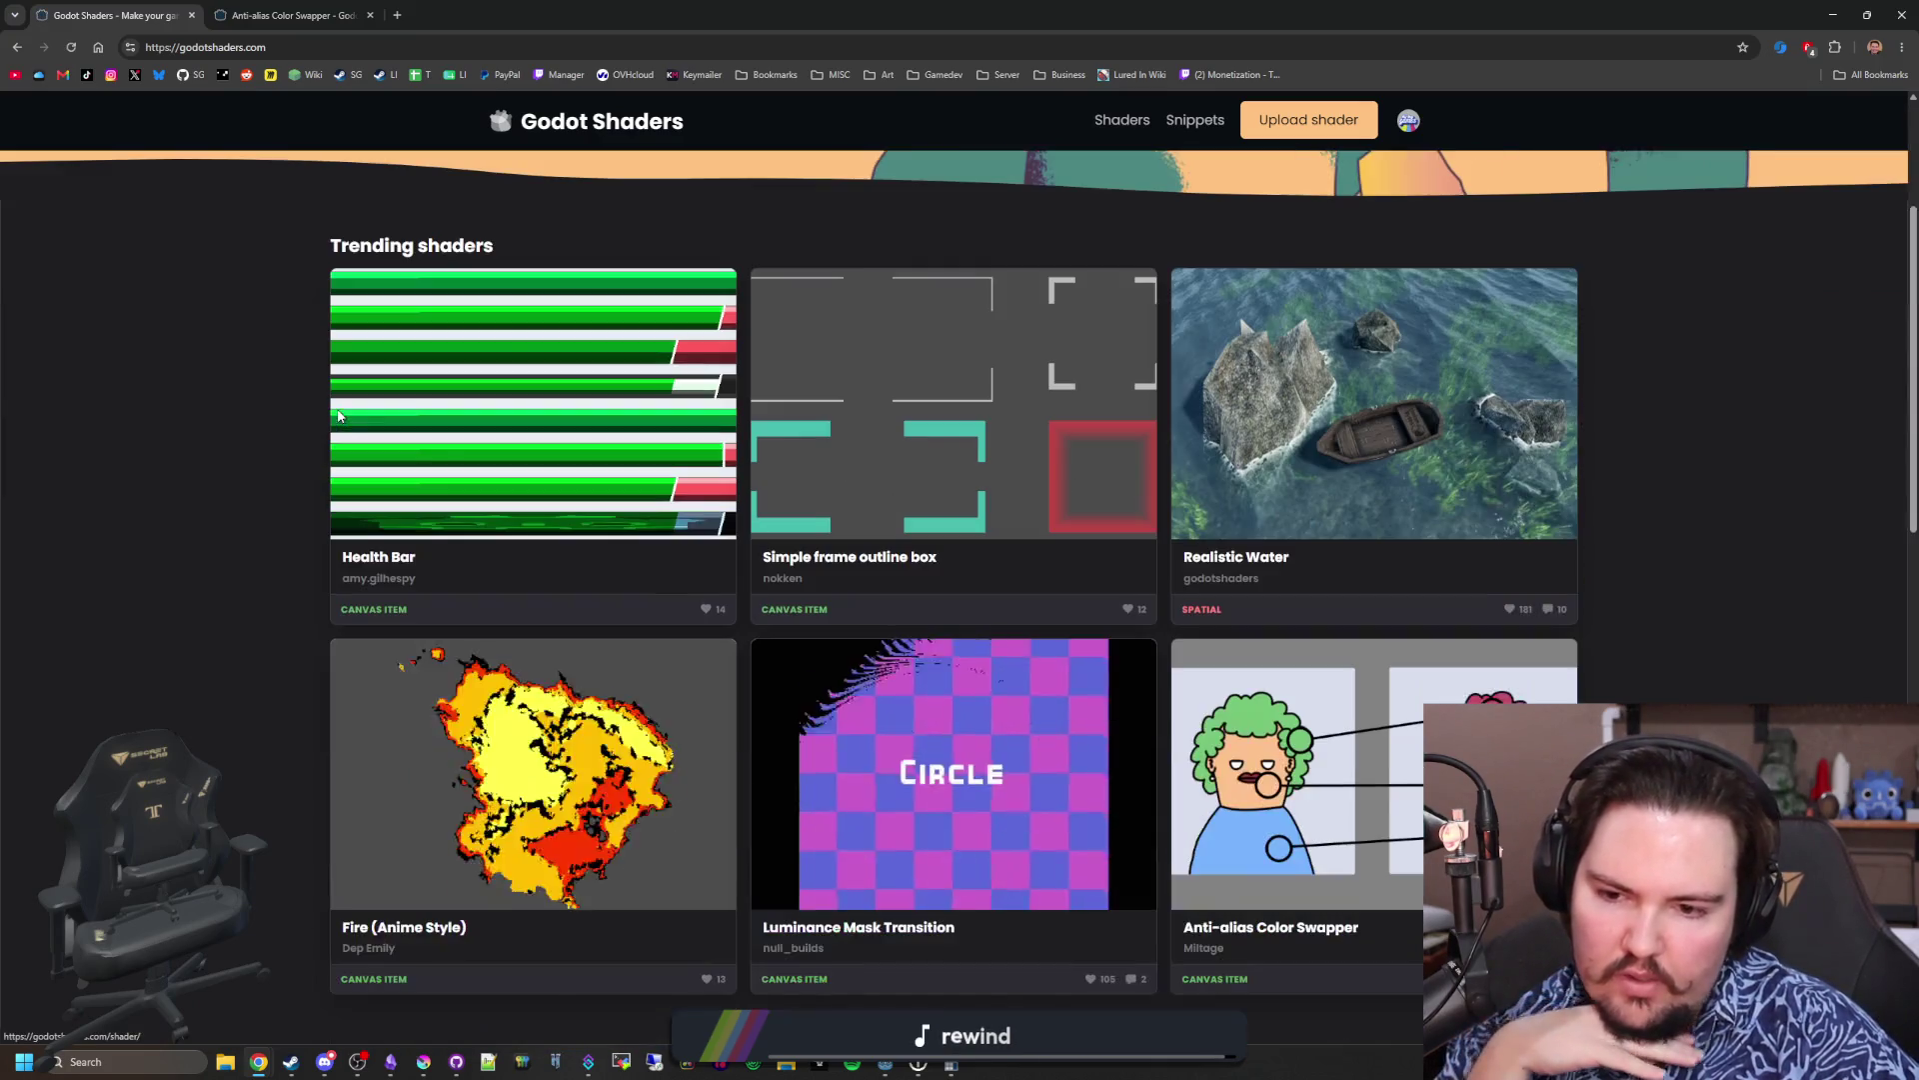
{"action": "scroll", "coordinate": [339, 416], "scroll_direction": "down", "scroll_amount": 4}
{"action": "scroll", "coordinate": [339, 416], "scroll_direction": "up", "scroll_amount": 6}
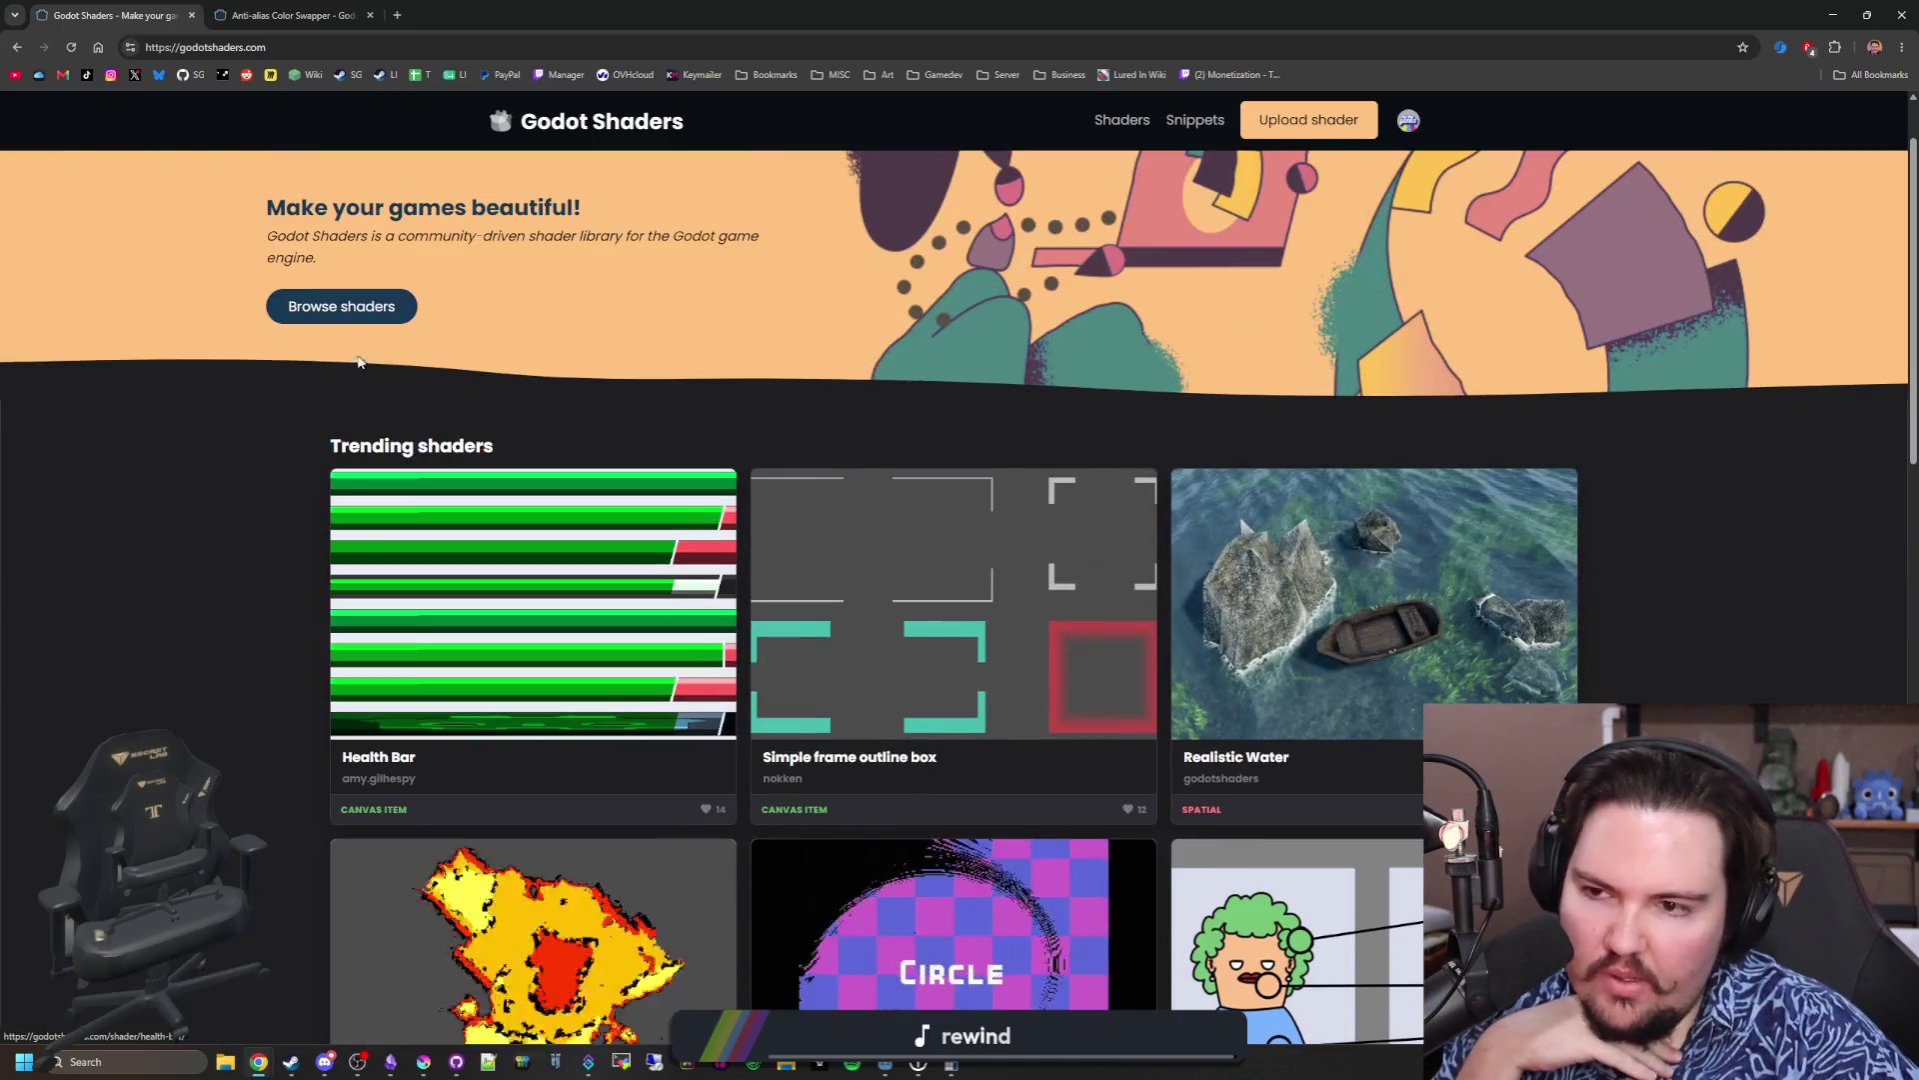
{"action": "left_click", "coordinate": [377, 303]}
{"action": "scroll", "coordinate": [730, 312], "scroll_direction": "down", "scroll_amount": 10}
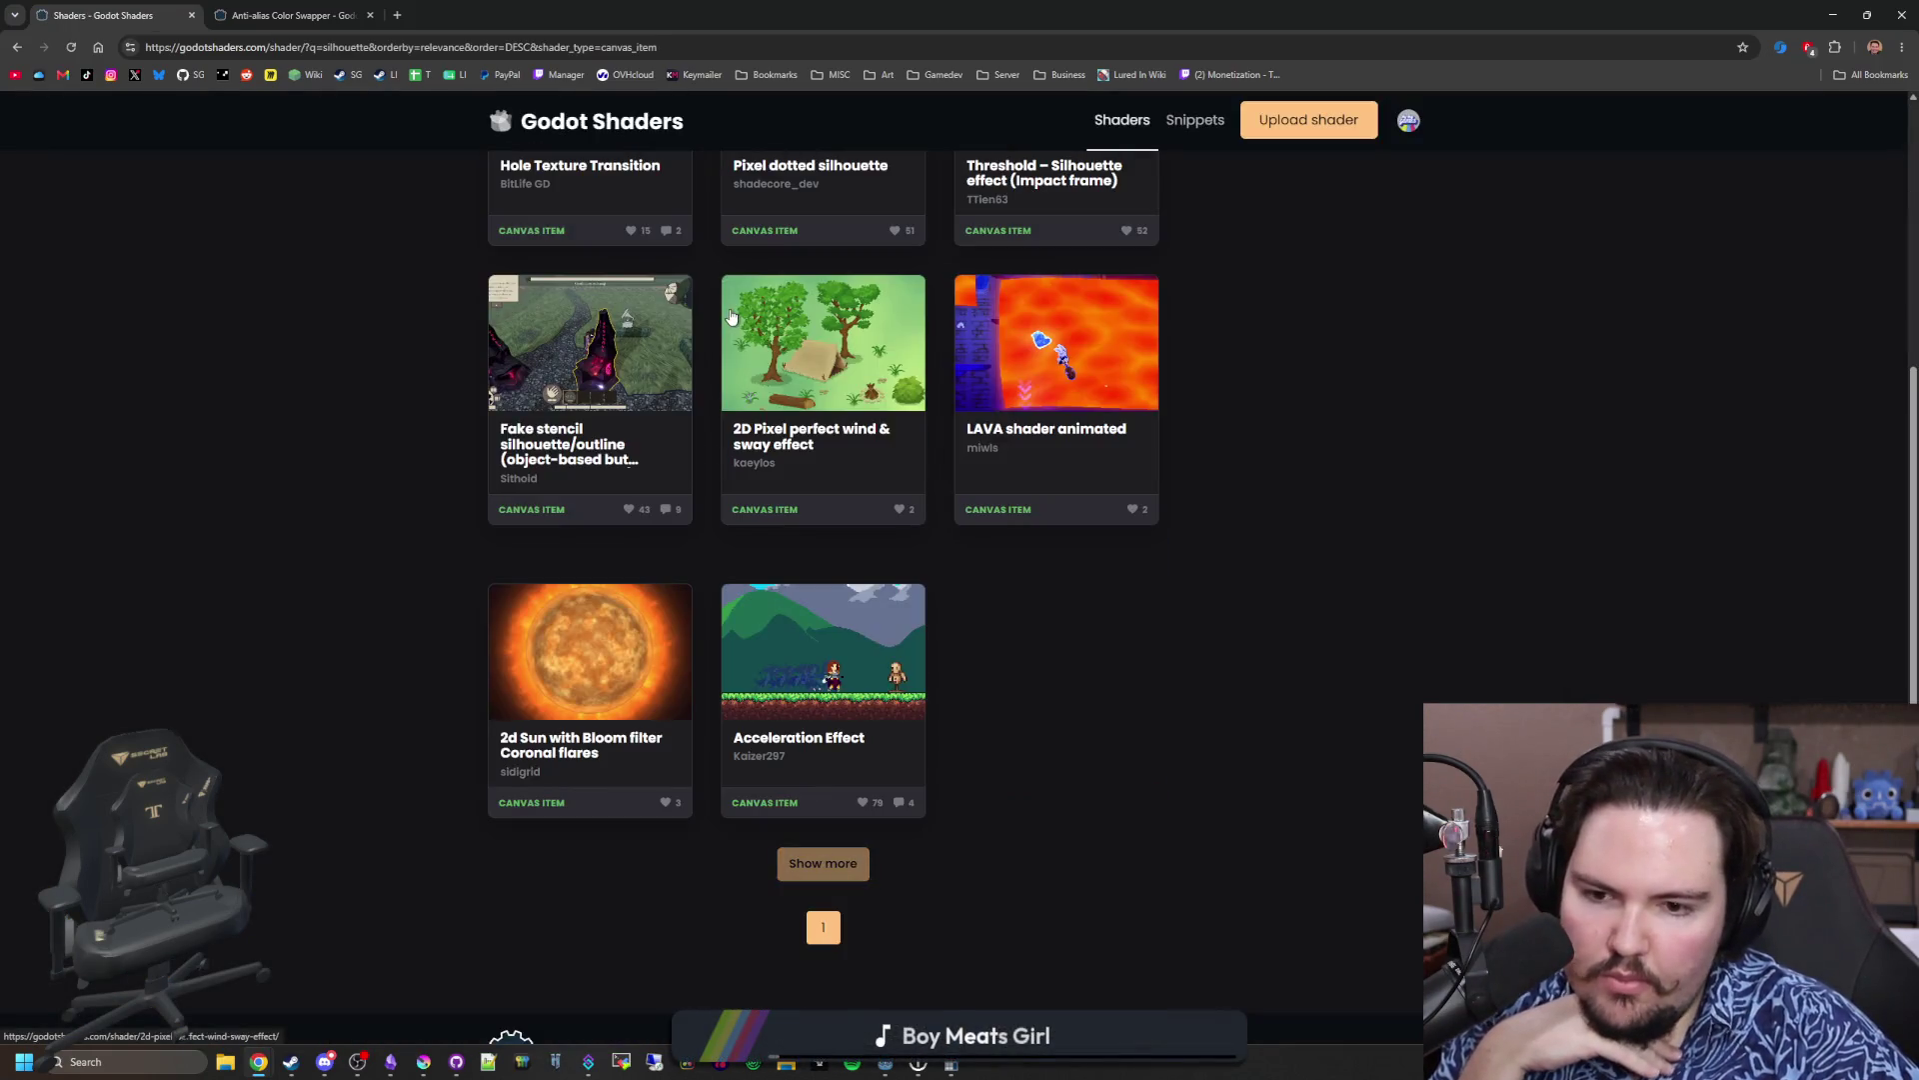
{"action": "scroll", "coordinate": [812, 858], "scroll_direction": "up", "scroll_amount": 10}
{"action": "left_click_drag", "start_coordinate": [559, 275], "coordinate": [441, 272]}
{"action": "key", "text": "BackSpace"}
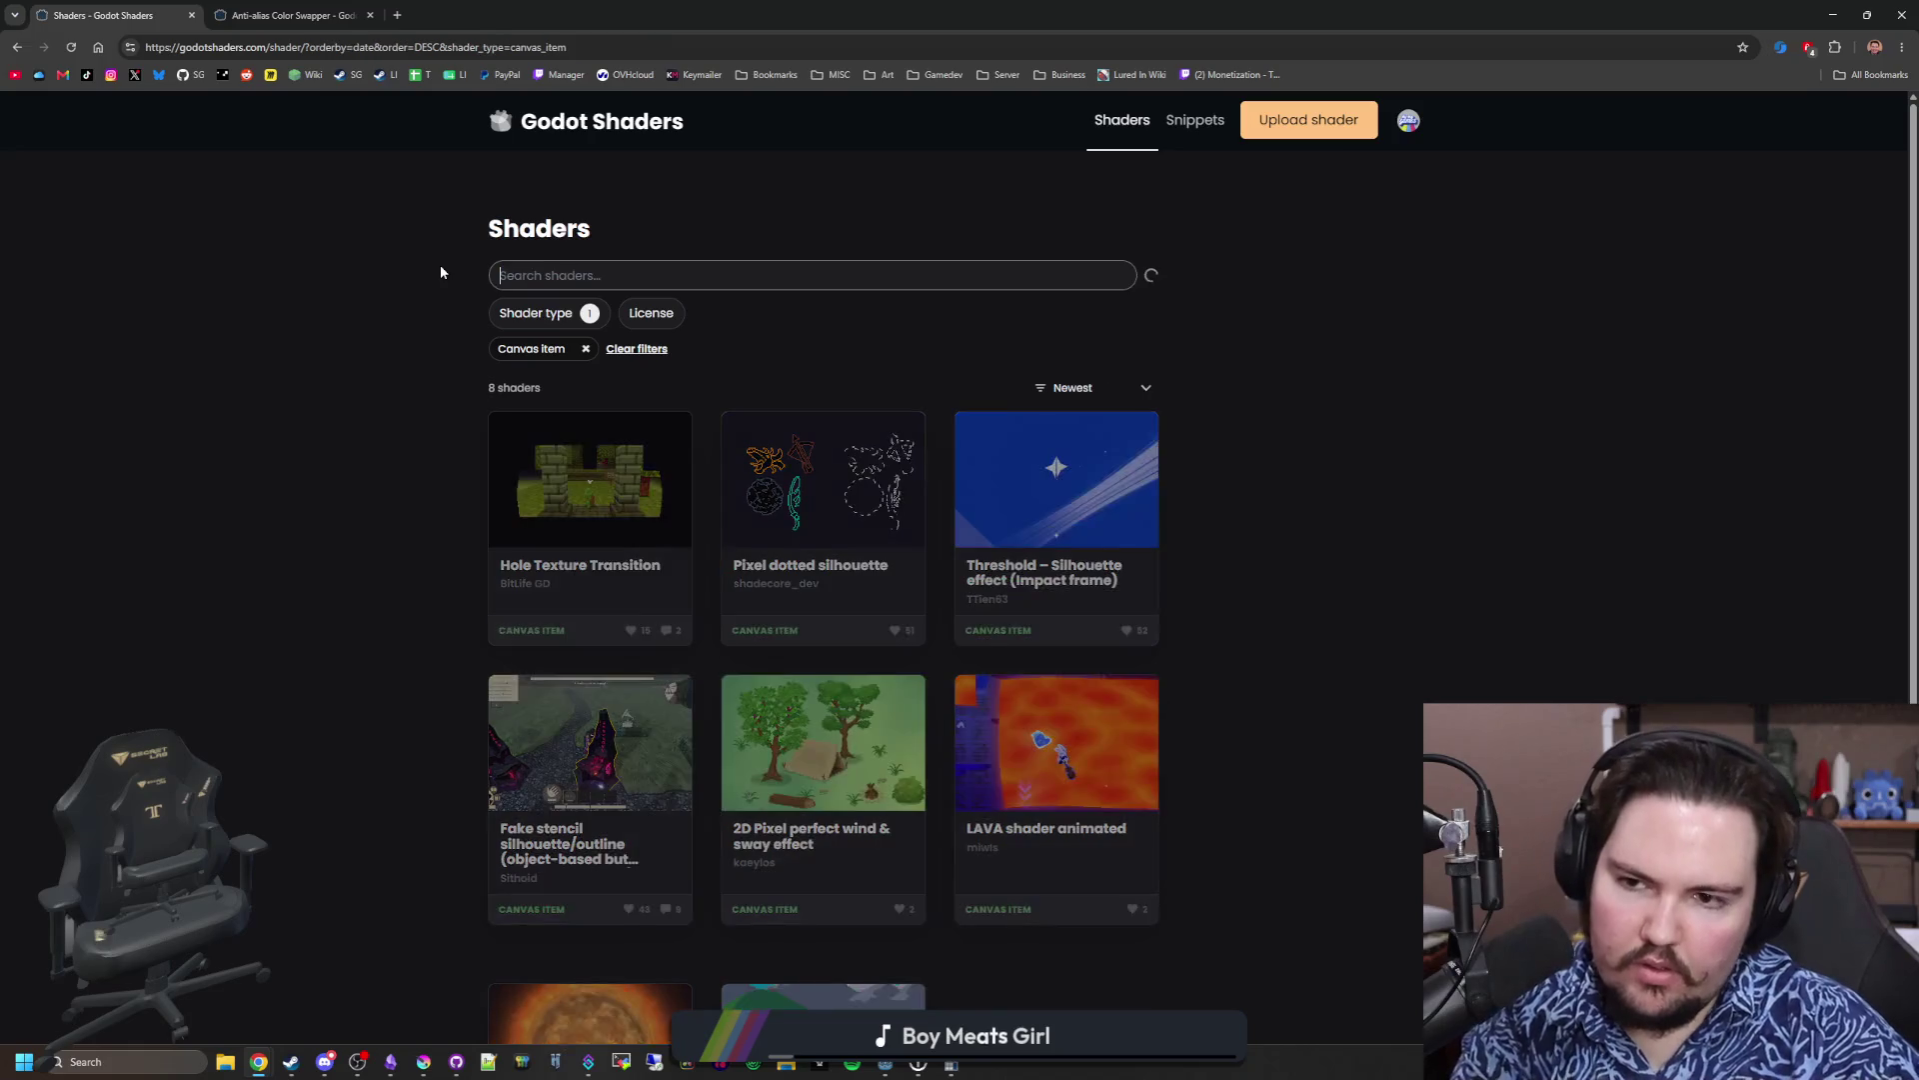
Step: Scroll through the first page of Canvas item shaders and go to page 2
{"action": "scroll", "coordinate": [411, 285], "scroll_direction": "down", "scroll_amount": 9}
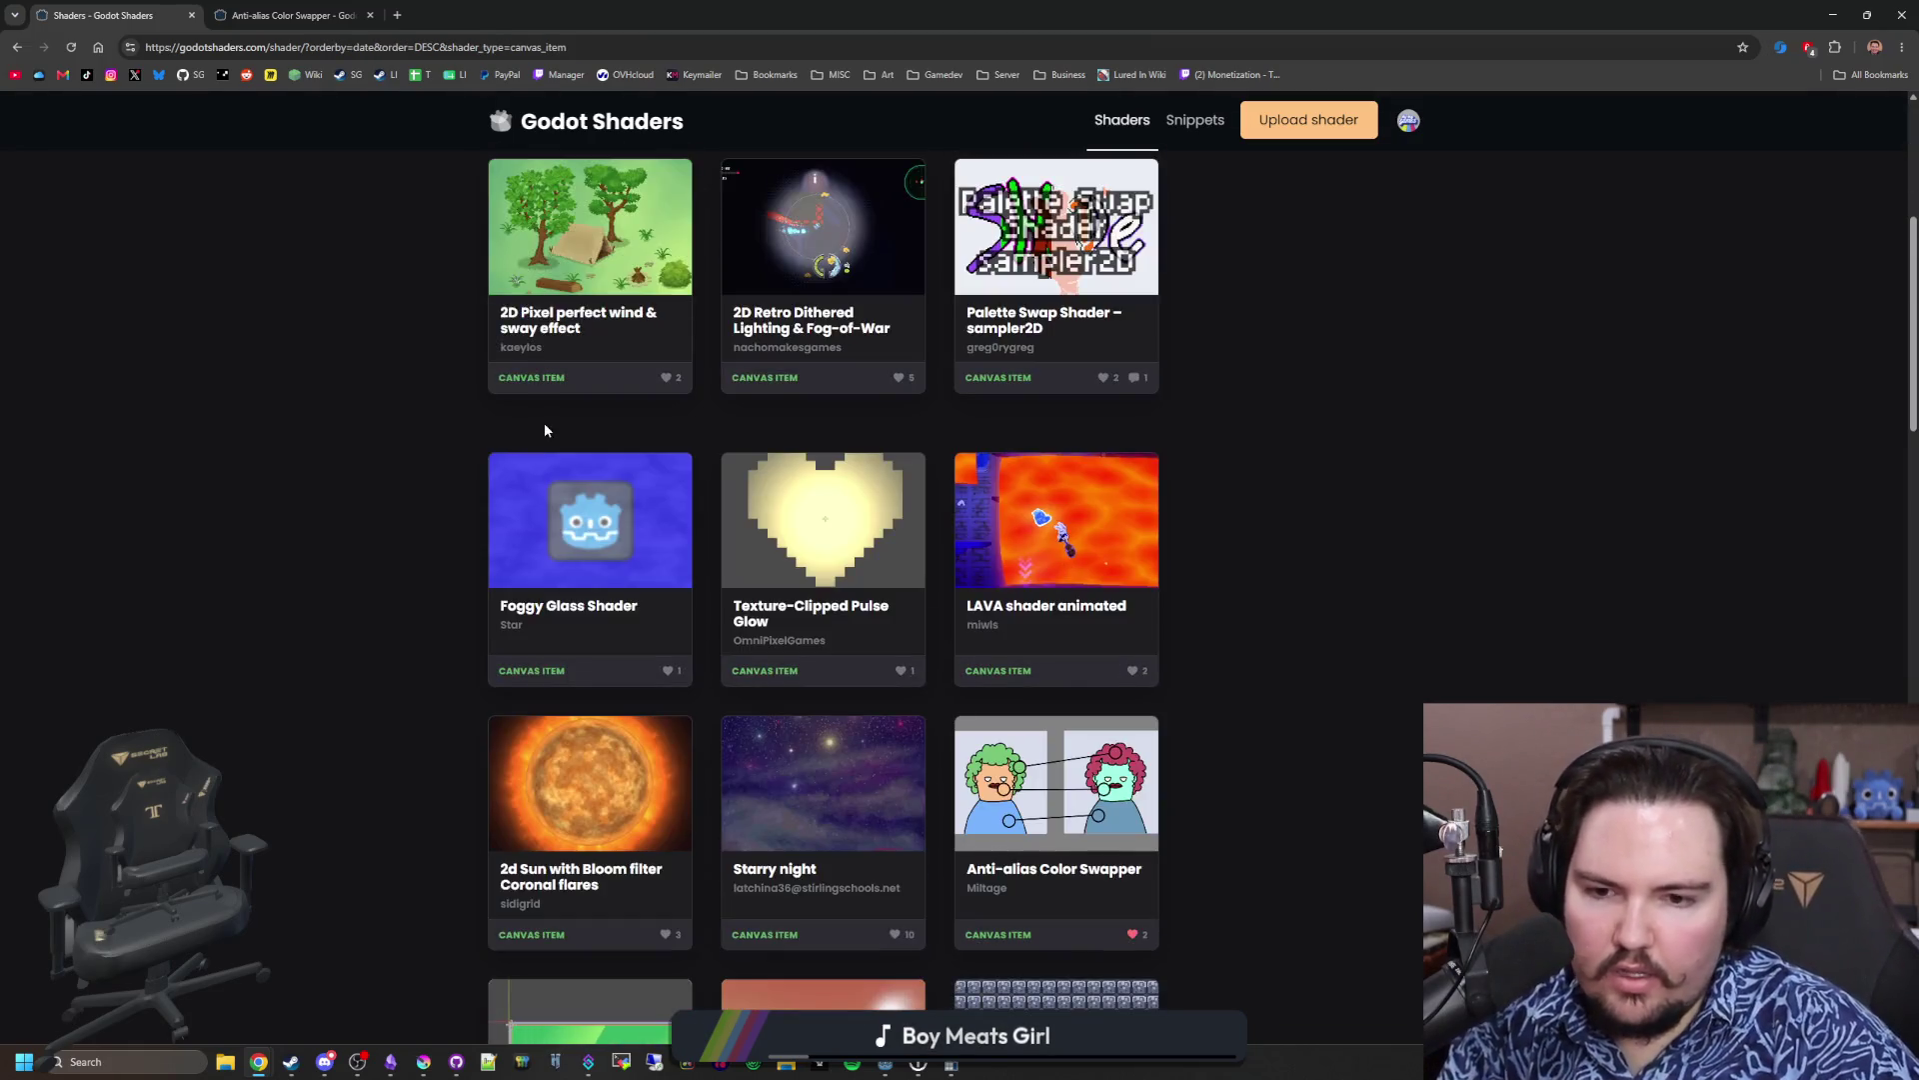
{"action": "scroll", "coordinate": [940, 502], "scroll_direction": "down", "scroll_amount": 3}
{"action": "scroll", "coordinate": [940, 502], "scroll_direction": "down", "scroll_amount": 4}
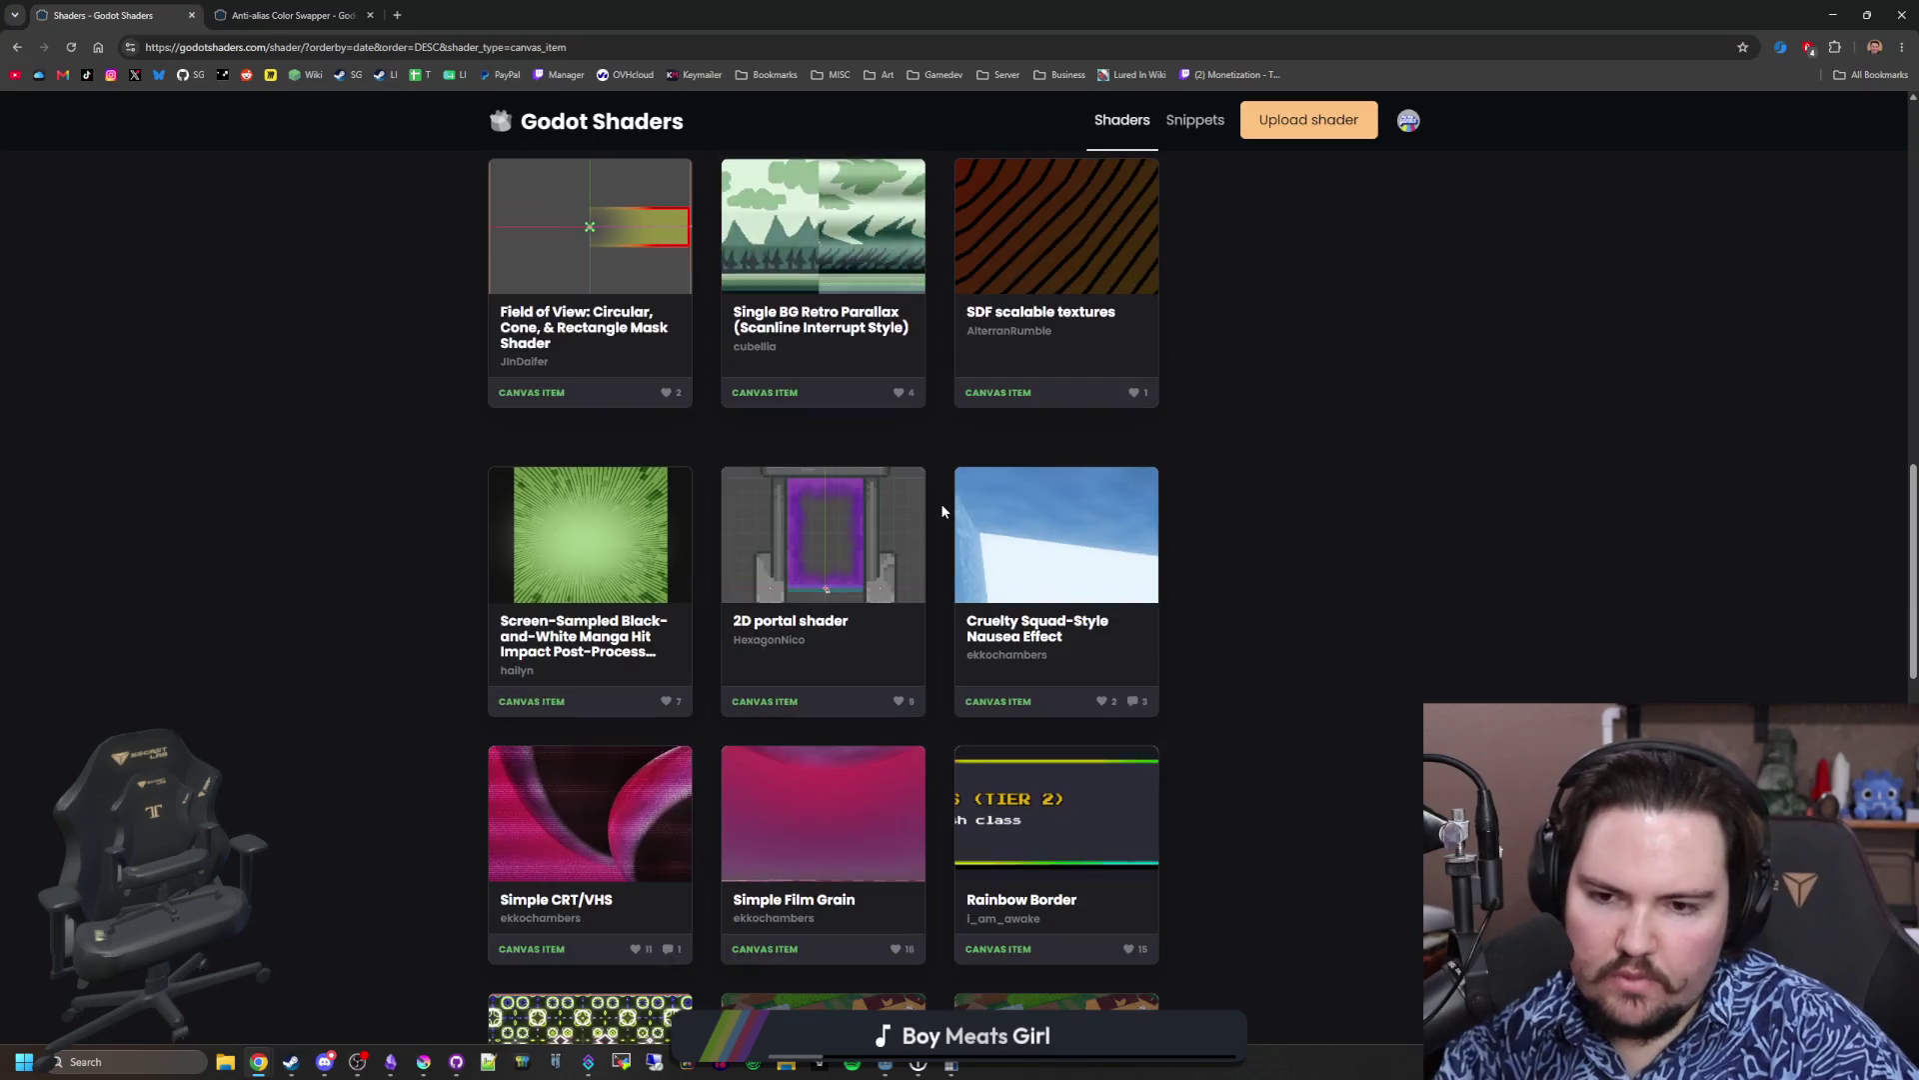
{"action": "scroll", "coordinate": [767, 645], "scroll_direction": "down", "scroll_amount": 3}
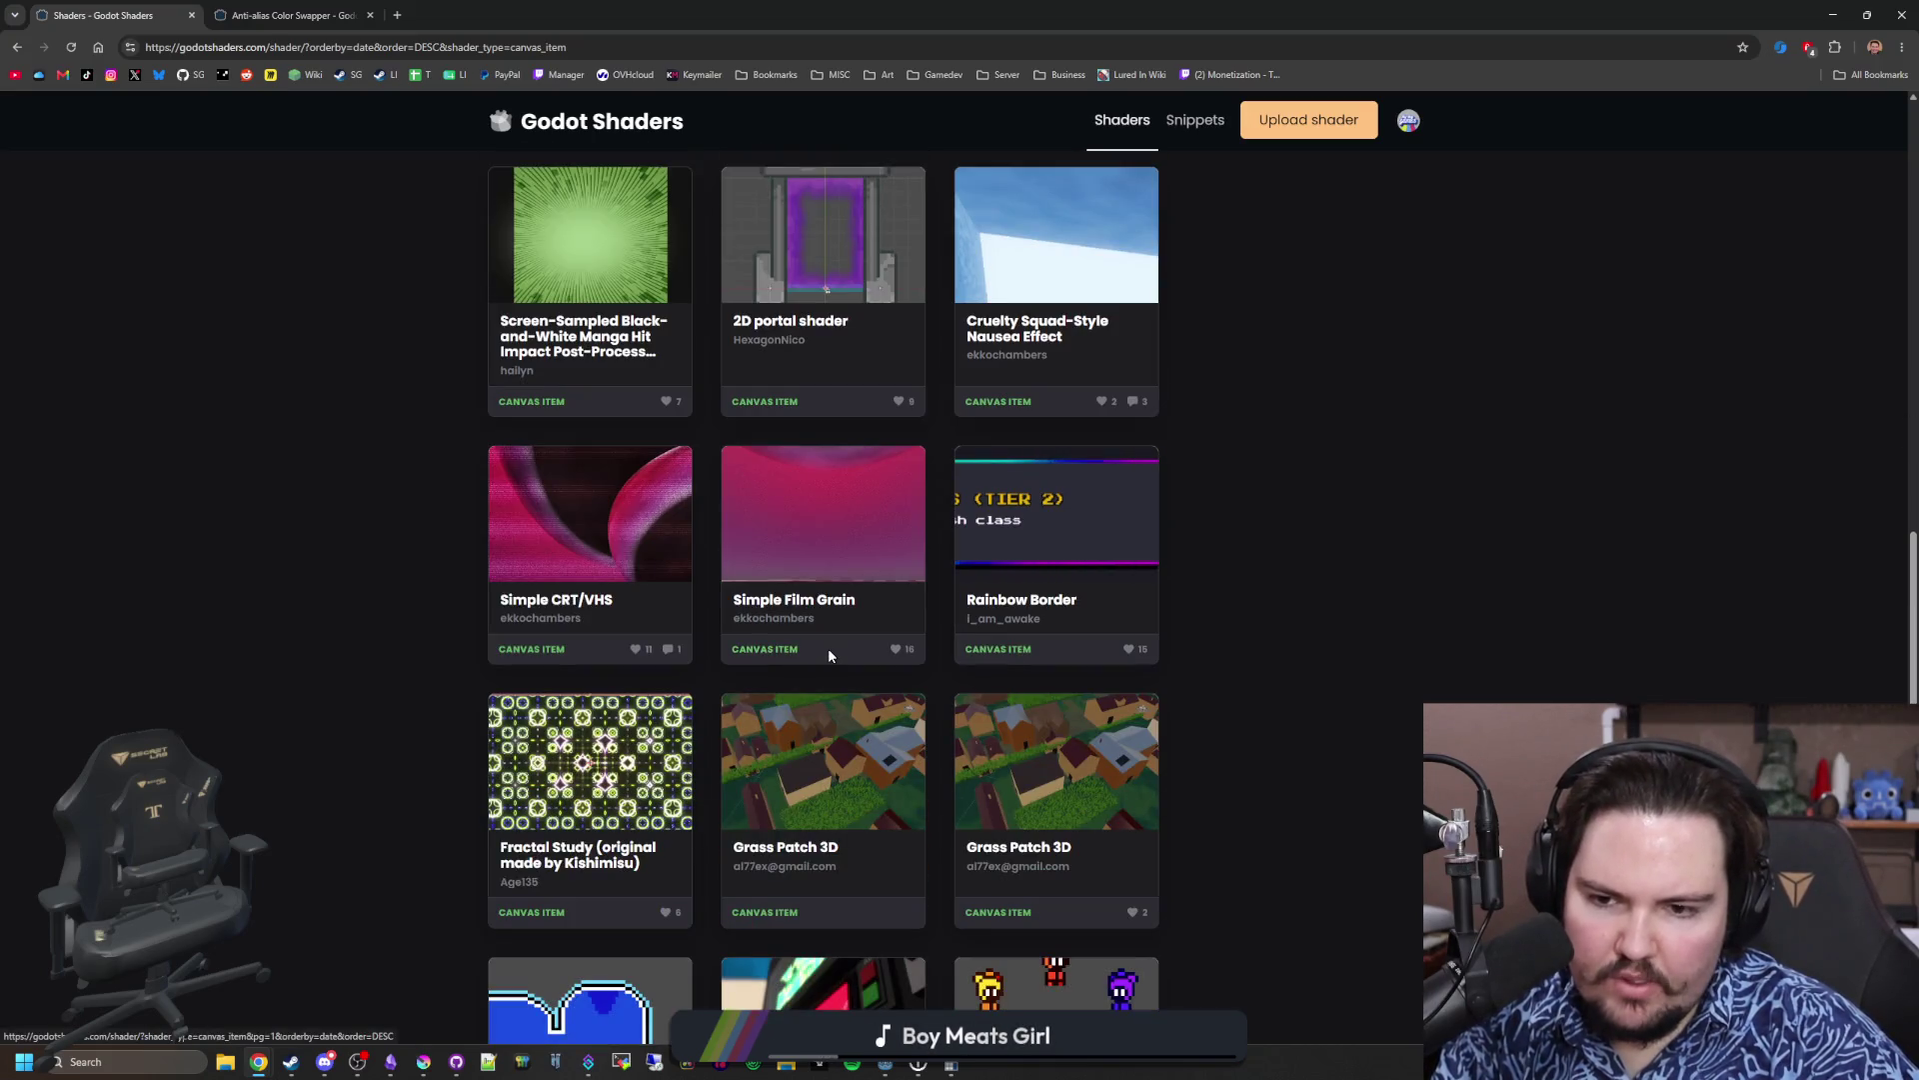
{"action": "scroll", "coordinate": [828, 654], "scroll_direction": "down", "scroll_amount": 7}
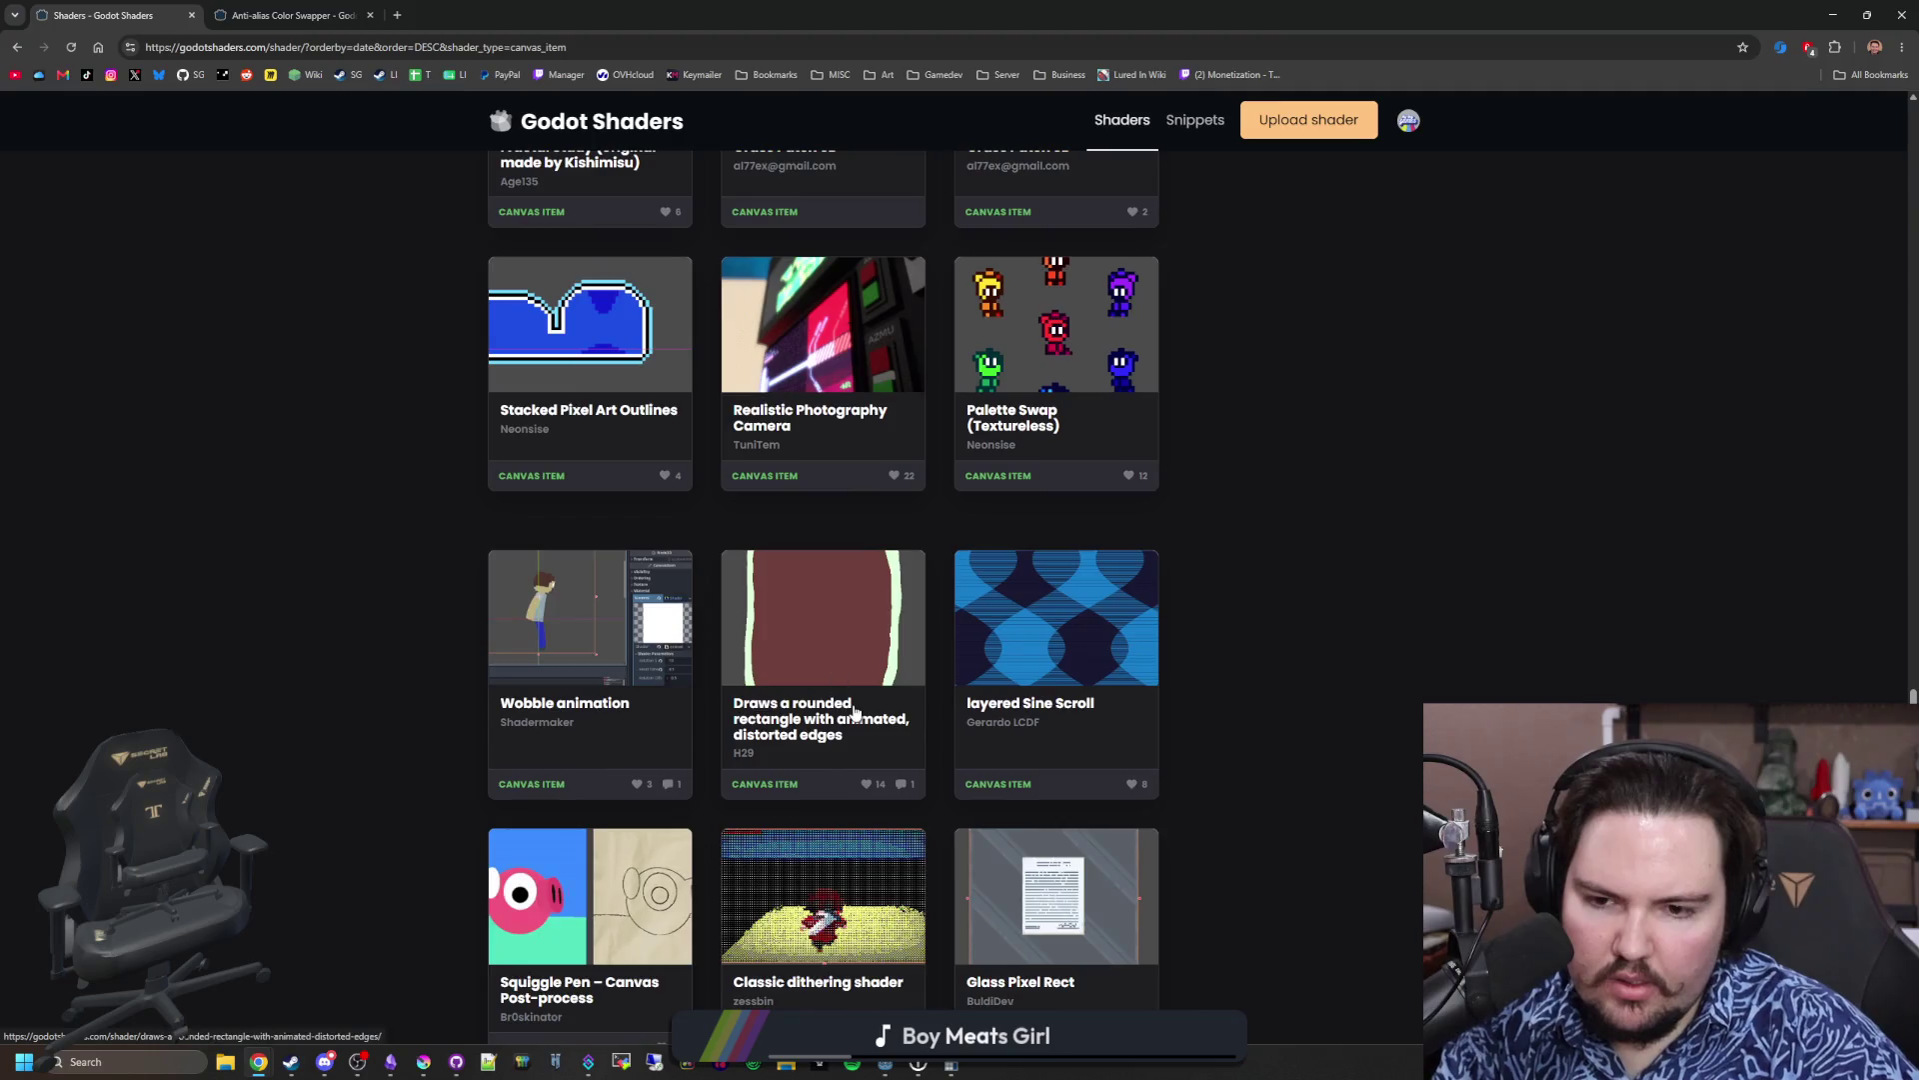
{"action": "scroll", "coordinate": [855, 712], "scroll_direction": "down", "scroll_amount": 3}
{"action": "scroll", "coordinate": [857, 652], "scroll_direction": "down", "scroll_amount": 3}
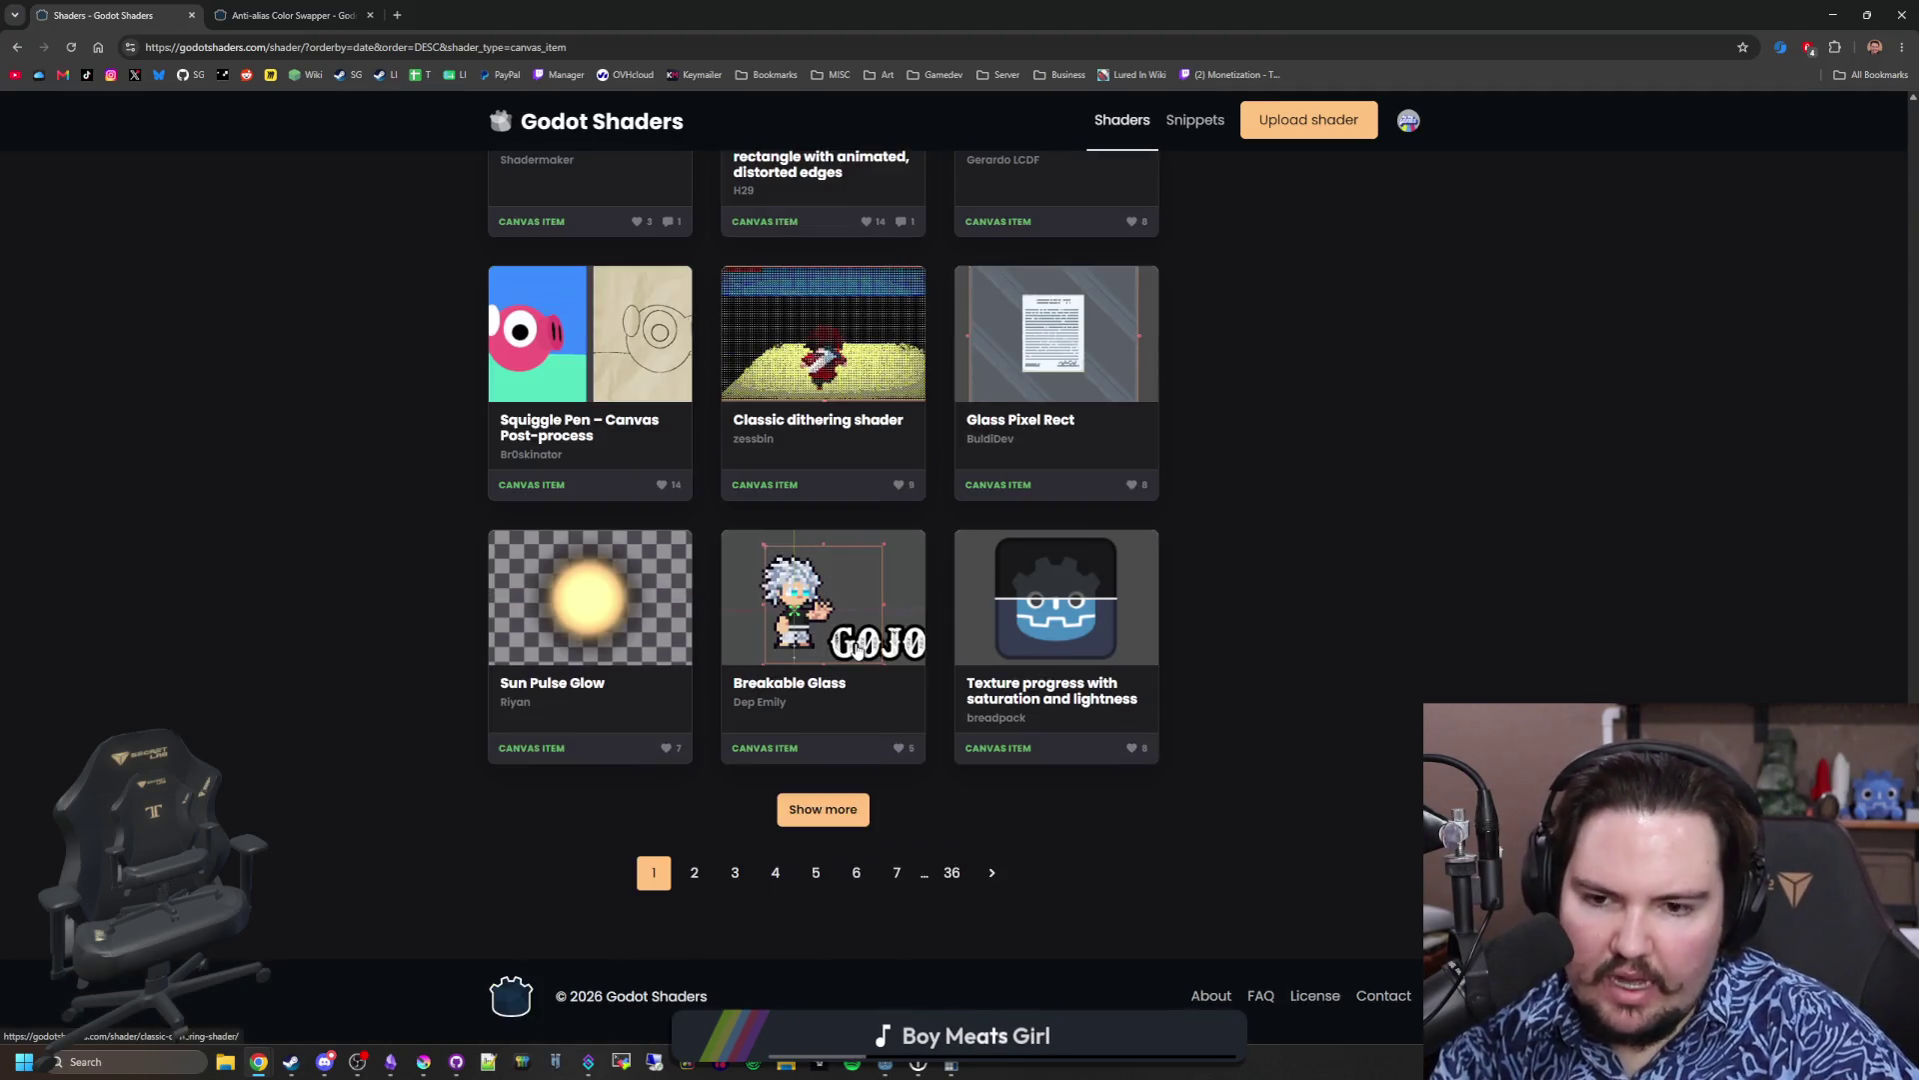
{"action": "left_click", "coordinate": [993, 871]}
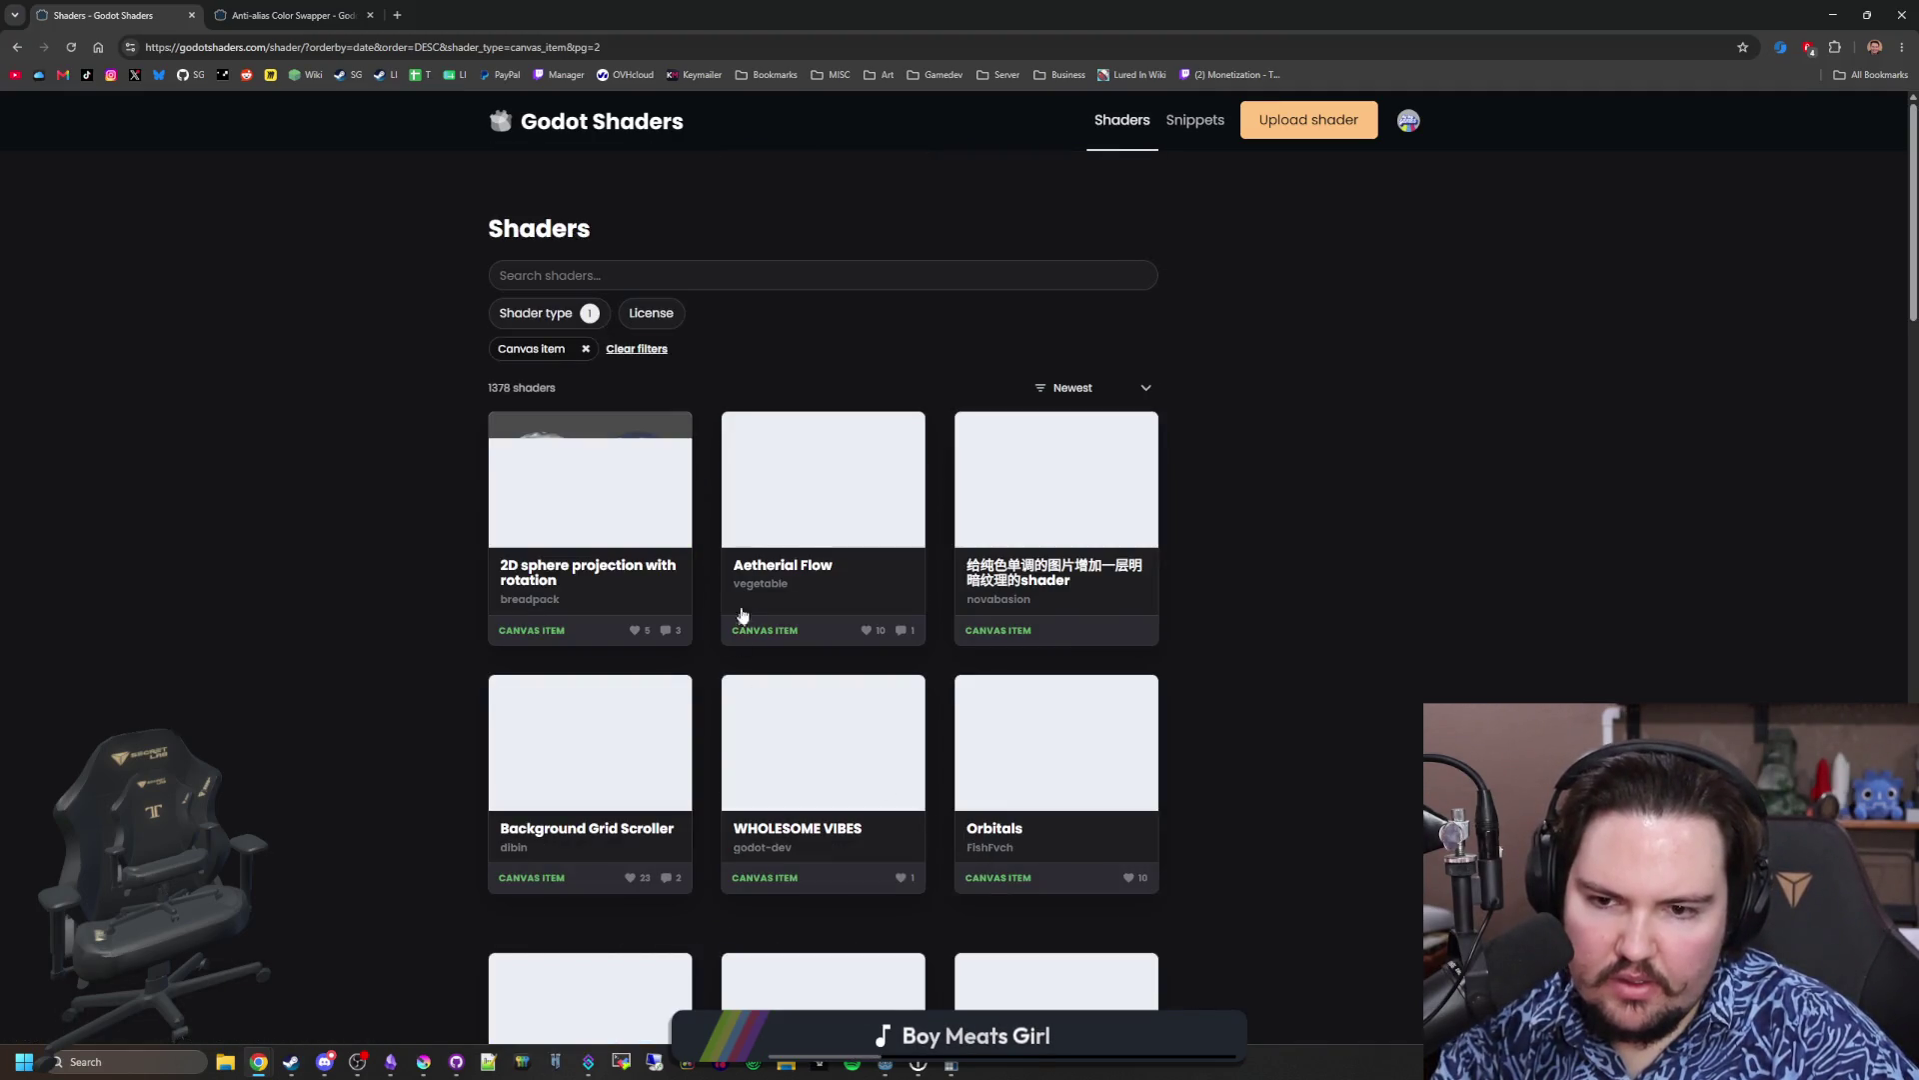
Step: Browse page 2 of the Canvas item shaders and advance to page 3
{"action": "scroll", "coordinate": [518, 420], "scroll_direction": "down", "scroll_amount": 10}
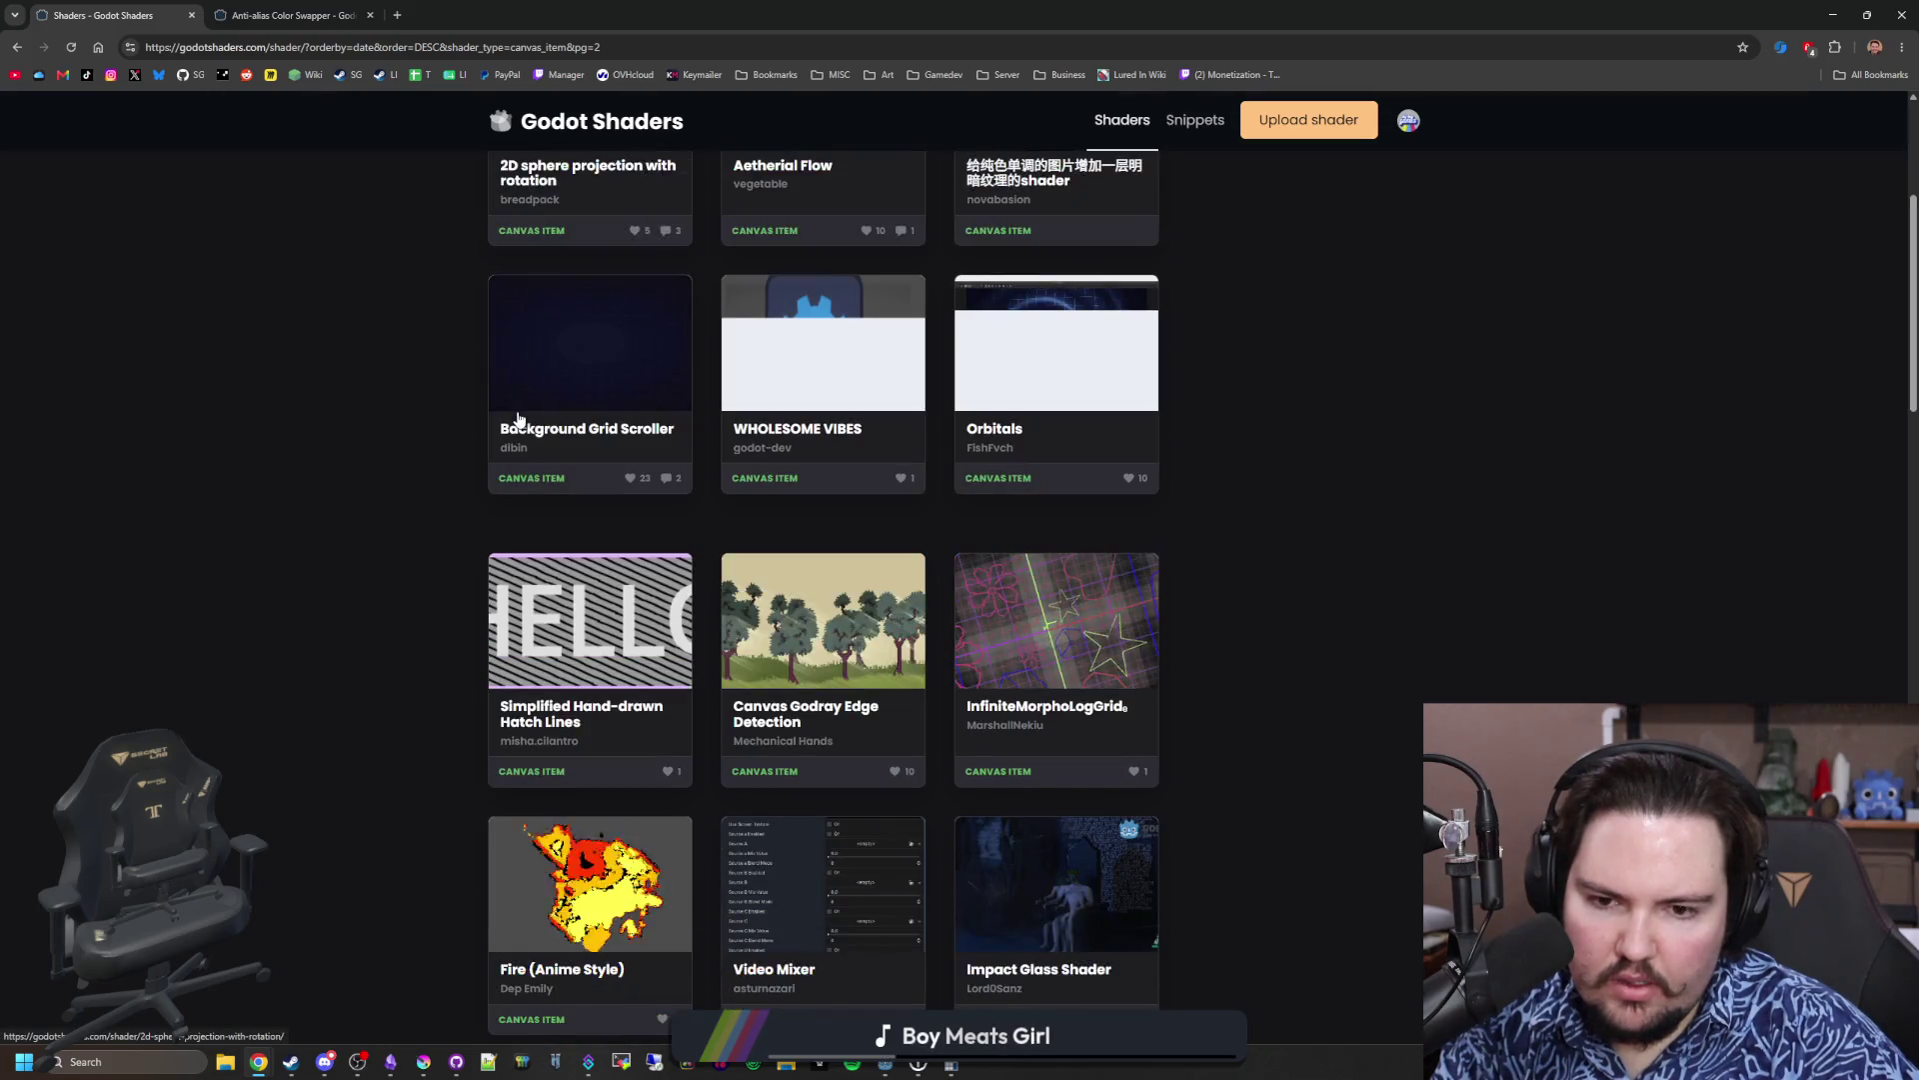
{"action": "scroll", "coordinate": [519, 420], "scroll_direction": "down", "scroll_amount": 6}
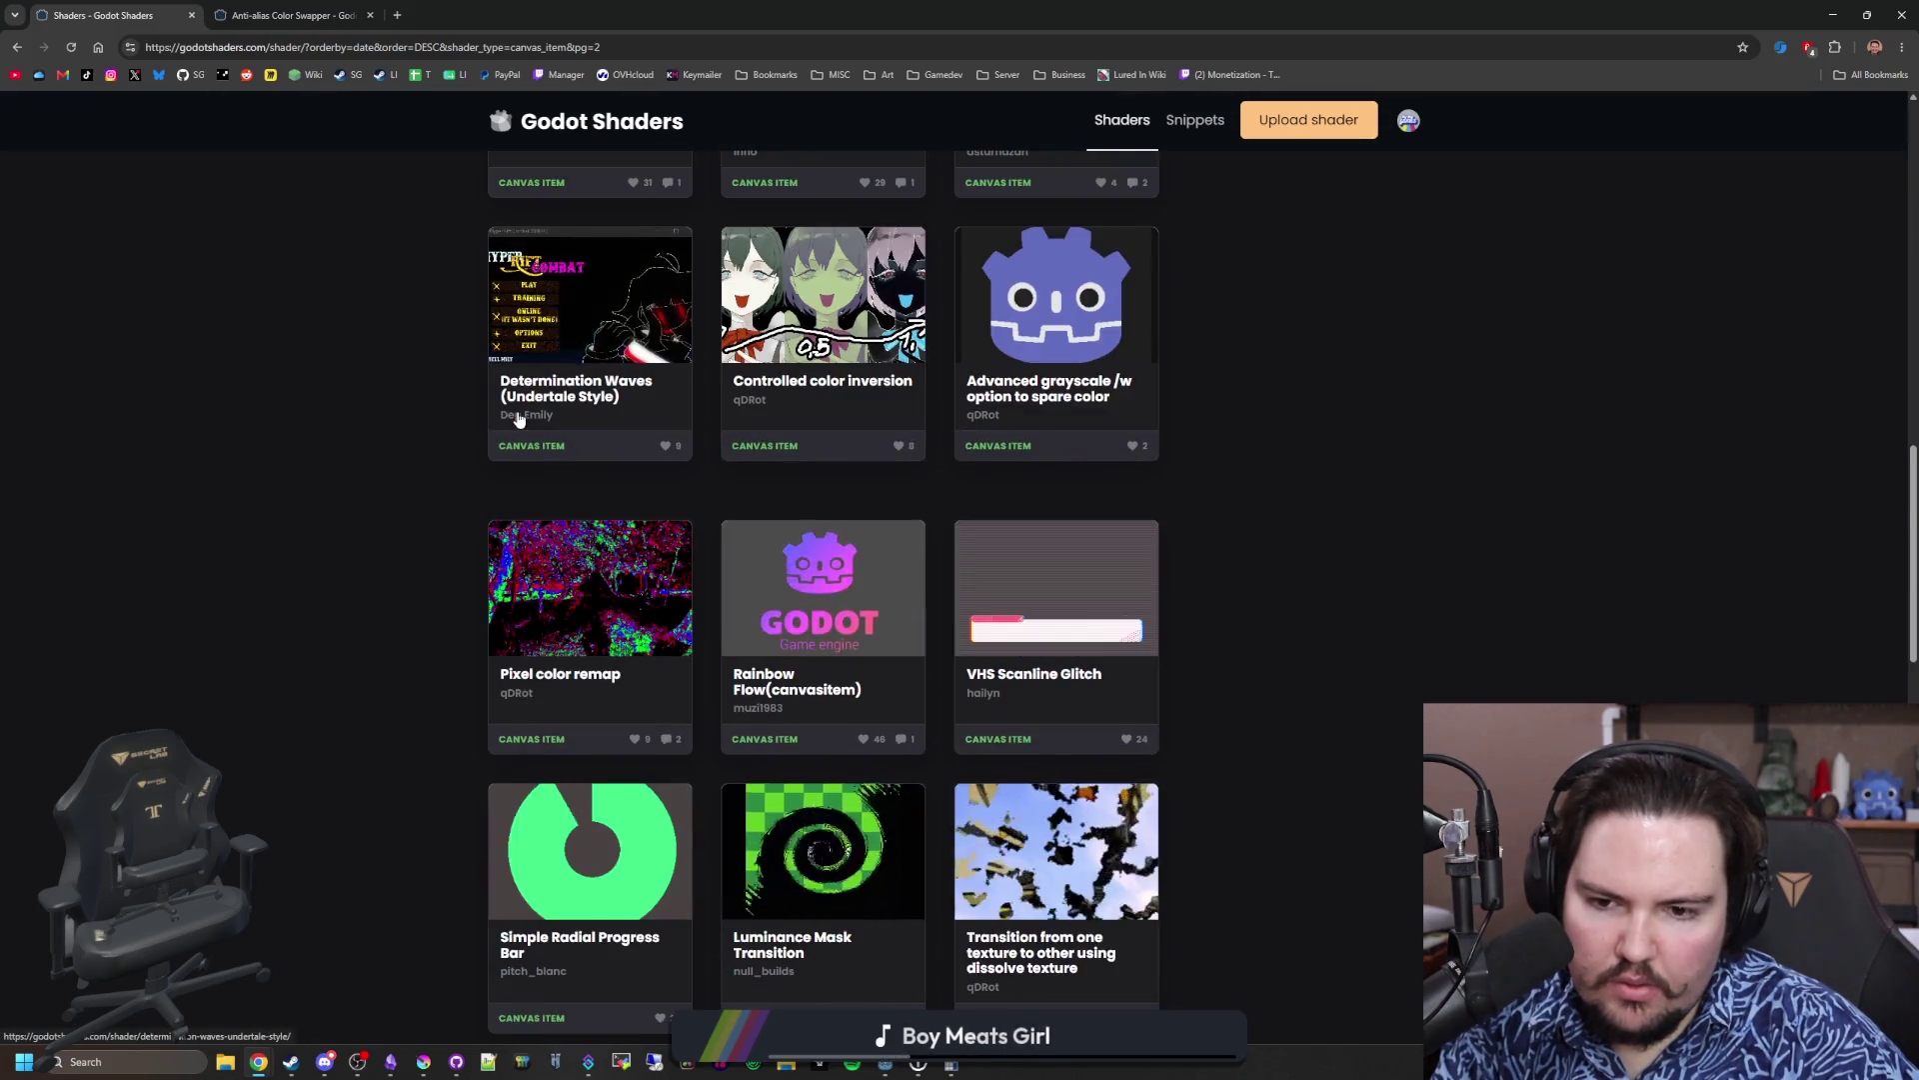
{"action": "scroll", "coordinate": [518, 420], "scroll_direction": "down", "scroll_amount": 3}
{"action": "scroll", "coordinate": [519, 420], "scroll_direction": "down", "scroll_amount": 9}
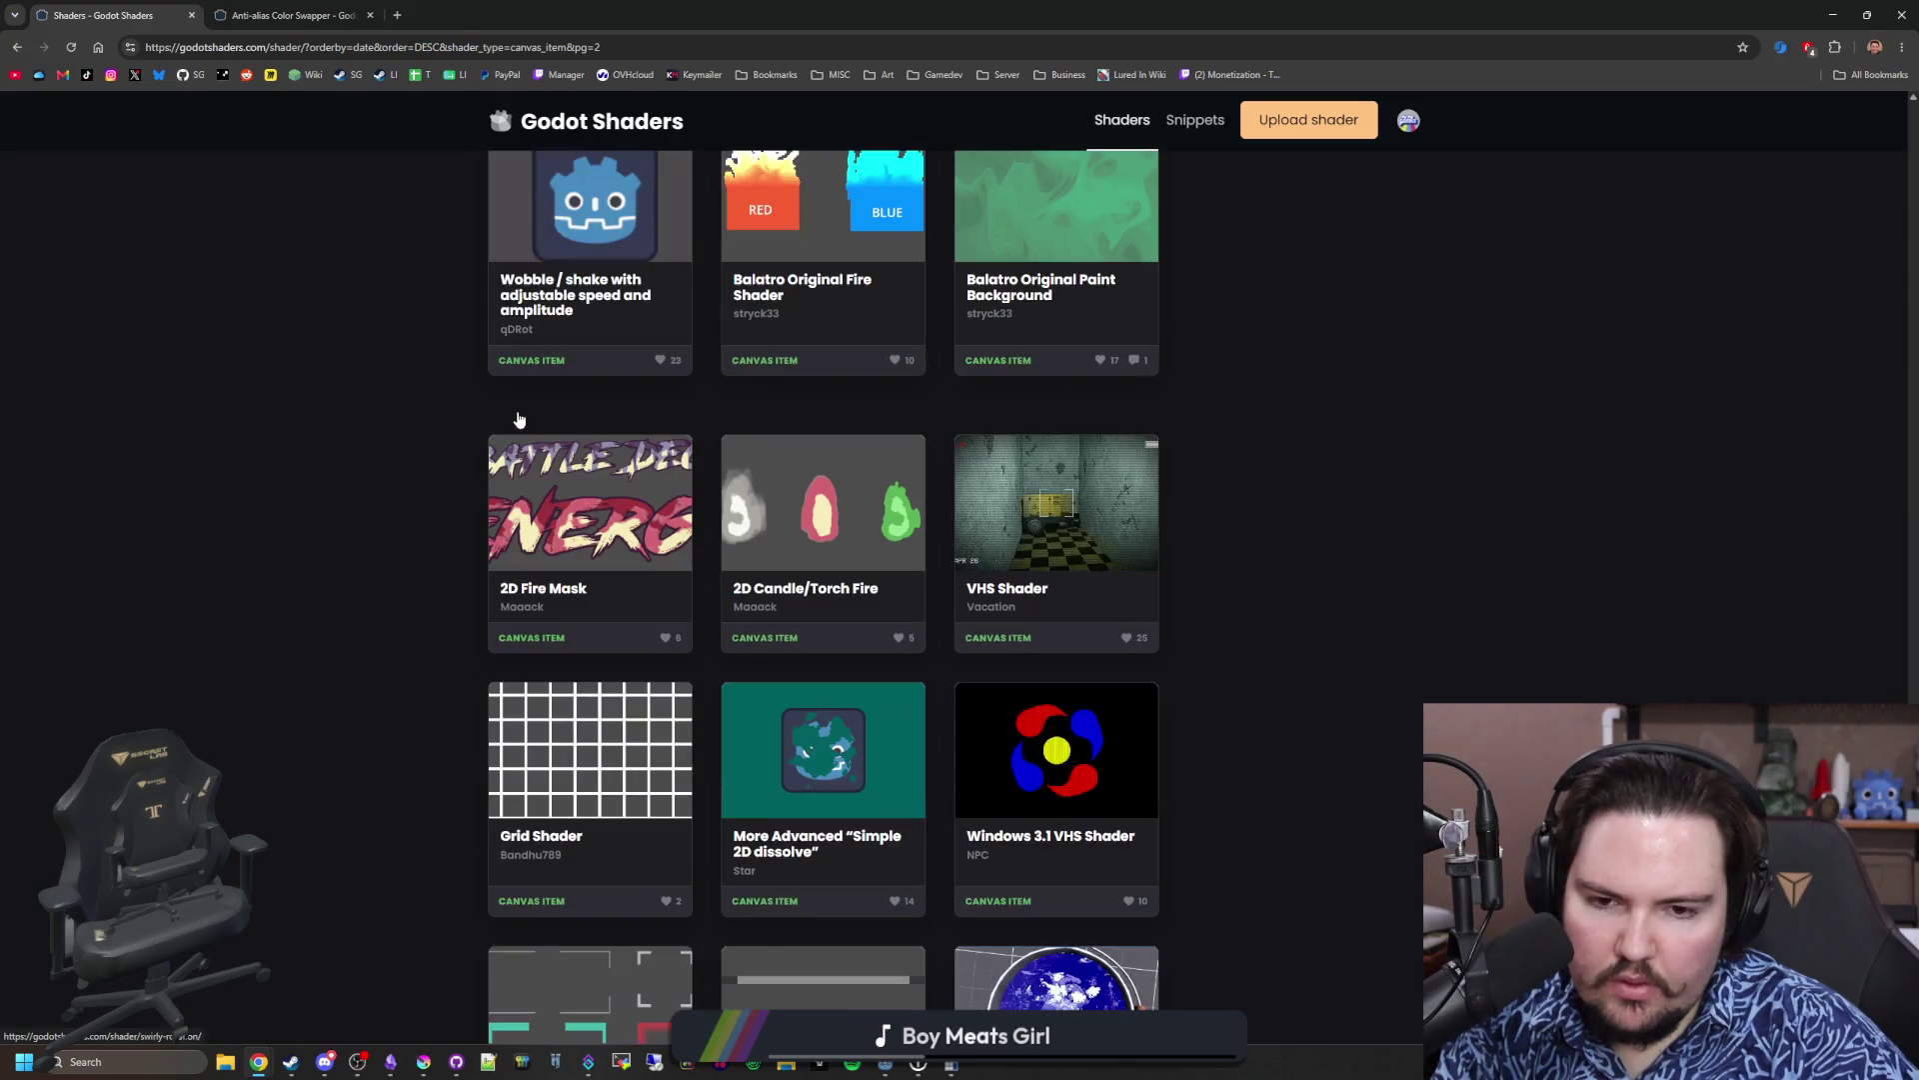
{"action": "scroll", "coordinate": [518, 418], "scroll_direction": "down", "scroll_amount": 4}
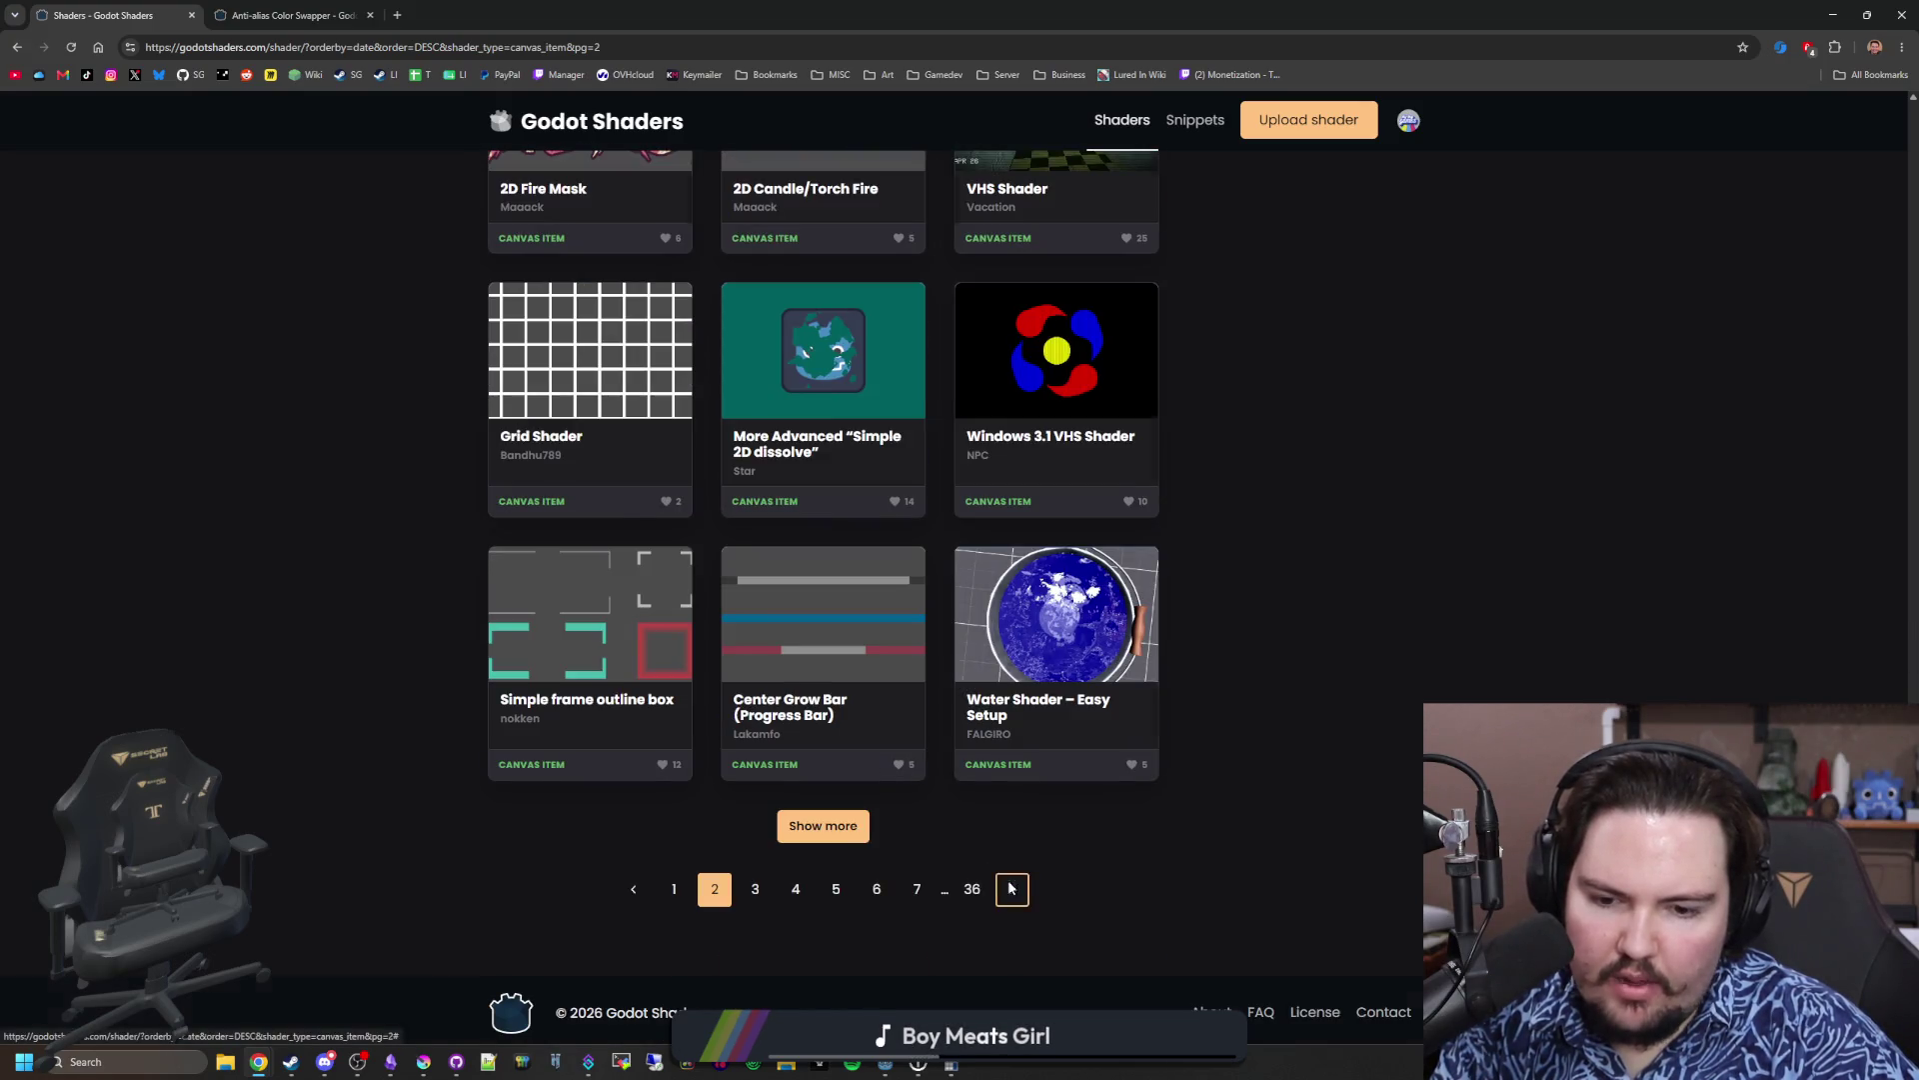
{"action": "left_click", "coordinate": [1010, 888]}
{"action": "left_click", "coordinate": [396, 10]}
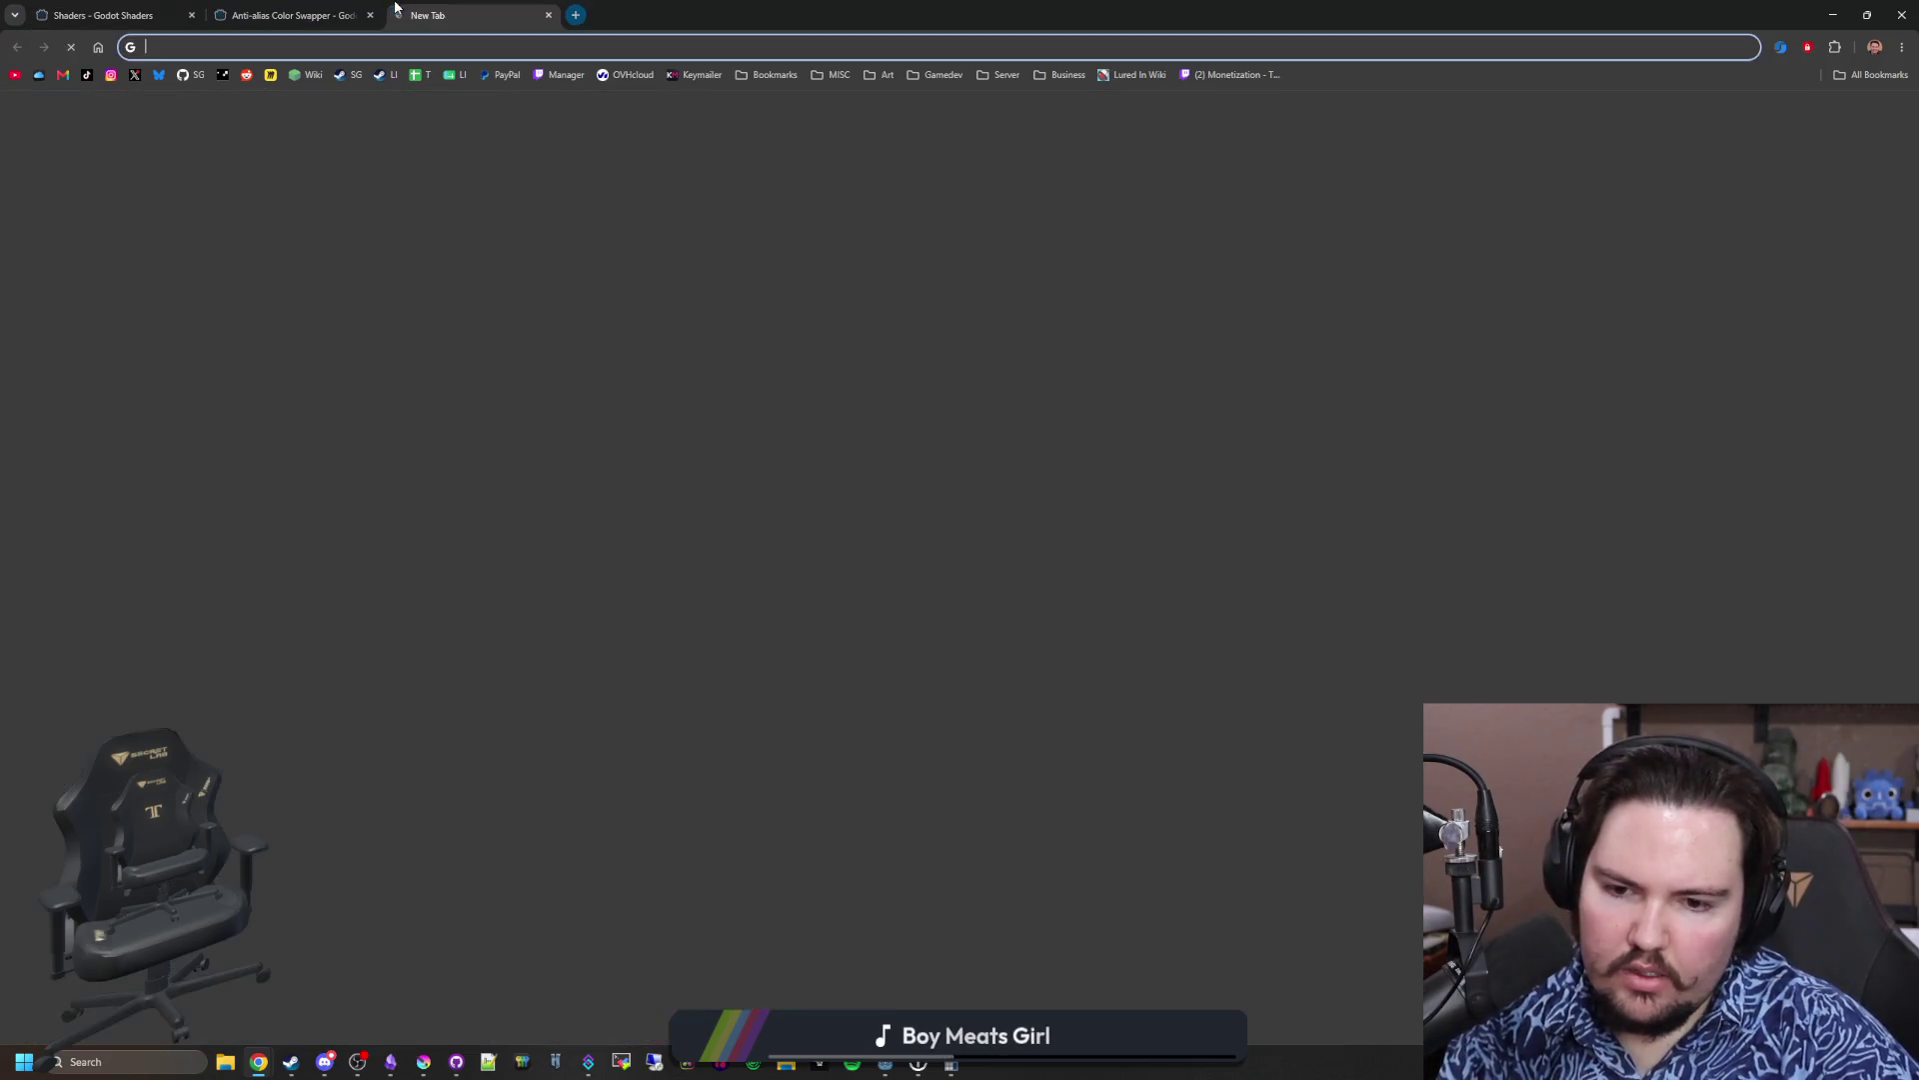
Step: Google 'shader to see player behind a wall' and read the Godot Forum thread 'See player behind a wall'
{"action": "type", "text": "shader to see player behind a wall"}
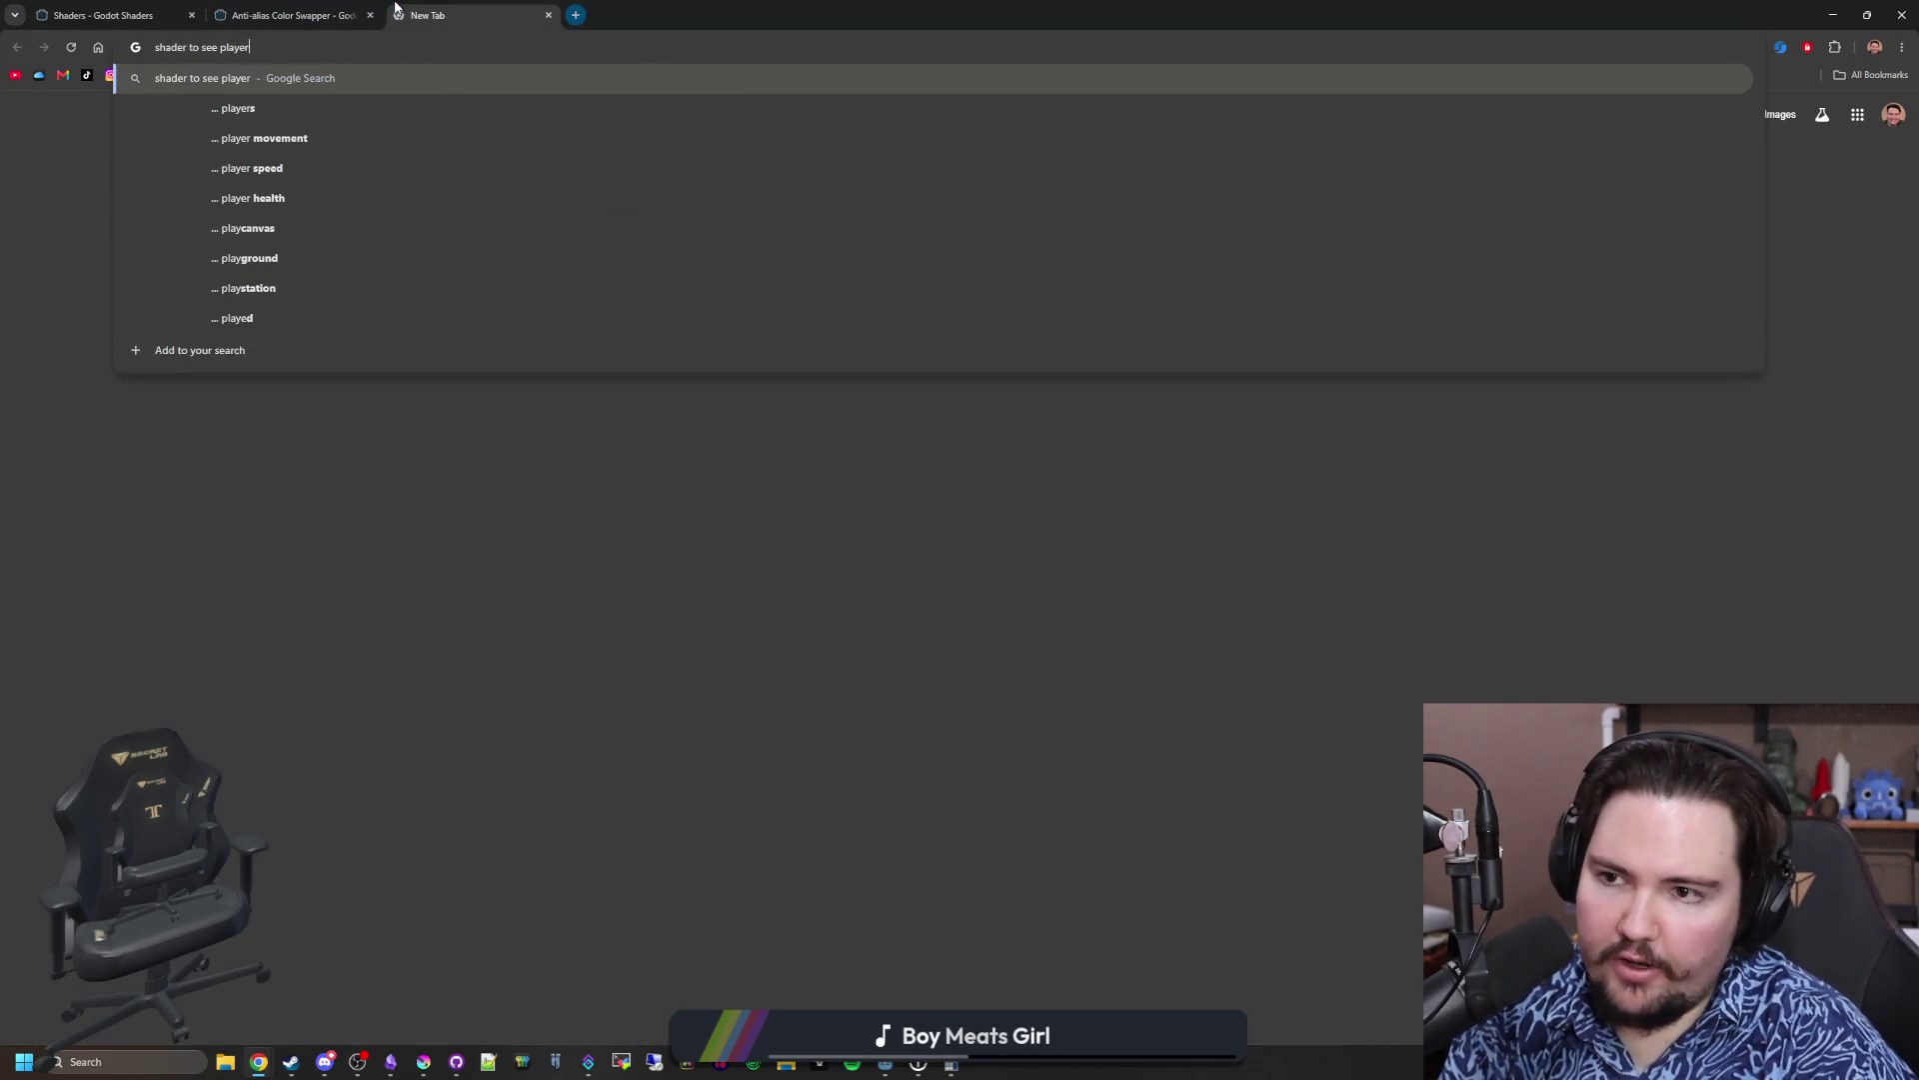
{"action": "key", "text": "Return"}
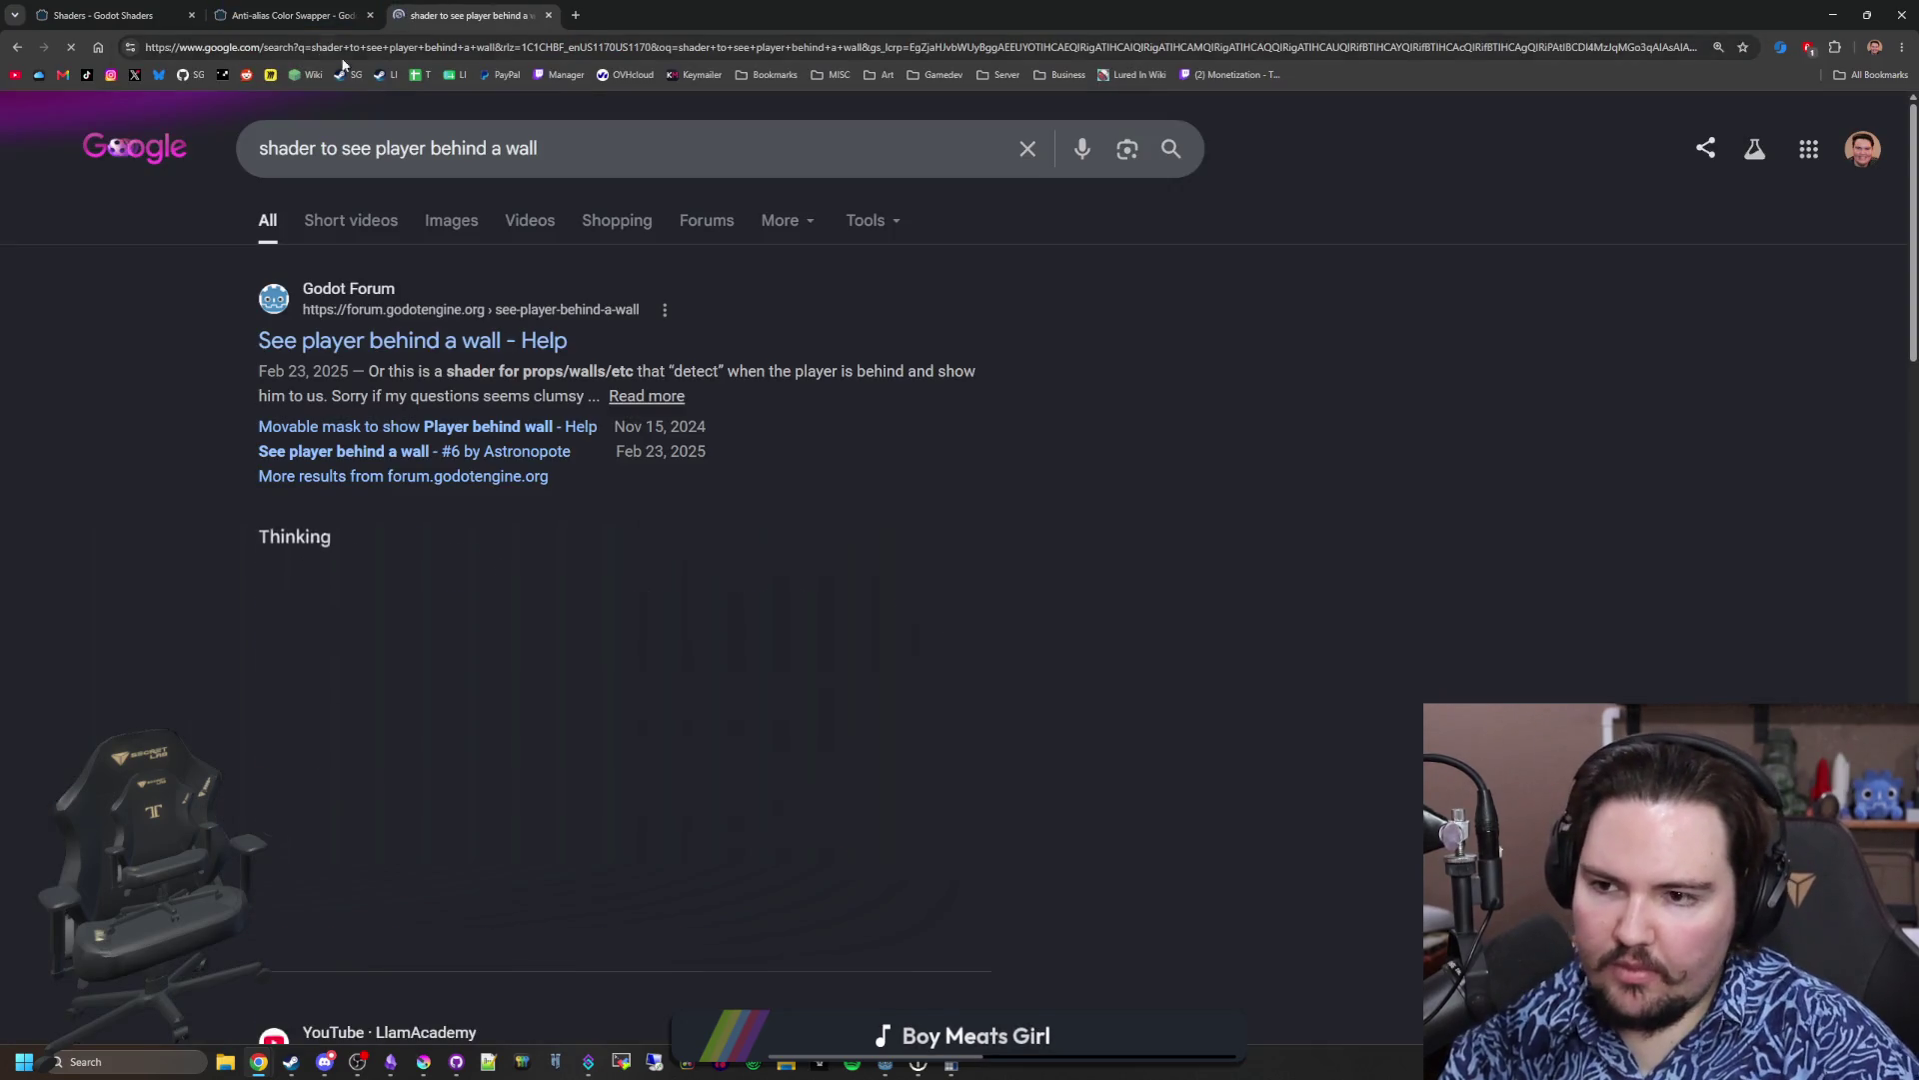
{"action": "left_click", "coordinate": [536, 340]}
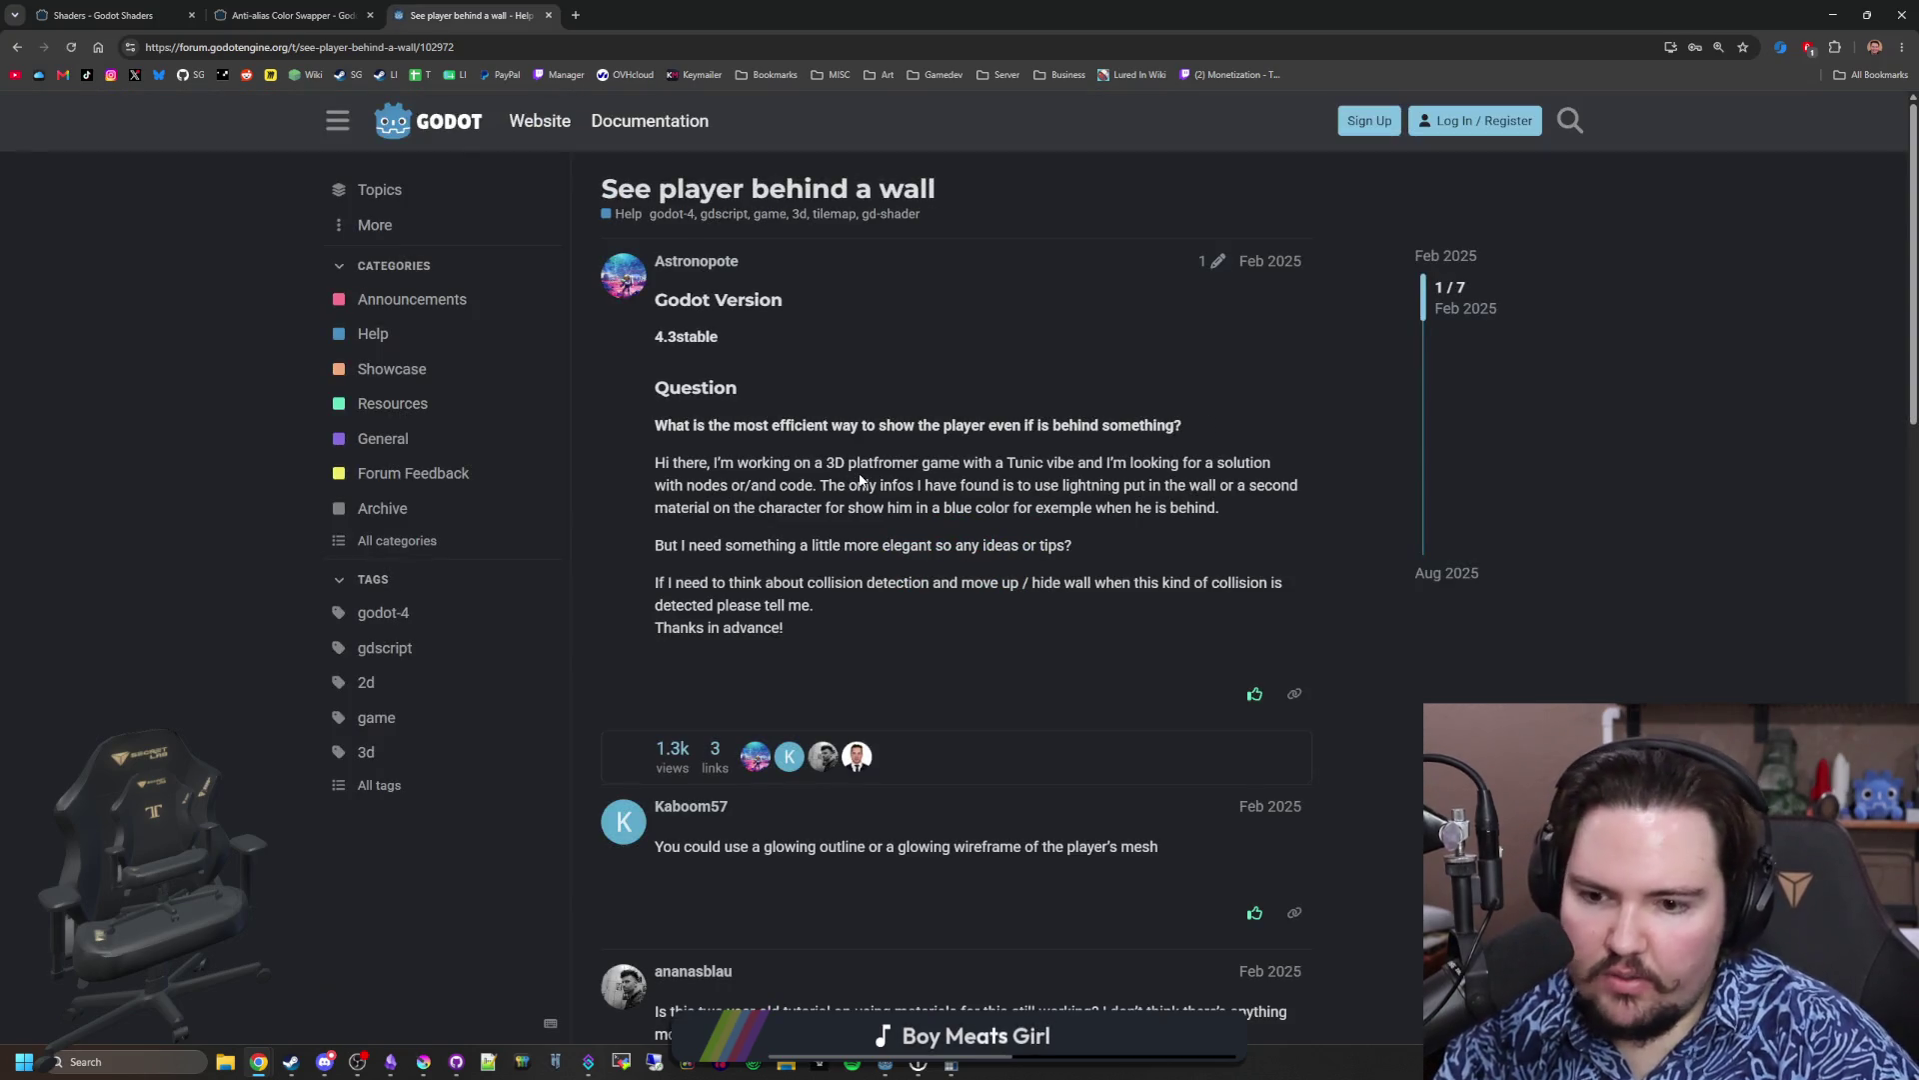
{"action": "scroll", "coordinate": [859, 478], "scroll_direction": "down", "scroll_amount": 5}
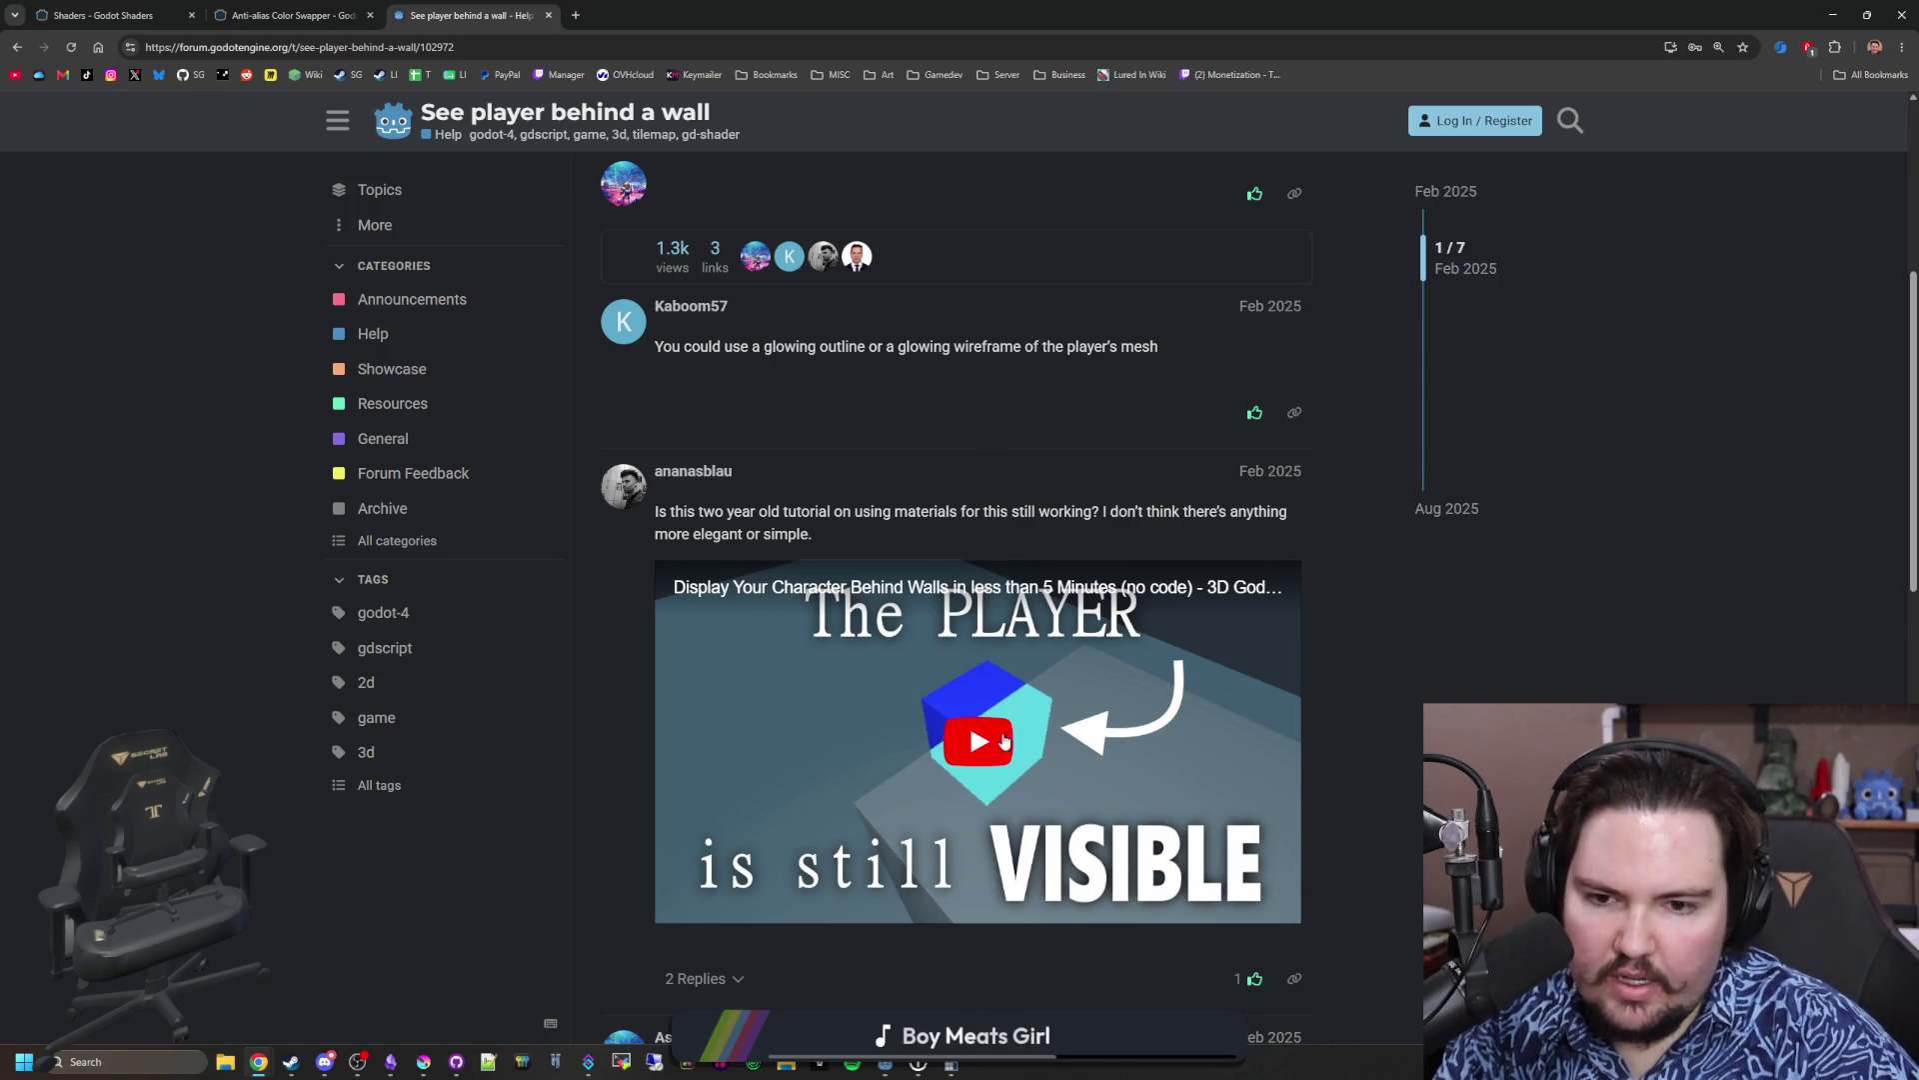
{"action": "scroll", "coordinate": [949, 760], "scroll_direction": "down", "scroll_amount": 3}
{"action": "scroll", "coordinate": [930, 551], "scroll_direction": "down", "scroll_amount": 2}
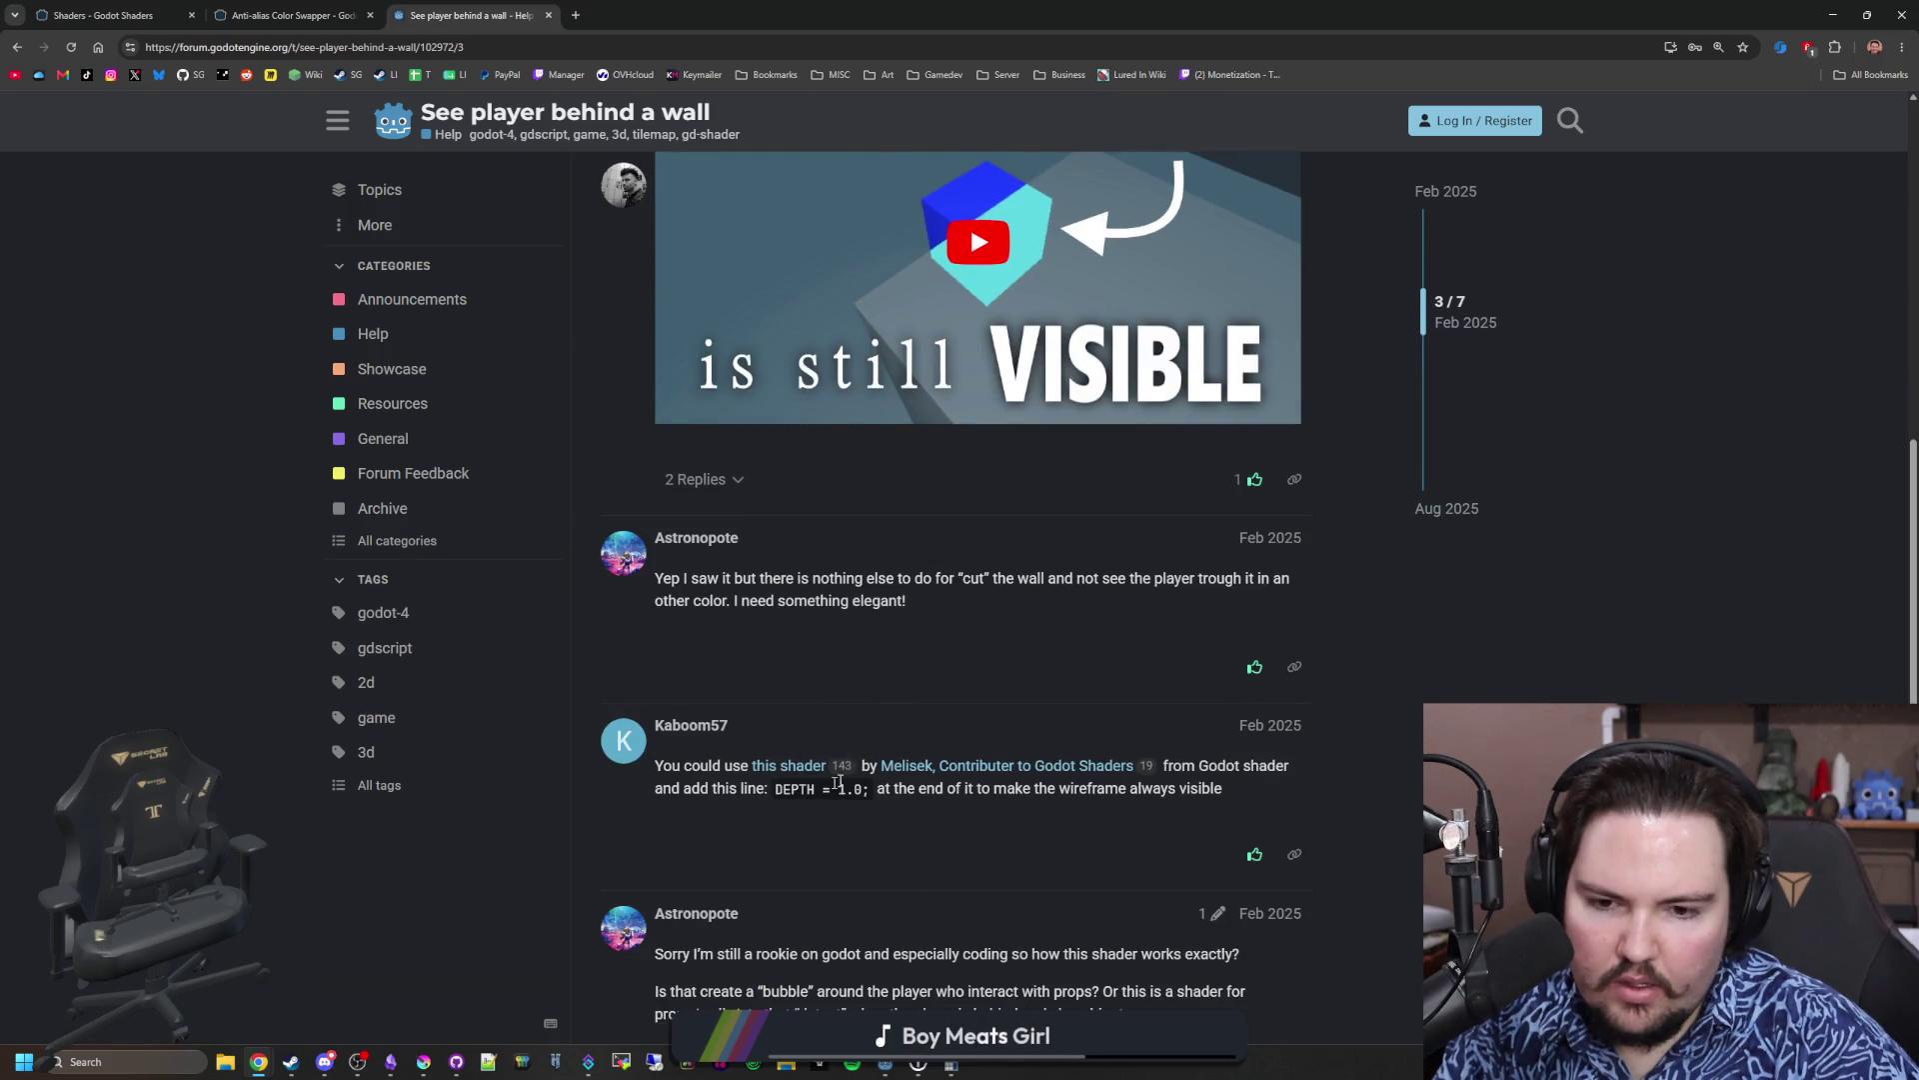
{"action": "left_click", "coordinate": [669, 8]}
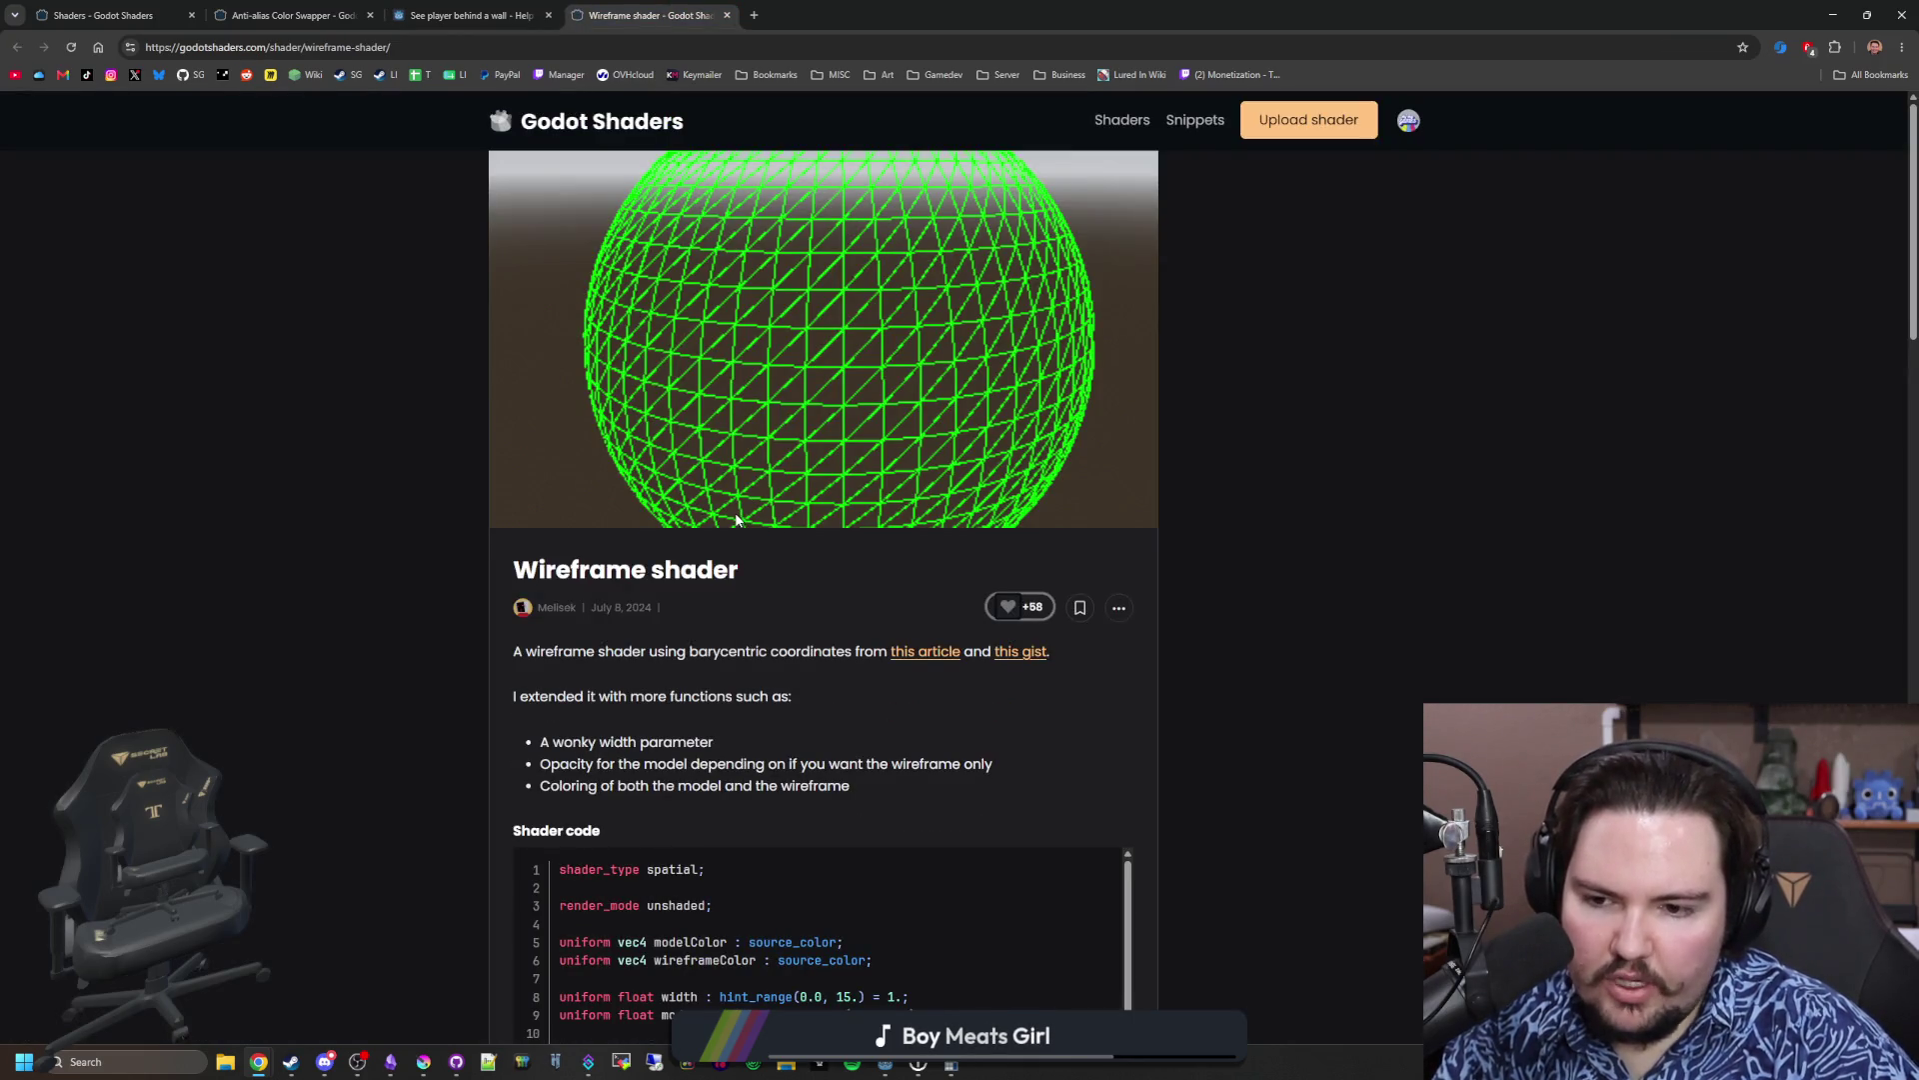
Step: Look through the recommended Wireframe shader page, then return to the forum thread
{"action": "scroll", "coordinate": [838, 594], "scroll_direction": "down", "scroll_amount": 8}
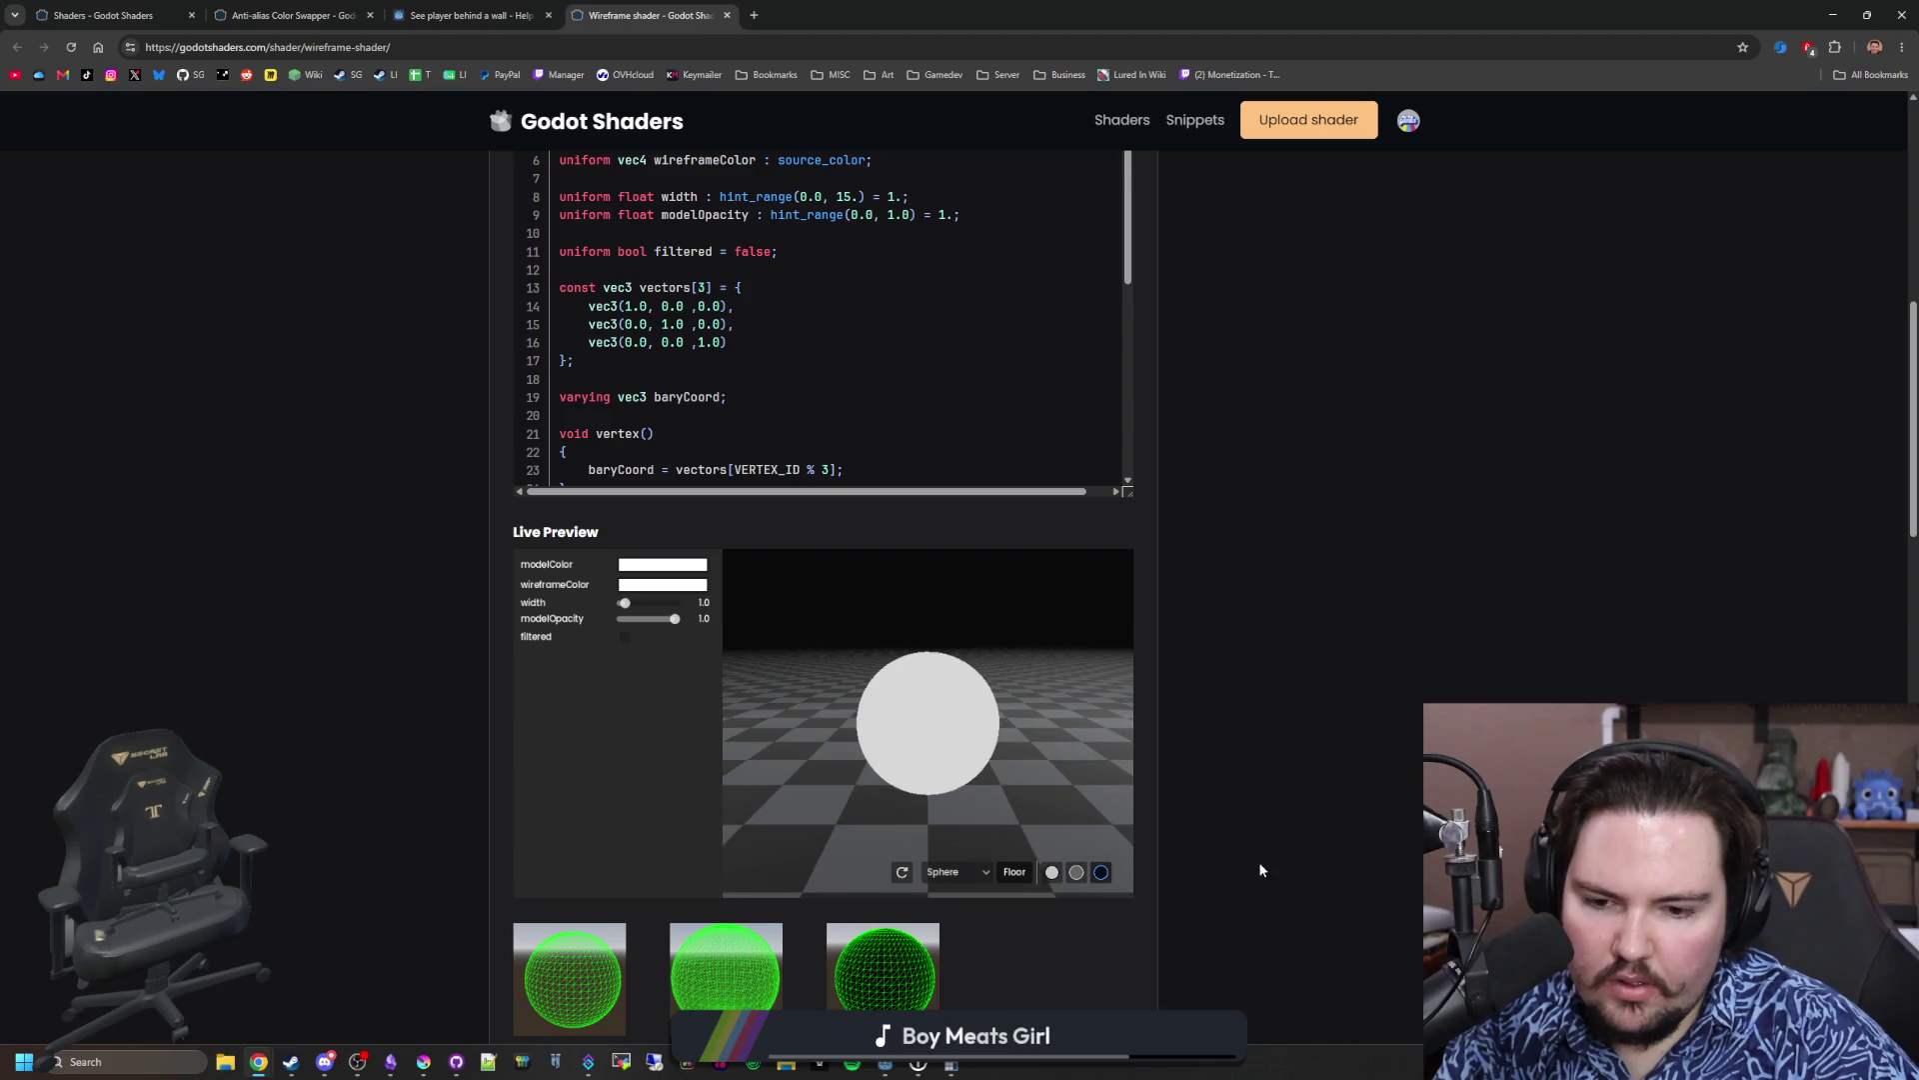
{"action": "scroll", "coordinate": [1260, 870], "scroll_direction": "down", "scroll_amount": 9}
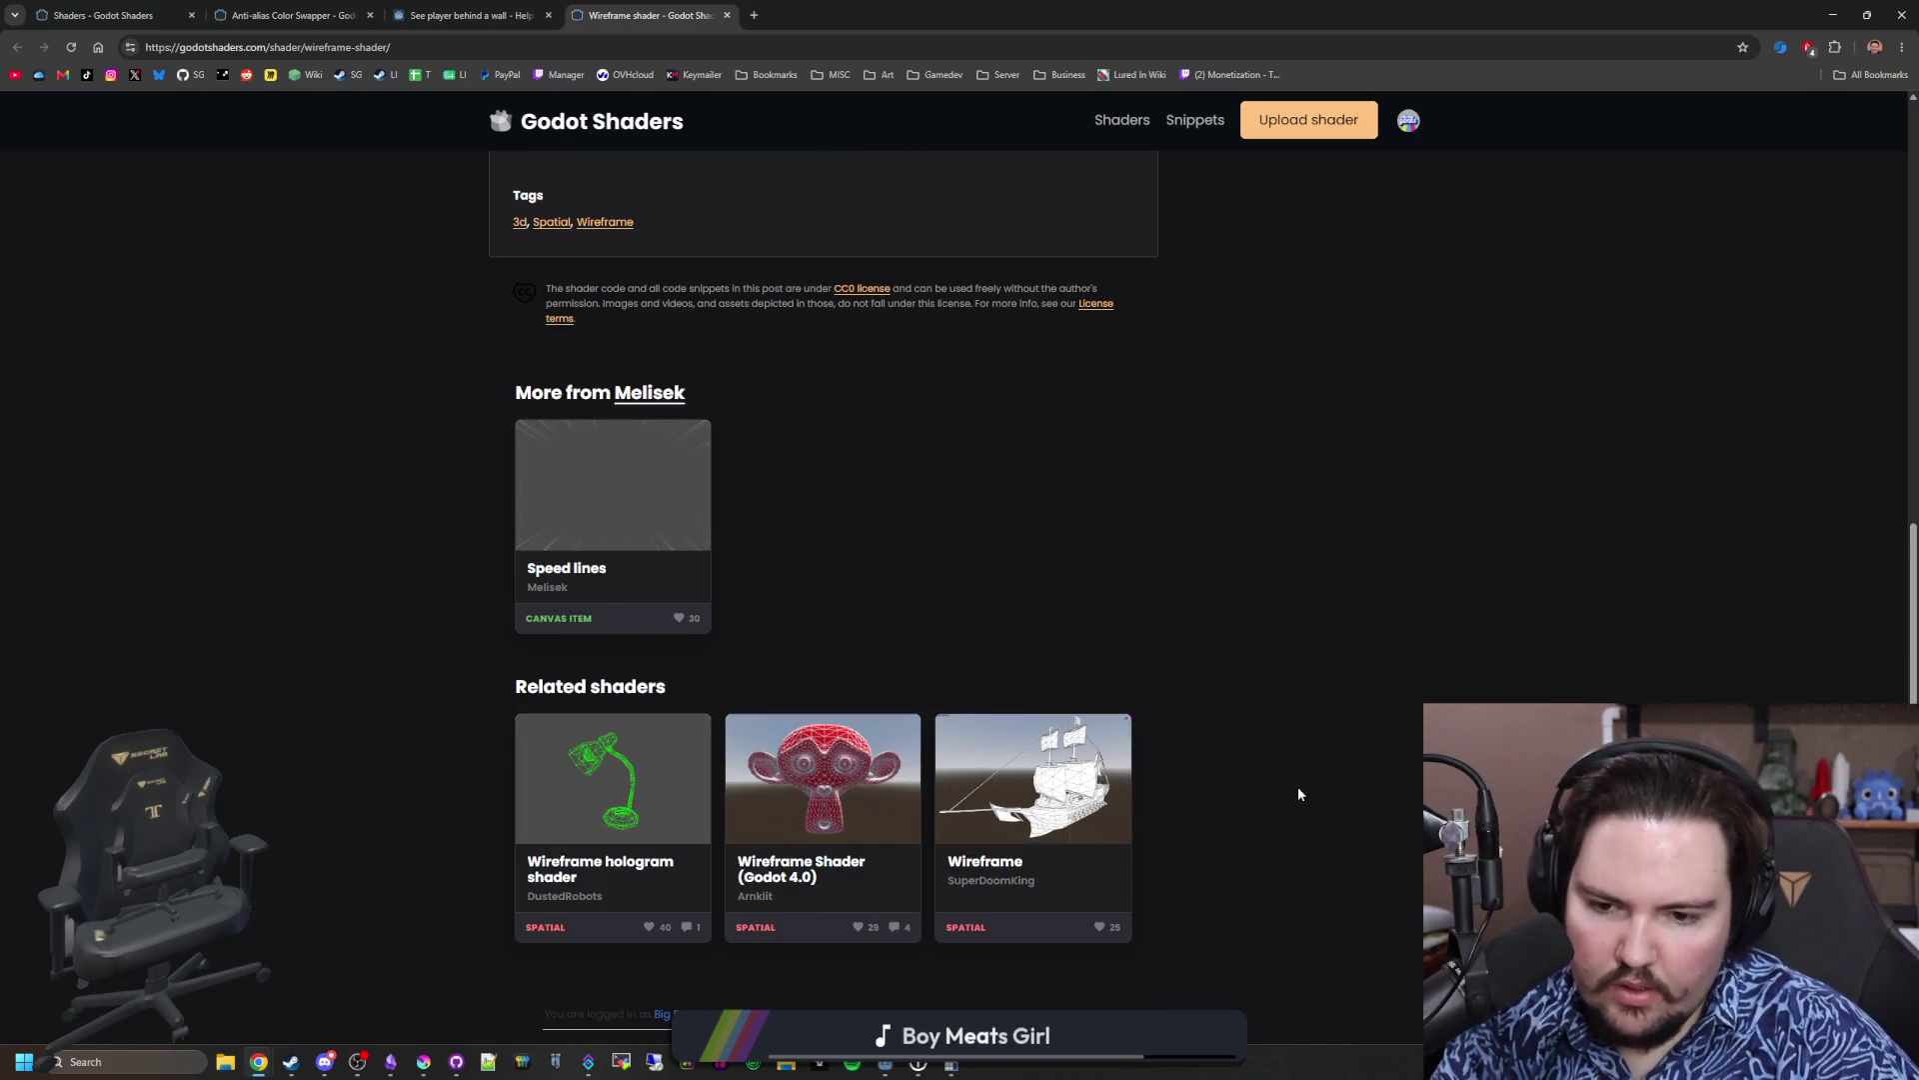
{"action": "scroll", "coordinate": [1147, 637], "scroll_direction": "down", "scroll_amount": 4}
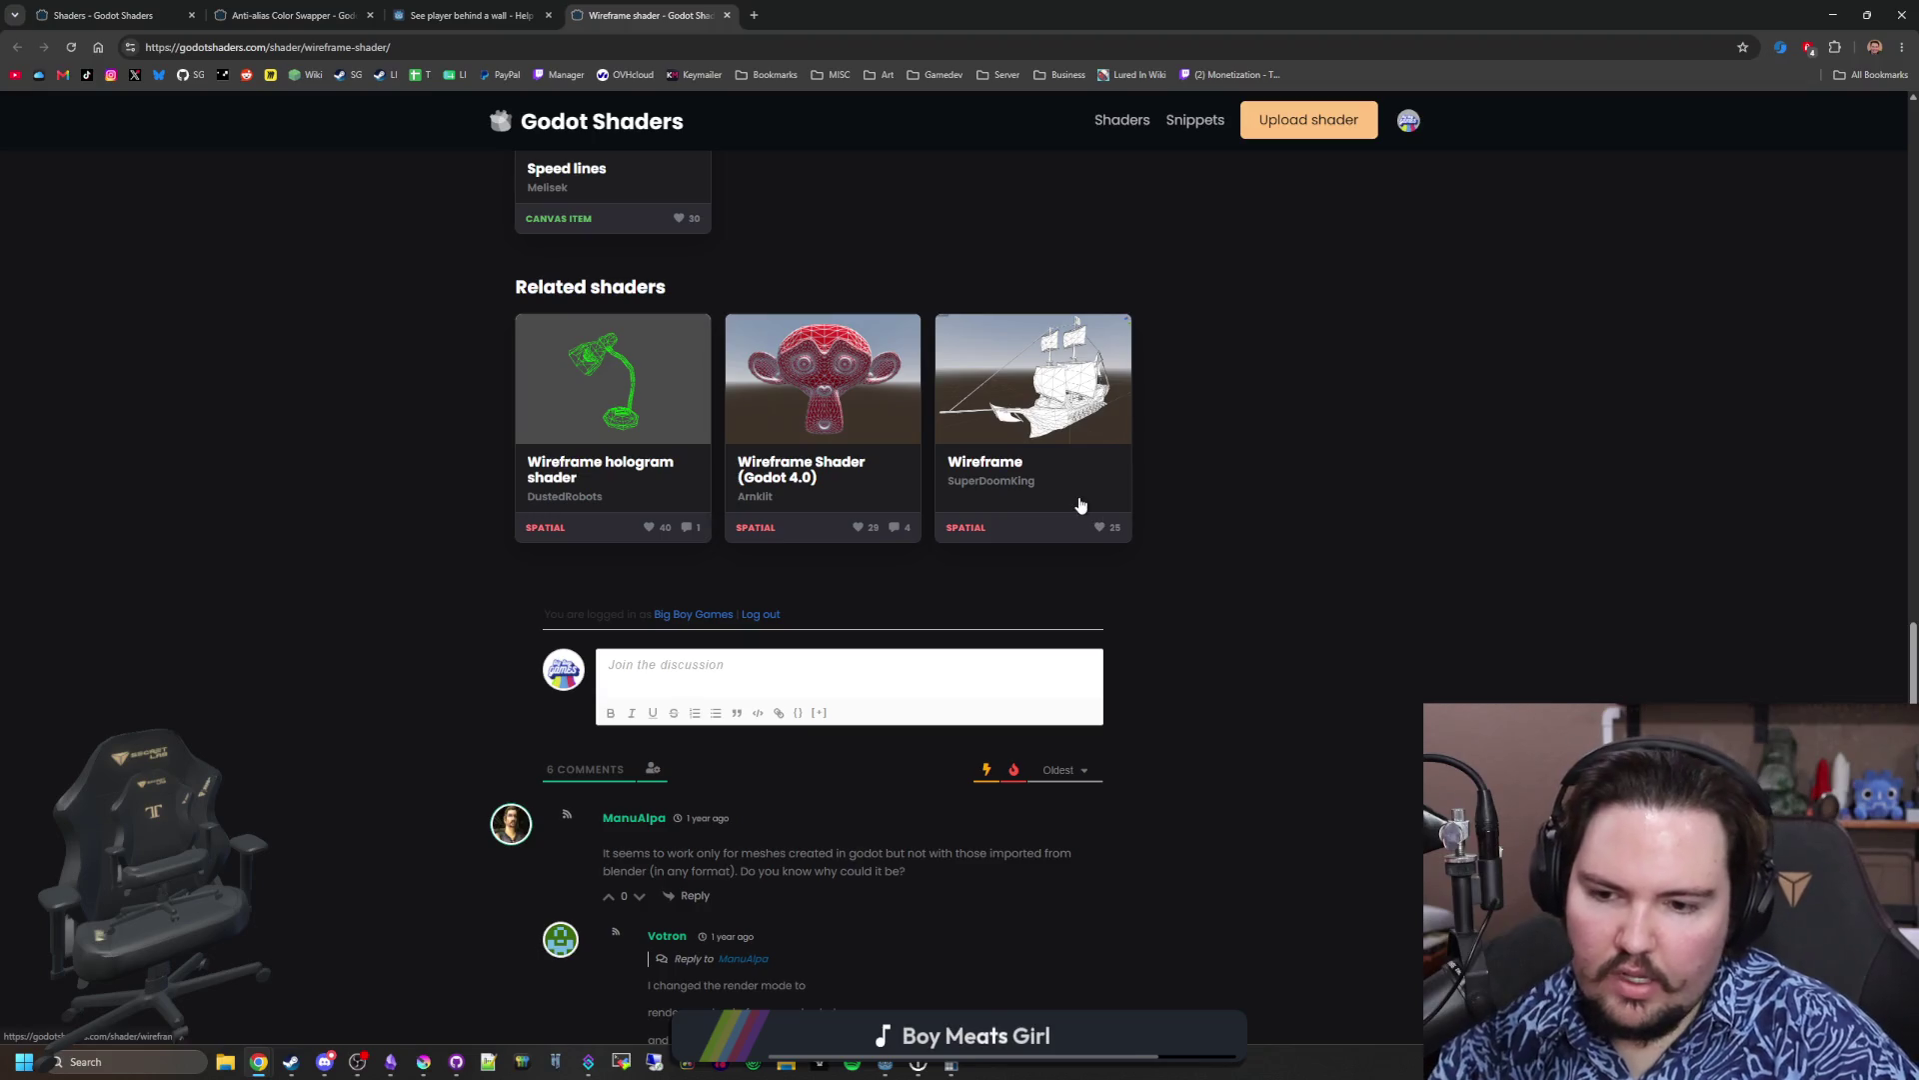
{"action": "scroll", "coordinate": [1104, 510], "scroll_direction": "up", "scroll_amount": 20}
{"action": "left_click", "coordinate": [470, 15]}
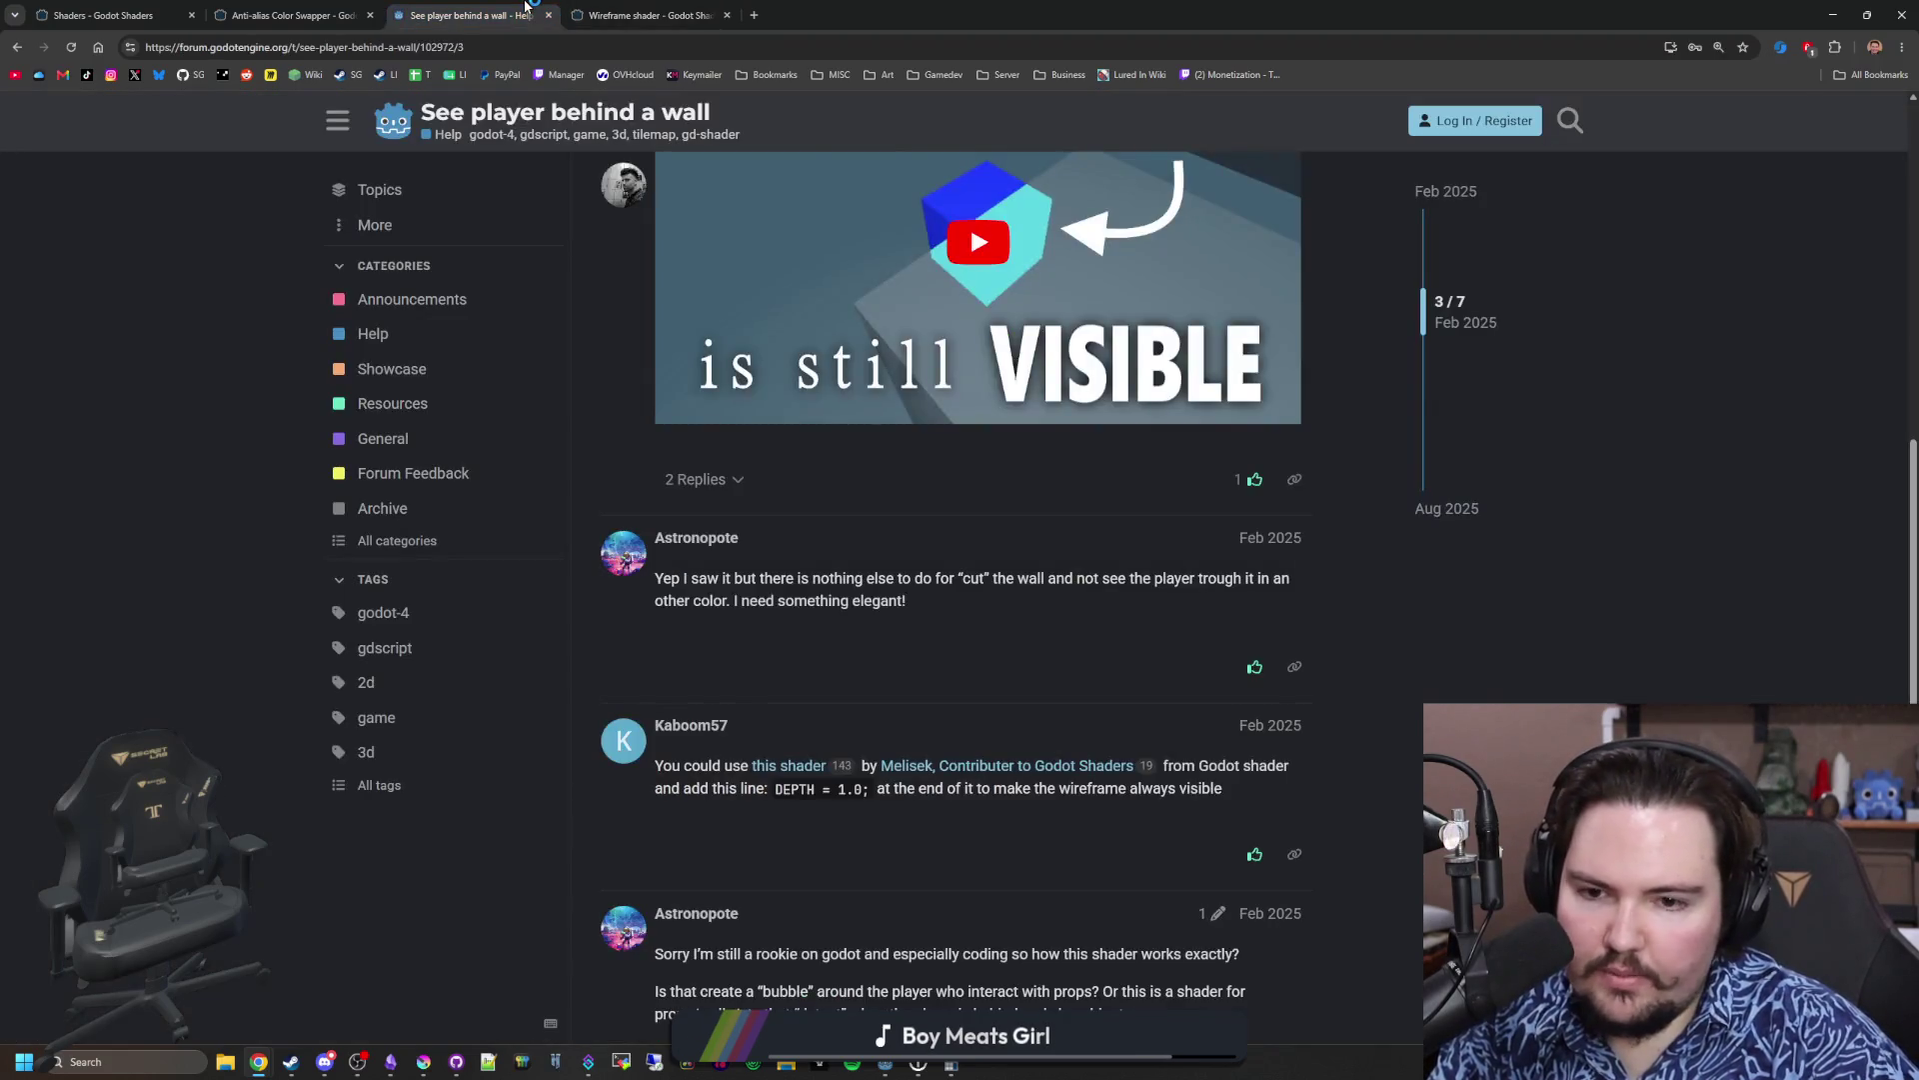
Step: Scroll the forum thread, then switch to the Anti-alias Color Swapper tab and open the Godot Shaders home page
{"action": "scroll", "coordinate": [938, 476], "scroll_direction": "down", "scroll_amount": 1}
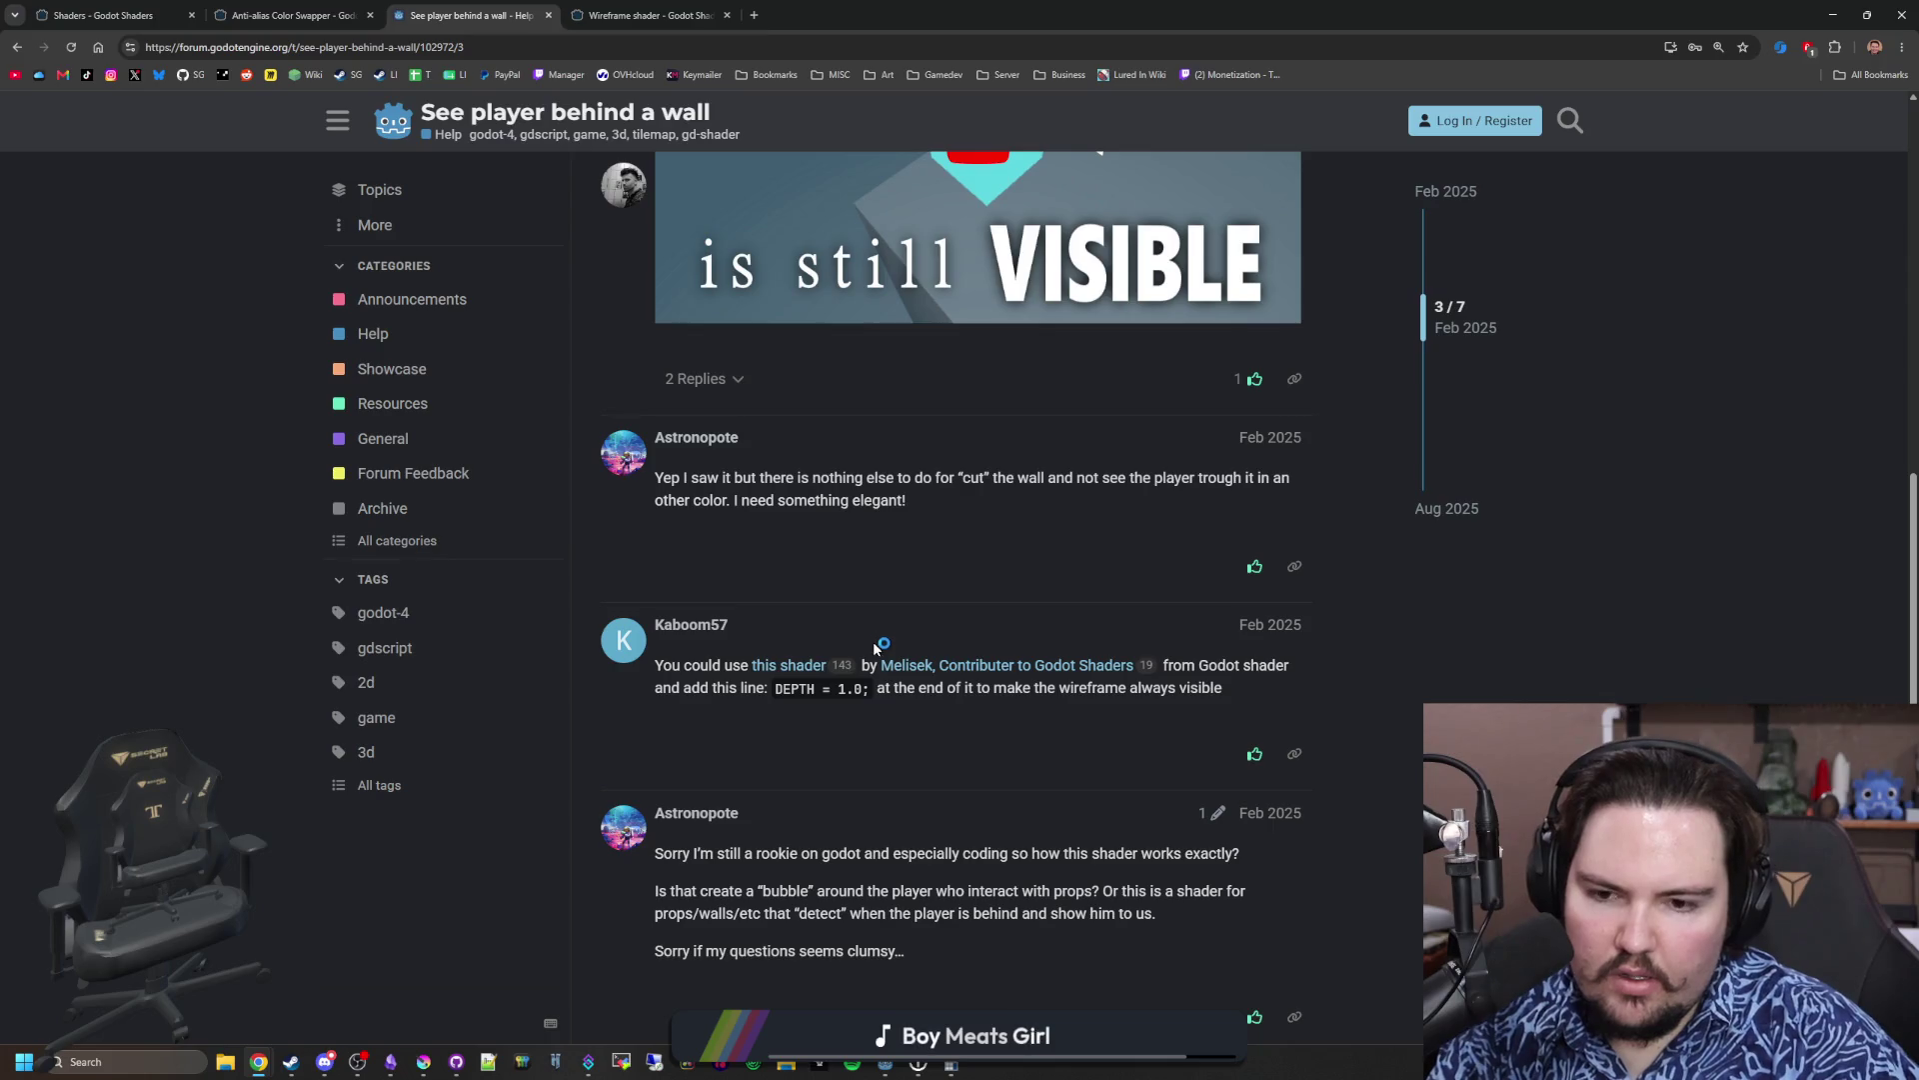
{"action": "scroll", "coordinate": [831, 683], "scroll_direction": "down", "scroll_amount": 1}
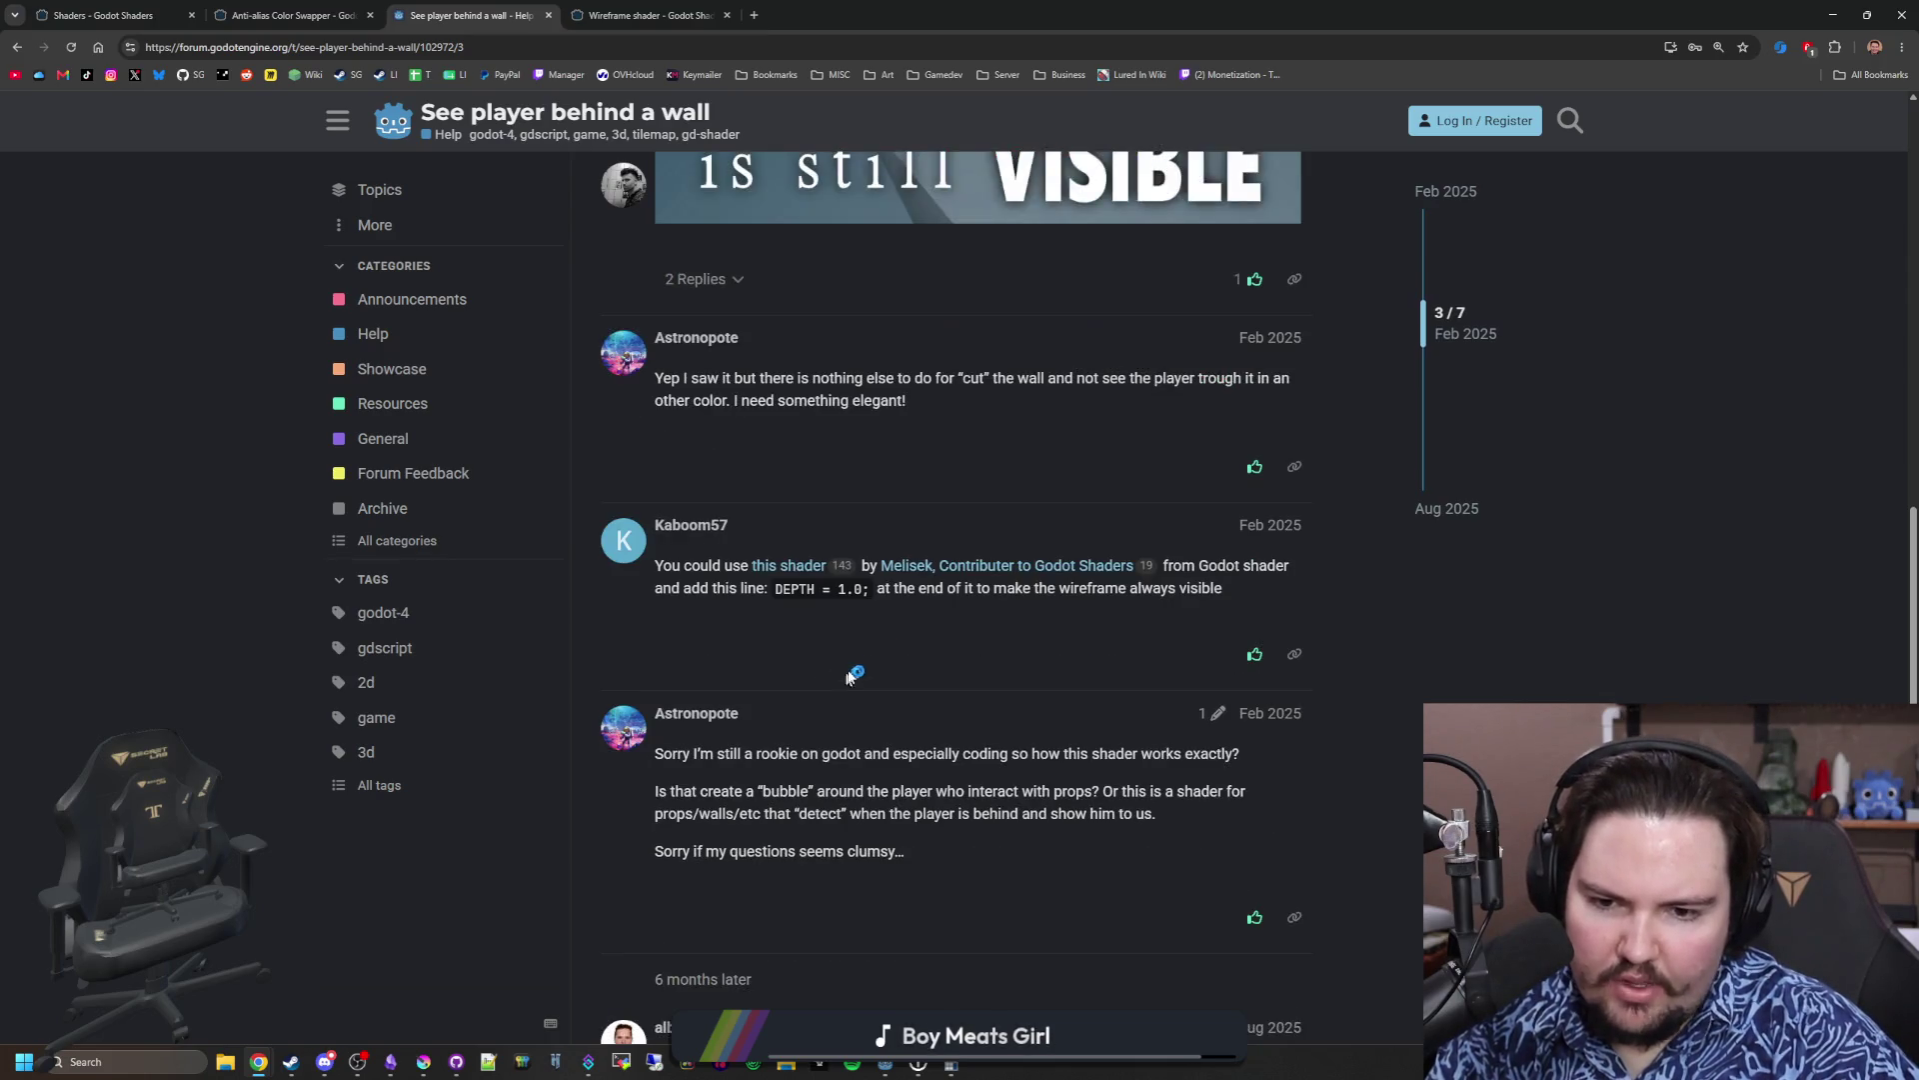
{"action": "scroll", "coordinate": [853, 662], "scroll_direction": "down", "scroll_amount": 6}
{"action": "scroll", "coordinate": [854, 662], "scroll_direction": "up", "scroll_amount": 15}
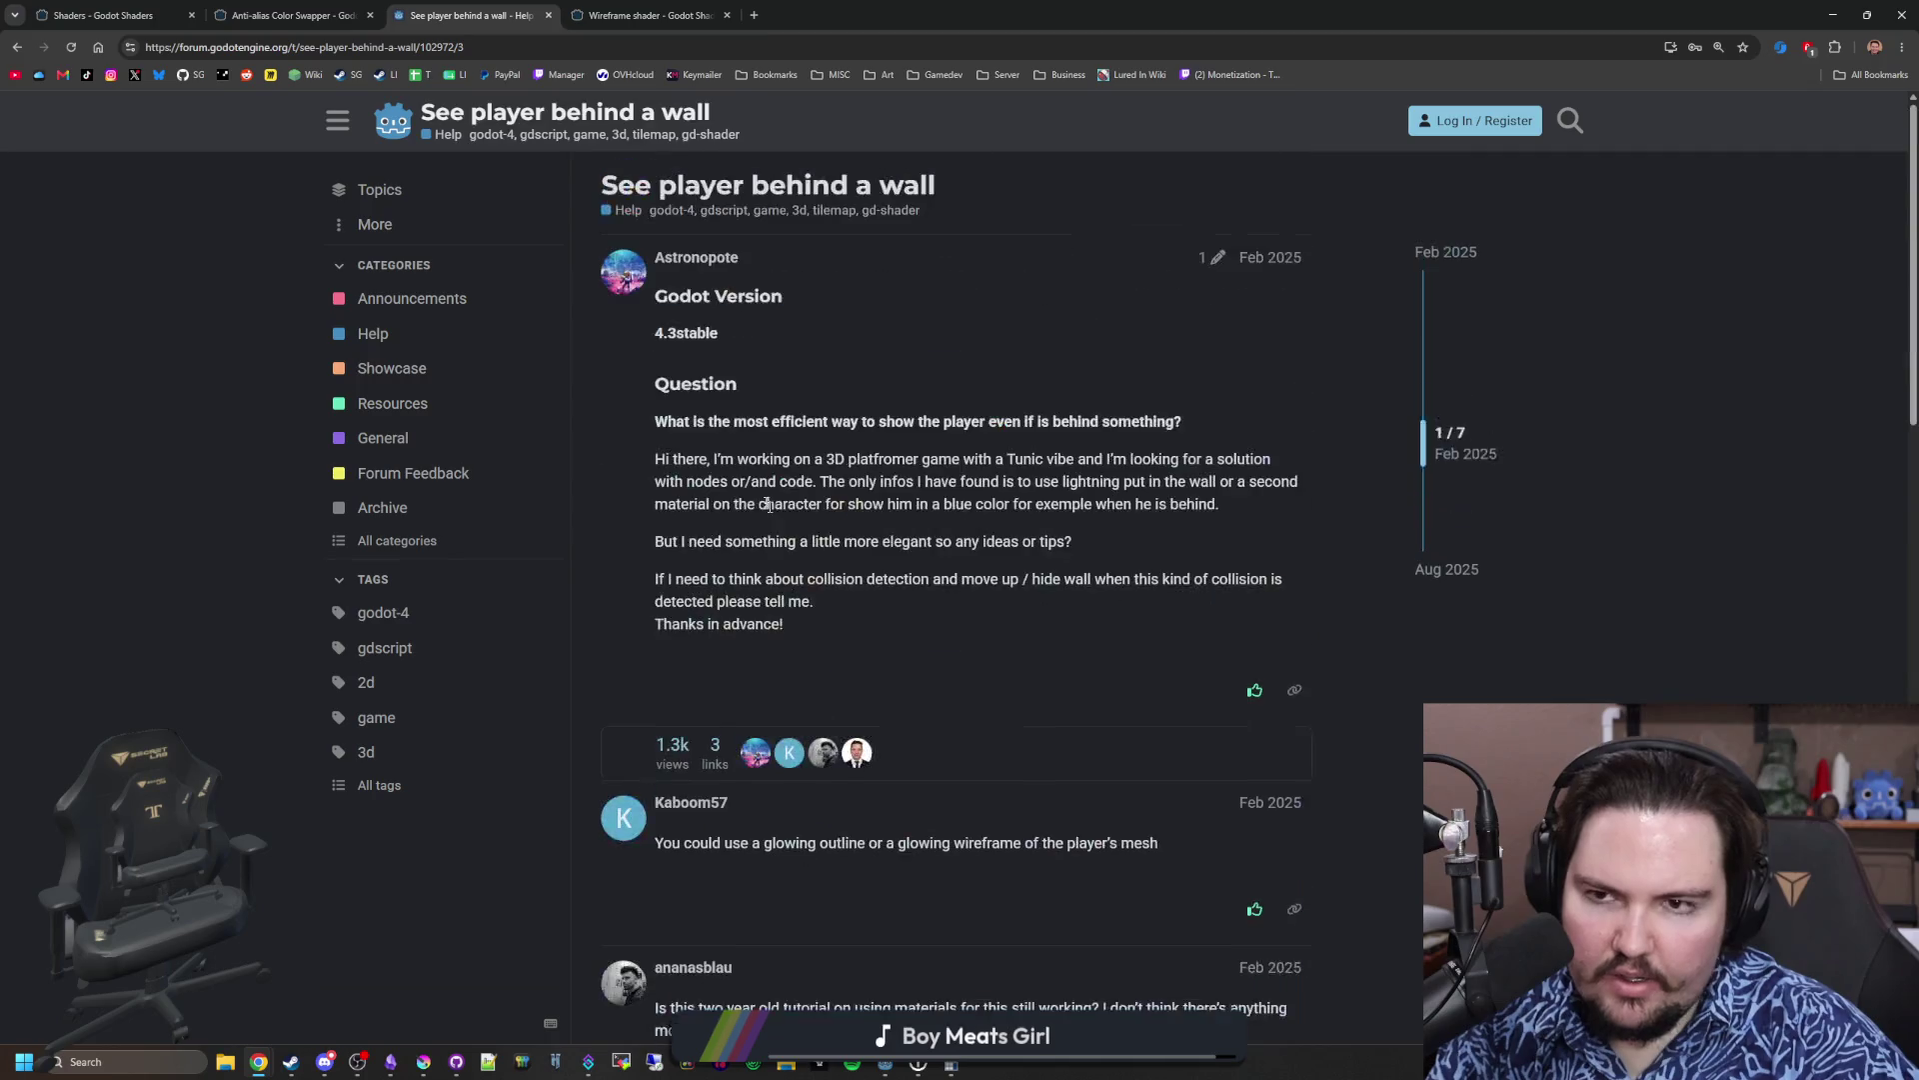
{"action": "left_click", "coordinate": [299, 12]}
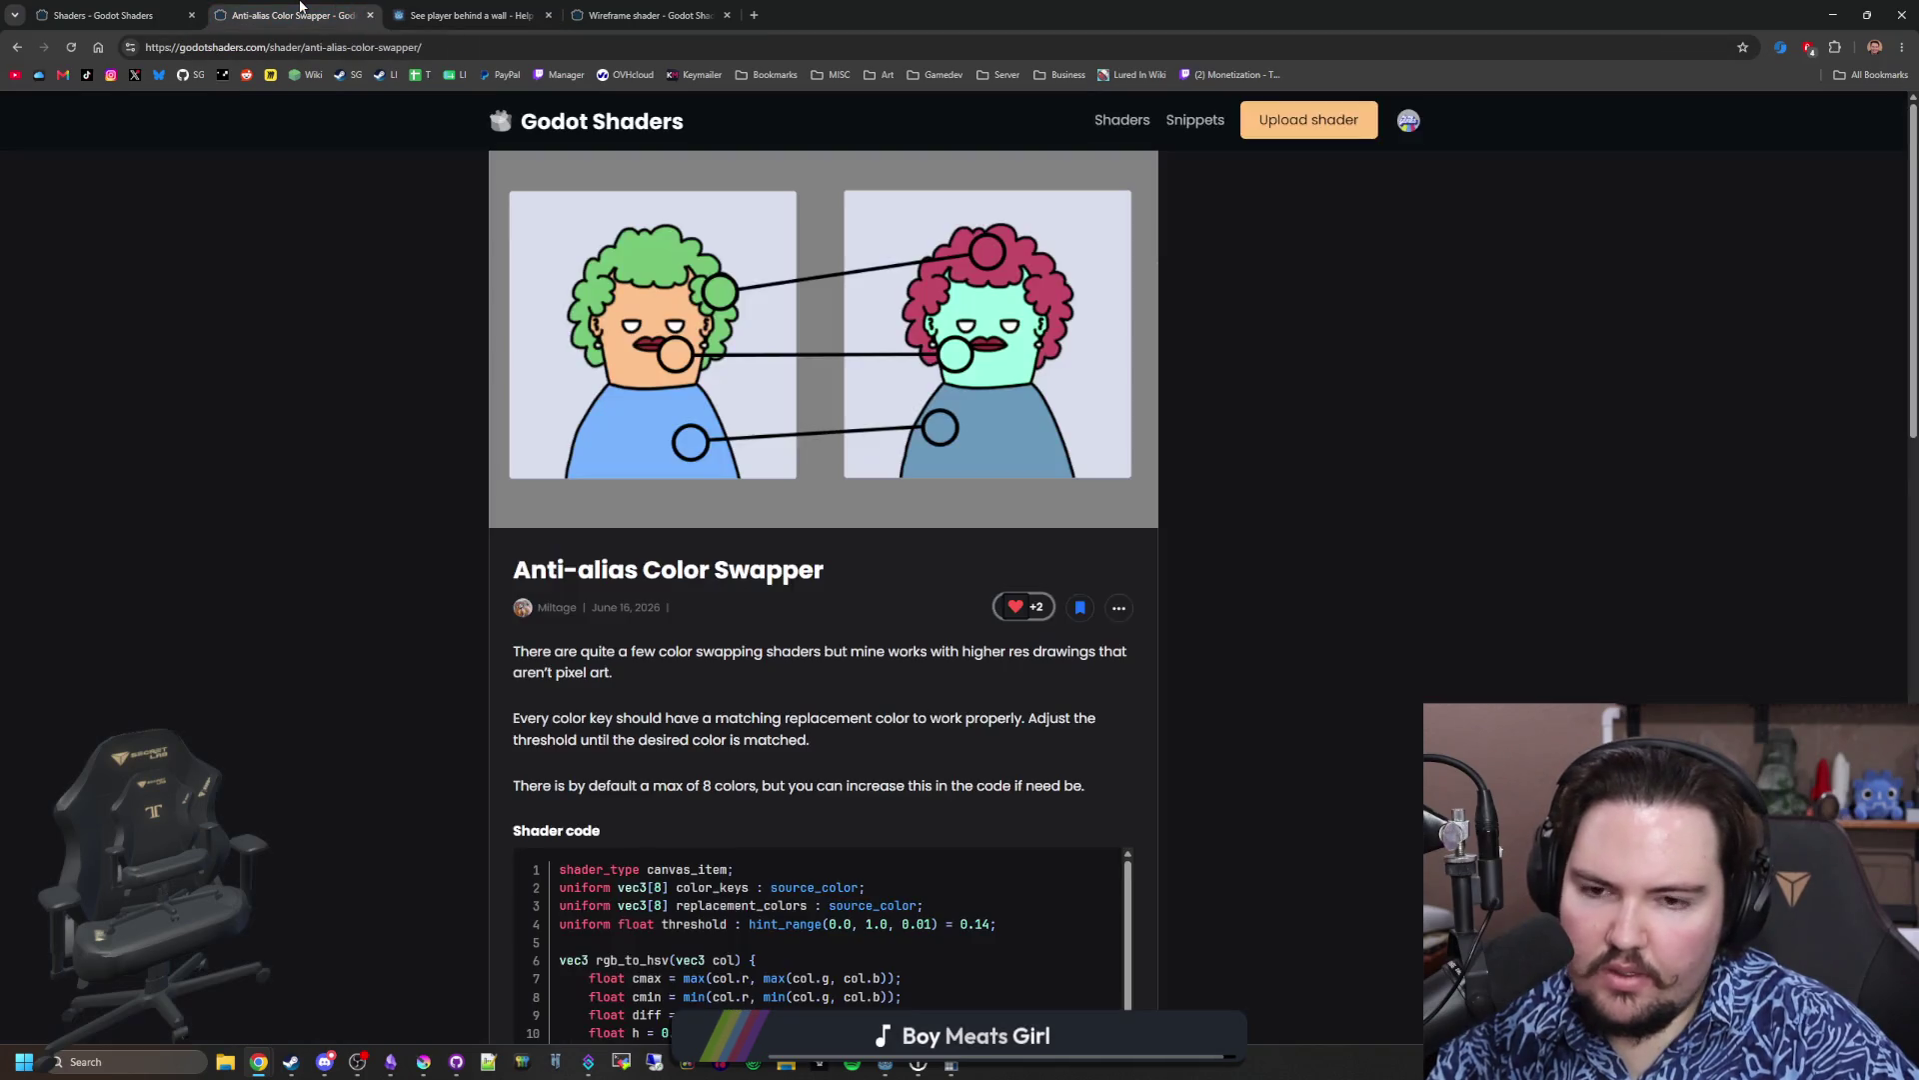
{"action": "left_click", "coordinate": [585, 118]}
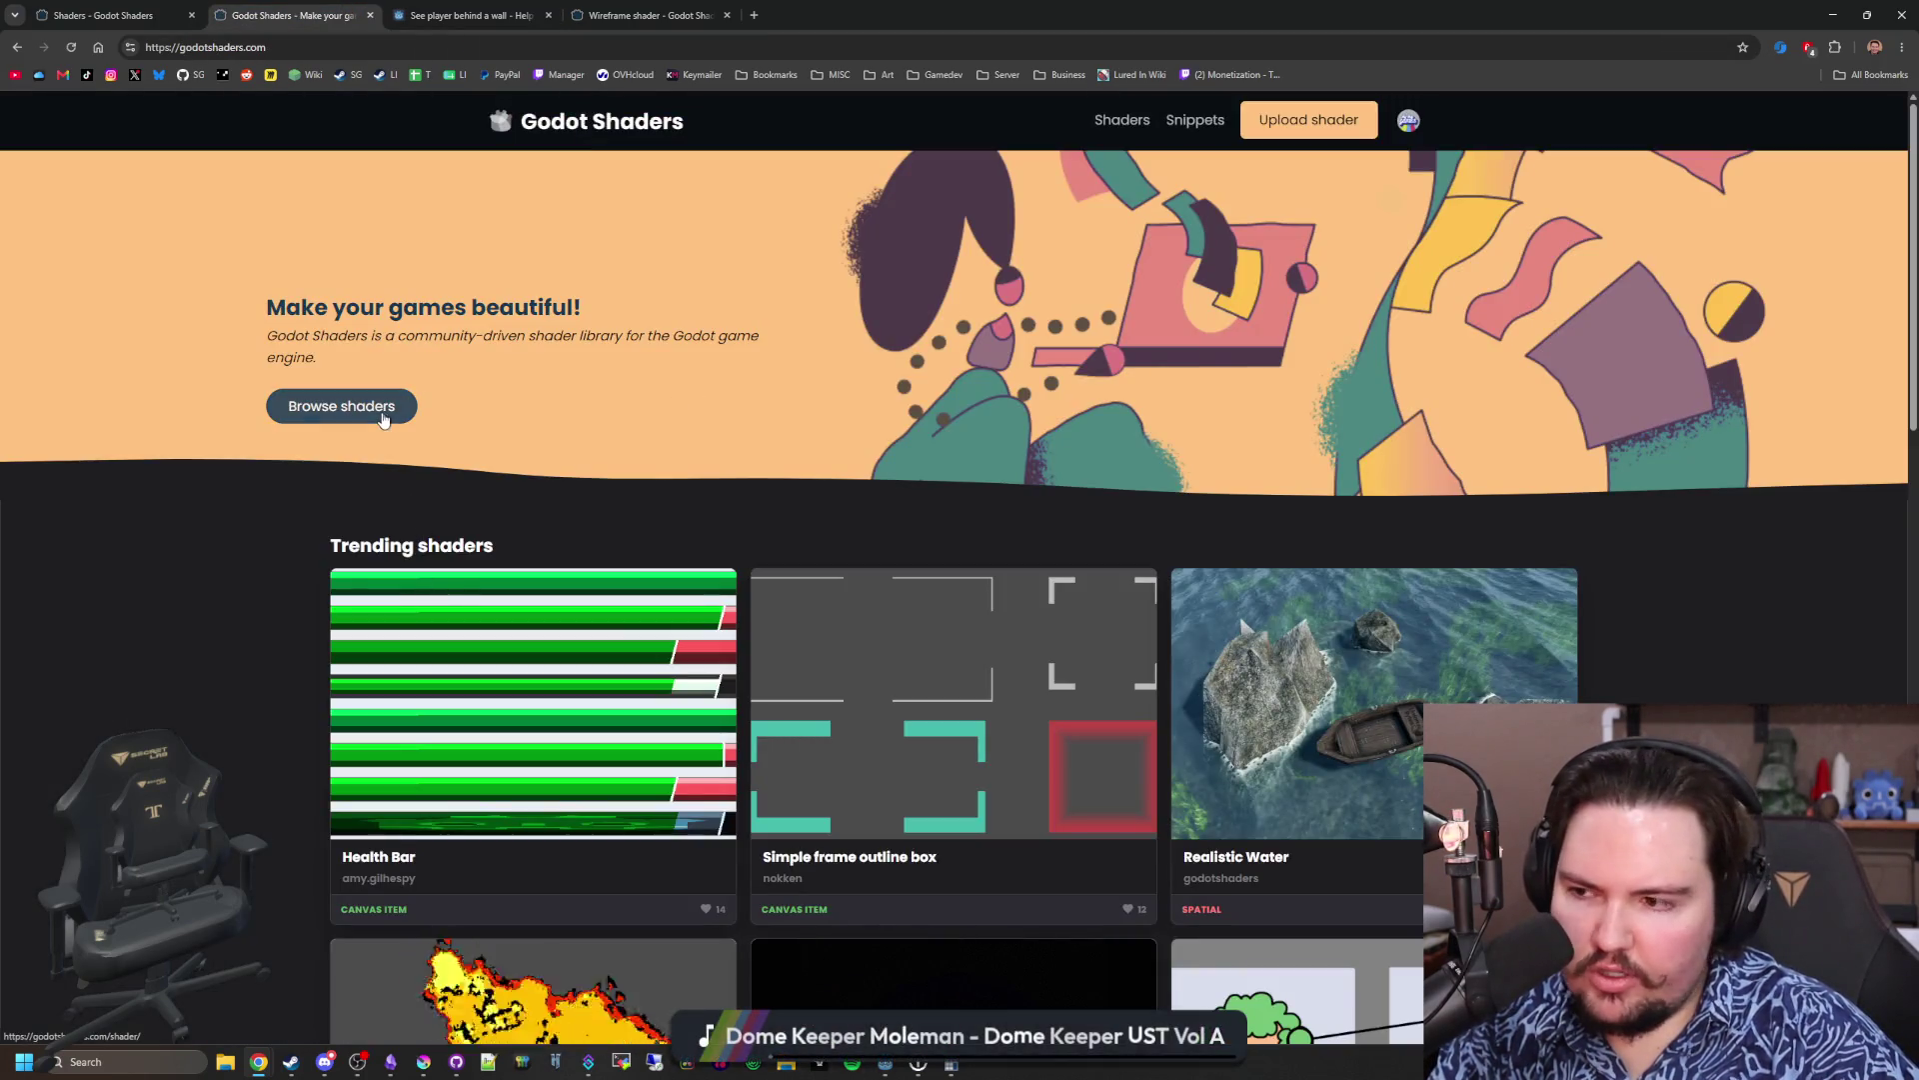
Step: Page through the newest shaders to page 3, peeking at the Frutiger Aero shader in a new tab
{"action": "scroll", "coordinate": [1000, 700], "scroll_direction": "down", "scroll_amount": 15}
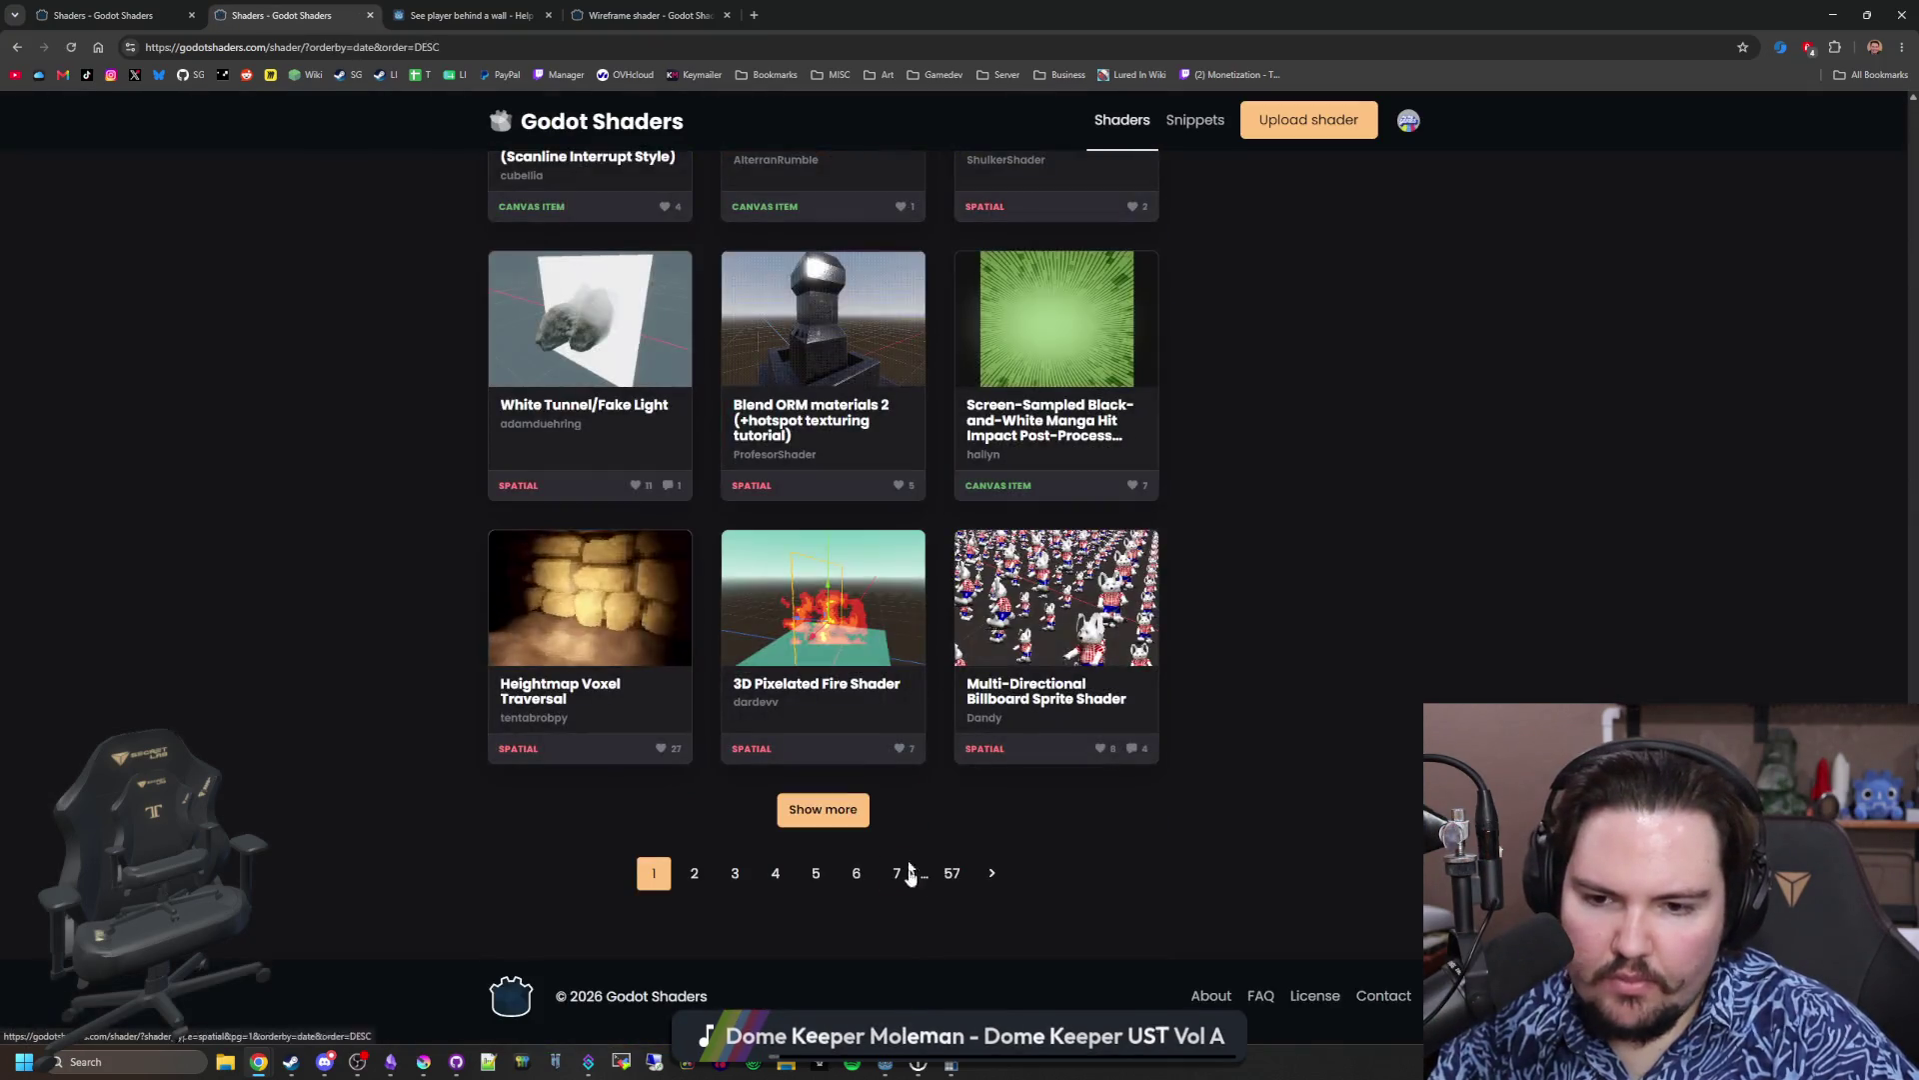
{"action": "left_click", "coordinate": [1000, 874]}
{"action": "scroll", "coordinate": [1000, 868], "scroll_direction": "down", "scroll_amount": 15}
{"action": "left_click", "coordinate": [1021, 869]}
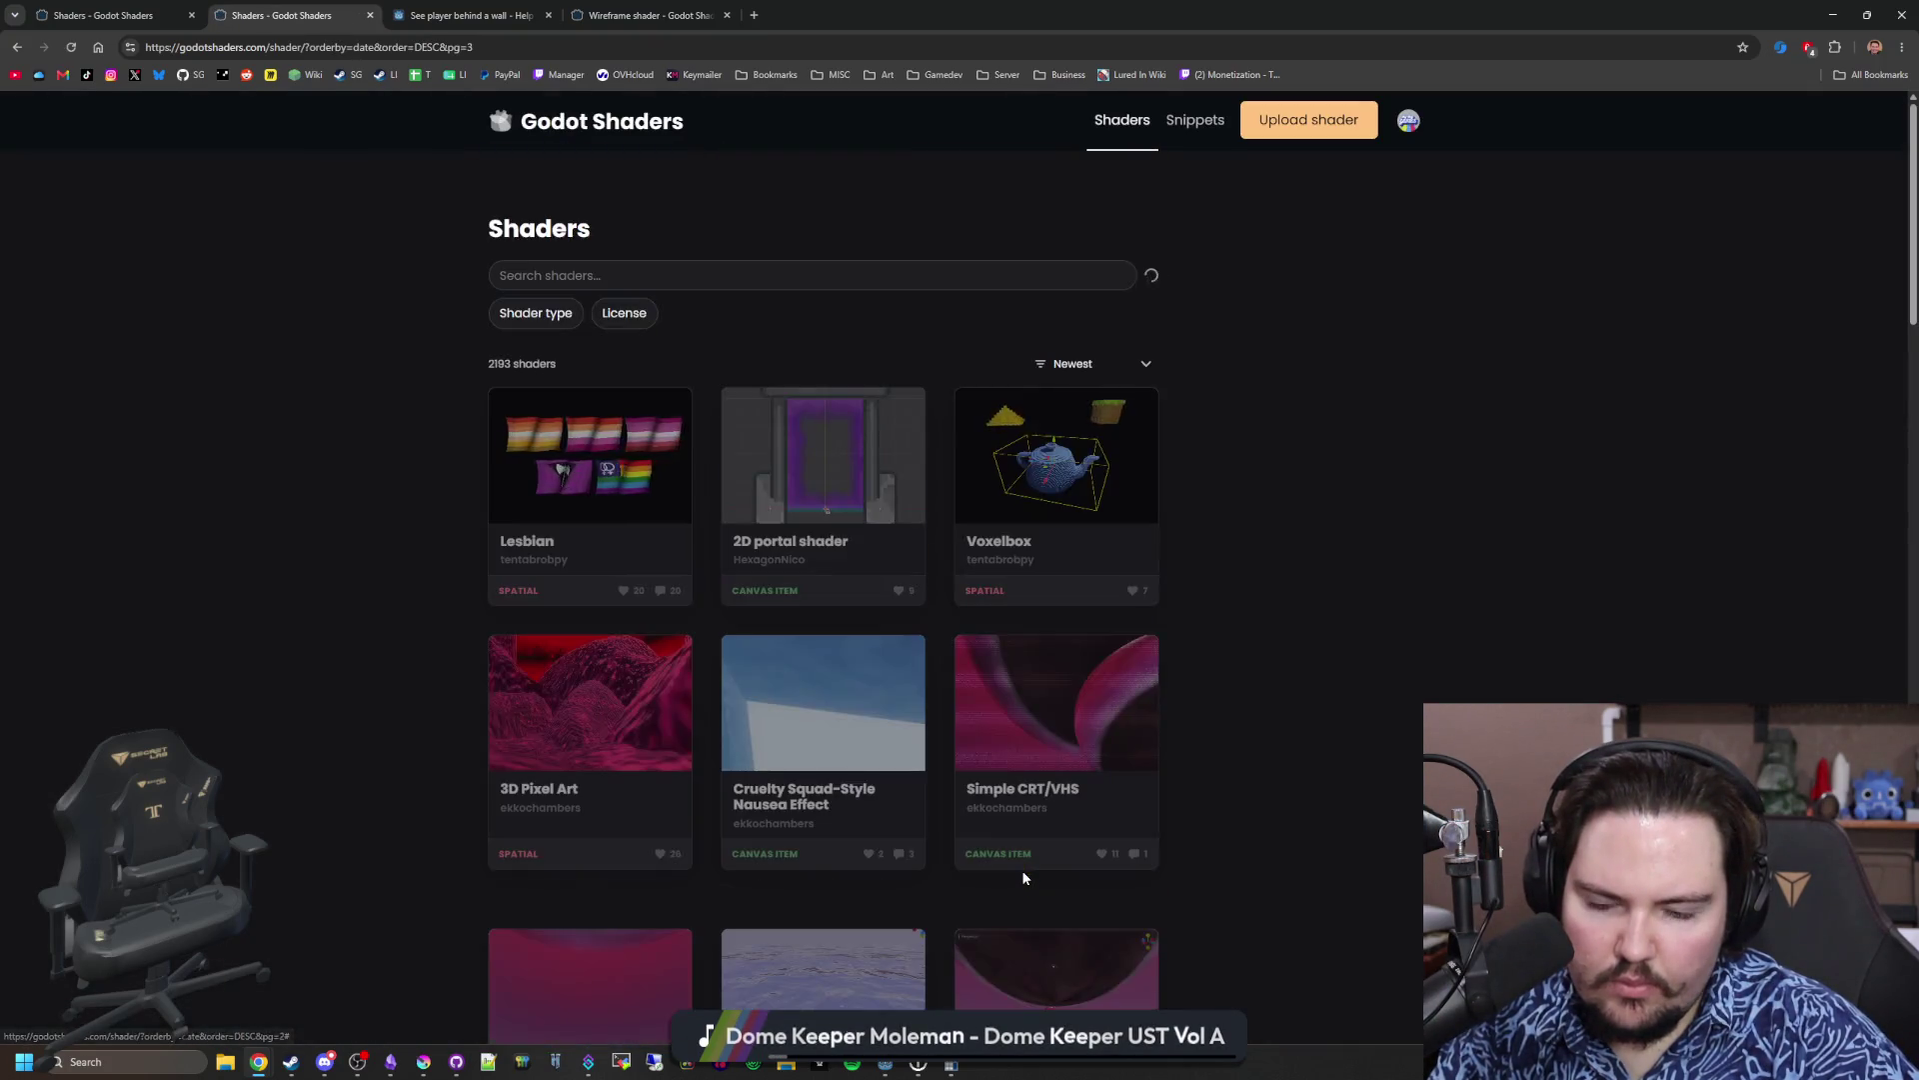
{"action": "scroll", "coordinate": [1023, 878], "scroll_direction": "down", "scroll_amount": 10}
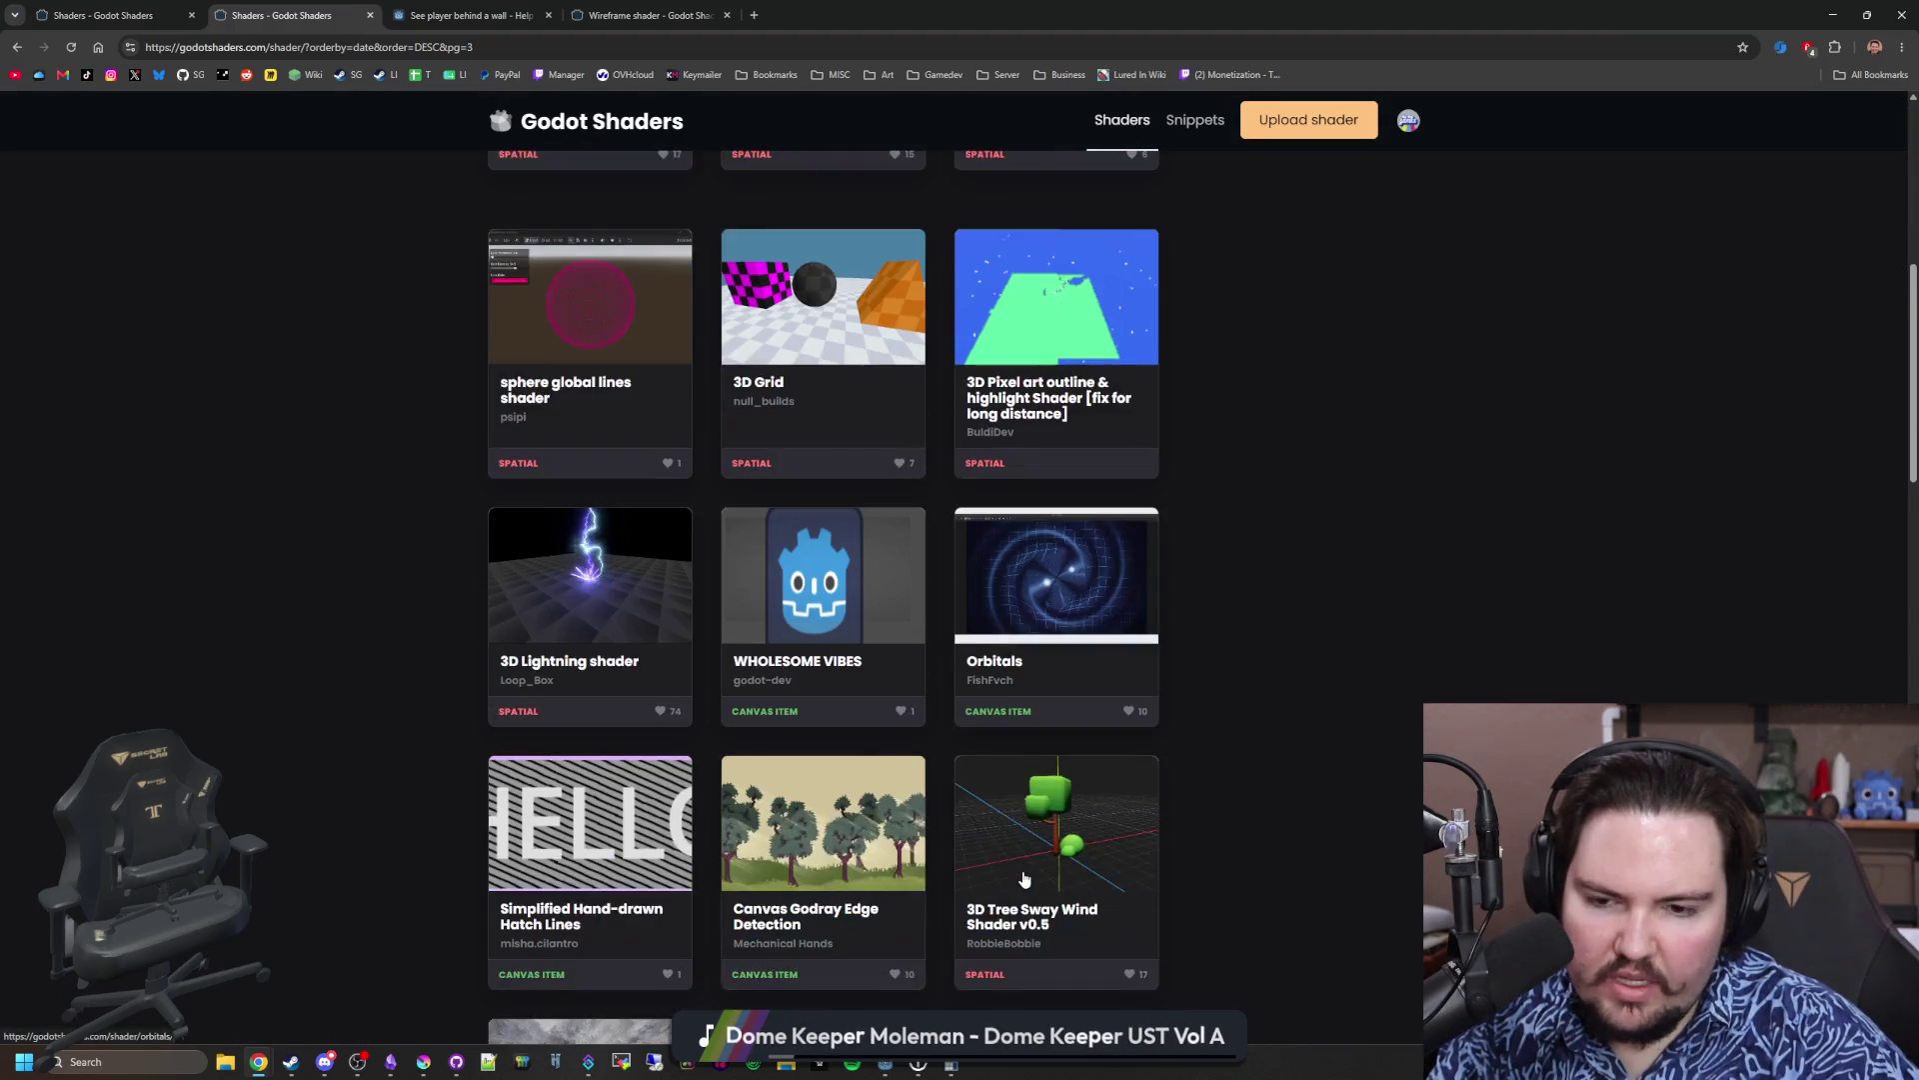
{"action": "scroll", "coordinate": [1023, 878], "scroll_direction": "down", "scroll_amount": 5}
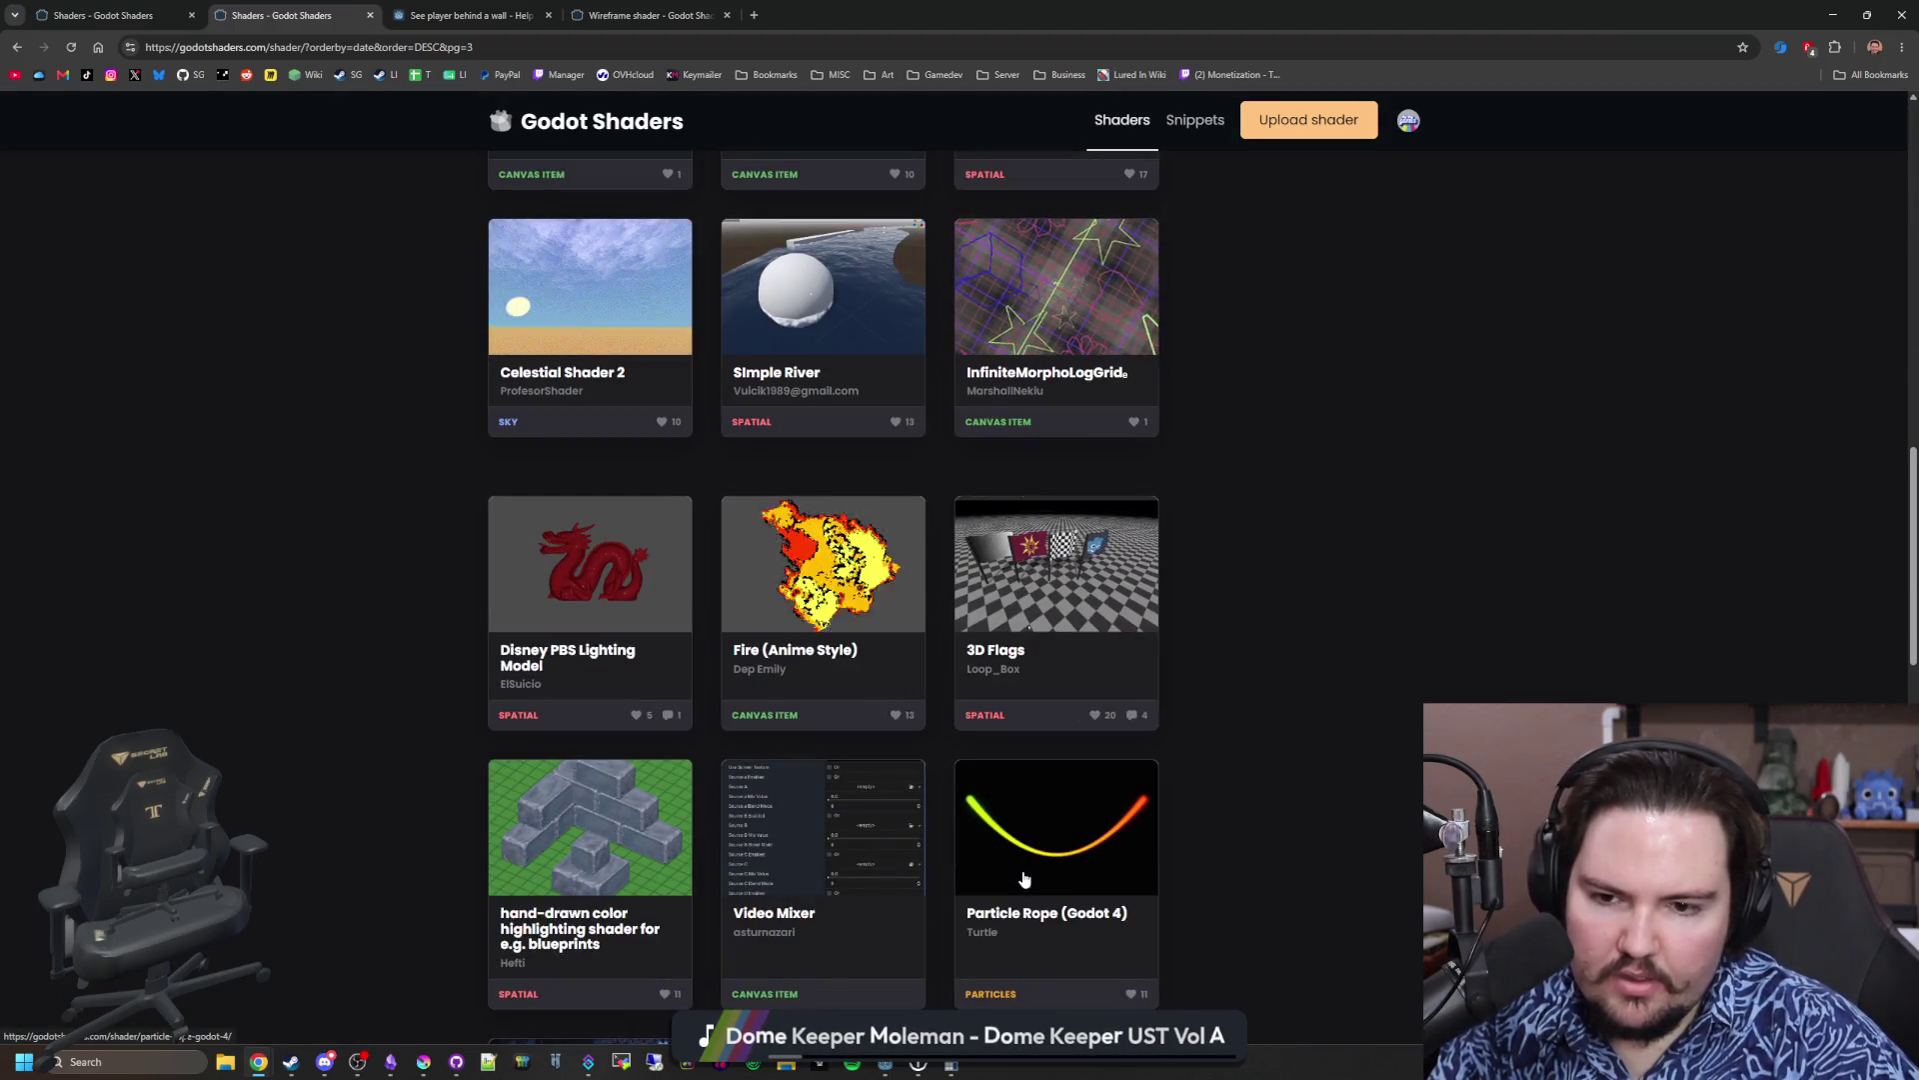
{"action": "scroll", "coordinate": [1023, 878], "scroll_direction": "down", "scroll_amount": 3}
{"action": "scroll", "coordinate": [1024, 878], "scroll_direction": "down", "scroll_amount": 3}
{"action": "scroll", "coordinate": [1030, 800], "scroll_direction": "down", "scroll_amount": 3}
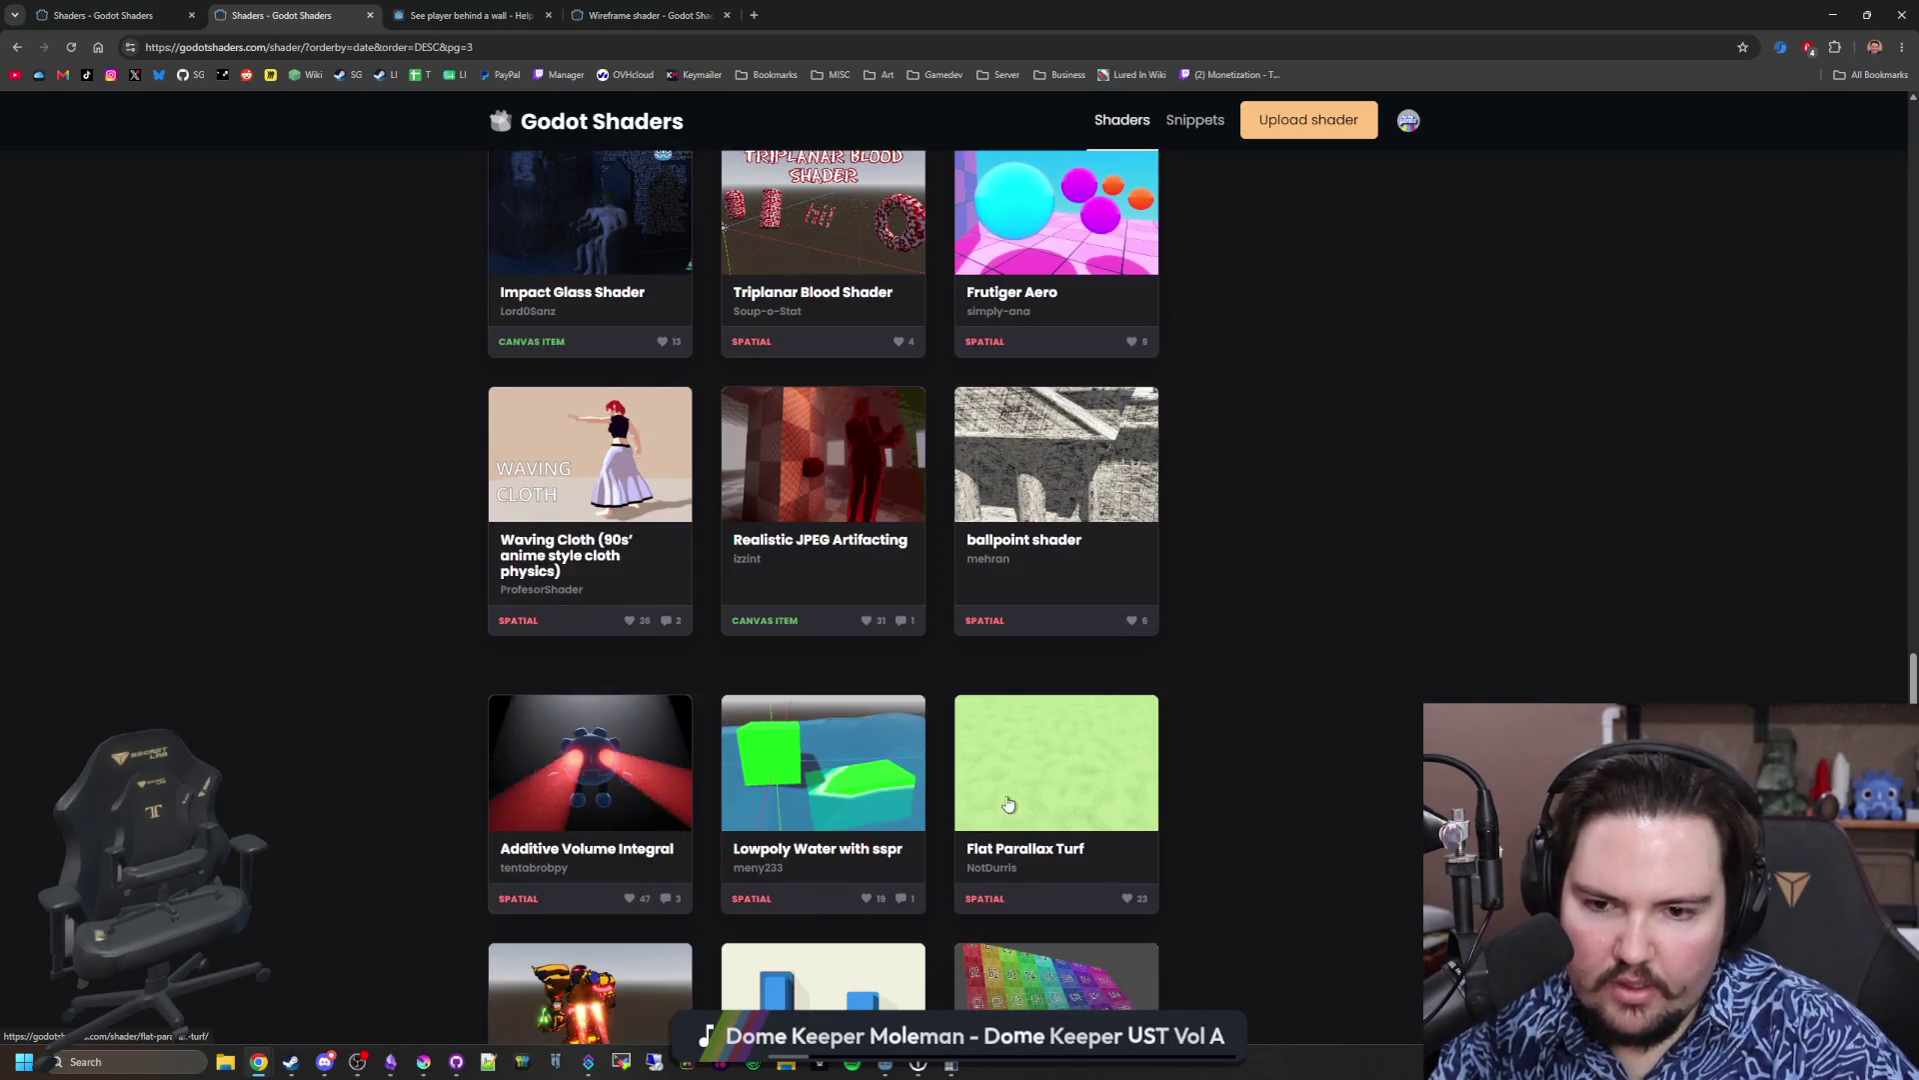
{"action": "middle_click", "coordinate": [1040, 230]}
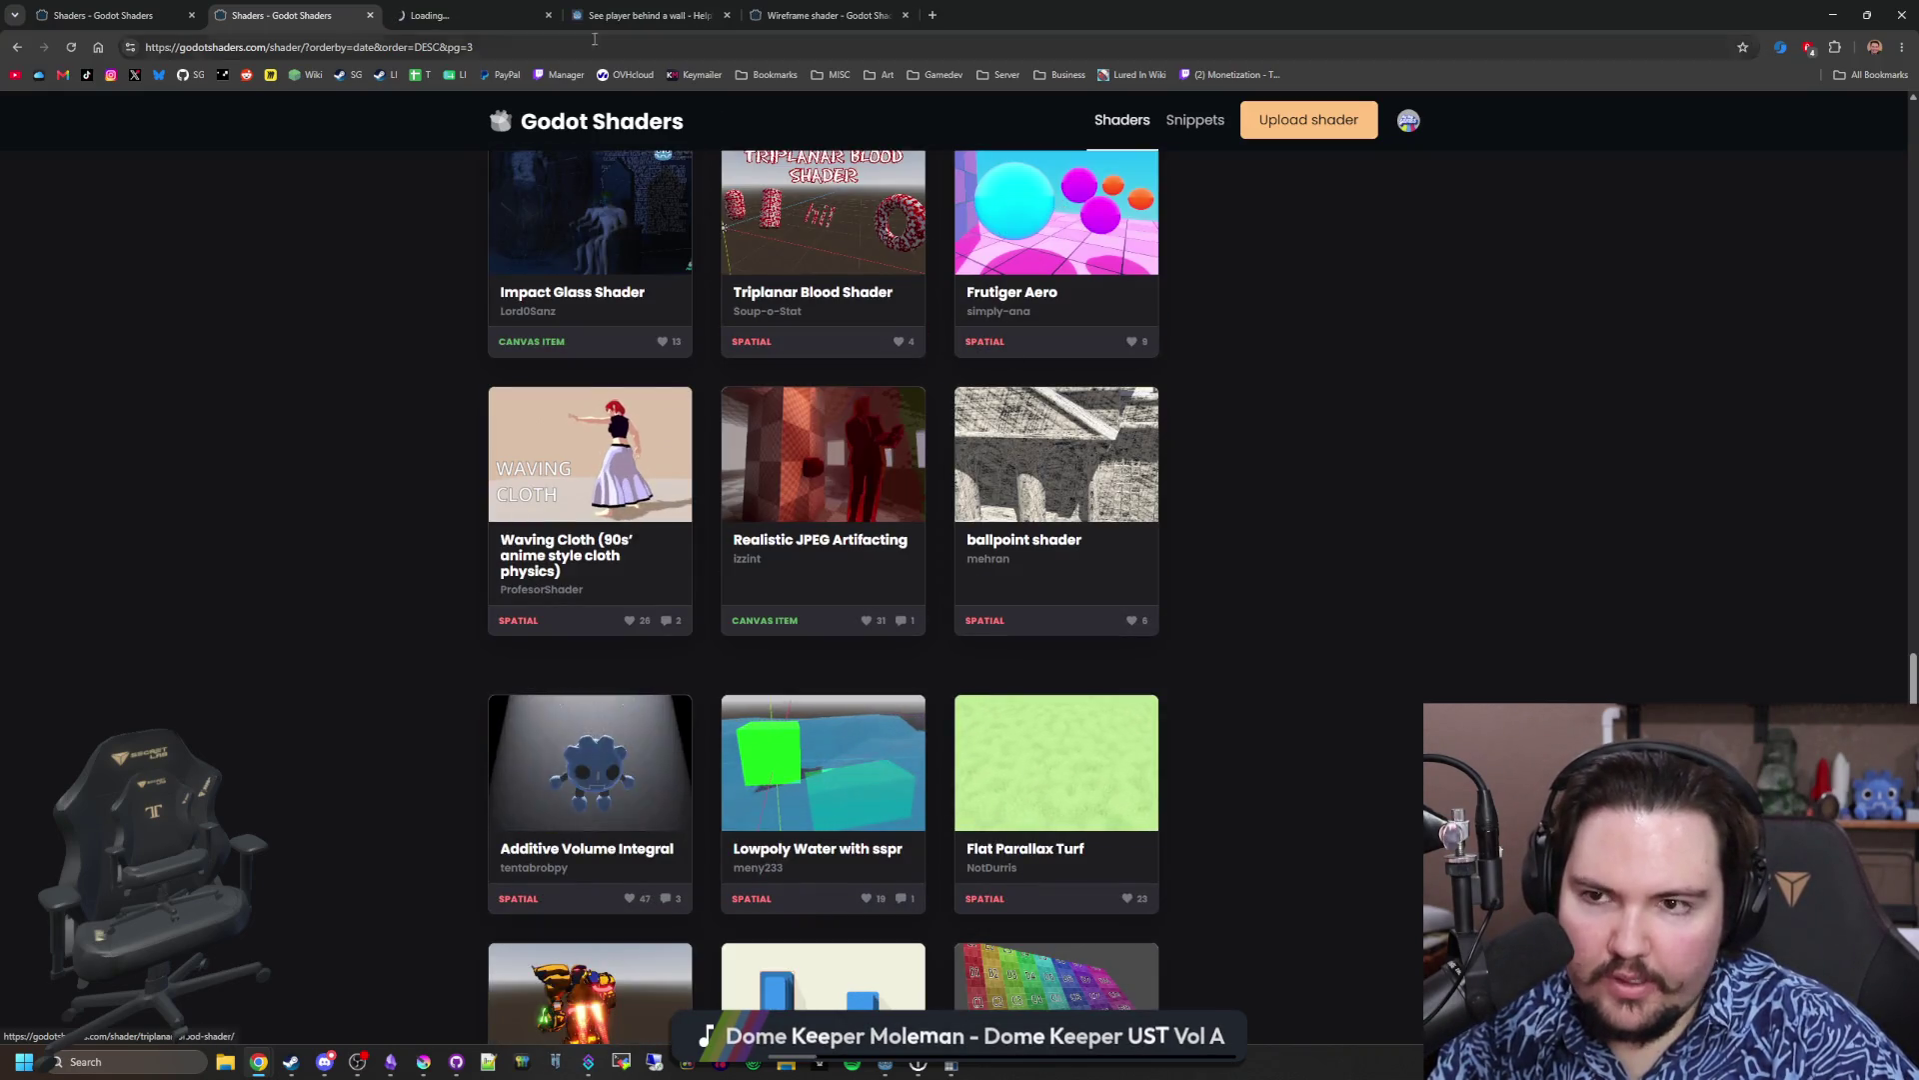
{"action": "left_click", "coordinate": [445, 17]}
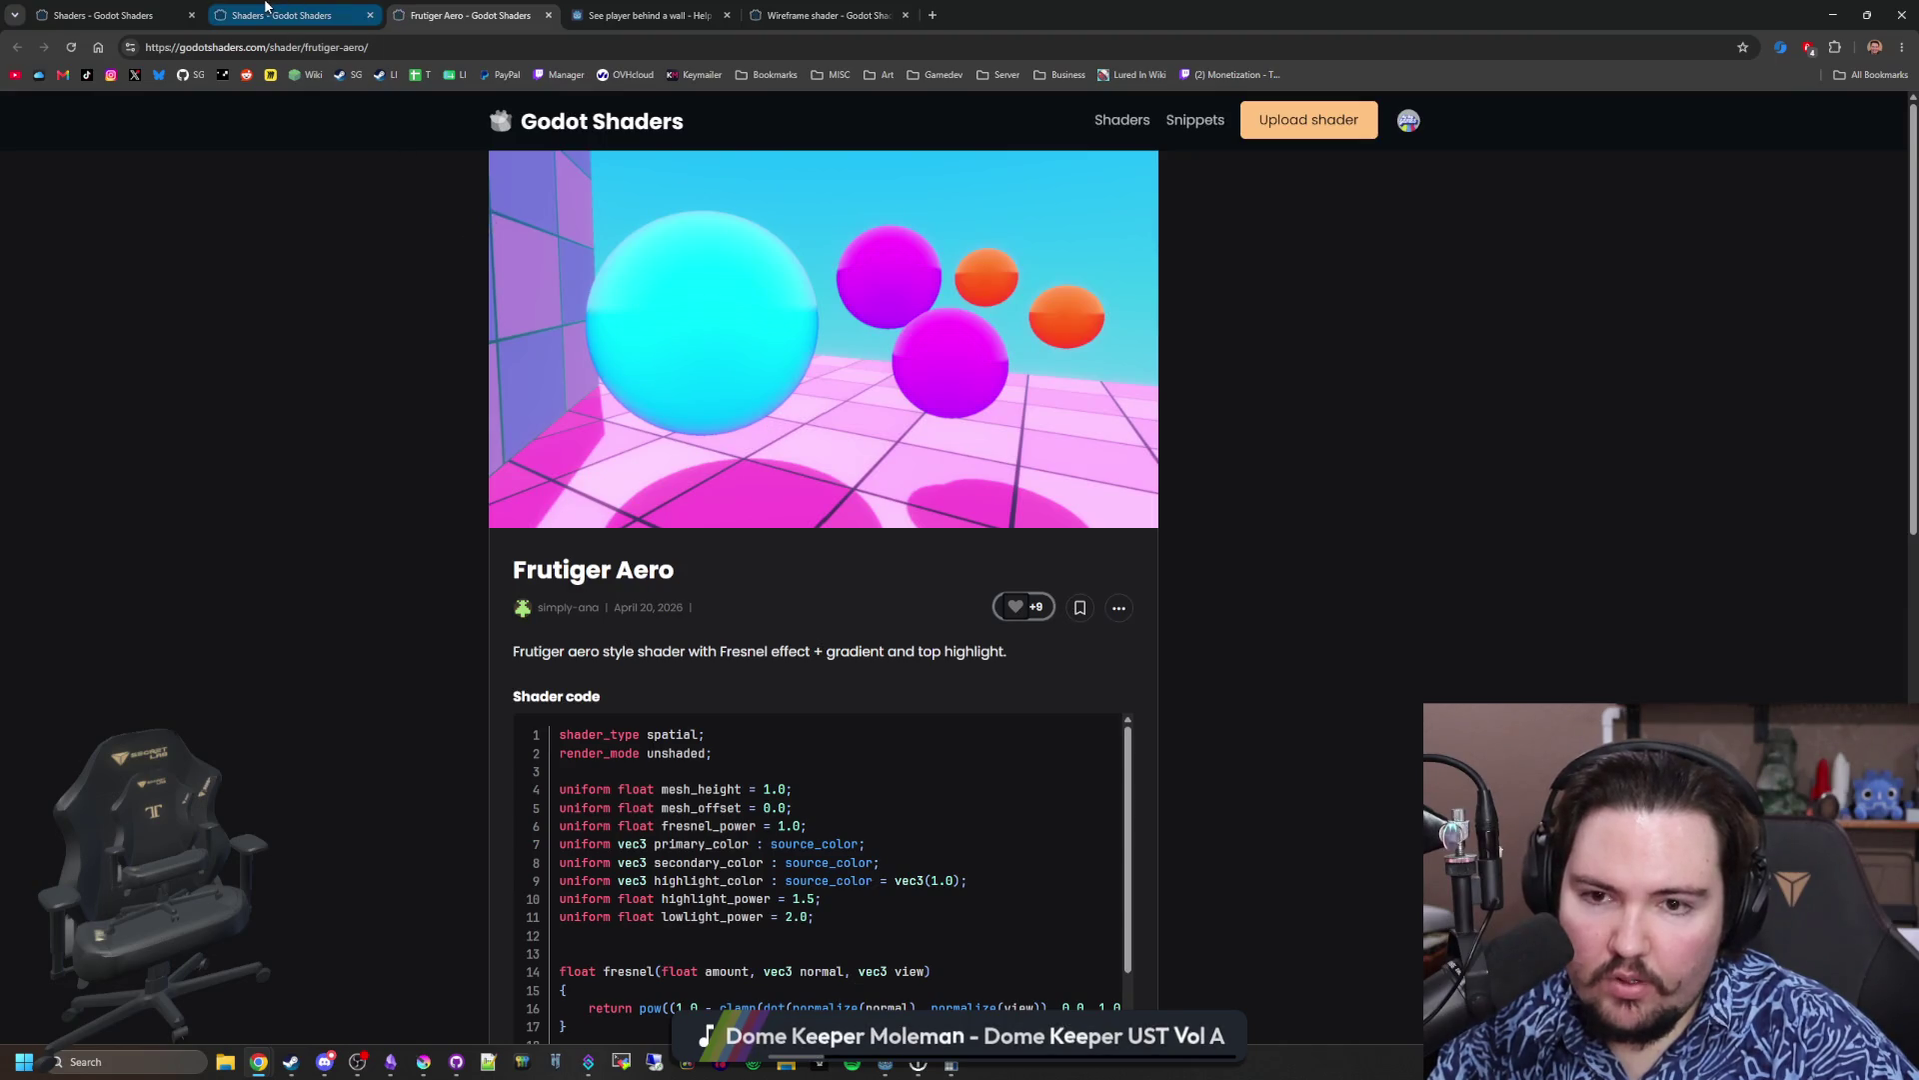
{"action": "left_click", "coordinate": [266, 6]}
Step: Continue browsing the newest shaders through pages 4 and 5
{"action": "scroll", "coordinate": [622, 327], "scroll_direction": "down", "scroll_amount": 3}
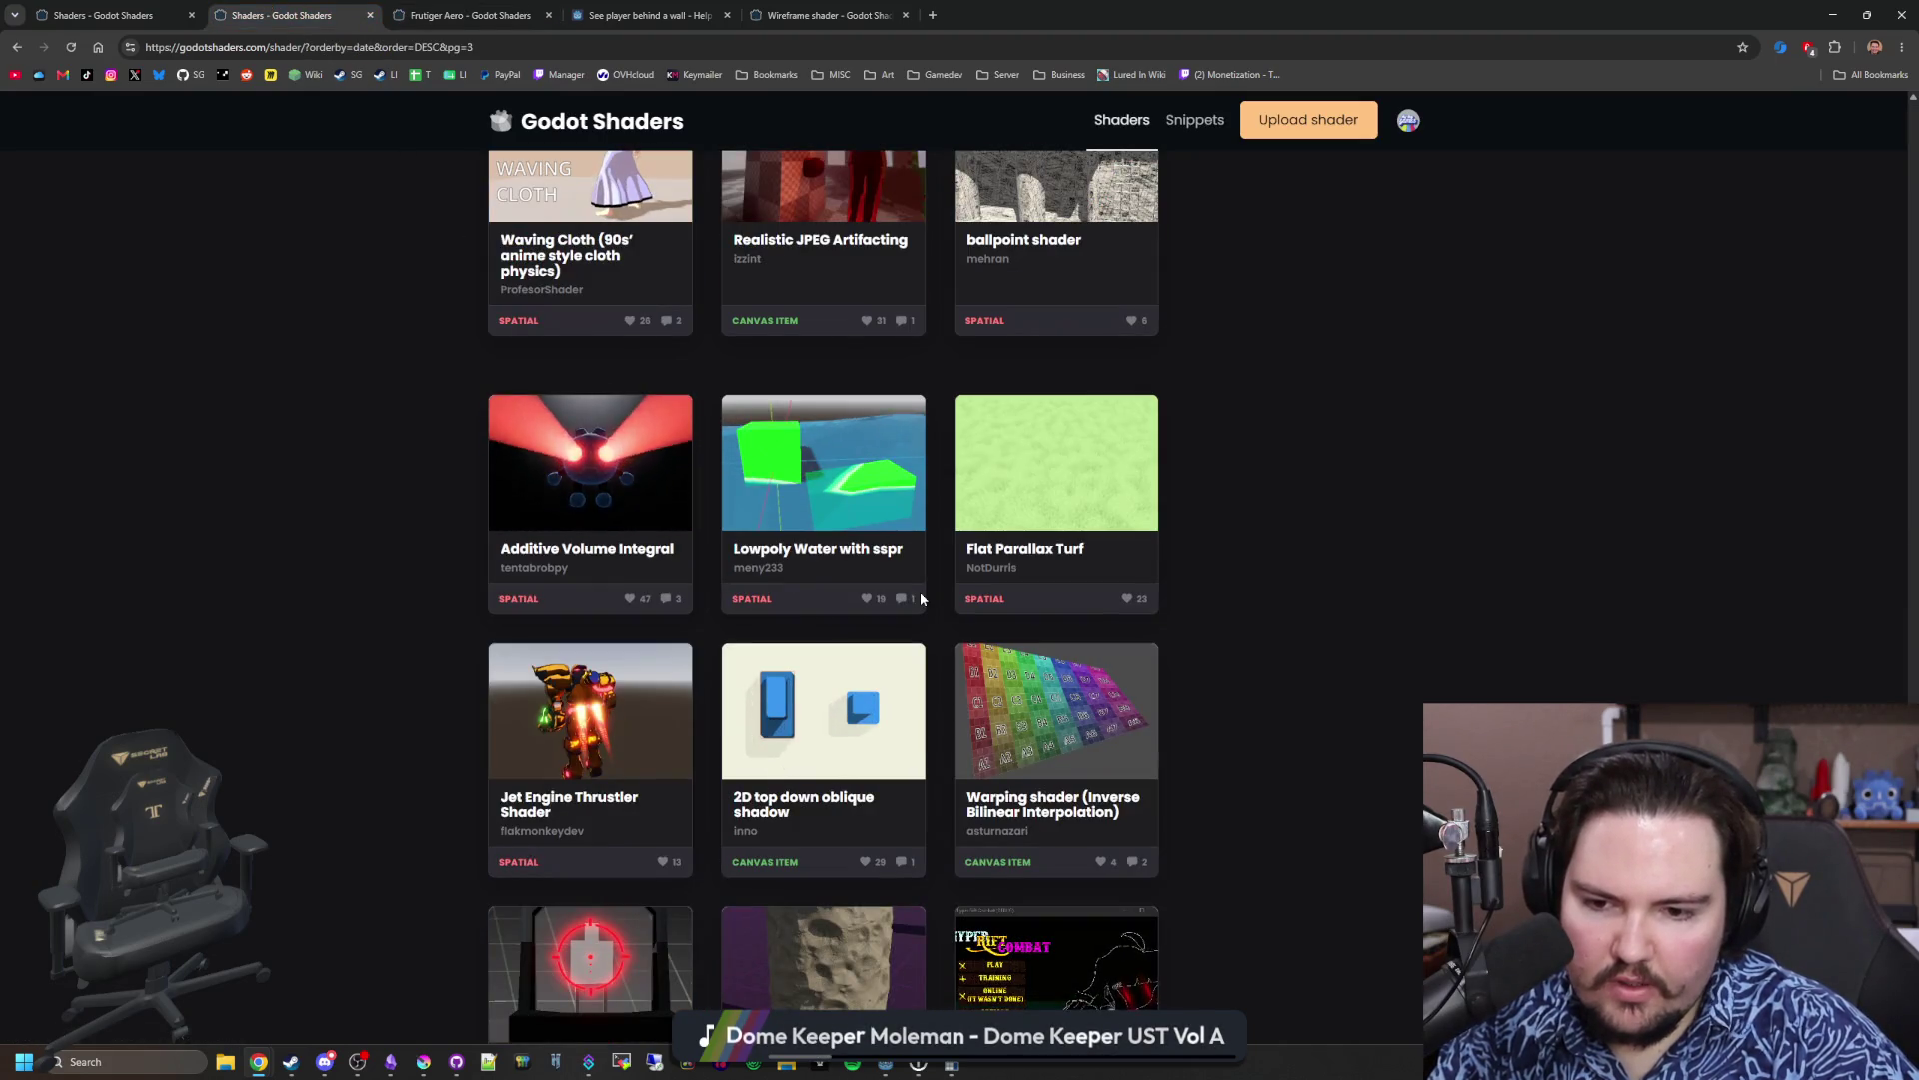
{"action": "scroll", "coordinate": [921, 600], "scroll_direction": "down", "scroll_amount": 3}
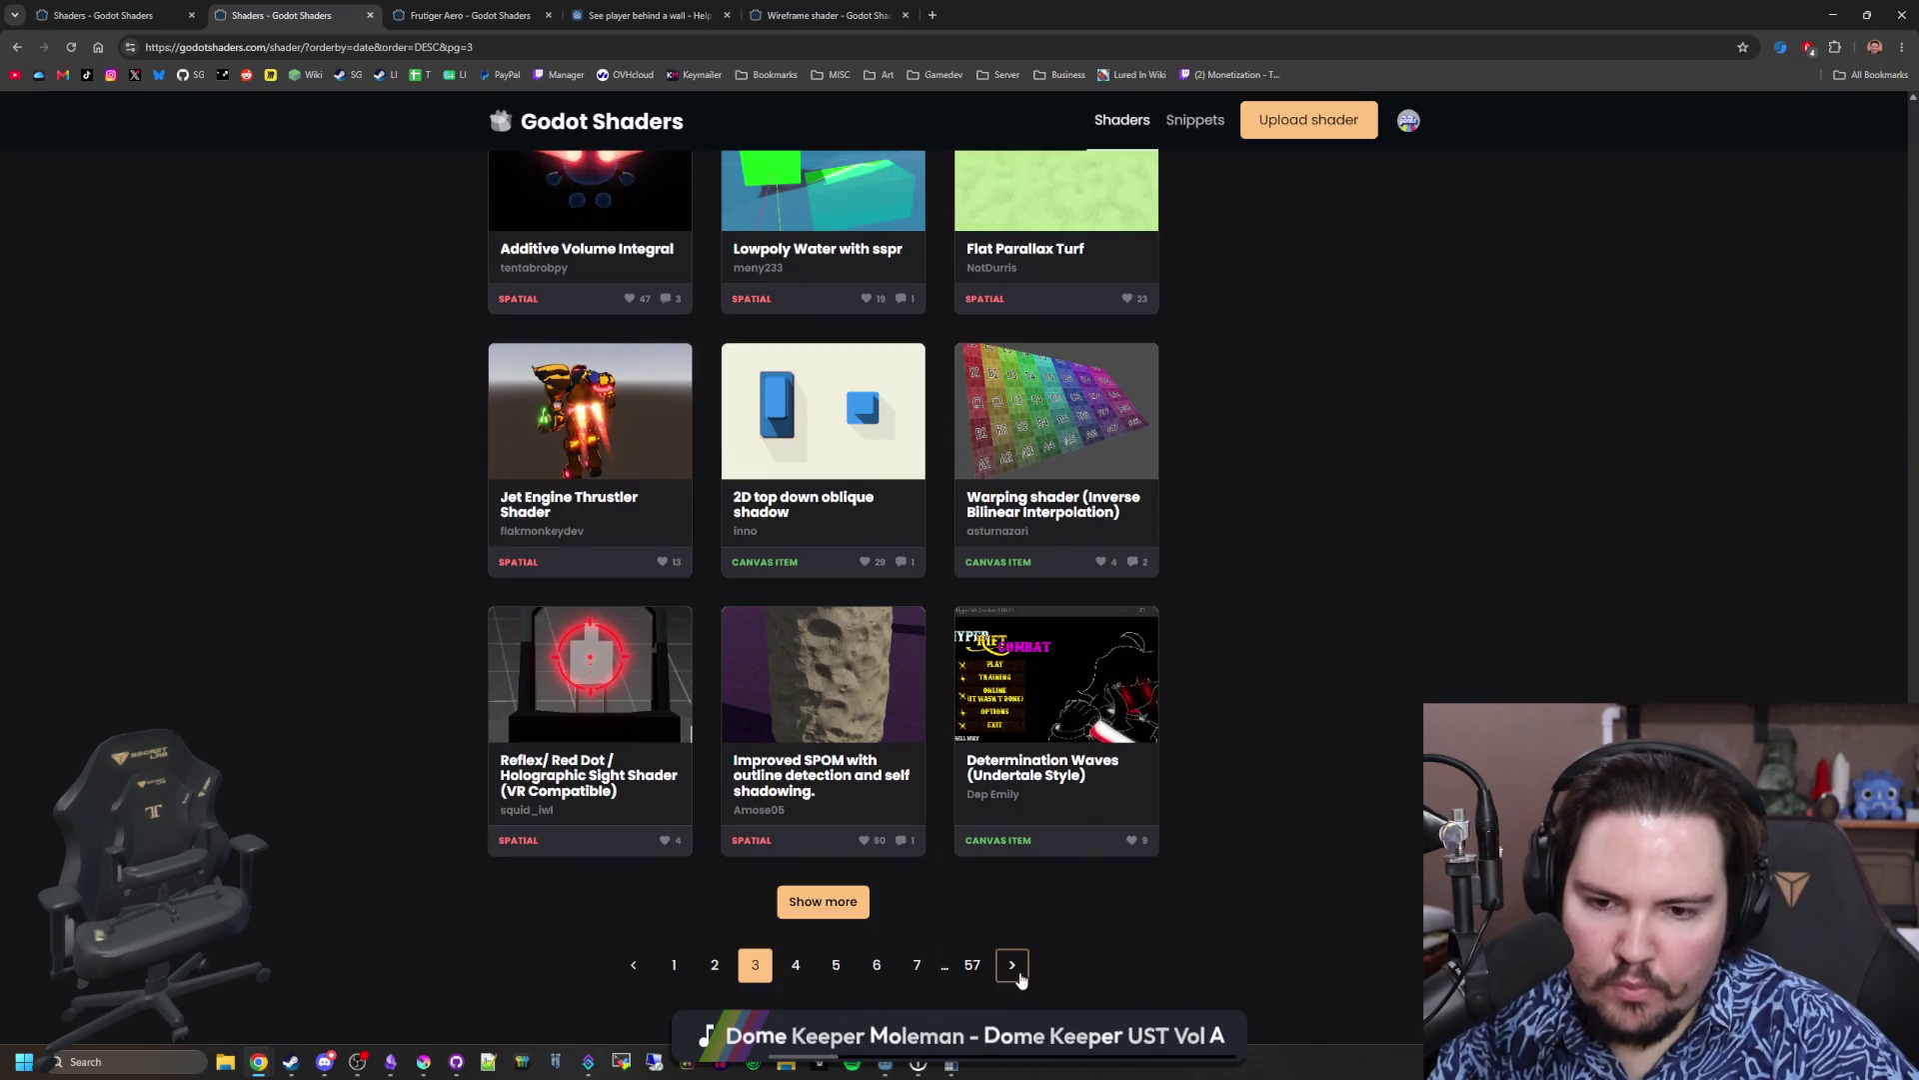
{"action": "left_click", "coordinate": [1020, 978]}
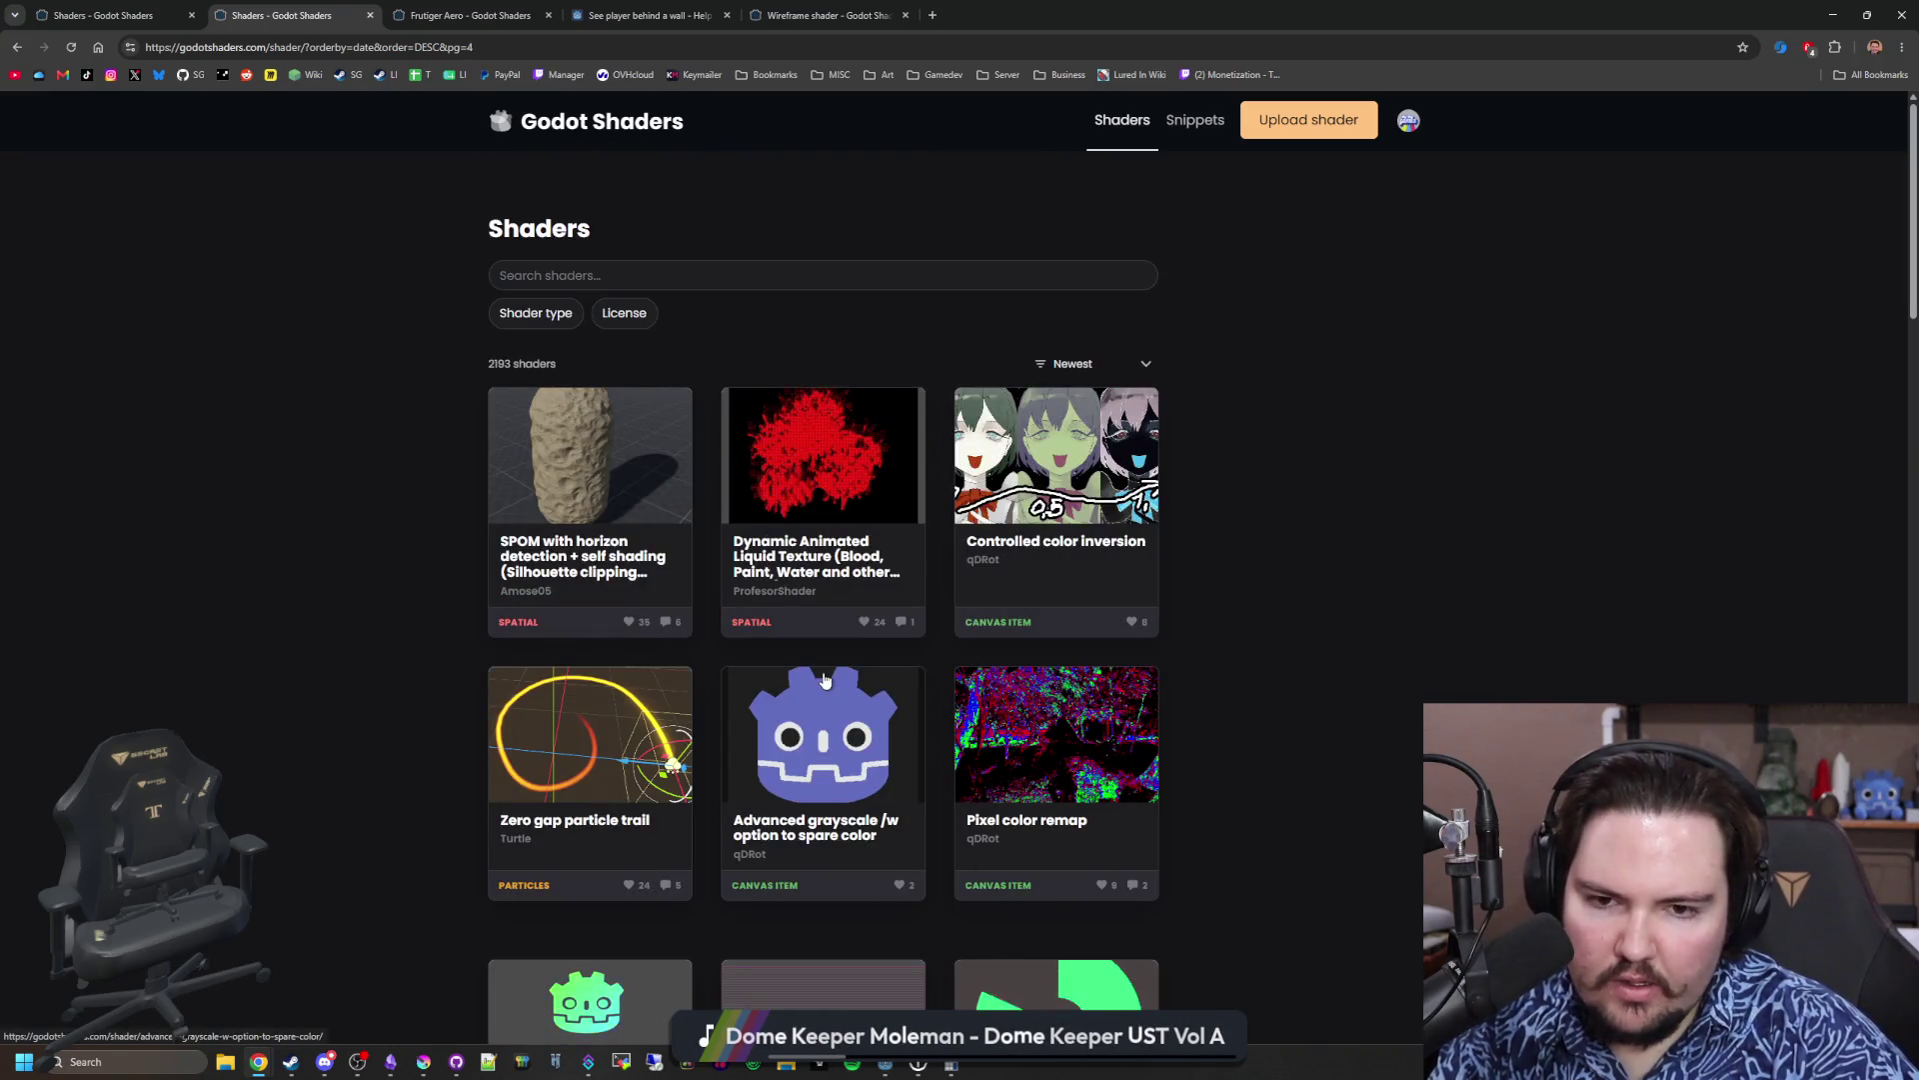
{"action": "scroll", "coordinate": [825, 681], "scroll_direction": "down", "scroll_amount": 2}
{"action": "scroll", "coordinate": [824, 680], "scroll_direction": "down", "scroll_amount": 9}
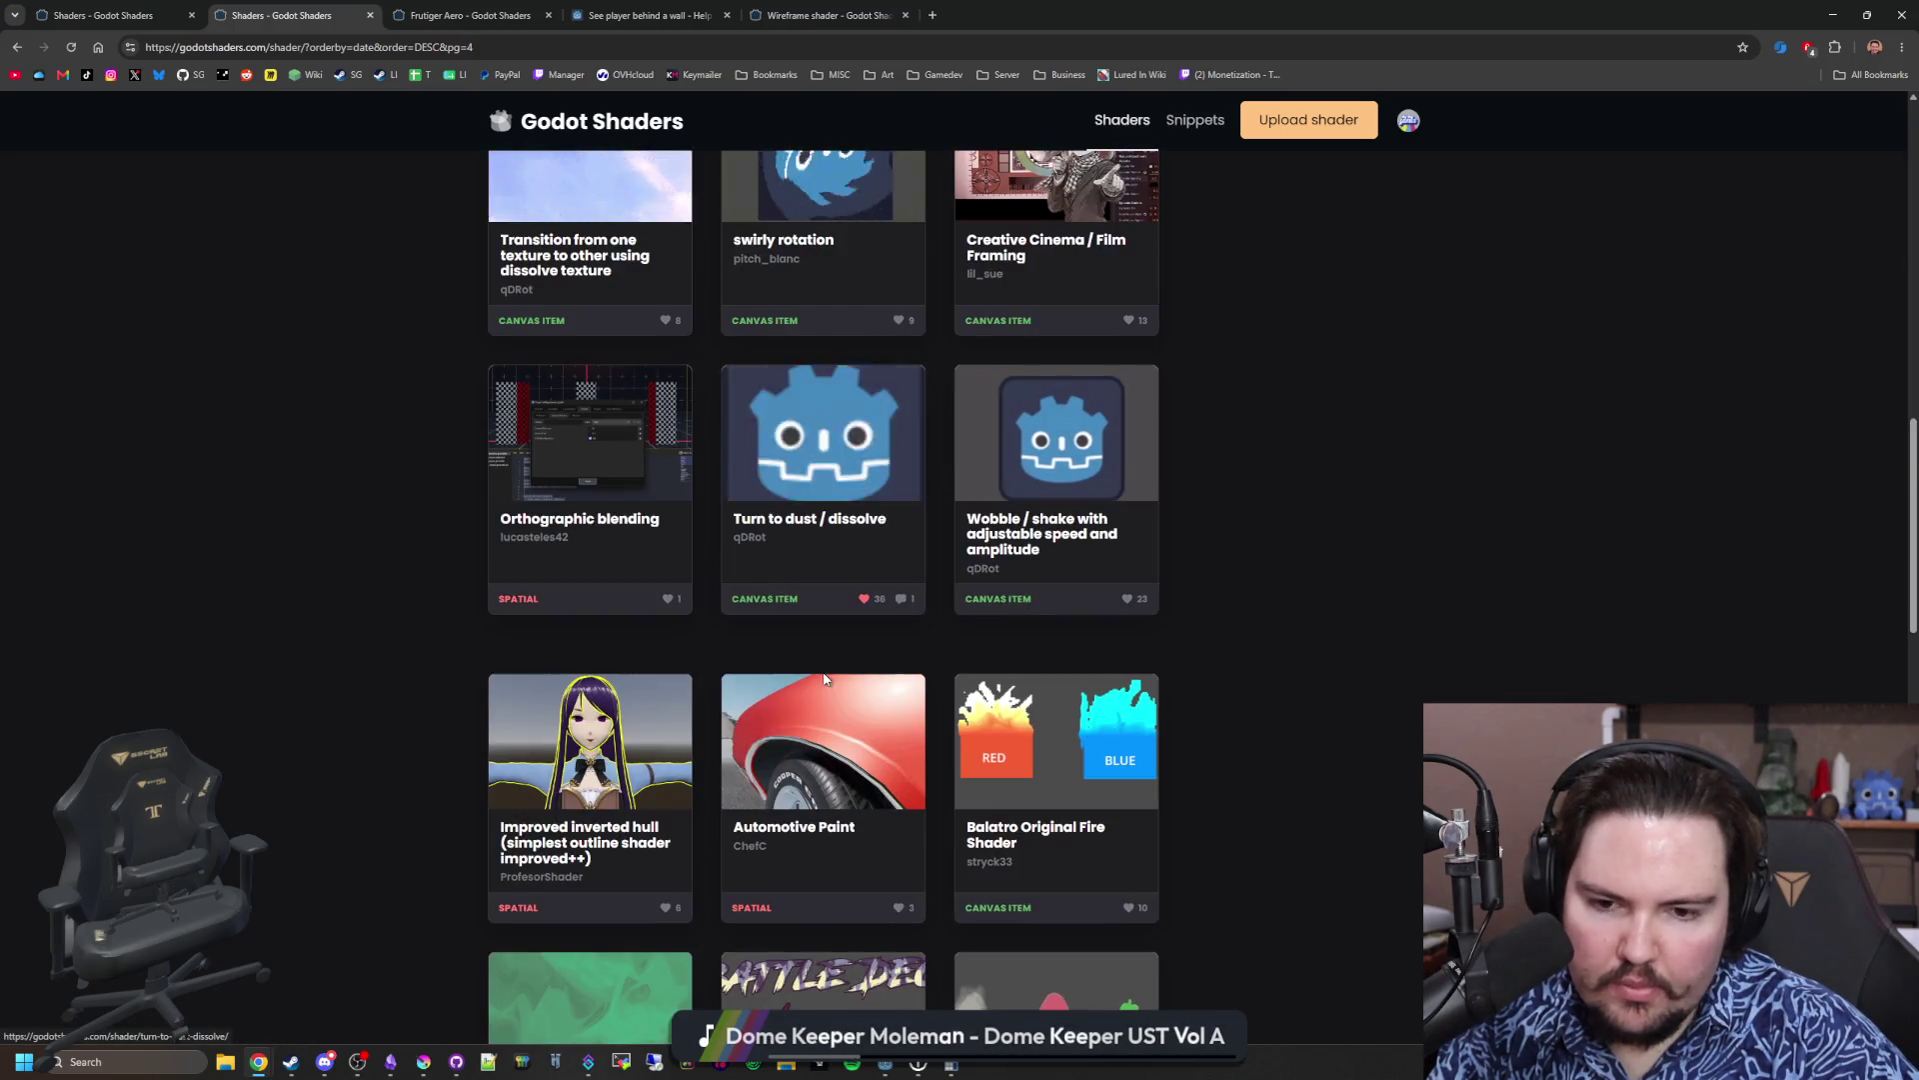
{"action": "scroll", "coordinate": [823, 680], "scroll_direction": "down", "scroll_amount": 9}
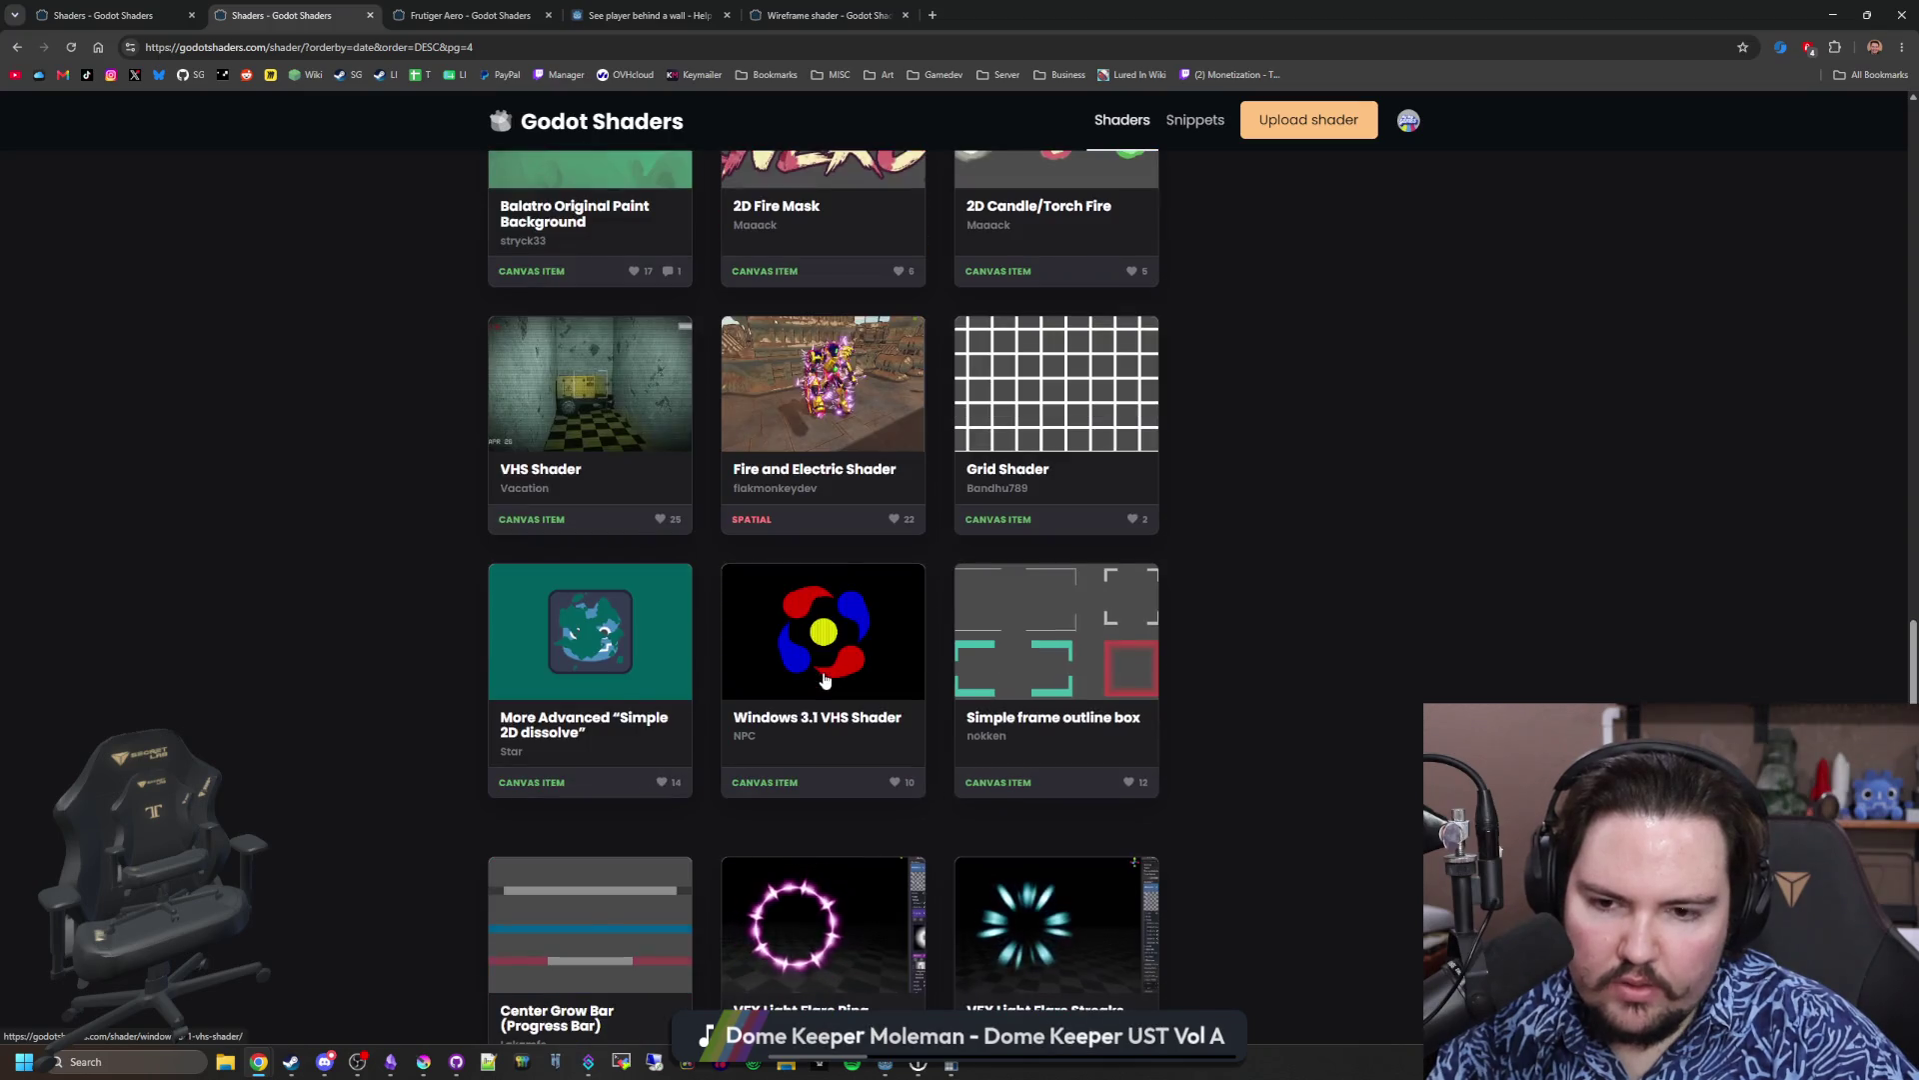
{"action": "scroll", "coordinate": [826, 680], "scroll_direction": "down", "scroll_amount": 9}
{"action": "left_click", "coordinate": [1013, 874]}
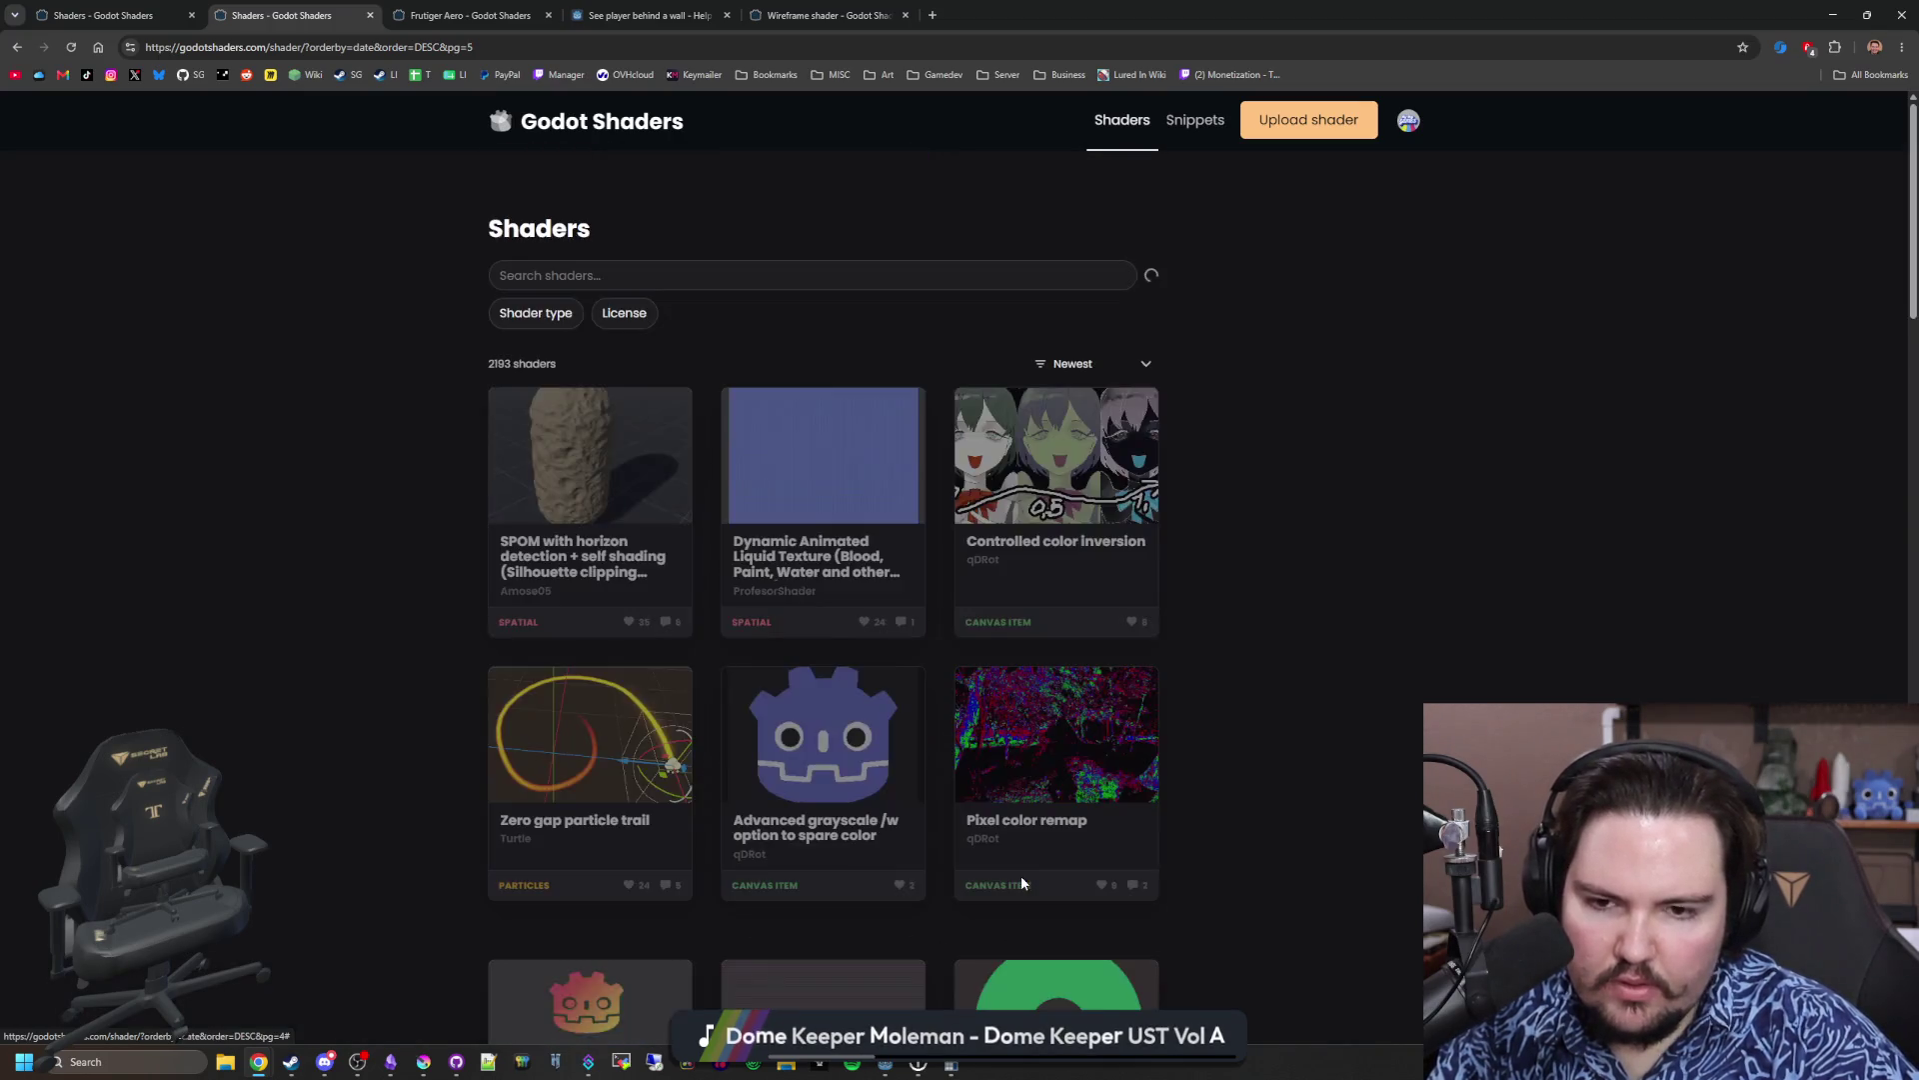
{"action": "scroll", "coordinate": [788, 683], "scroll_direction": "down", "scroll_amount": 14}
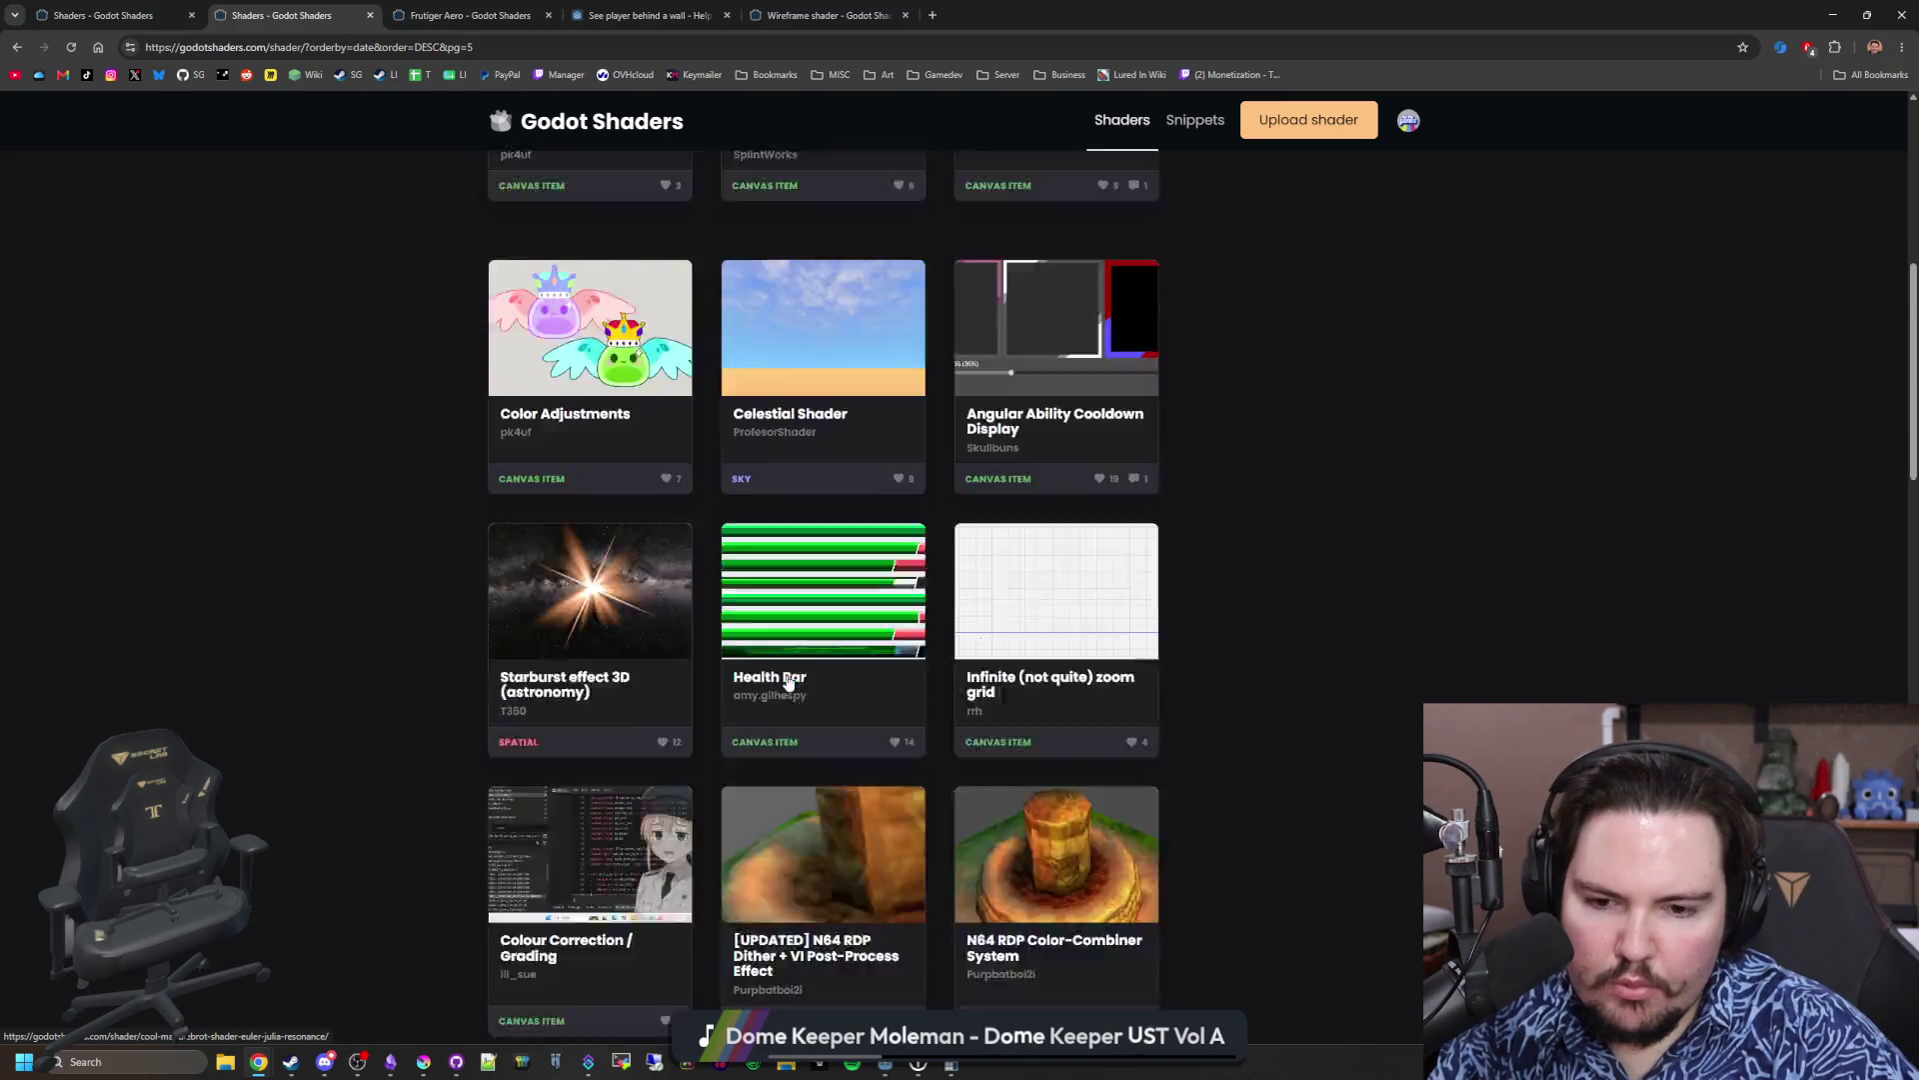
{"action": "scroll", "coordinate": [788, 683], "scroll_direction": "down", "scroll_amount": 3}
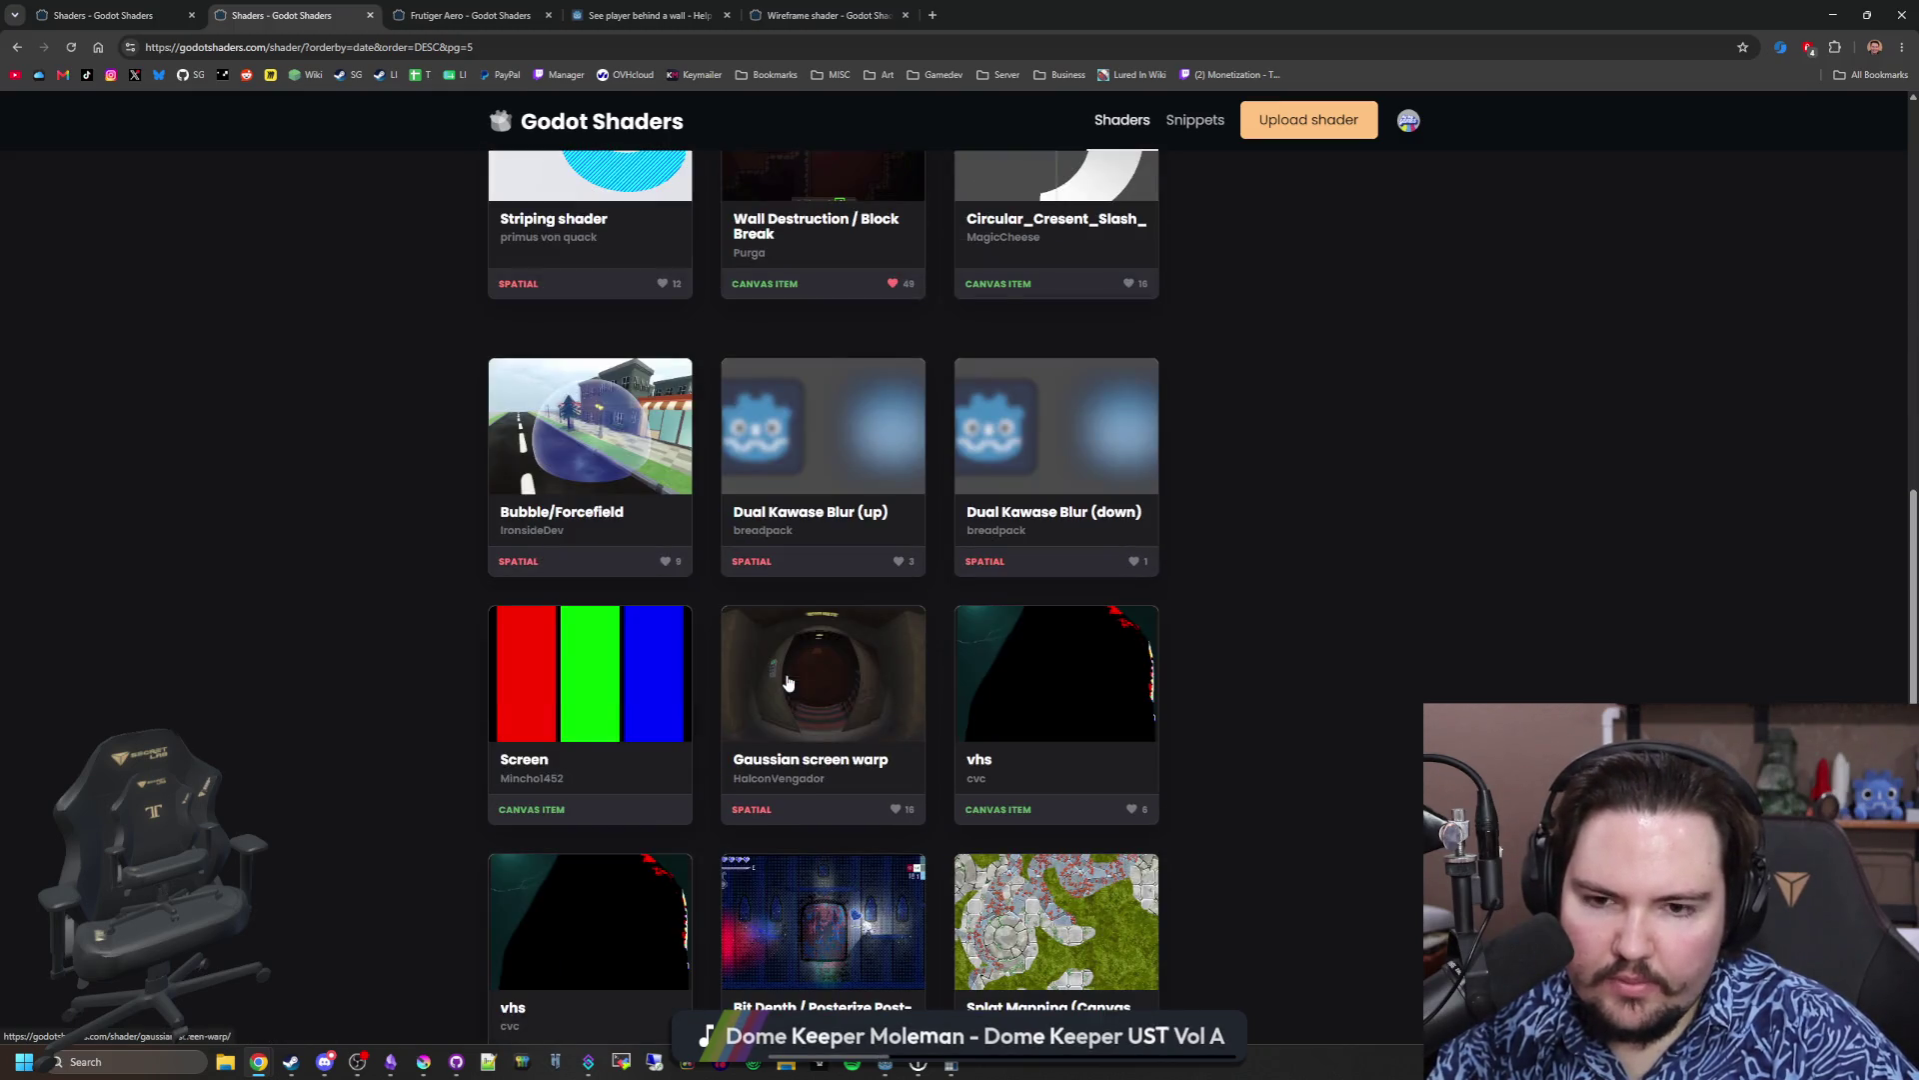
{"action": "scroll", "coordinate": [788, 683], "scroll_direction": "down", "scroll_amount": 8}
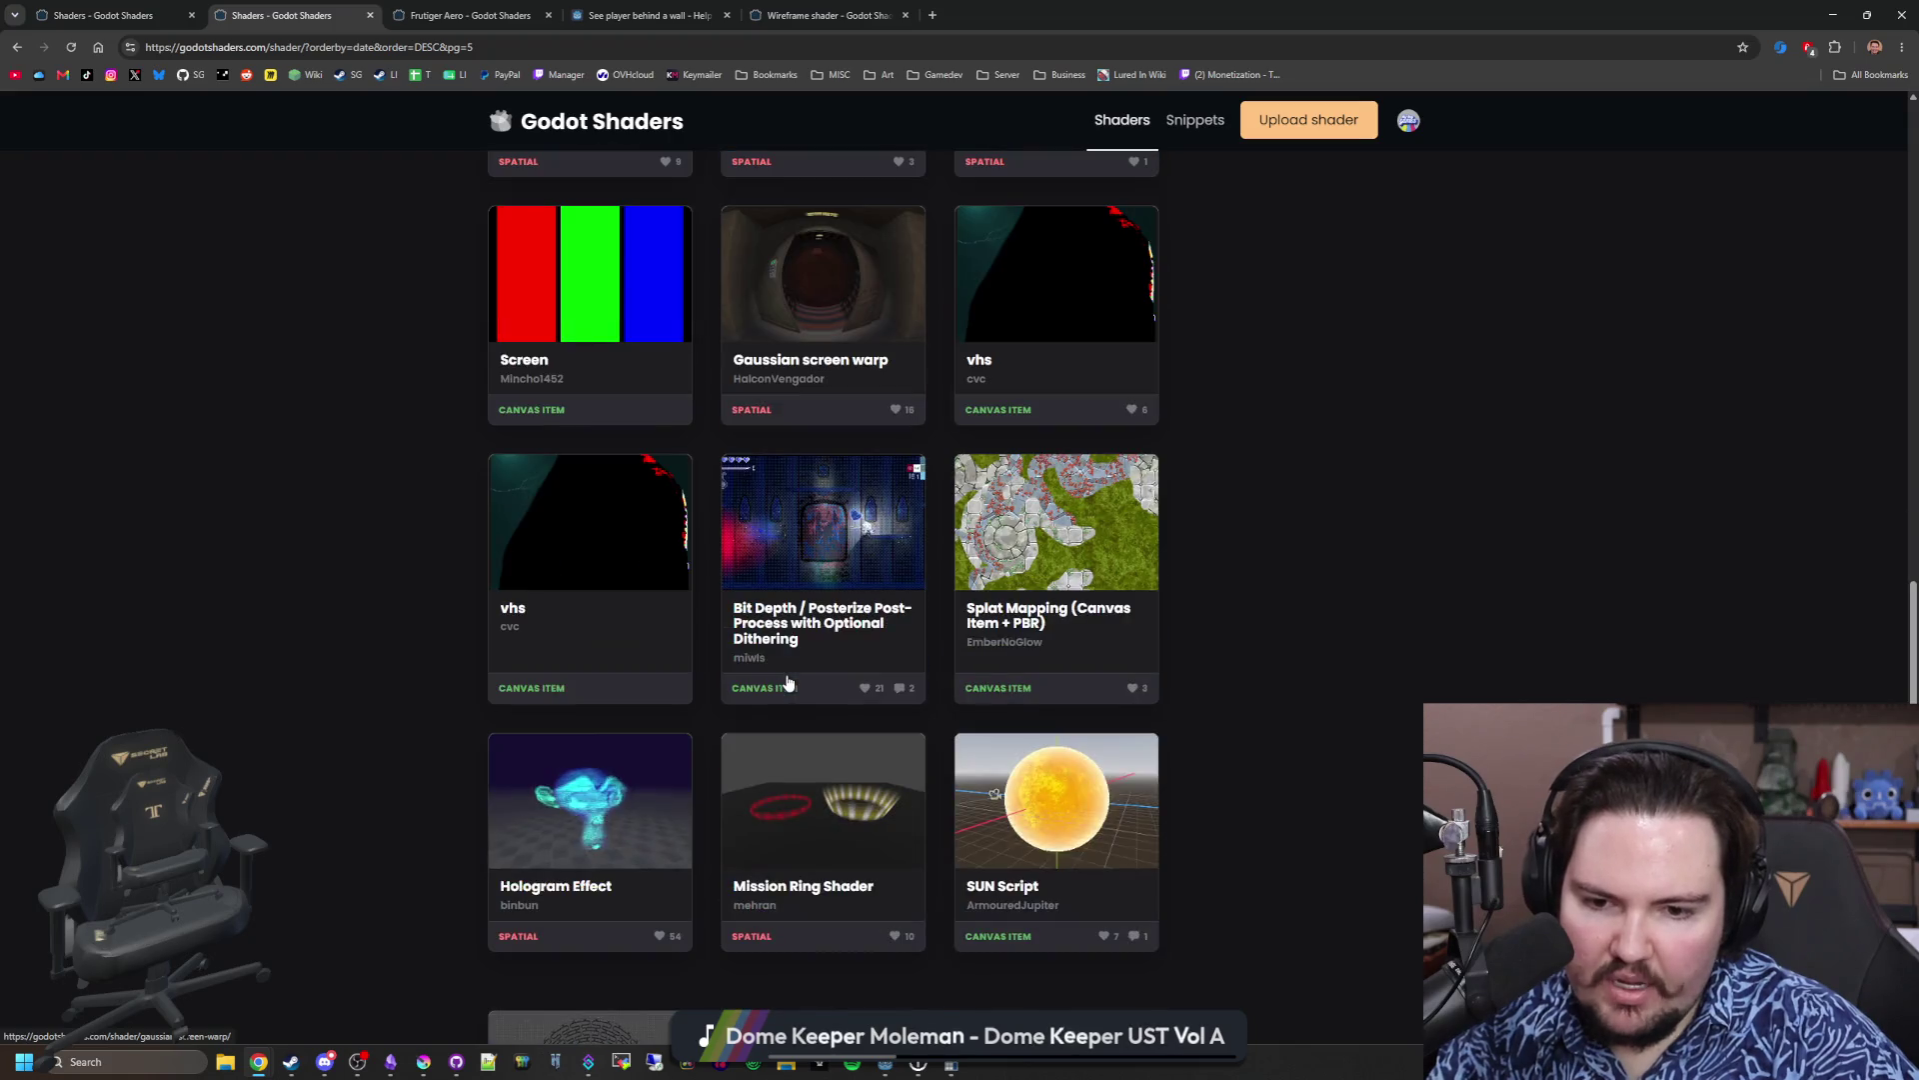
{"action": "scroll", "coordinate": [788, 683], "scroll_direction": "down", "scroll_amount": 4}
{"action": "scroll", "coordinate": [788, 683], "scroll_direction": "down", "scroll_amount": 3}
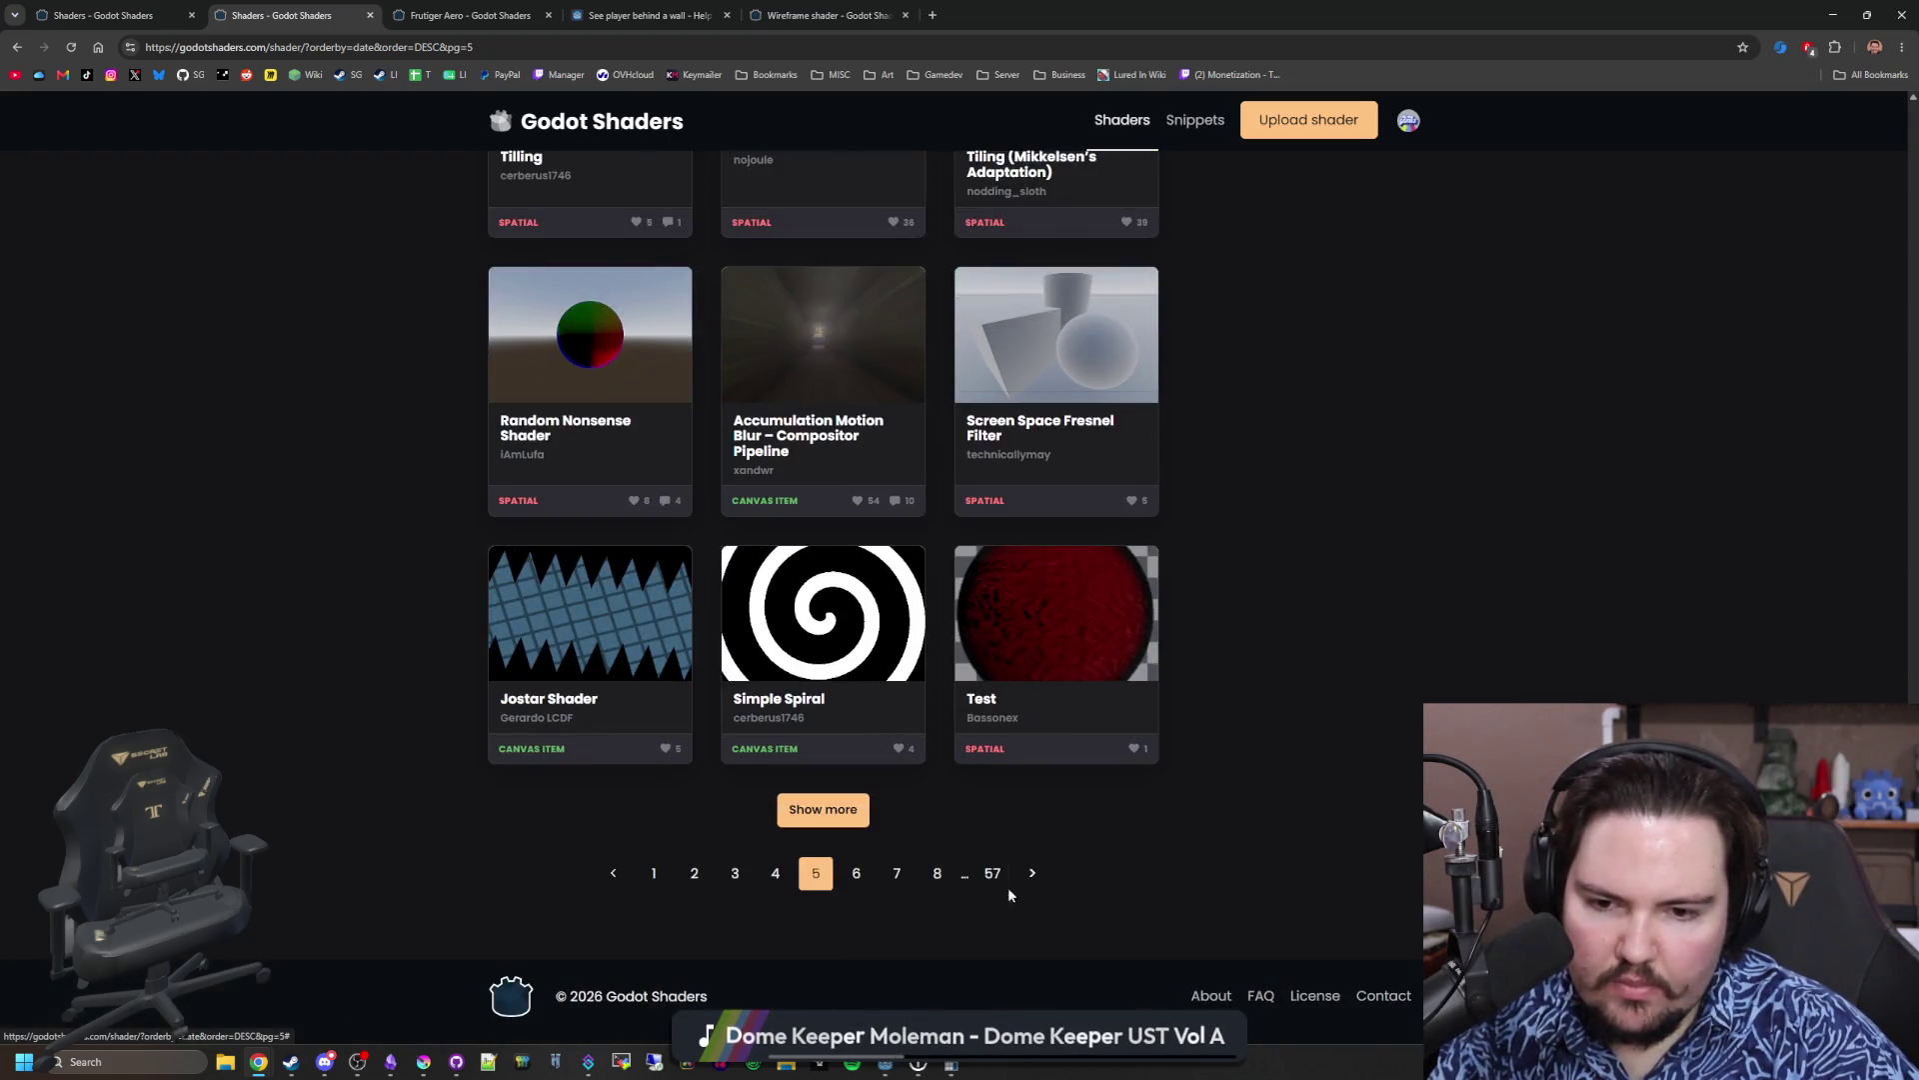
Step: Browse pages 6 and 7, then open the Billboard Grass with Wind shader
{"action": "left_click", "coordinate": [1022, 876]}
{"action": "scroll", "coordinate": [839, 762], "scroll_direction": "down", "scroll_amount": 13}
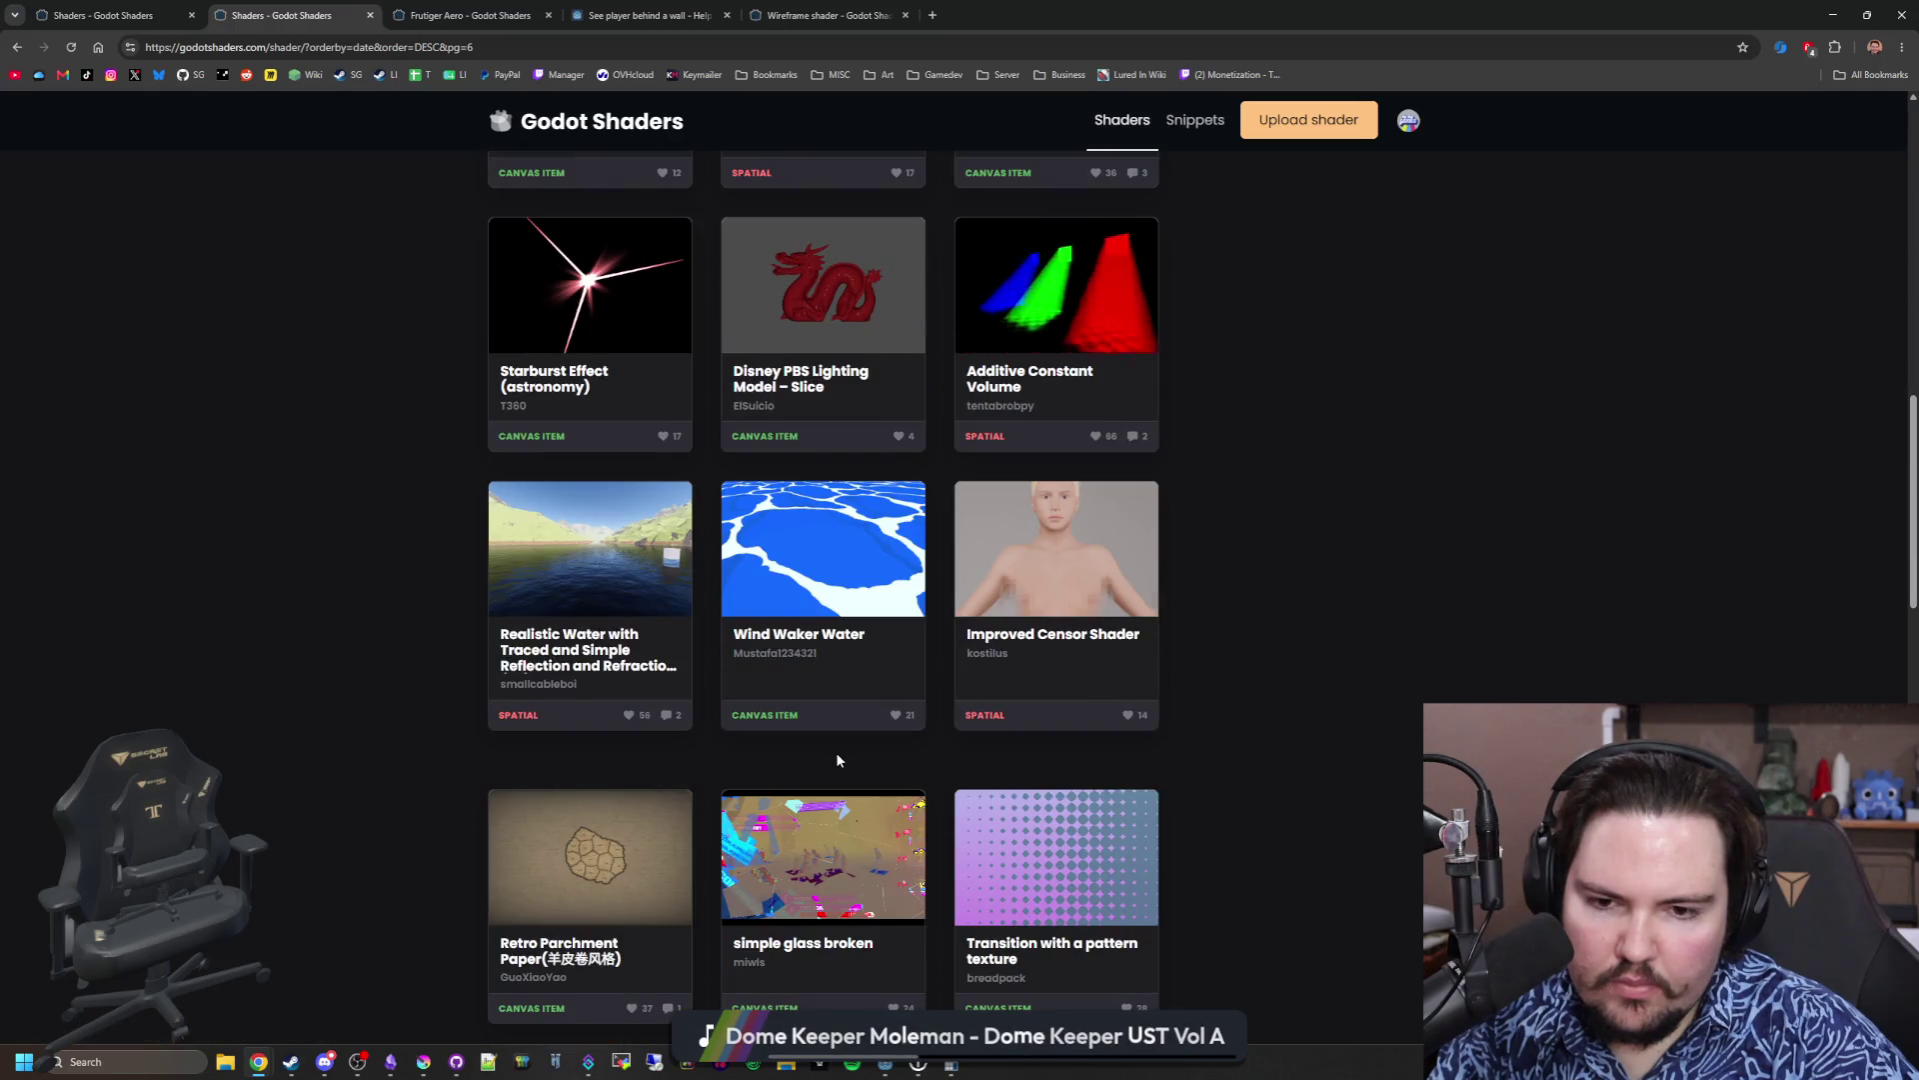
{"action": "scroll", "coordinate": [837, 760], "scroll_direction": "down", "scroll_amount": 7}
{"action": "scroll", "coordinate": [839, 762], "scroll_direction": "down", "scroll_amount": 10}
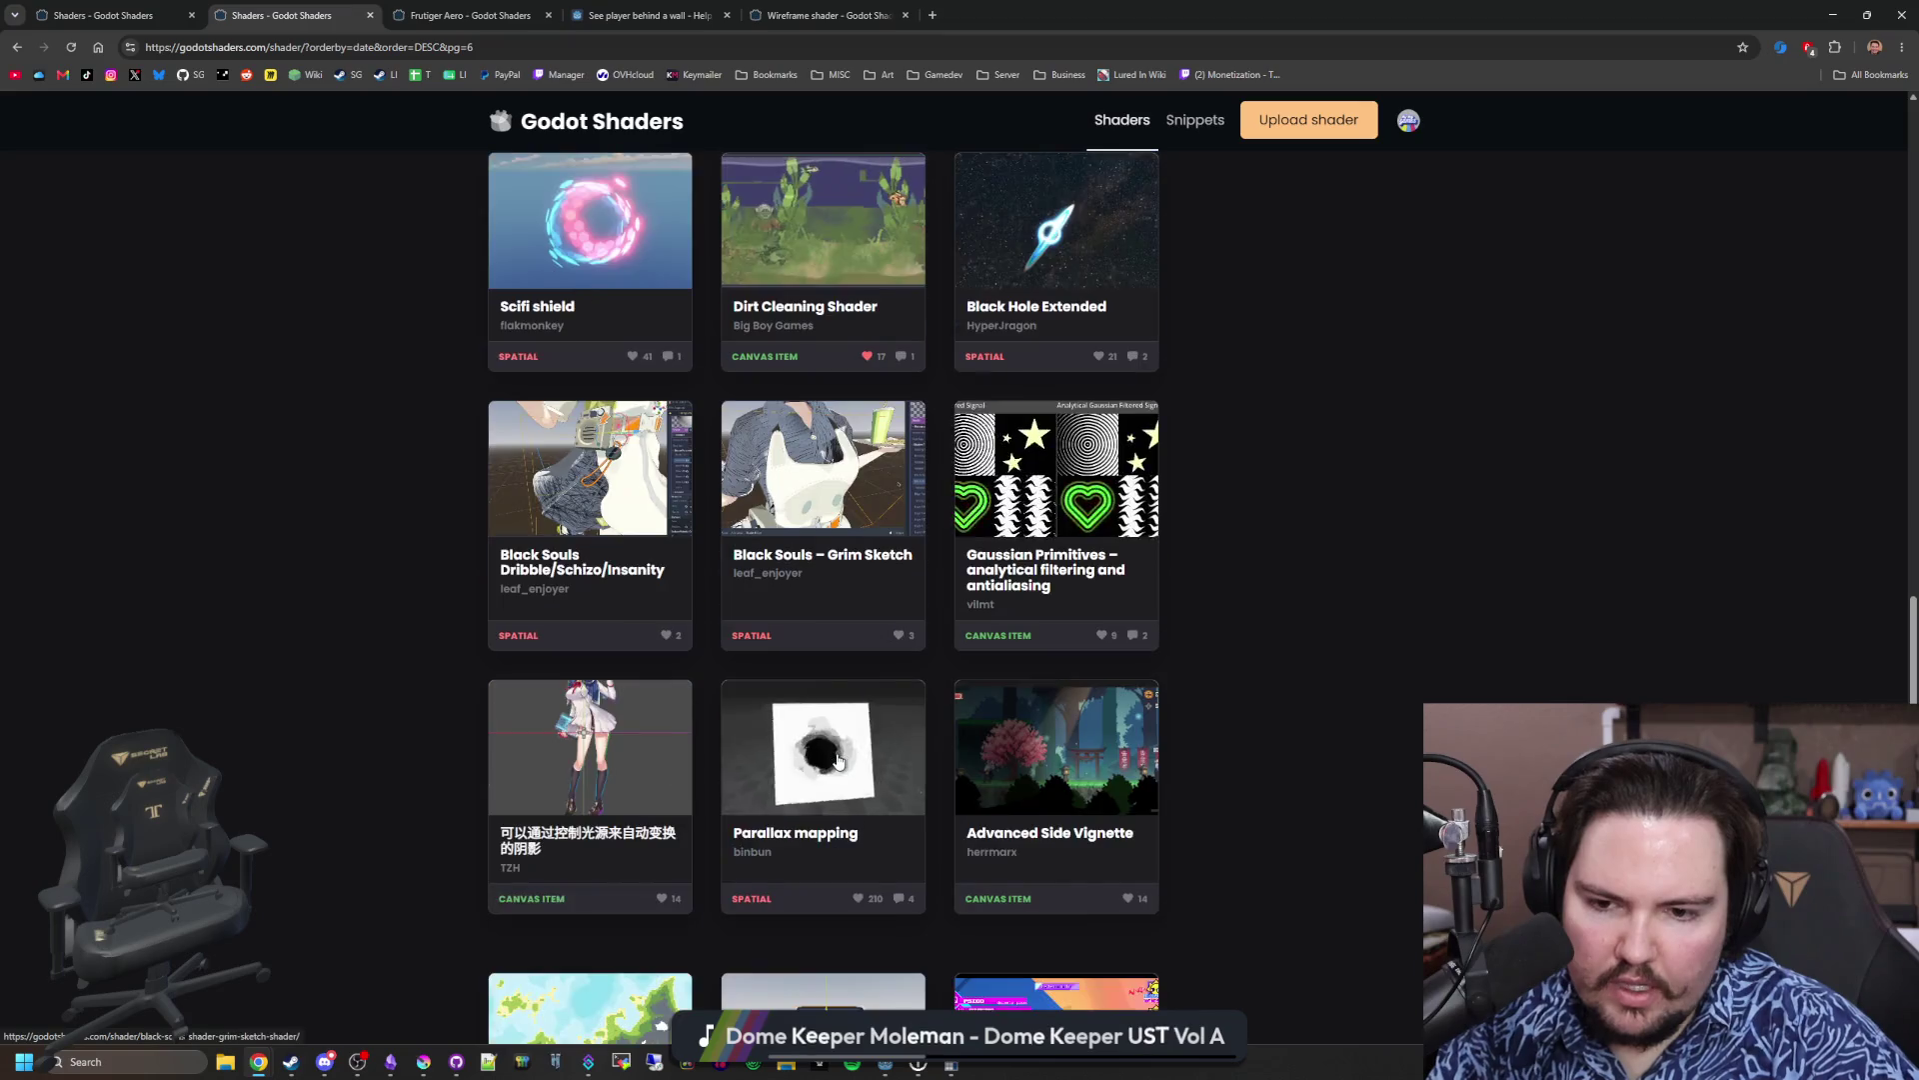
{"action": "scroll", "coordinate": [839, 761], "scroll_direction": "down", "scroll_amount": 2}
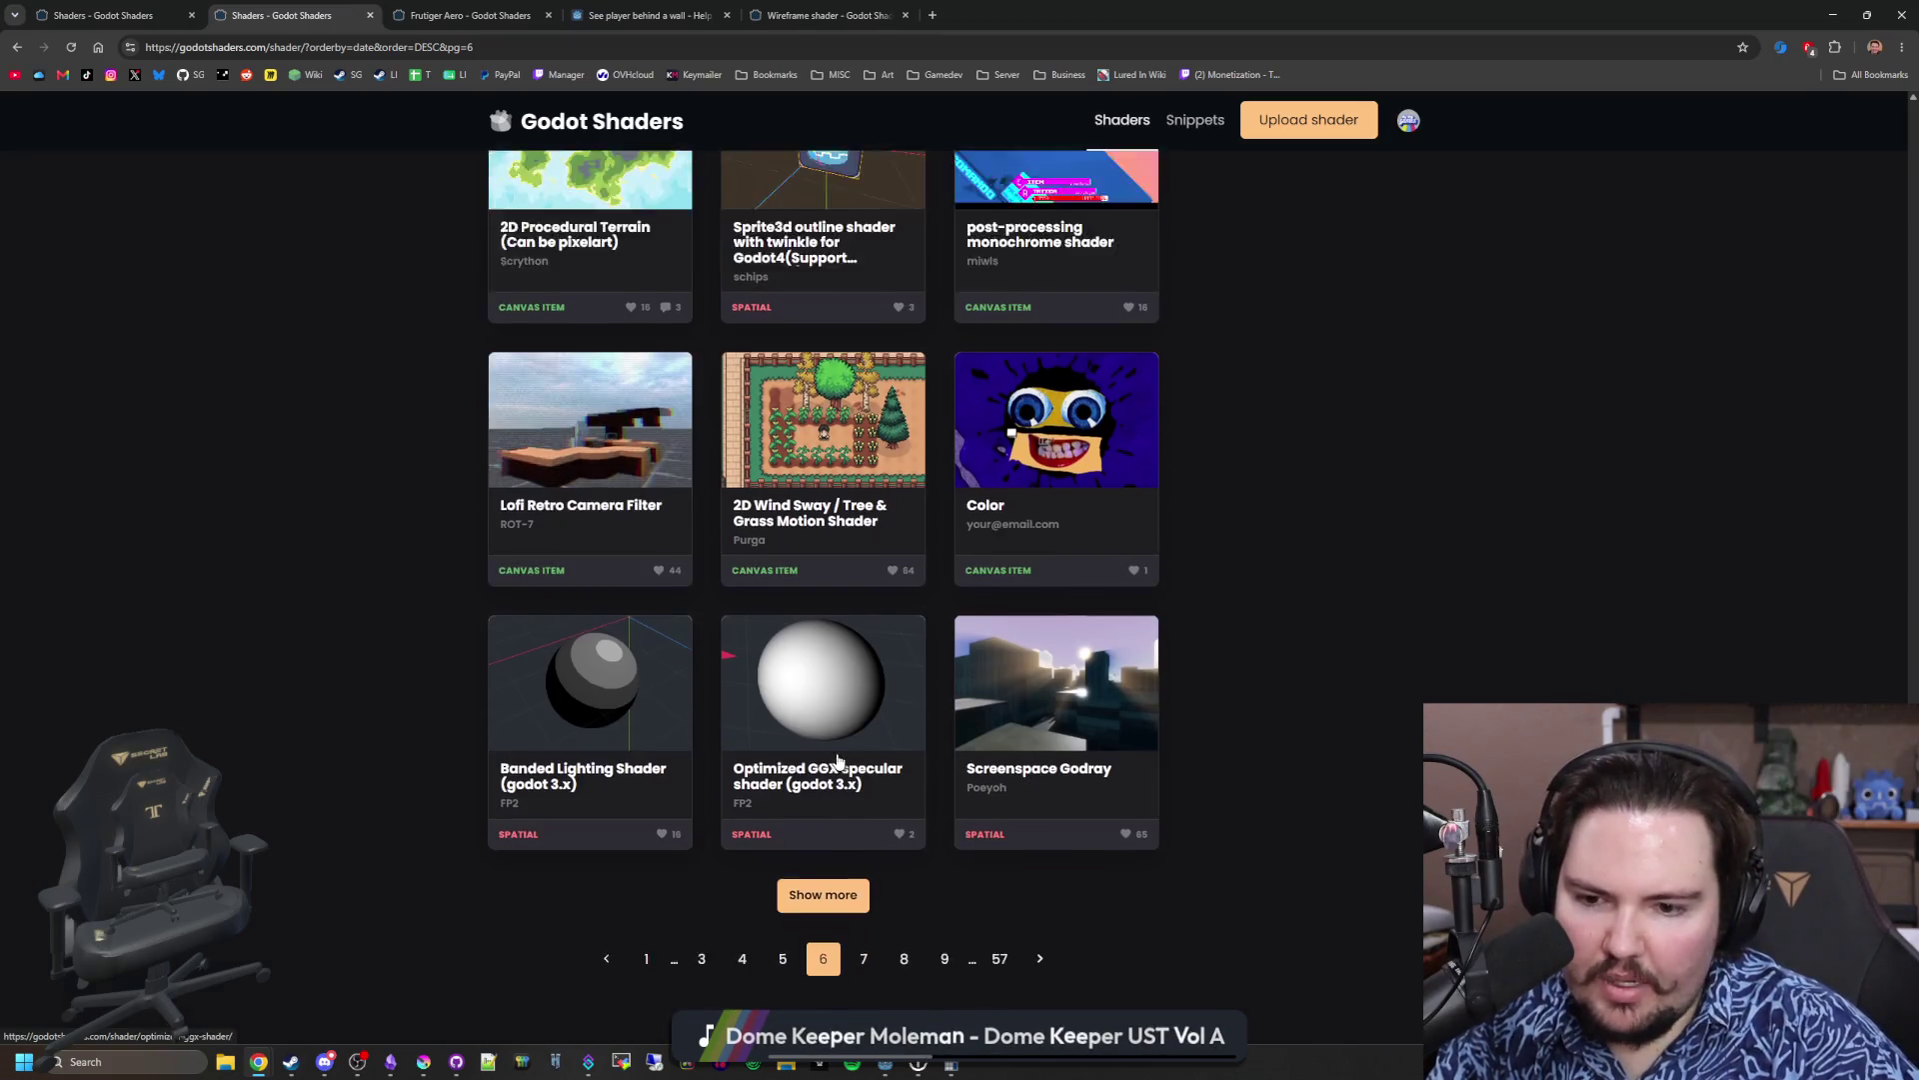
{"action": "left_click", "coordinate": [1037, 876]}
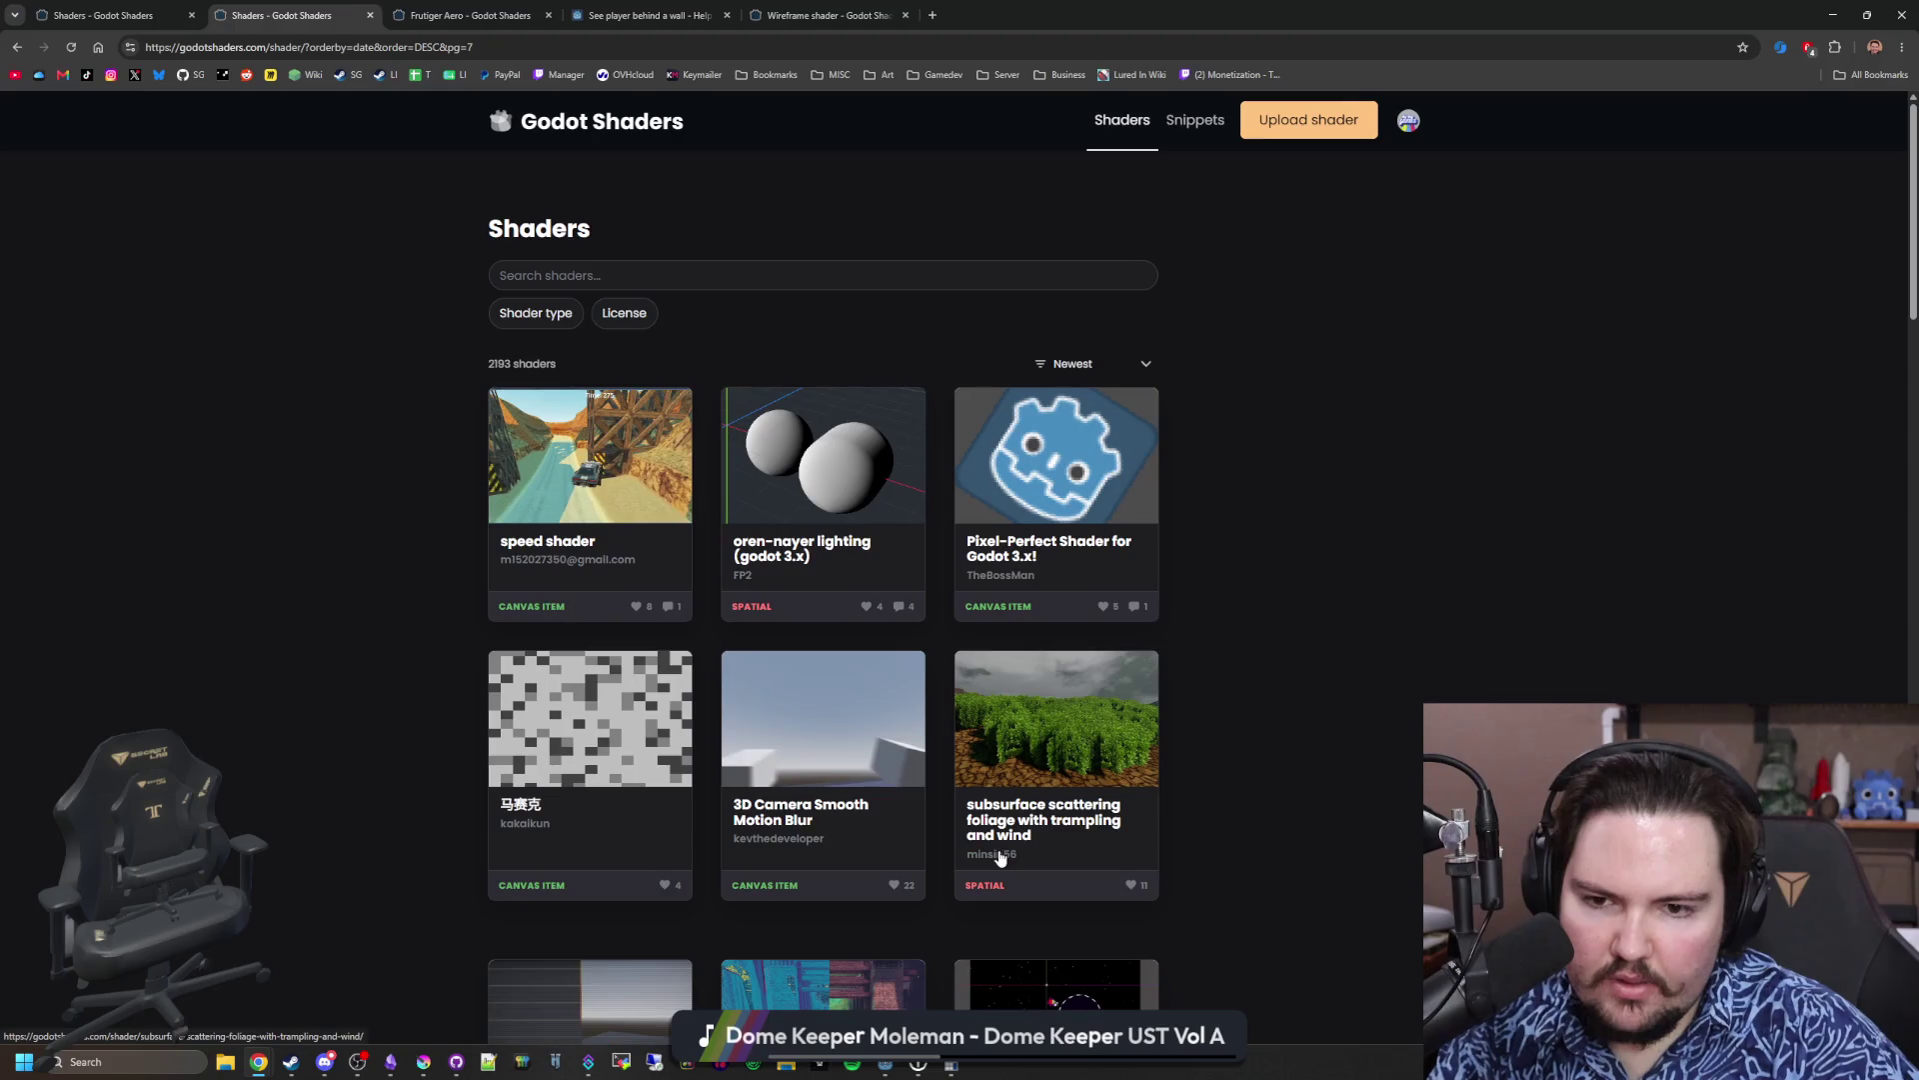
{"action": "scroll", "coordinate": [946, 810], "scroll_direction": "down", "scroll_amount": 4}
{"action": "scroll", "coordinate": [946, 816], "scroll_direction": "down", "scroll_amount": 8}
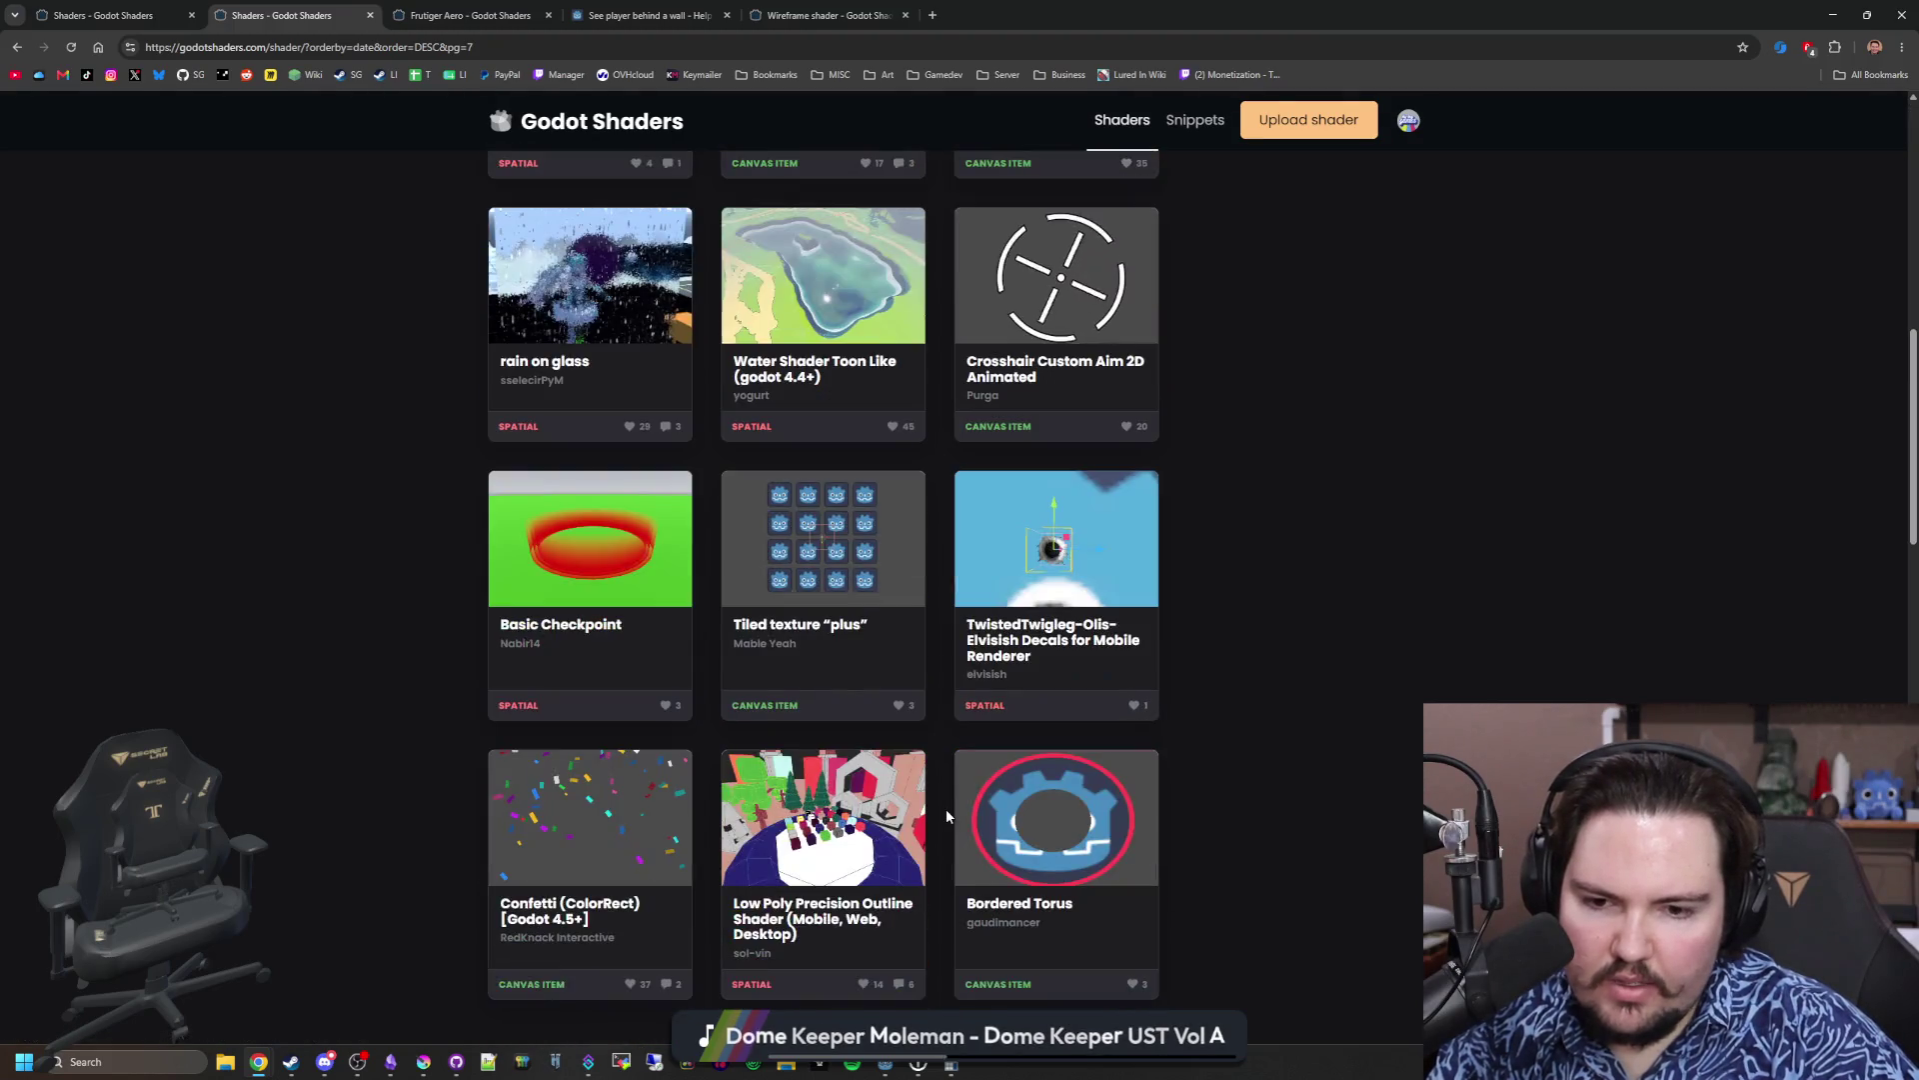
{"action": "scroll", "coordinate": [773, 577], "scroll_direction": "down", "scroll_amount": 10}
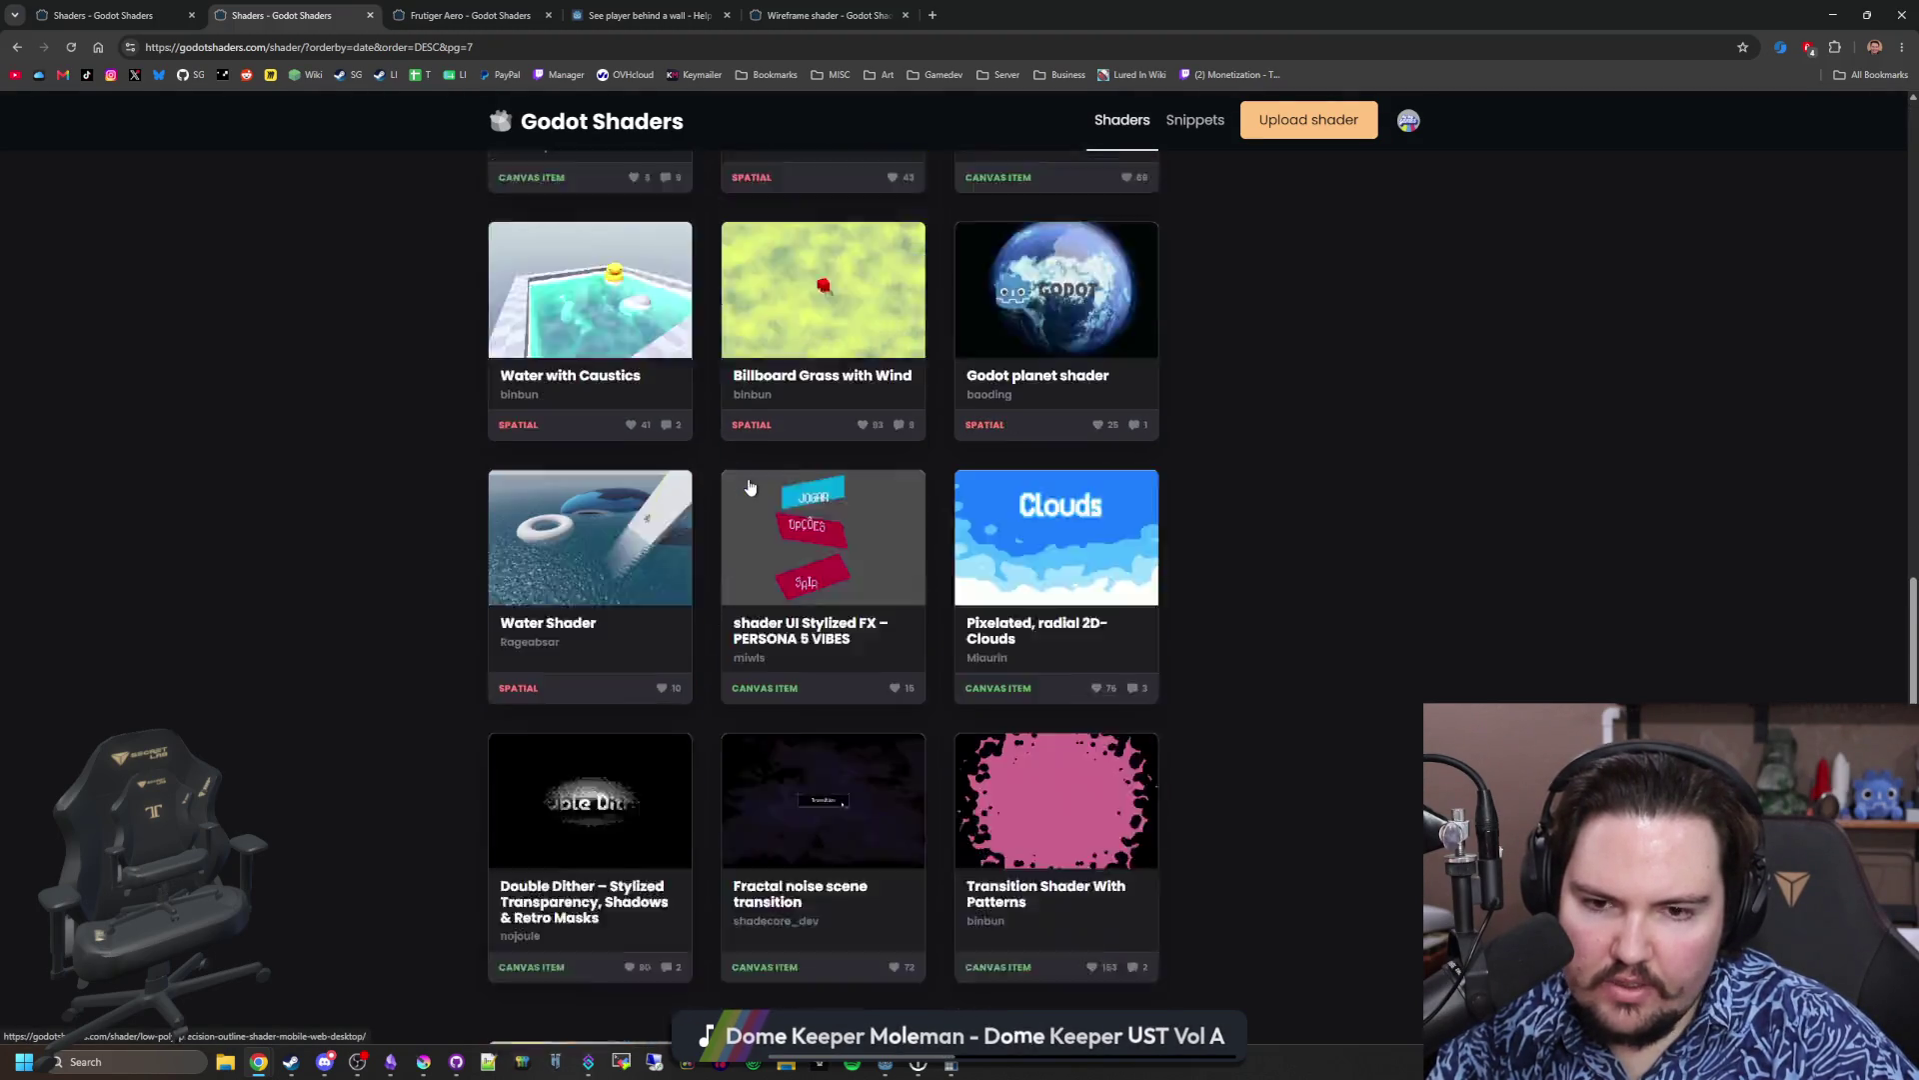
{"action": "scroll", "coordinate": [749, 486], "scroll_direction": "down", "scroll_amount": 7}
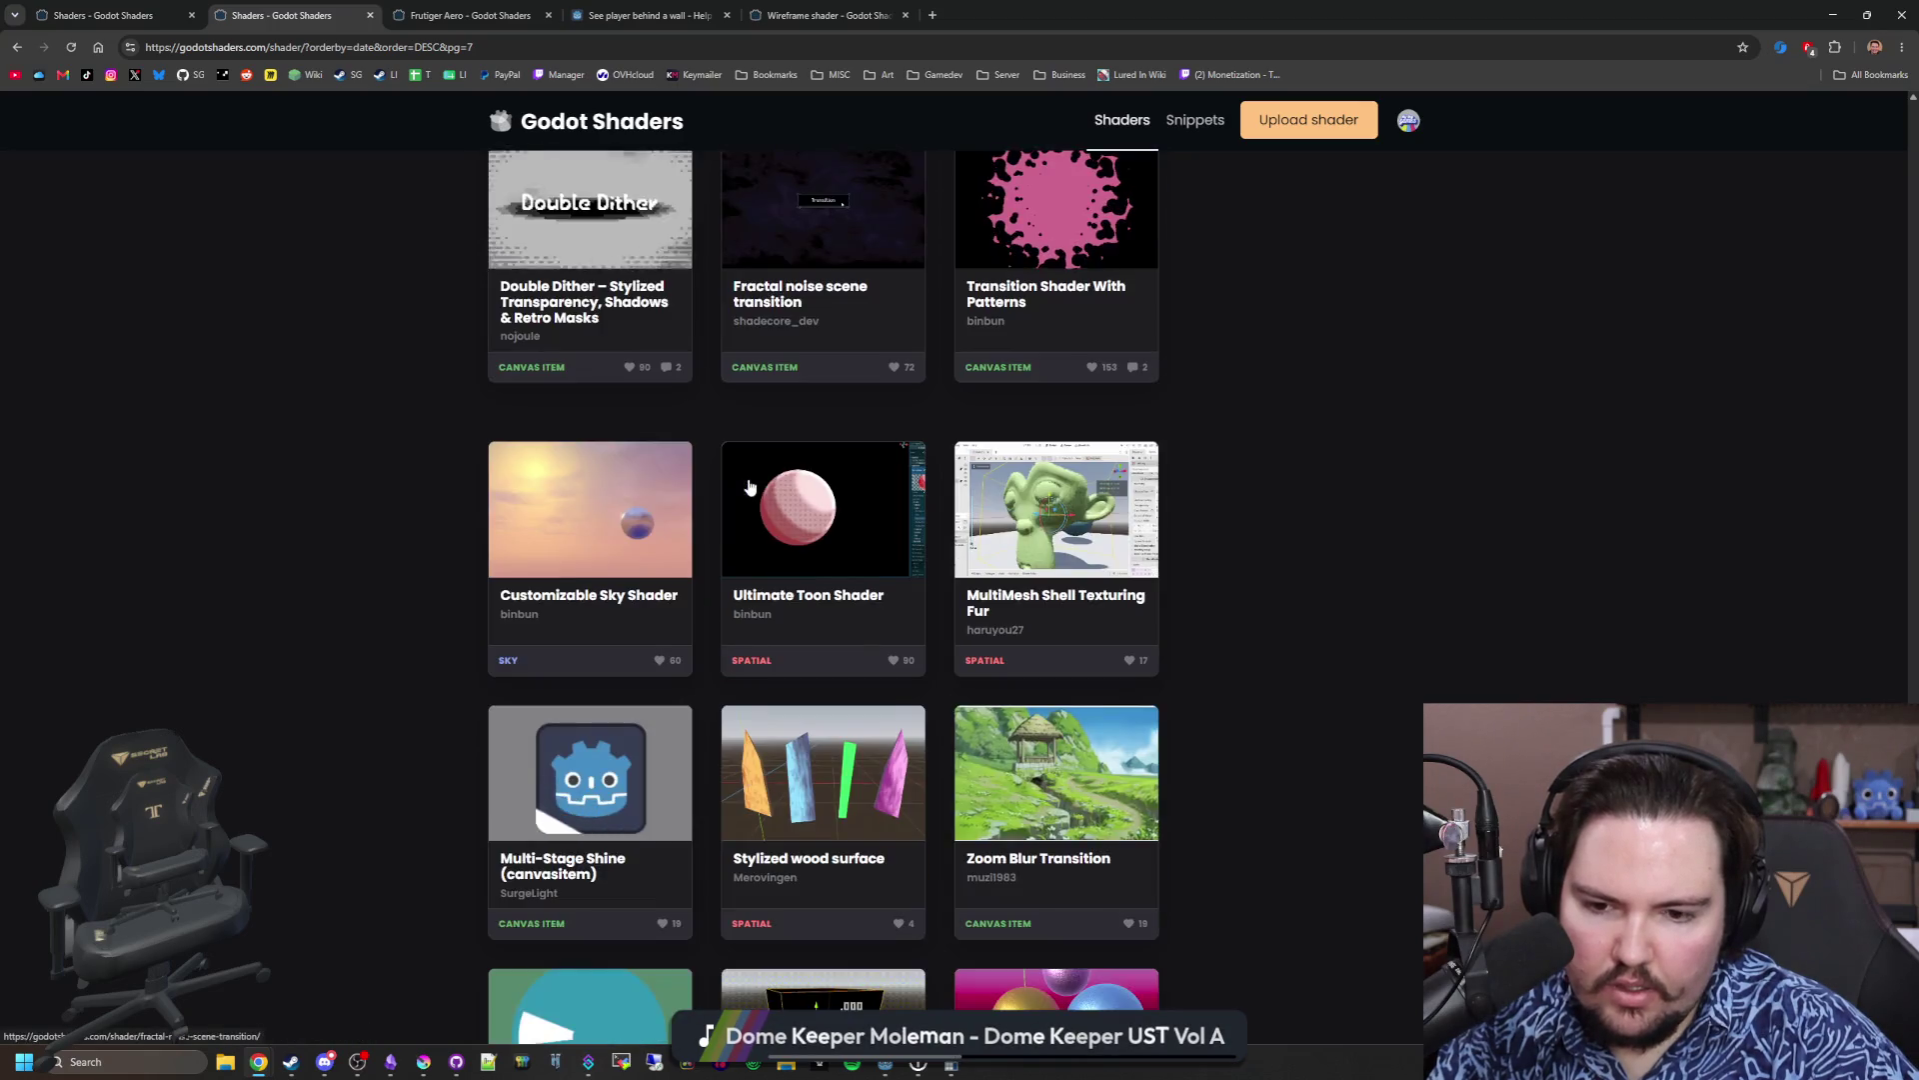
{"action": "scroll", "coordinate": [780, 489], "scroll_direction": "up", "scroll_amount": 20}
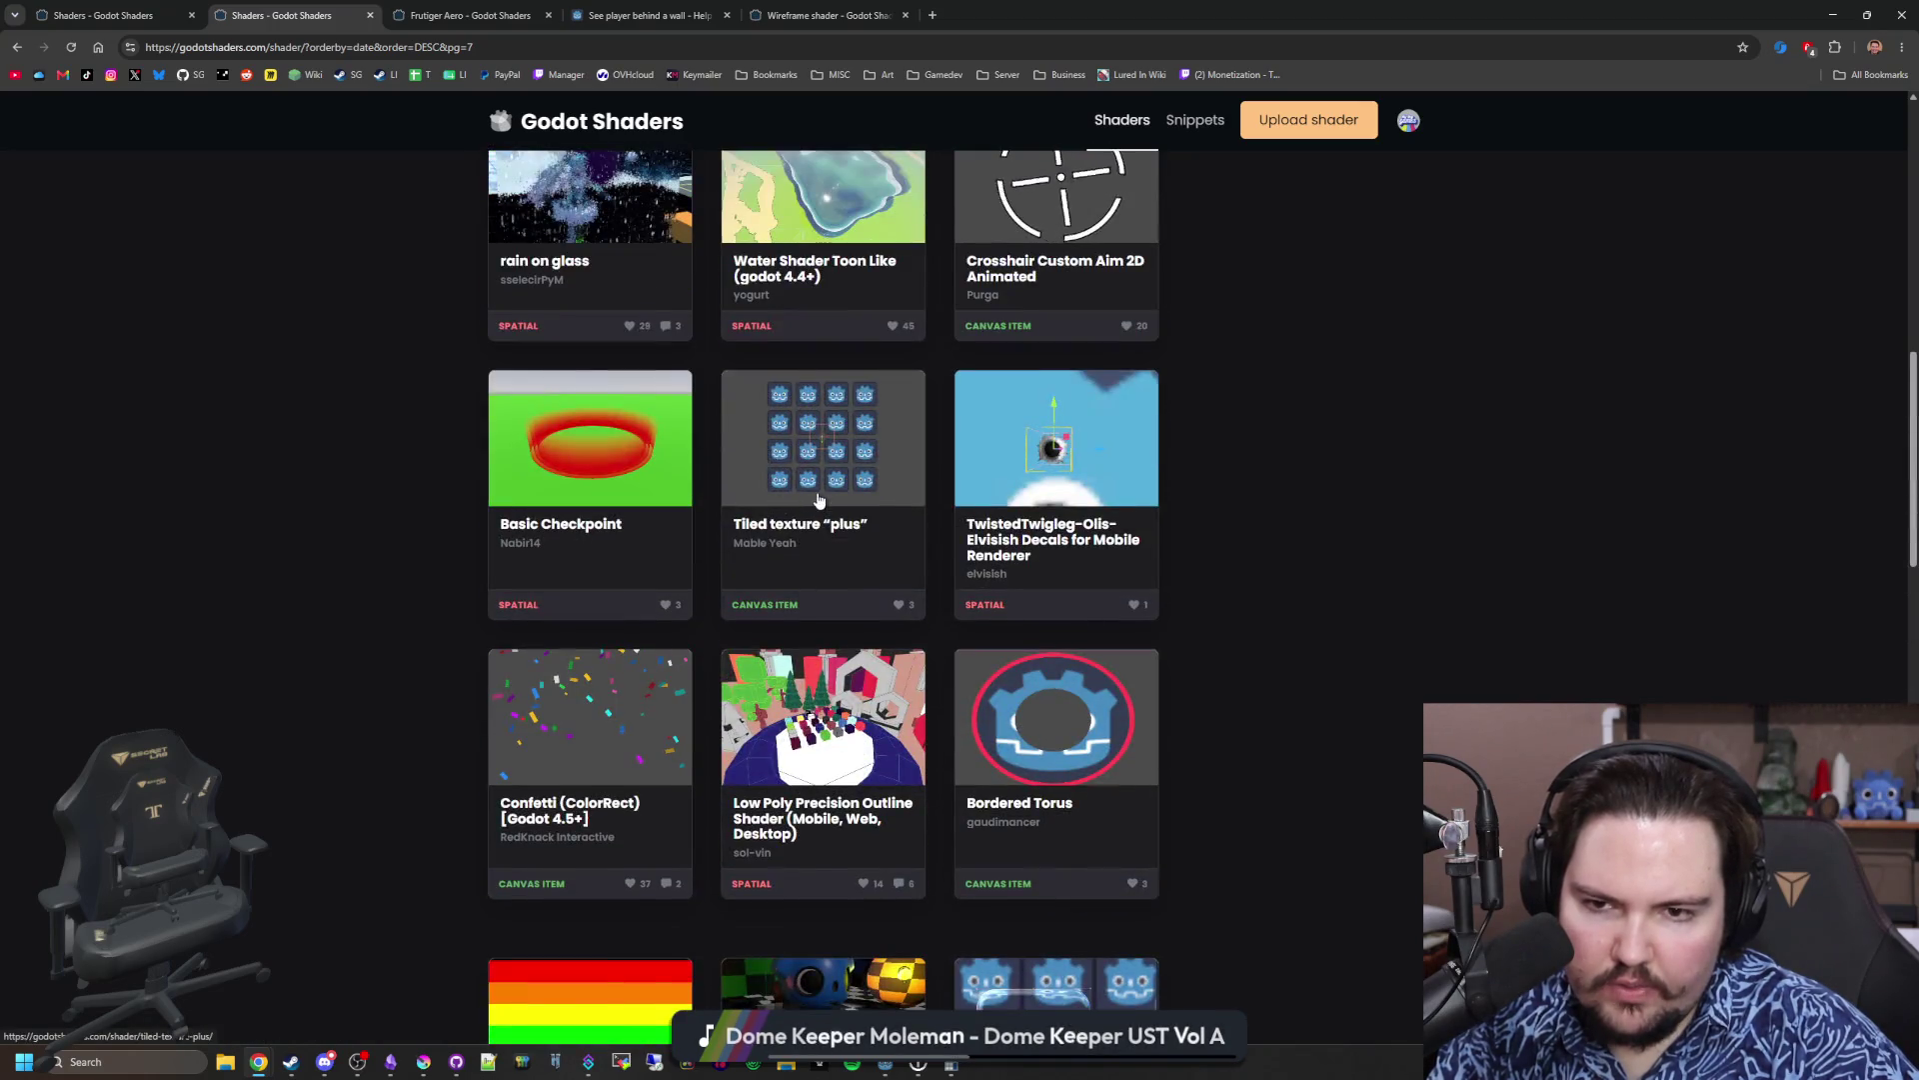
{"action": "scroll", "coordinate": [817, 499], "scroll_direction": "up", "scroll_amount": 8}
{"action": "scroll", "coordinate": [830, 484], "scroll_direction": "down", "scroll_amount": 8}
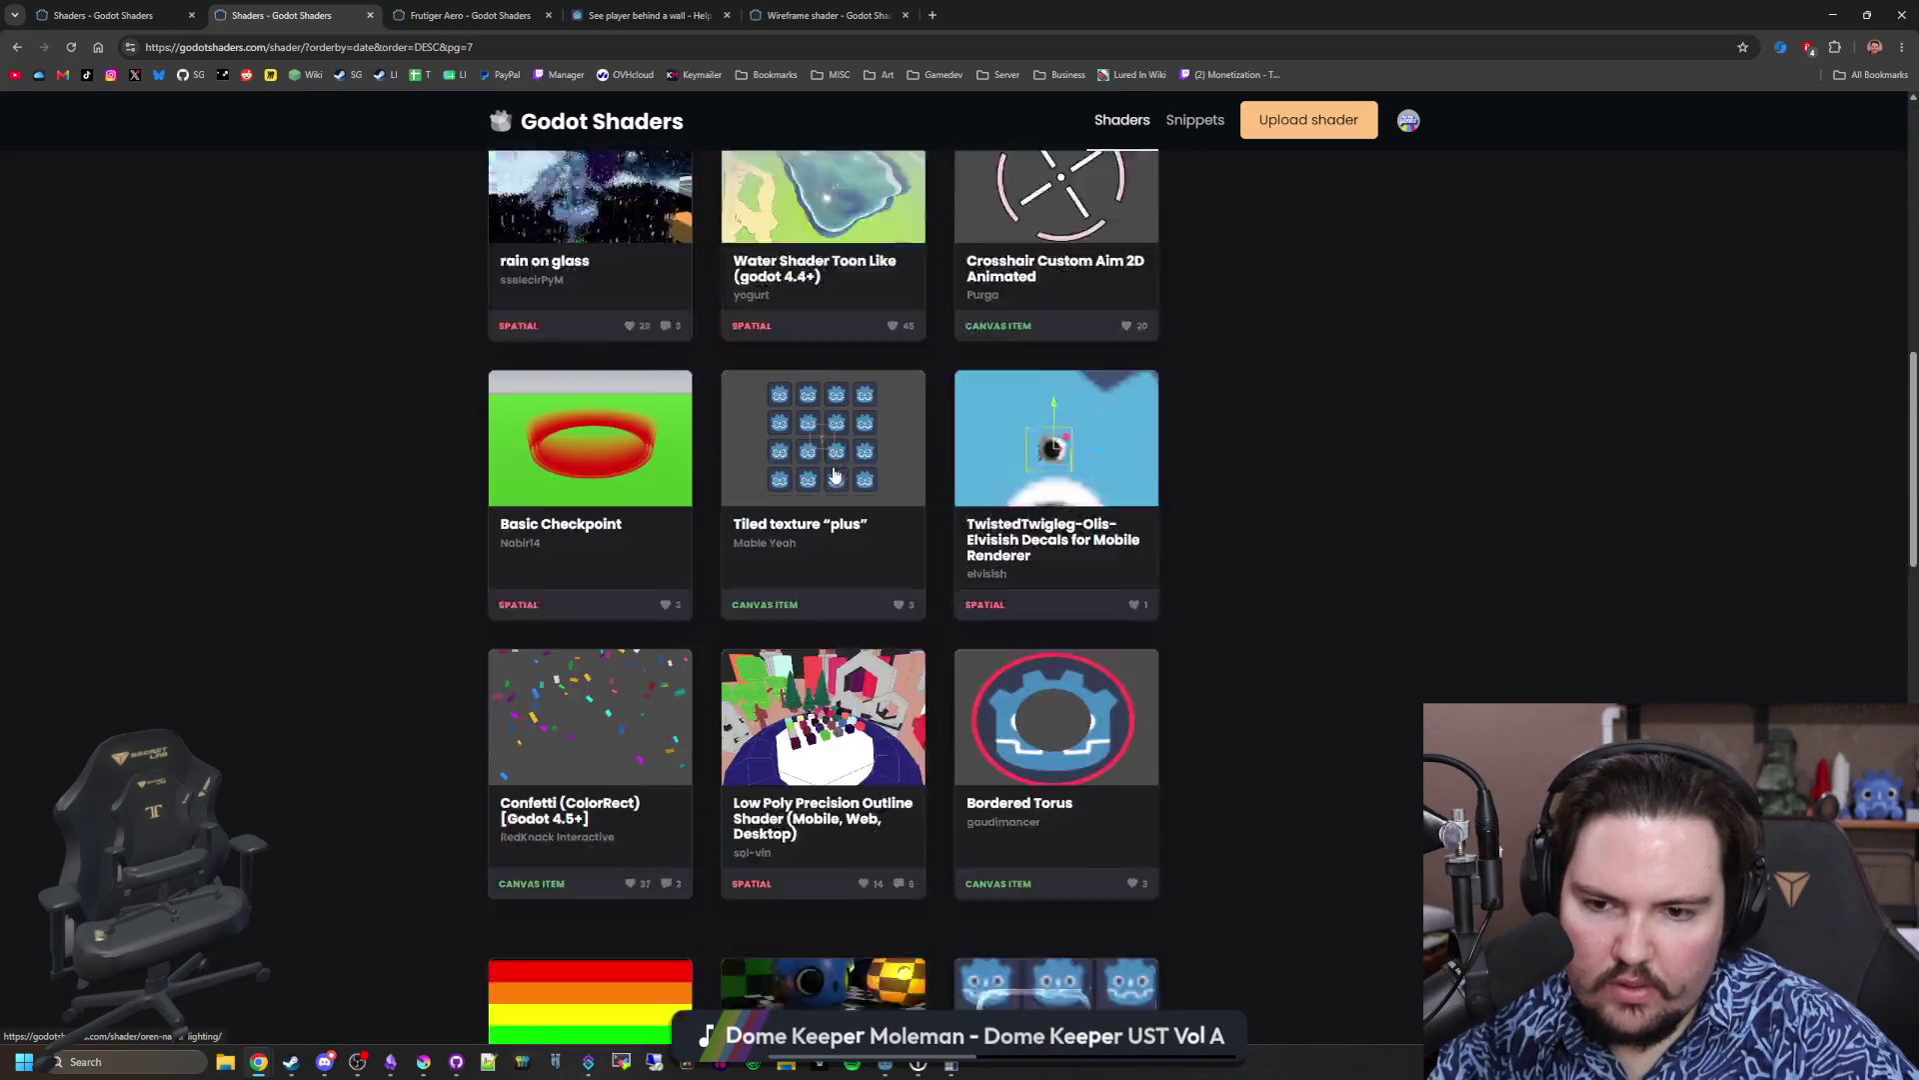
{"action": "scroll", "coordinate": [835, 473], "scroll_direction": "down", "scroll_amount": 8}
{"action": "left_click", "coordinate": [863, 573]}
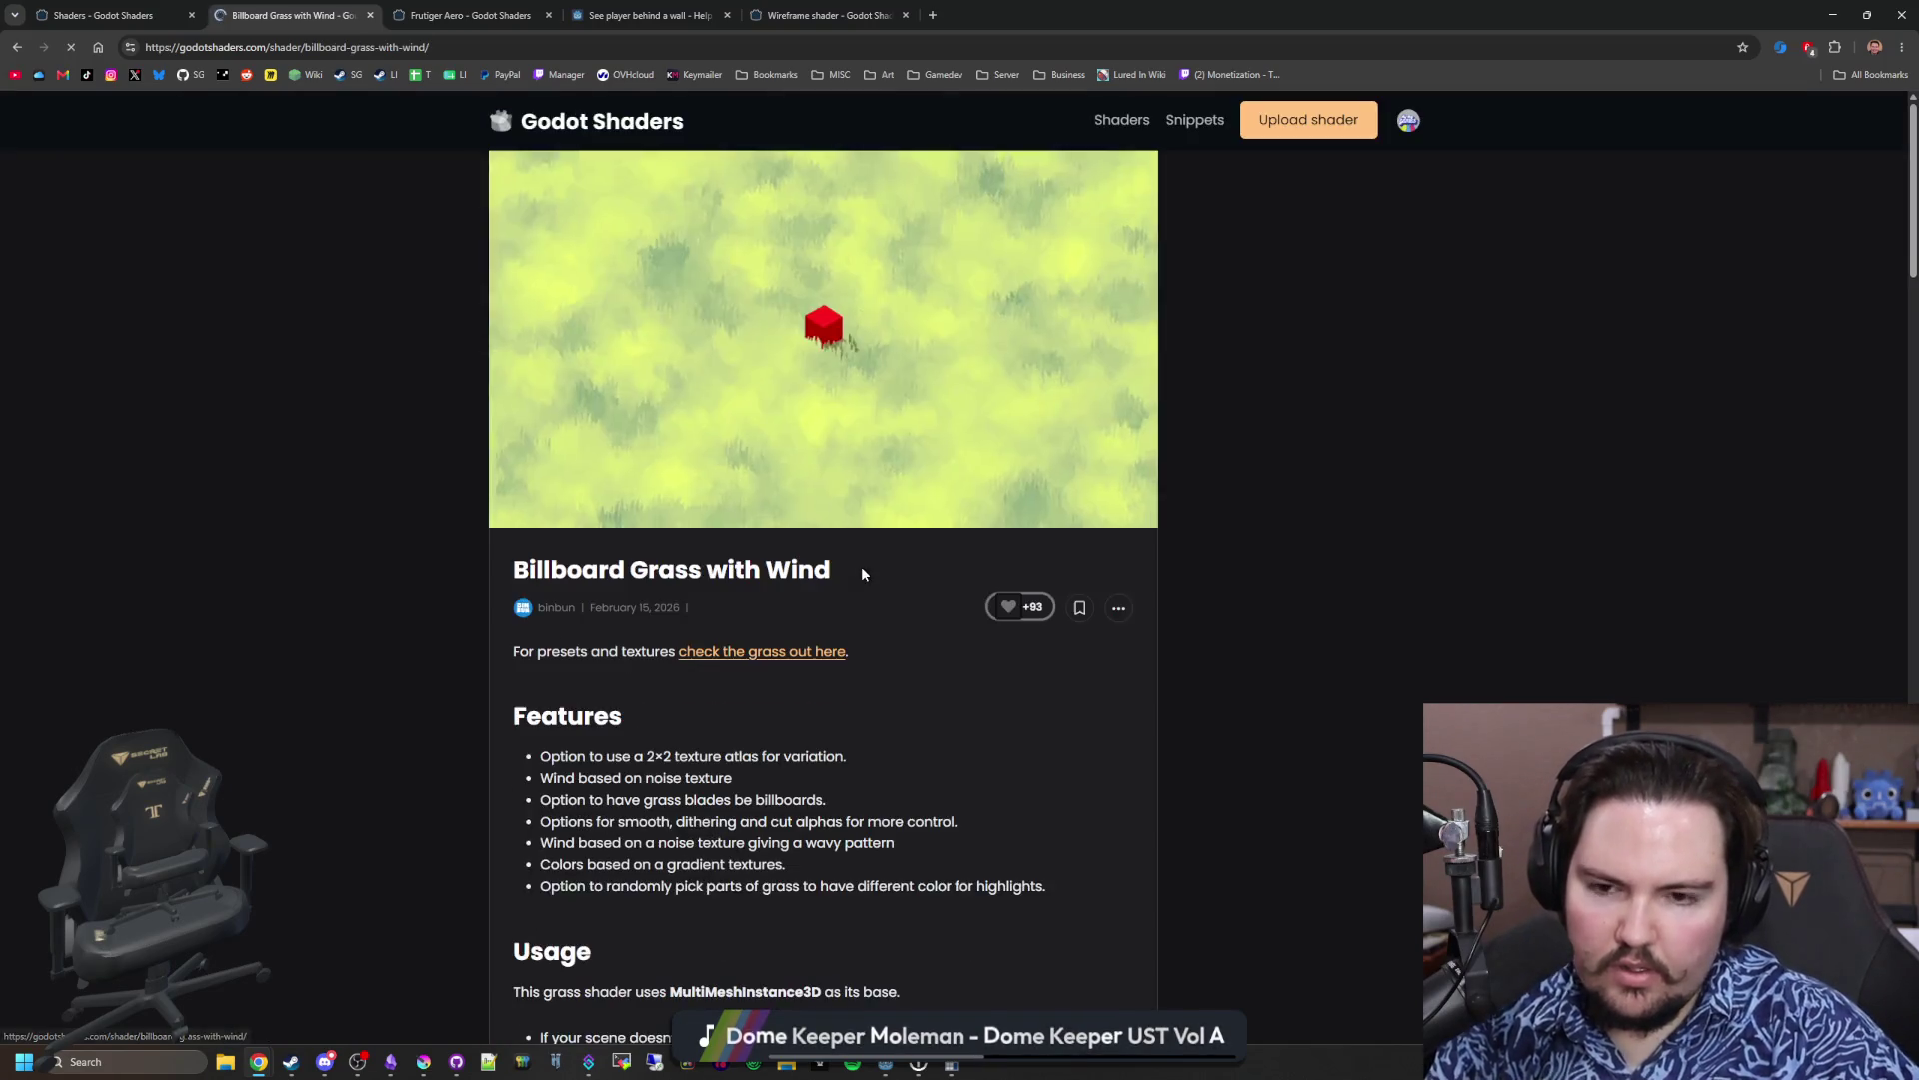
Step: Like the Billboard Grass with Wind shader, return to the home page and focus the search box
{"action": "left_click", "coordinate": [1011, 598]}
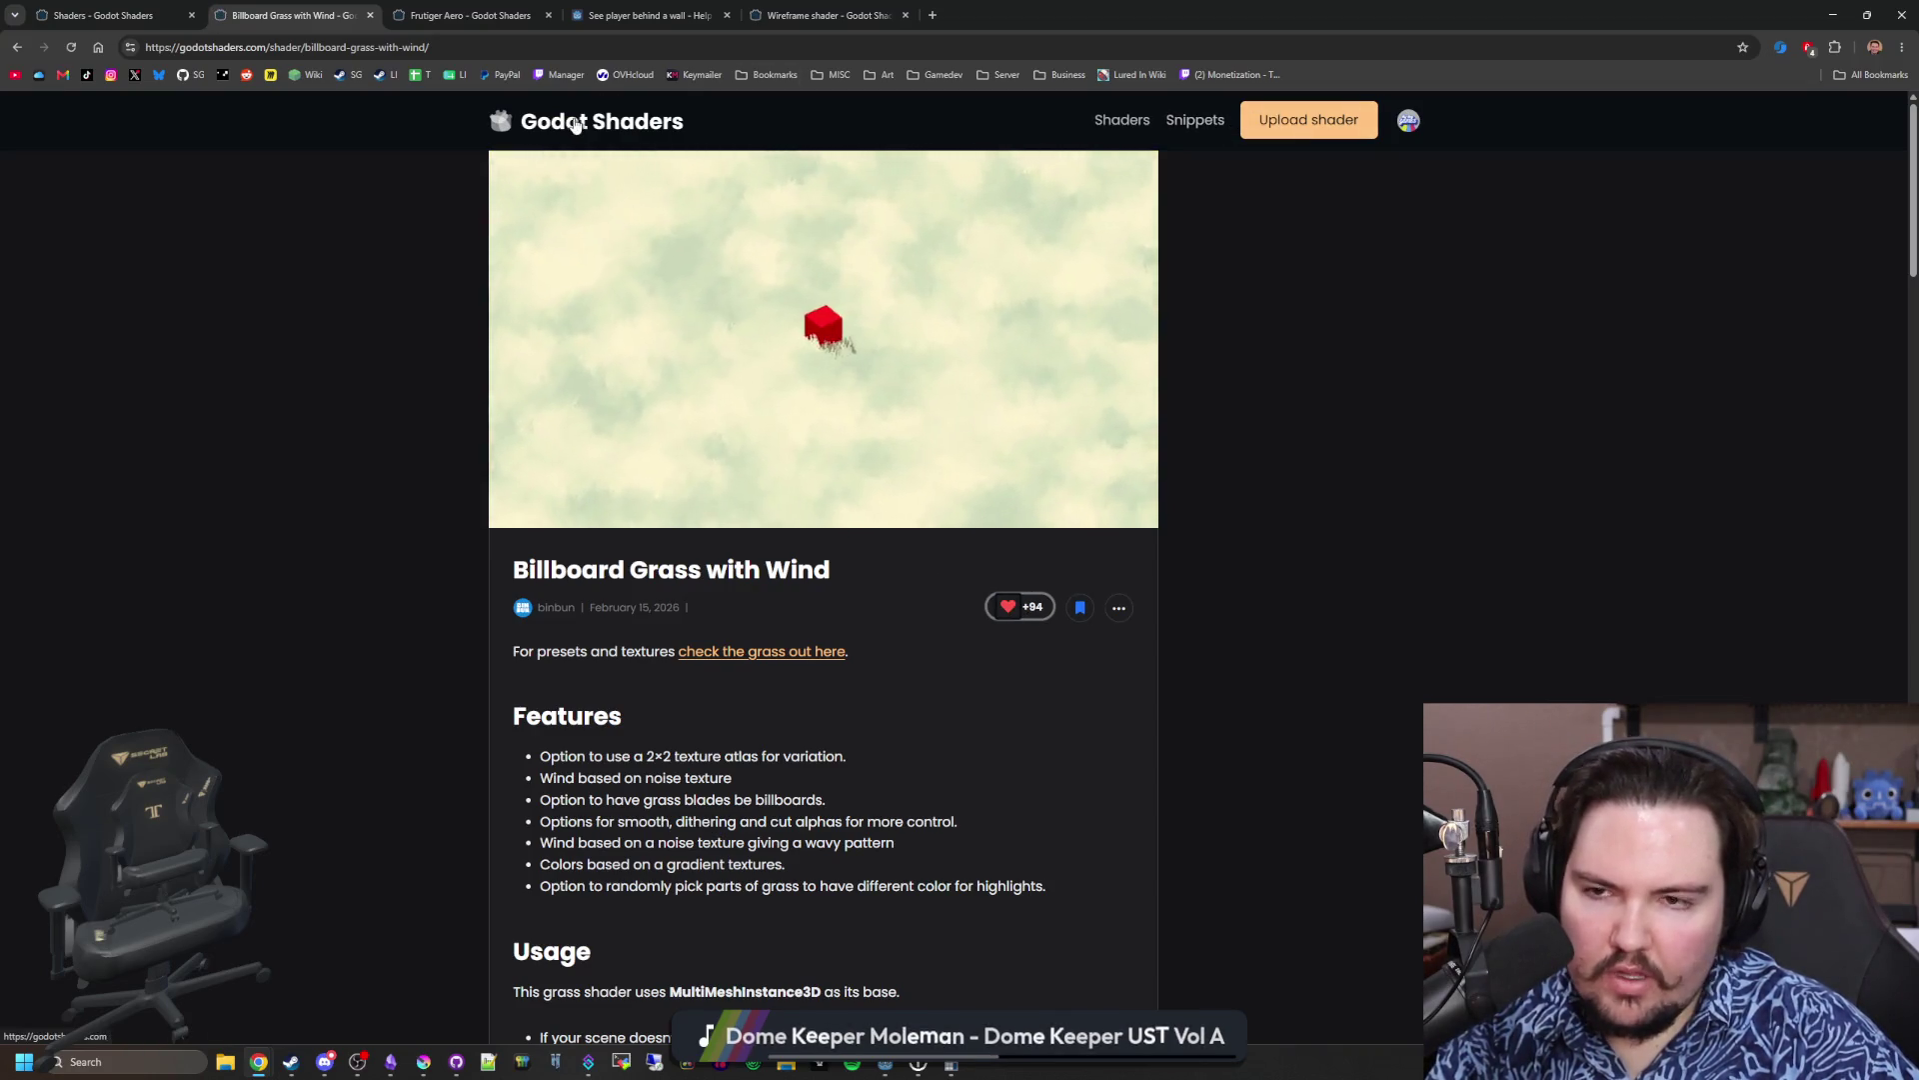
{"action": "left_click", "coordinate": [576, 124]}
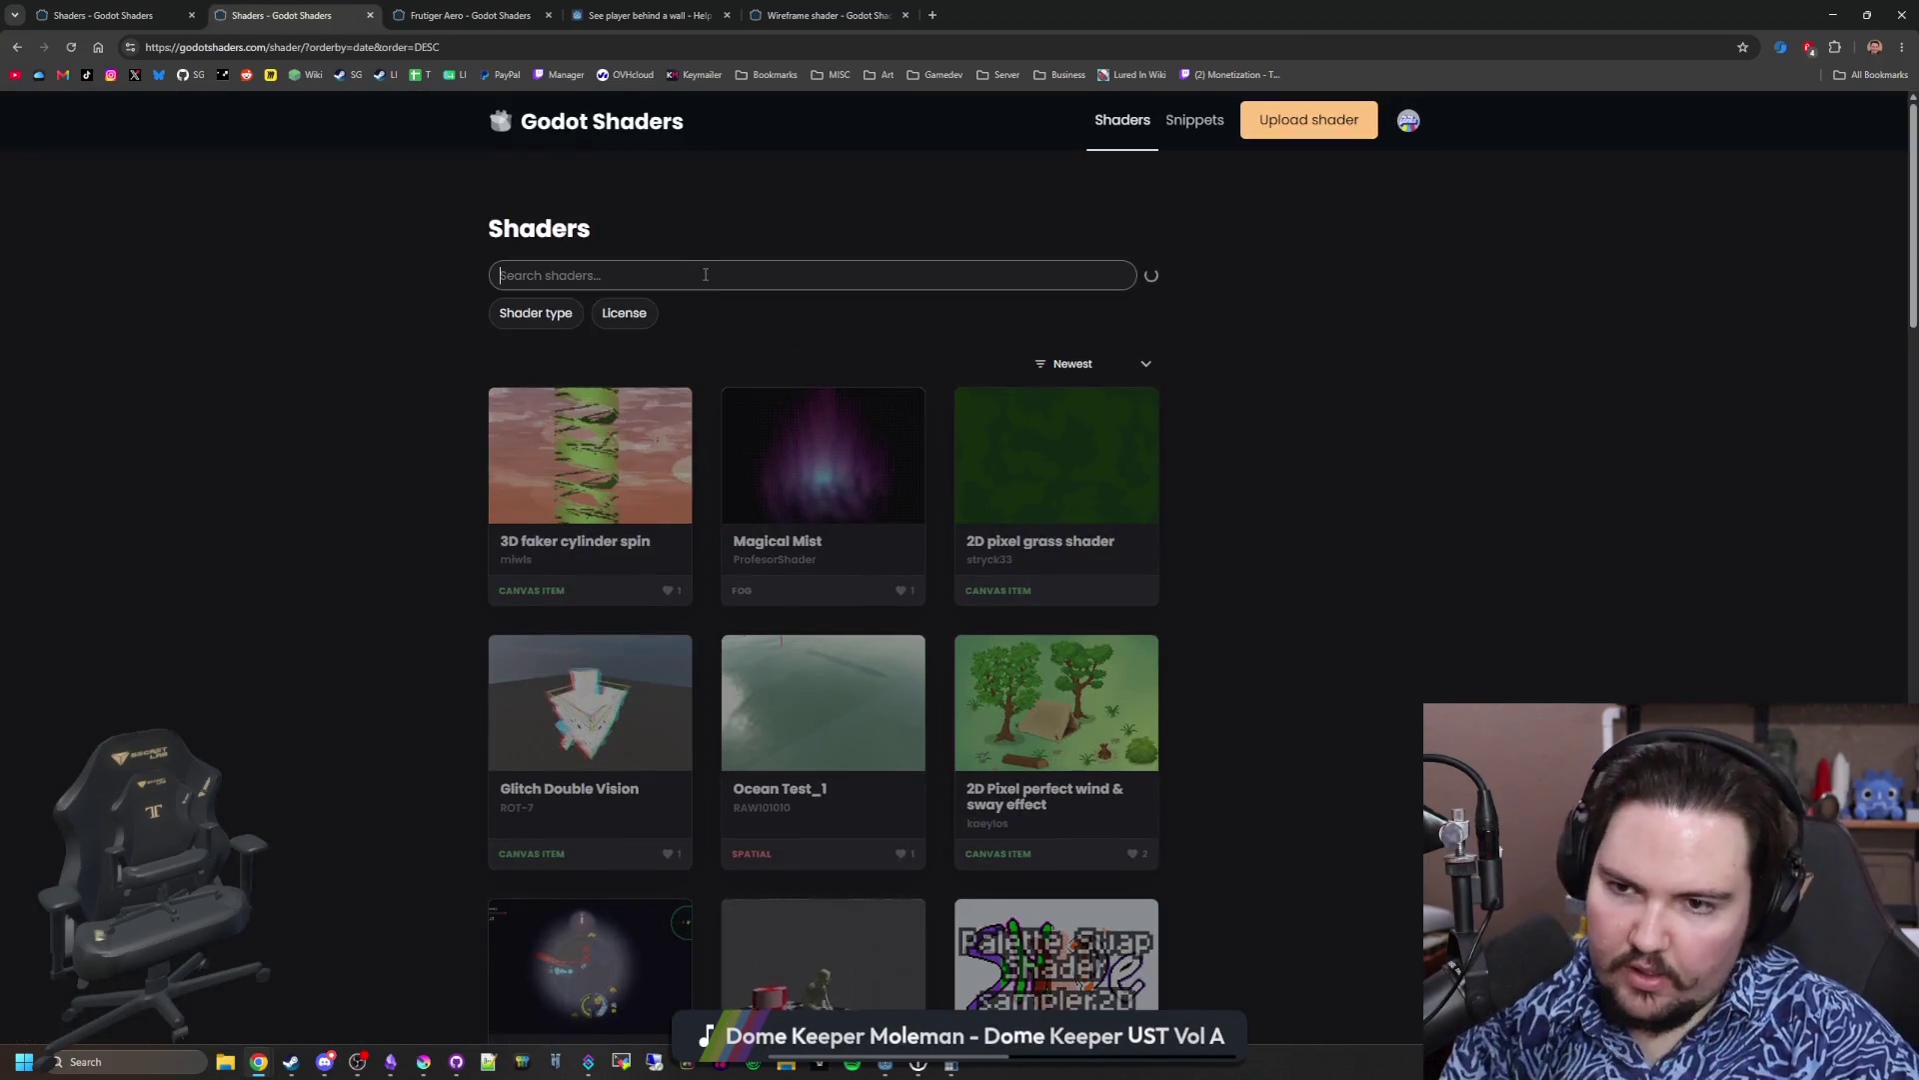
{"action": "left_click", "coordinate": [706, 274]}
{"action": "type", "text": "outl"}
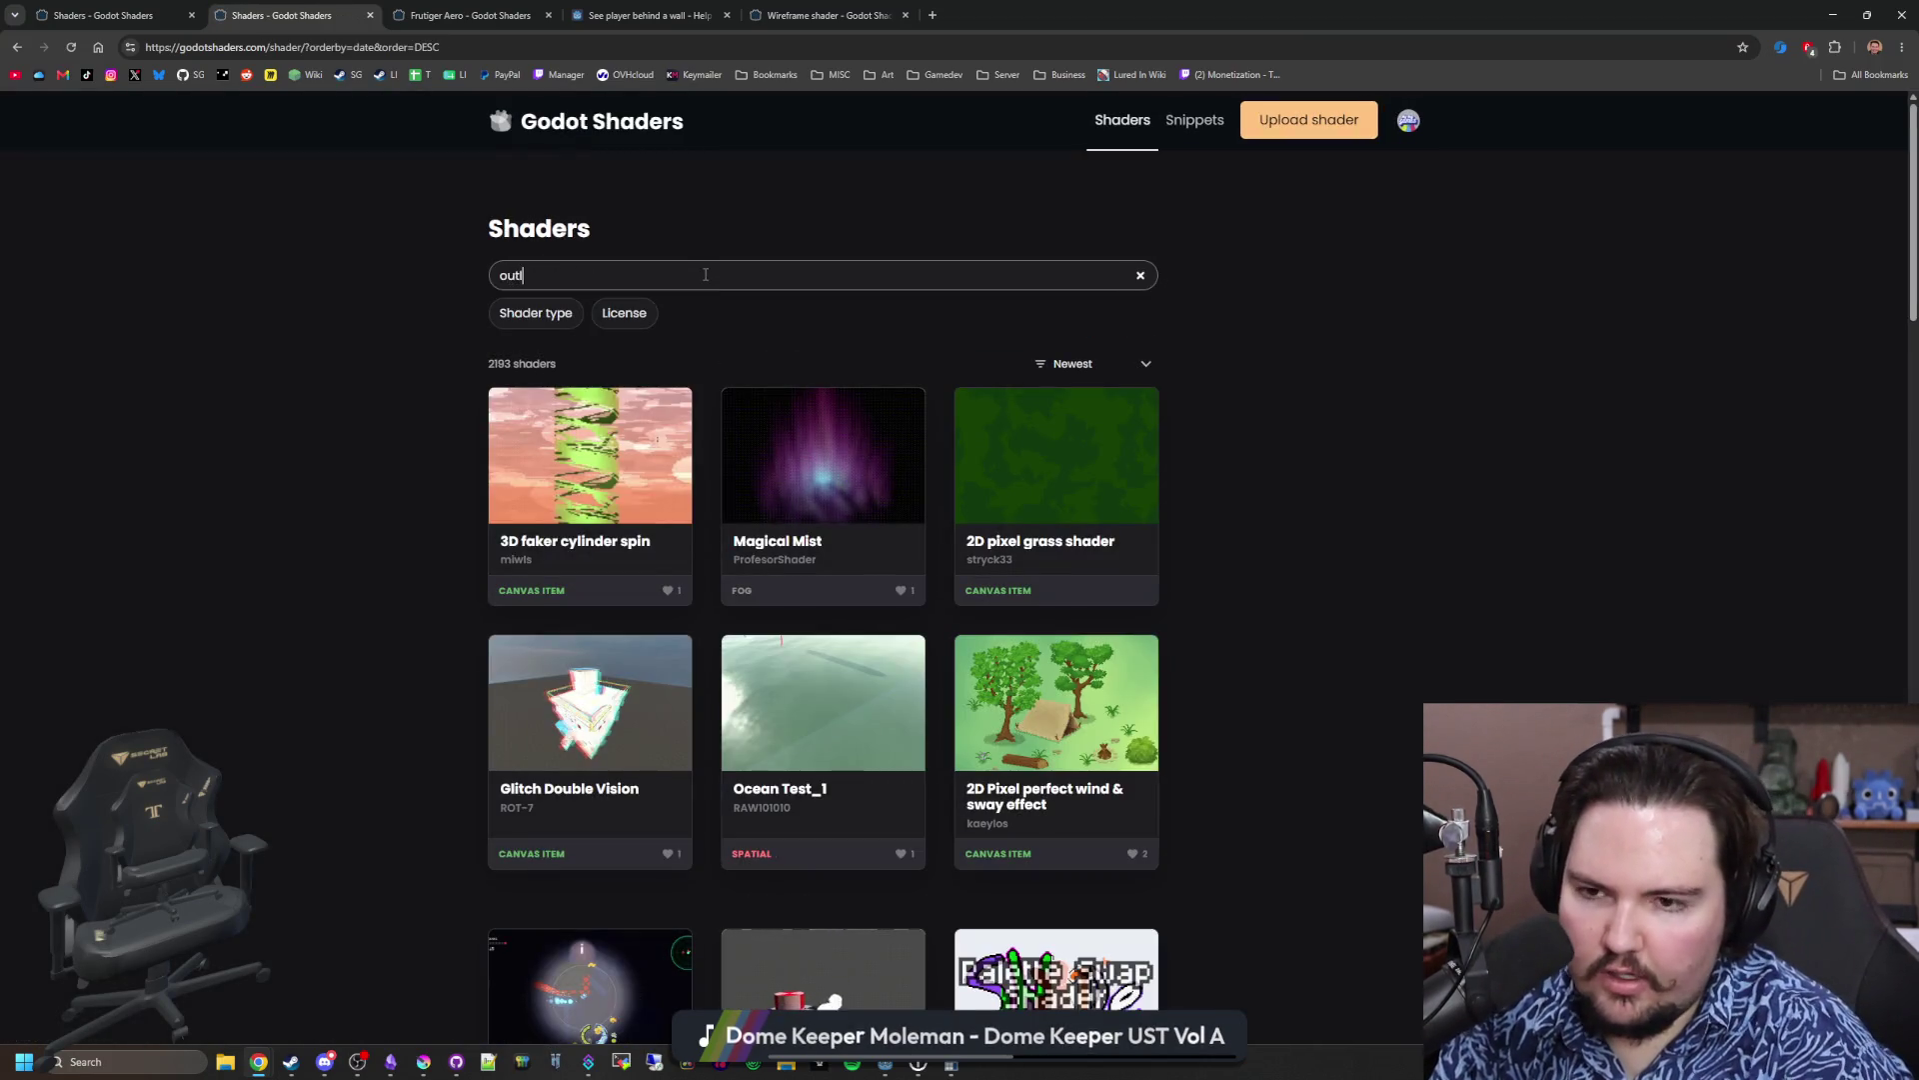
Step: Search for 'outline' and scroll through the 142 results
{"action": "type", "text": "ine"}
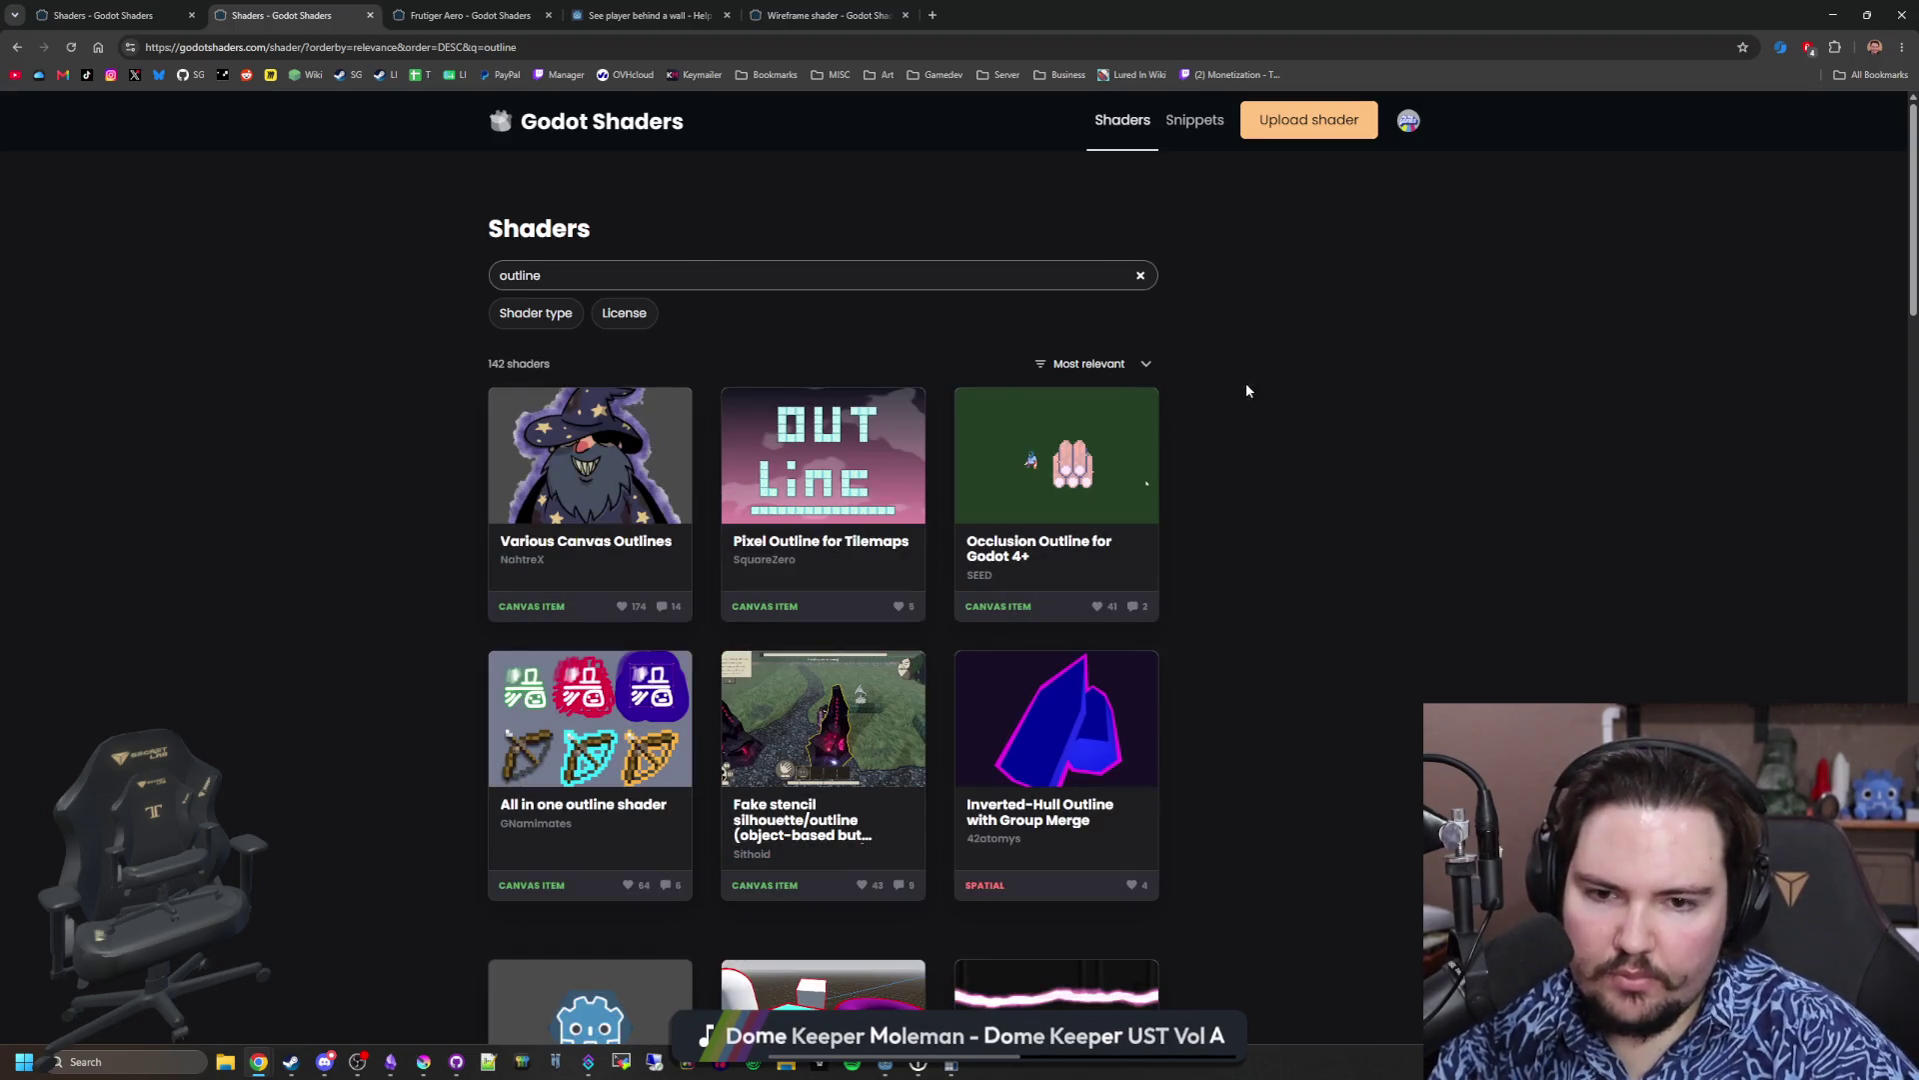
{"action": "scroll", "coordinate": [1269, 399], "scroll_direction": "down", "scroll_amount": 2}
{"action": "scroll", "coordinate": [1179, 535], "scroll_direction": "down", "scroll_amount": 3}
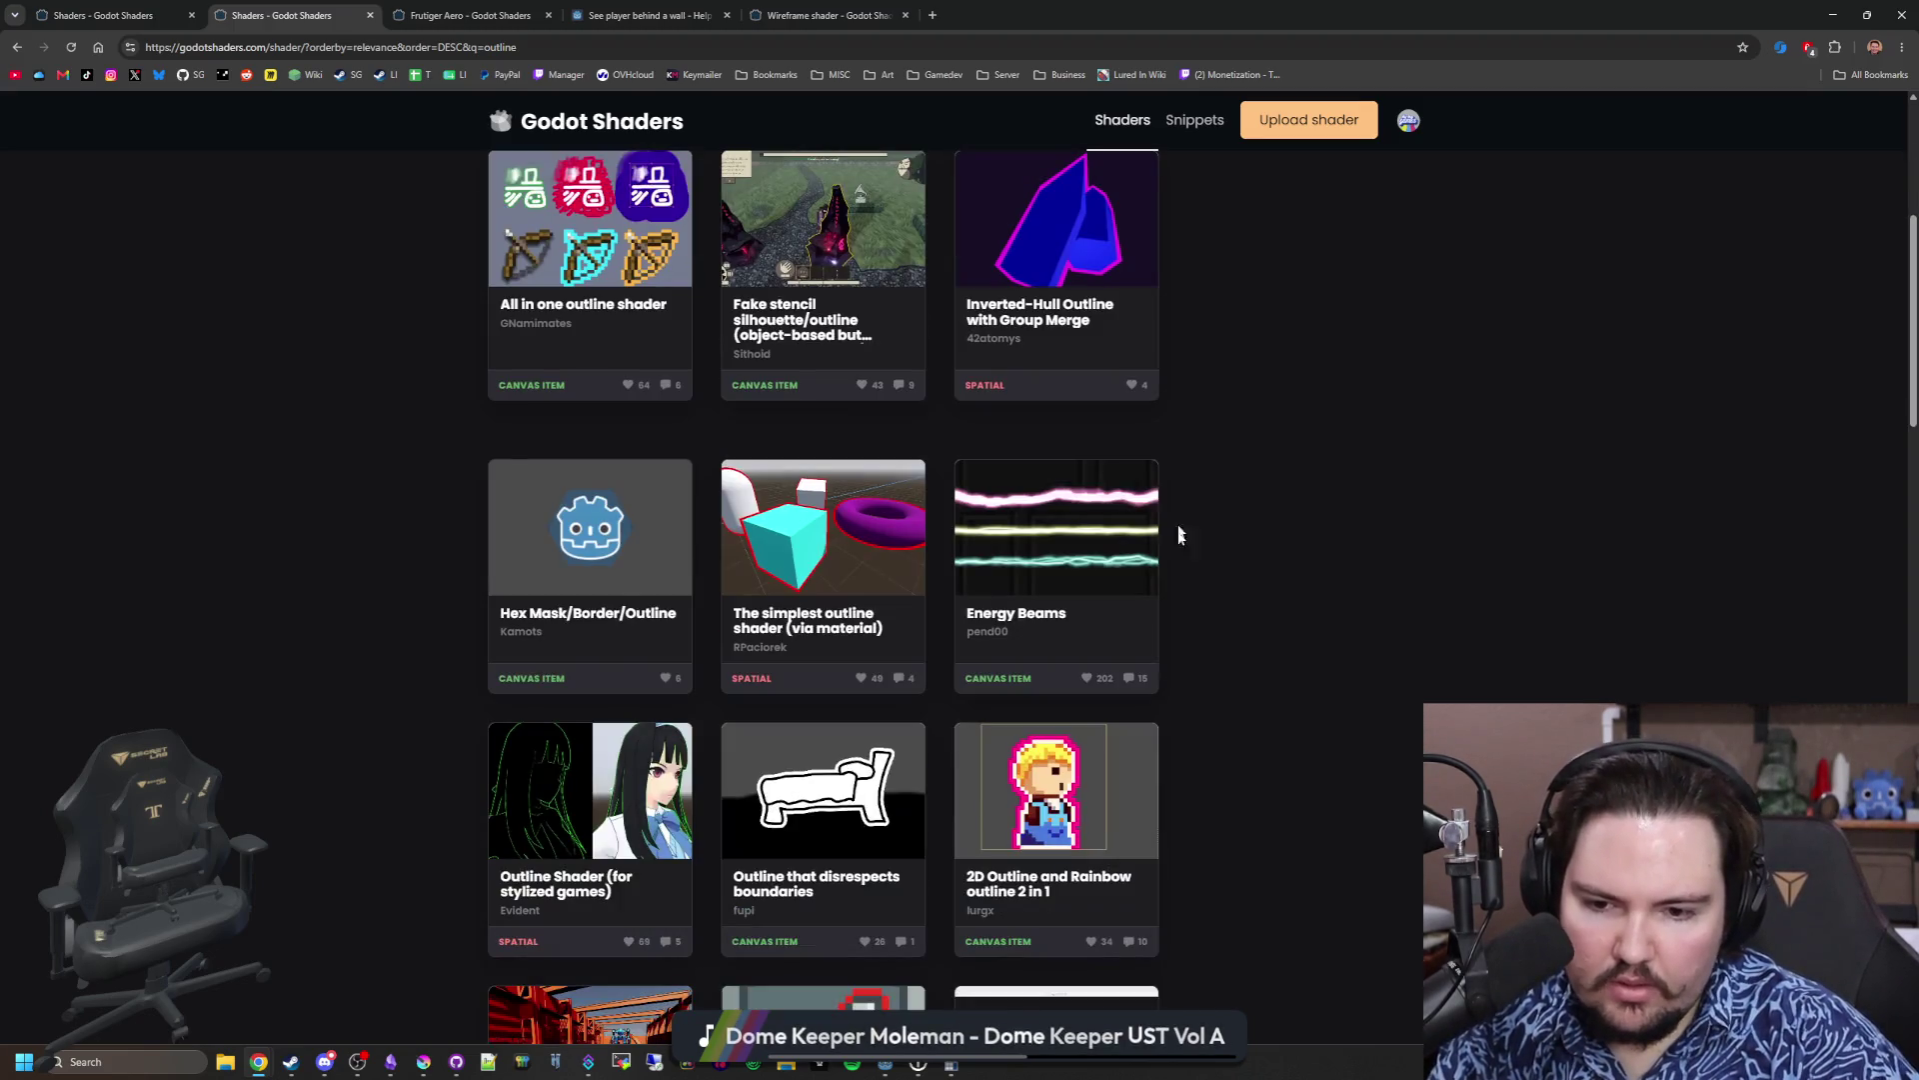
{"action": "scroll", "coordinate": [1203, 544], "scroll_direction": "down", "scroll_amount": 5}
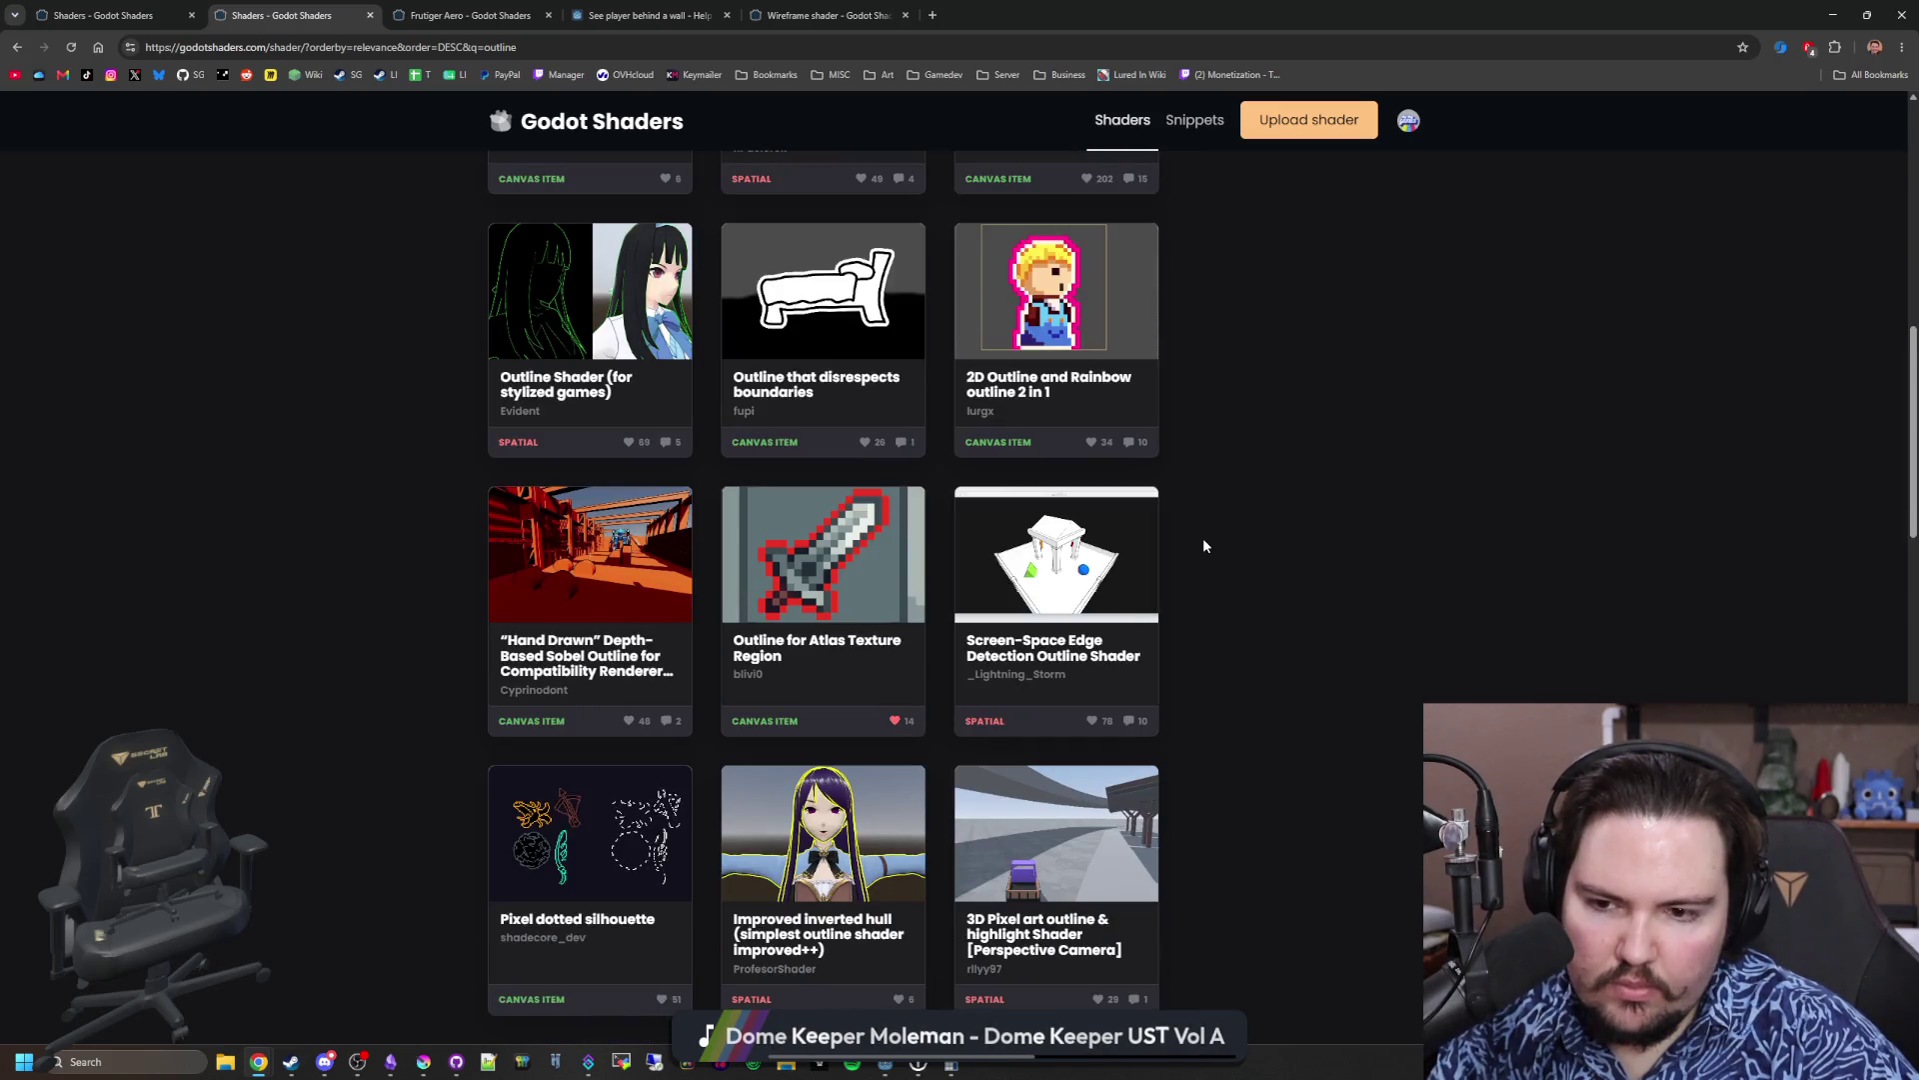
{"action": "scroll", "coordinate": [1348, 636], "scroll_direction": "down", "scroll_amount": 3}
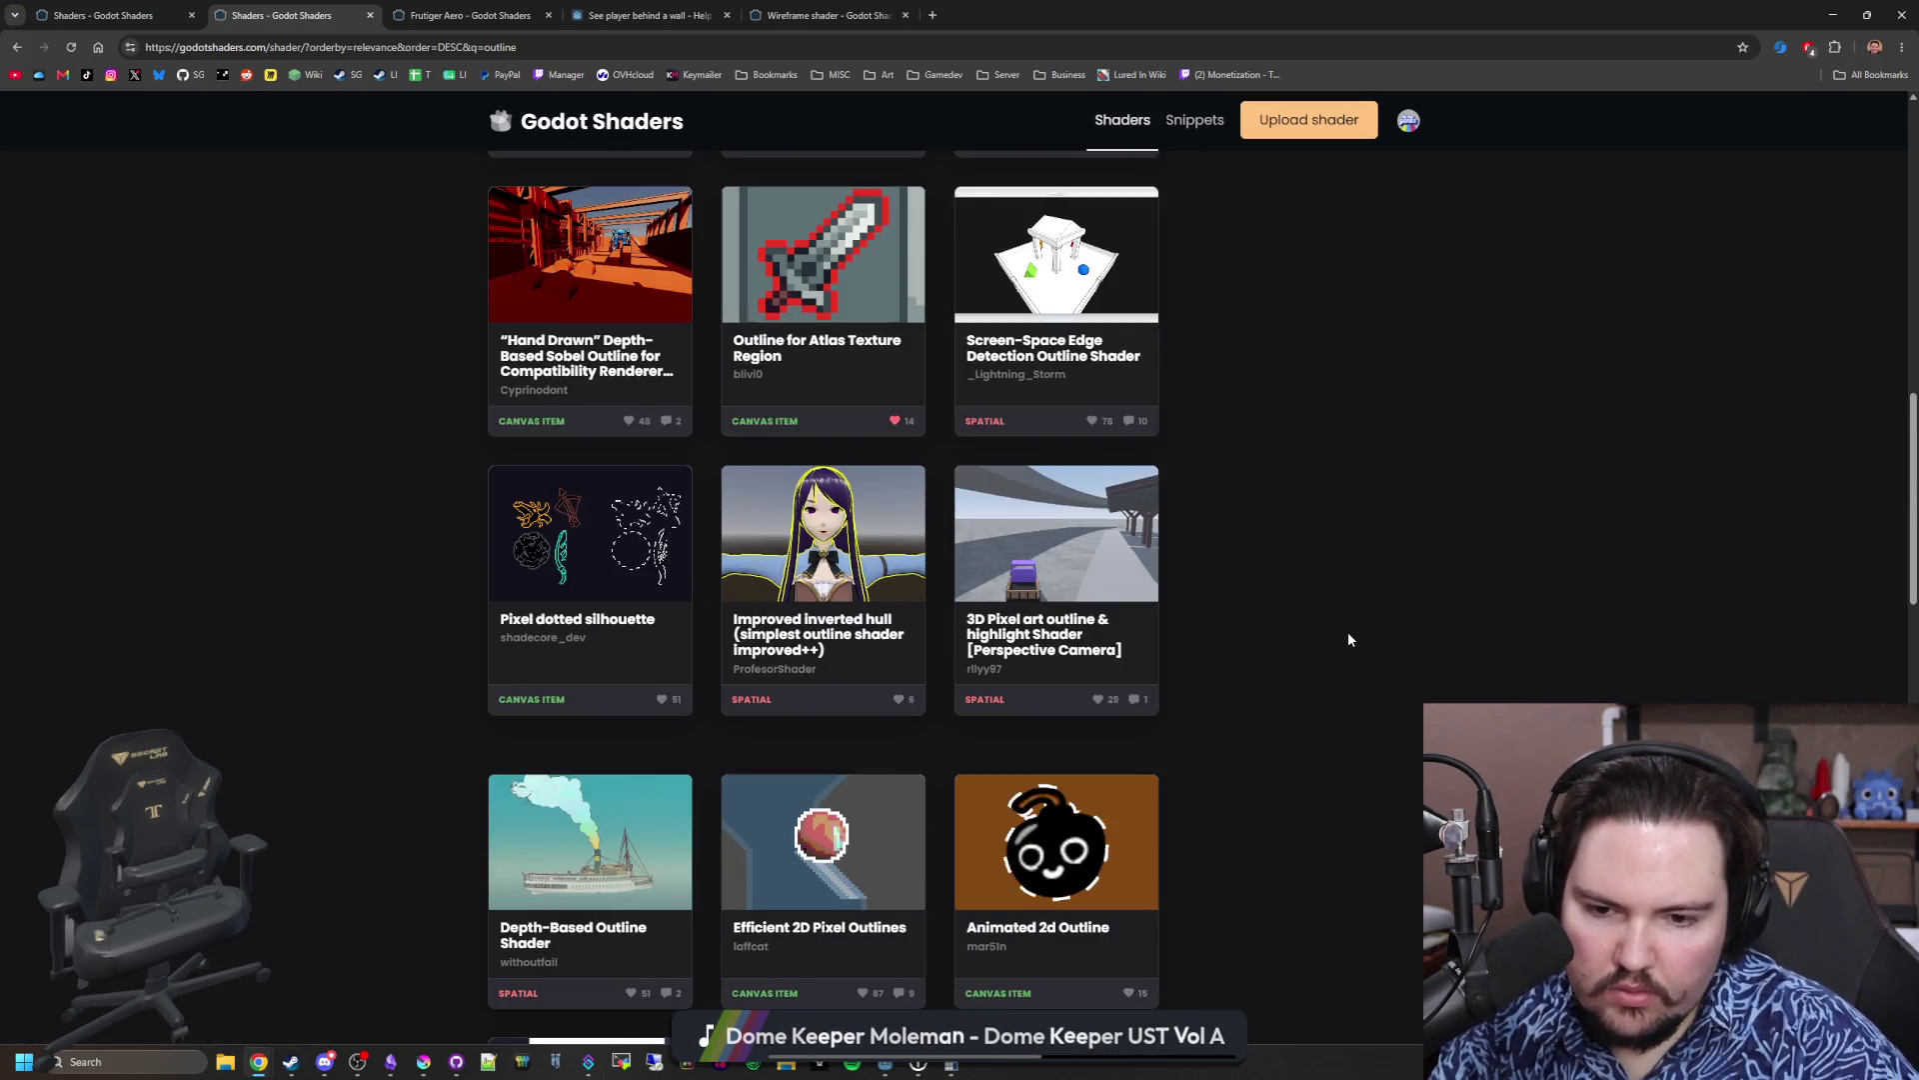
{"action": "scroll", "coordinate": [1349, 633], "scroll_direction": "down", "scroll_amount": 10}
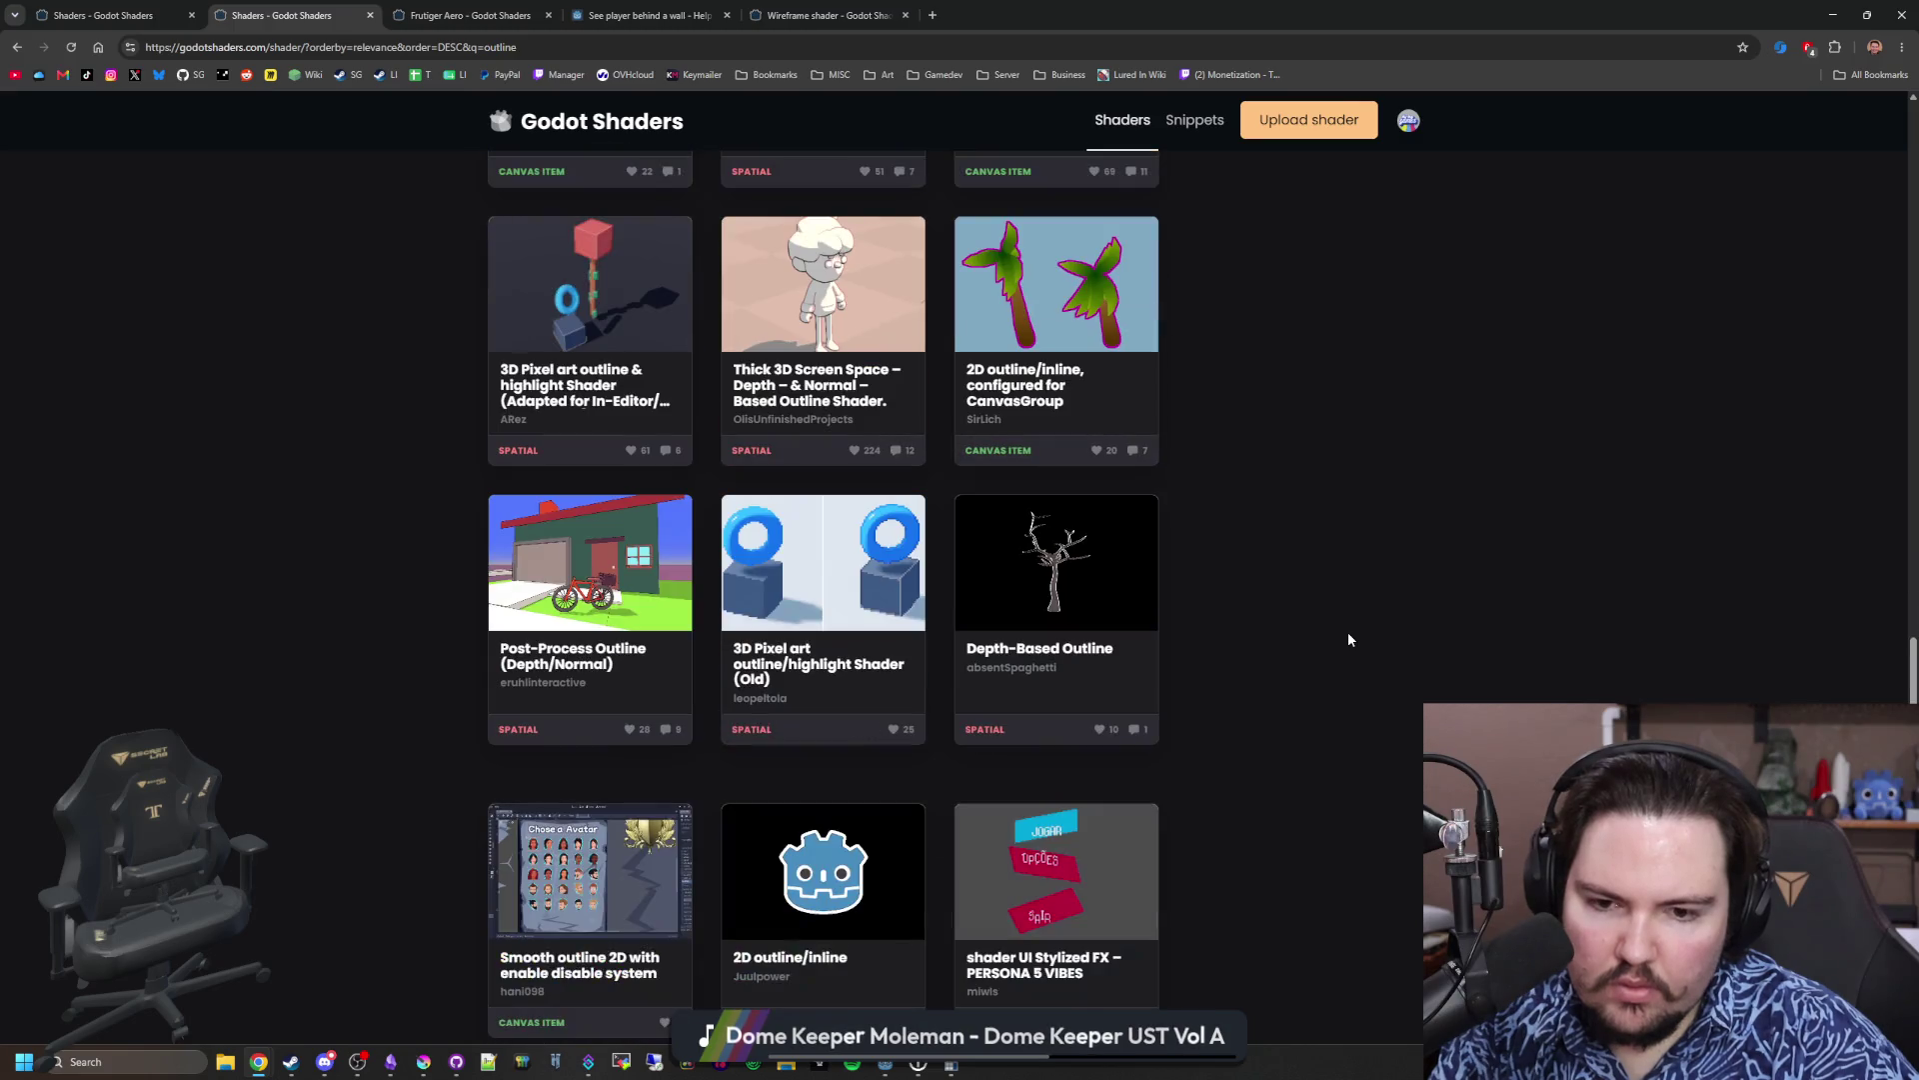
{"action": "scroll", "coordinate": [1348, 632], "scroll_direction": "down", "scroll_amount": 8}
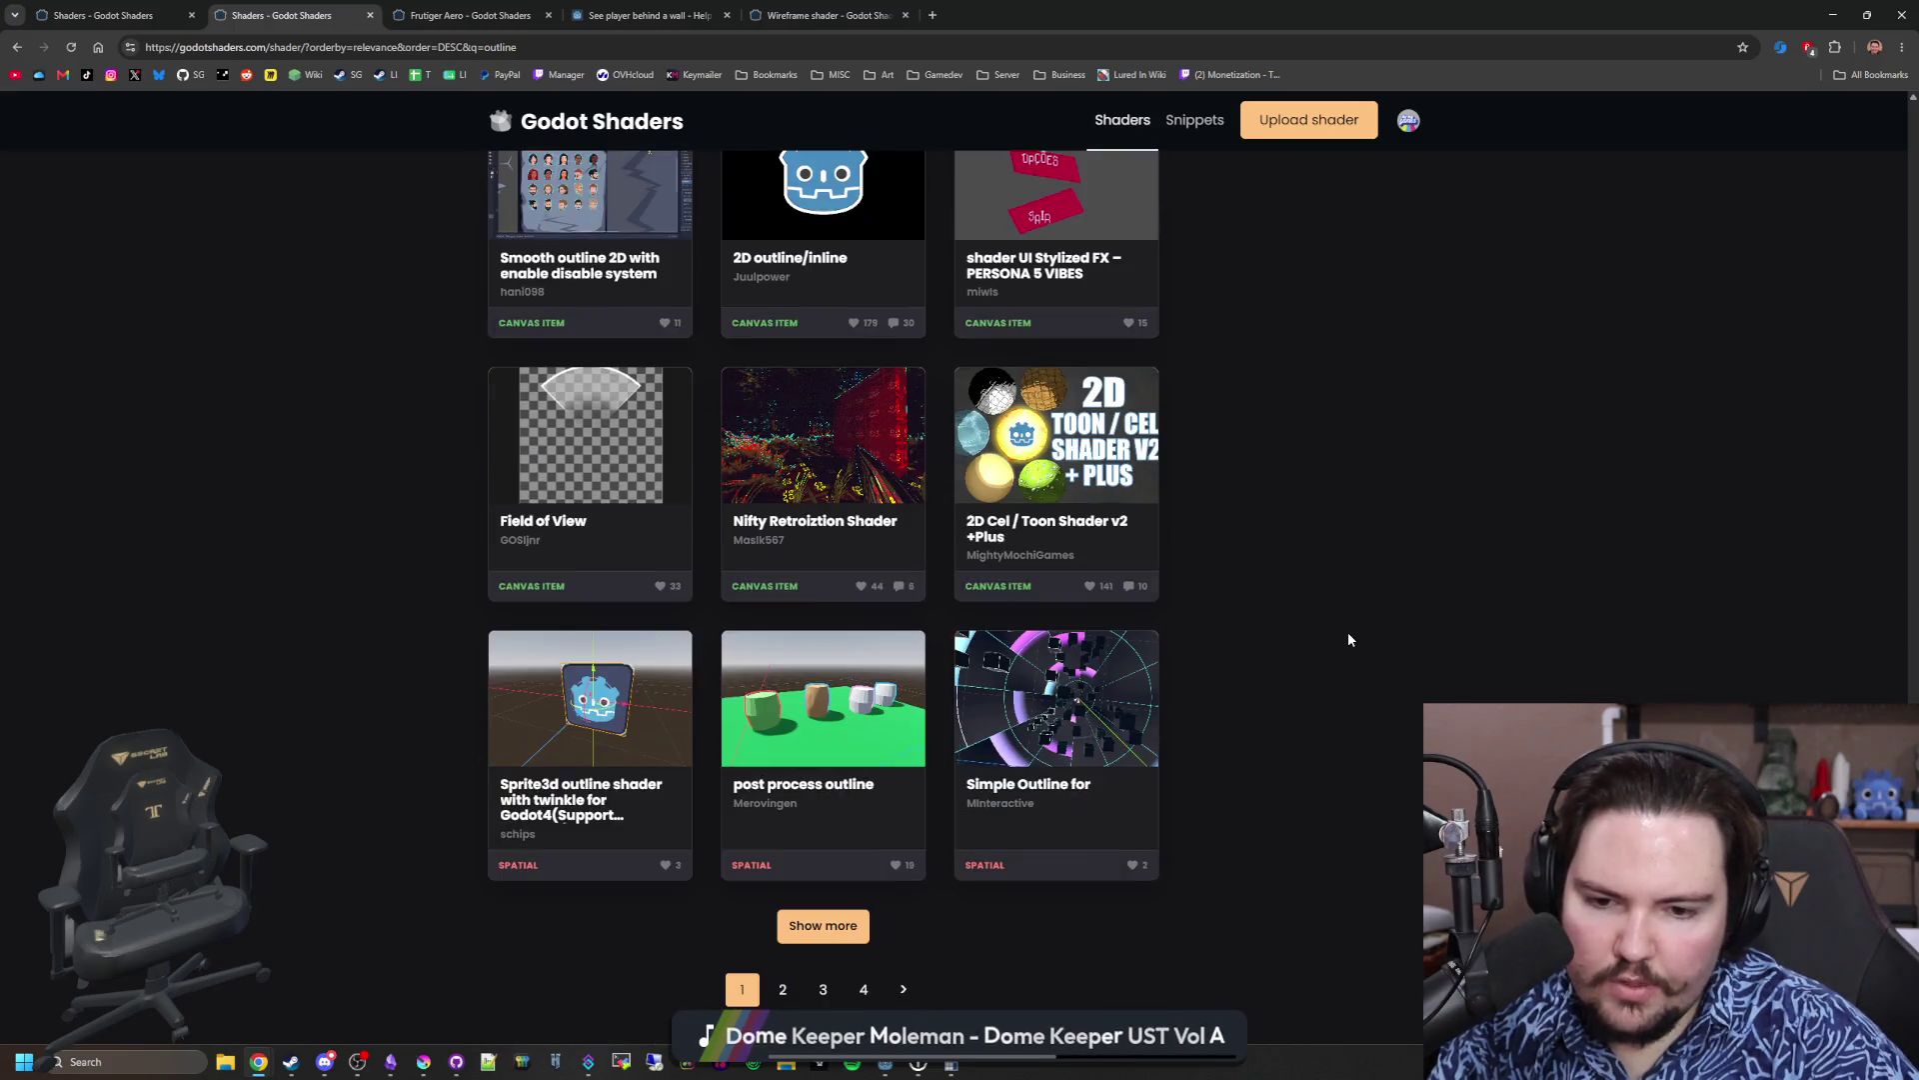
Step: On page 2 of the results, open Outline Silhouette Shader in a new tab
{"action": "left_click", "coordinate": [895, 873]}
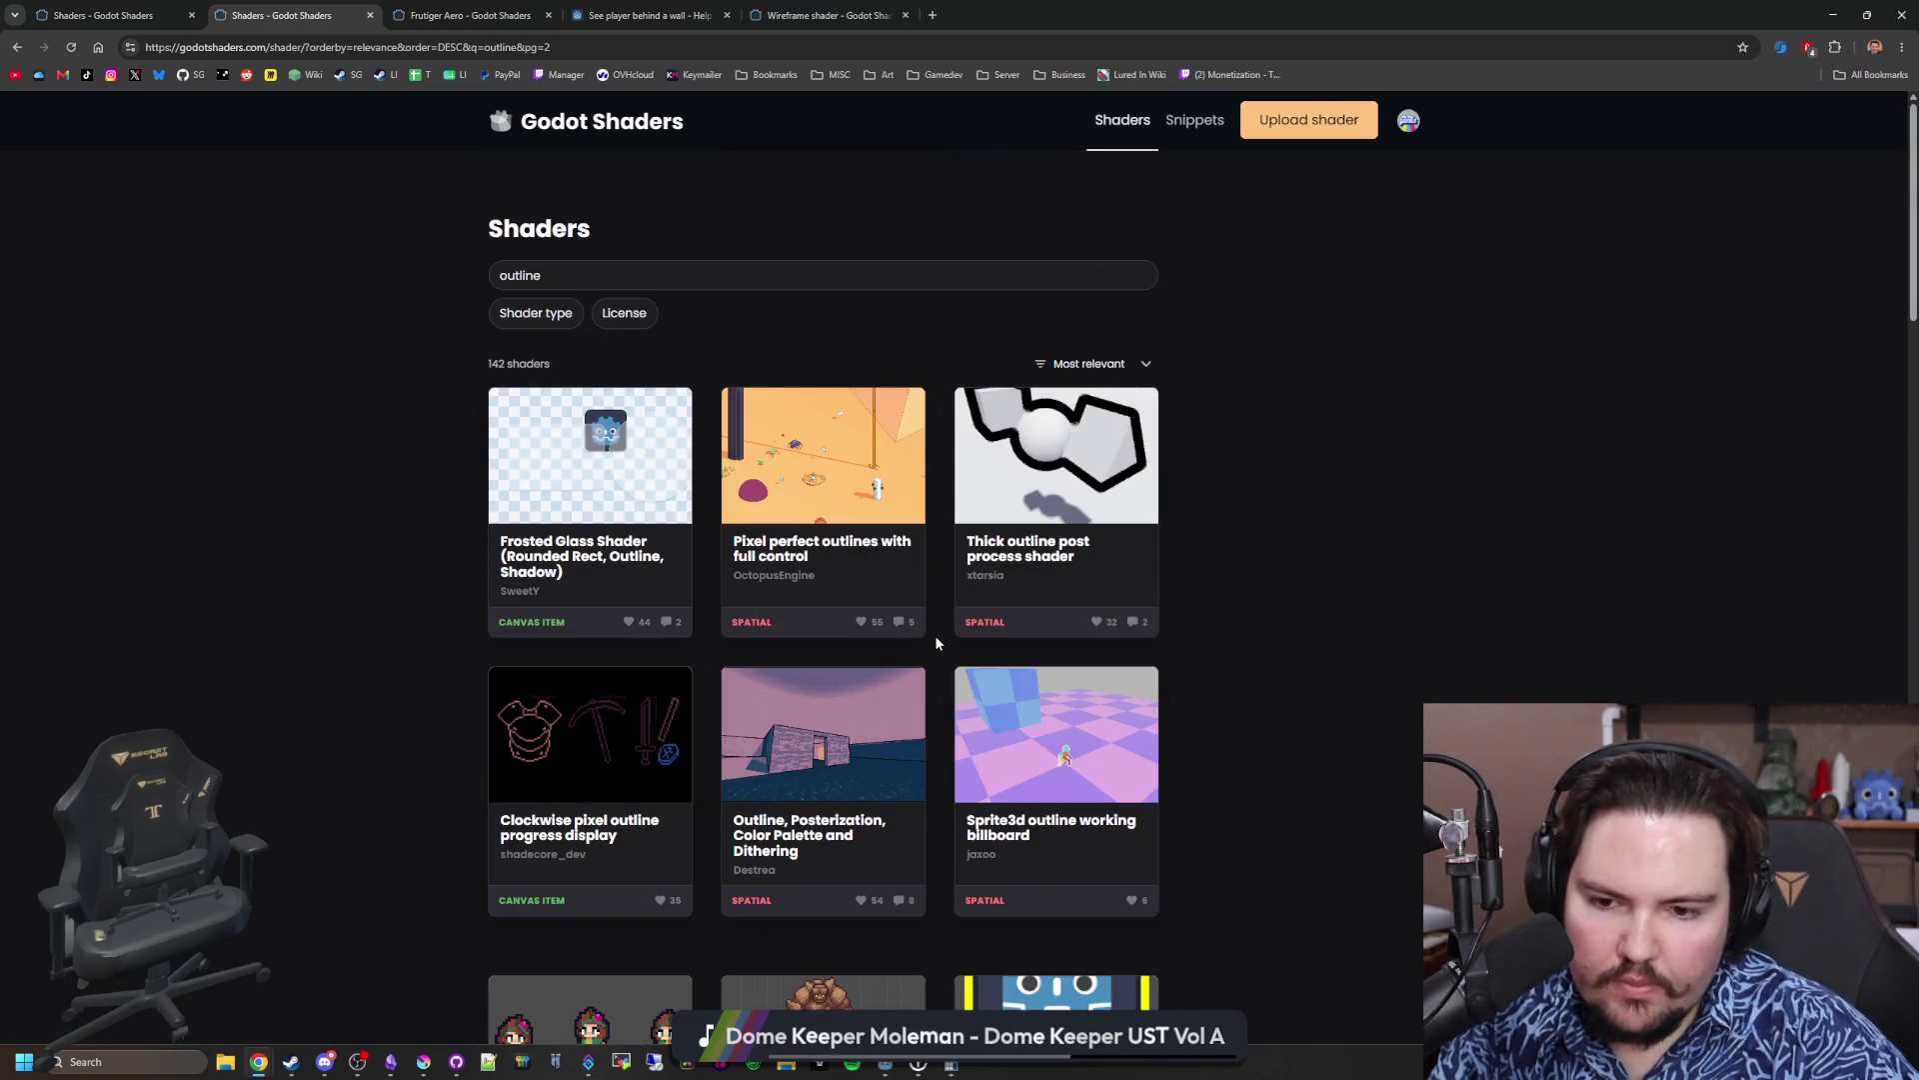
{"action": "scroll", "coordinate": [938, 641], "scroll_direction": "down", "scroll_amount": 5}
{"action": "scroll", "coordinate": [937, 642], "scroll_direction": "down", "scroll_amount": 9}
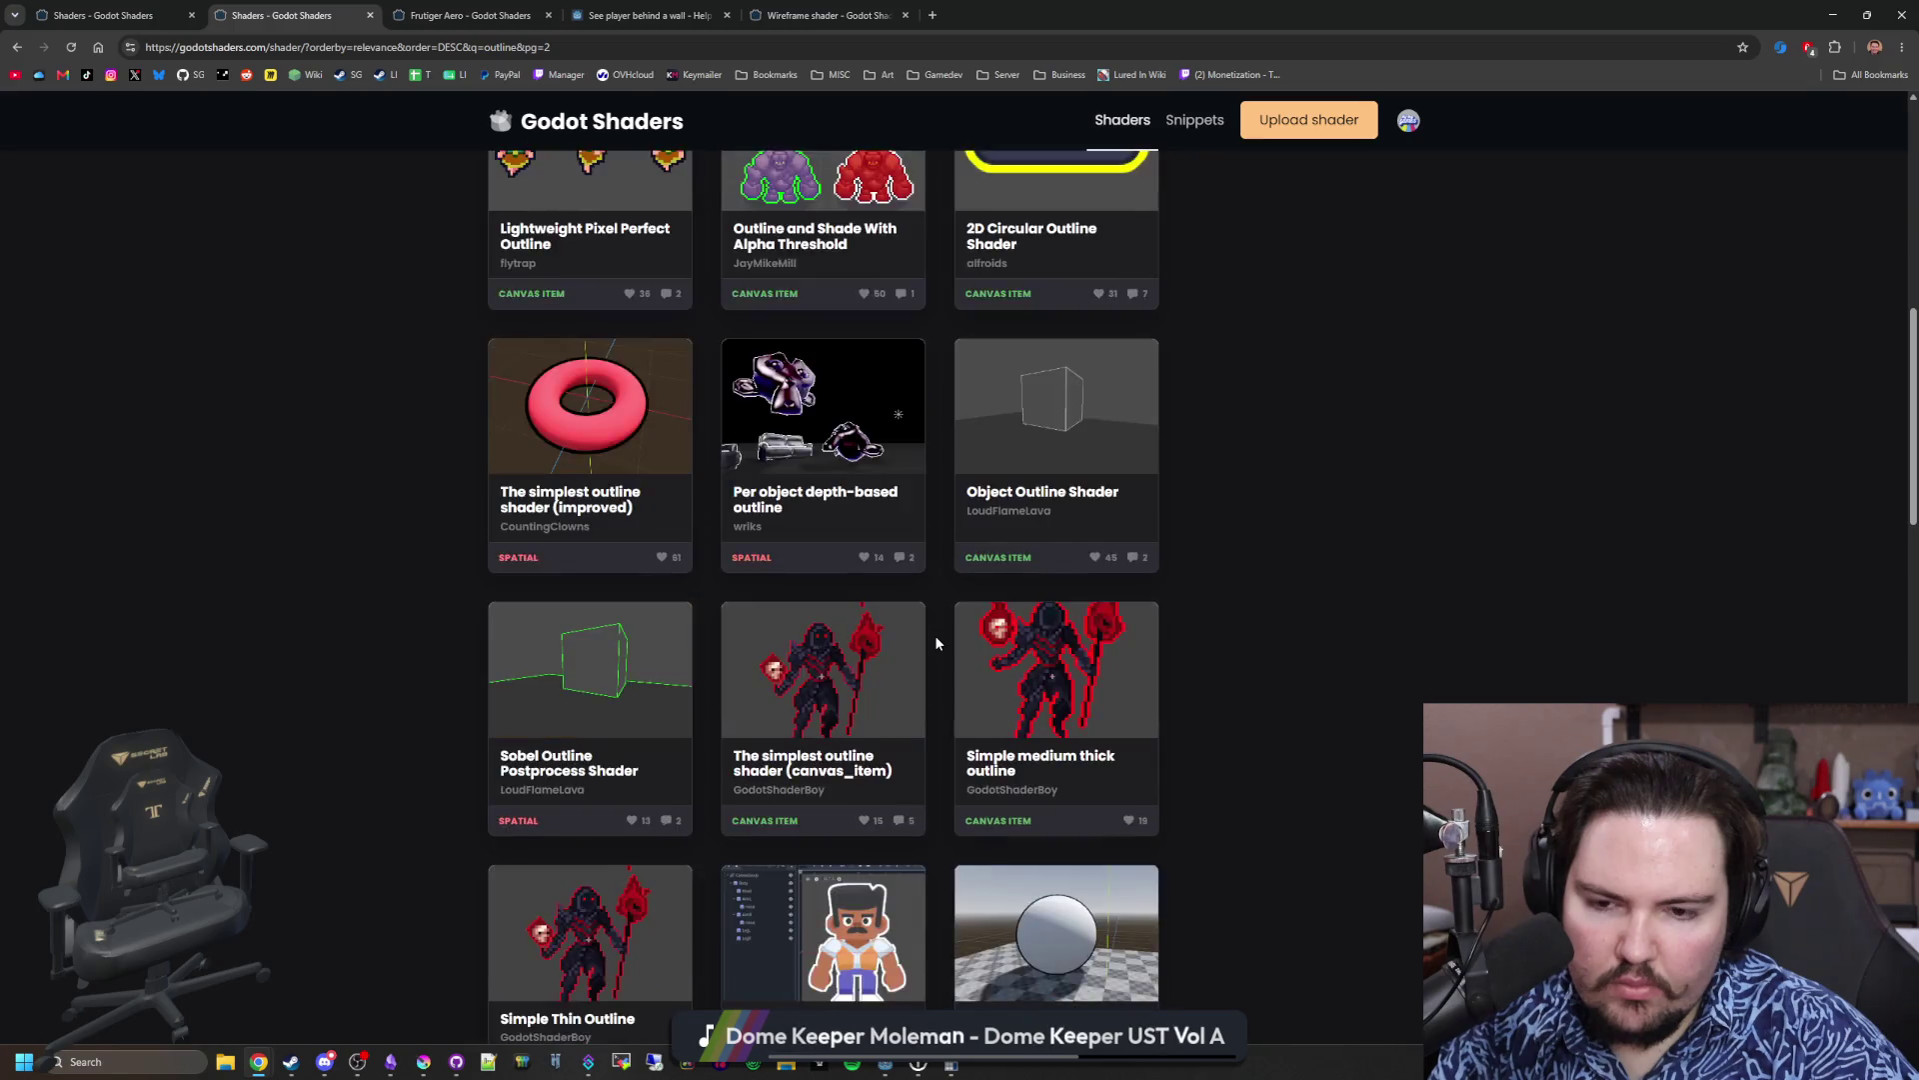
{"action": "scroll", "coordinate": [937, 642], "scroll_direction": "down", "scroll_amount": 9}
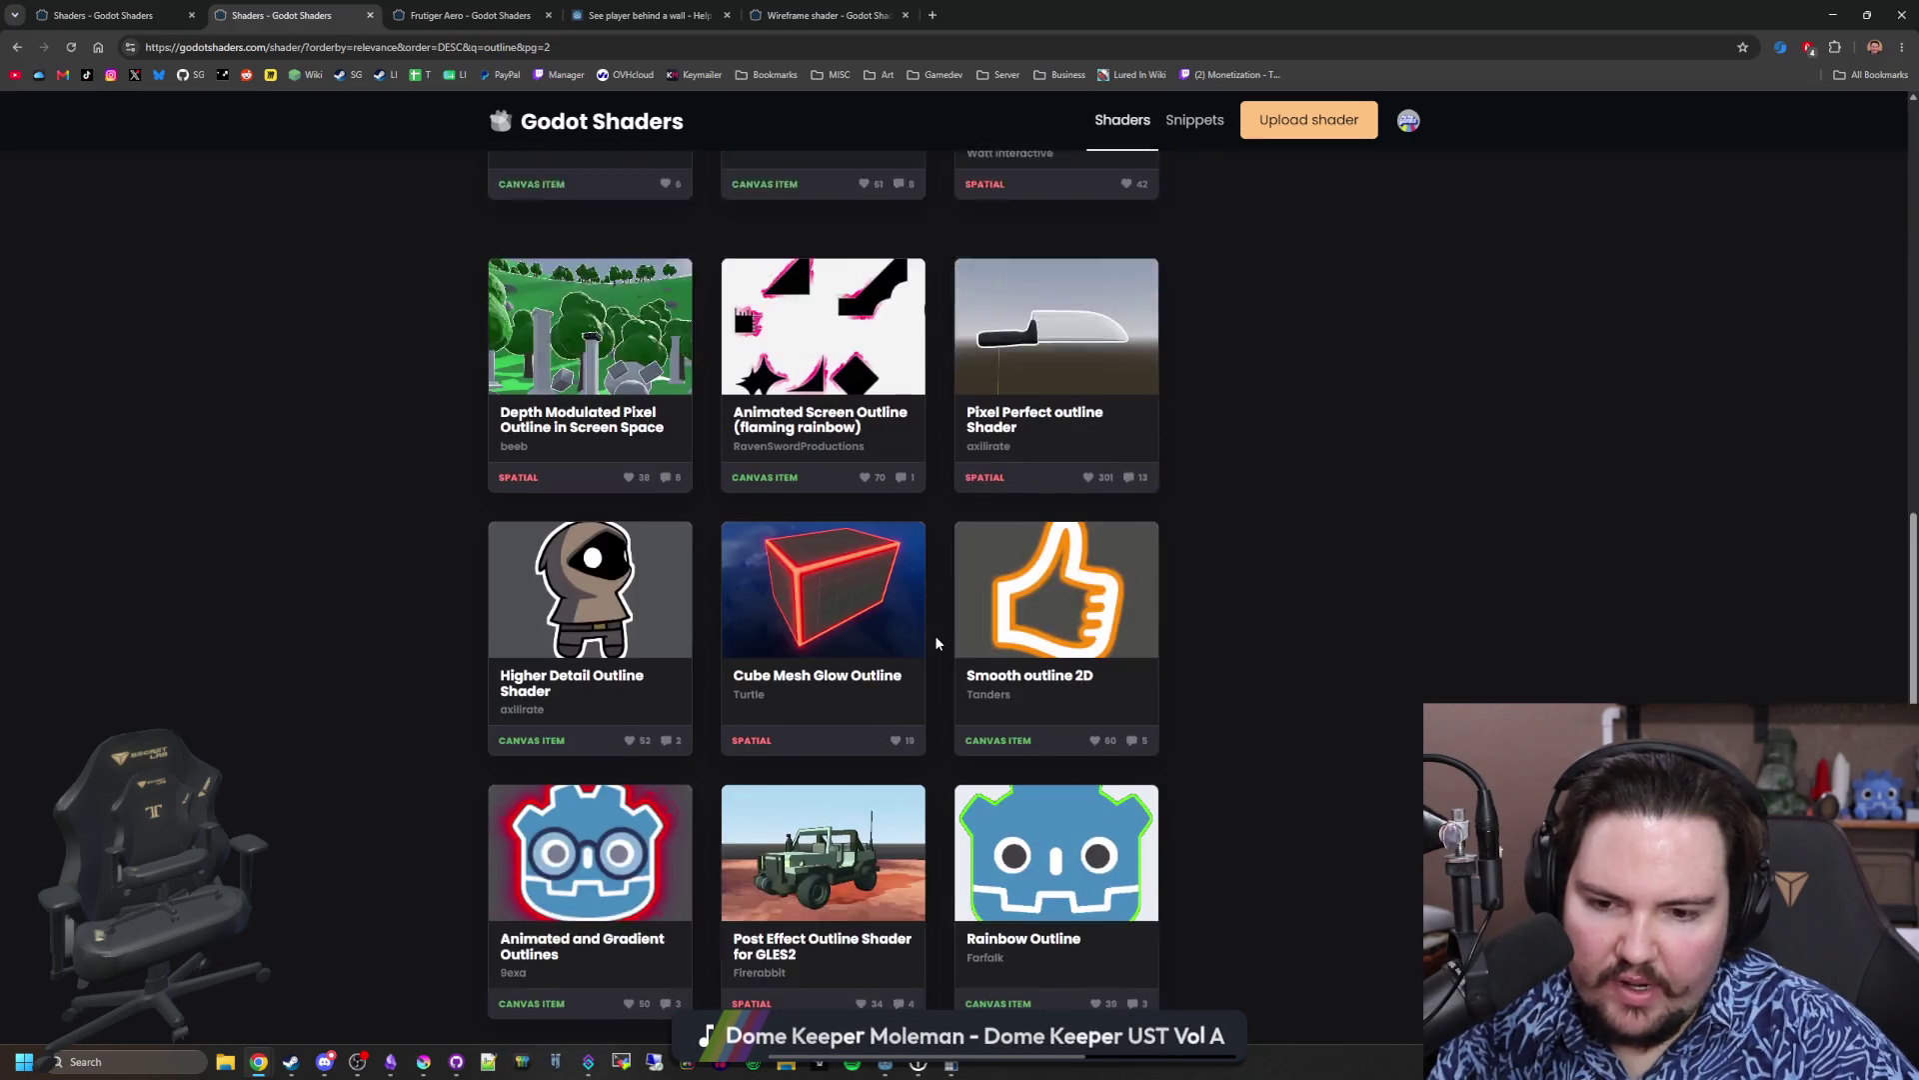
{"action": "scroll", "coordinate": [937, 641], "scroll_direction": "down", "scroll_amount": 3}
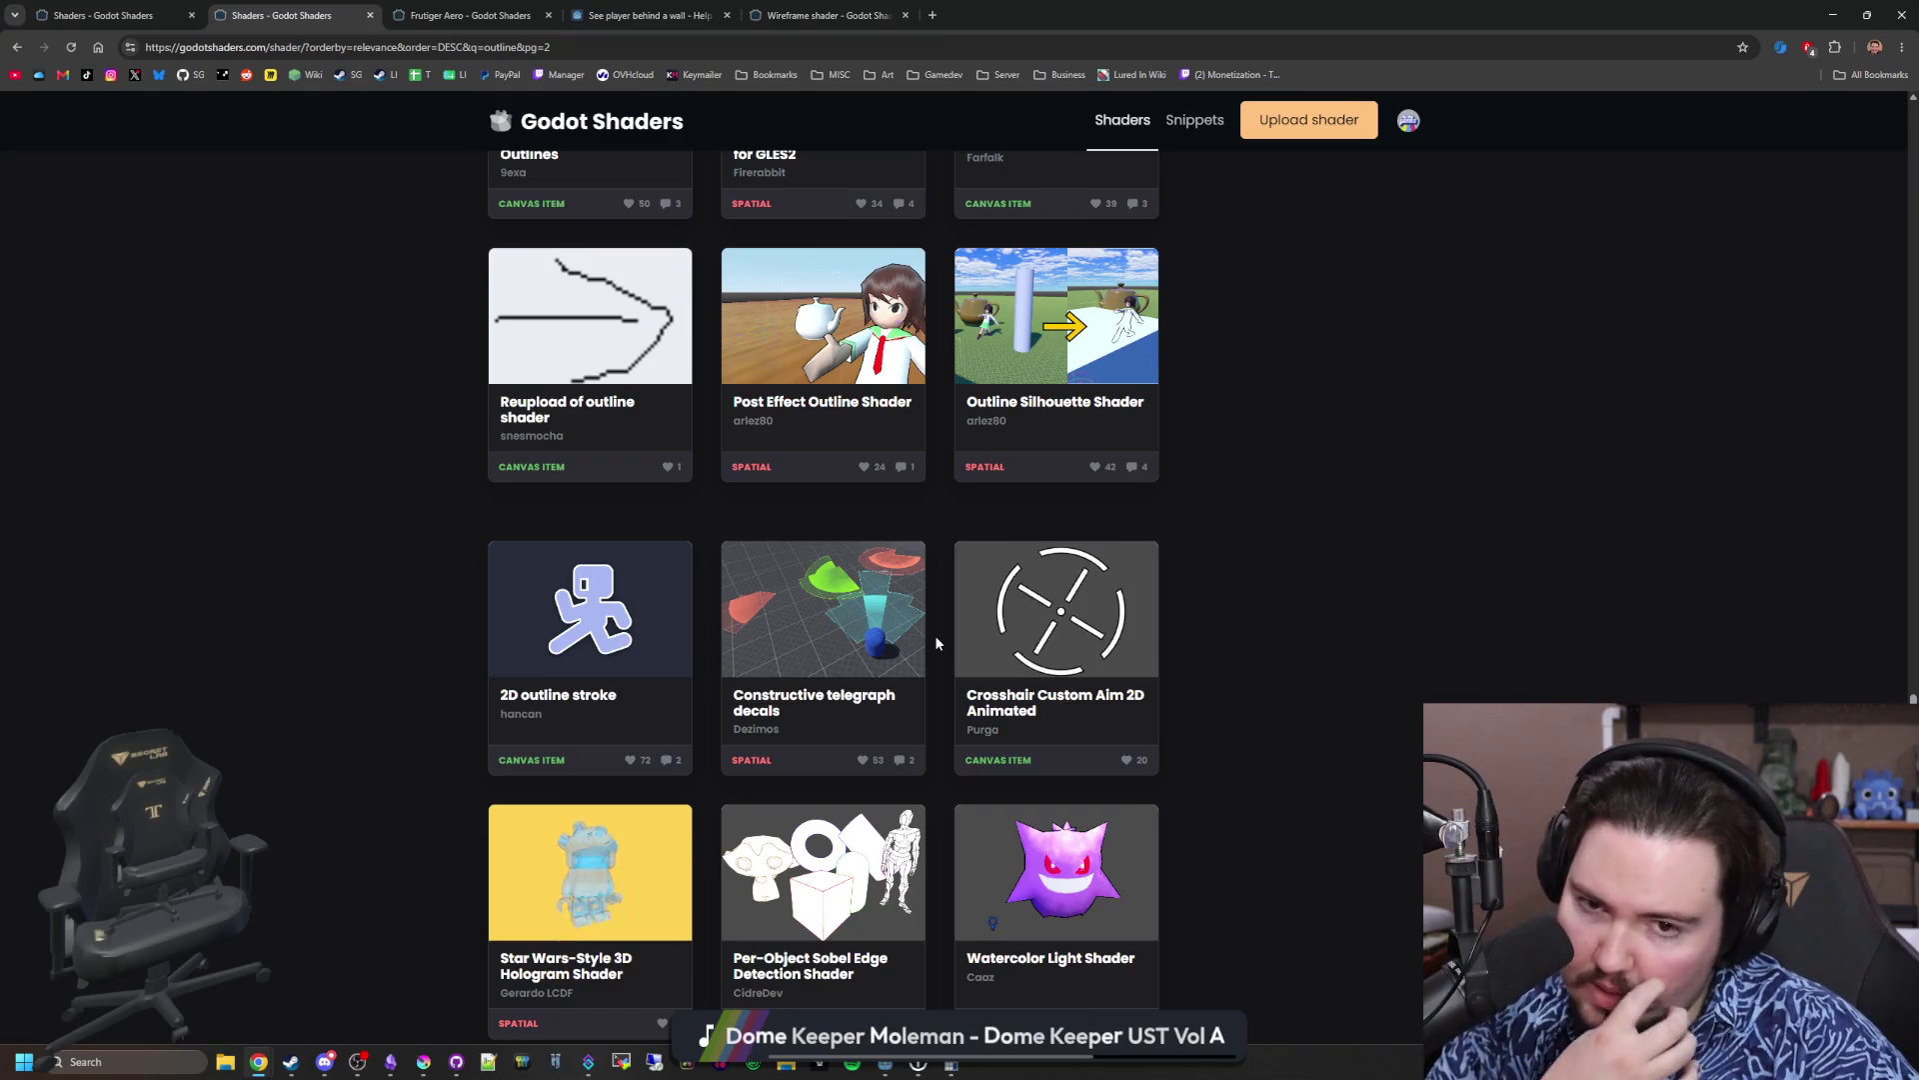
{"action": "middle_click", "coordinate": [1068, 362]}
{"action": "left_click", "coordinate": [639, 15]}
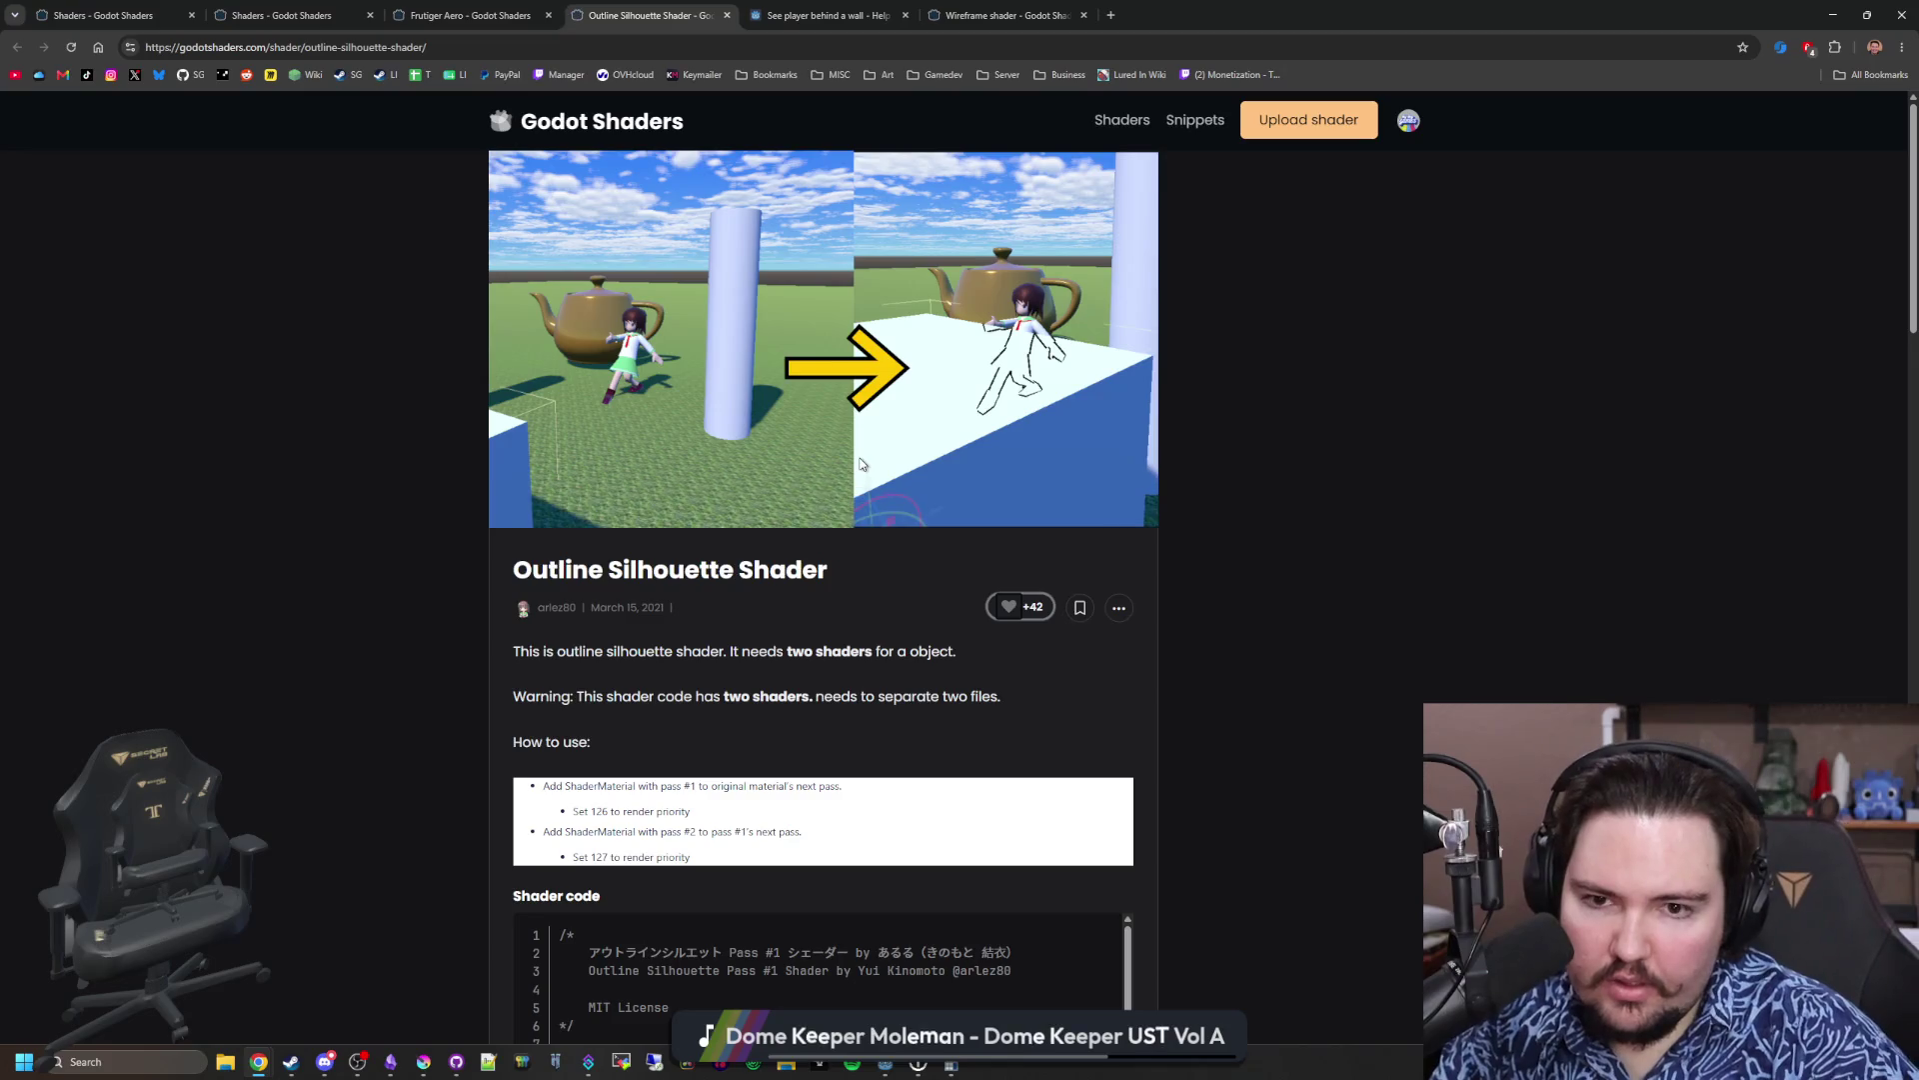
Step: Copy 'Silhouette' from the Outline Silhouette Shader title, then load the full shader list in another tab
{"action": "scroll", "coordinate": [973, 397], "scroll_direction": "down", "scroll_amount": 20}
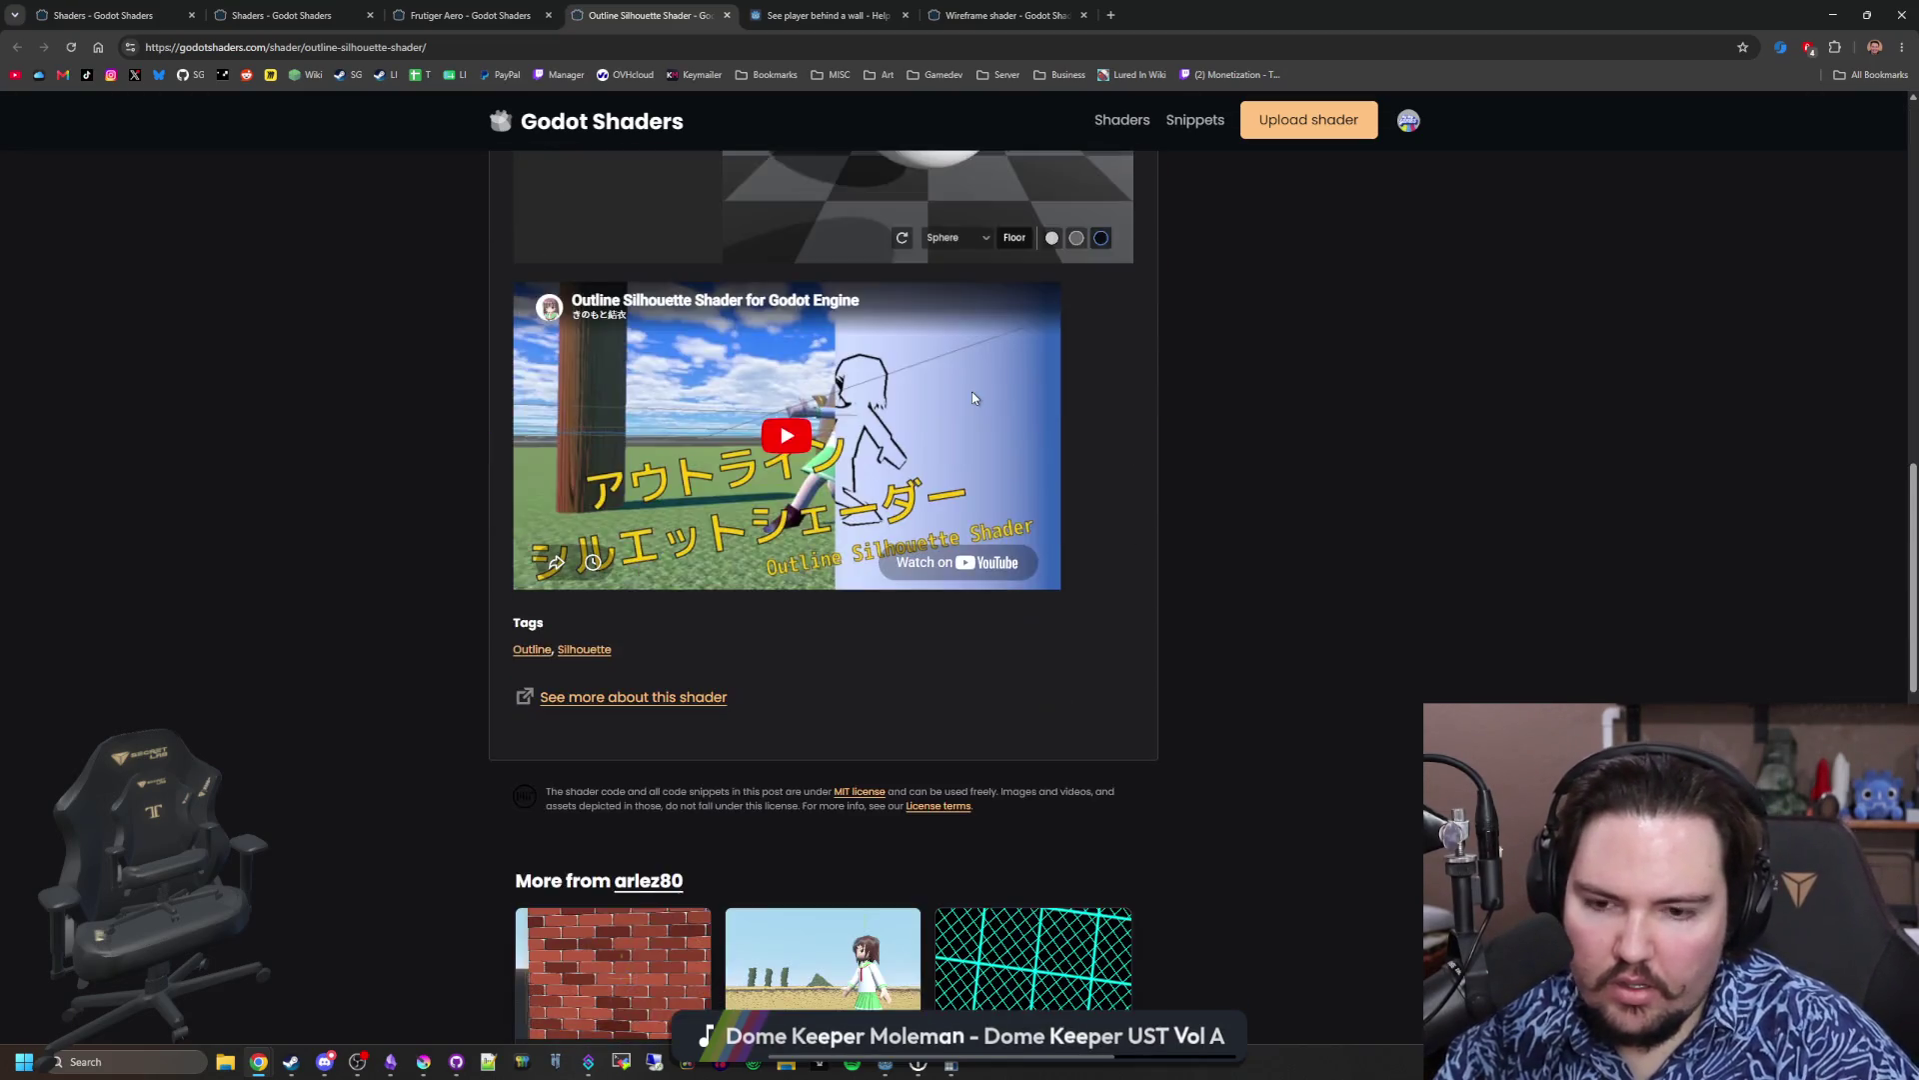
{"action": "scroll", "coordinate": [972, 395], "scroll_direction": "down", "scroll_amount": 5}
{"action": "scroll", "coordinate": [969, 390], "scroll_direction": "up", "scroll_amount": 20}
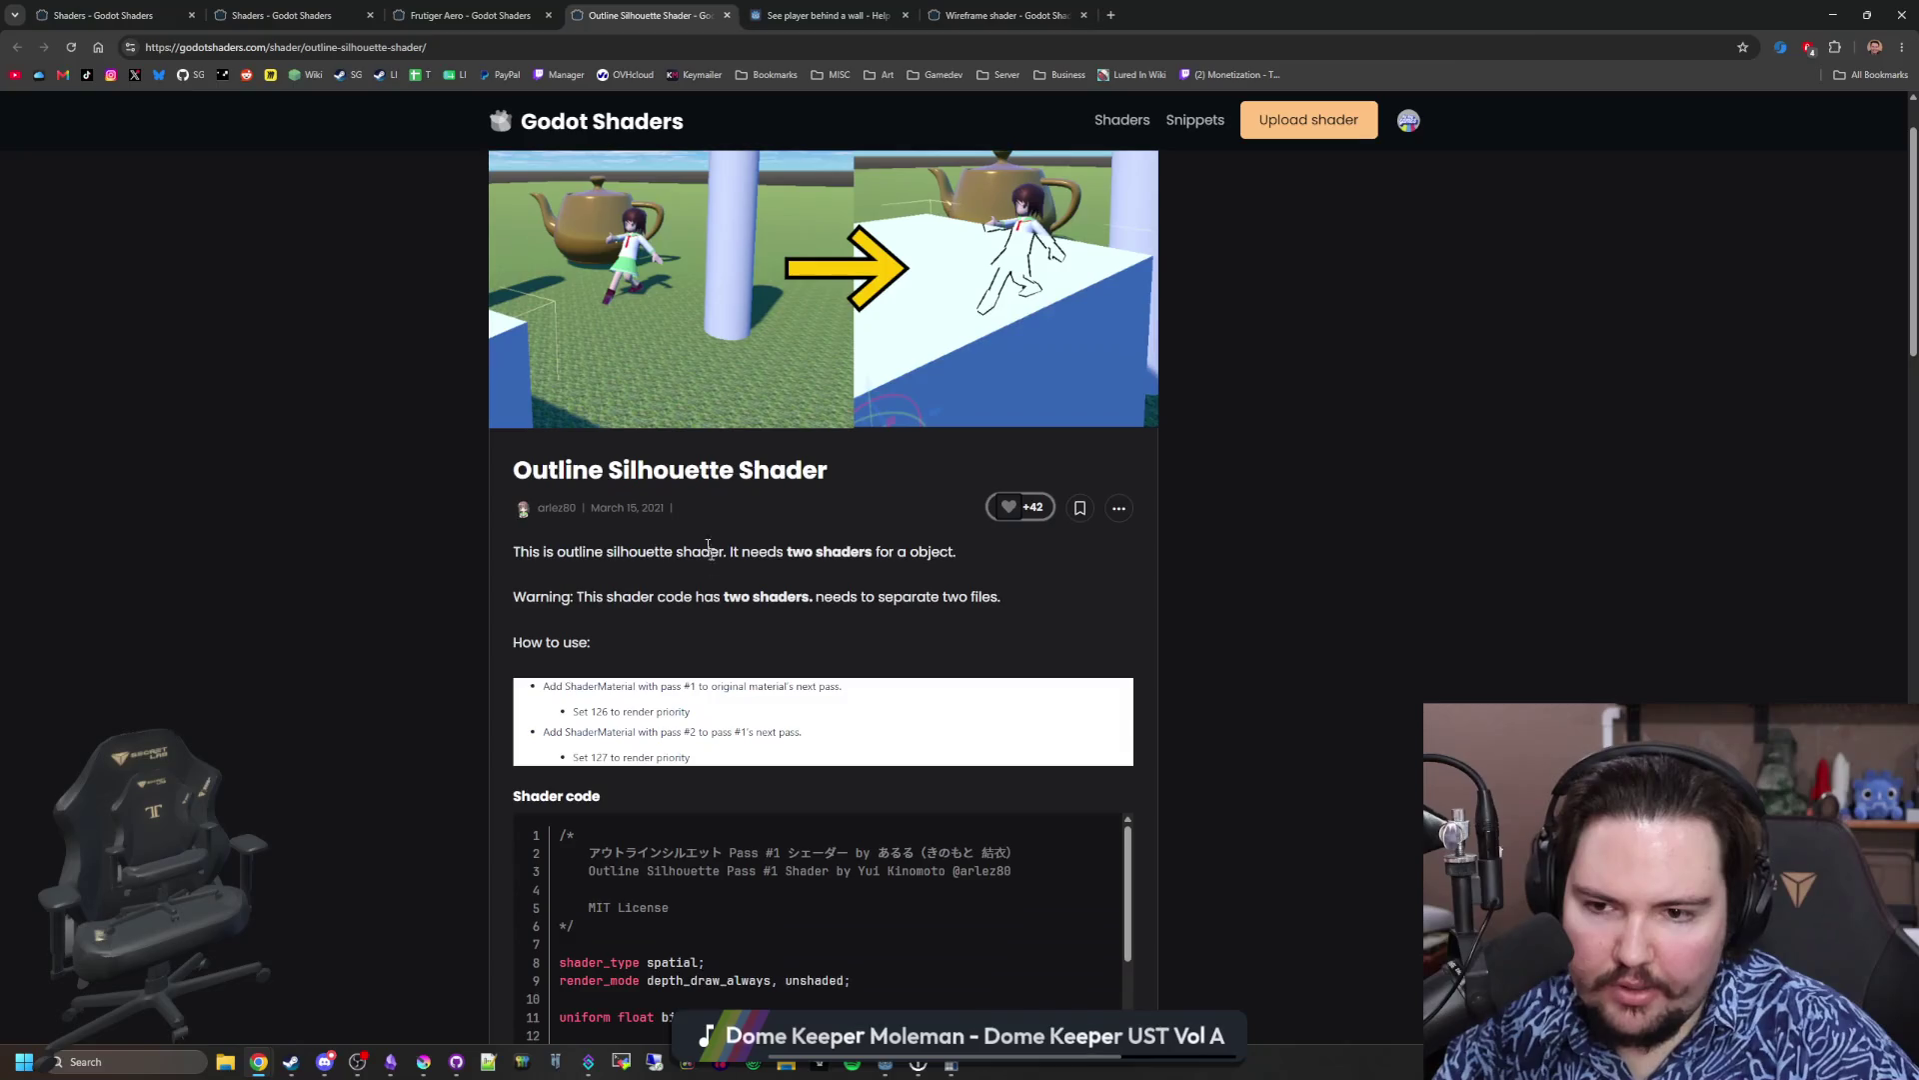
{"action": "double_click", "coordinate": [678, 478]}
{"action": "key", "text": "ctrl+c"}
{"action": "left_click", "coordinate": [518, 6]}
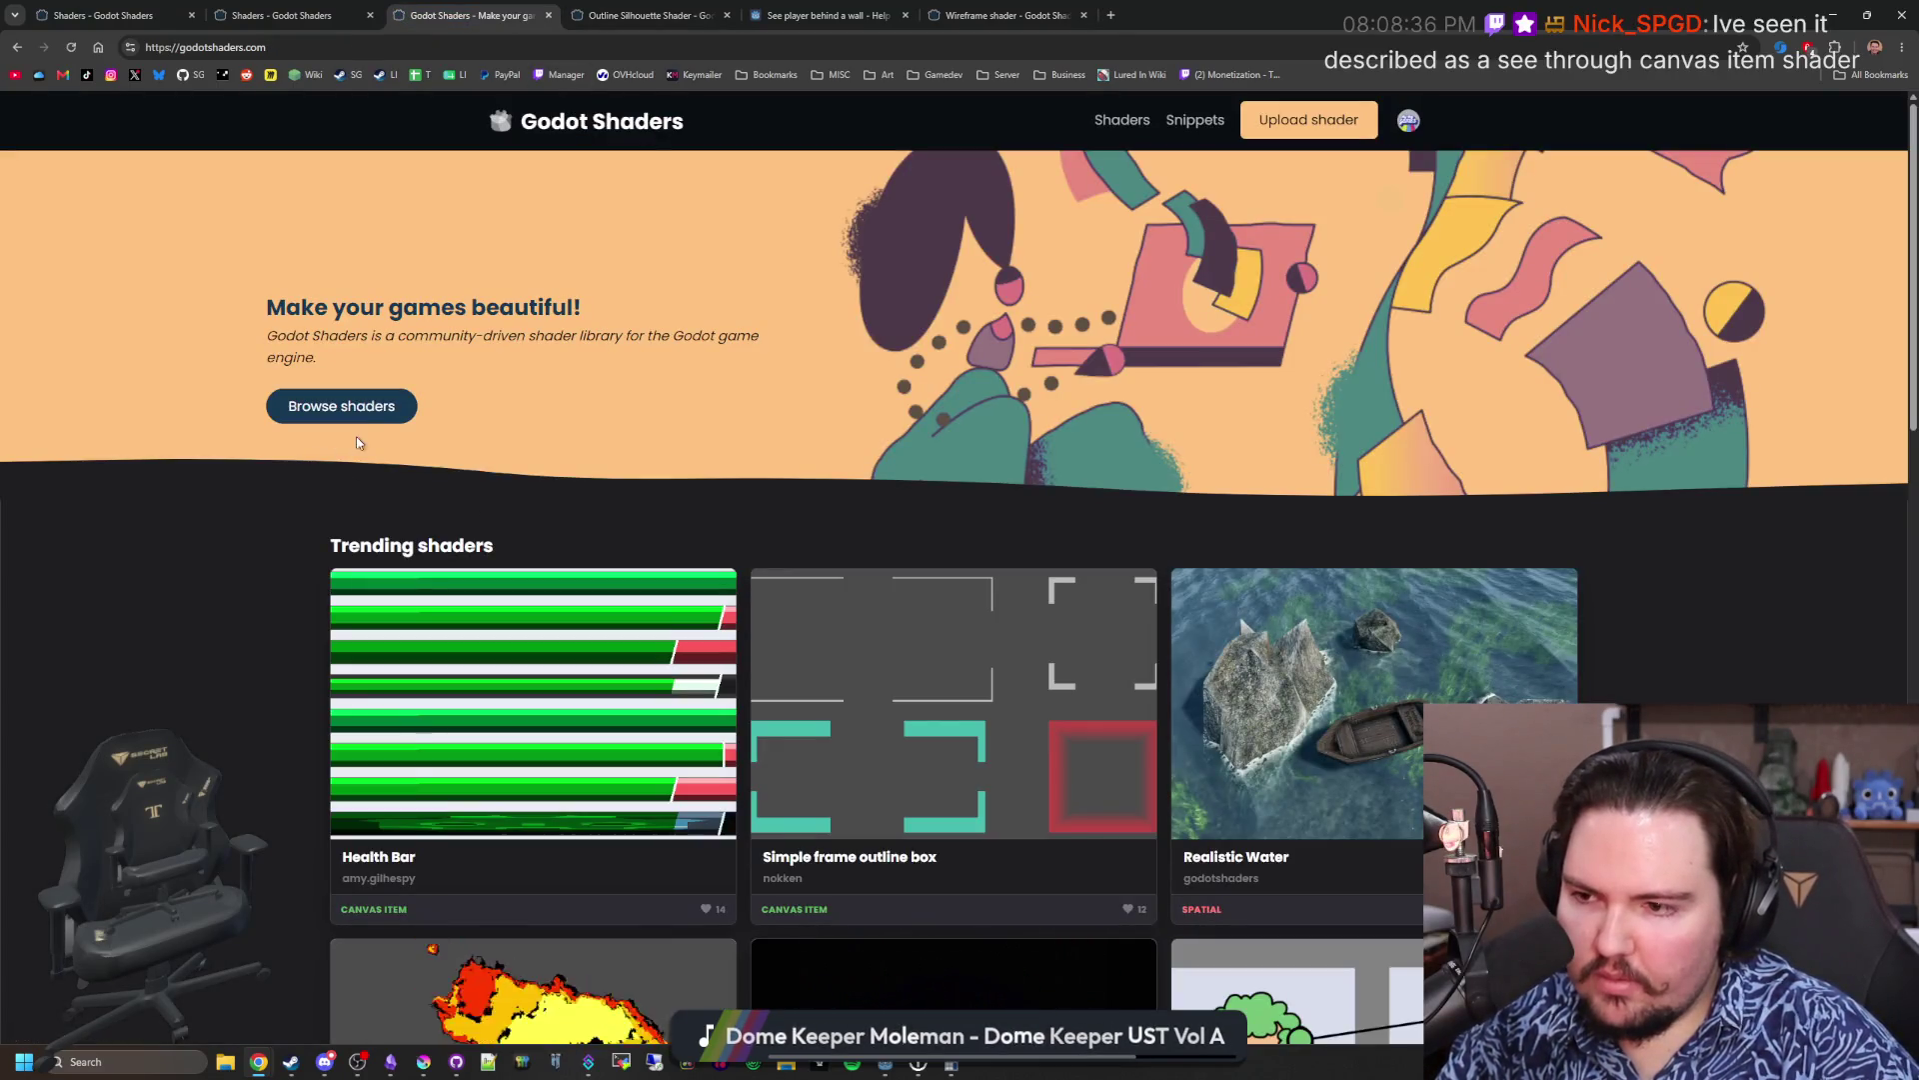
{"action": "left_click", "coordinate": [376, 427]}
Step: Search for 'Silhouette' filtered to Canvas item and open Stencil-based silhouette
{"action": "left_click", "coordinate": [510, 284]}
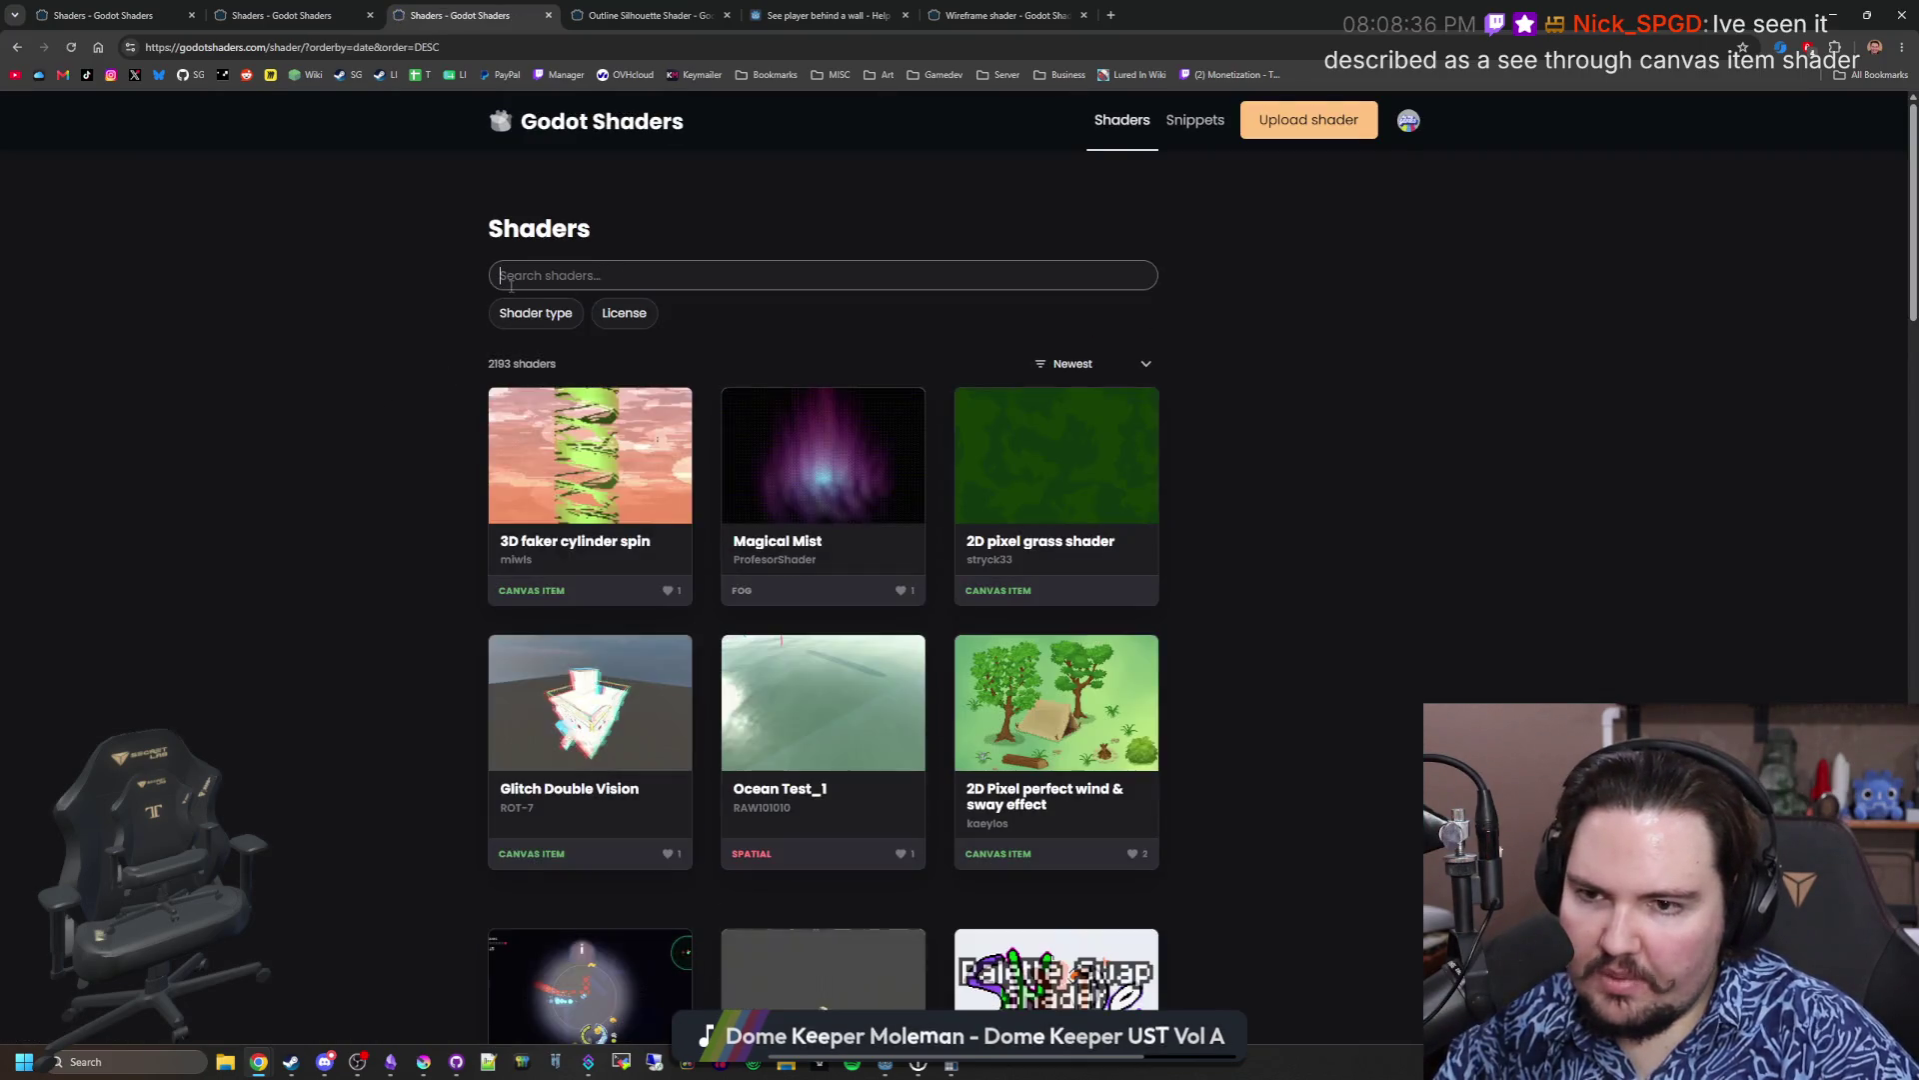
{"action": "key", "text": "ctrl+v"}
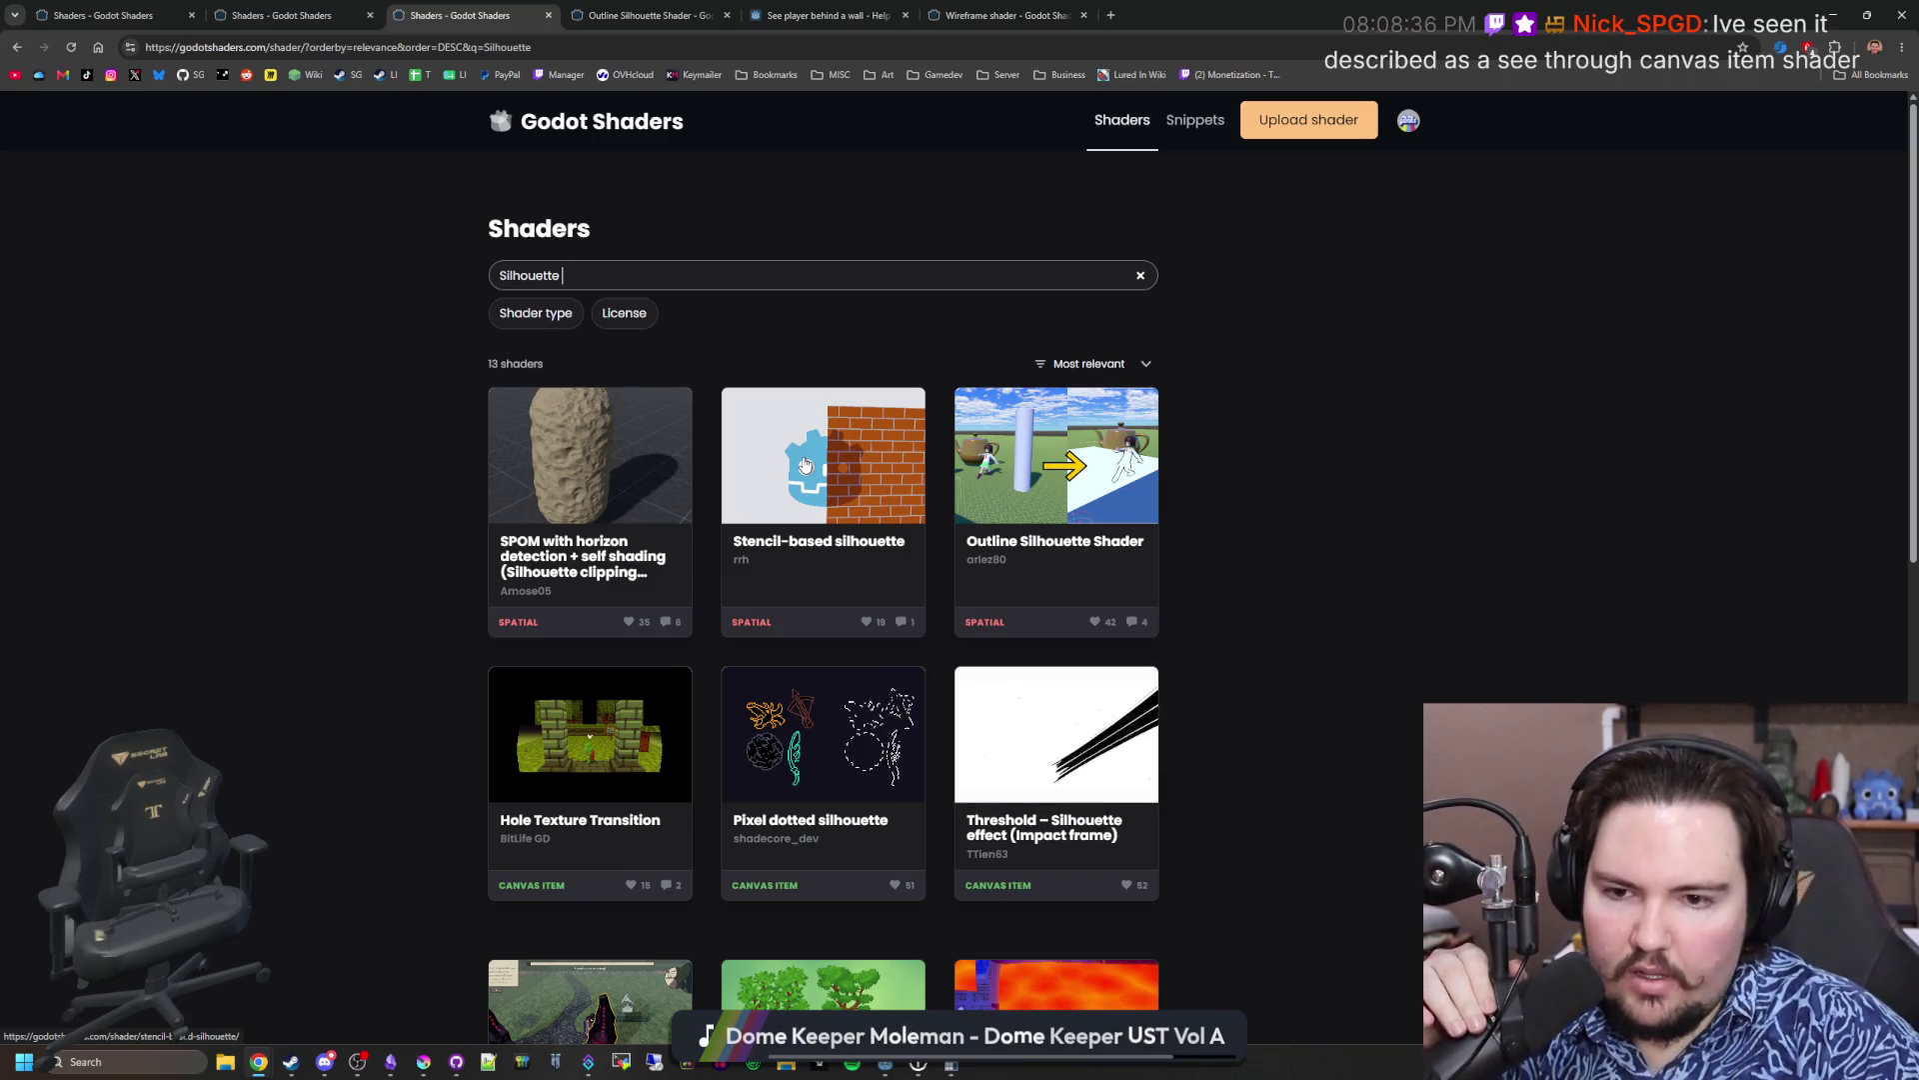
{"action": "left_click", "coordinate": [552, 316]}
{"action": "left_click", "coordinate": [550, 353]}
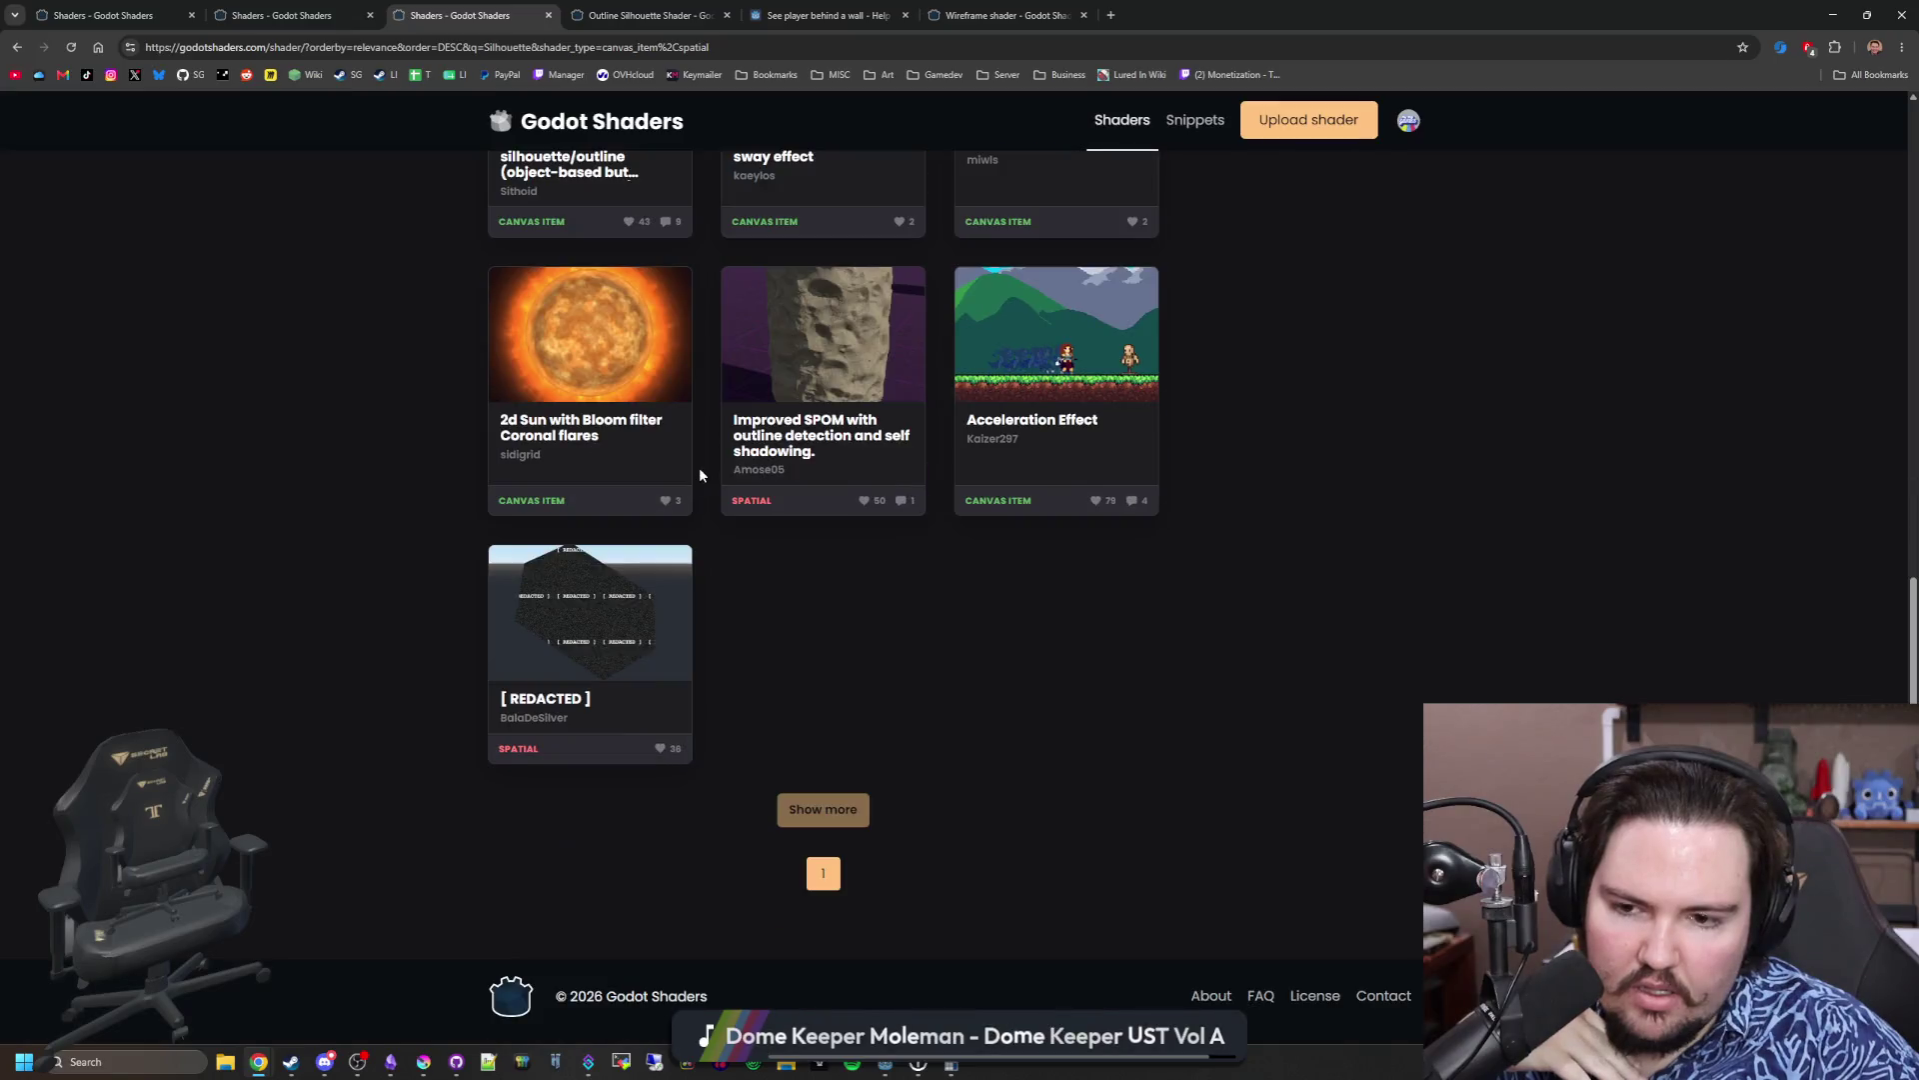
{"action": "left_click", "coordinate": [842, 464]}
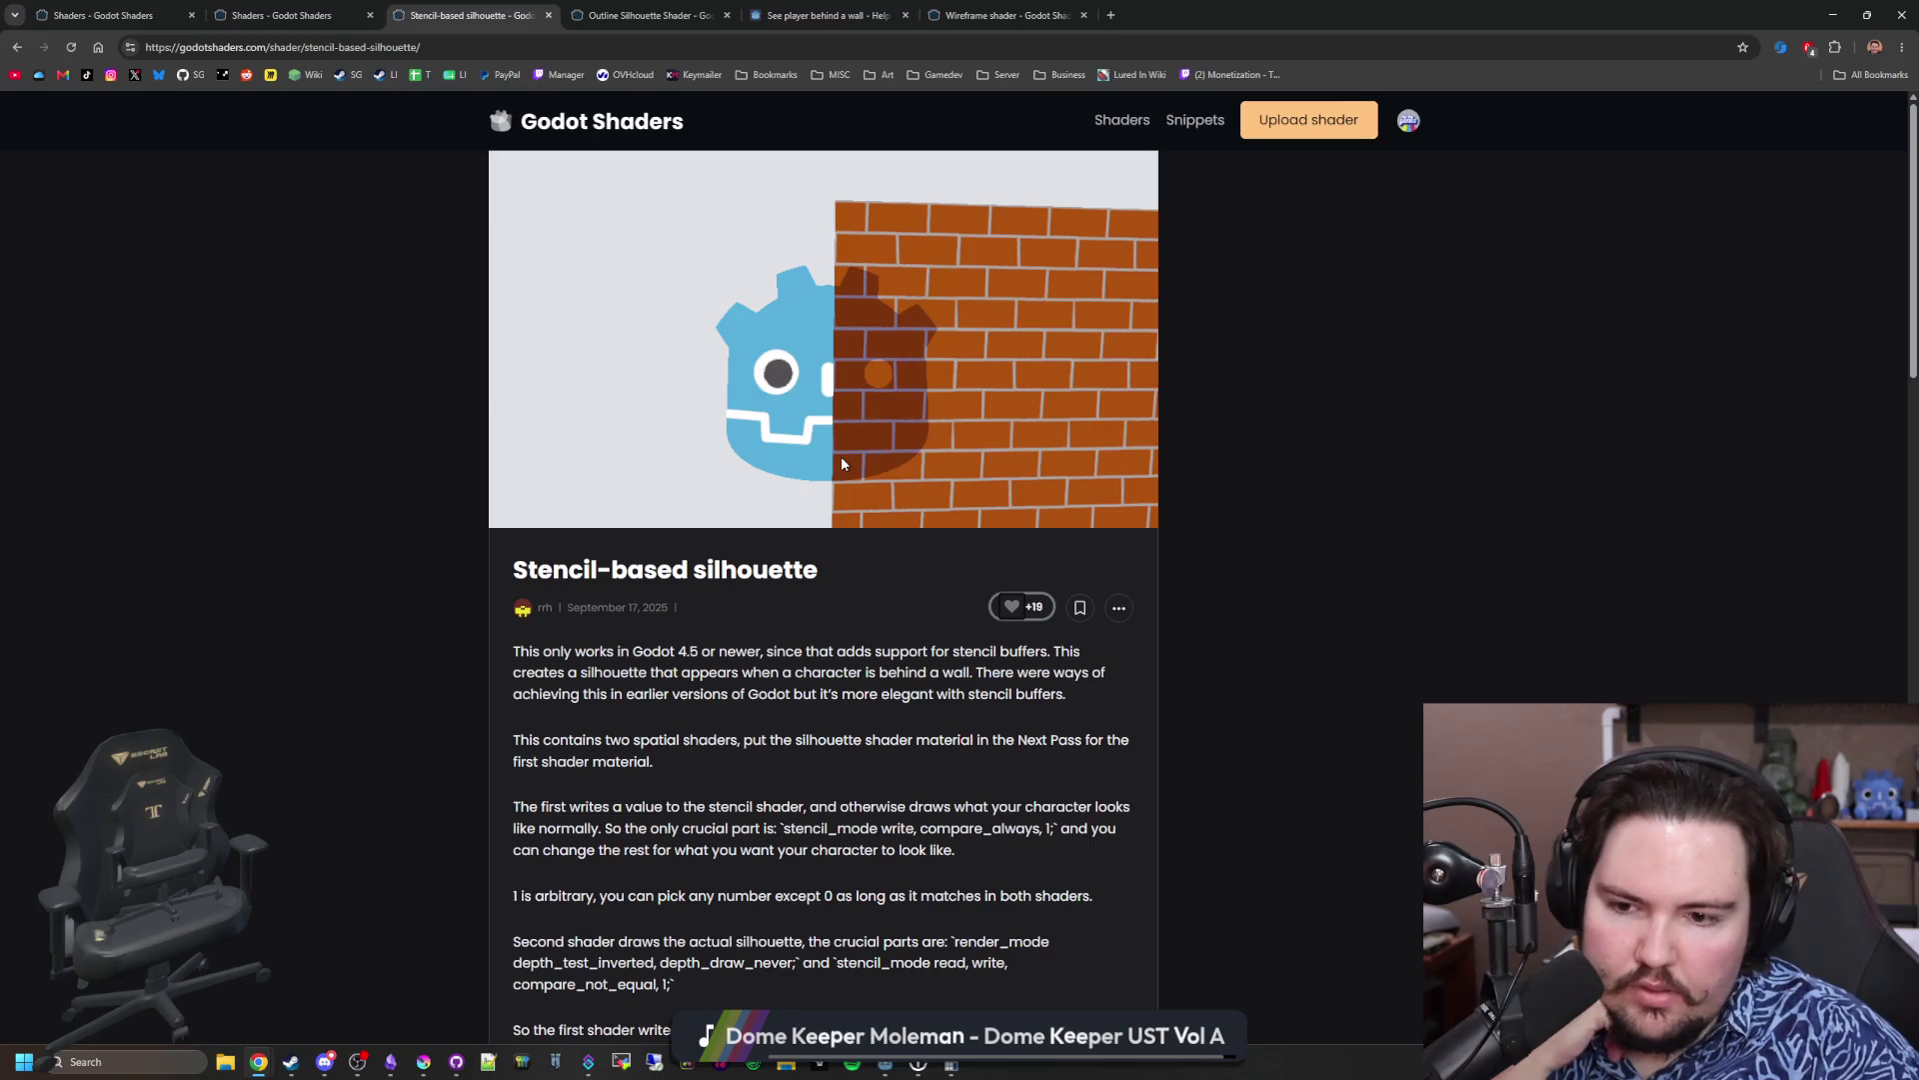
Step: Scroll the Stencil-based silhouette page and orbit its live preview to look down on the floor
{"action": "scroll", "coordinate": [822, 687], "scroll_direction": "down", "scroll_amount": 12}
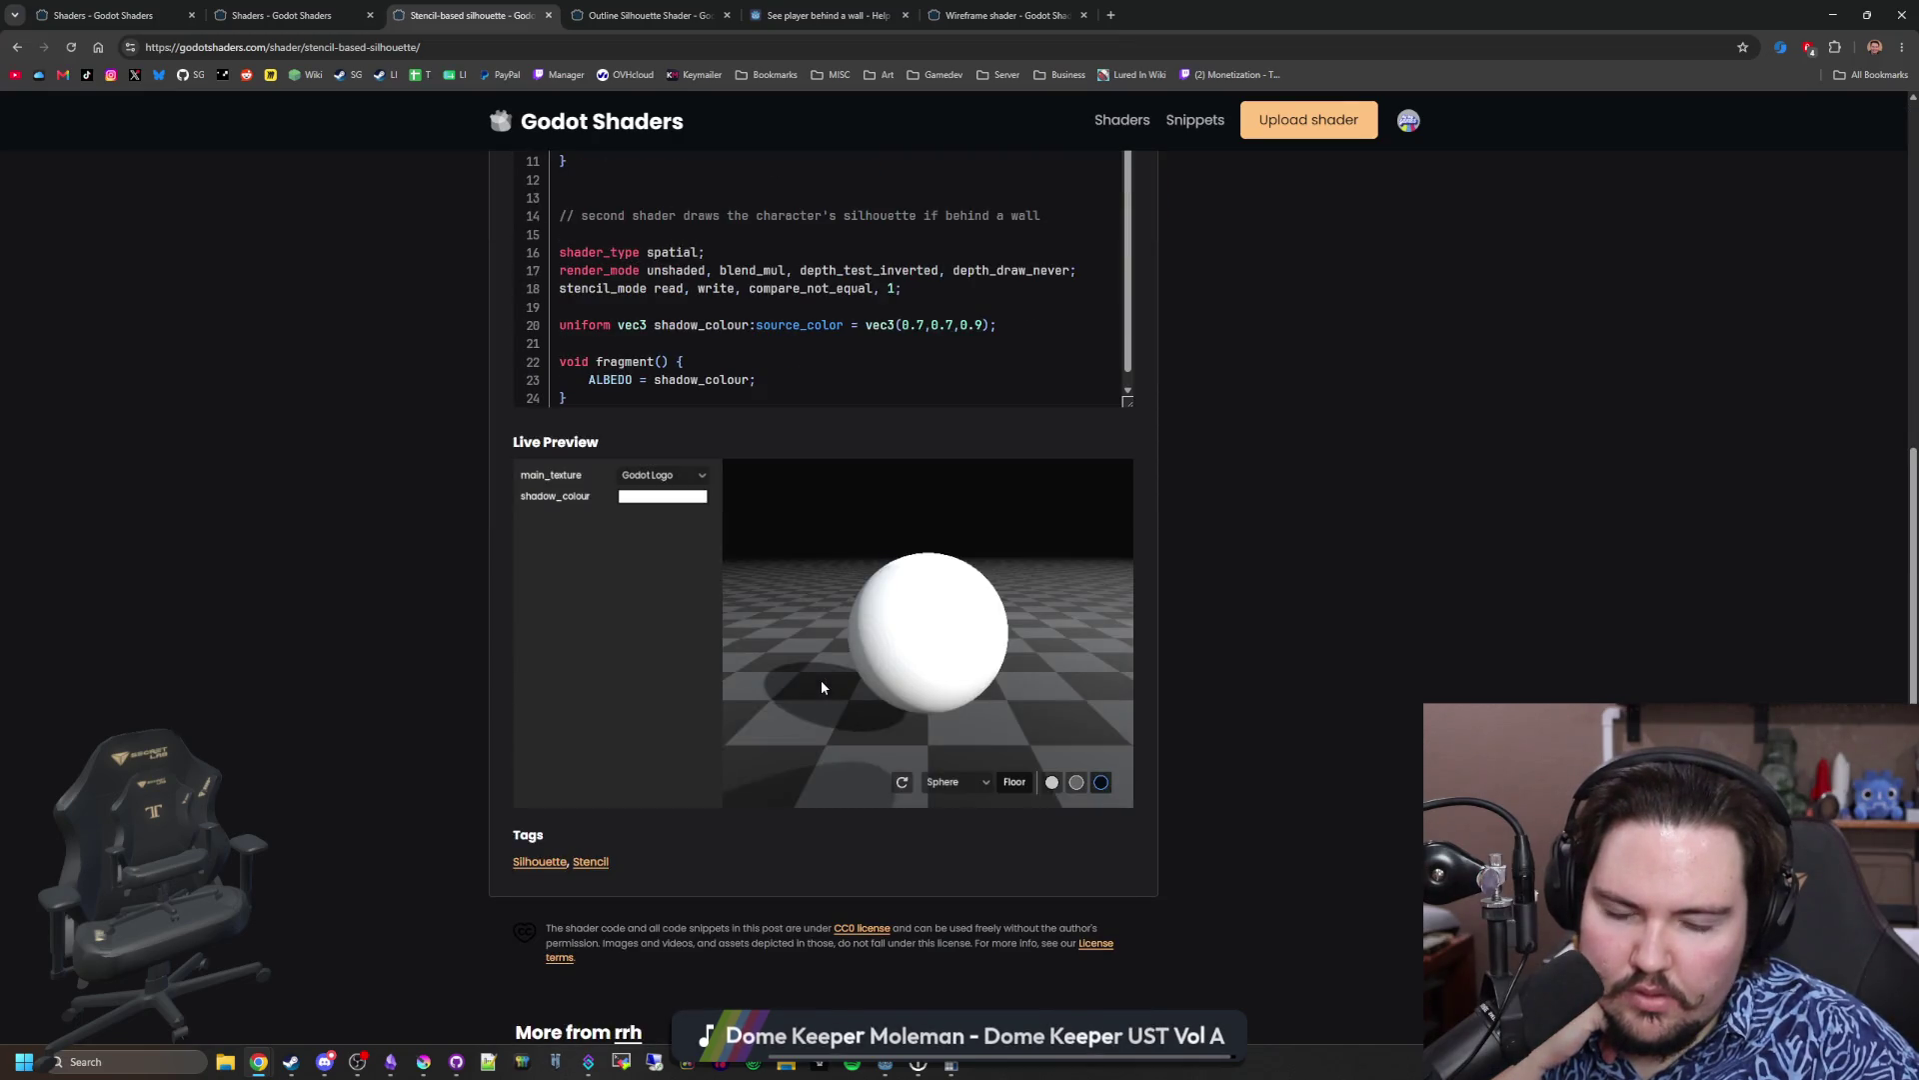
{"action": "left_click_drag", "start_coordinate": [822, 687], "coordinate": [783, 708]}
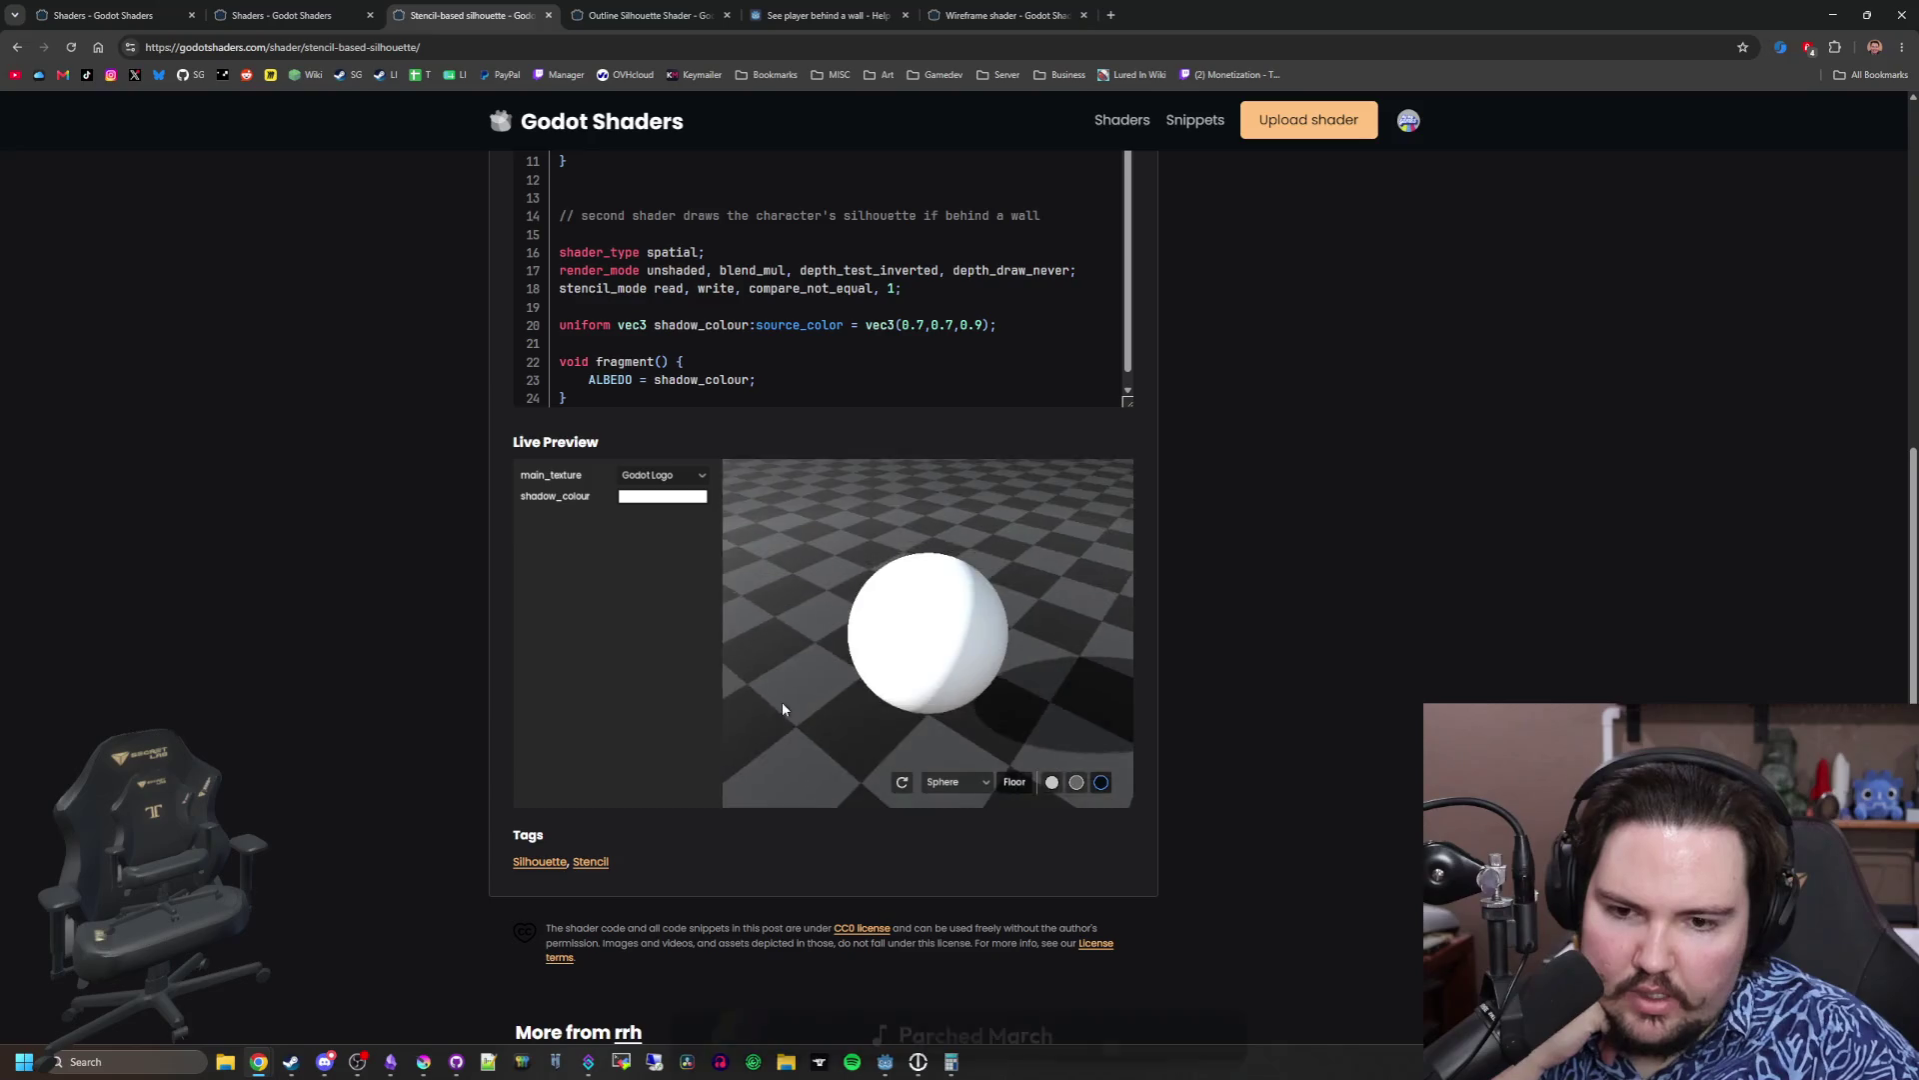
{"action": "scroll", "coordinate": [369, 638], "scroll_direction": "down", "scroll_amount": 5}
{"action": "scroll", "coordinate": [369, 638], "scroll_direction": "down", "scroll_amount": 3}
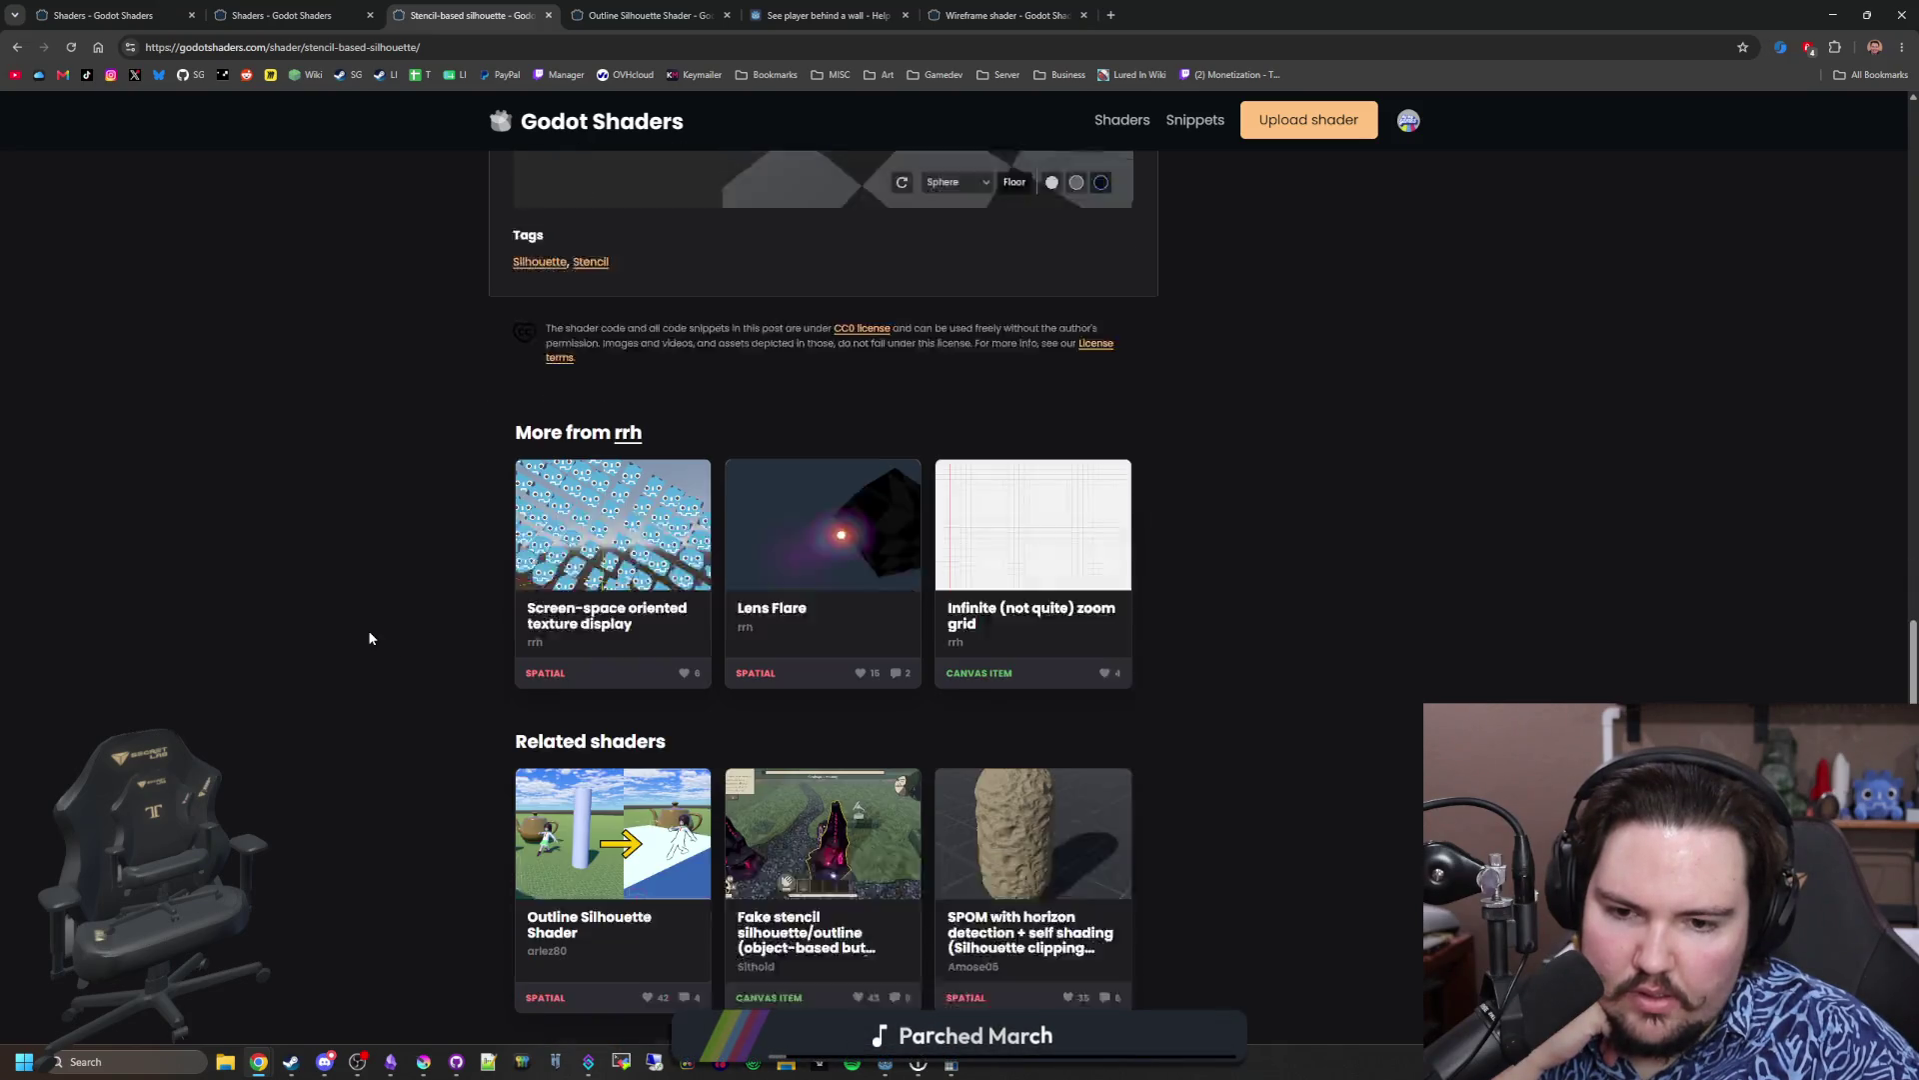
{"action": "scroll", "coordinate": [369, 638], "scroll_direction": "up", "scroll_amount": 6}
{"action": "scroll", "coordinate": [369, 637], "scroll_direction": "up", "scroll_amount": 2}
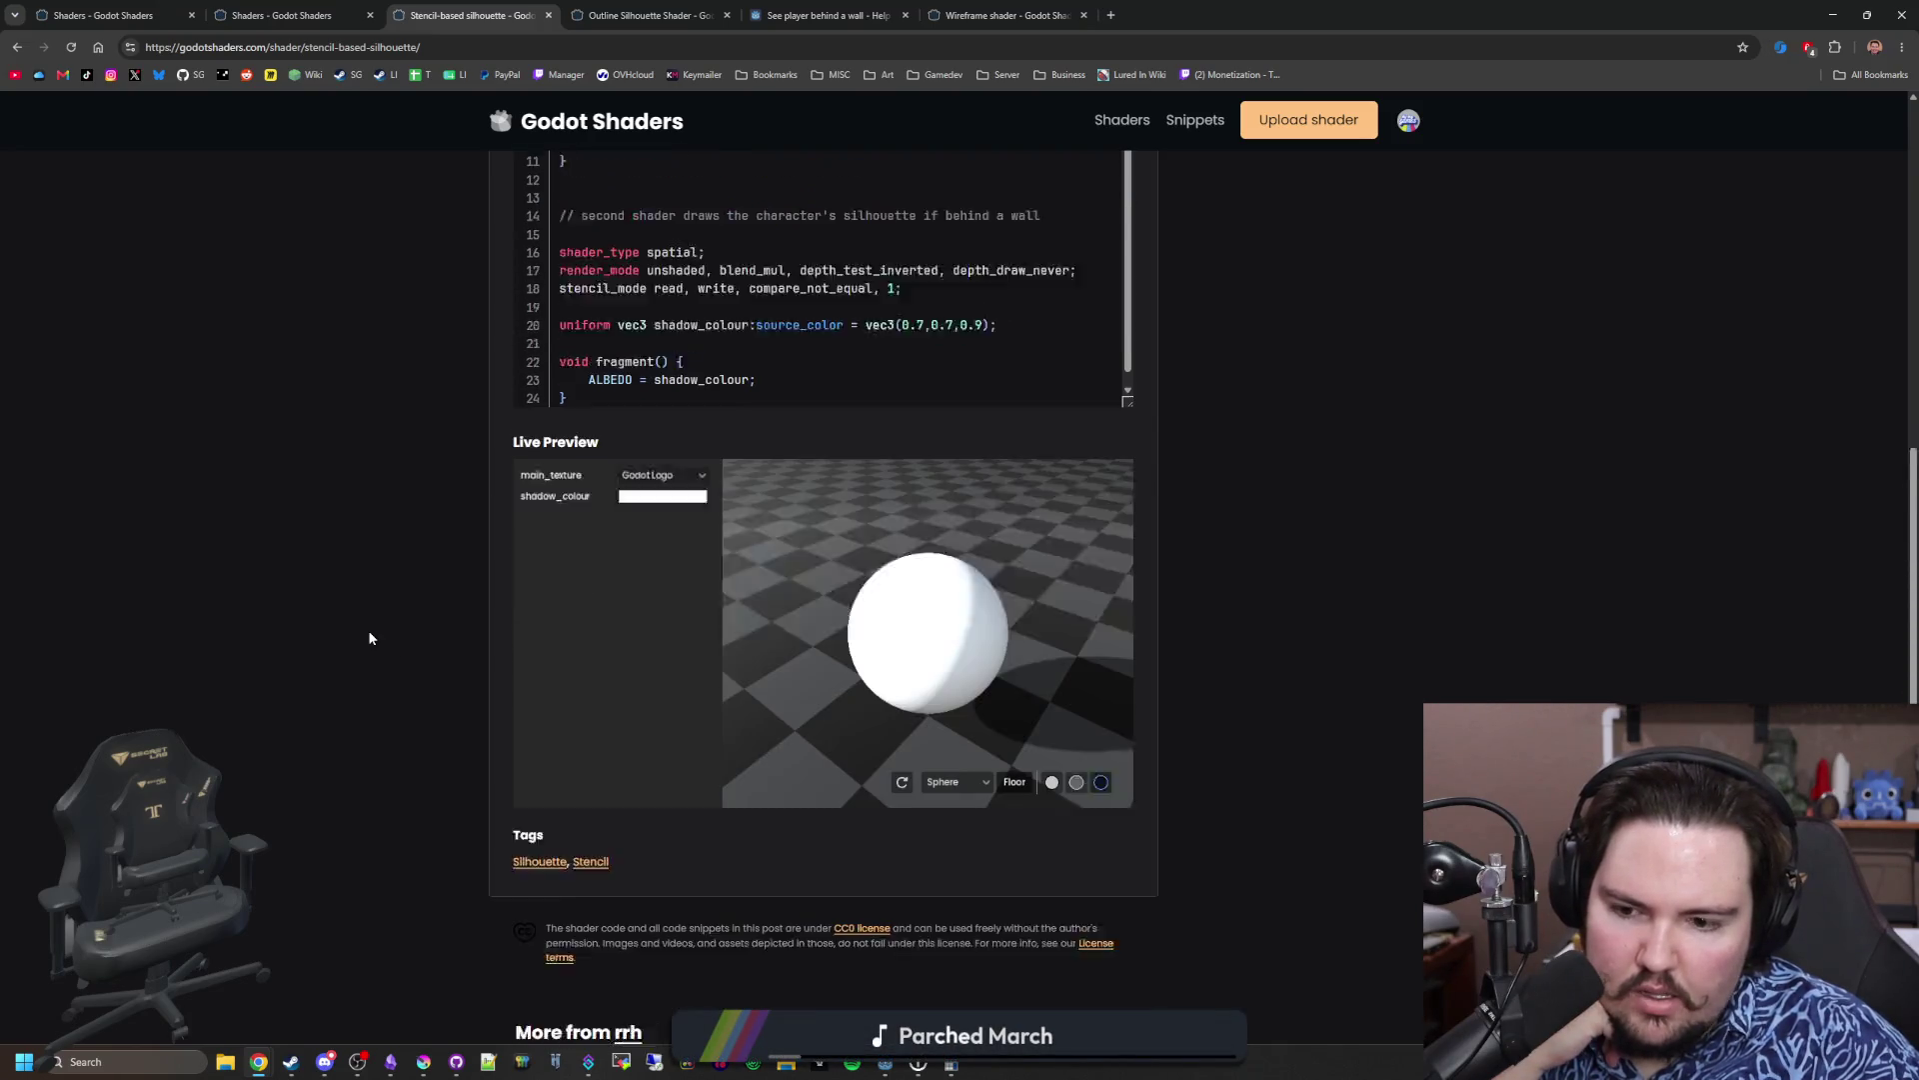
{"action": "scroll", "coordinate": [579, 780], "scroll_direction": "down", "scroll_amount": 1}
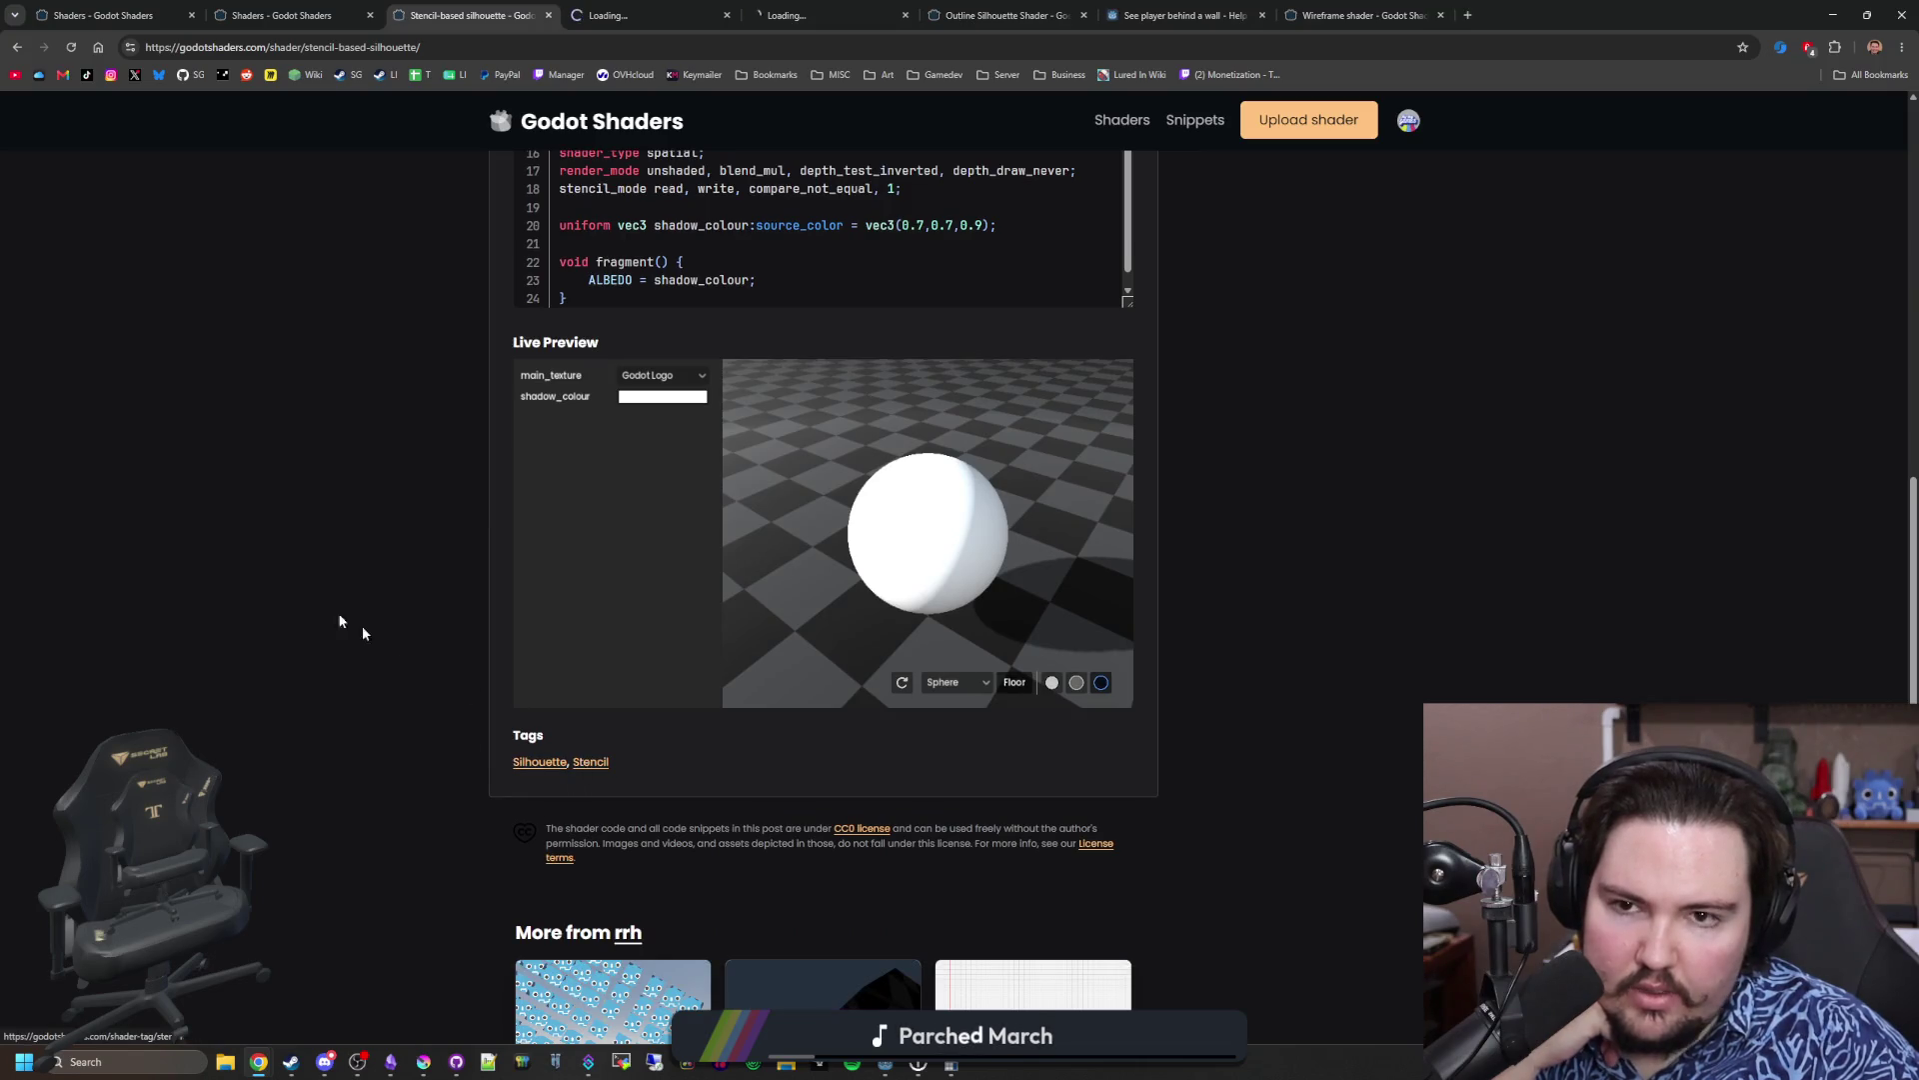
Step: Check and close the Stencil and silhouette tag pages, then select the old outline search text
{"action": "left_click", "coordinate": [780, 12]}
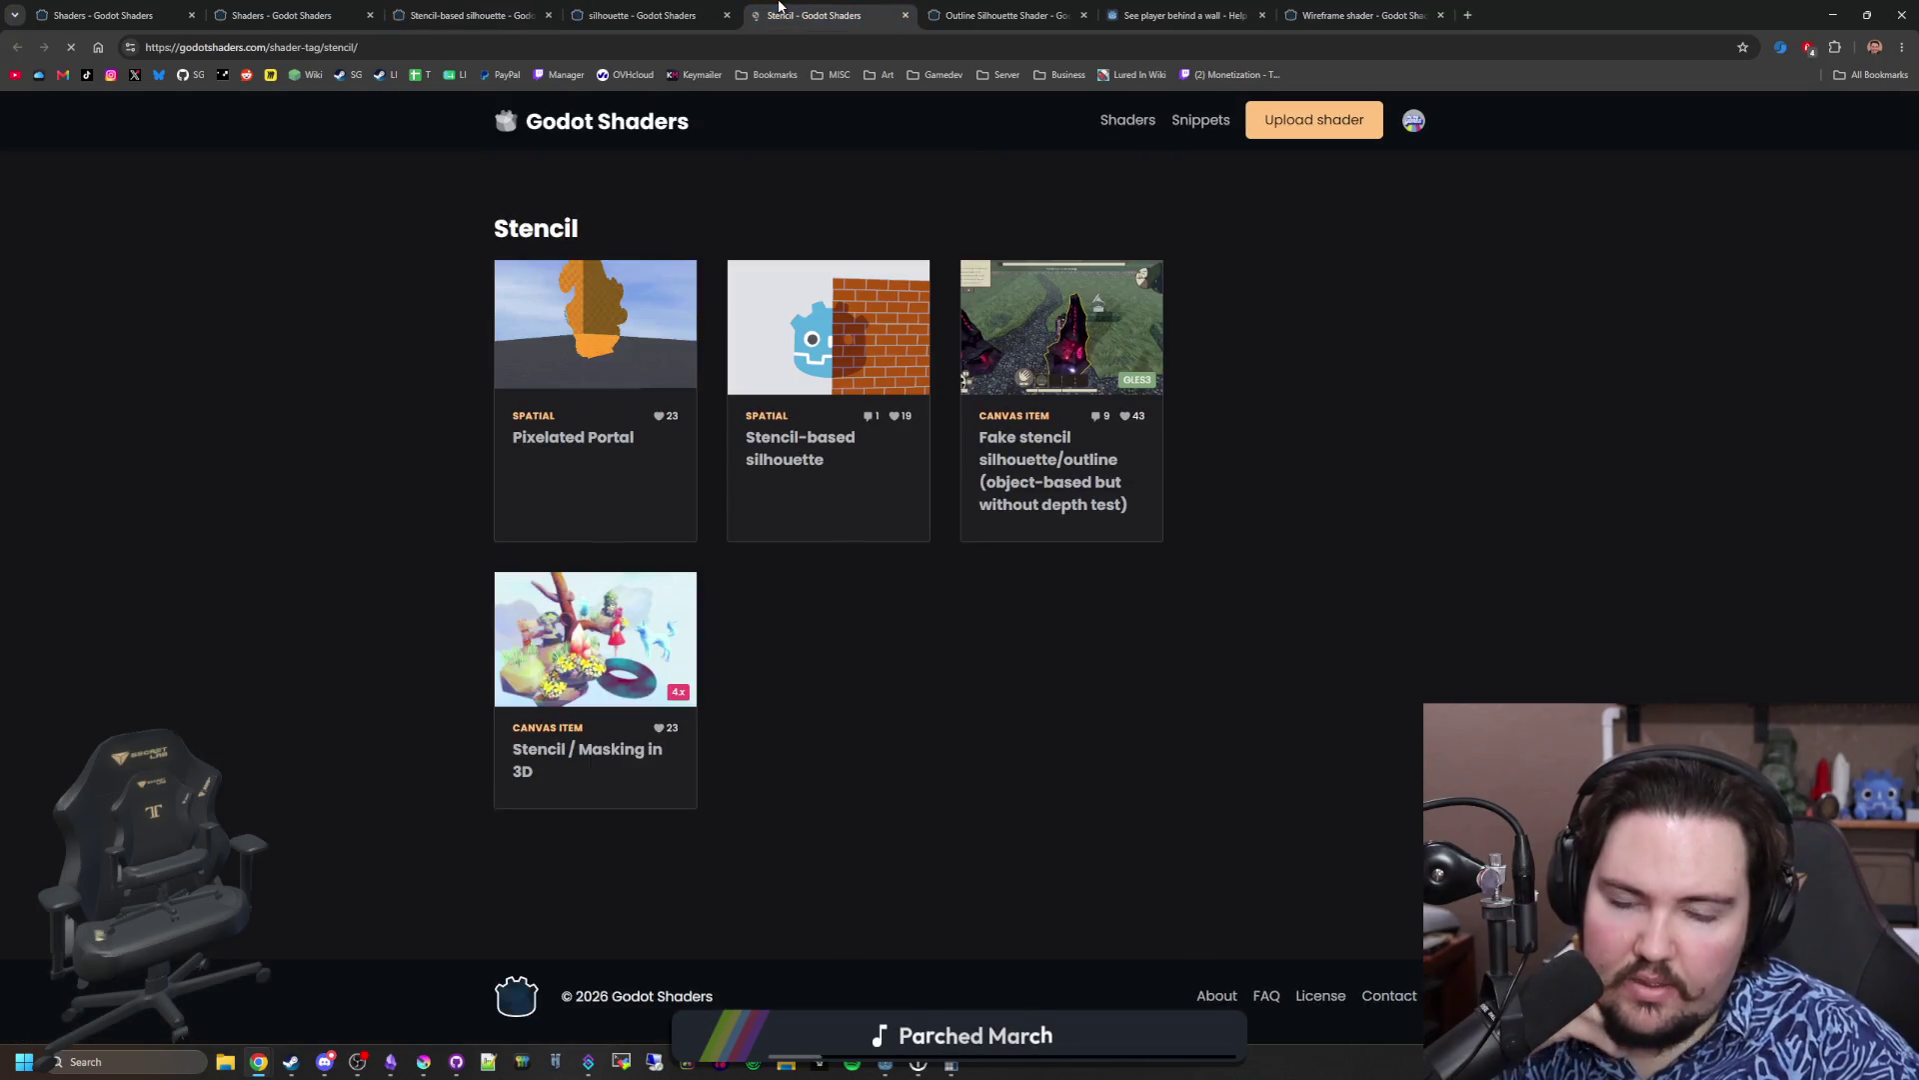
{"action": "left_click", "coordinate": [703, 10]}
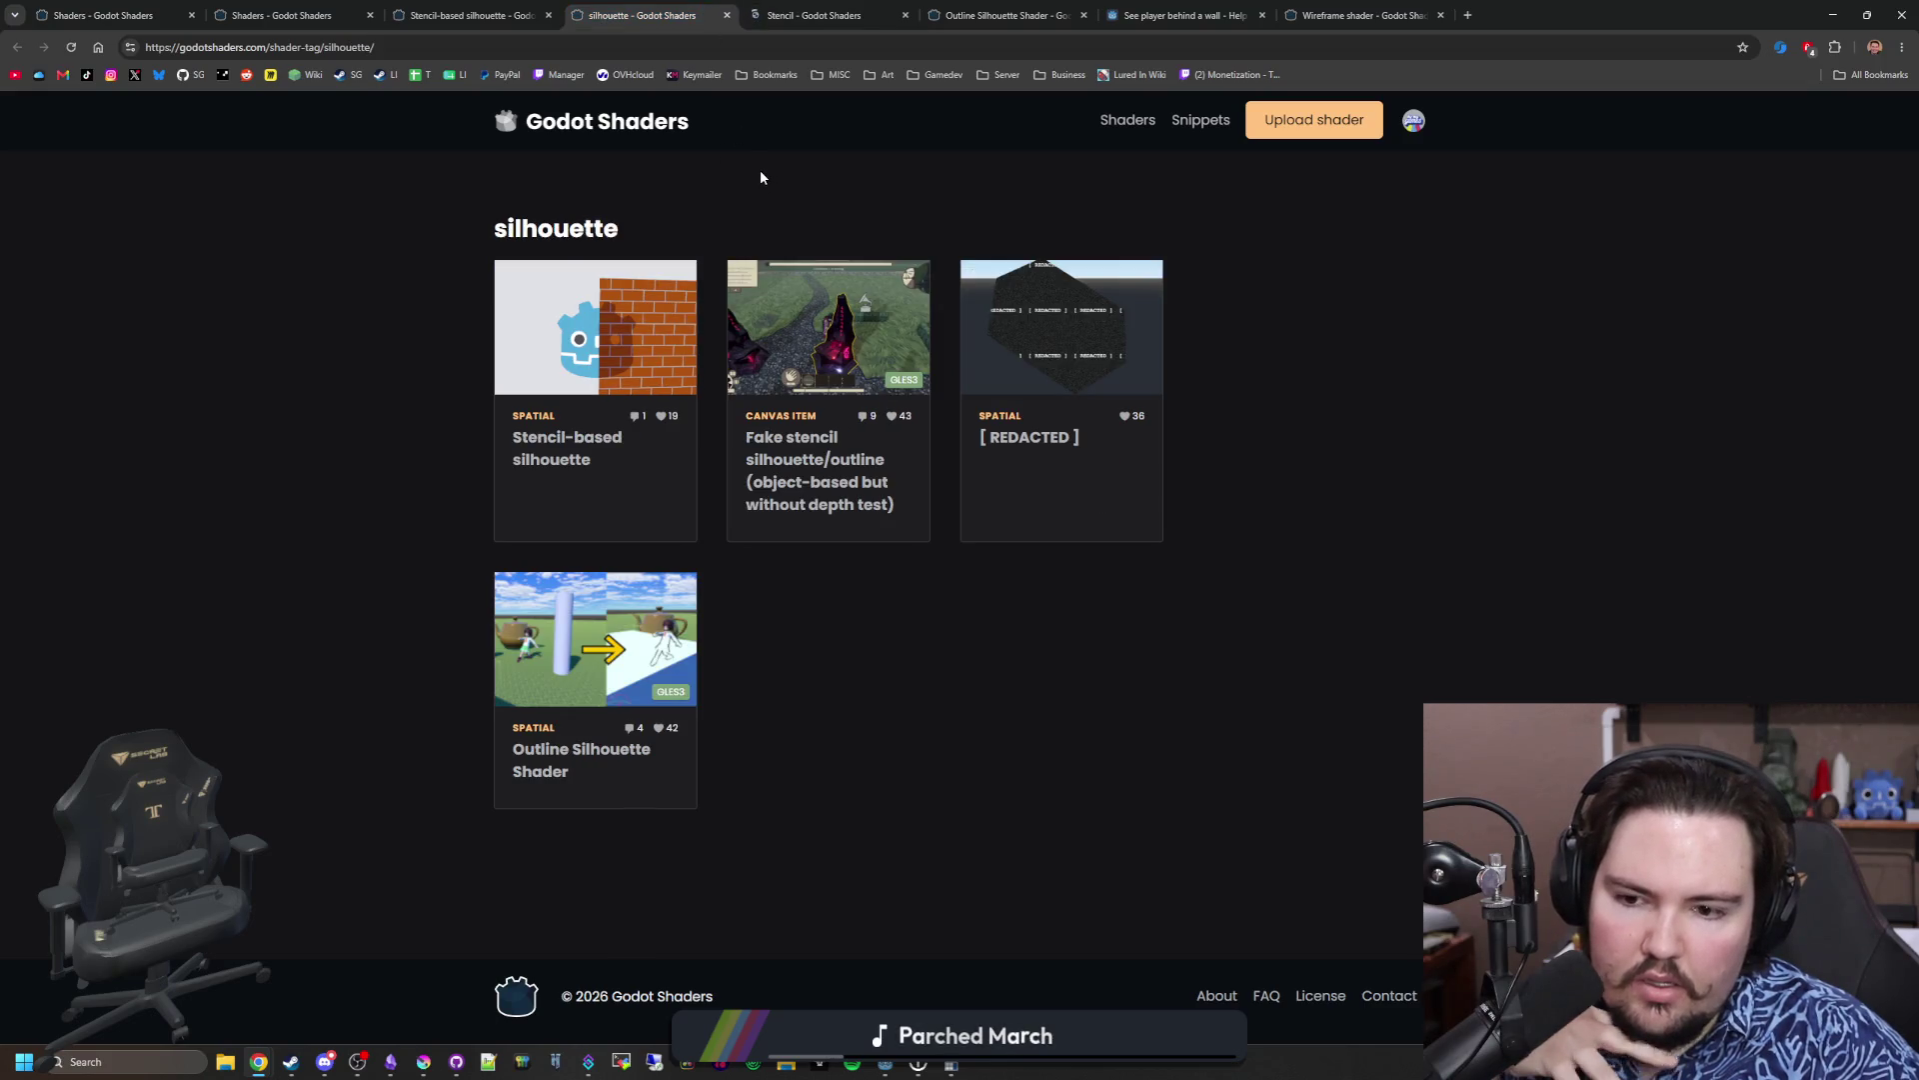
{"action": "left_click", "coordinate": [727, 15]}
{"action": "left_click", "coordinate": [727, 15]}
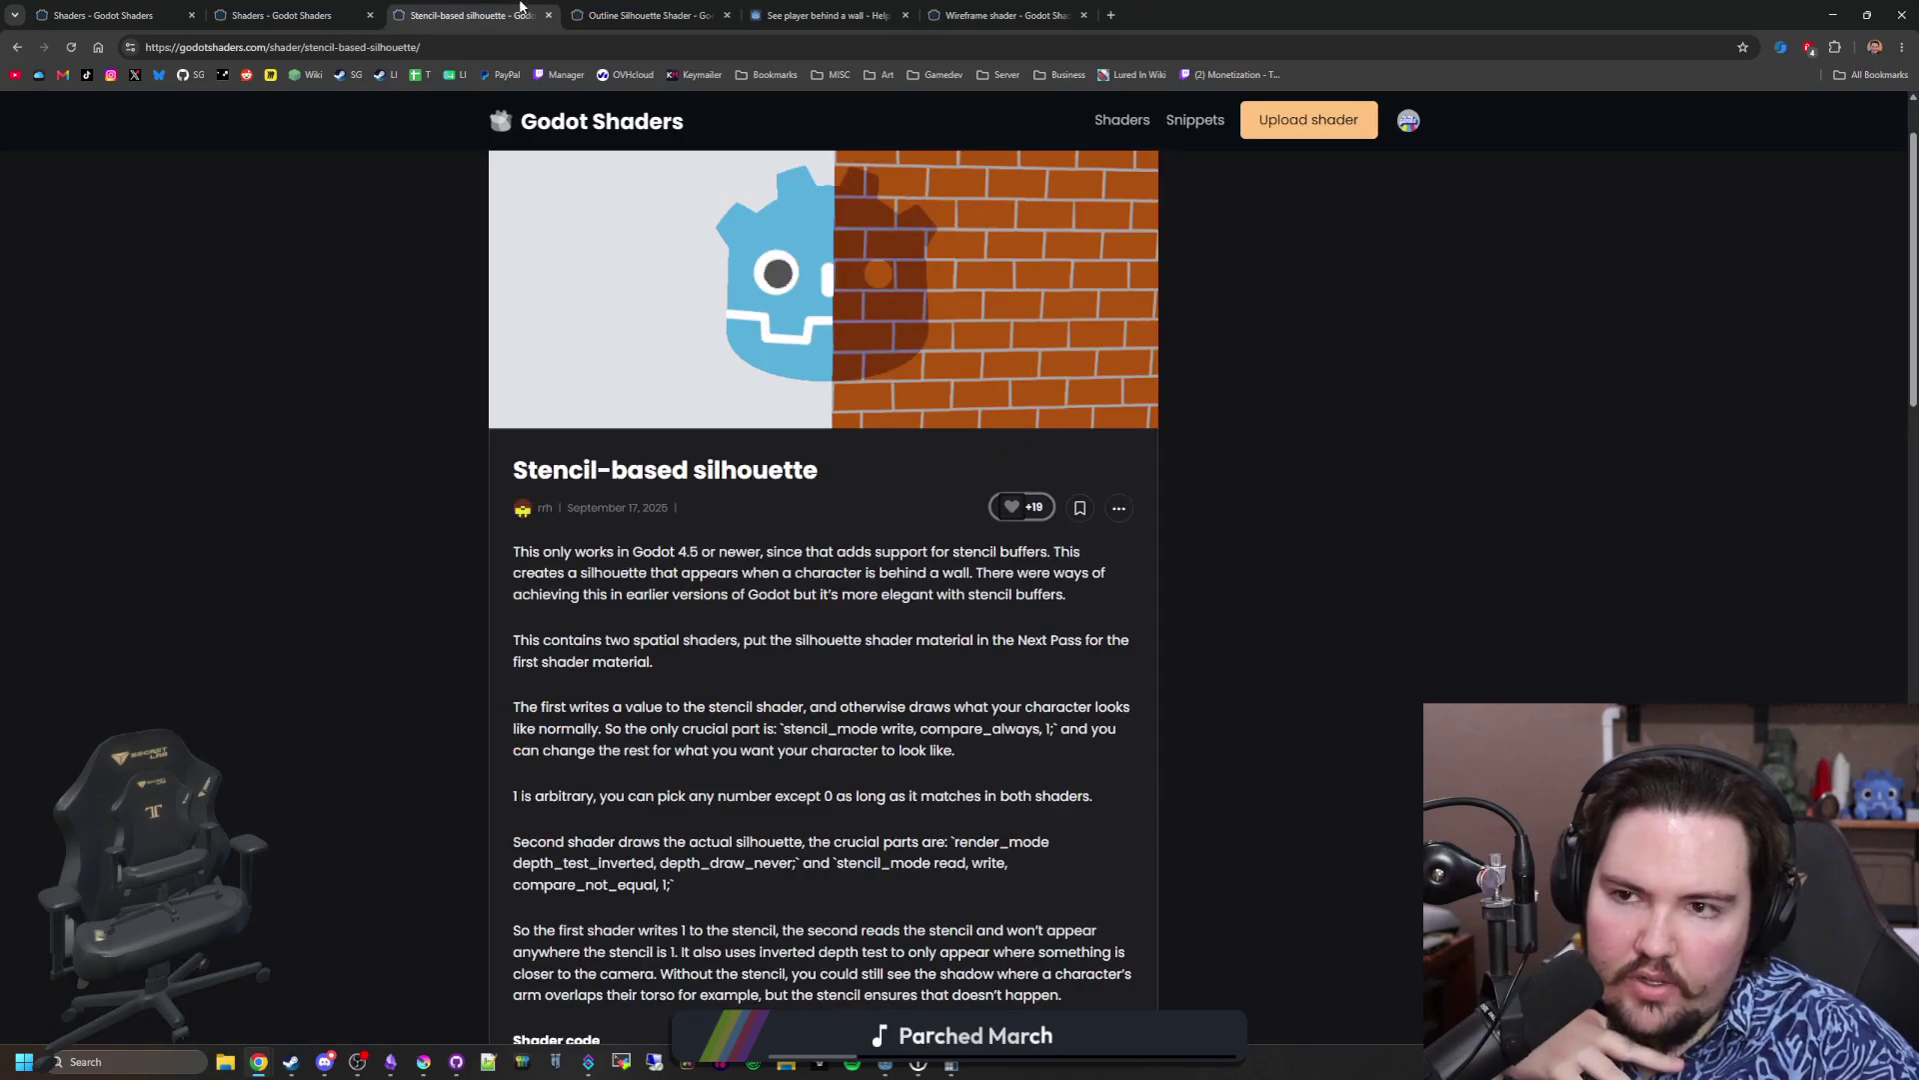
{"action": "left_click", "coordinate": [312, 10]}
{"action": "left_click_drag", "start_coordinate": [666, 264], "coordinate": [422, 264]}
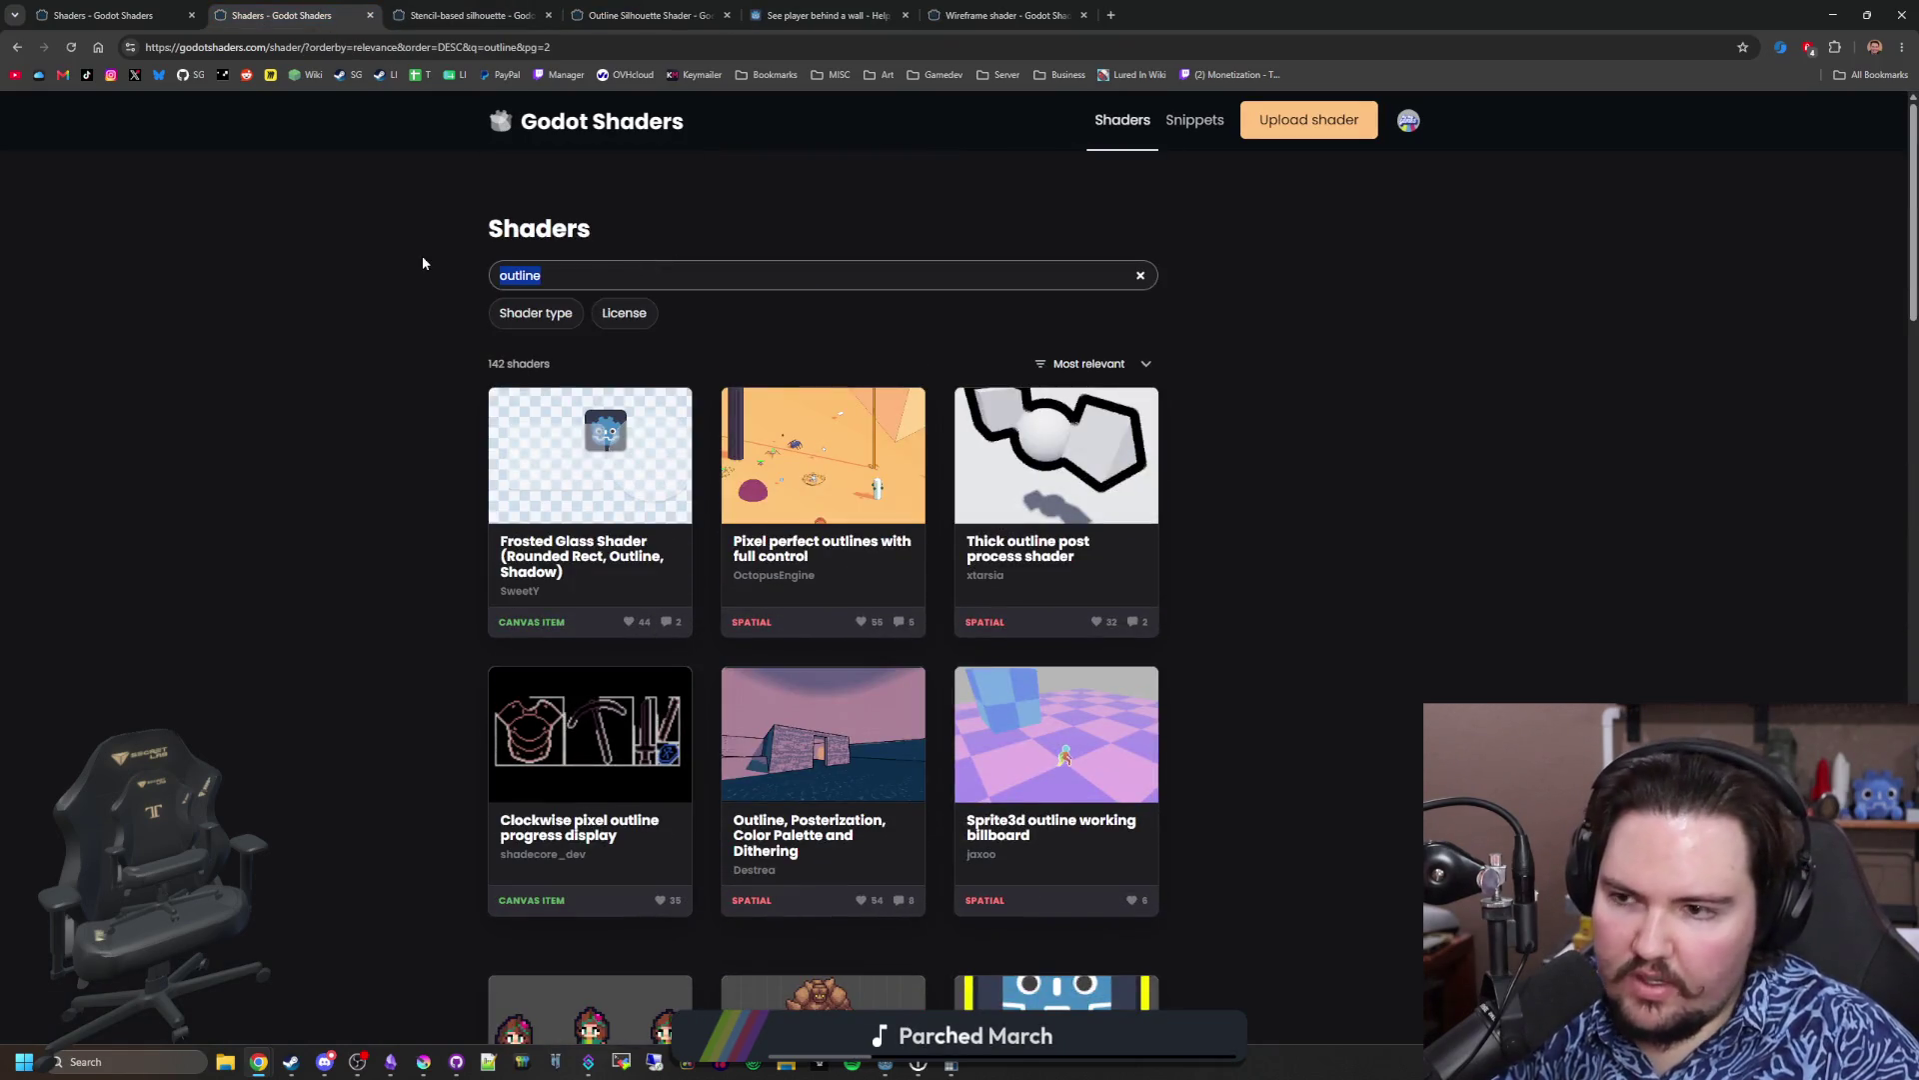
Step: Search for 'see through' and move the X-ray Vision Effect tab beside the shader lists
{"action": "type", "text": "see through"}
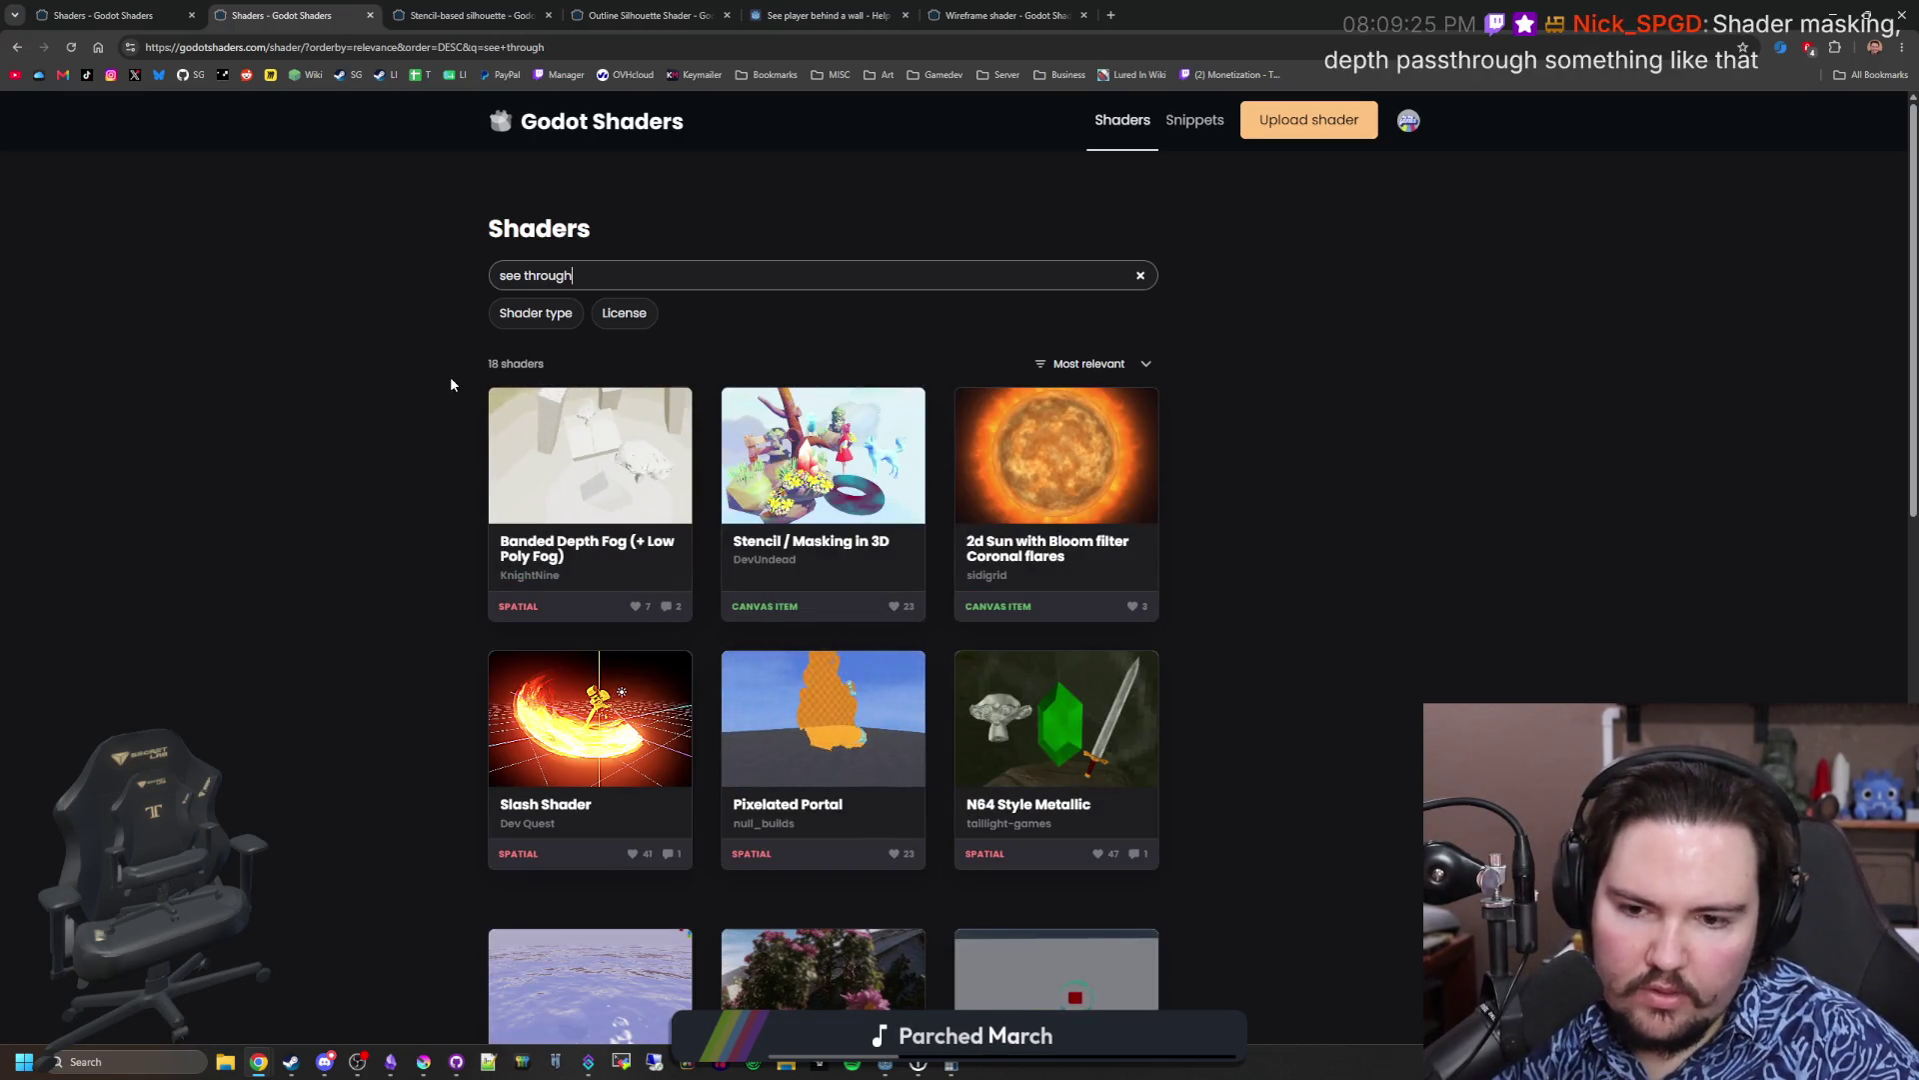
{"action": "scroll", "coordinate": [465, 412], "scroll_direction": "down", "scroll_amount": 3}
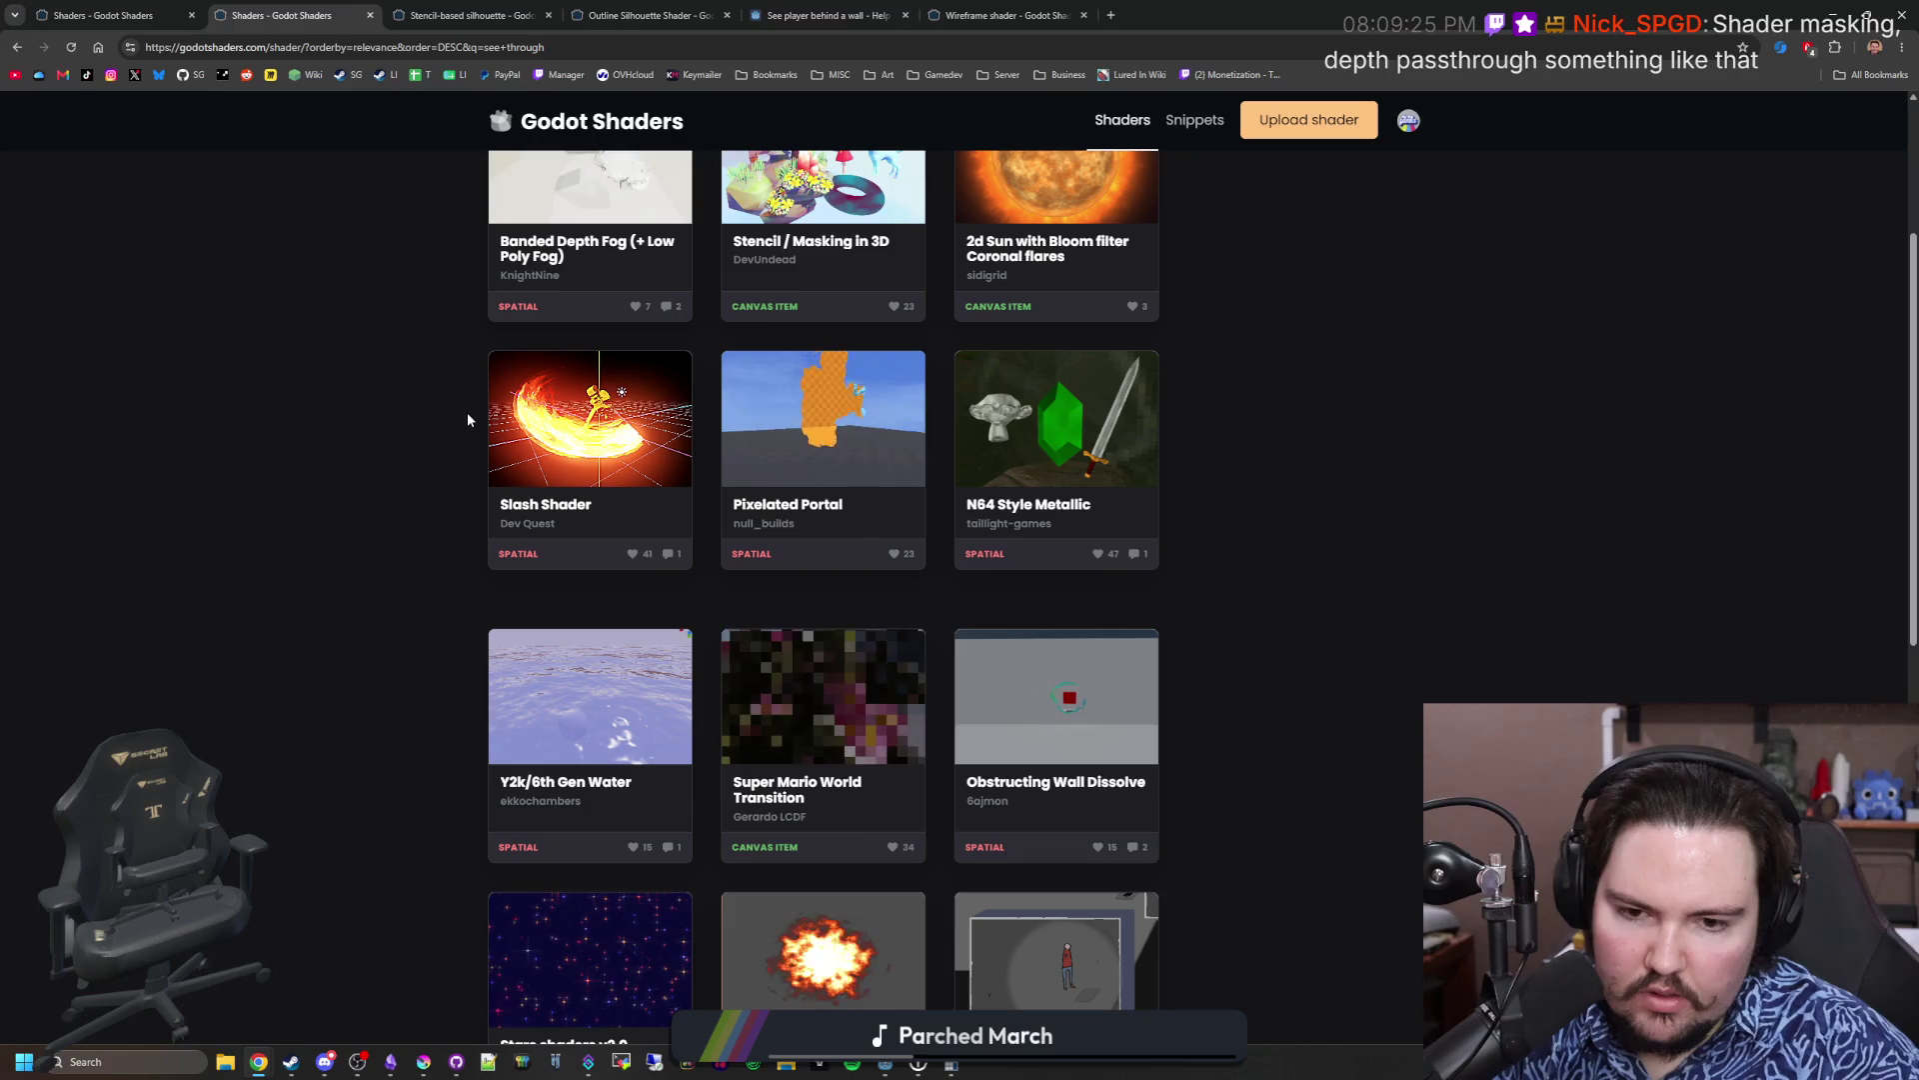
{"action": "scroll", "coordinate": [466, 412], "scroll_direction": "down", "scroll_amount": 4}
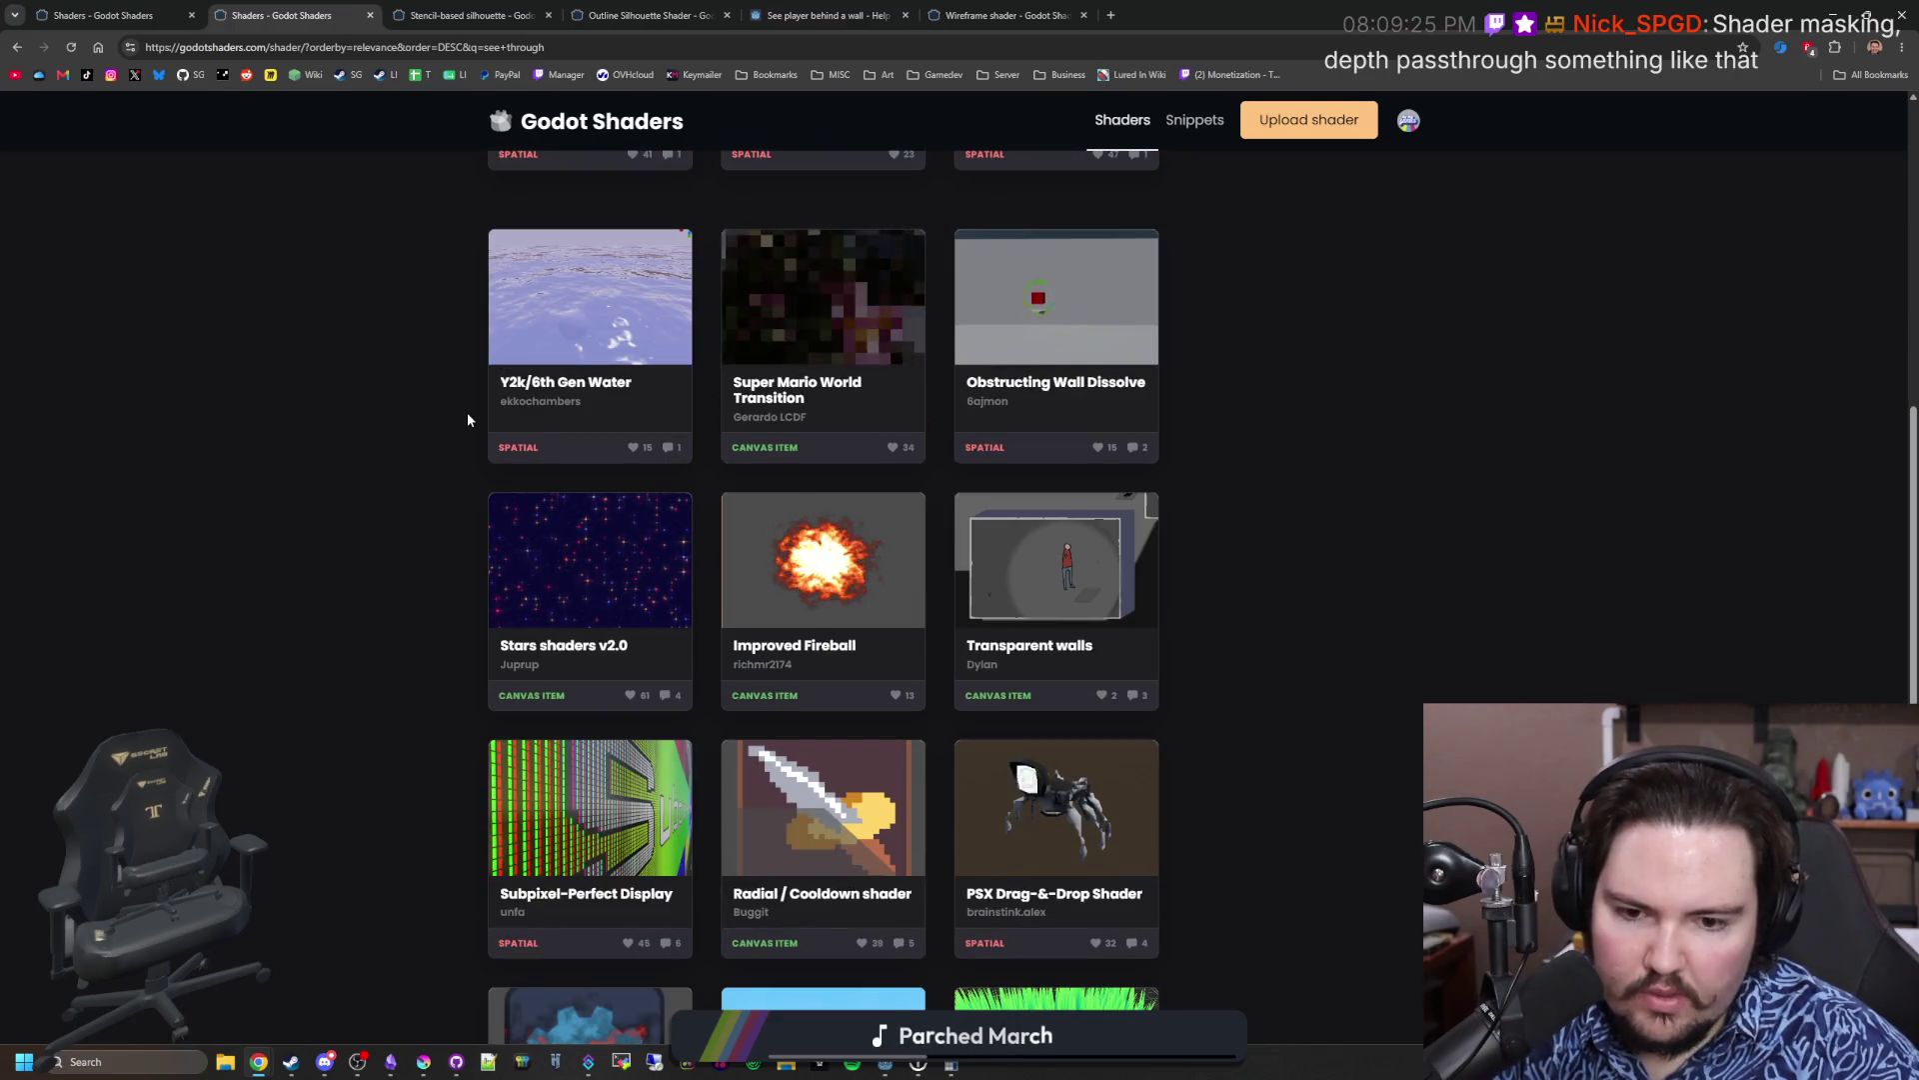
{"action": "scroll", "coordinate": [466, 412], "scroll_direction": "down", "scroll_amount": 5}
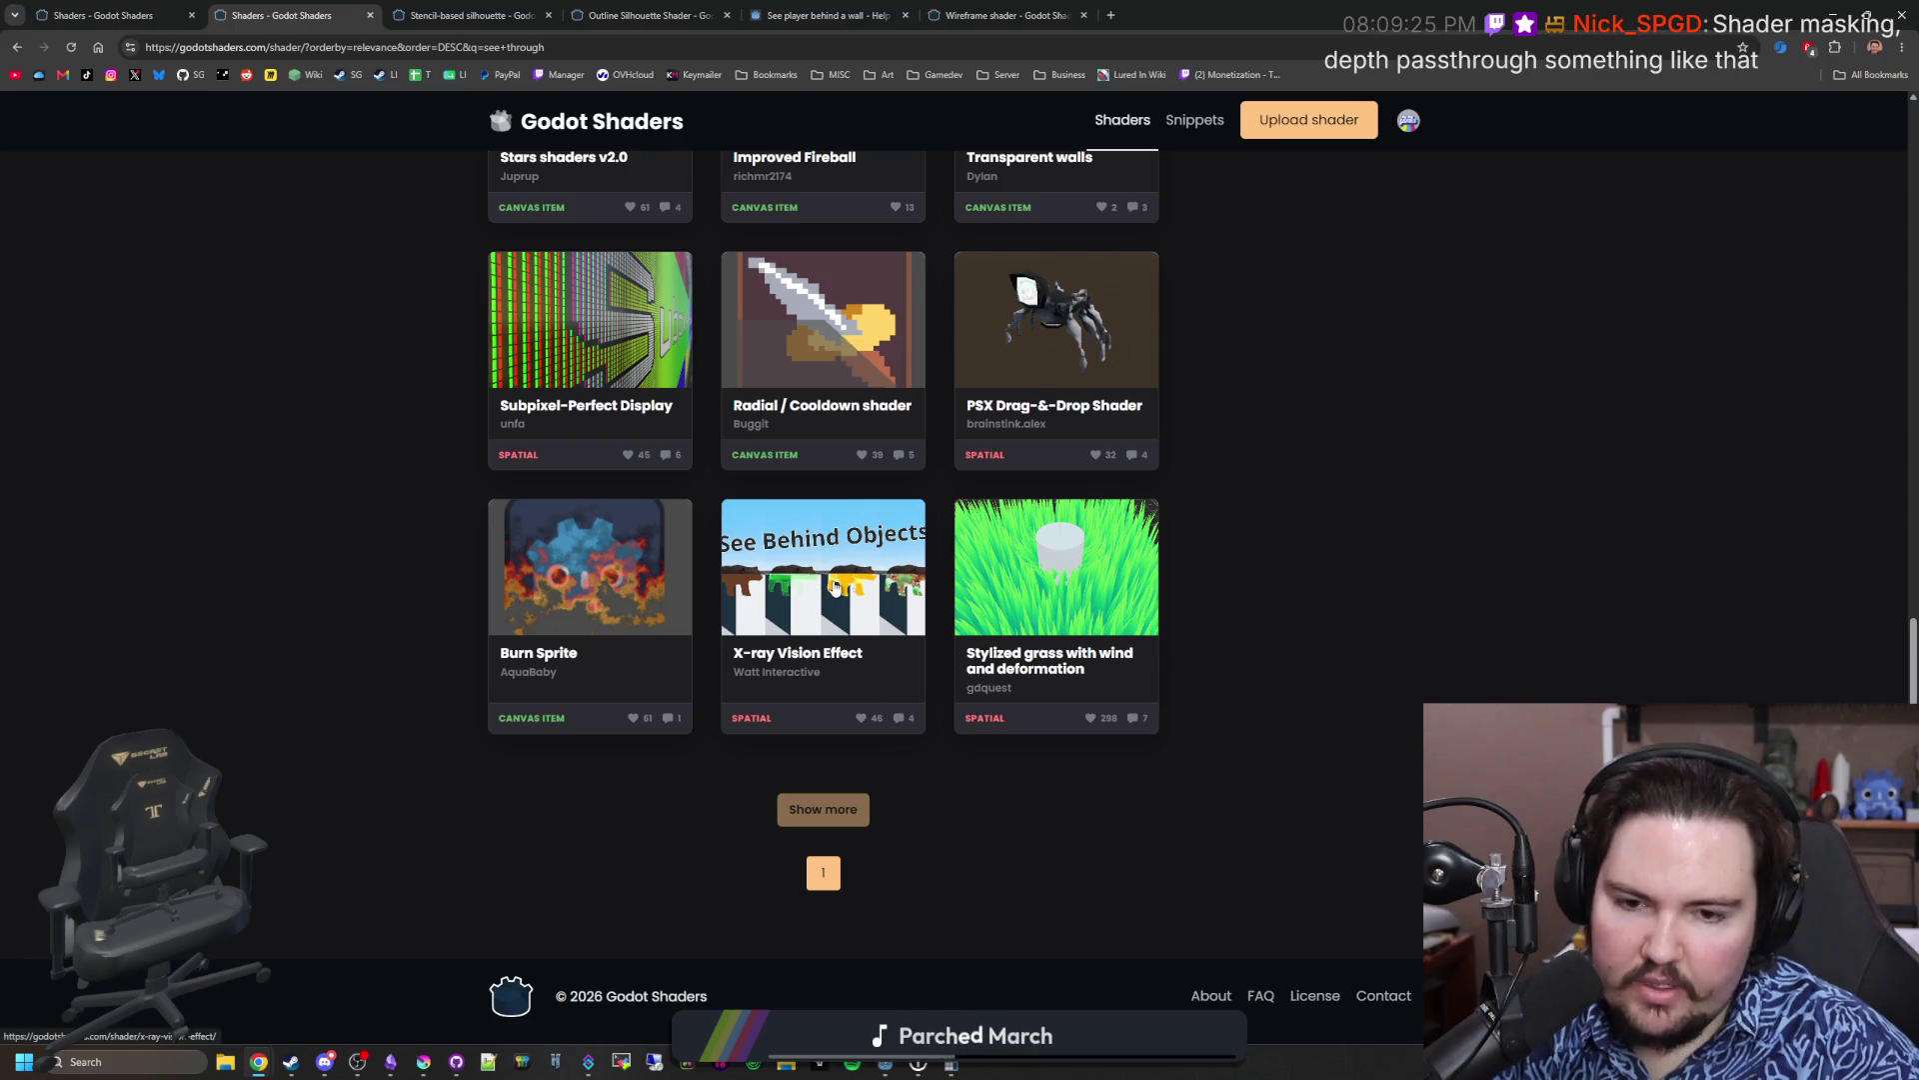
{"action": "left_click_drag", "start_coordinate": [821, 6], "coordinate": [475, 14]}
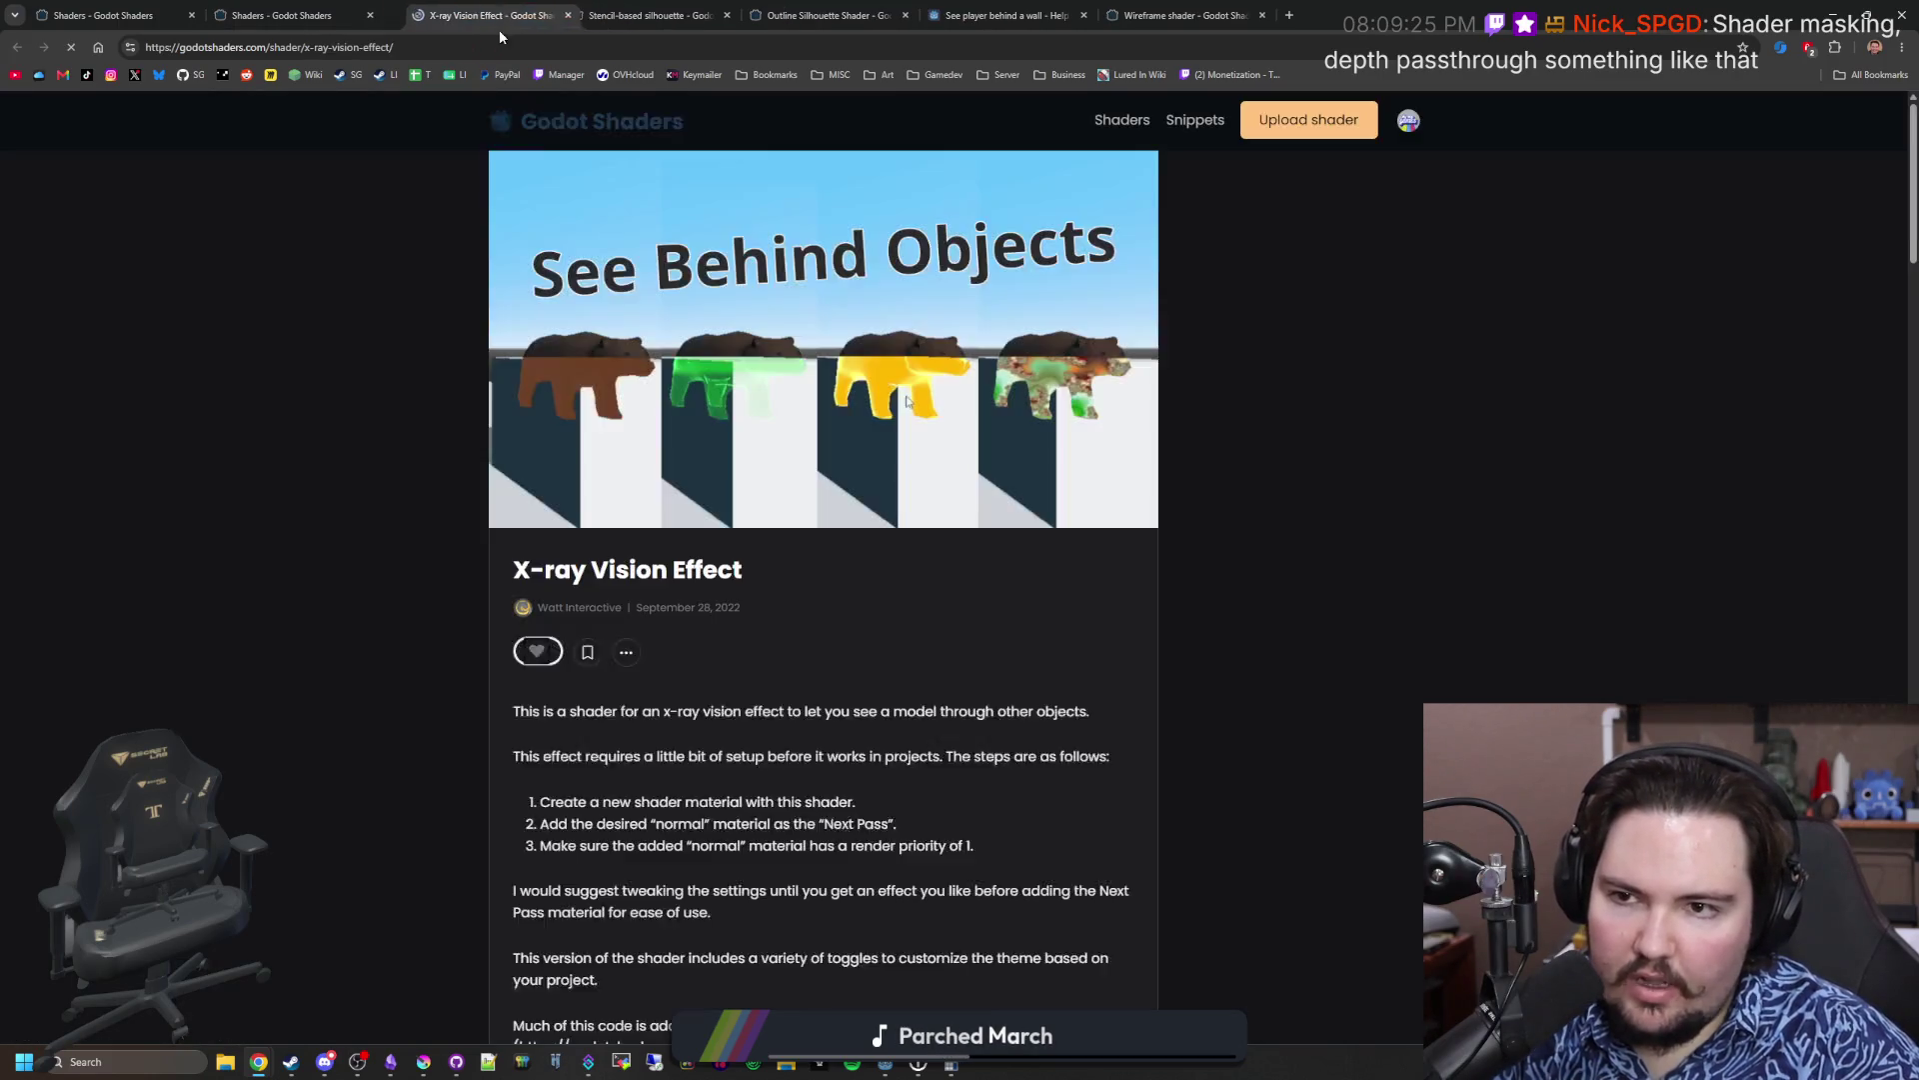
Step: Replace the other tab's search with 'x-ray'
{"action": "left_click", "coordinate": [250, 6]}
{"action": "key", "text": "ctrl+a"}
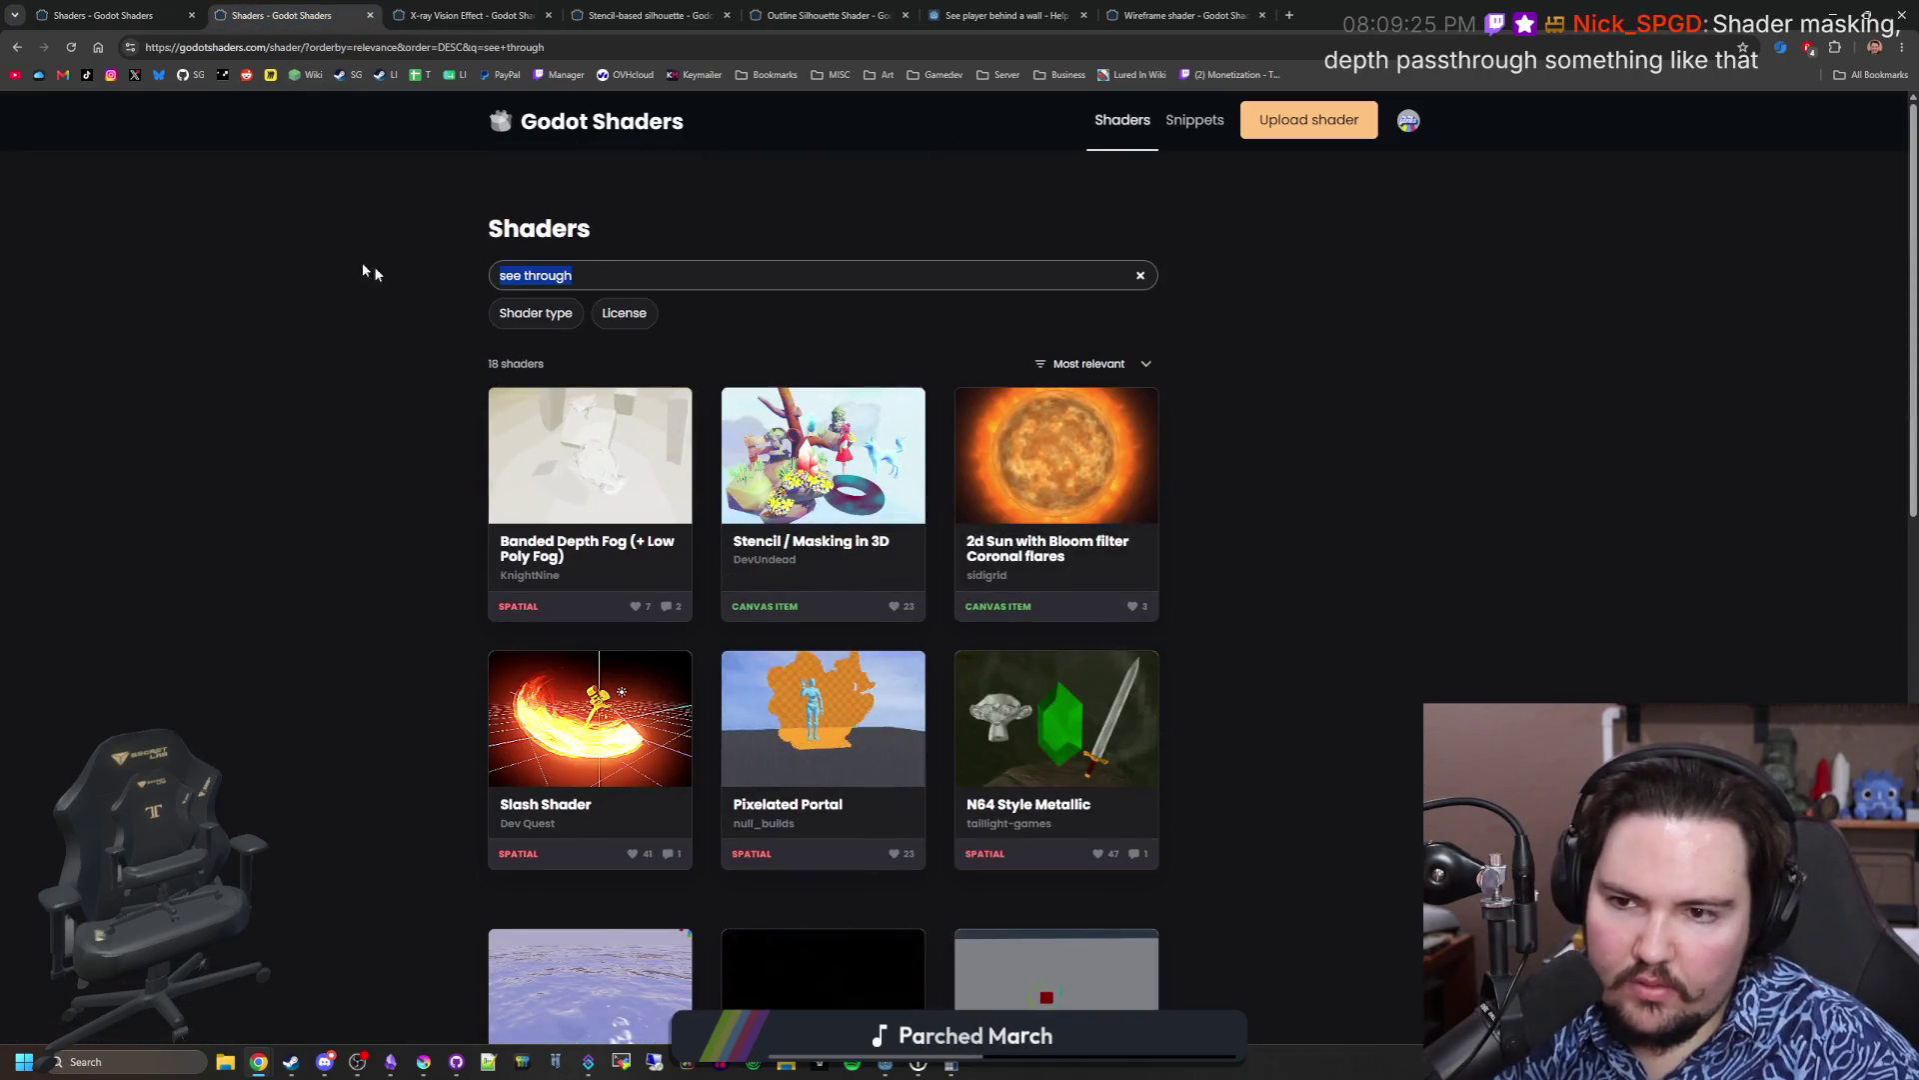
{"action": "type", "text": "x-ray"}
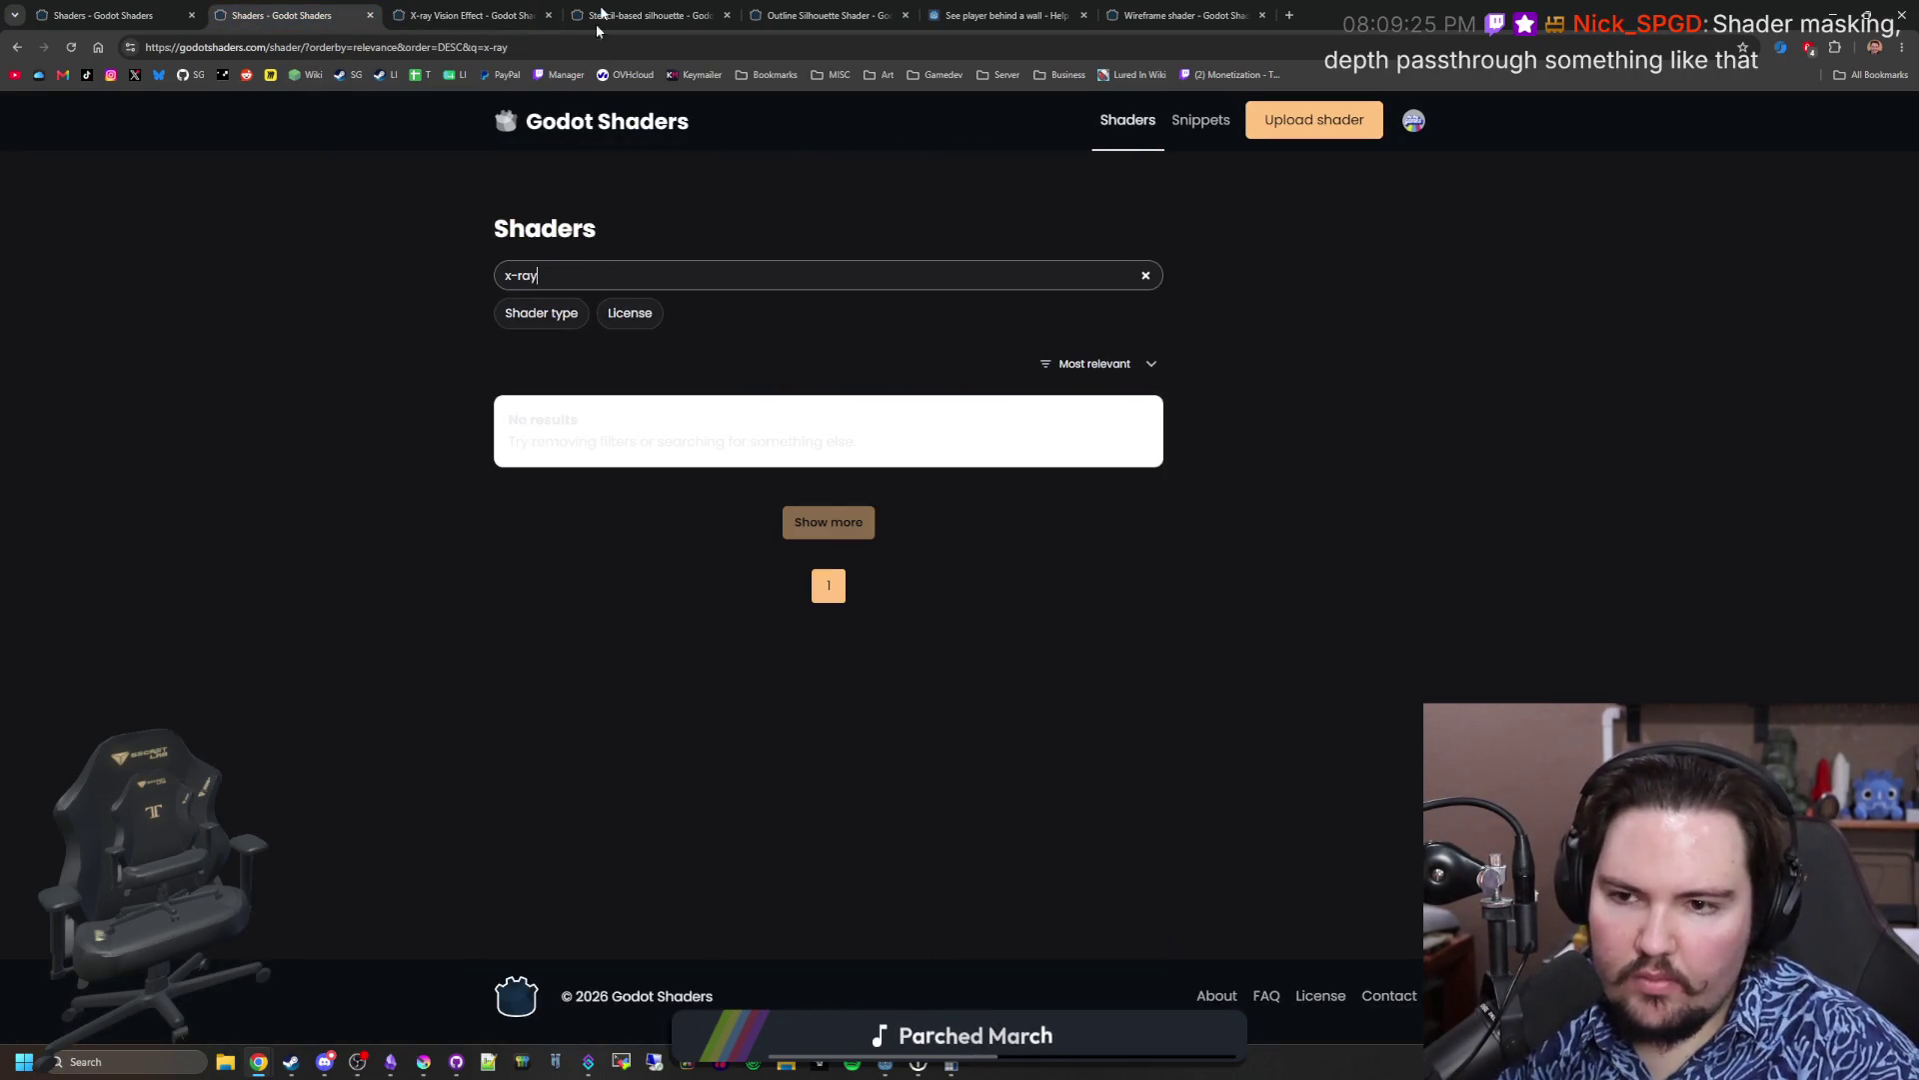
{"action": "key", "text": "ctrl+Tab"}
{"action": "left_click", "coordinate": [307, 8]}
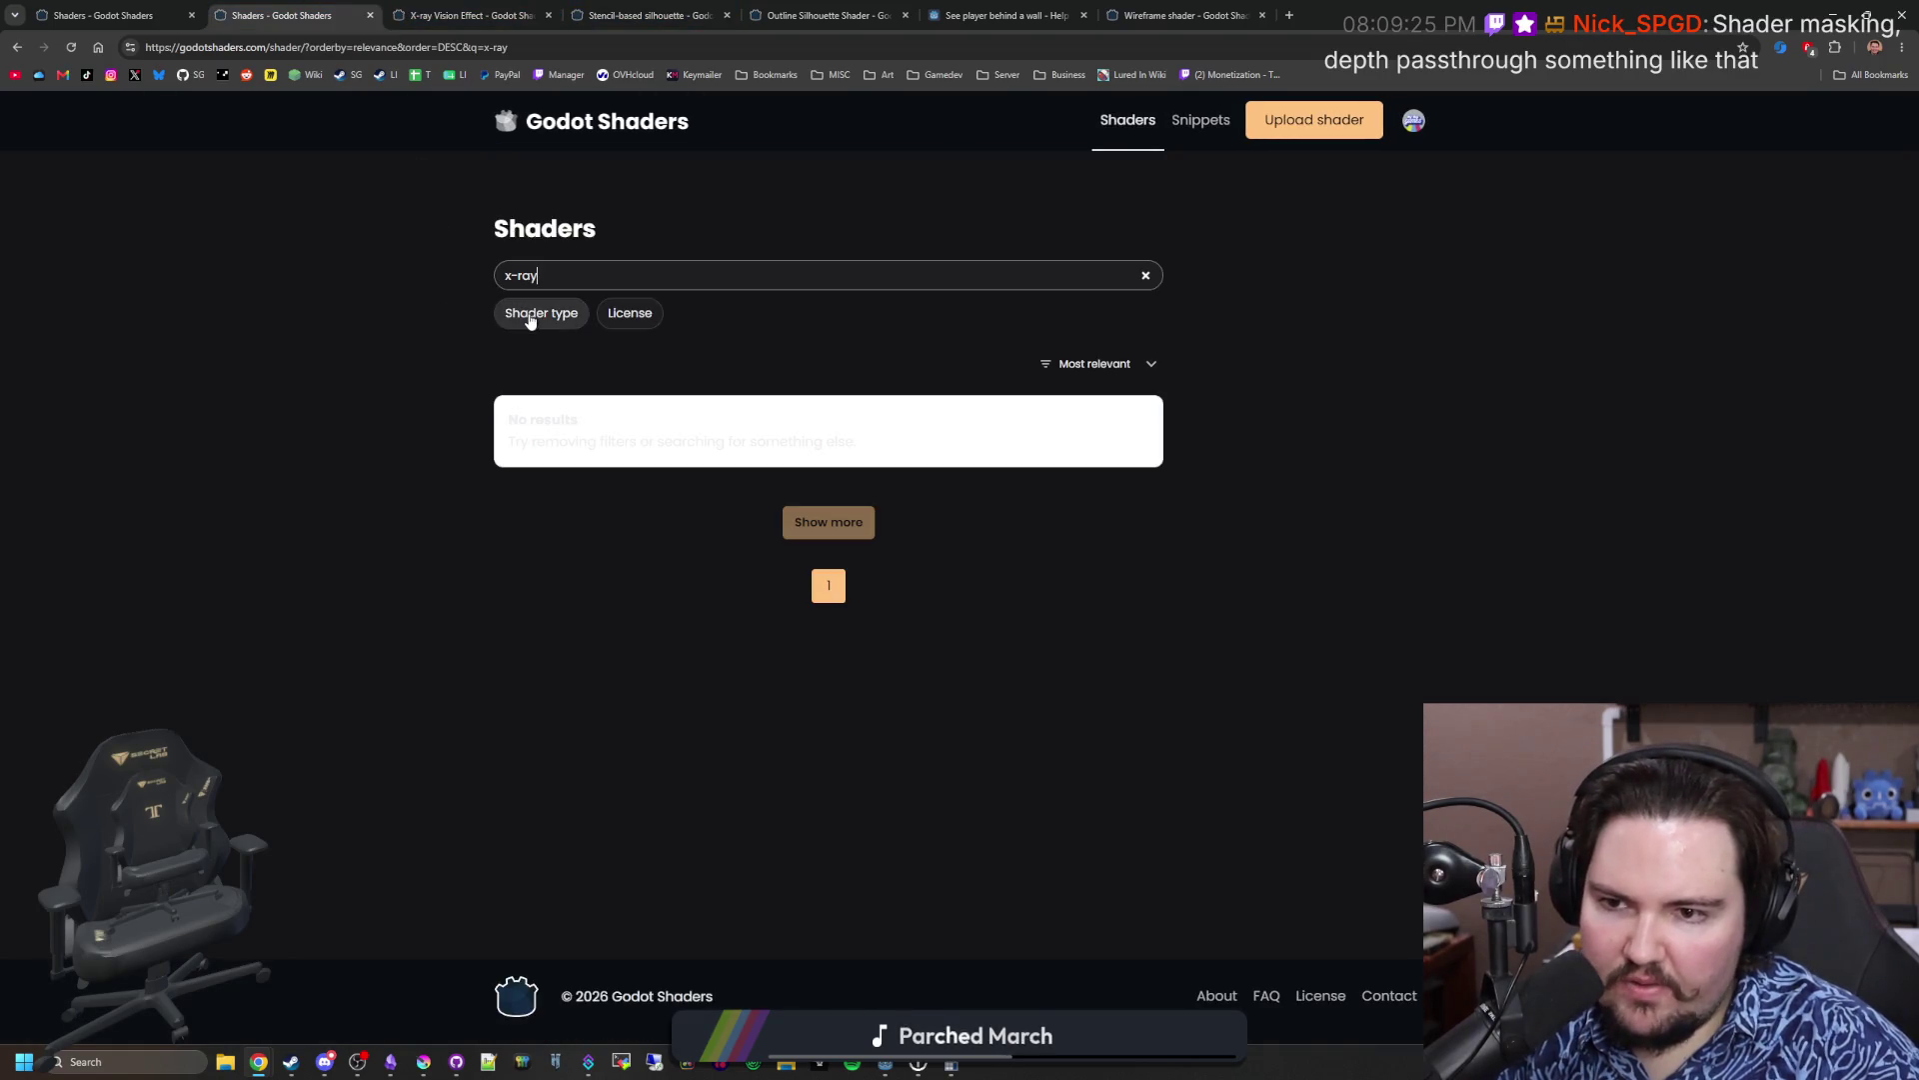
Step: Try the Spatial, then Canvas item shader type filters on the x-ray search, and return to X-ray Vision Effect
{"action": "left_click", "coordinate": [530, 314]}
{"action": "left_click", "coordinate": [568, 383]}
{"action": "left_click", "coordinate": [569, 380]}
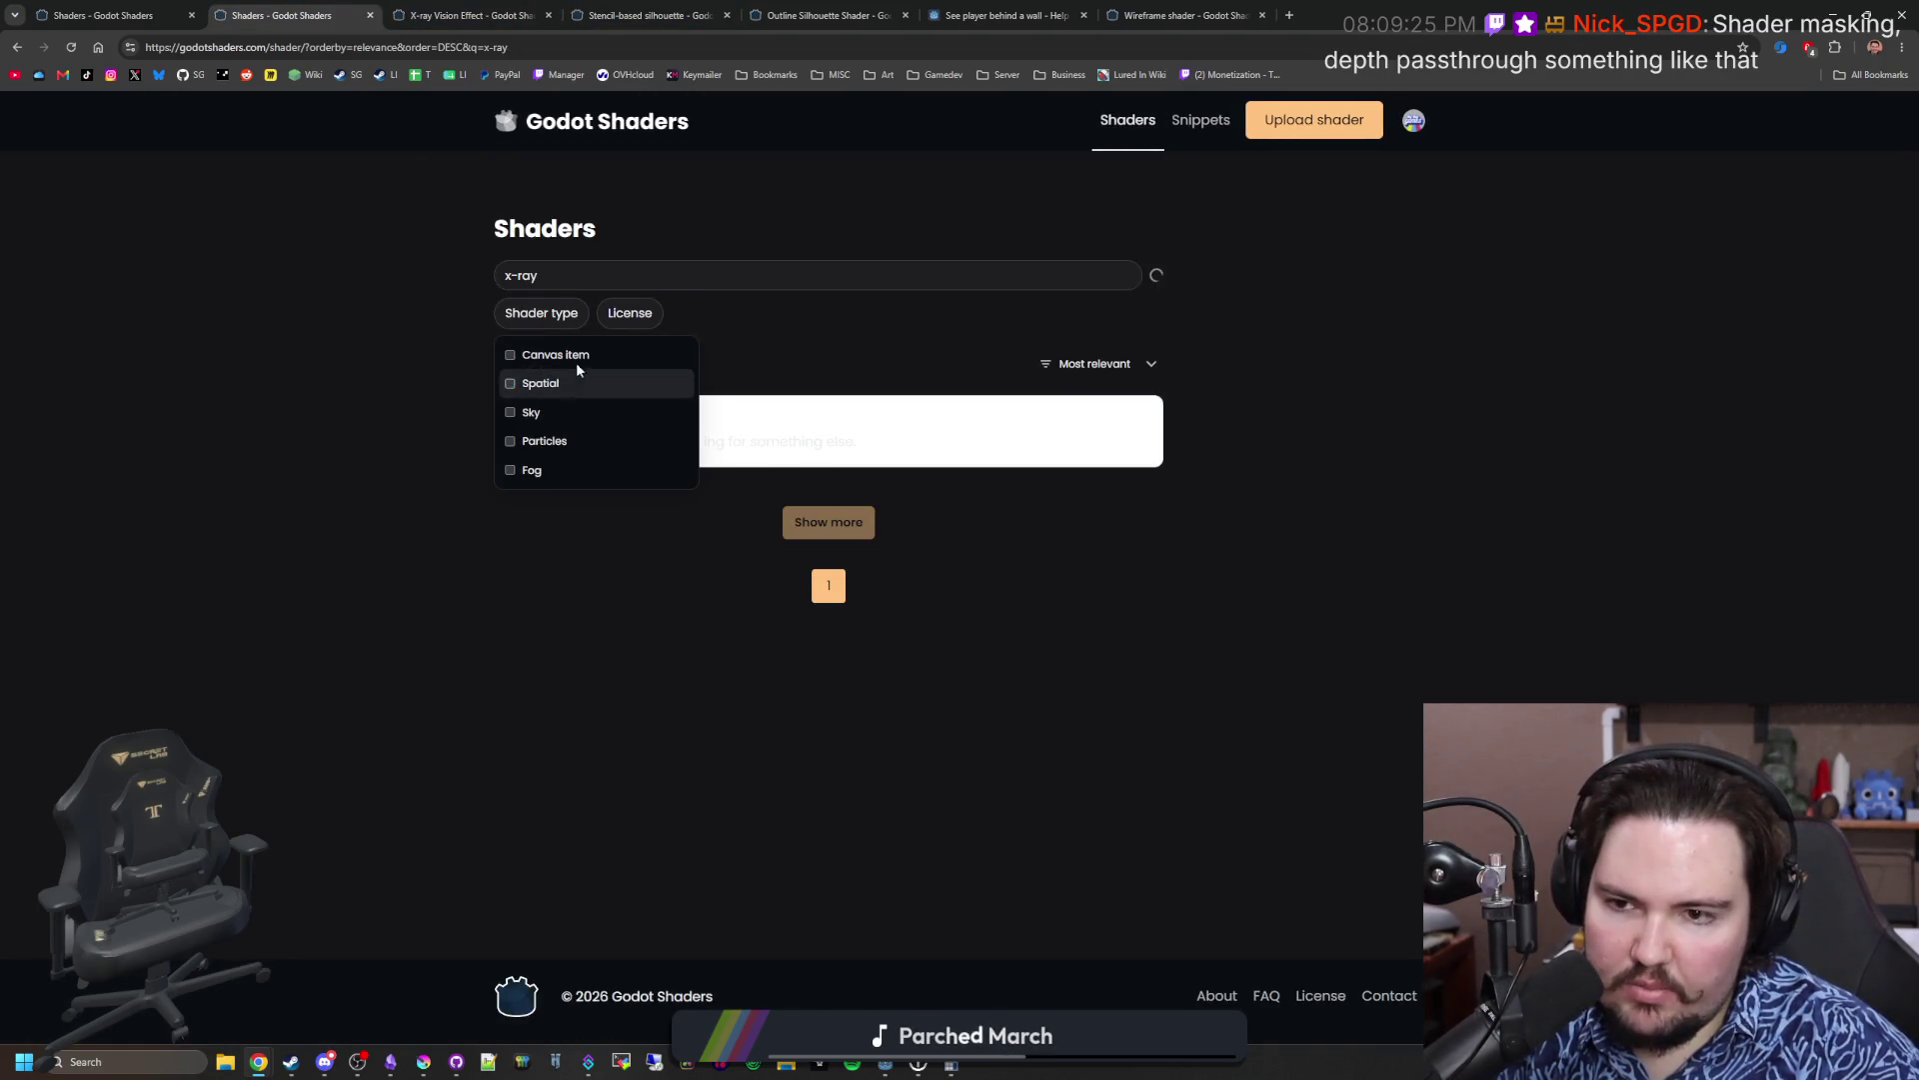
{"action": "left_click", "coordinate": [586, 355]}
{"action": "left_click", "coordinate": [452, 8]}
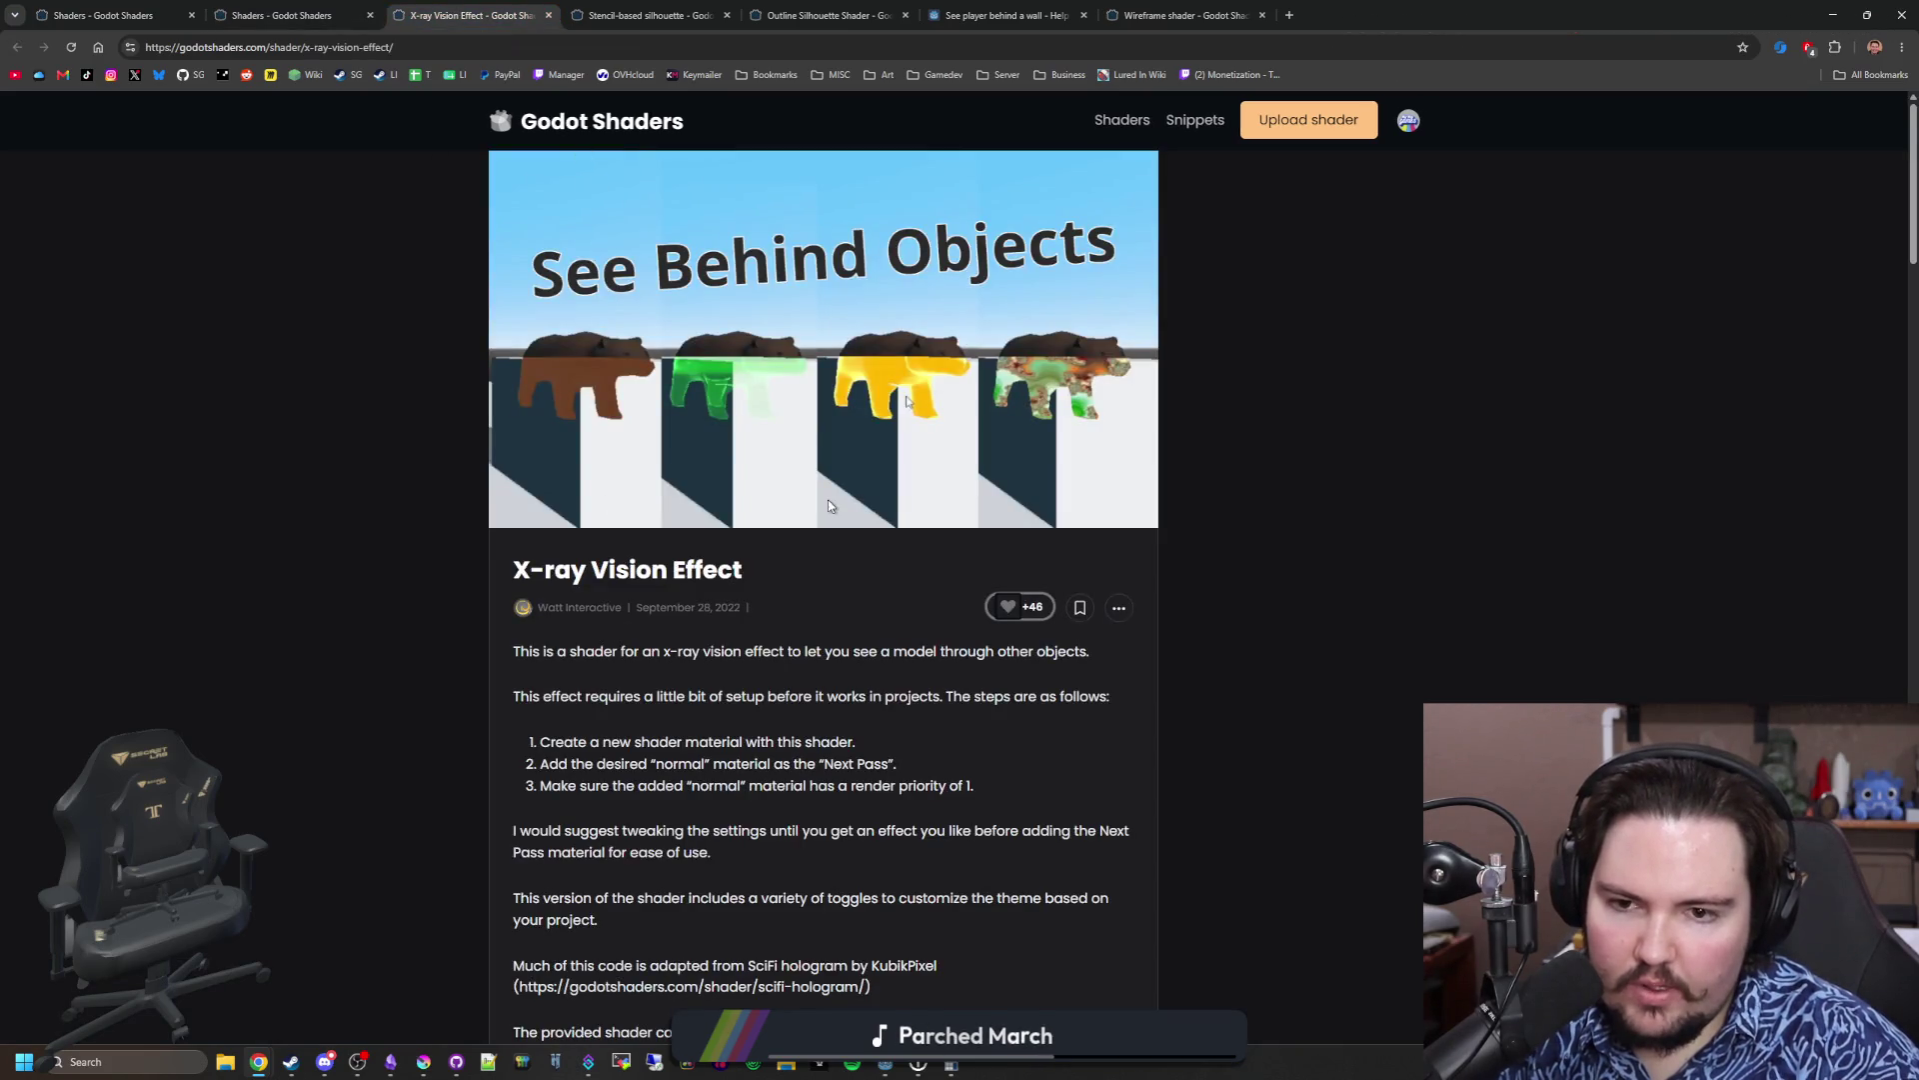
Step: Read the X-ray Vision Effect page down to the comments and jump back to the top
{"action": "scroll", "coordinate": [868, 454], "scroll_direction": "down", "scroll_amount": 2}
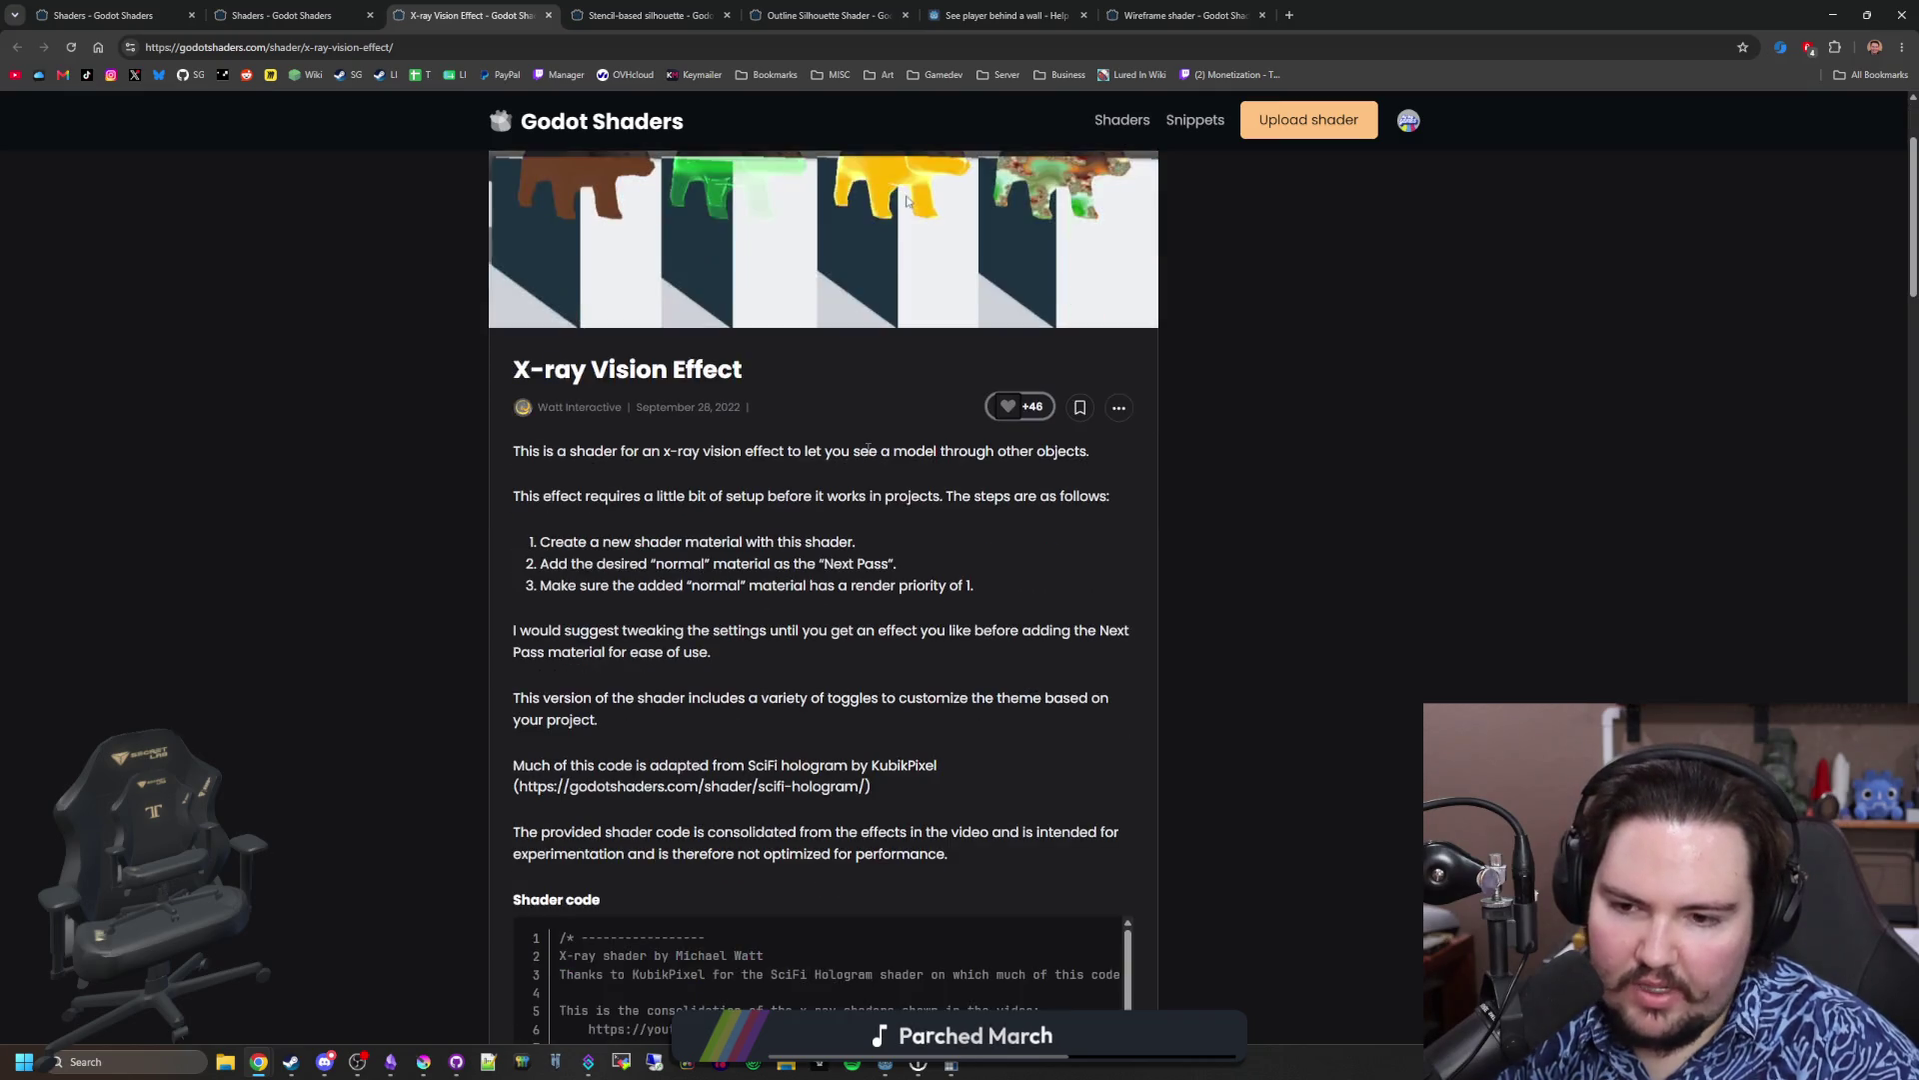
{"action": "scroll", "coordinate": [868, 455], "scroll_direction": "up", "scroll_amount": 3}
{"action": "scroll", "coordinate": [829, 444], "scroll_direction": "down", "scroll_amount": 7}
{"action": "scroll", "coordinate": [750, 562], "scroll_direction": "up", "scroll_amount": 4}
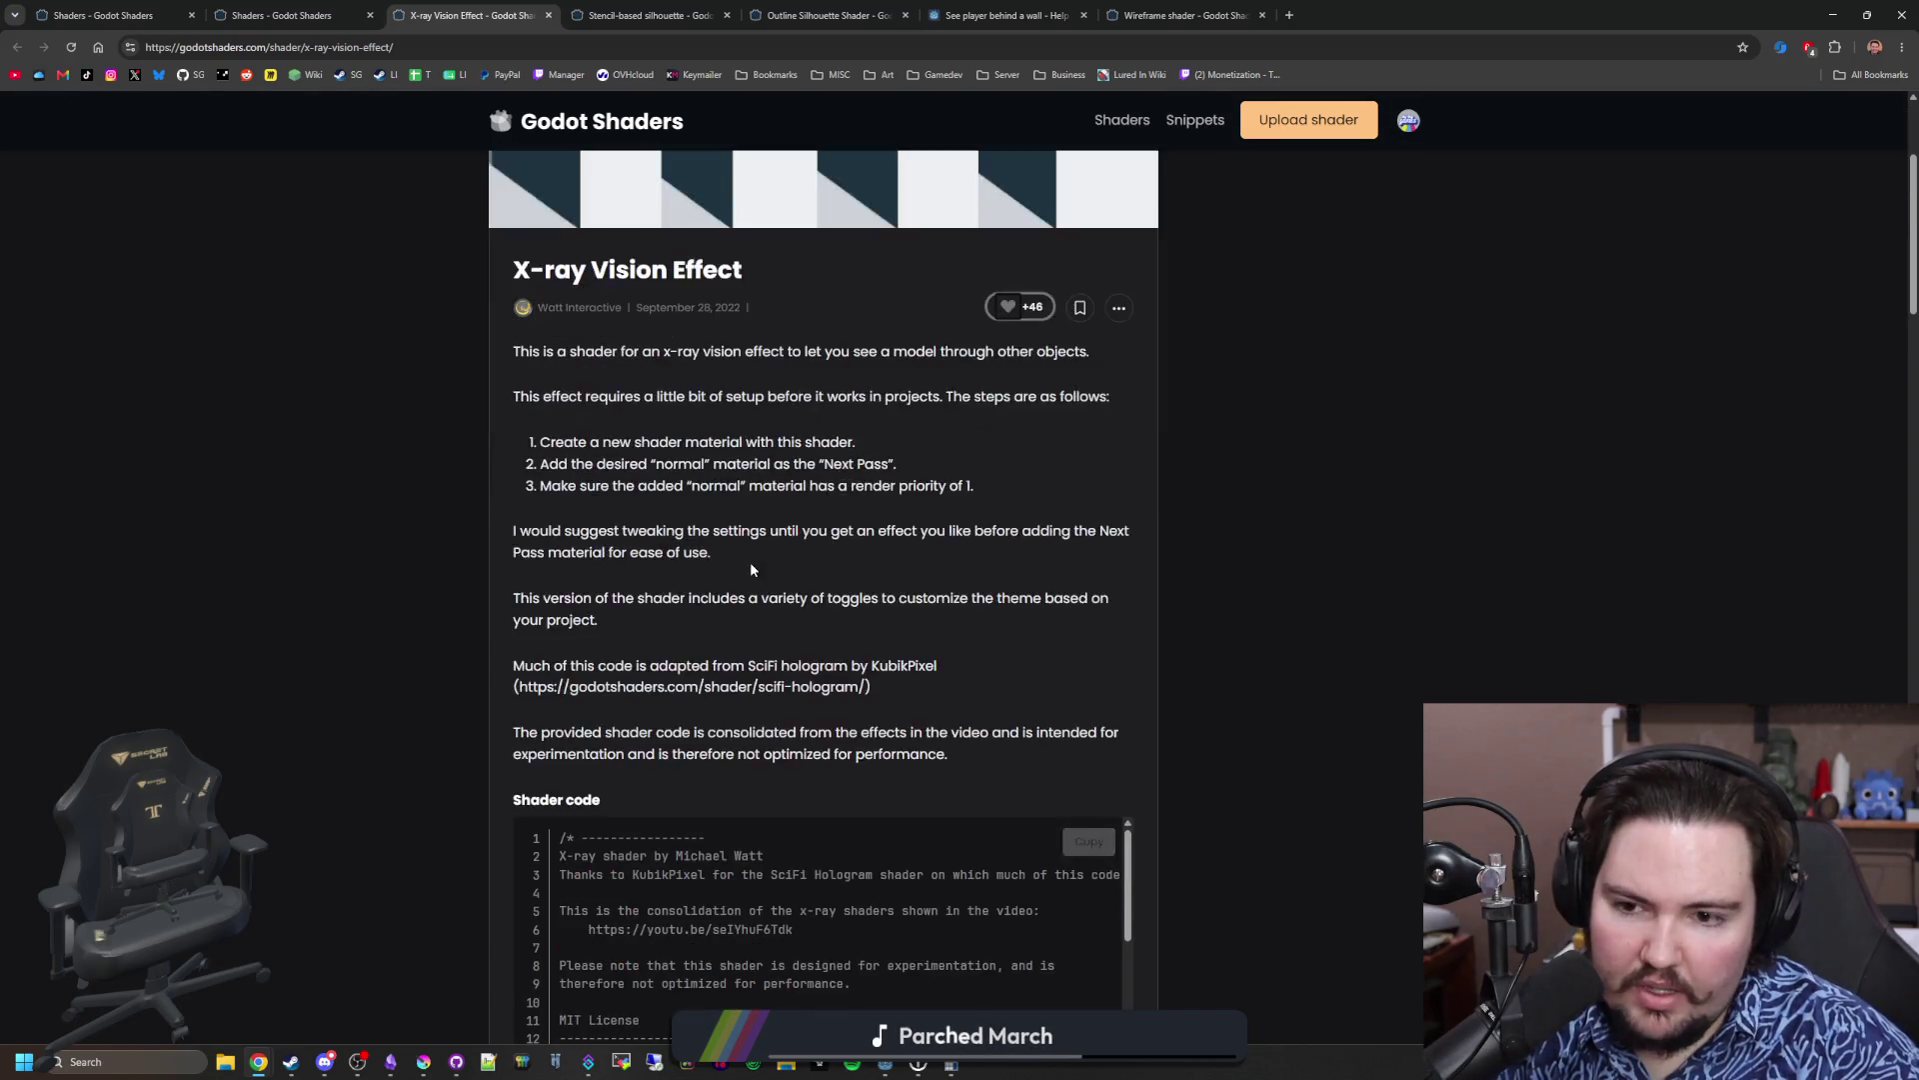
{"action": "scroll", "coordinate": [758, 641], "scroll_direction": "down", "scroll_amount": 3}
{"action": "scroll", "coordinate": [436, 676], "scroll_direction": "down", "scroll_amount": 15}
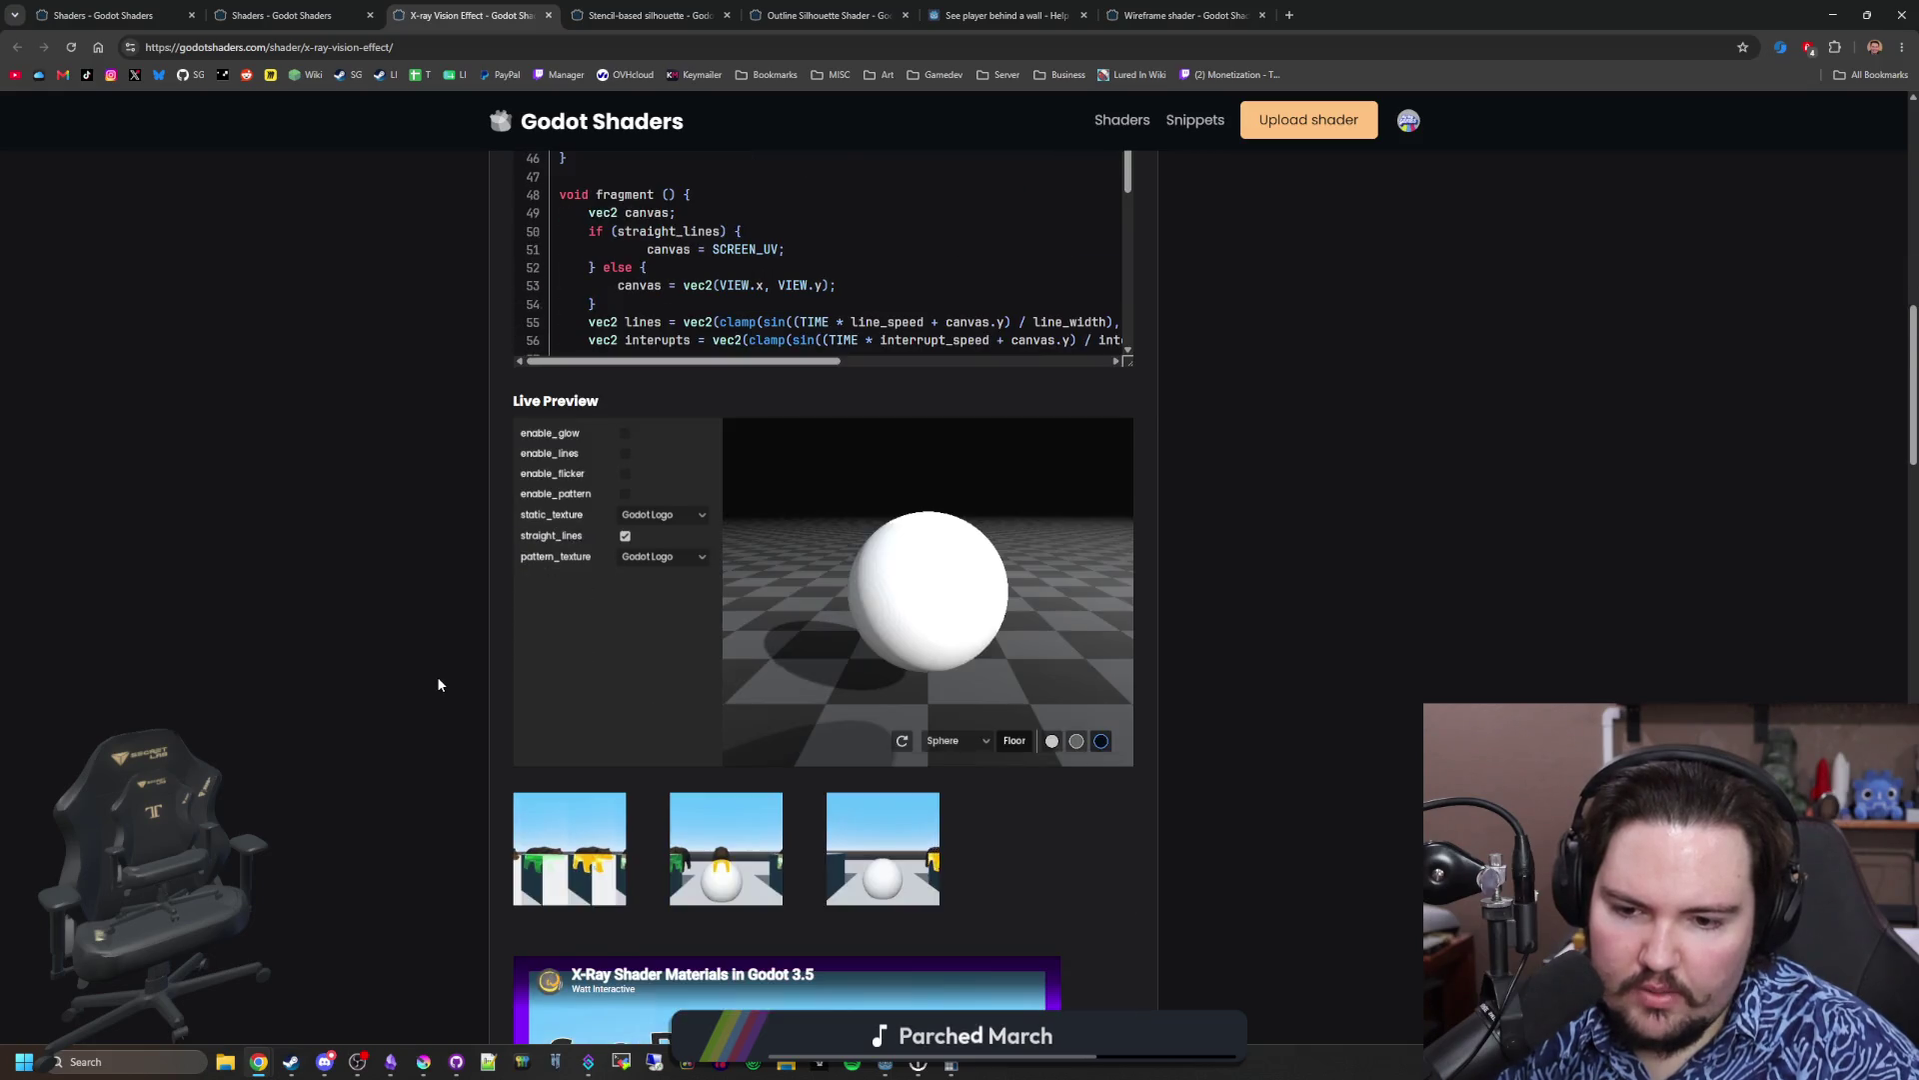
{"action": "scroll", "coordinate": [438, 685], "scroll_direction": "down", "scroll_amount": 4}
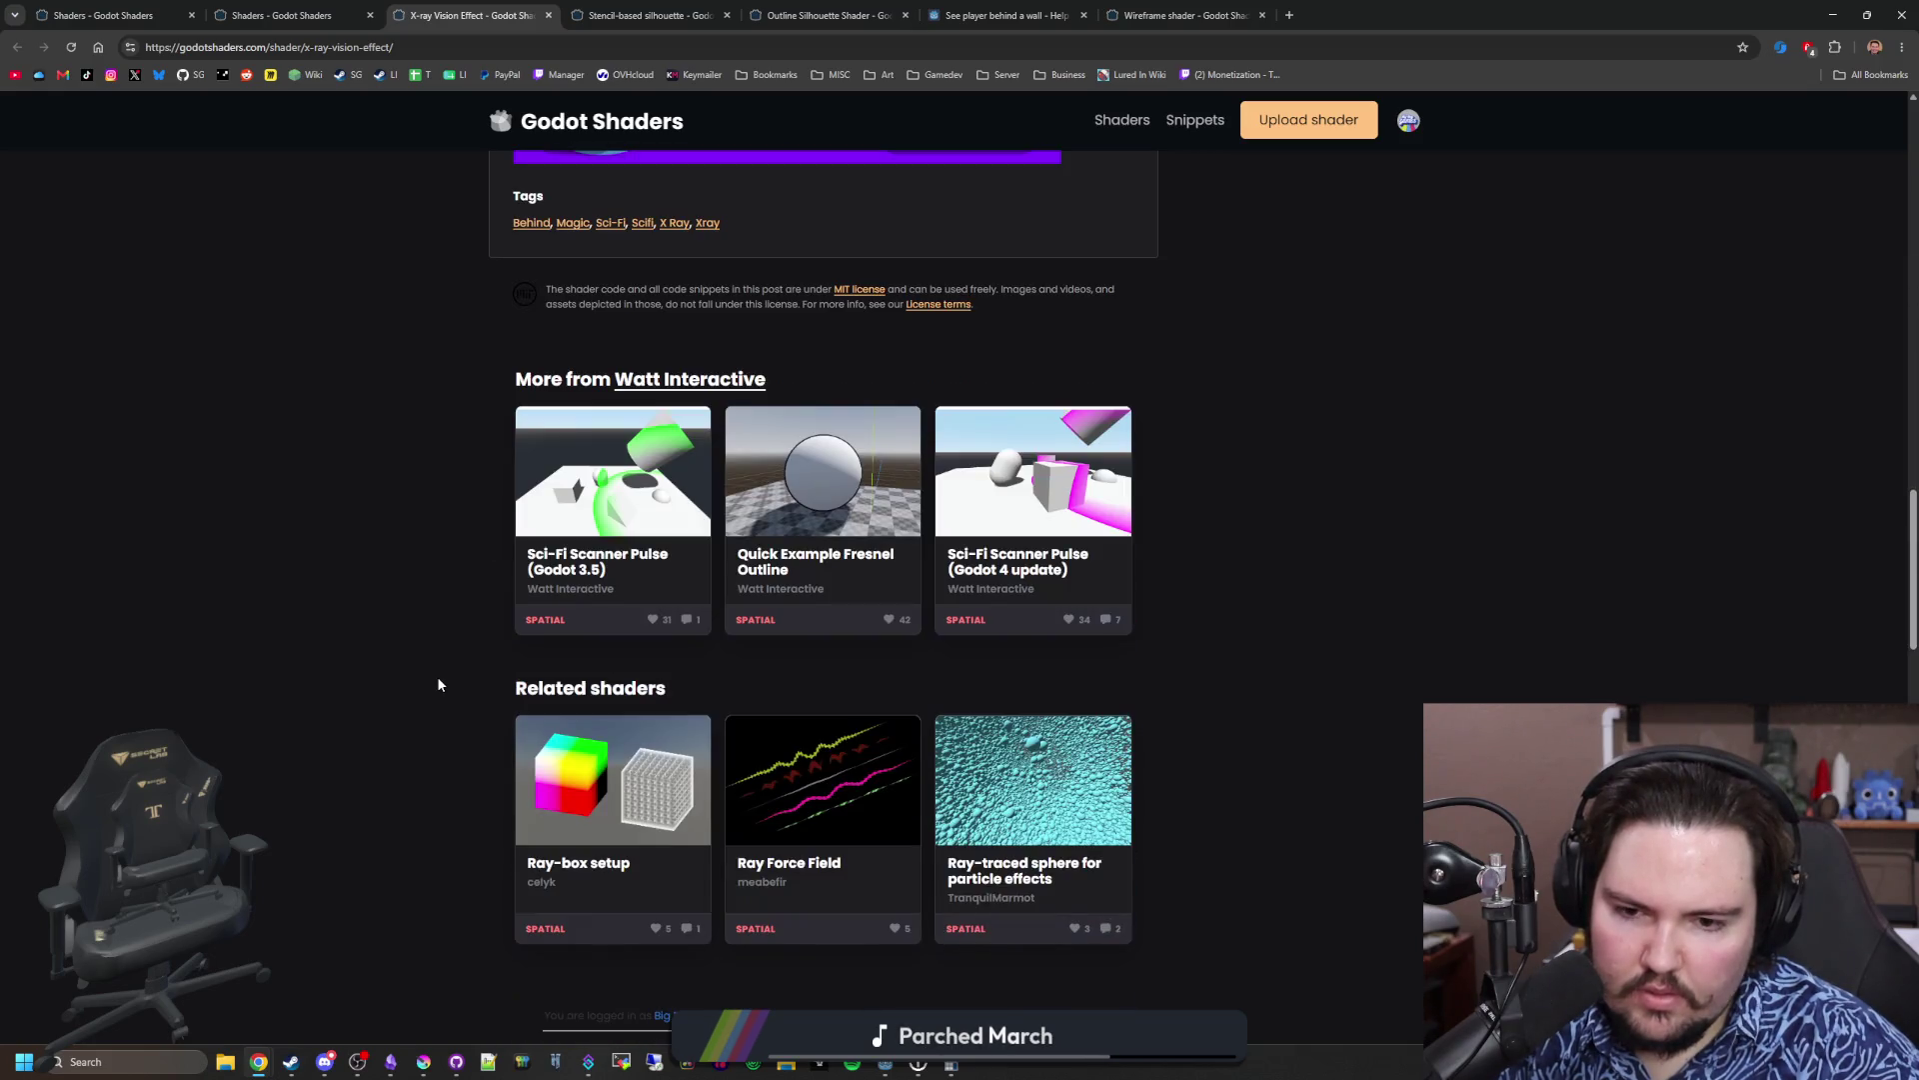
{"action": "scroll", "coordinate": [438, 685], "scroll_direction": "down", "scroll_amount": 6}
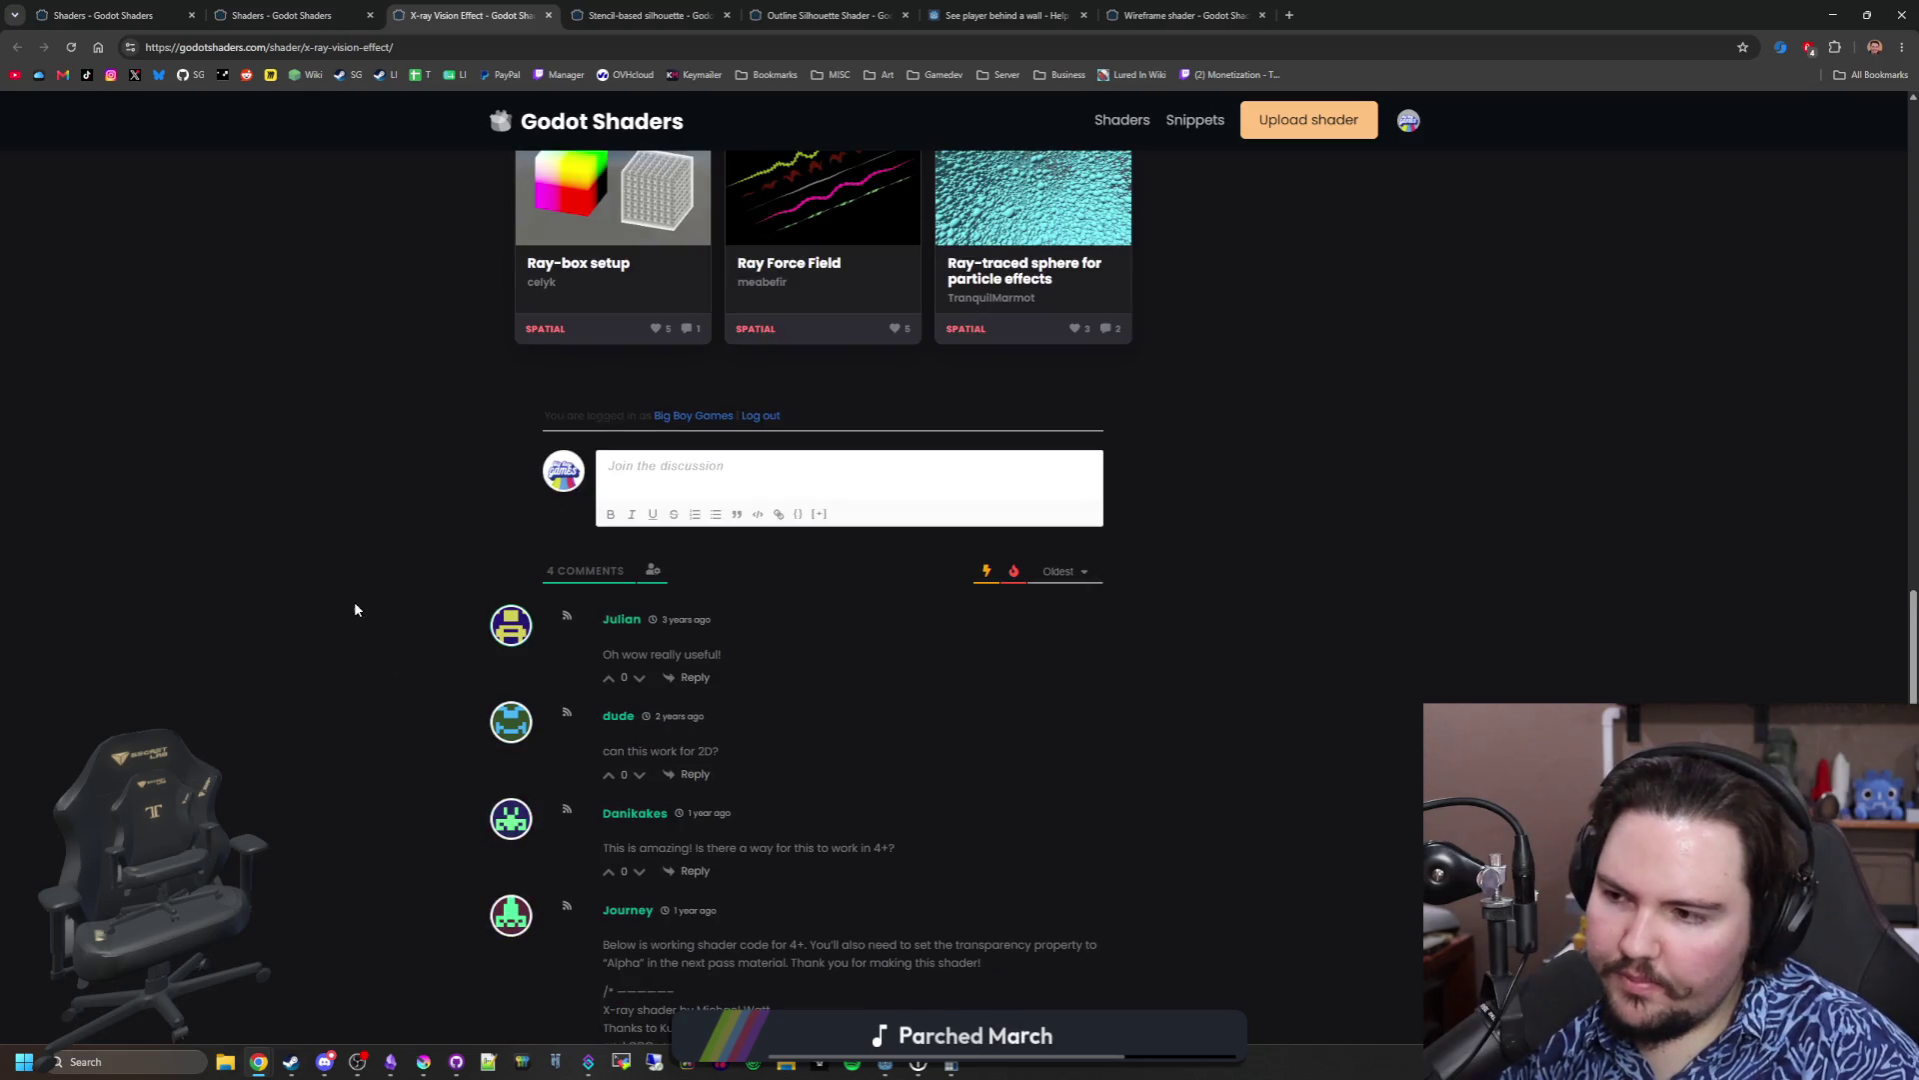
{"action": "key", "text": "Home"}
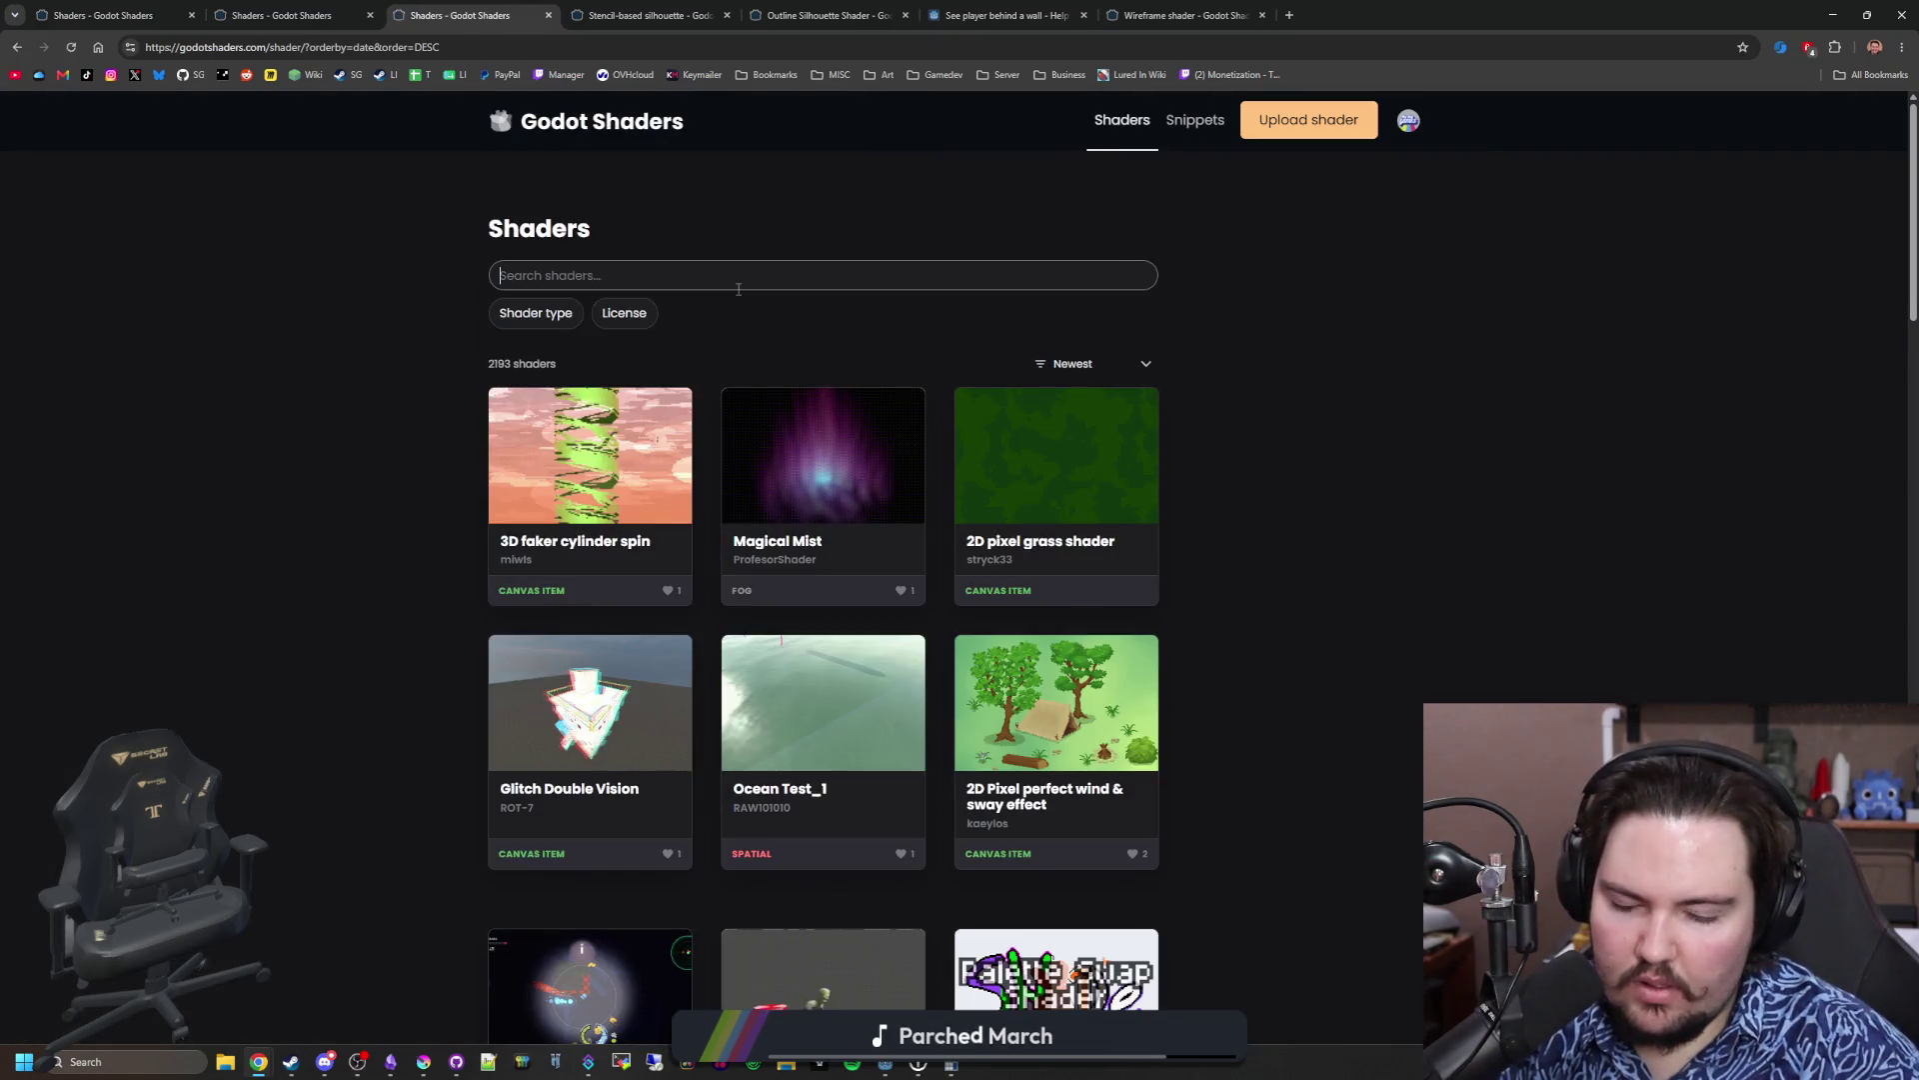
Step: Complete the 'depth' search and scroll through the results
{"action": "type", "text": "depth"}
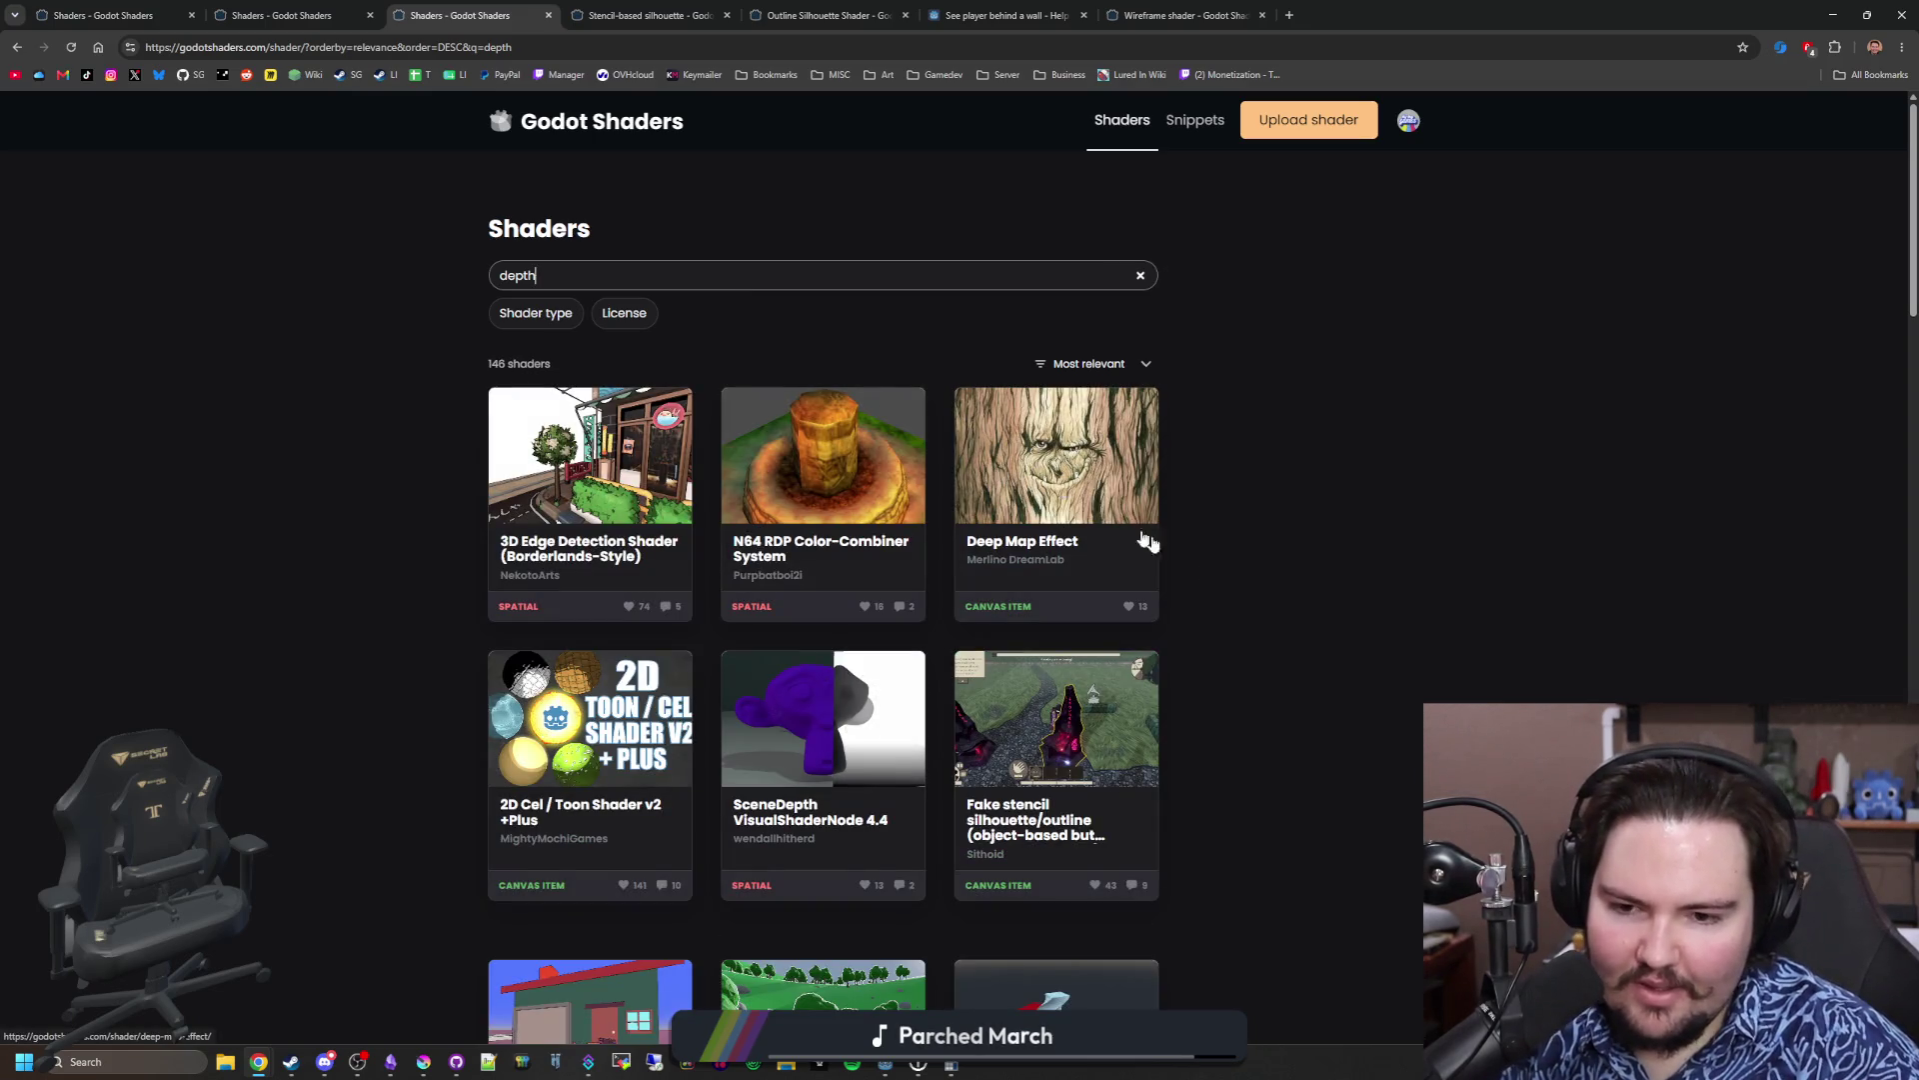
{"action": "scroll", "coordinate": [1207, 570], "scroll_direction": "down", "scroll_amount": 2}
{"action": "scroll", "coordinate": [800, 584], "scroll_direction": "down", "scroll_amount": 4}
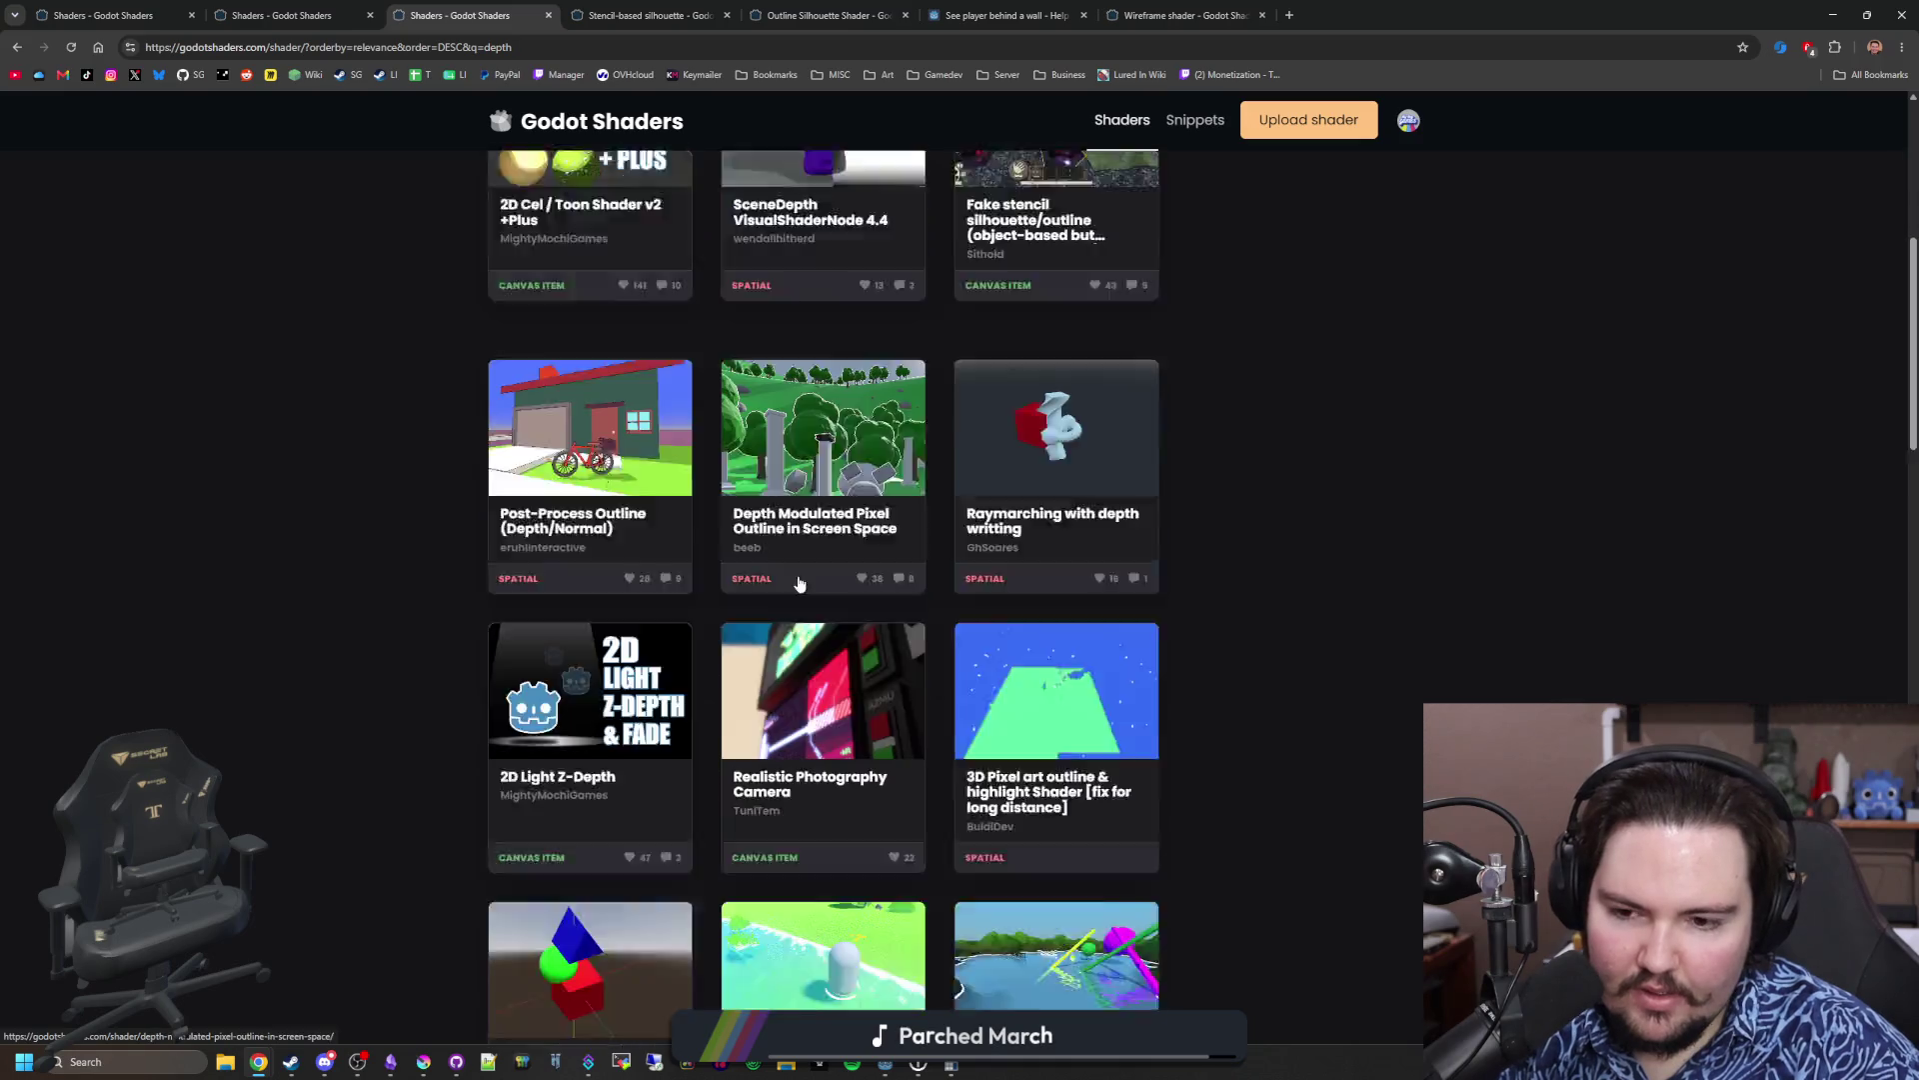
{"action": "scroll", "coordinate": [800, 584], "scroll_direction": "down", "scroll_amount": 8}
{"action": "scroll", "coordinate": [538, 508], "scroll_direction": "up", "scroll_amount": 14}
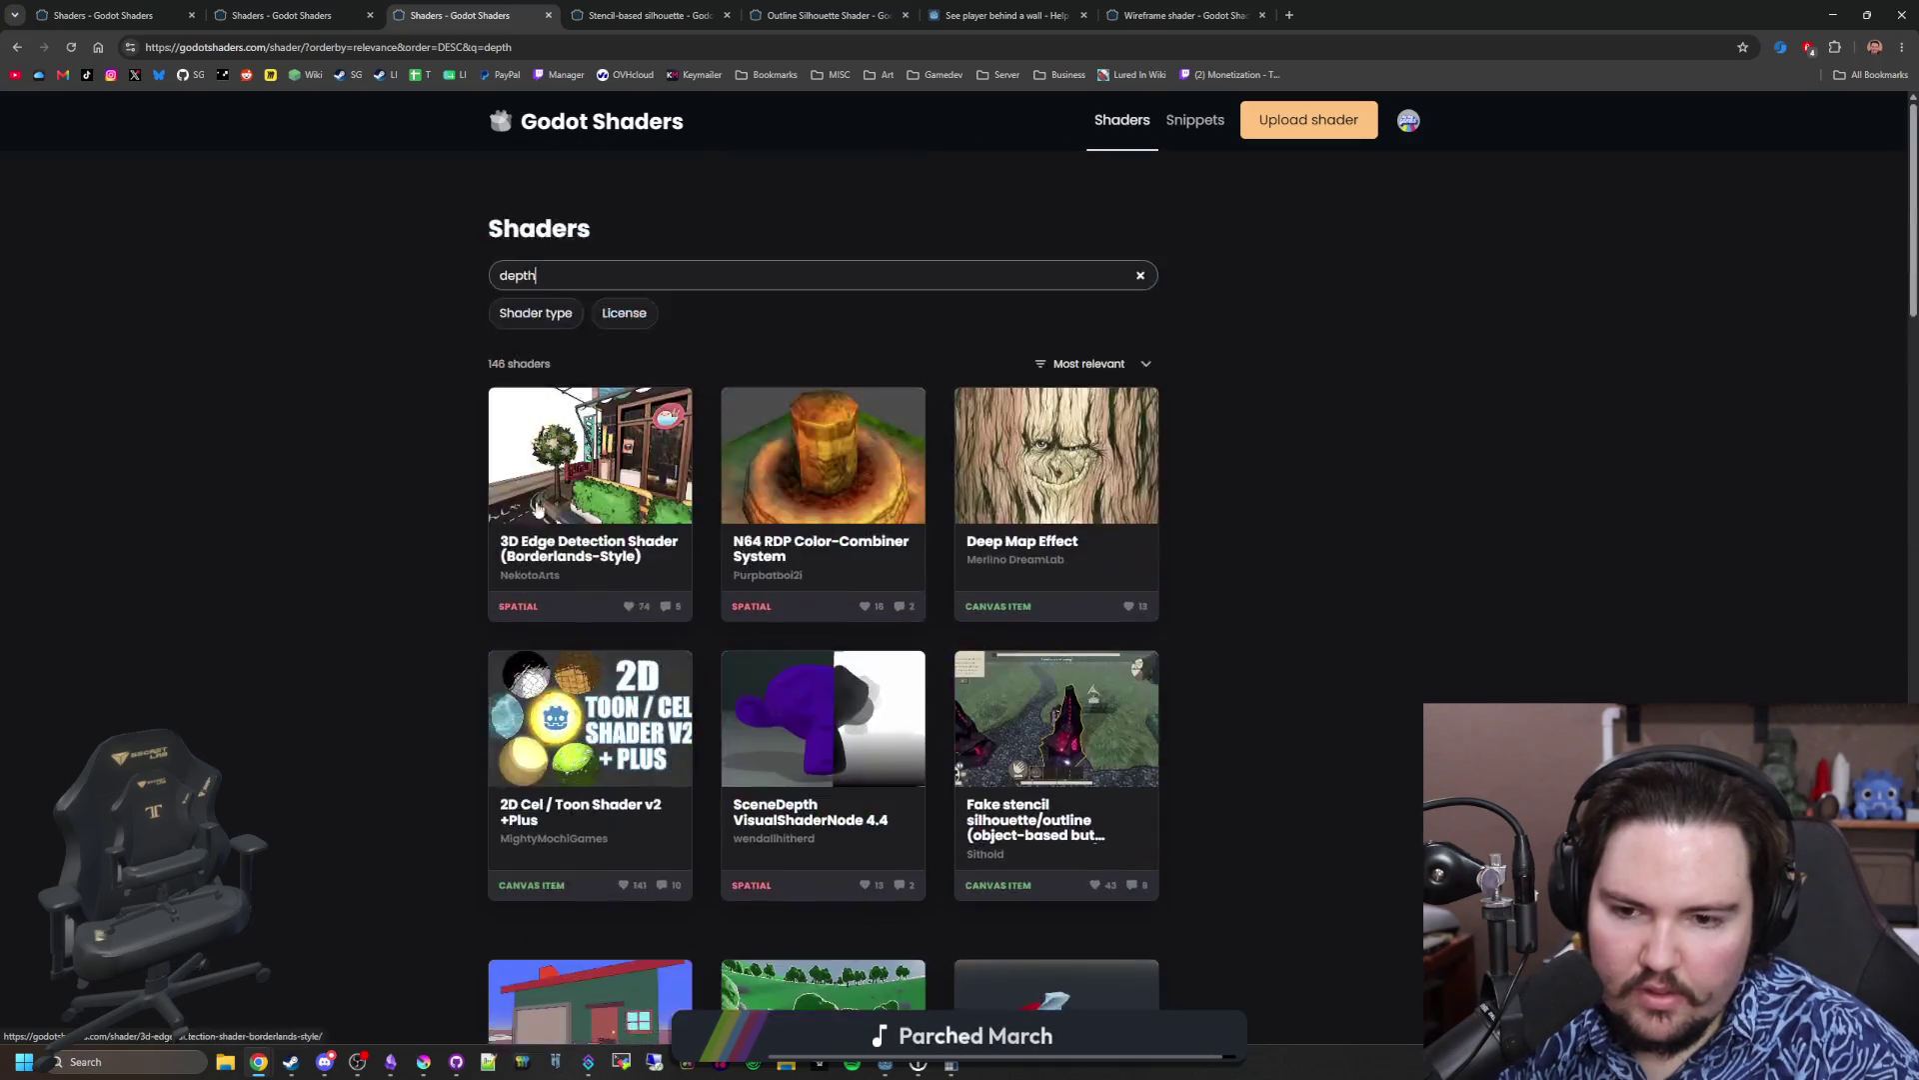
Step: Filter the depth results to Canvas item, leaving 38 shaders, and scroll through them
{"action": "left_click", "coordinate": [553, 317]}
{"action": "left_click", "coordinate": [548, 350]}
{"action": "left_click", "coordinate": [338, 388]}
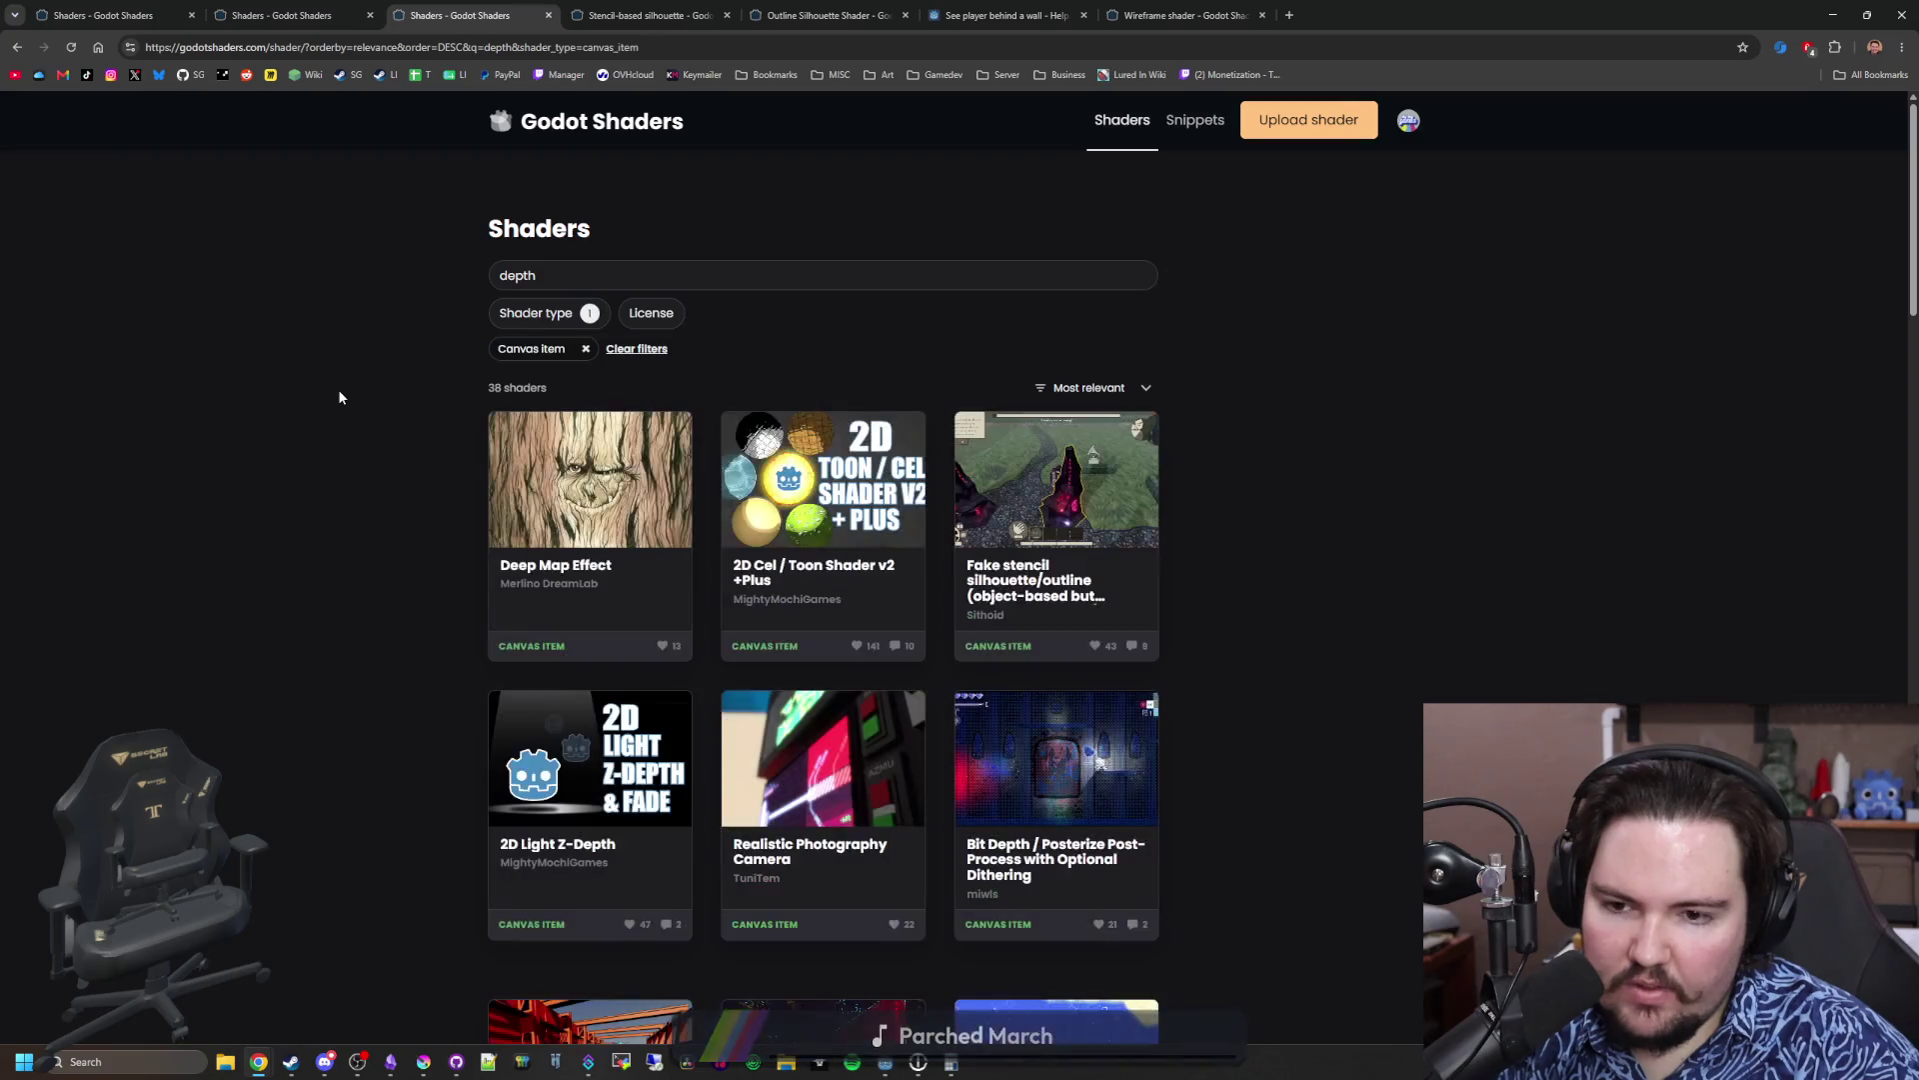
{"action": "scroll", "coordinate": [680, 477], "scroll_direction": "down", "scroll_amount": 7}
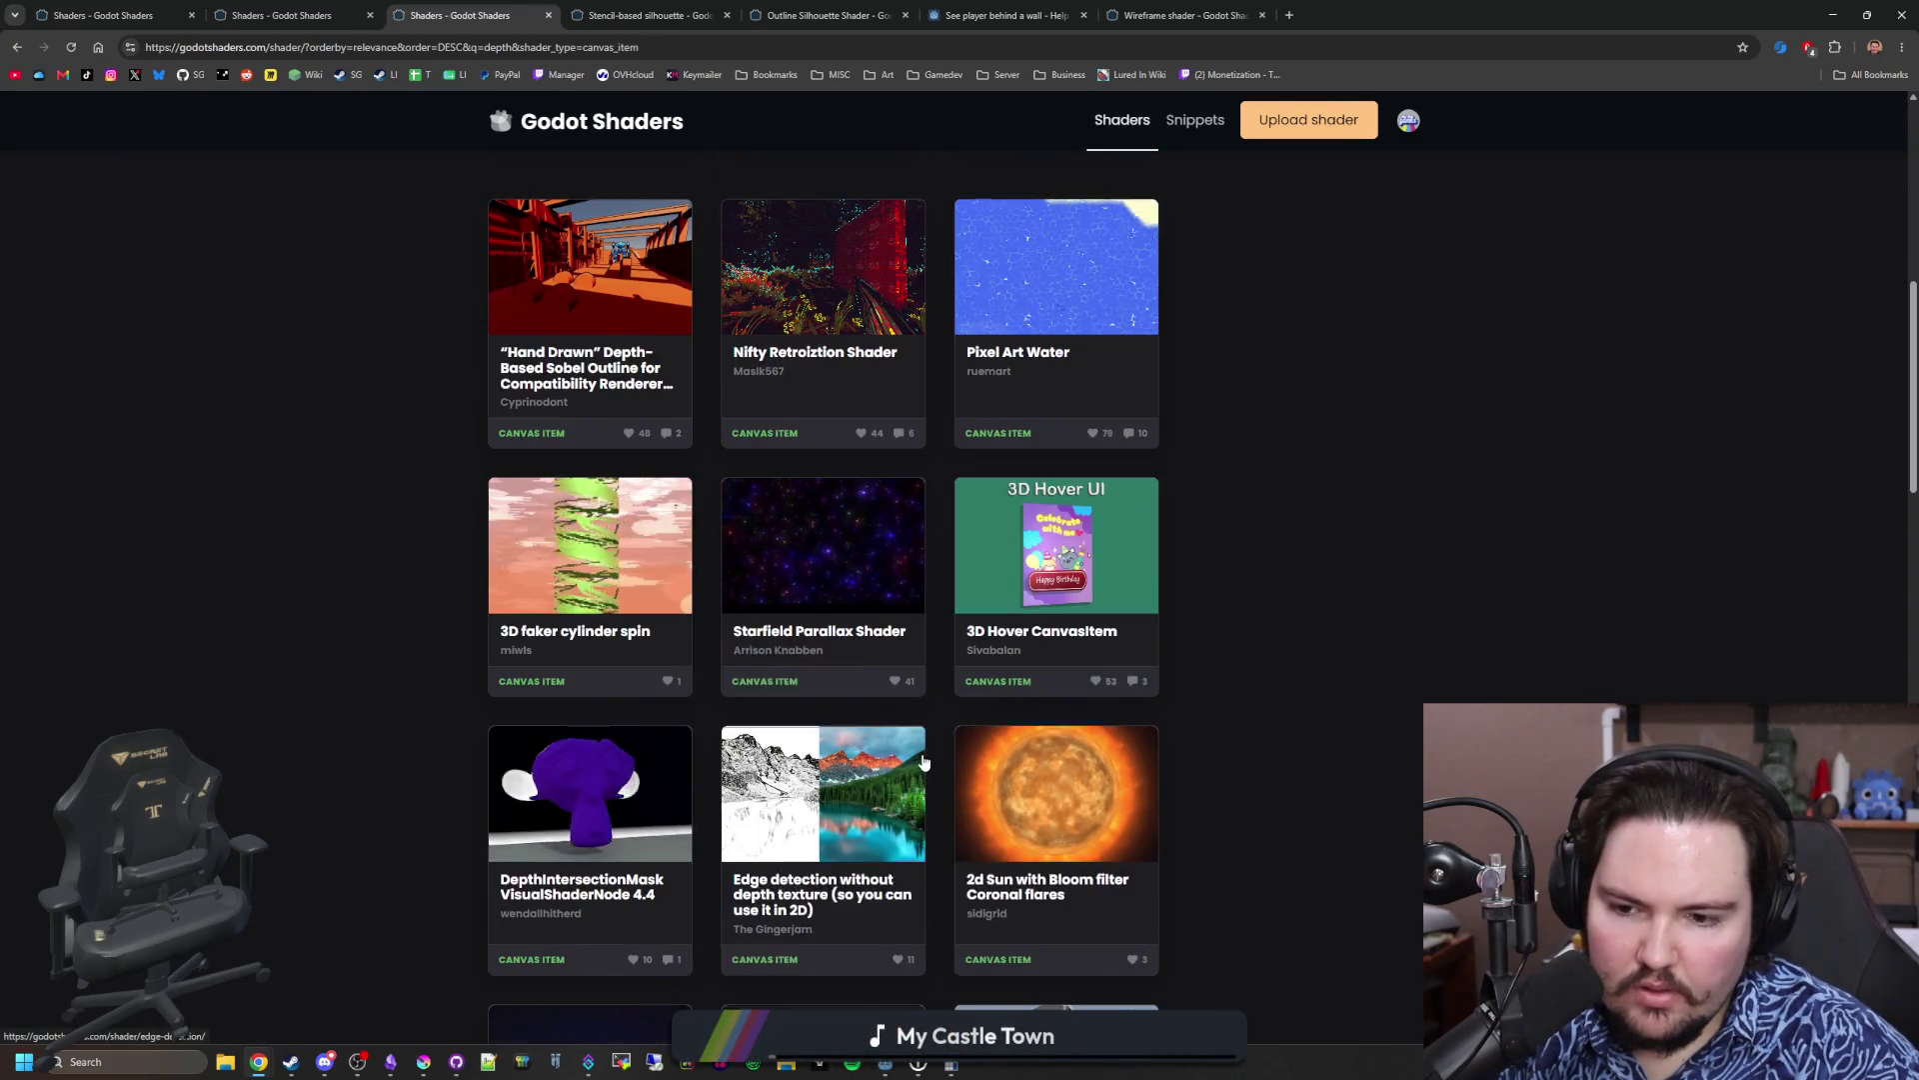
{"action": "scroll", "coordinate": [925, 724], "scroll_direction": "down", "scroll_amount": 4}
{"action": "scroll", "coordinate": [925, 724], "scroll_direction": "down", "scroll_amount": 15}
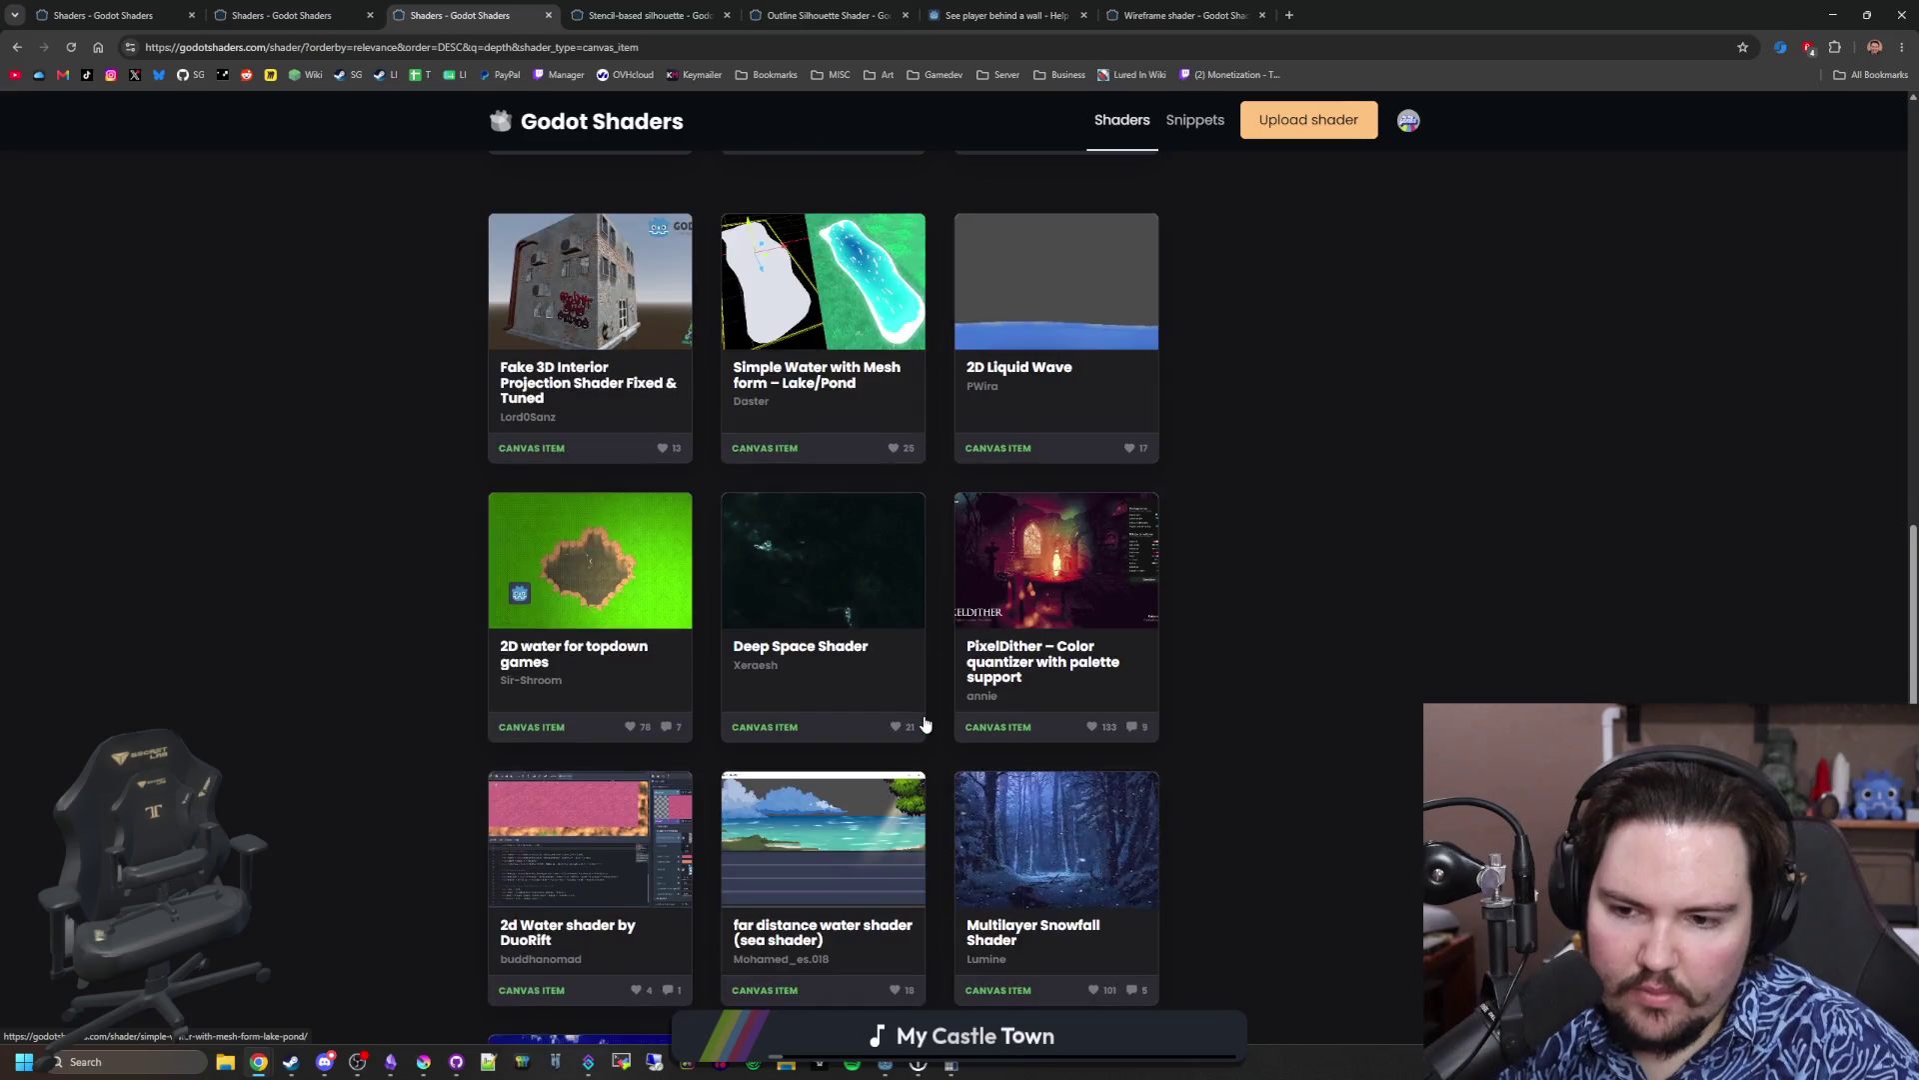
{"action": "scroll", "coordinate": [926, 724], "scroll_direction": "down", "scroll_amount": 5}
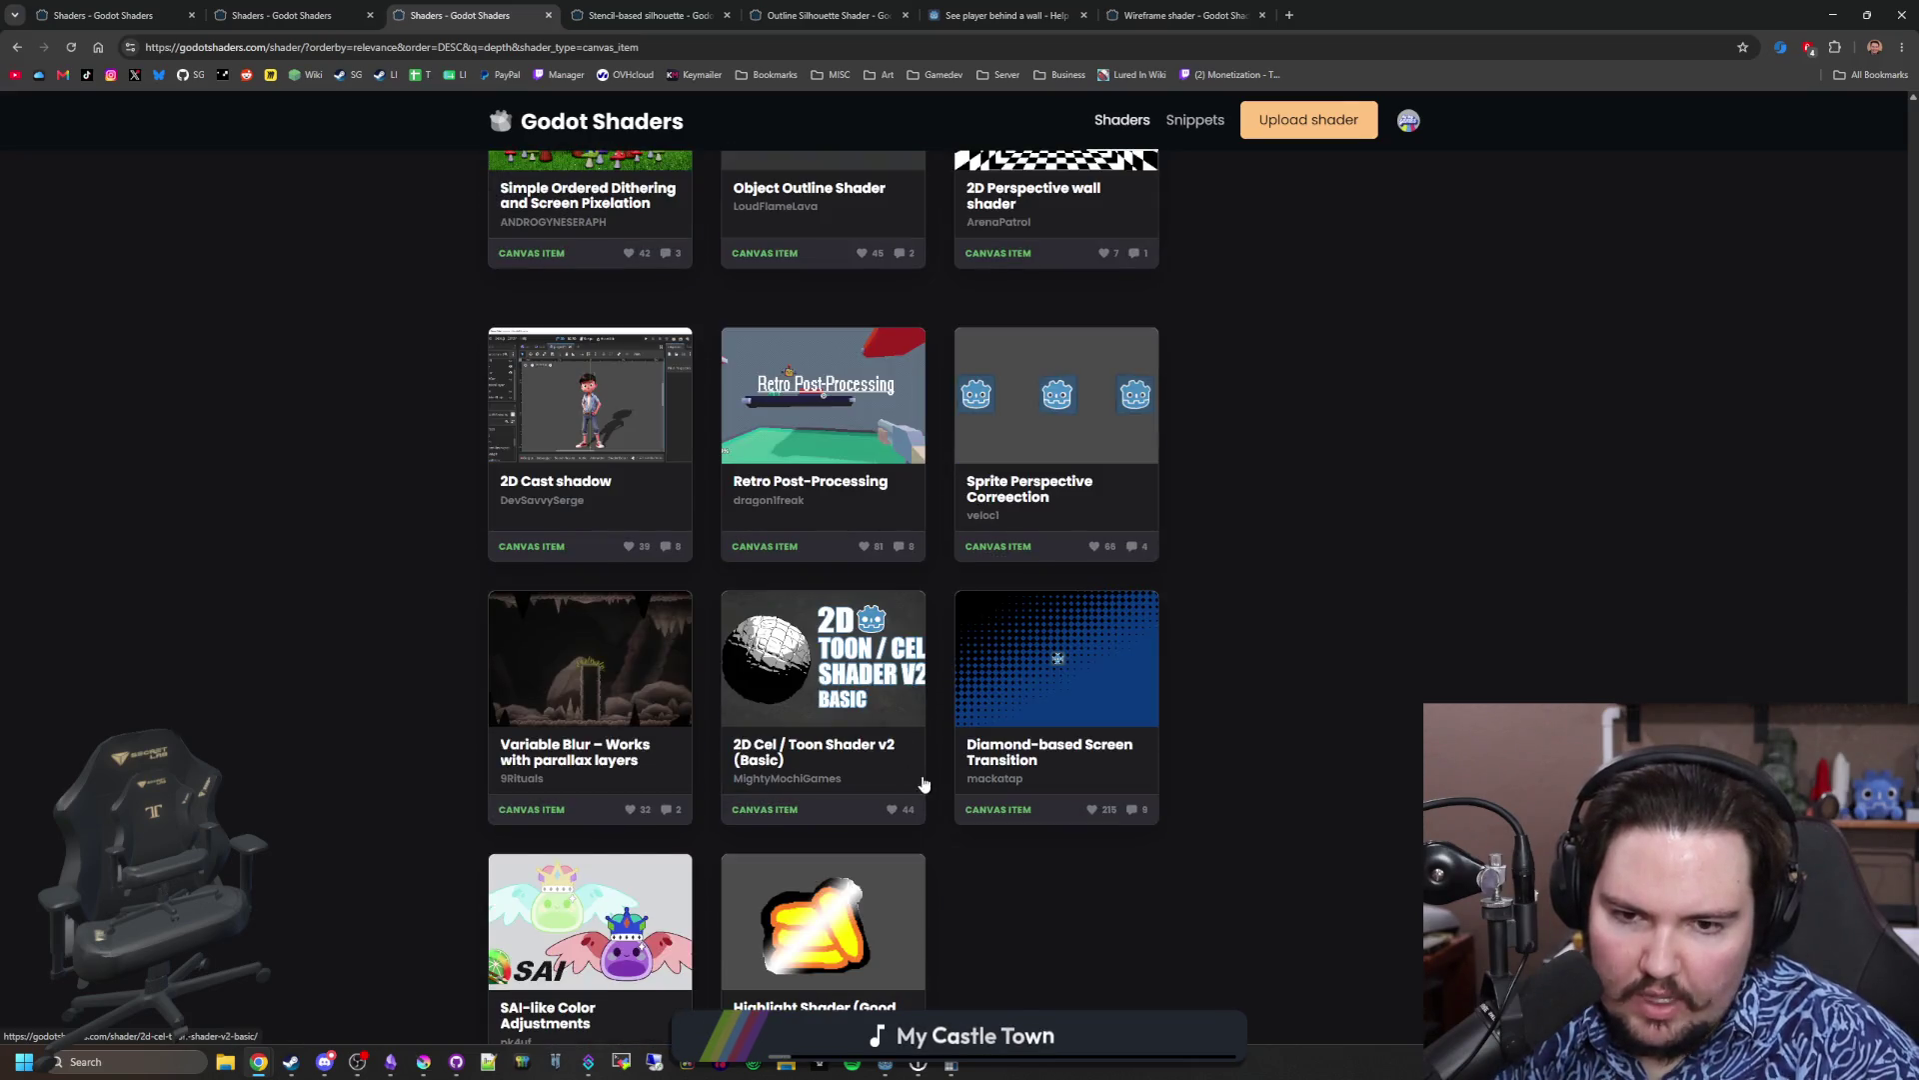
{"action": "scroll", "coordinate": [924, 783], "scroll_direction": "down", "scroll_amount": 3}
{"action": "scroll", "coordinate": [786, 892], "scroll_direction": "up", "scroll_amount": 20}
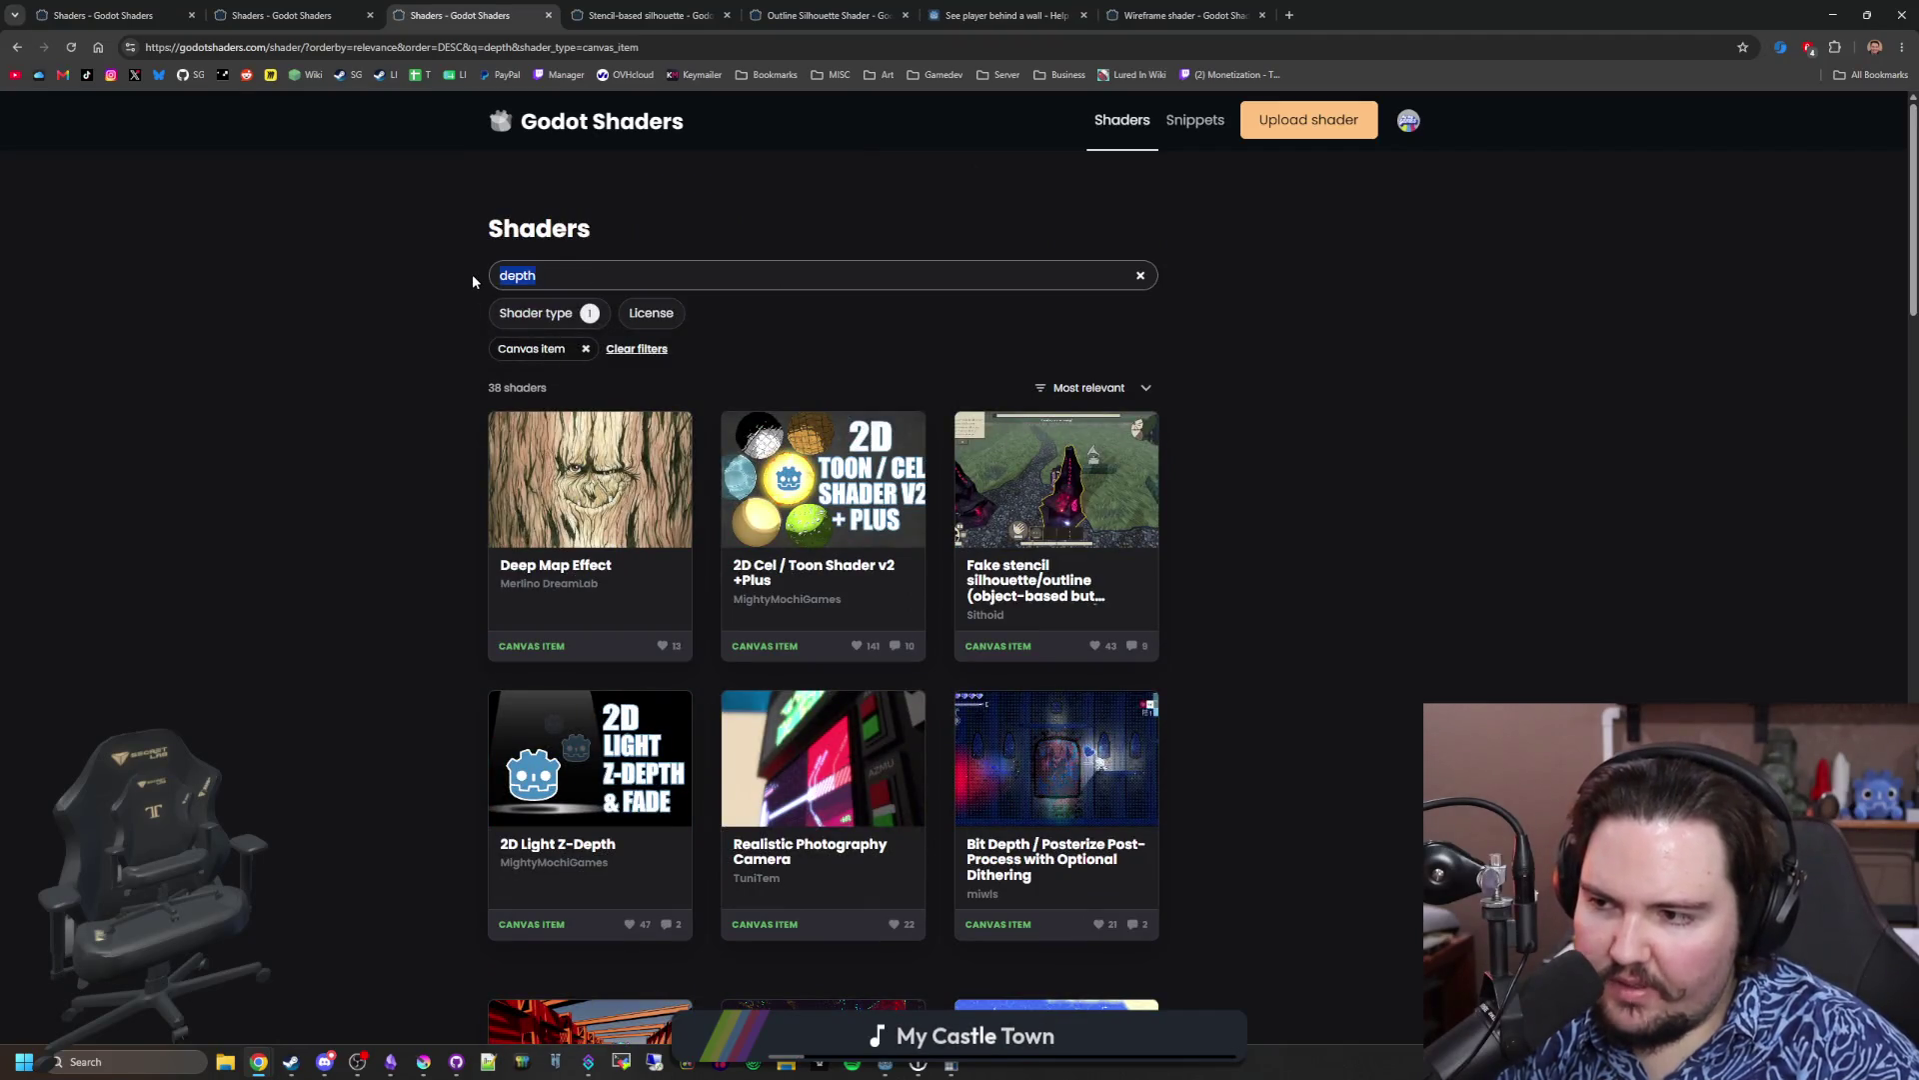
Step: Replace the search with 'mask' and scroll down through the results
{"action": "key", "text": "BackSpace"}
{"action": "type", "text": "mas"}
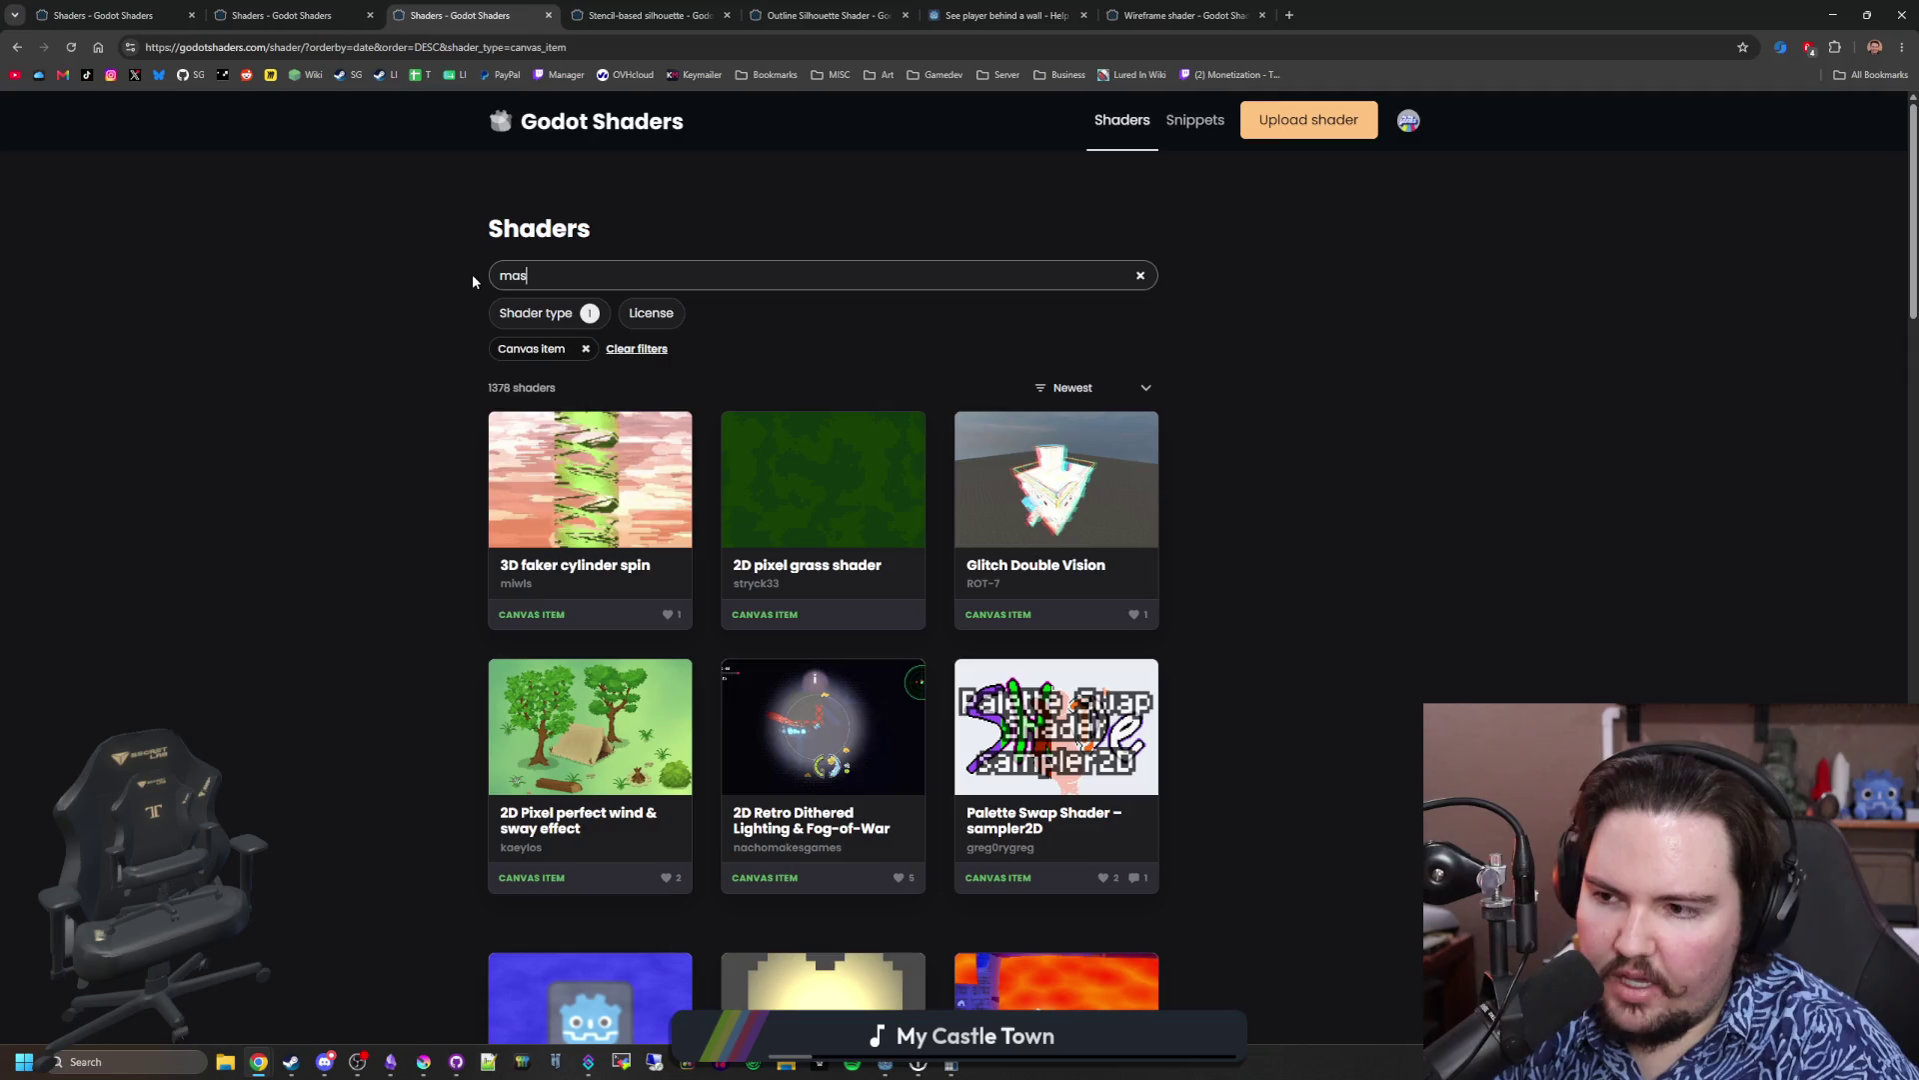
{"action": "type", "text": "k"}
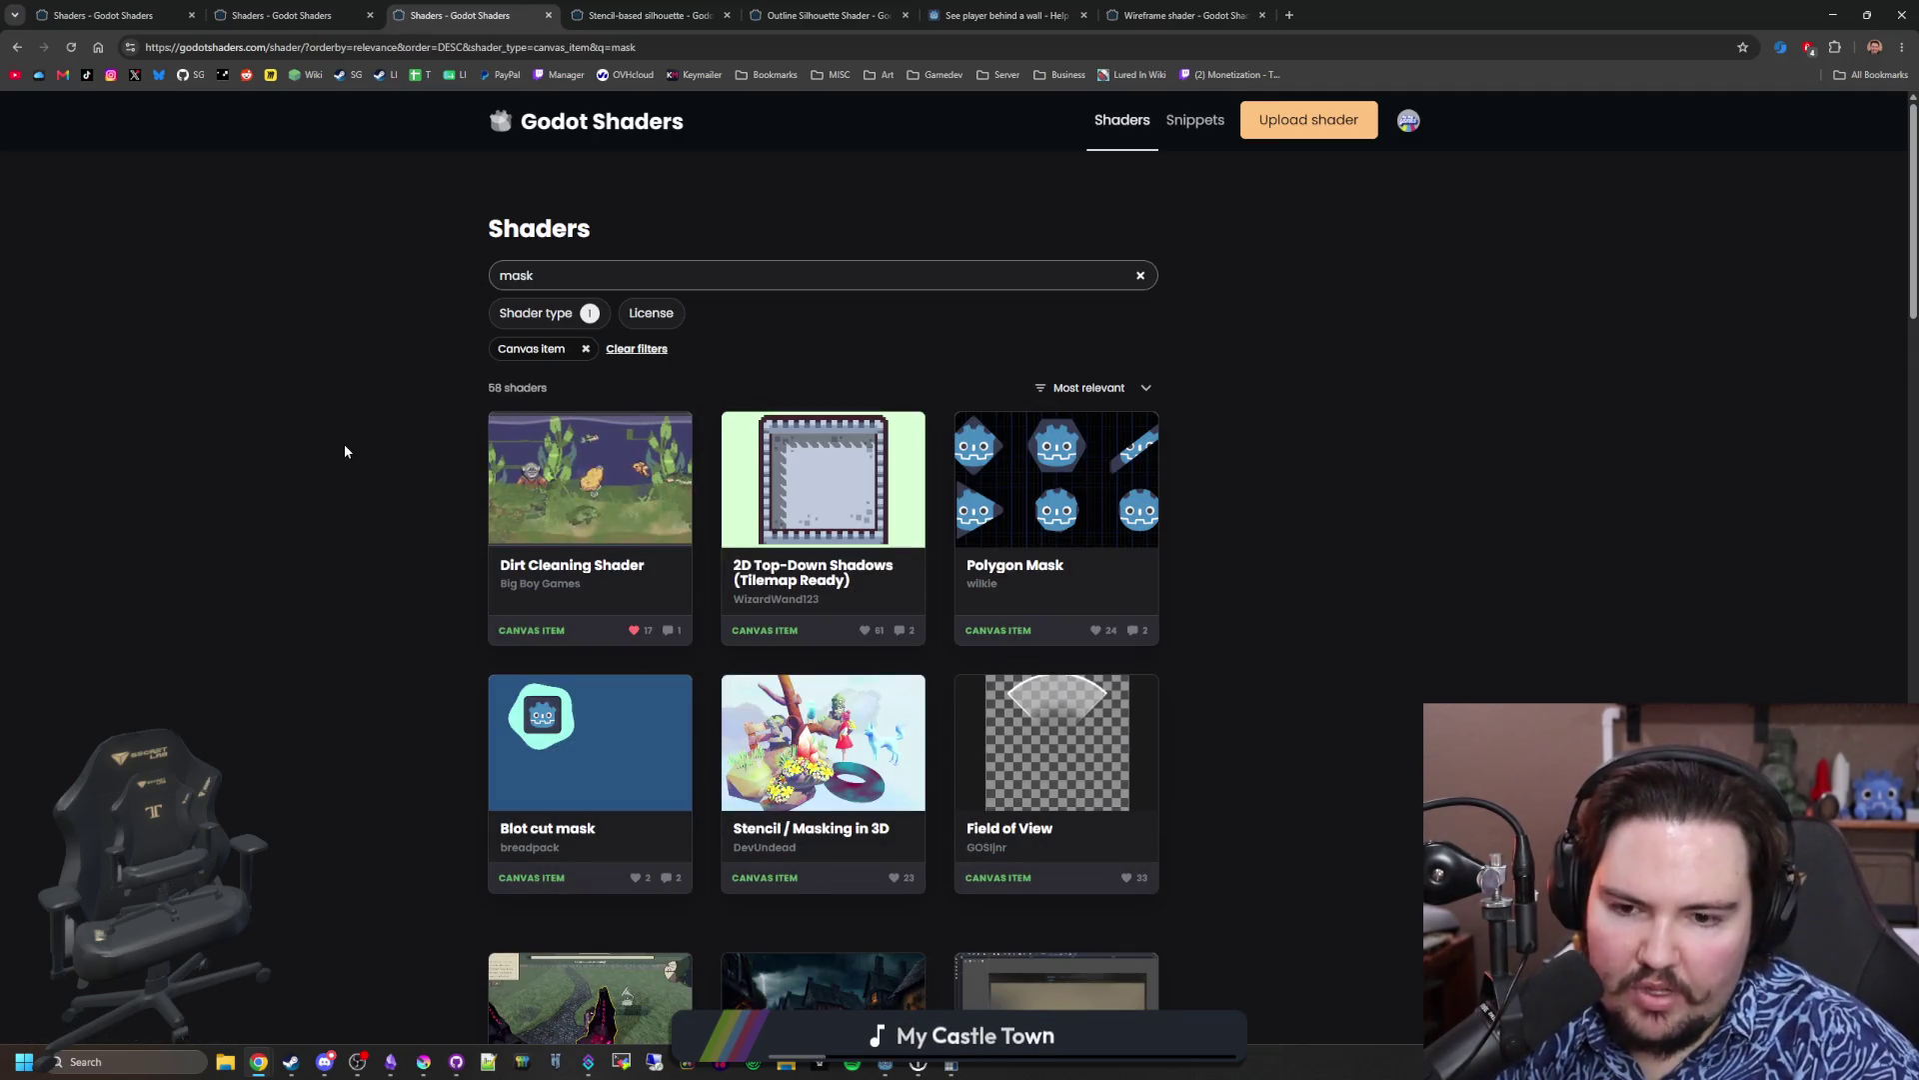
{"action": "scroll", "coordinate": [345, 451], "scroll_direction": "down", "scroll_amount": 1}
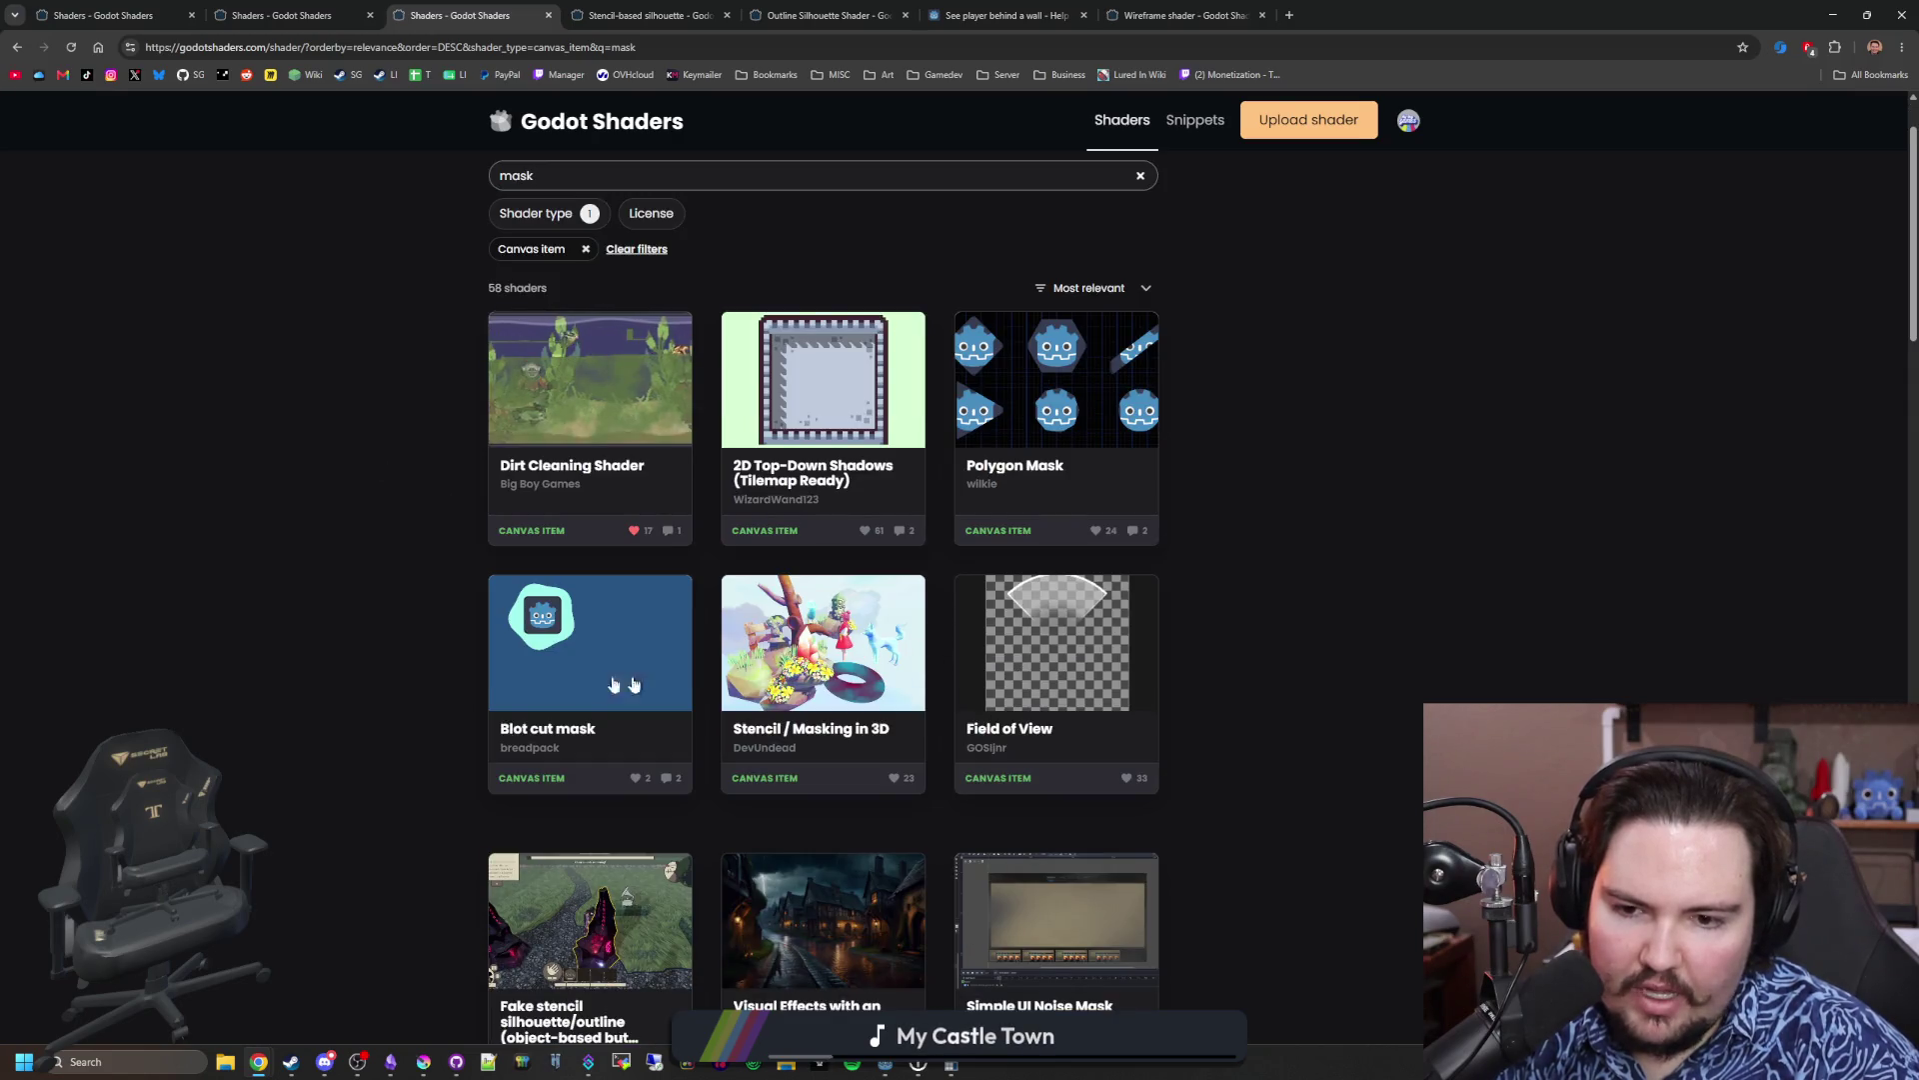
{"action": "scroll", "coordinate": [633, 657], "scroll_direction": "down", "scroll_amount": 1}
{"action": "scroll", "coordinate": [633, 658], "scroll_direction": "down", "scroll_amount": 4}
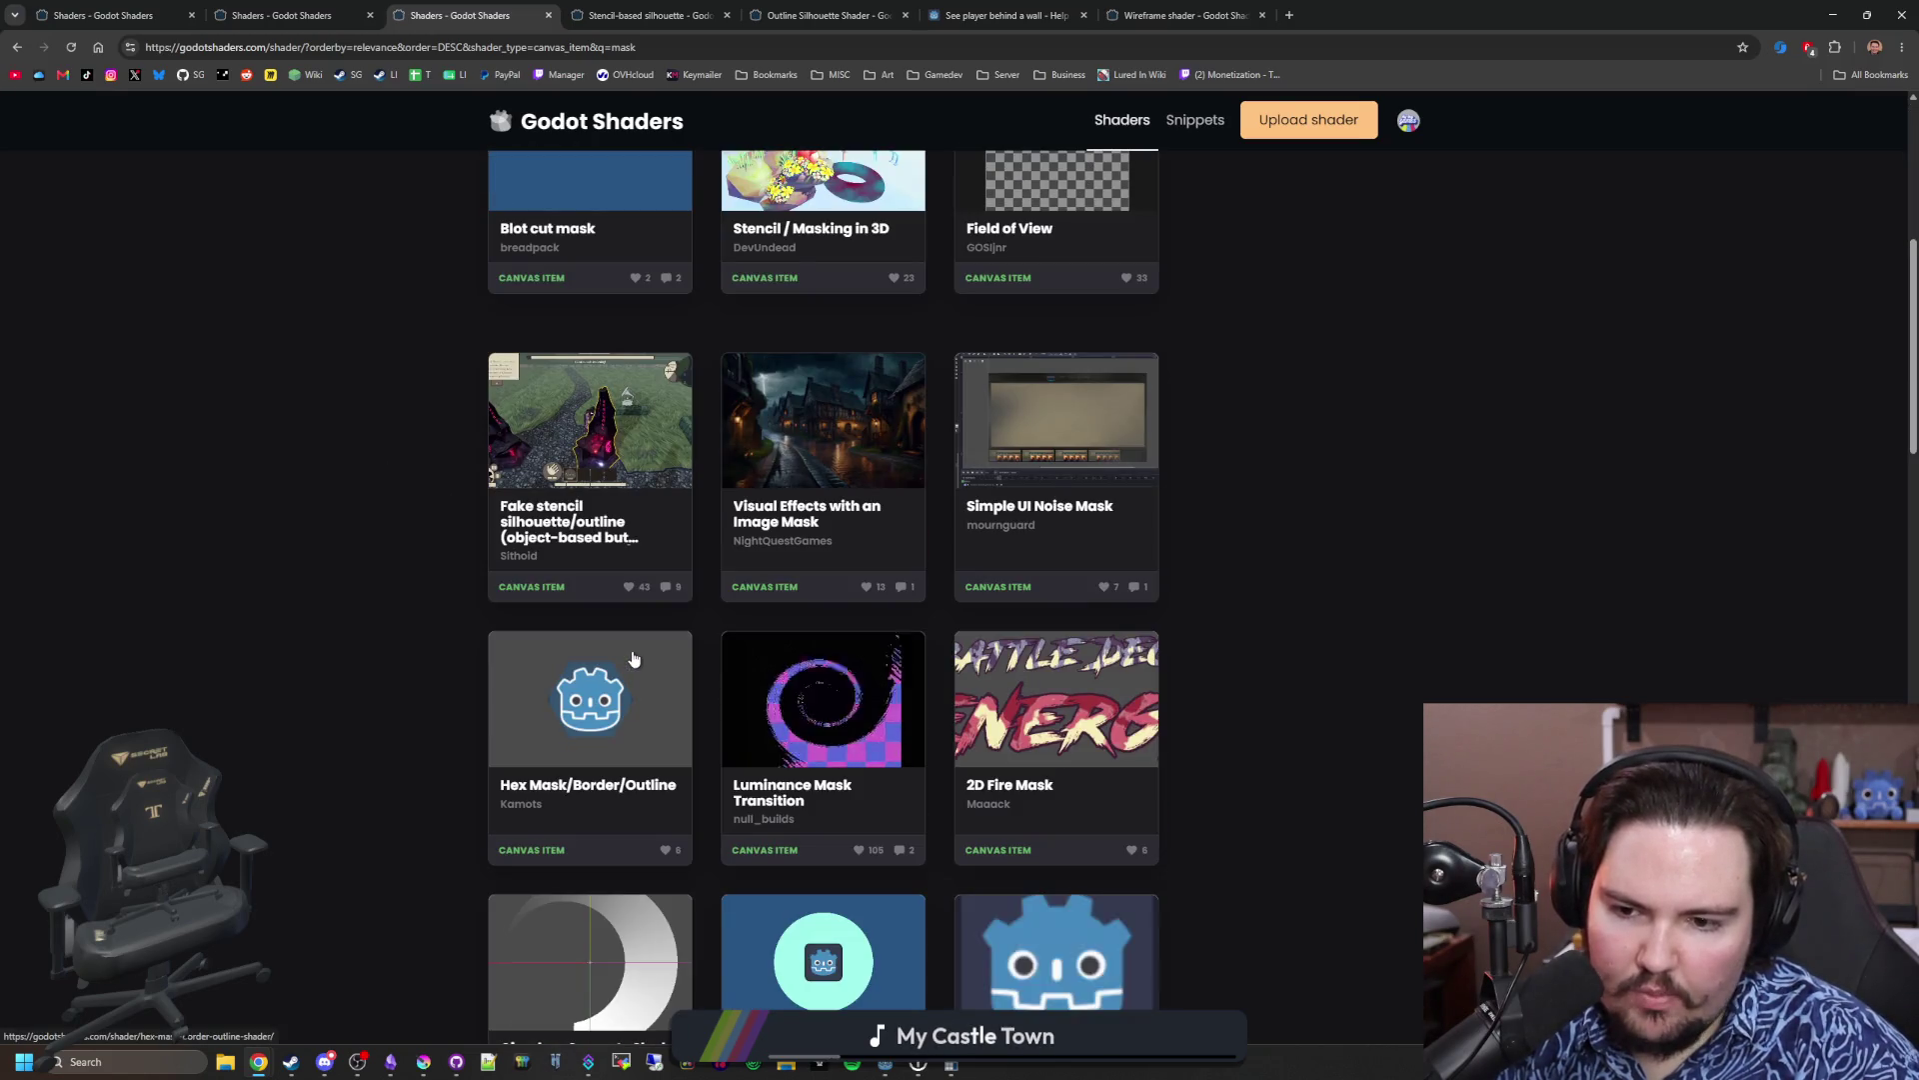
{"action": "scroll", "coordinate": [633, 658], "scroll_direction": "down", "scroll_amount": 3}
{"action": "scroll", "coordinate": [633, 658], "scroll_direction": "down", "scroll_amount": 7}
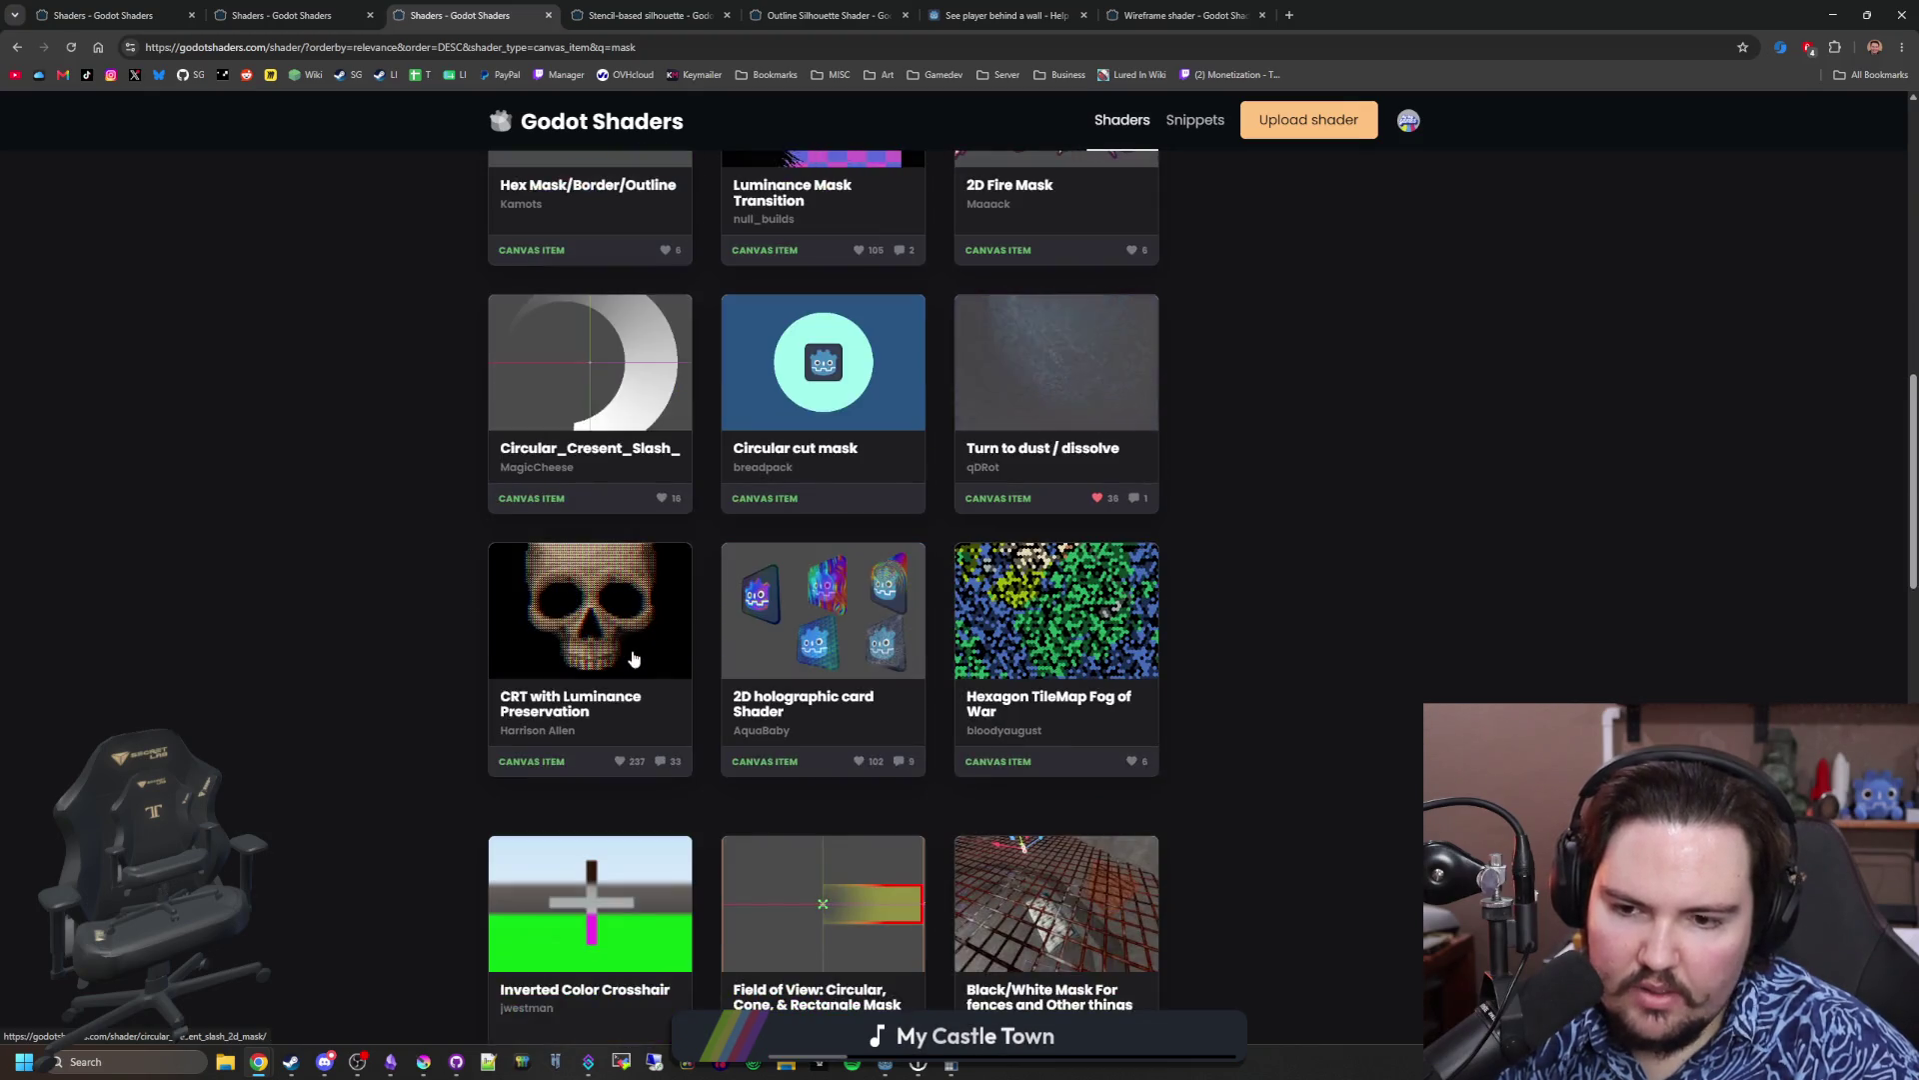
{"action": "scroll", "coordinate": [633, 658], "scroll_direction": "down", "scroll_amount": 6}
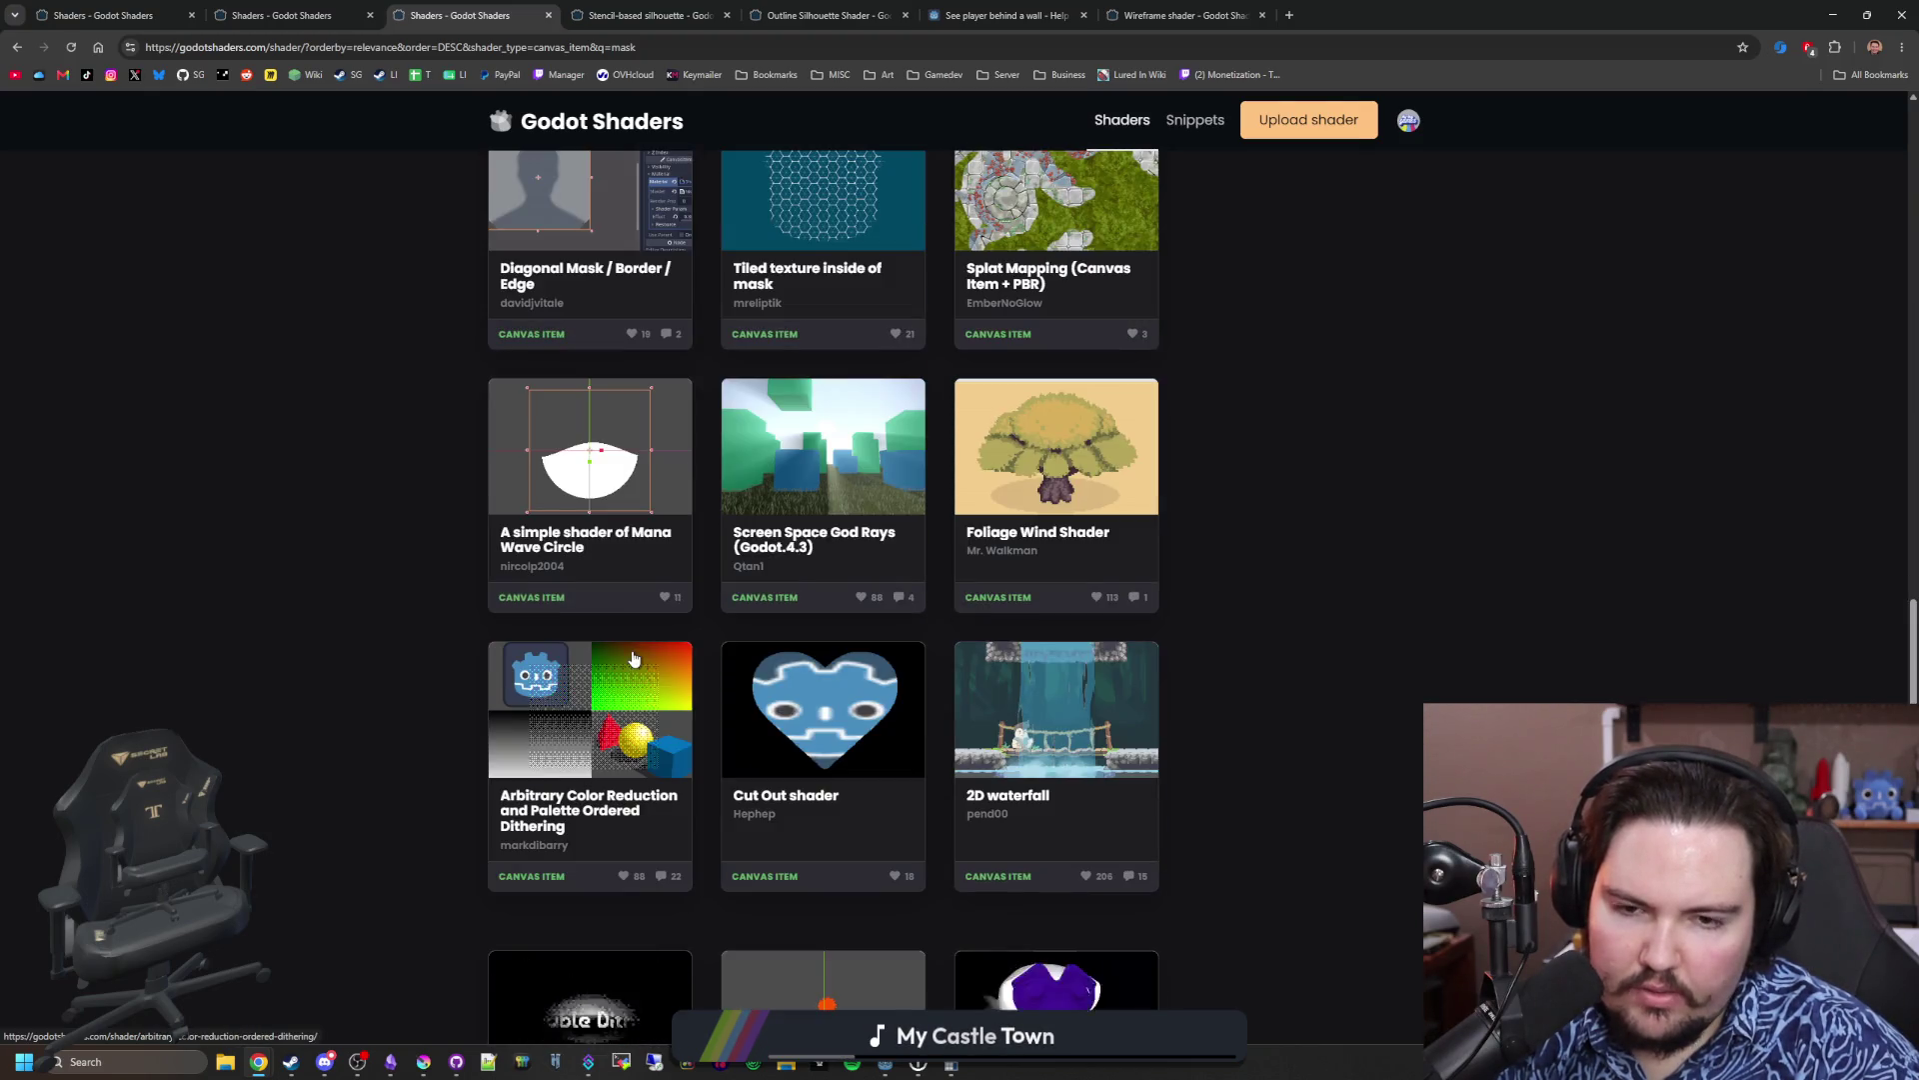
{"action": "scroll", "coordinate": [632, 658], "scroll_direction": "down", "scroll_amount": 5}
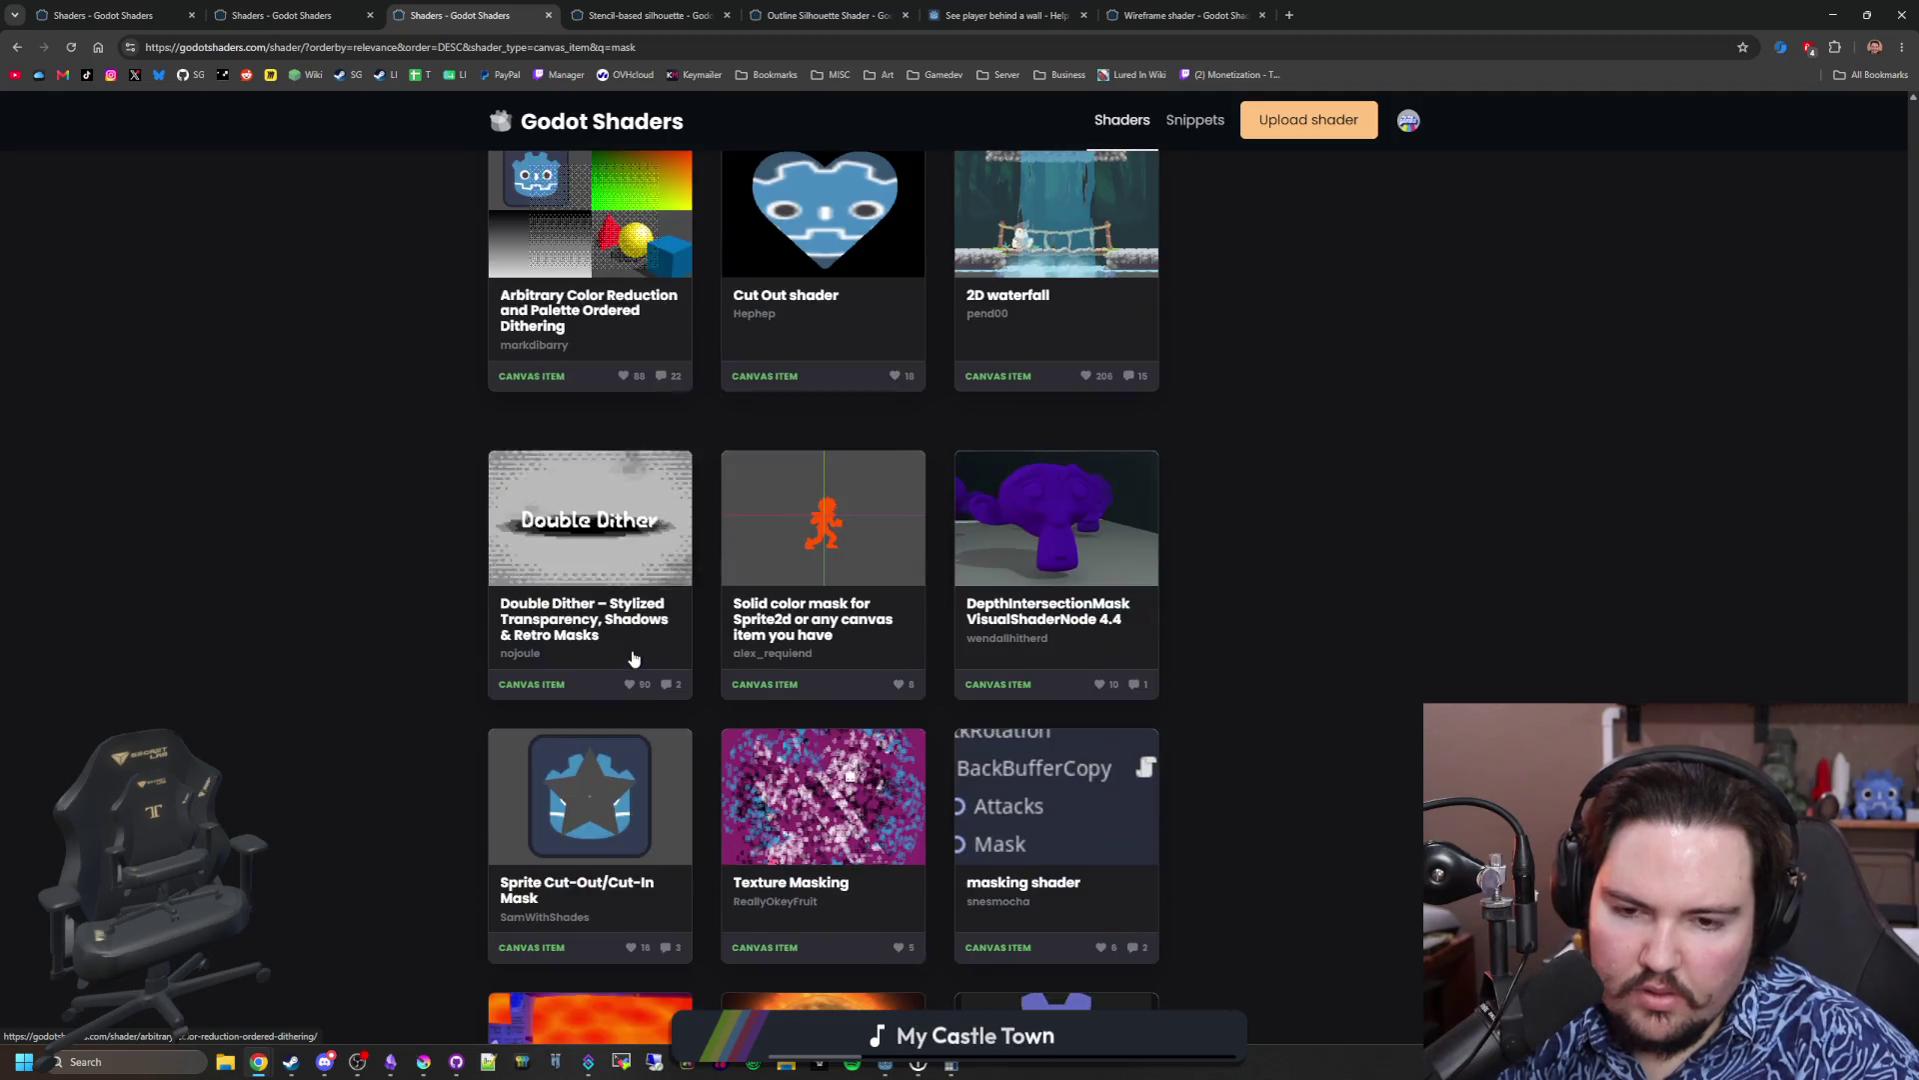
{"action": "scroll", "coordinate": [633, 658], "scroll_direction": "down", "scroll_amount": 4}
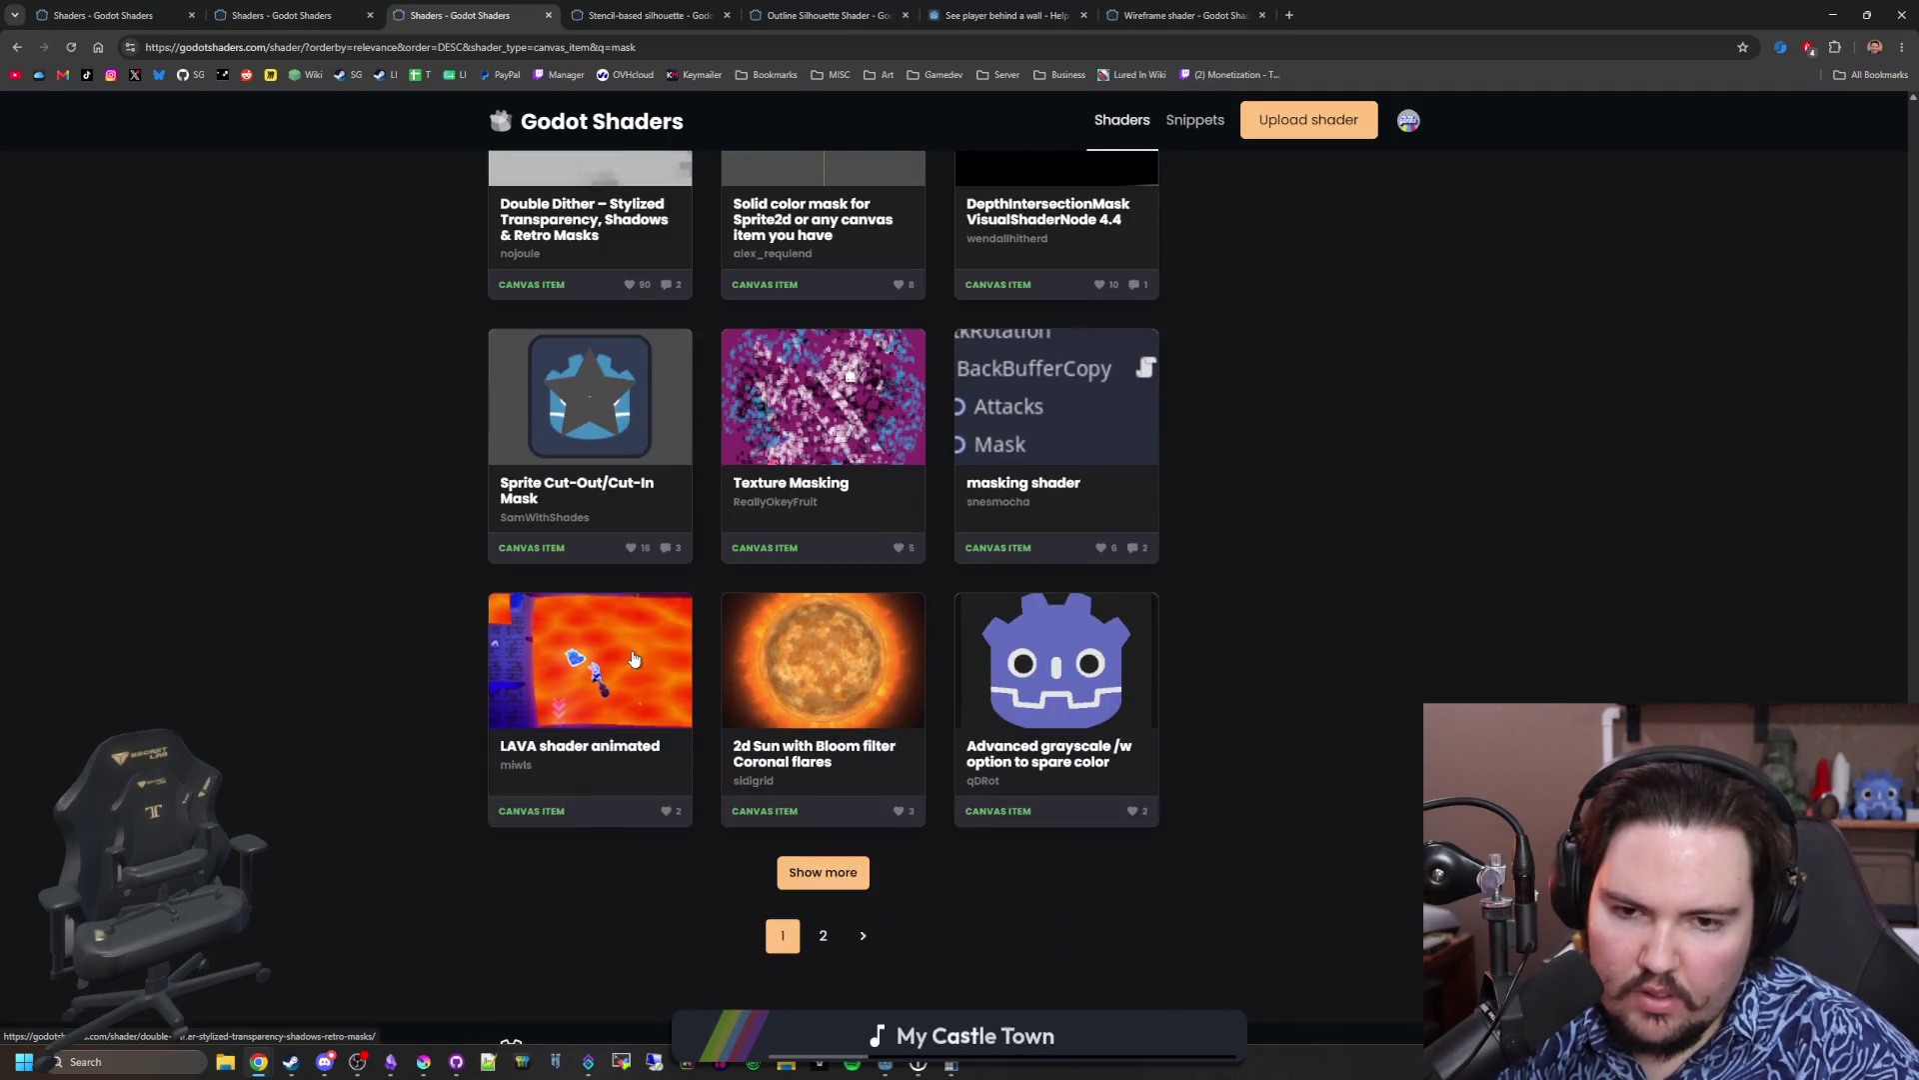
Step: Scroll page 2 of the mask results to Vortex overlay, then bring the Godot editor back
{"action": "left_click", "coordinate": [823, 935]}
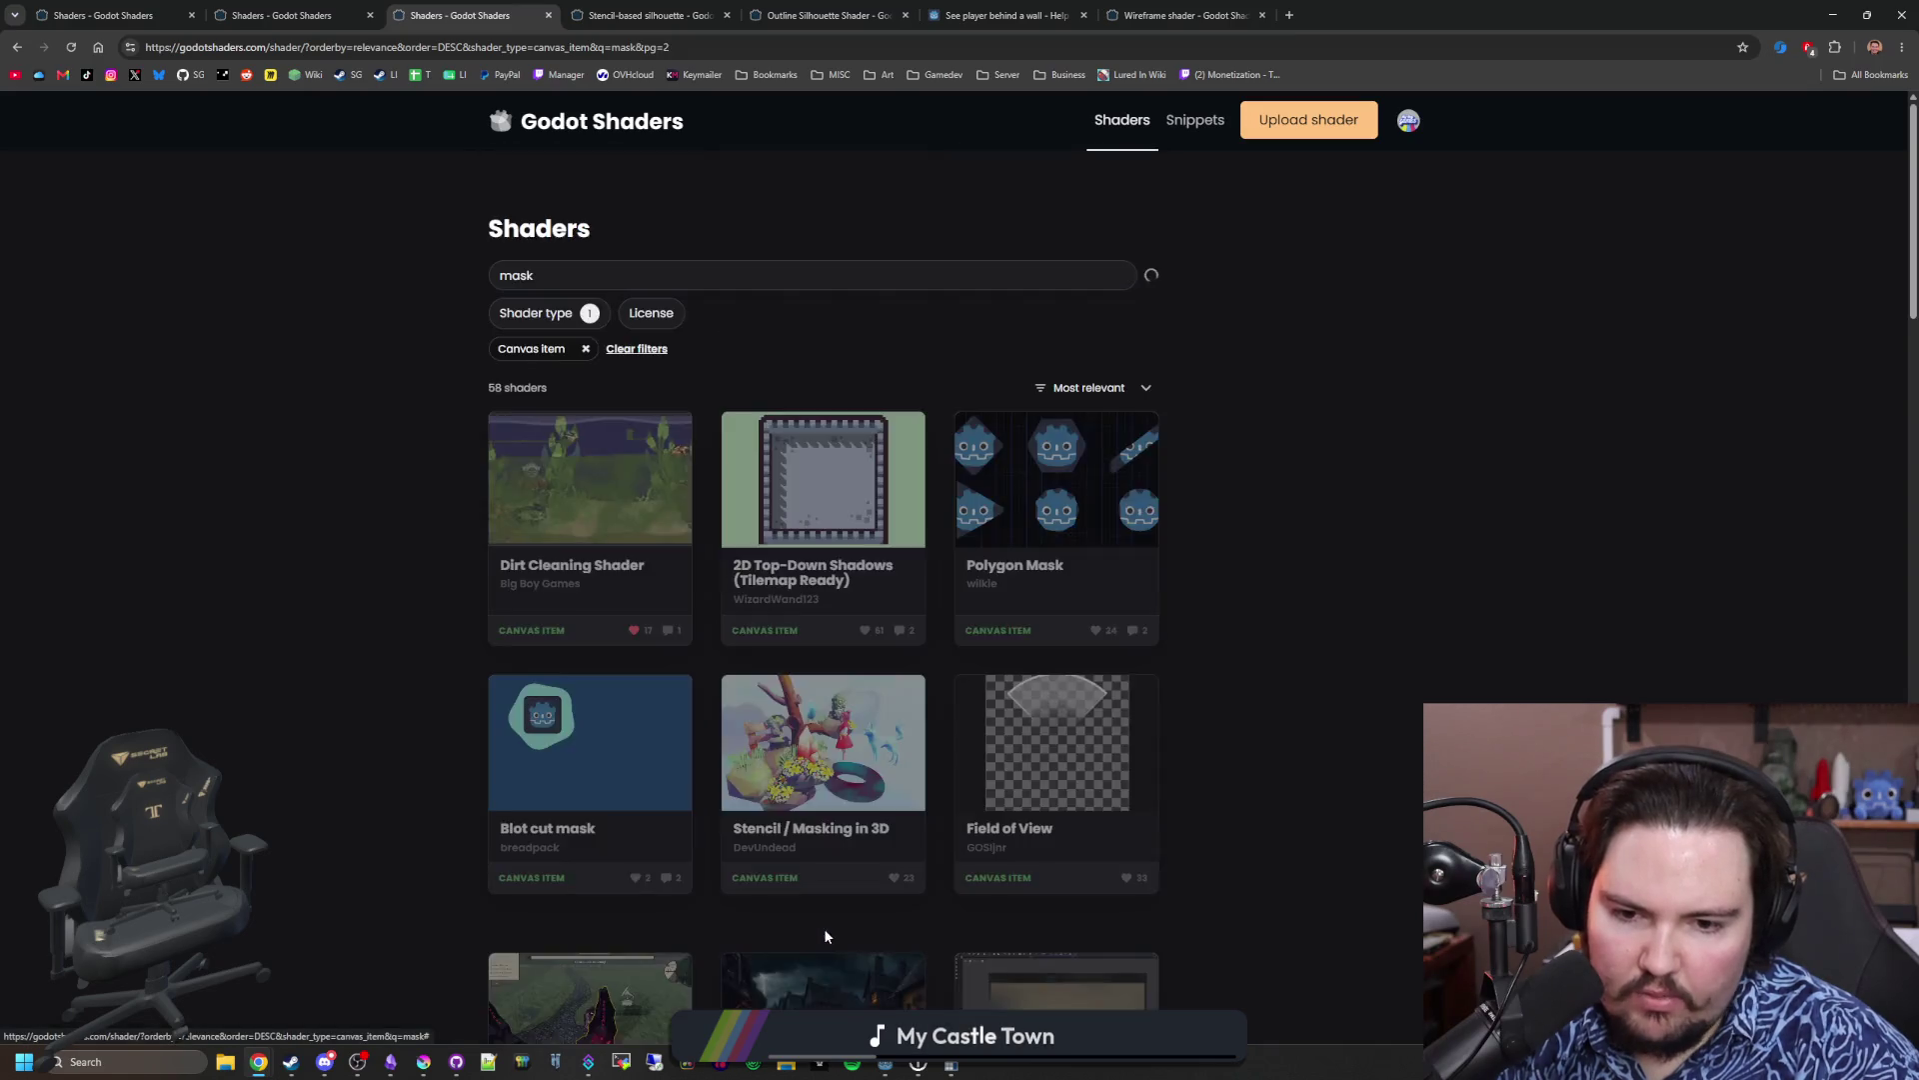
{"action": "scroll", "coordinate": [658, 614], "scroll_direction": "down", "scroll_amount": 4}
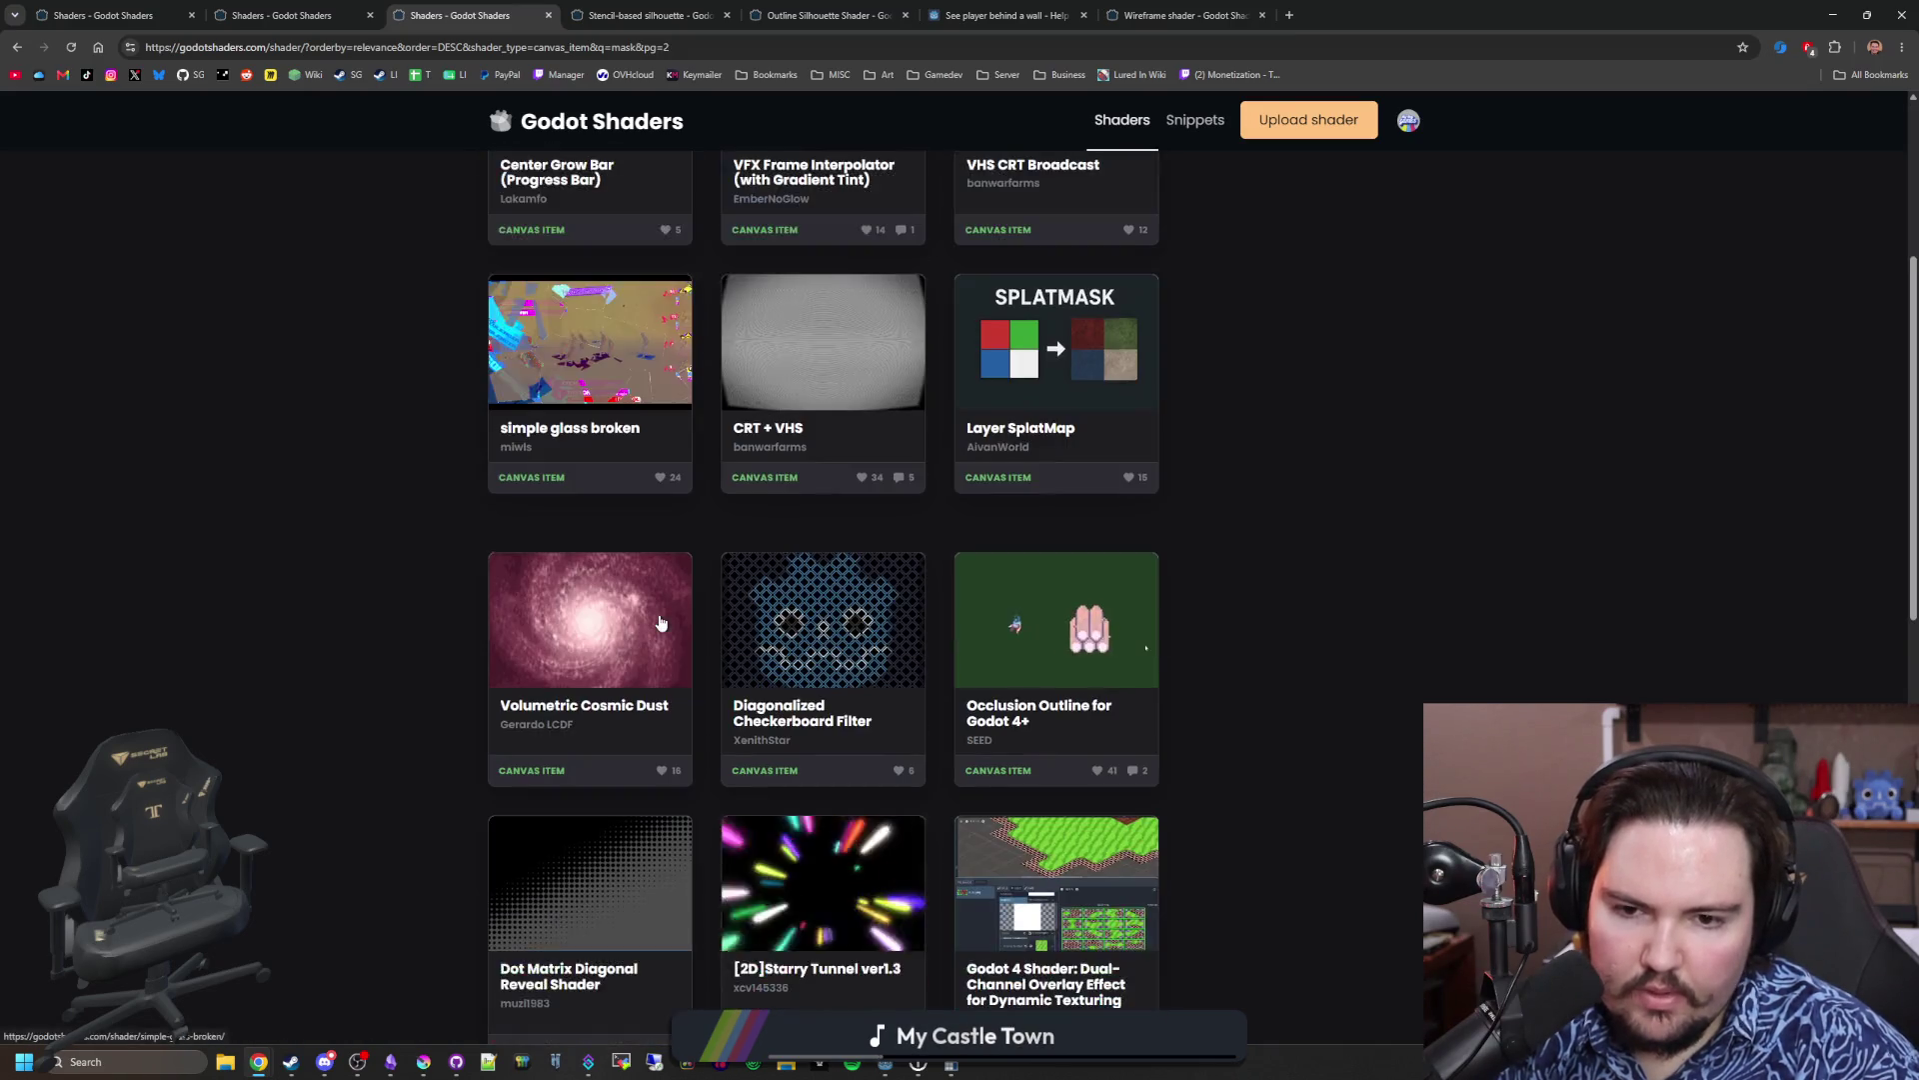
{"action": "scroll", "coordinate": [660, 622], "scroll_direction": "down", "scroll_amount": 4}
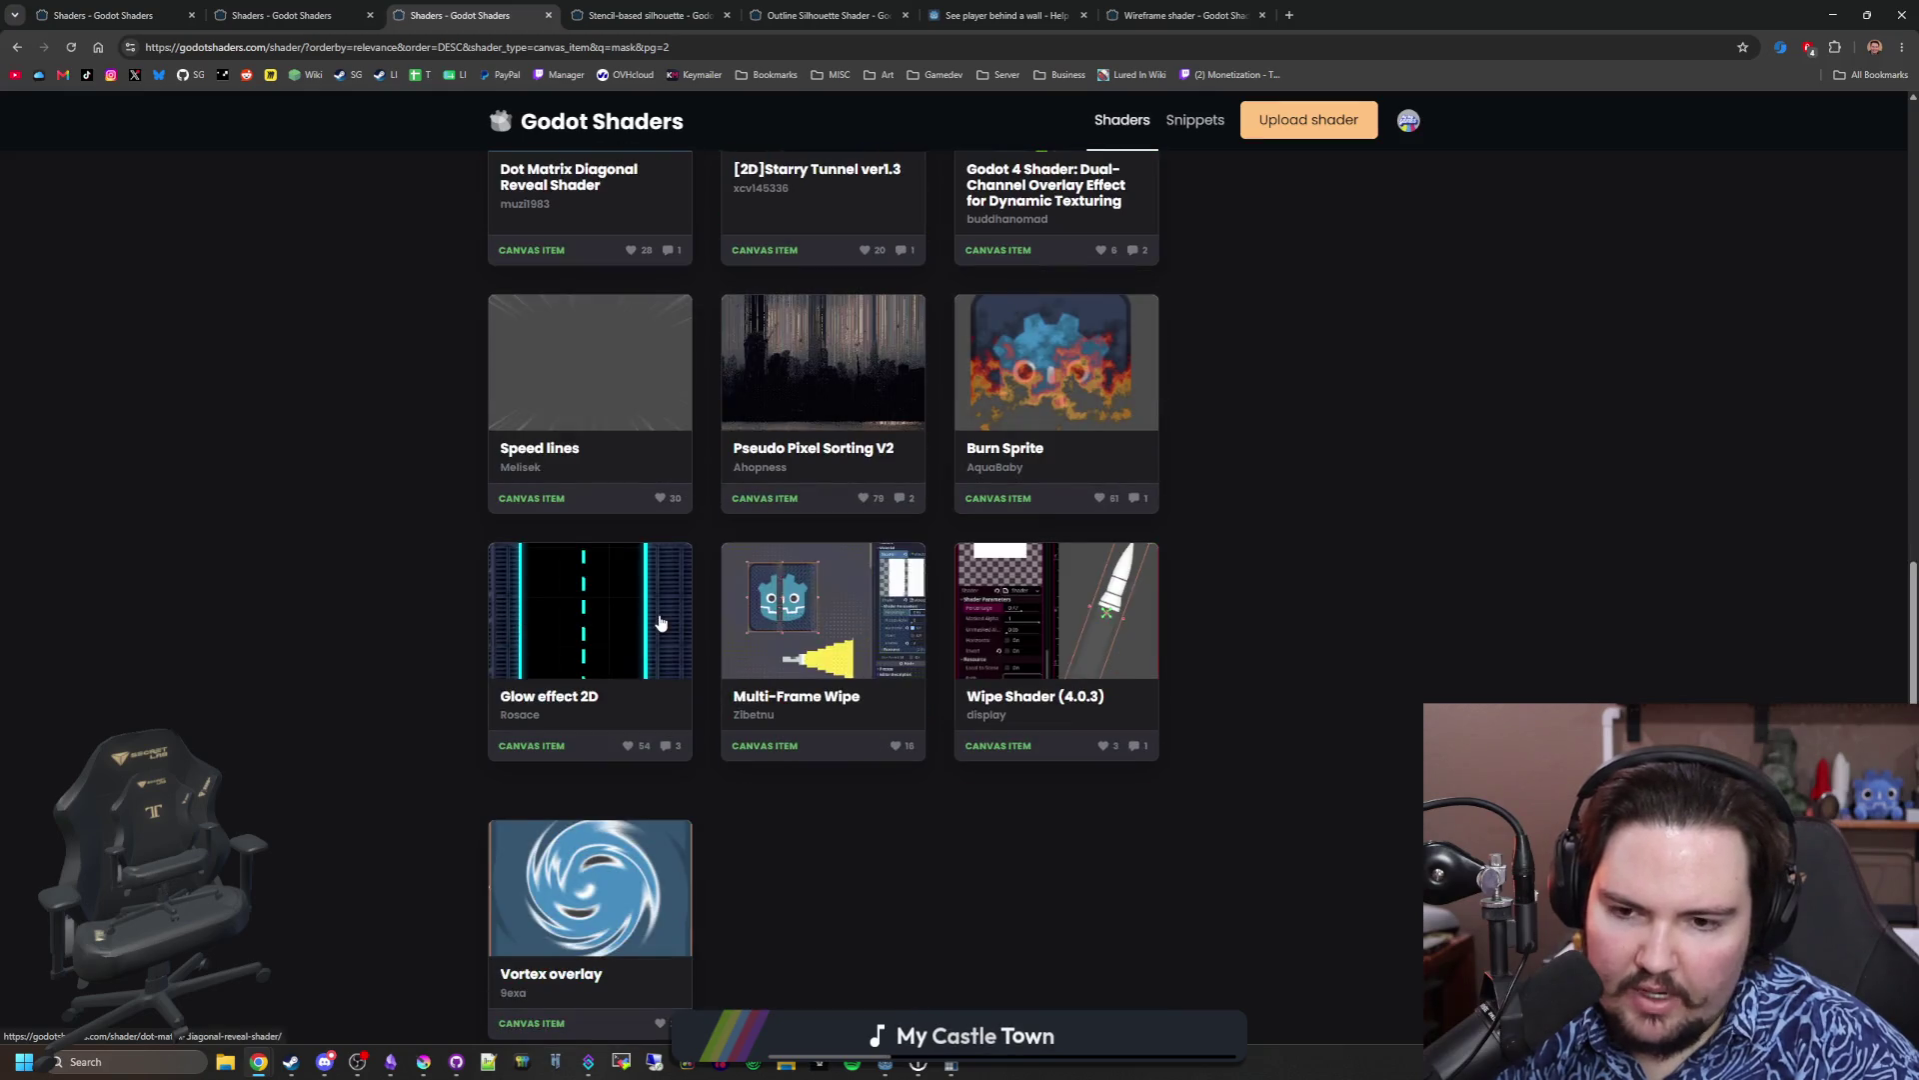
{"action": "scroll", "coordinate": [660, 622], "scroll_direction": "down", "scroll_amount": 3}
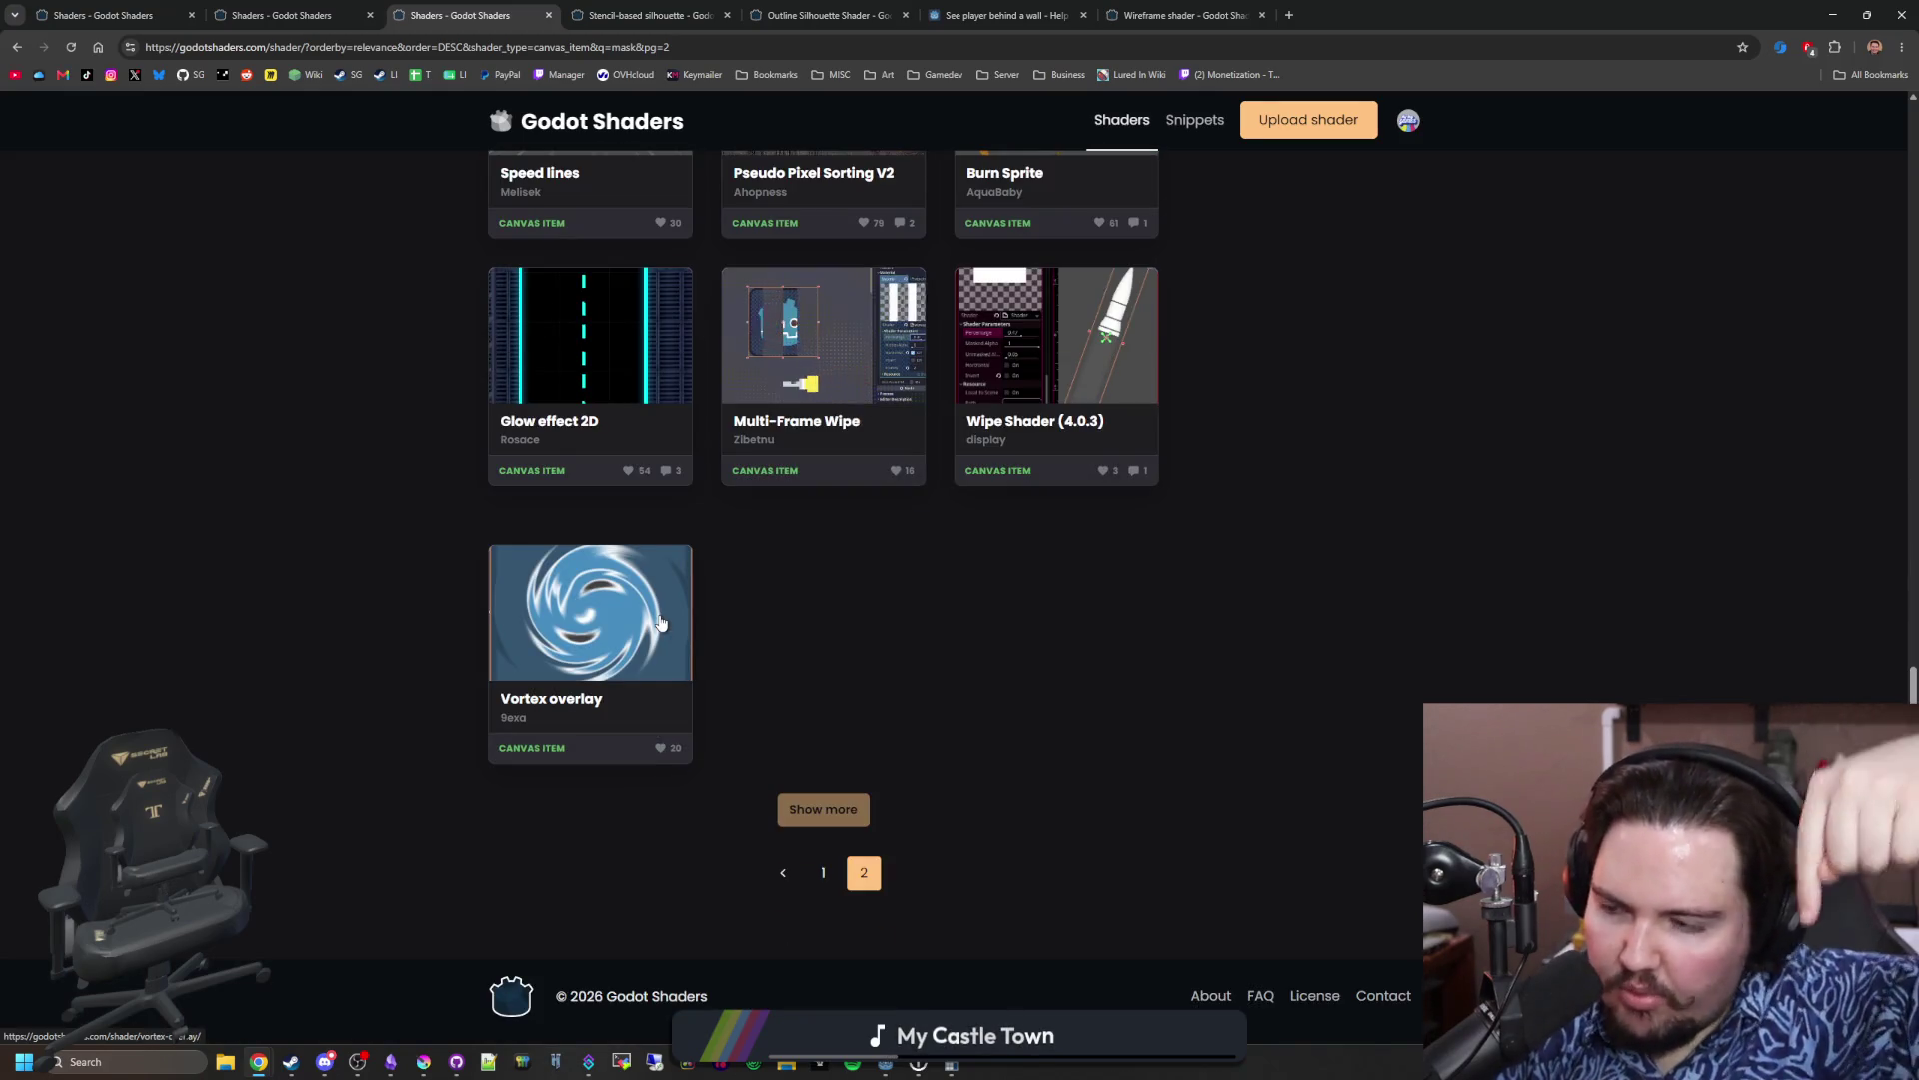
{"action": "key", "text": "alt+Left"}
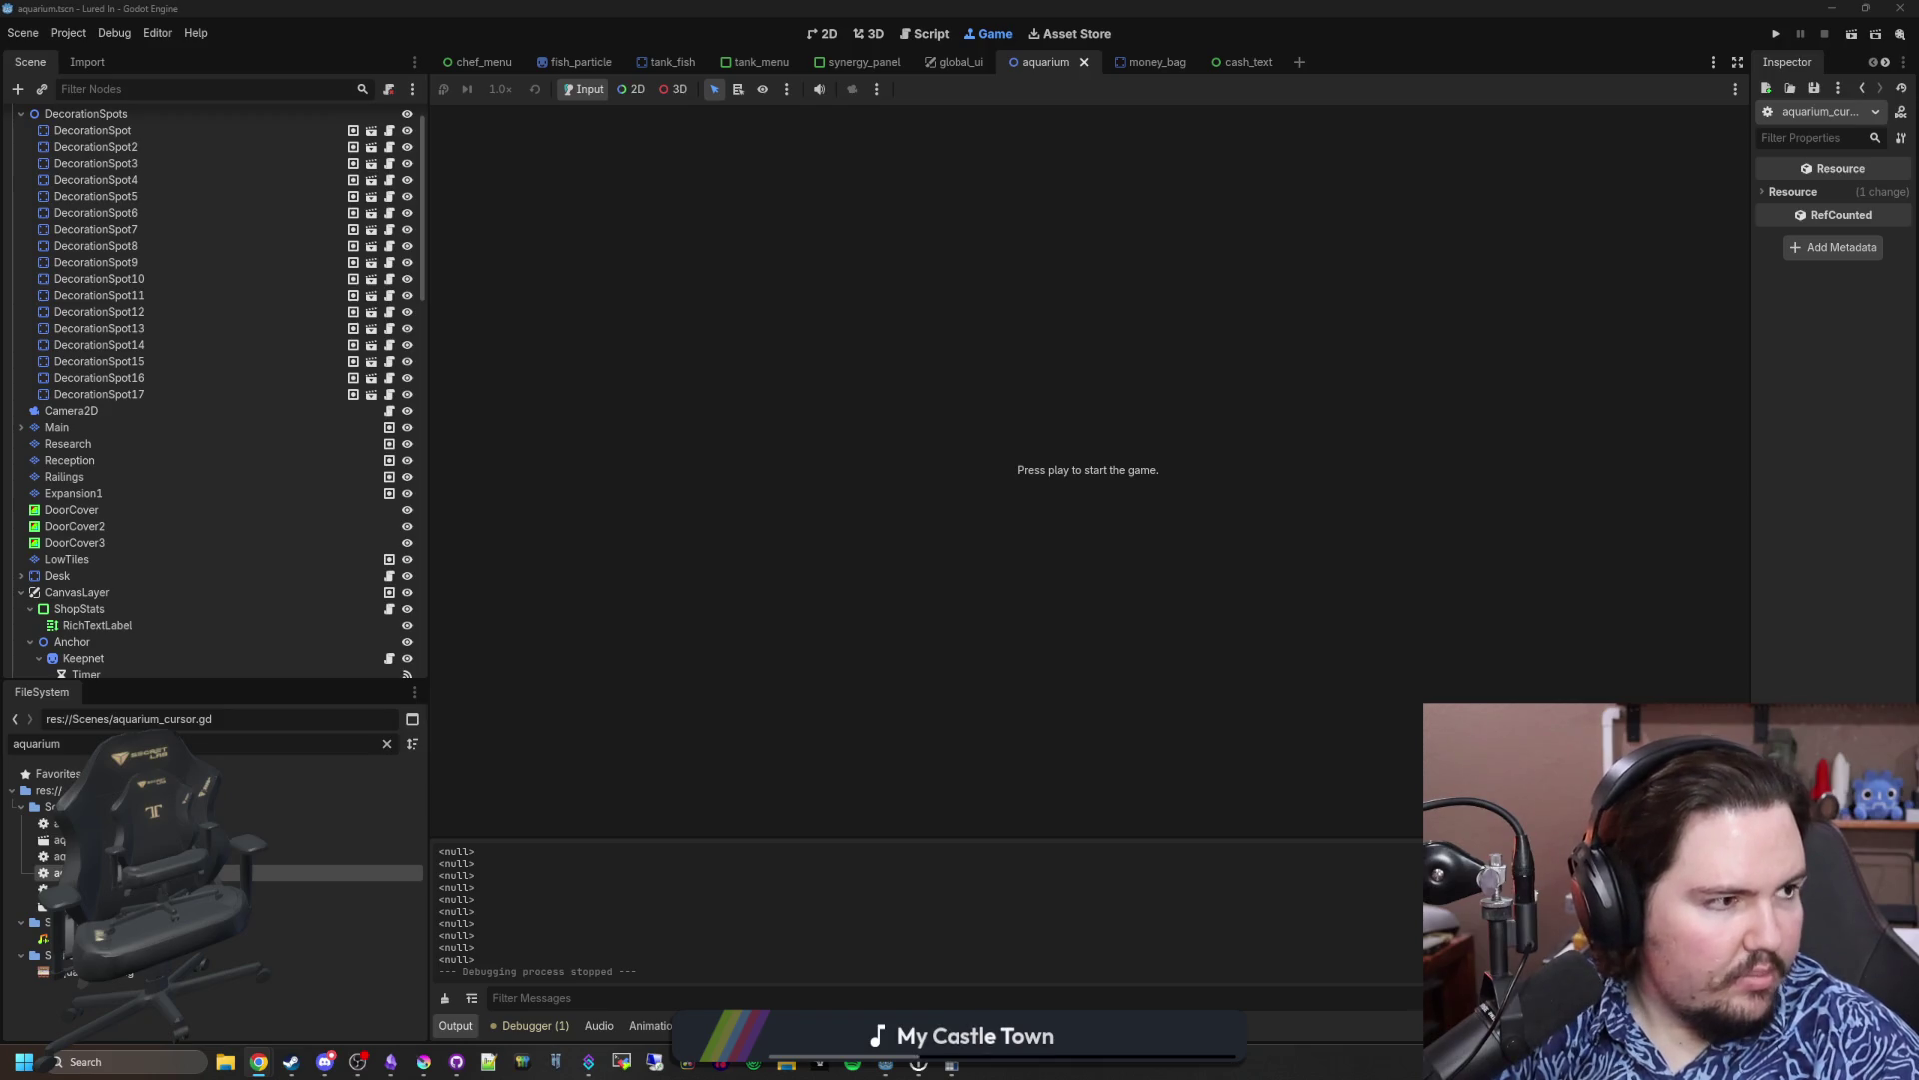
Step: Open a new blank browser window and bring the Obsidian changelog notes to the front
{"action": "key", "text": "ctrl+n"}
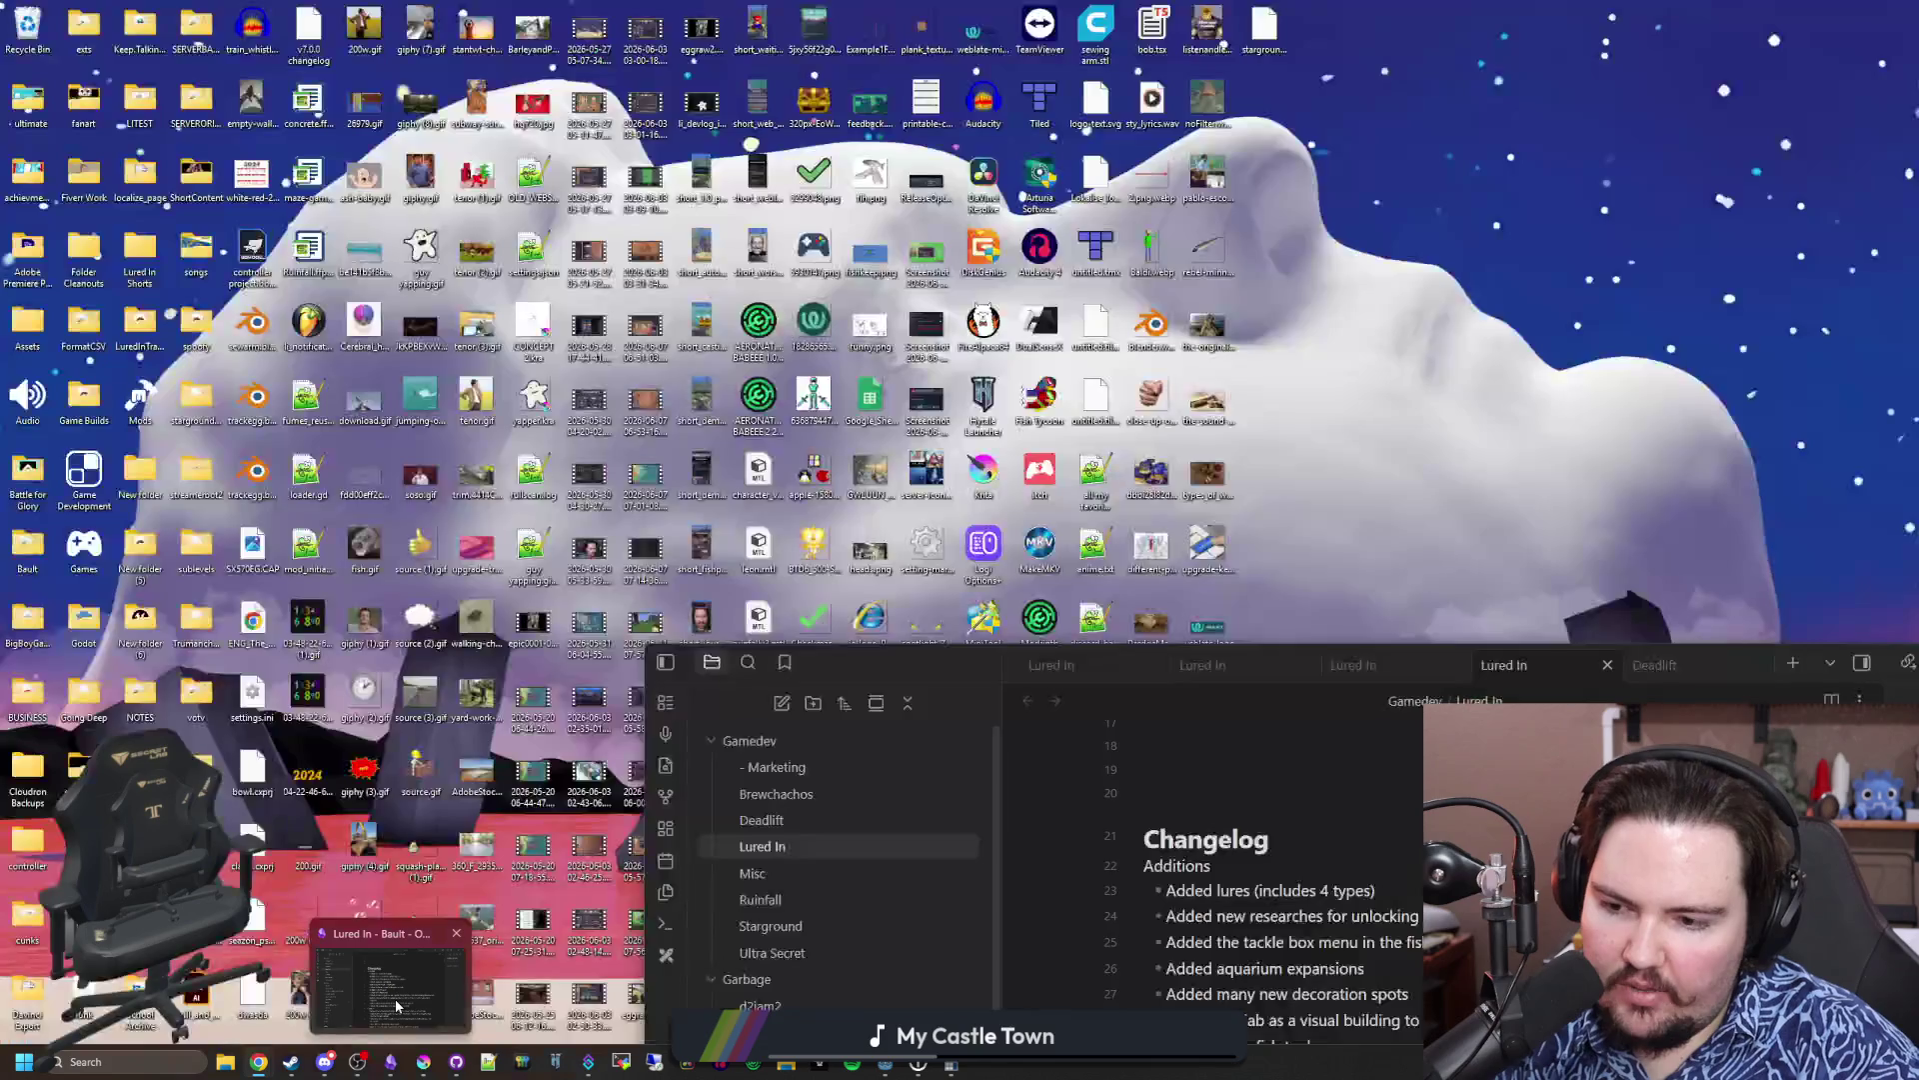
{"action": "left_click", "coordinate": [394, 999]}
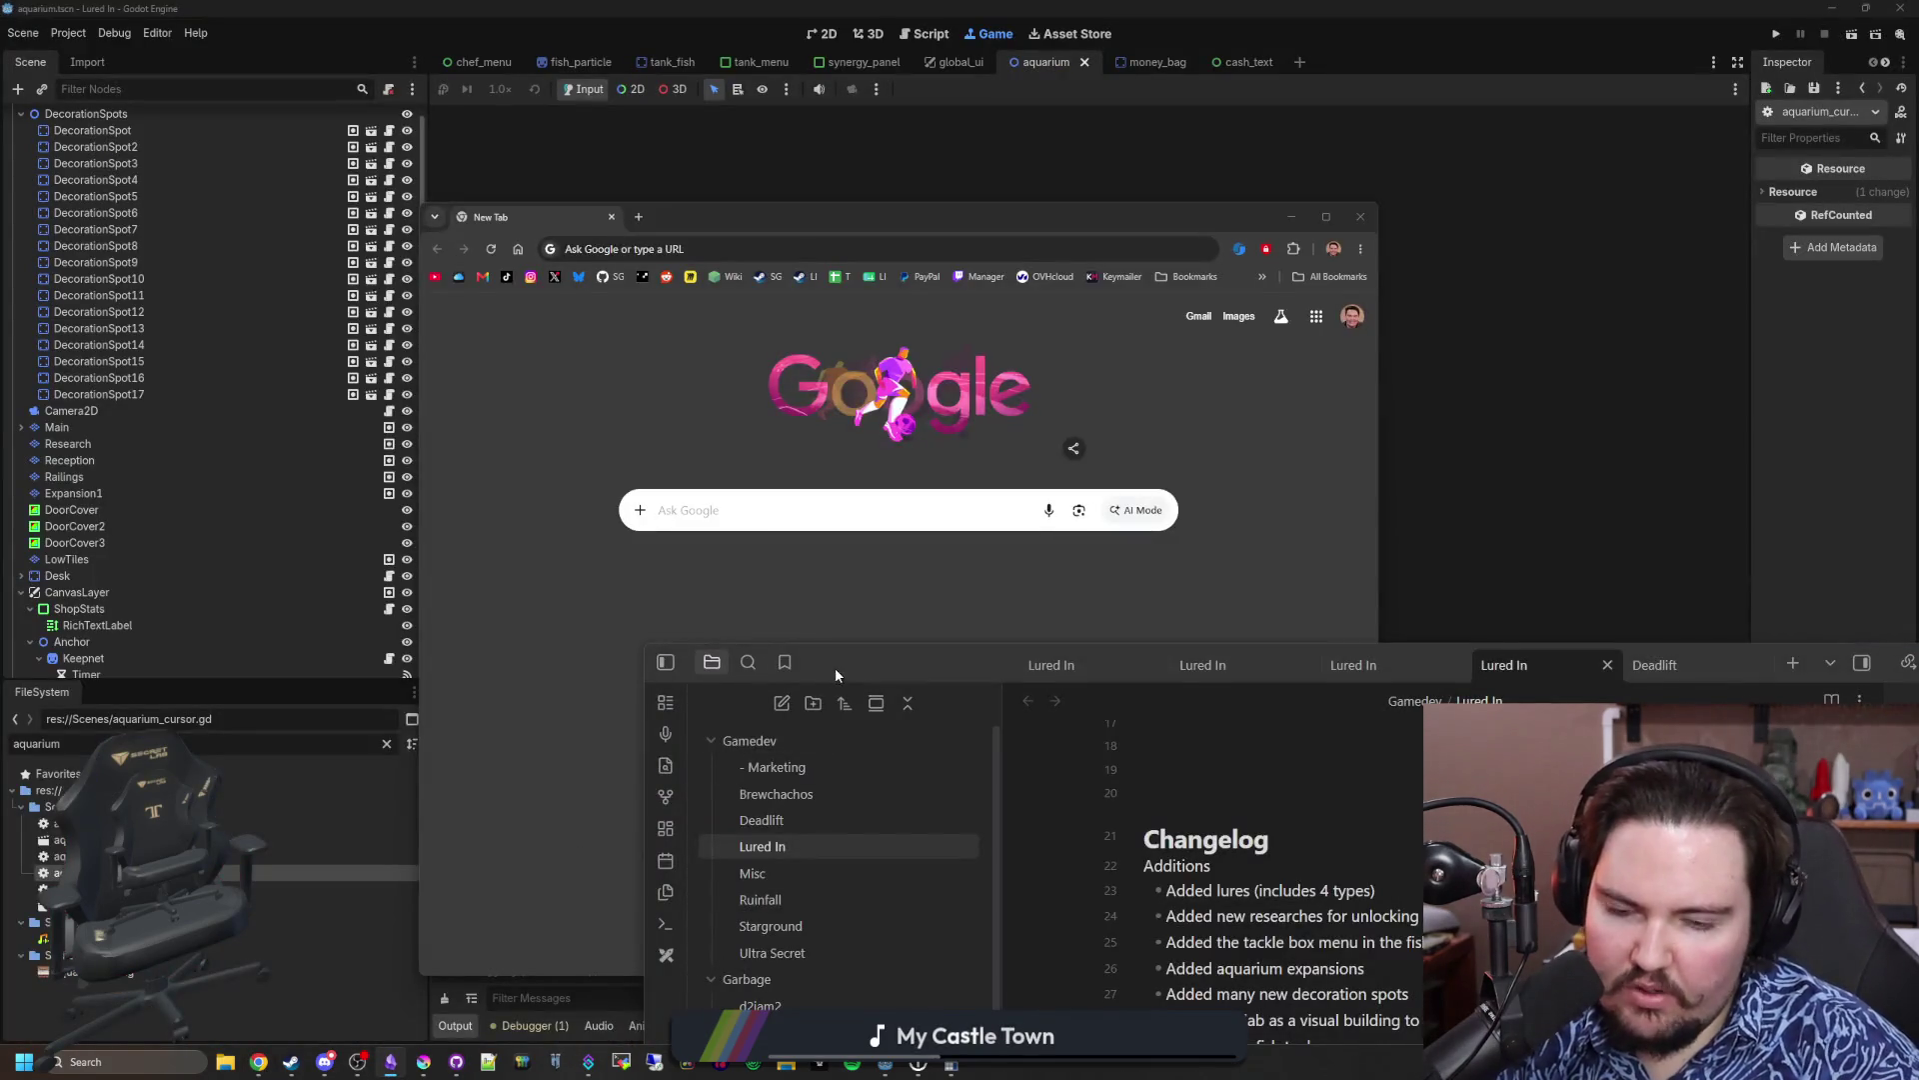
Step: Add a Changes entry saying money bags forcibly take cursor selection focus, then minimize Obsidian
{"action": "left_click_drag", "start_coordinate": [835, 668], "coordinate": [531, 238]}
{"action": "scroll", "coordinate": [1130, 655], "scroll_direction": "down", "scroll_amount": 5}
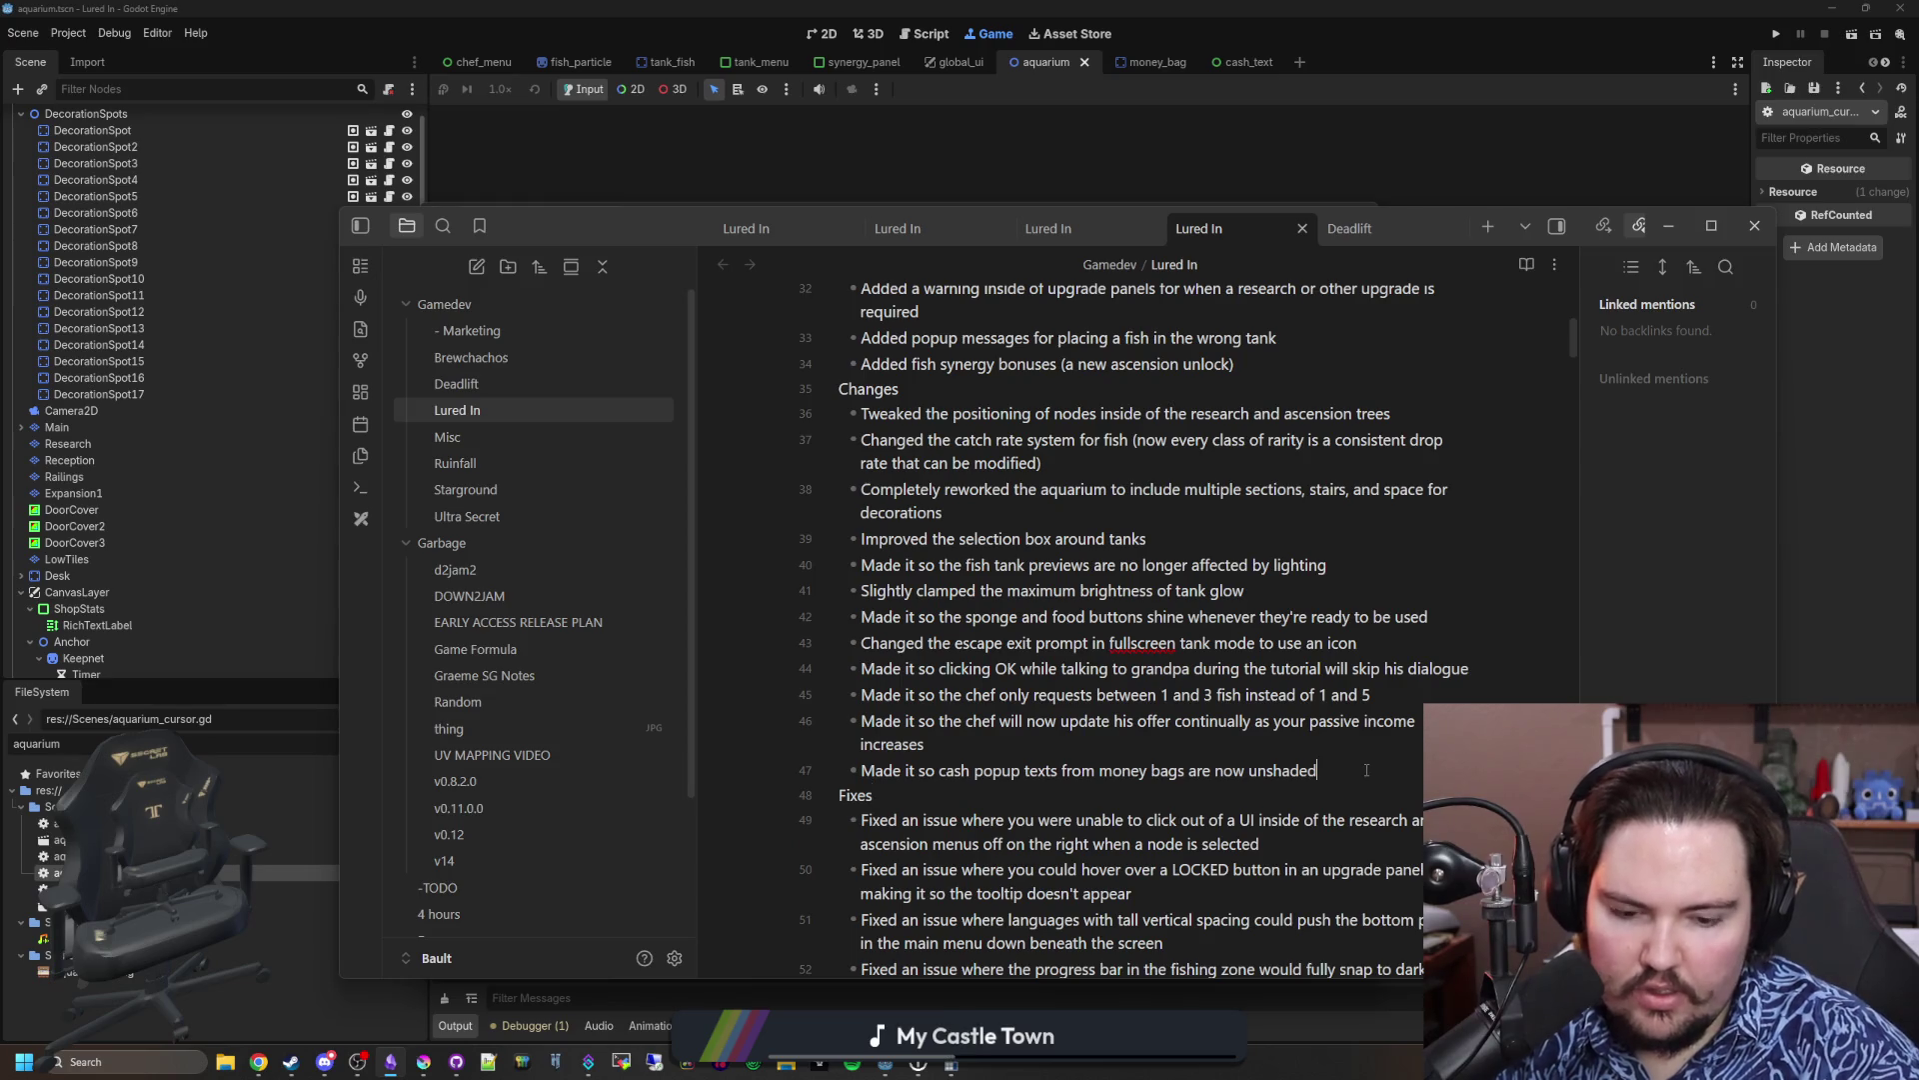
{"action": "key", "text": "Return"}
{"action": "type", "text": "Made it so money bags will forcibly take cursor selection focus every time now"}
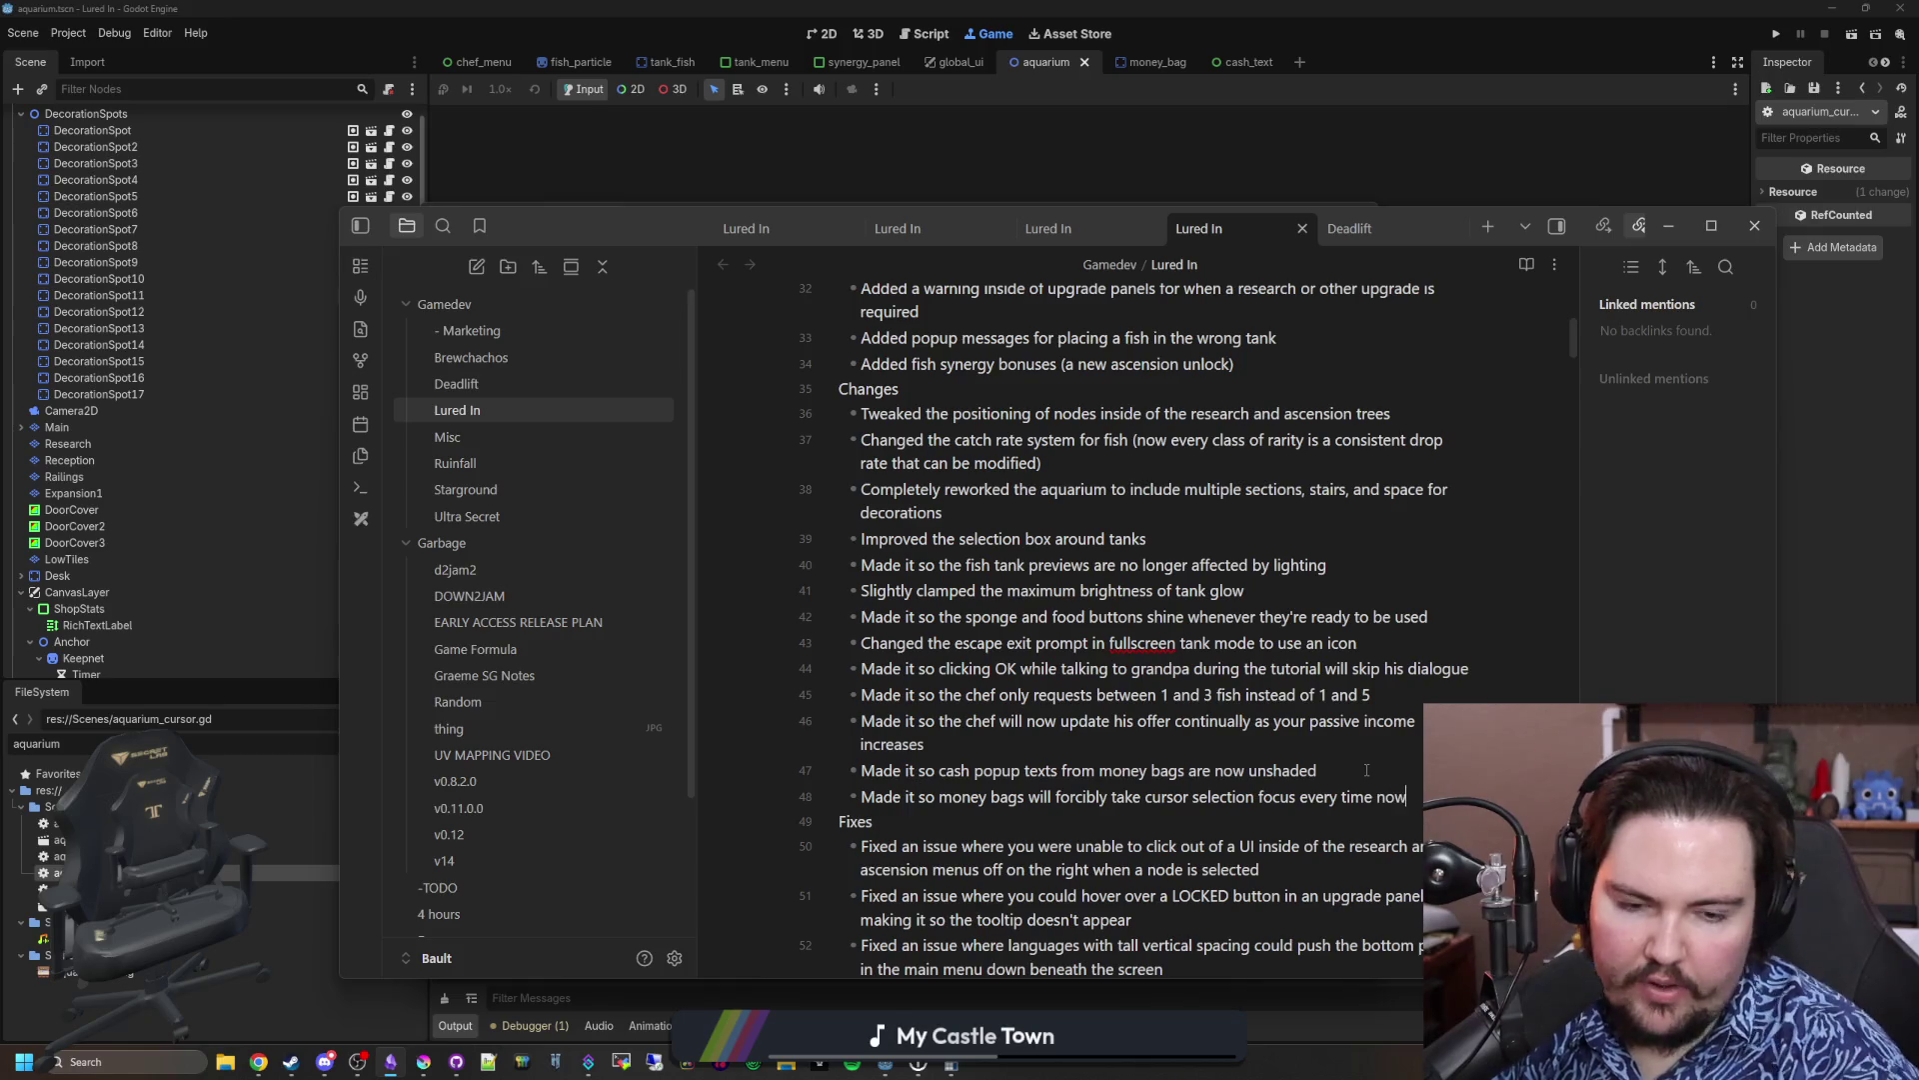
{"action": "left_click", "coordinate": [1363, 186]}
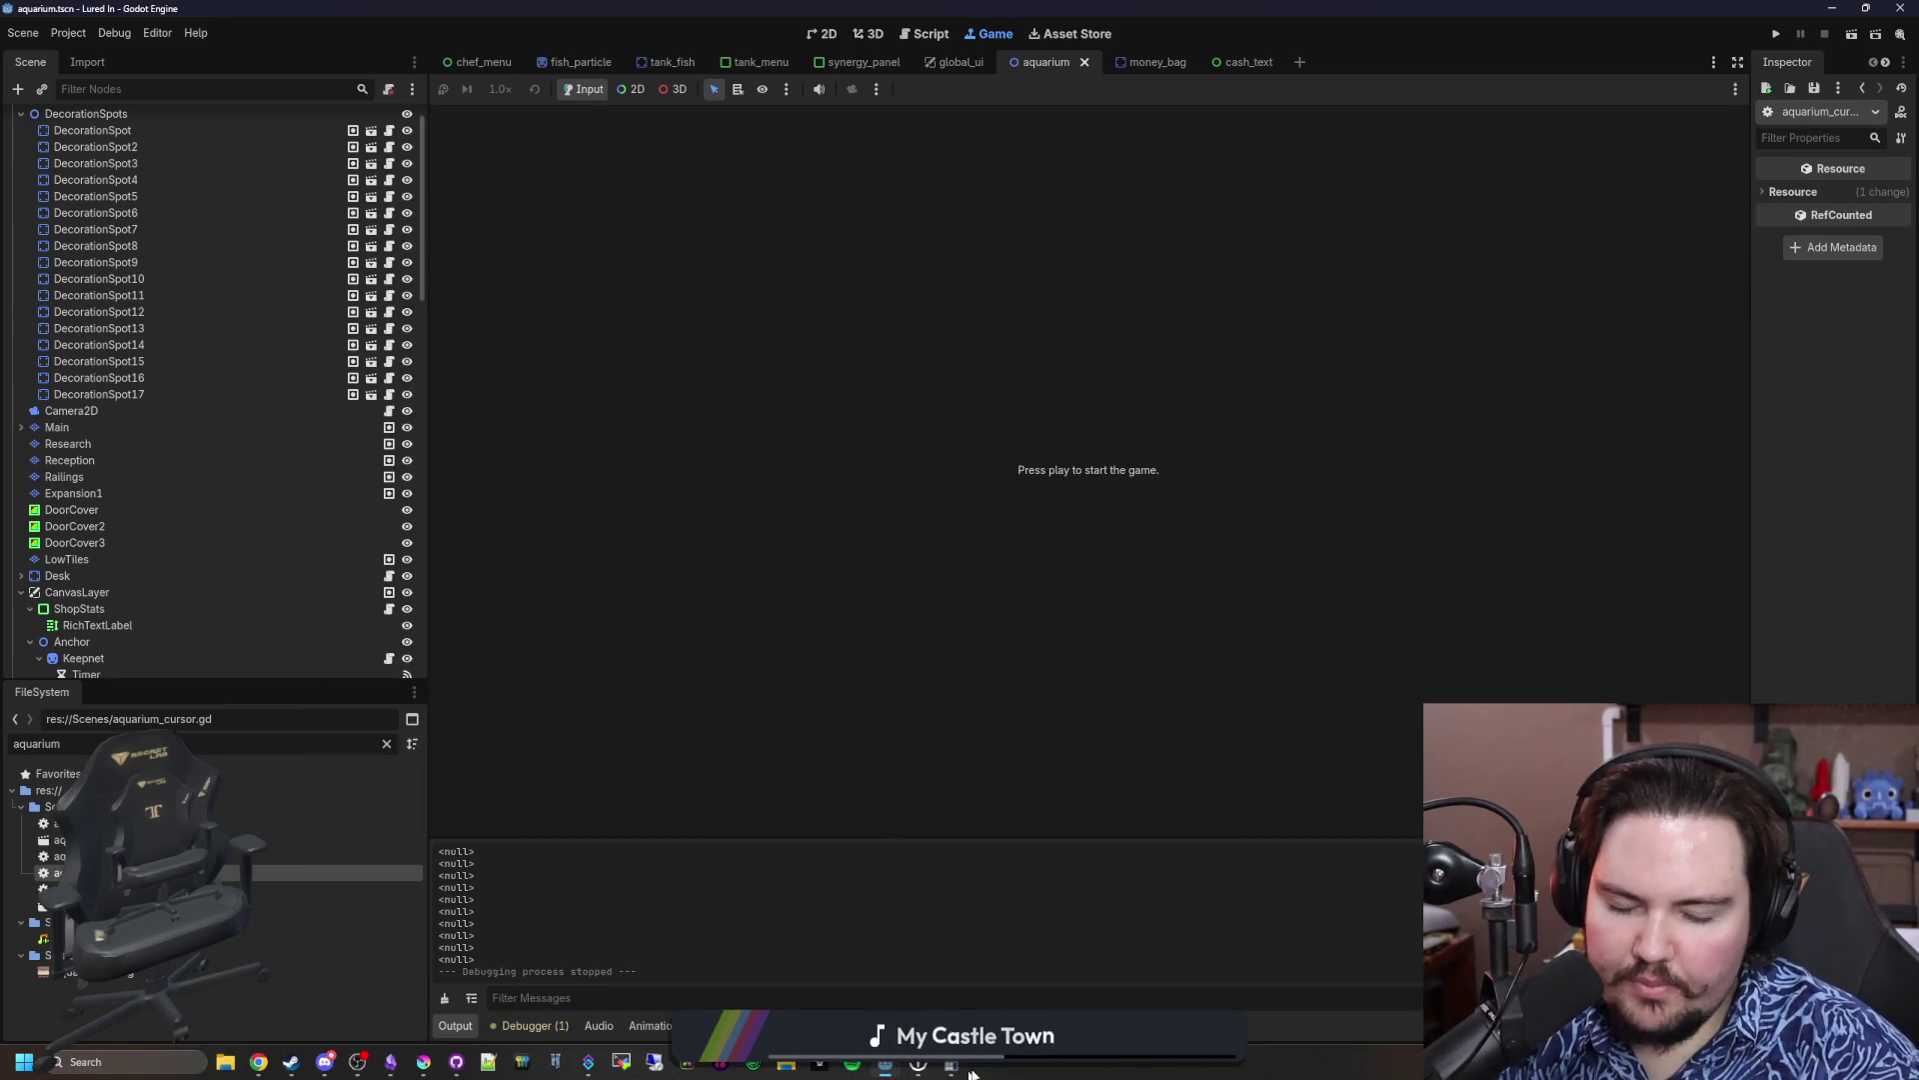
Step: Close the leftover window and load the Twitch stream manager in the blank browser window
{"action": "mouse_move", "coordinate": [952, 1065]}
{"action": "left_click", "coordinate": [1008, 926]}
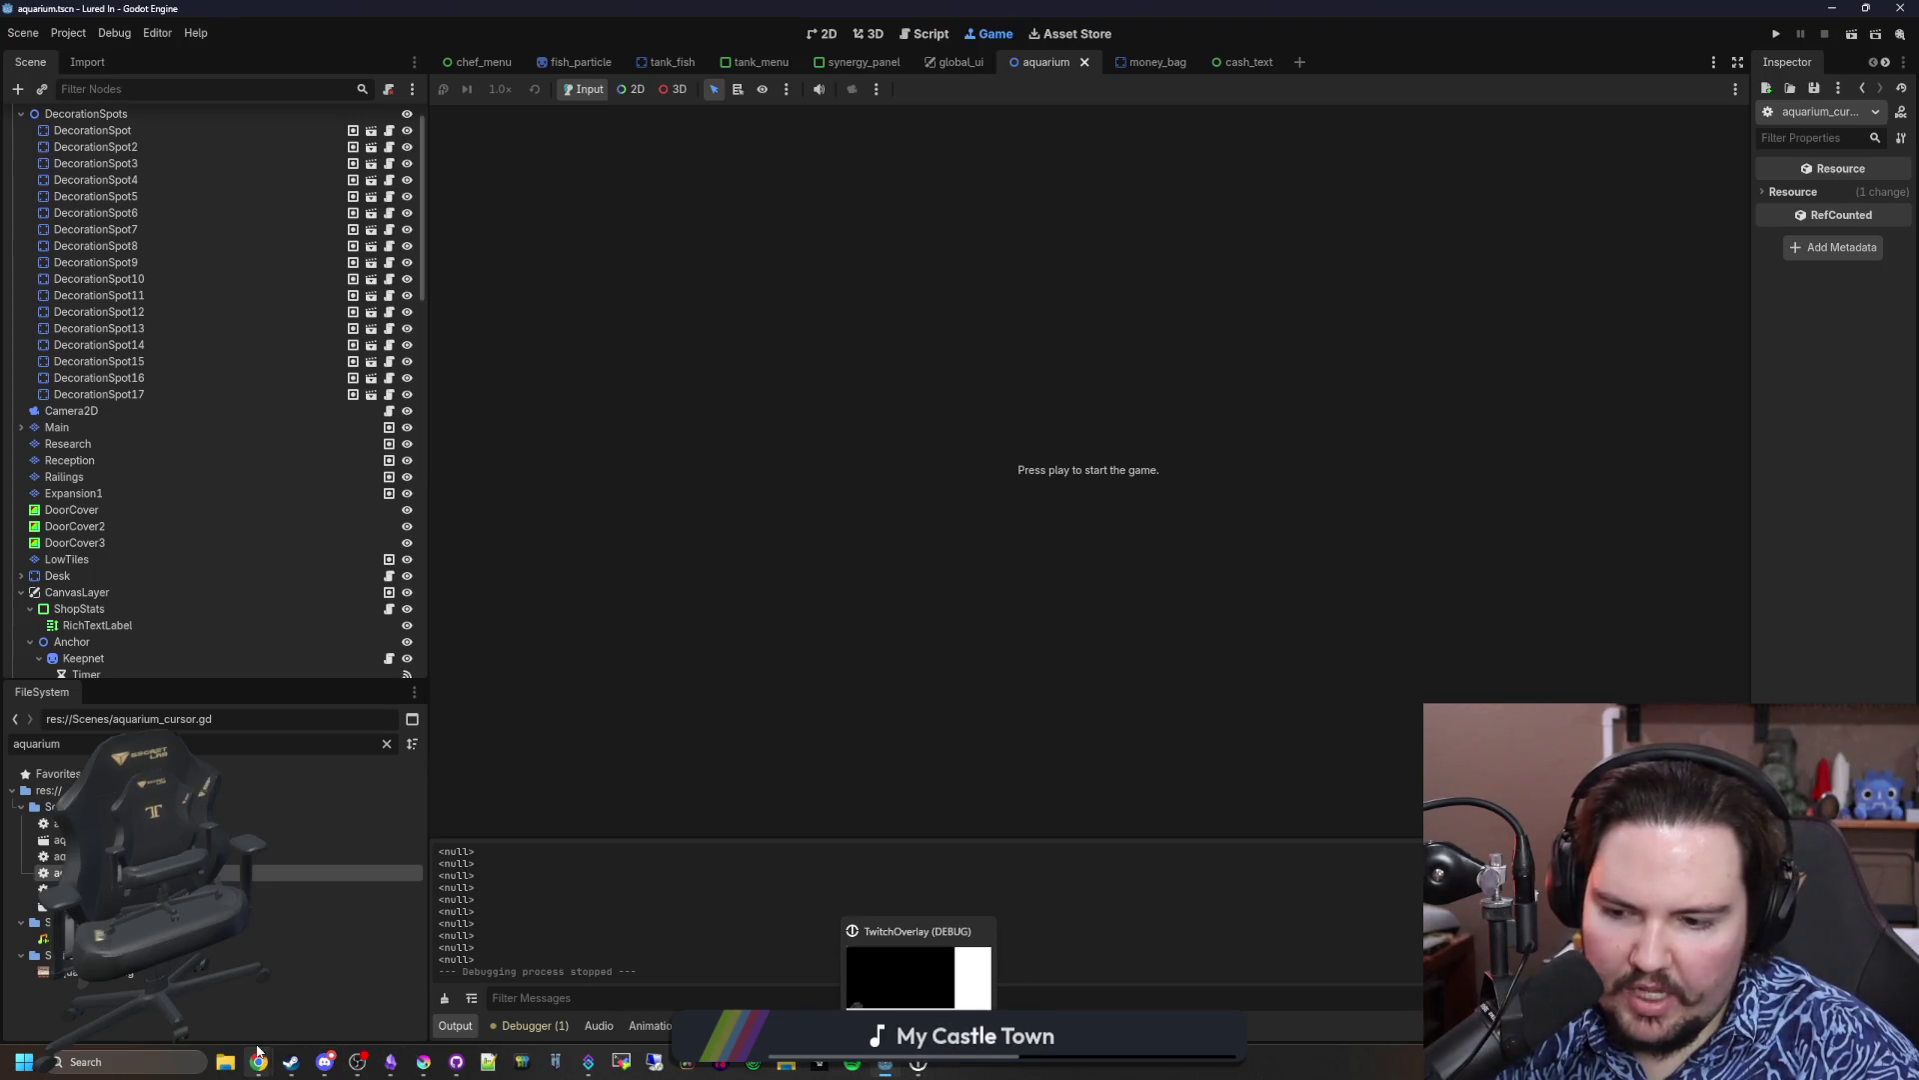
{"action": "mouse_move", "coordinate": [257, 1059]}
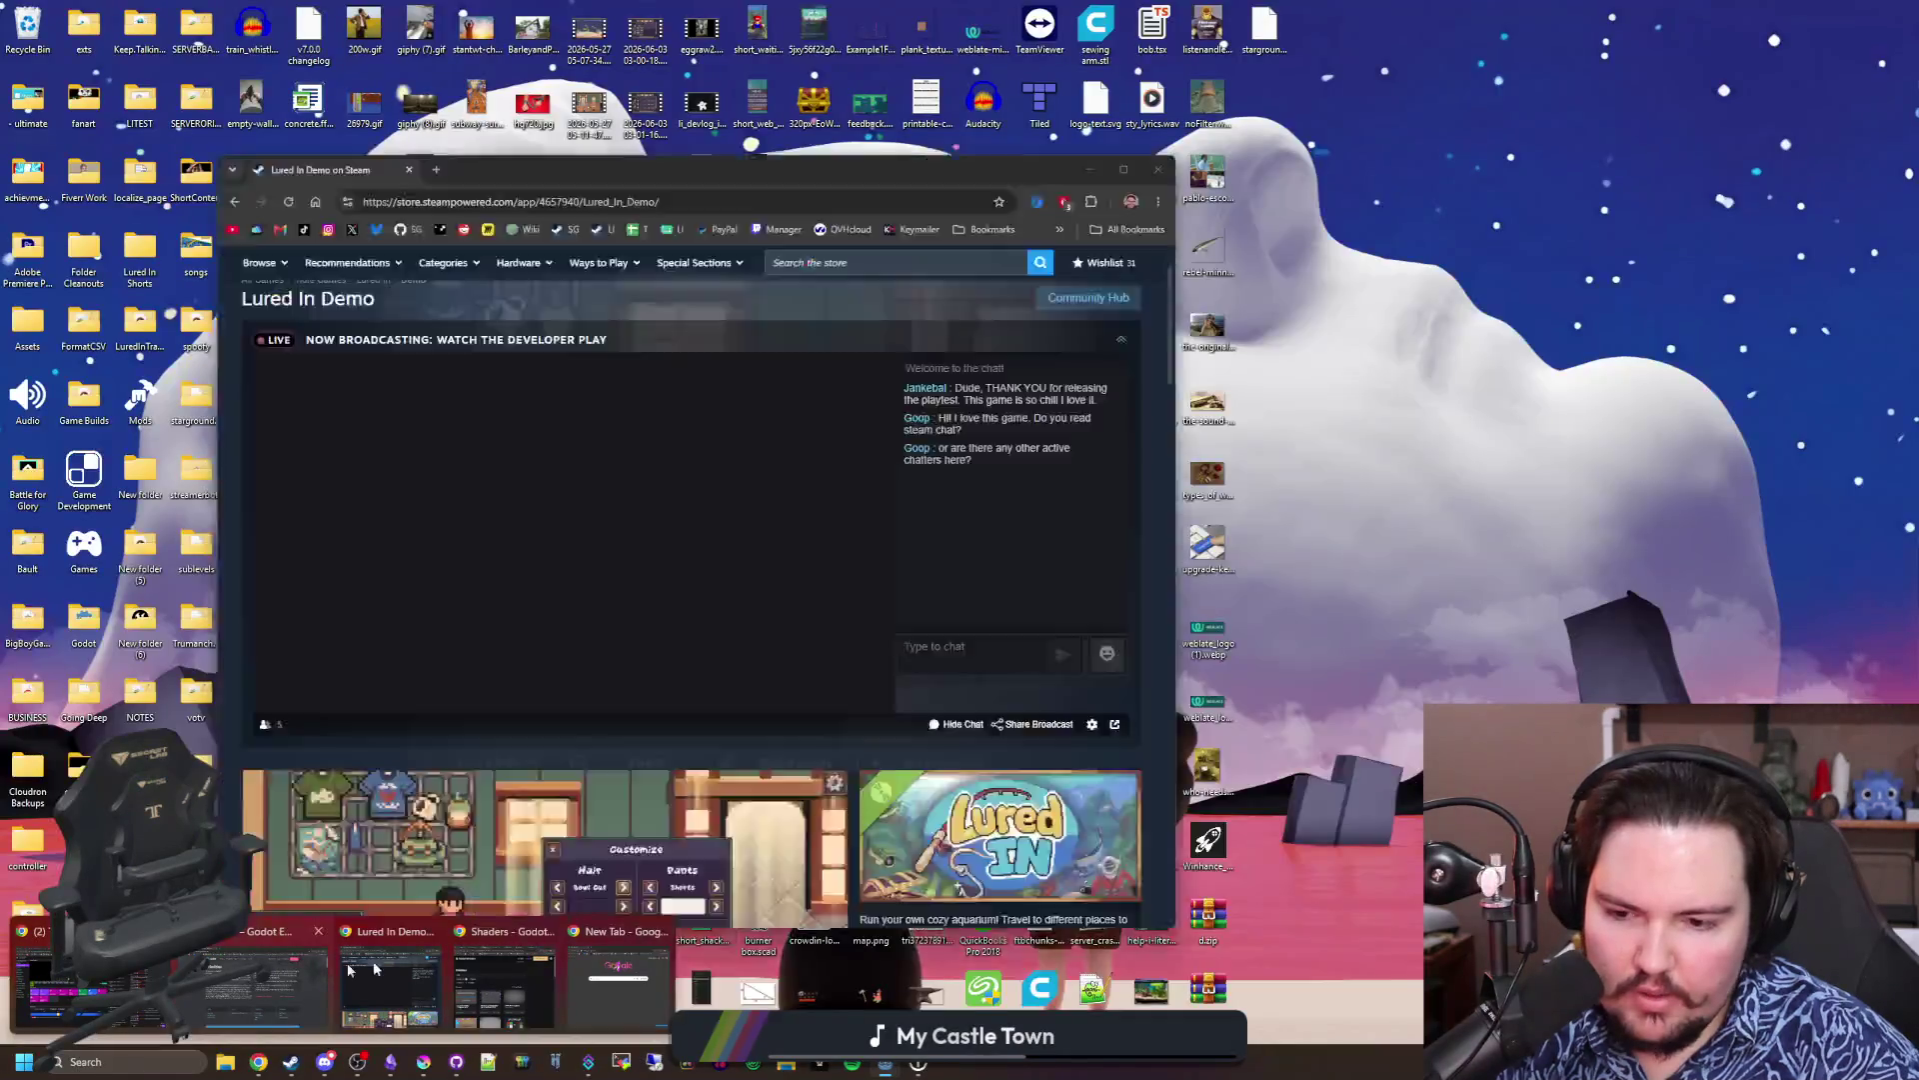
{"action": "left_click", "coordinate": [618, 975]}
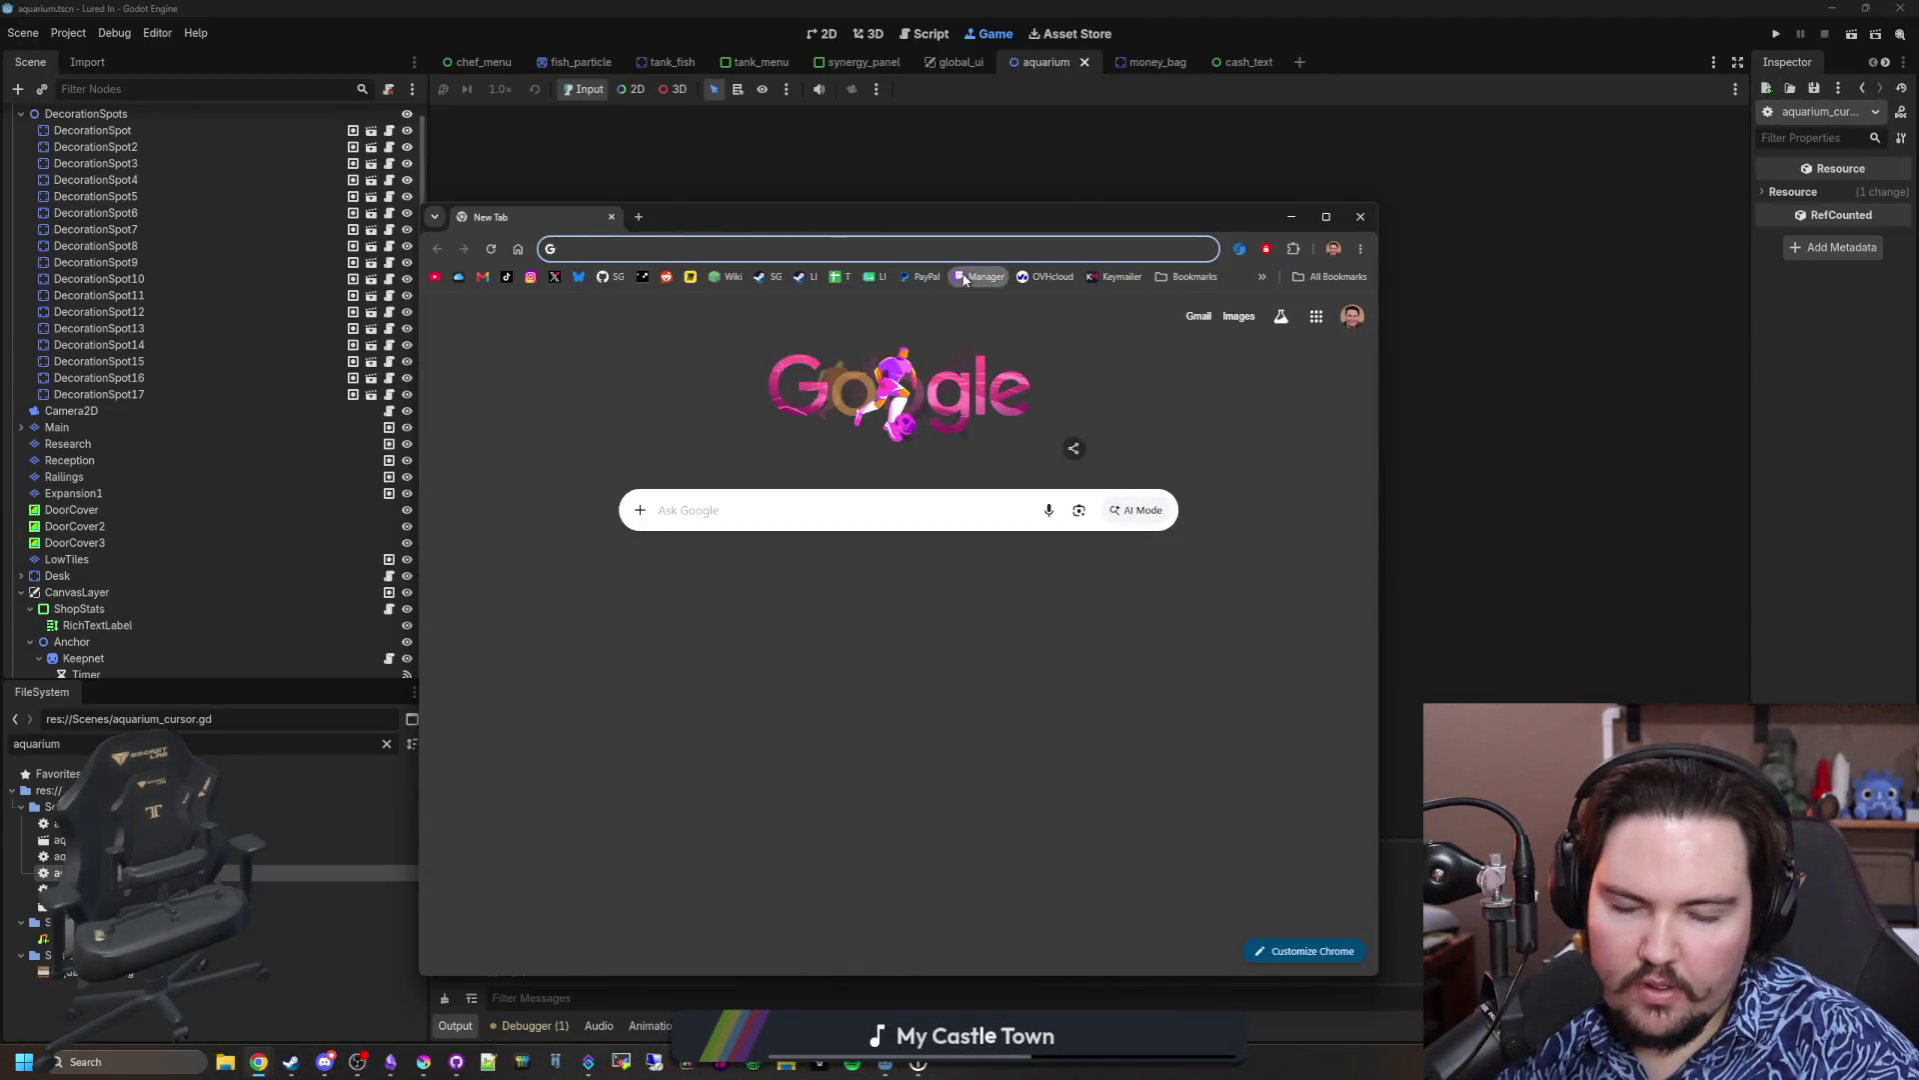
{"action": "left_click", "coordinate": [964, 278]}
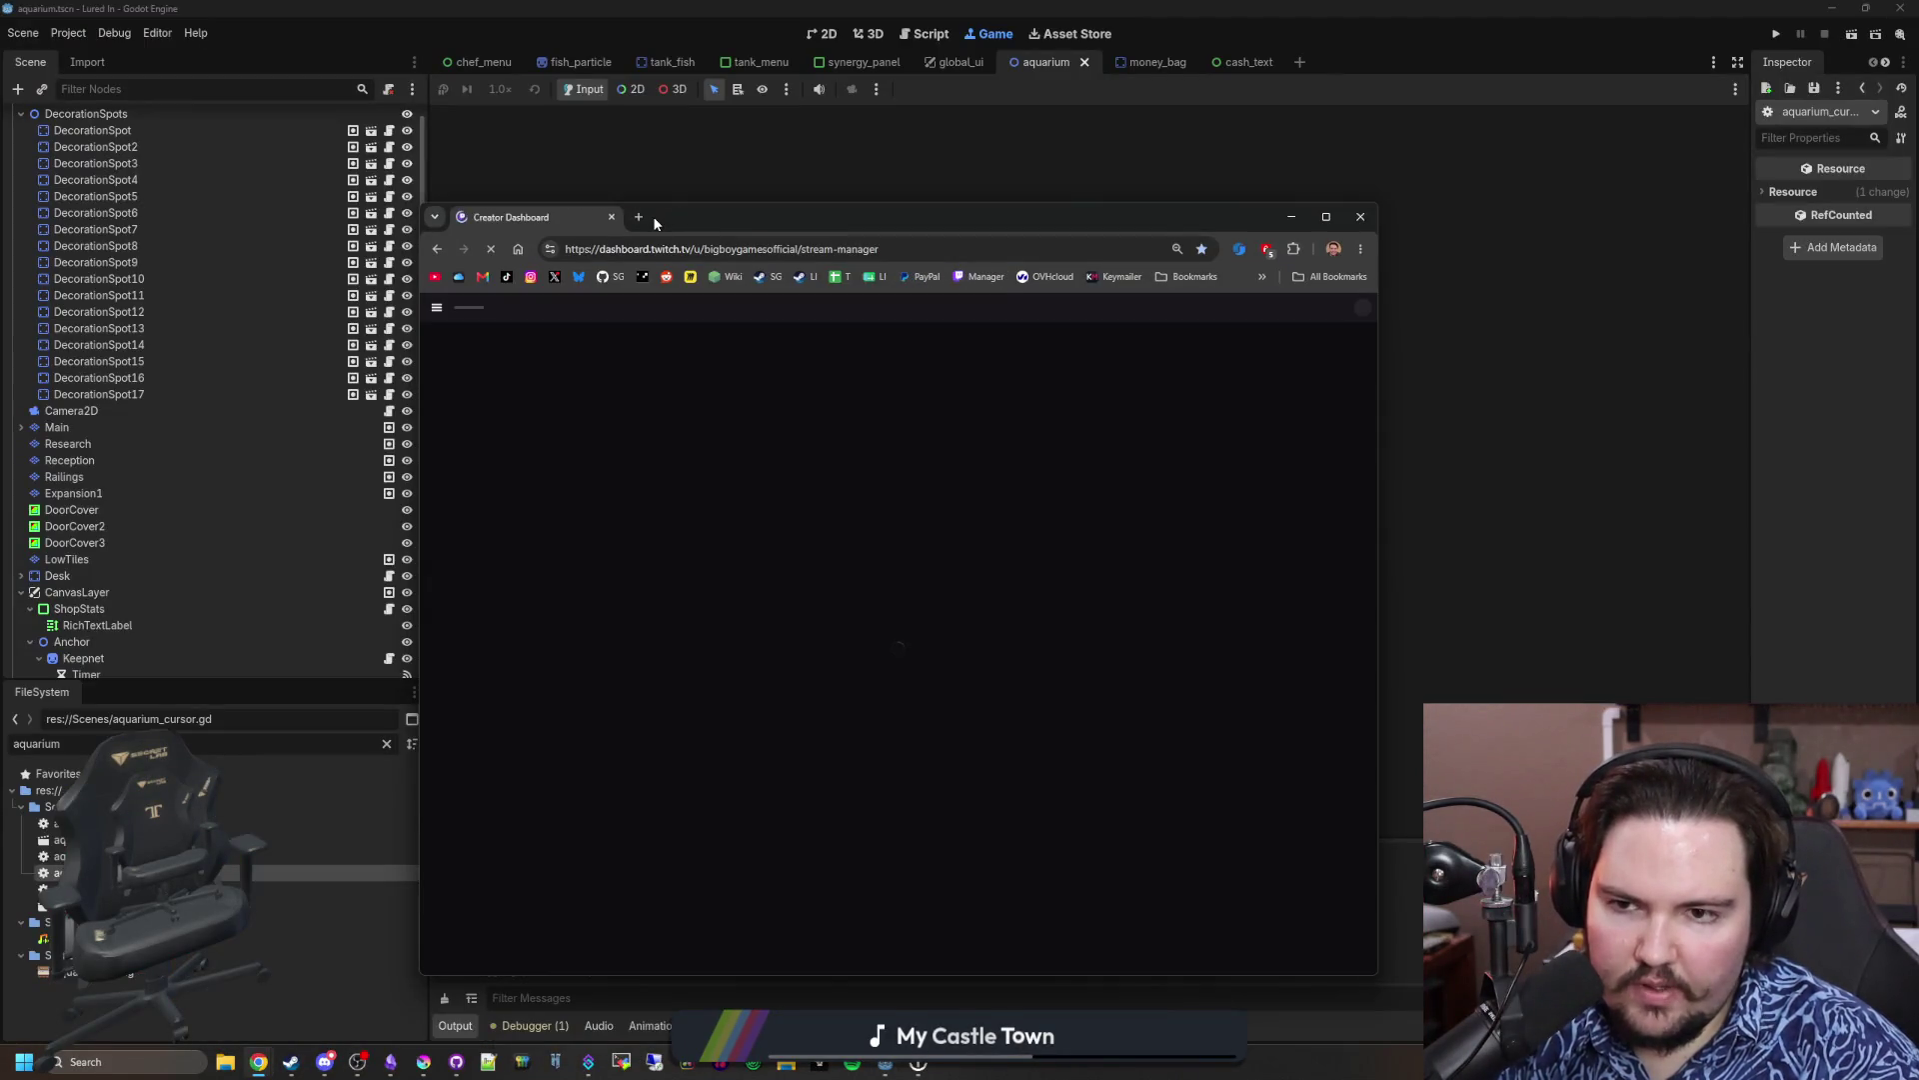
Step: In a second tab, open twitch.tv/bigboygamesofficial and go to its Indie Game Developers team page
{"action": "left_click", "coordinate": [646, 216]}
{"action": "type", "text": "twitch"}
{"action": "key", "text": "Return"}
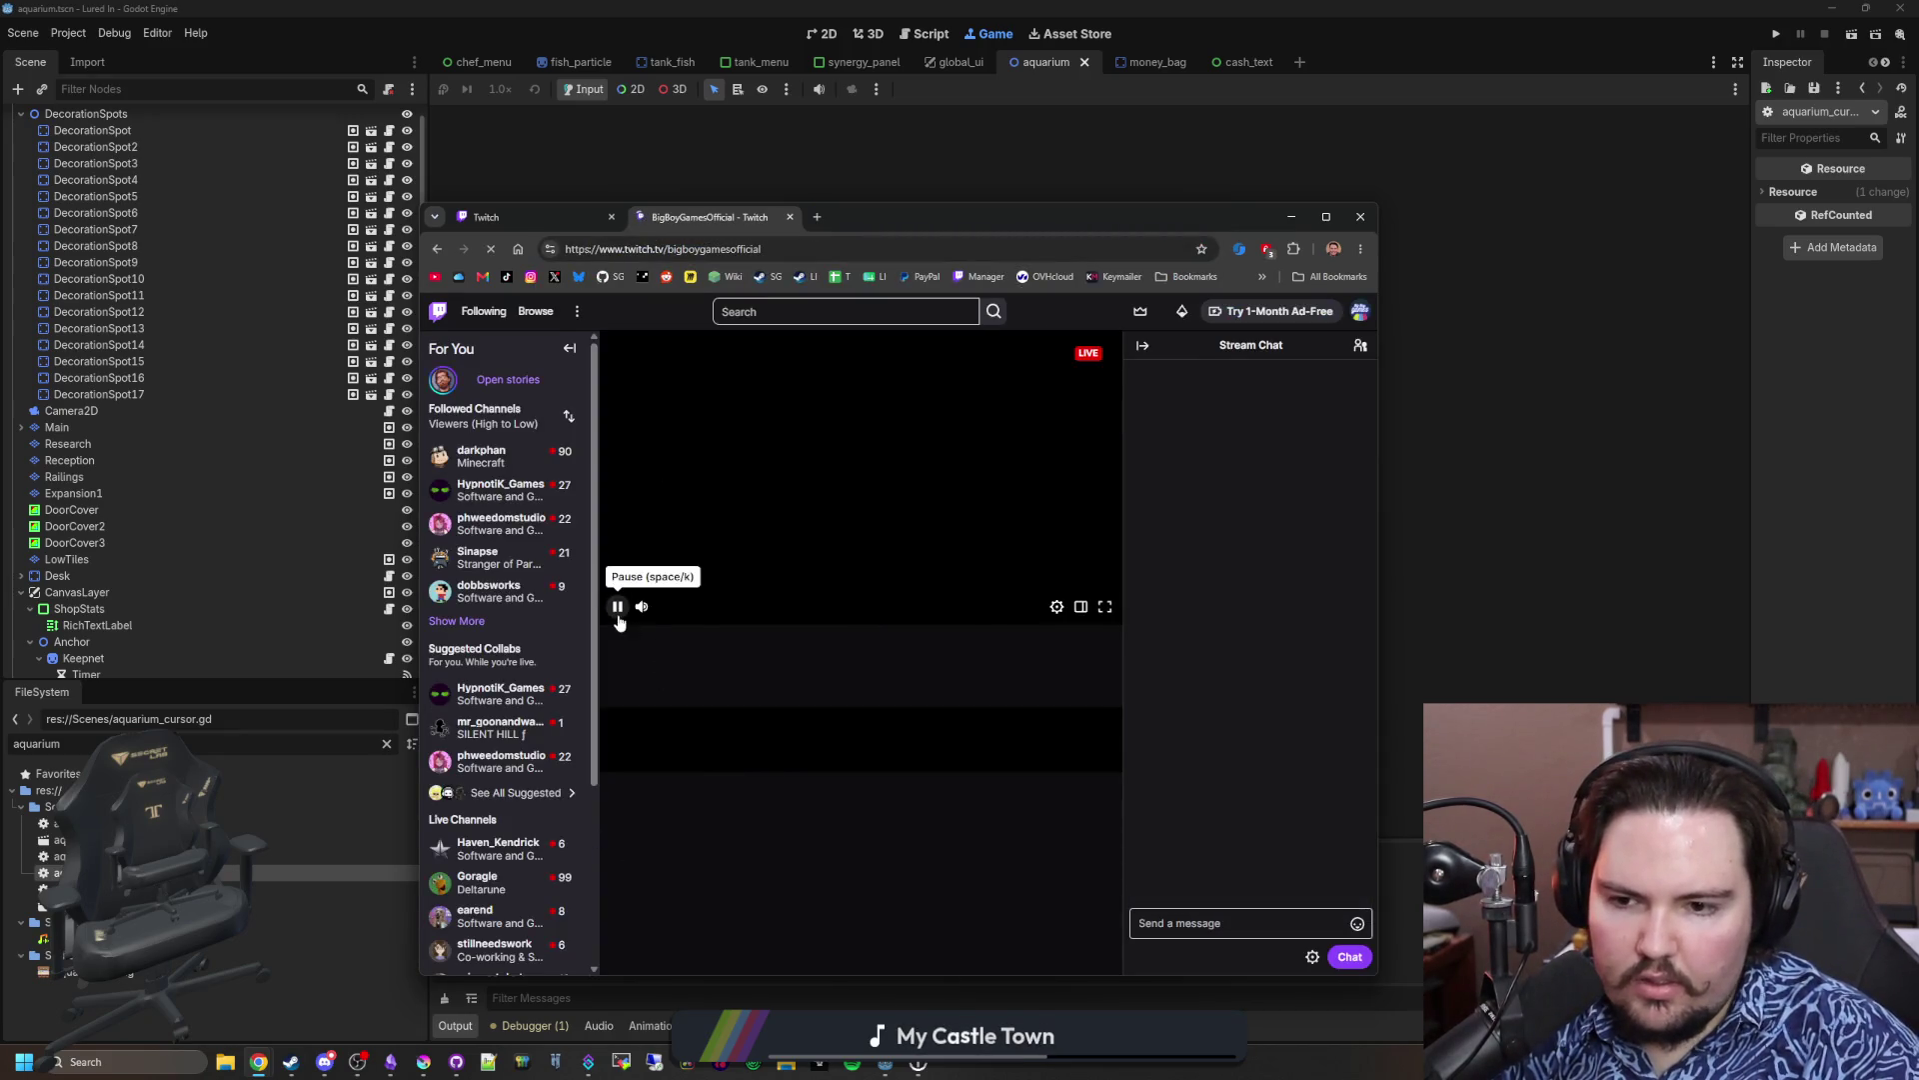
{"action": "left_click", "coordinate": [457, 626]}
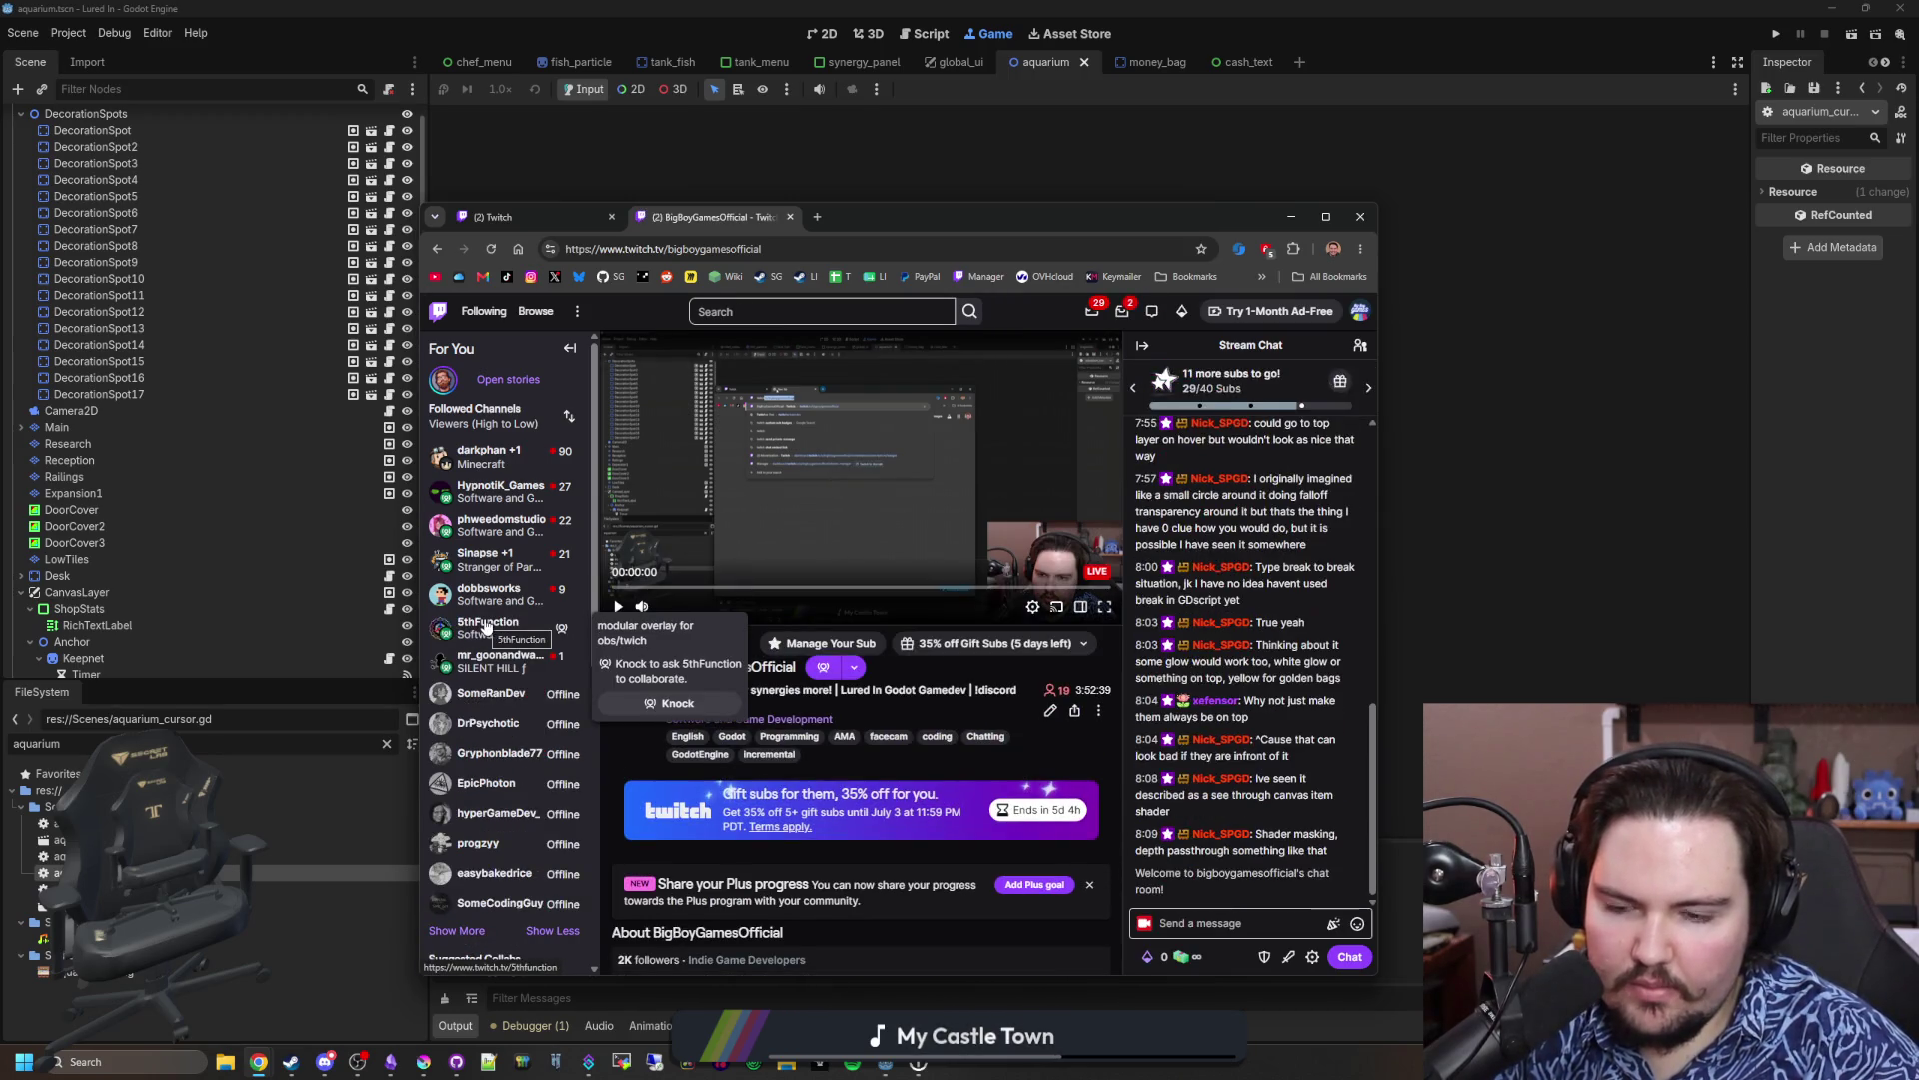
{"action": "scroll", "coordinate": [485, 625], "scroll_direction": "down", "scroll_amount": 2}
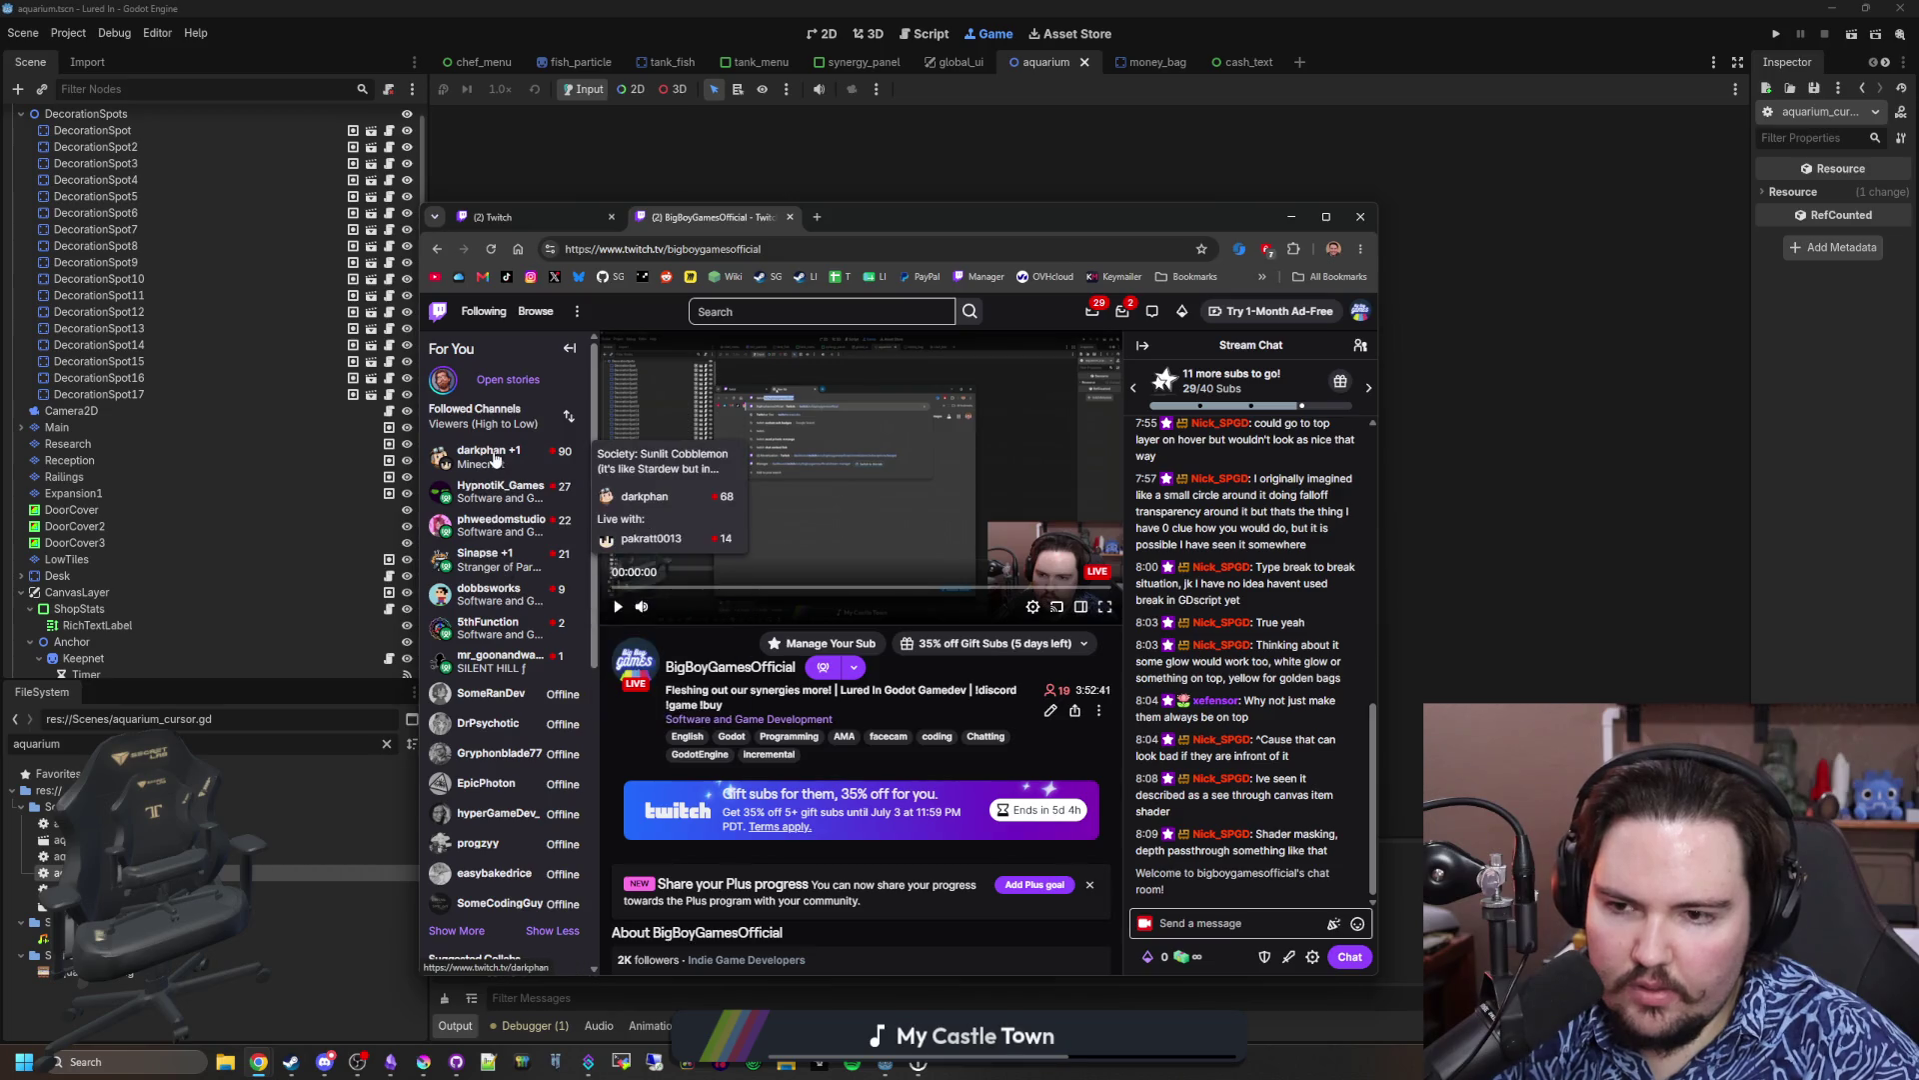
{"action": "scroll", "coordinate": [481, 625], "scroll_direction": "down", "scroll_amount": 1}
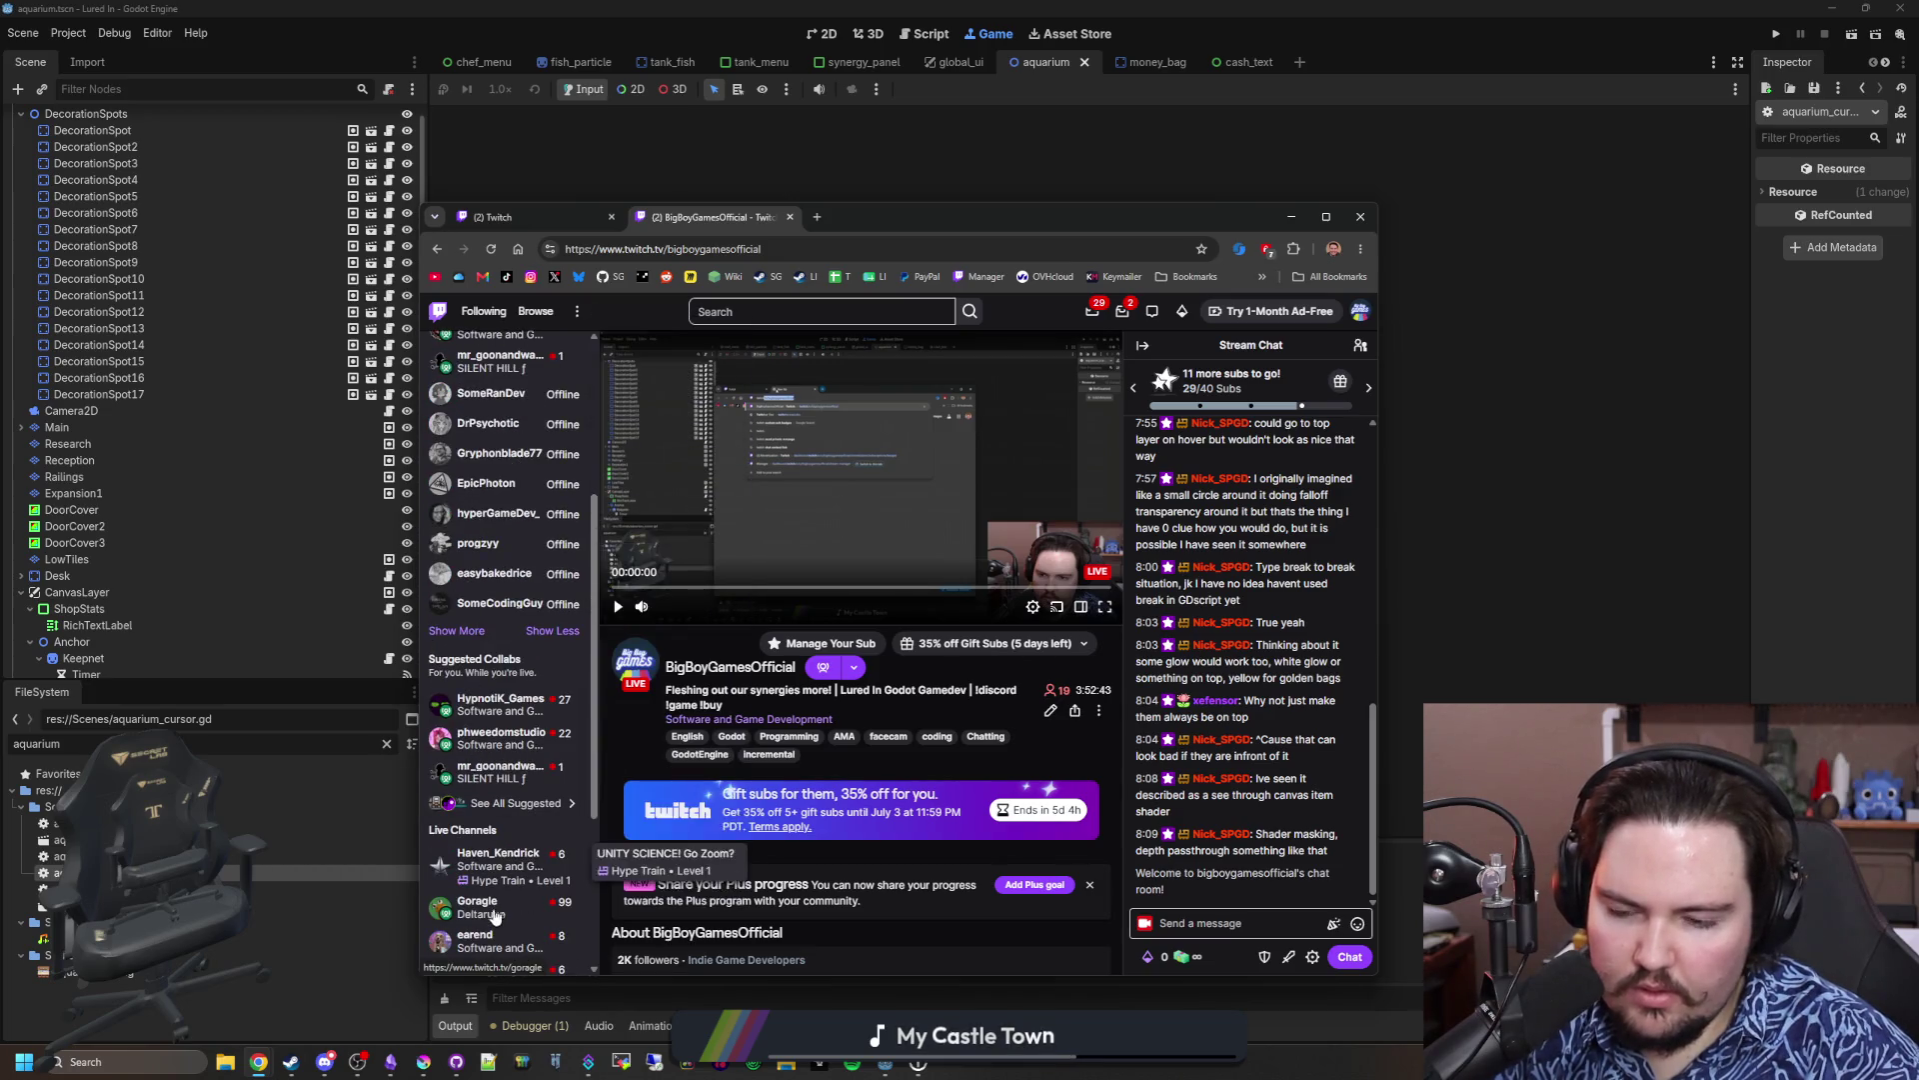
{"action": "scroll", "coordinate": [759, 770], "scroll_direction": "down", "scroll_amount": 1}
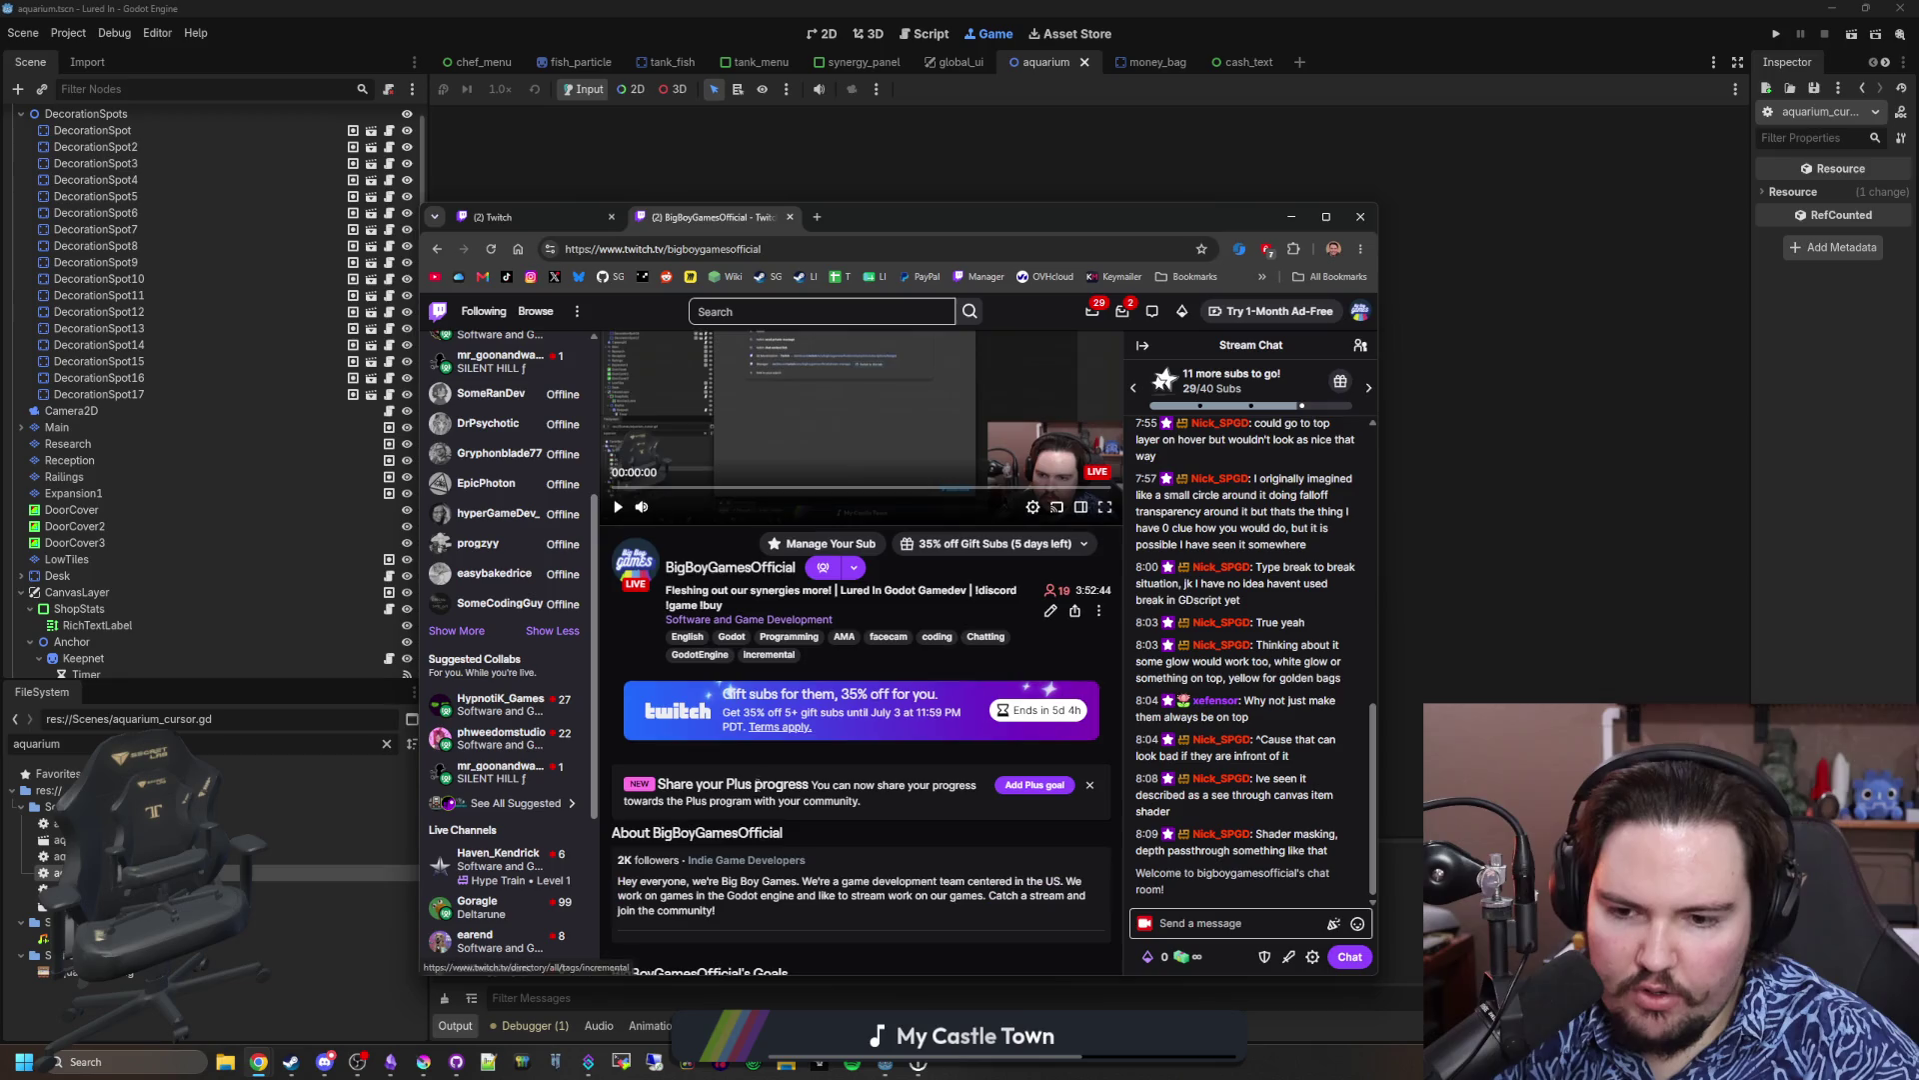
{"action": "left_click", "coordinate": [741, 861]}
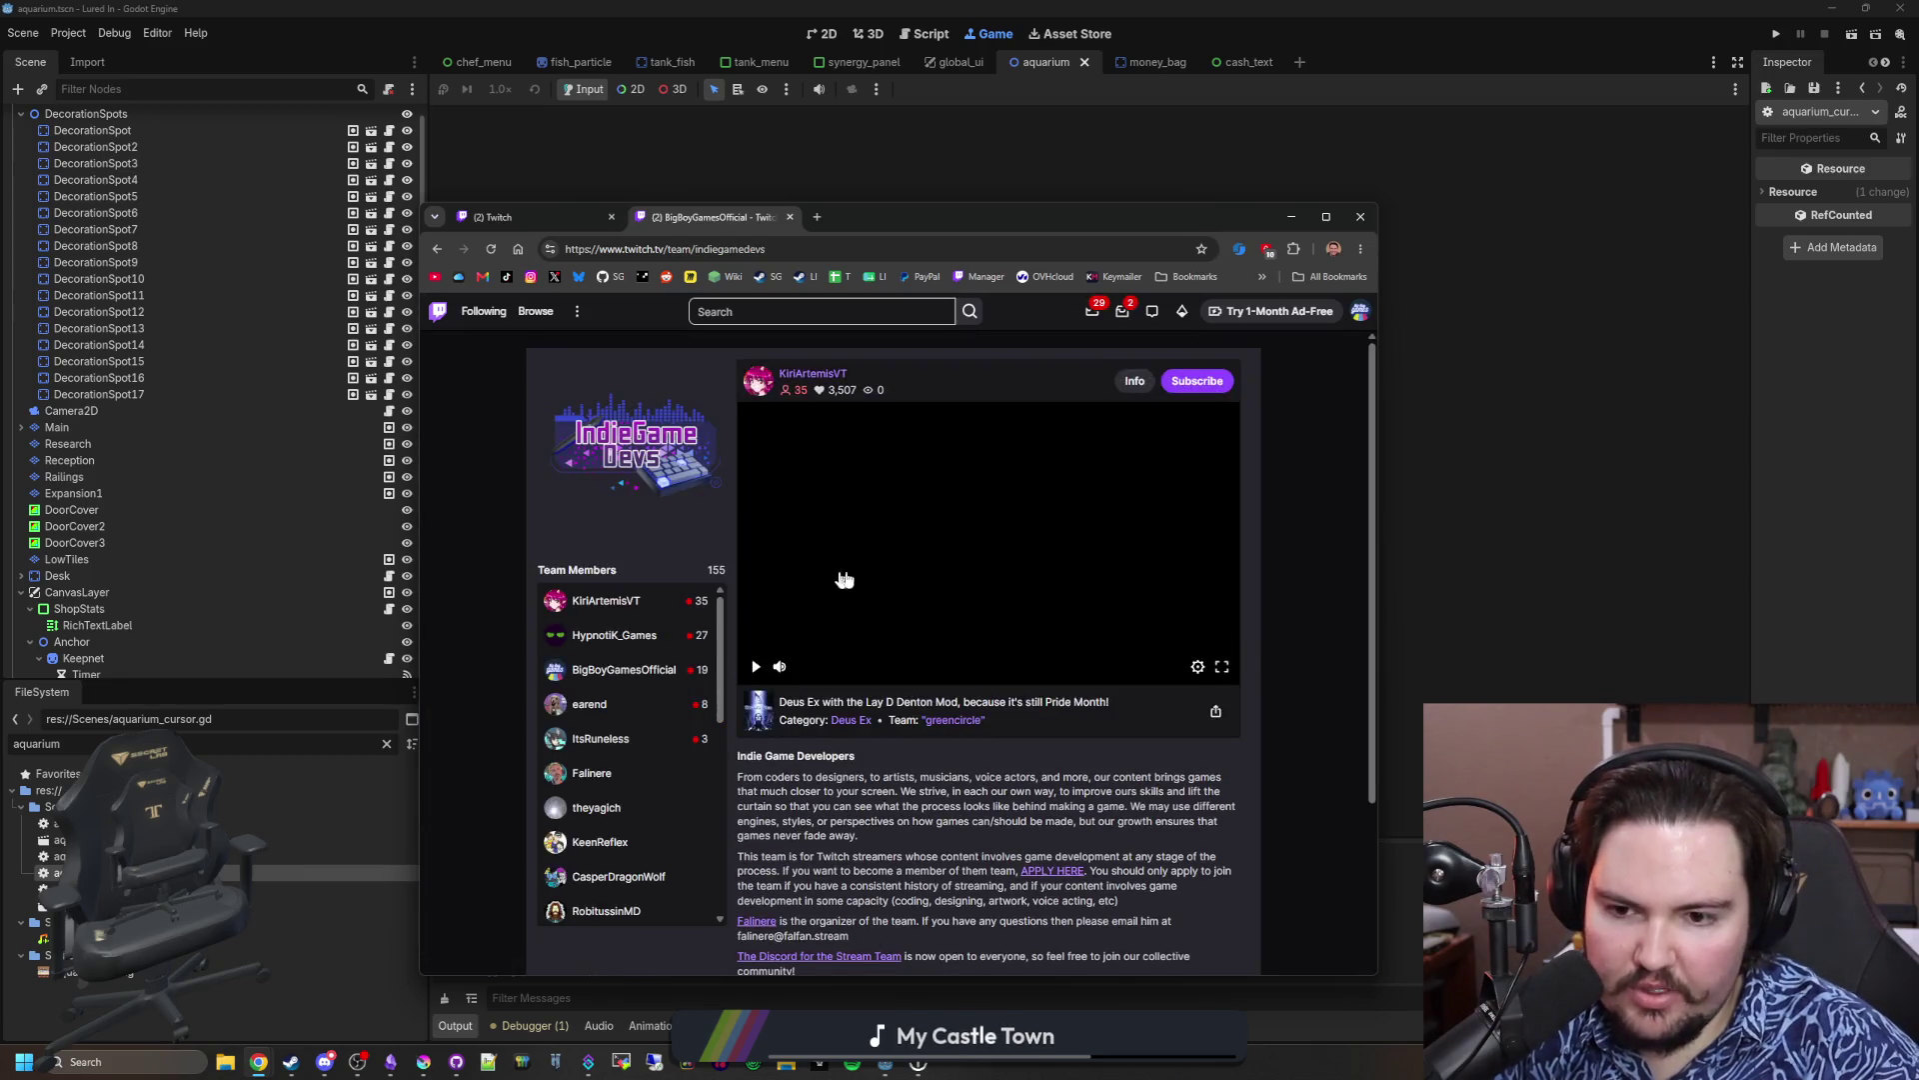
Step: Preview team members earend, ItsRuneless and KiriArtemisVT with the player paused, then return to the channel page
{"action": "left_click", "coordinate": [755, 667]}
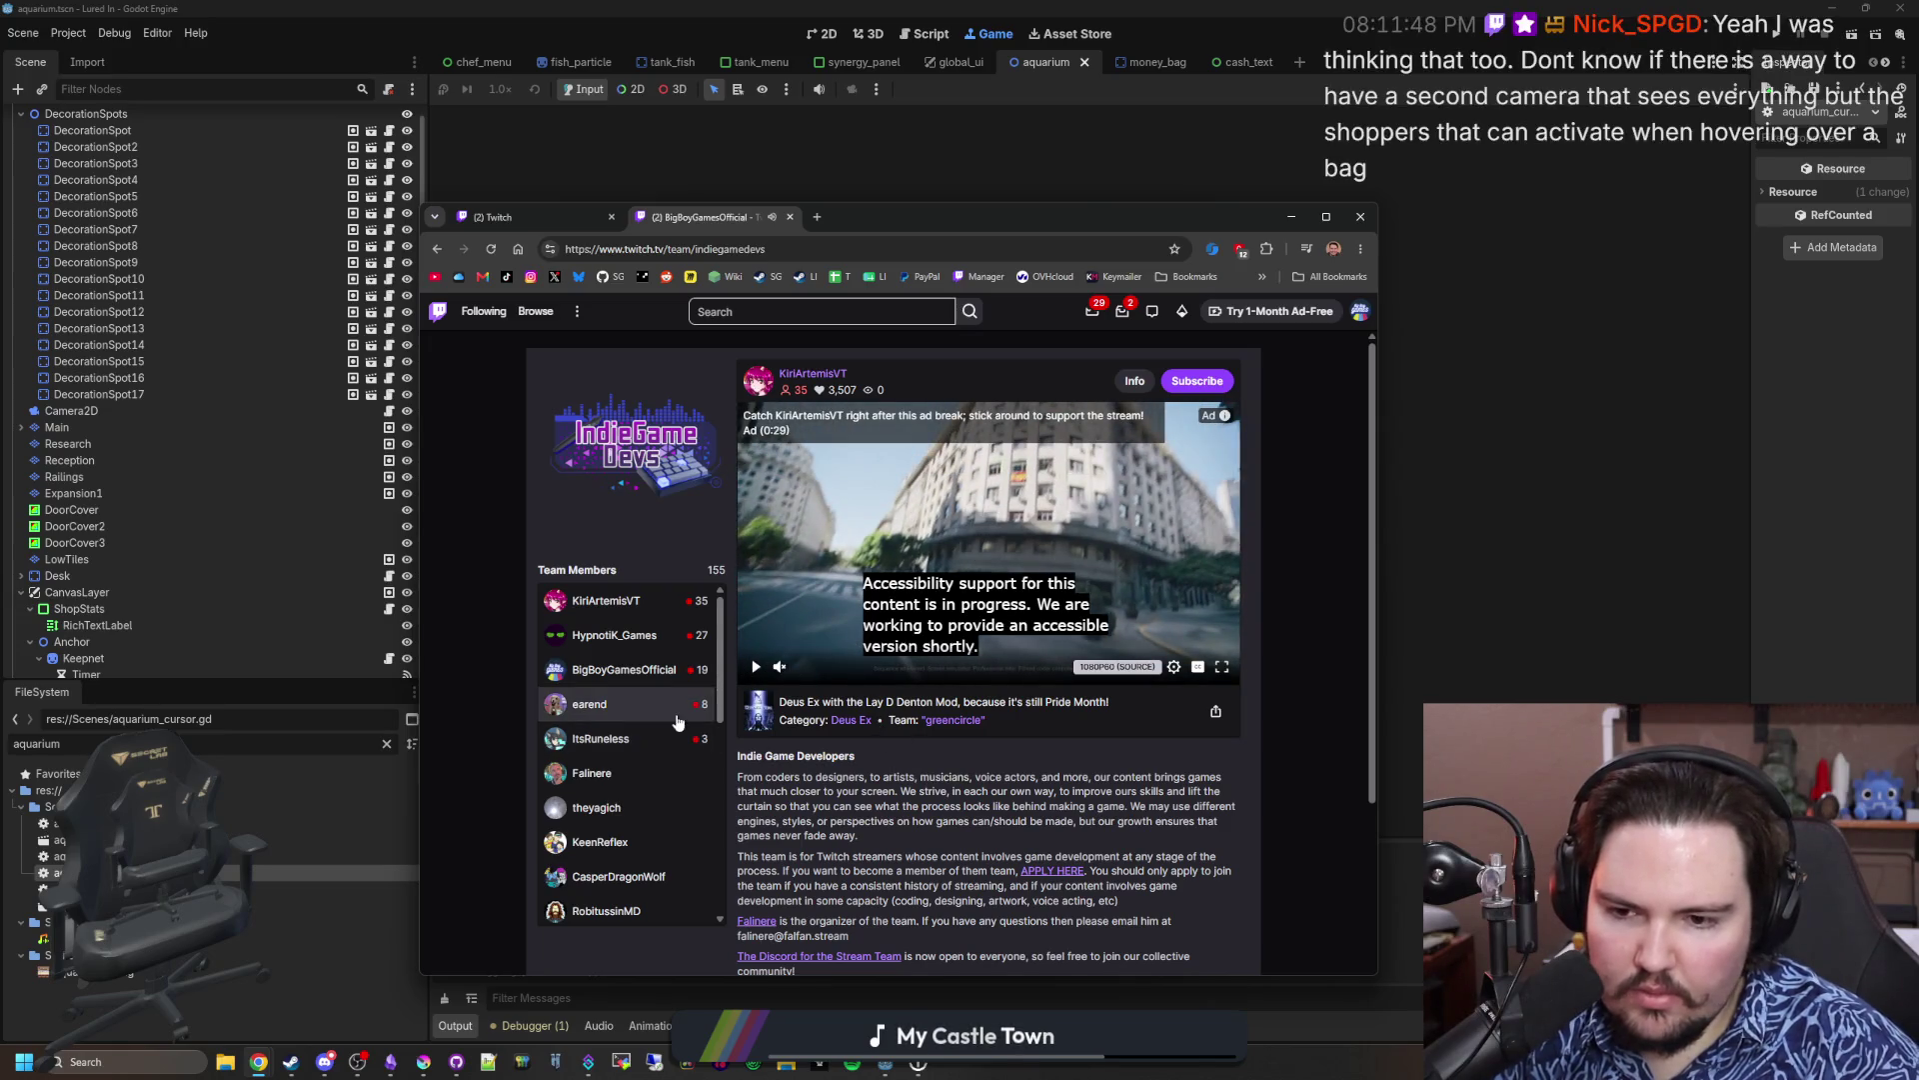
{"action": "left_click", "coordinate": [599, 709]}
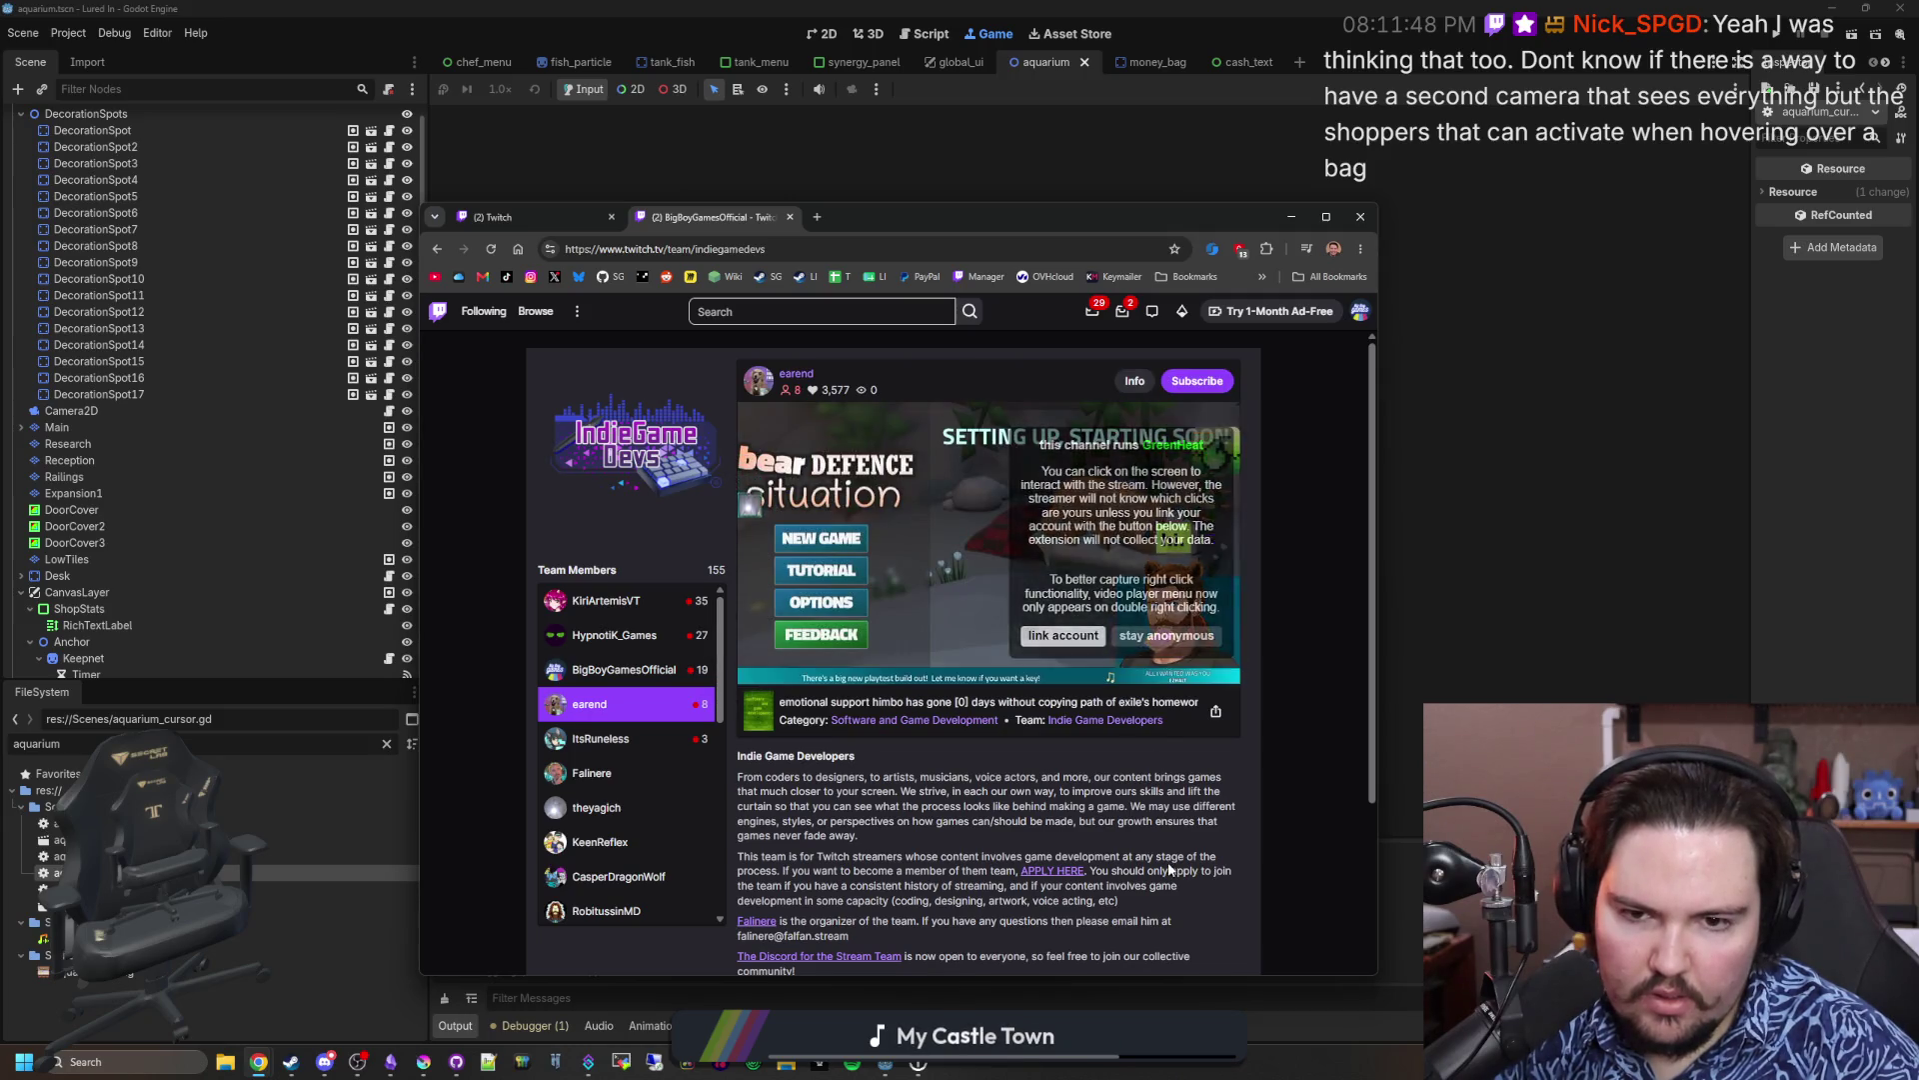
{"action": "left_click", "coordinate": [603, 740]}
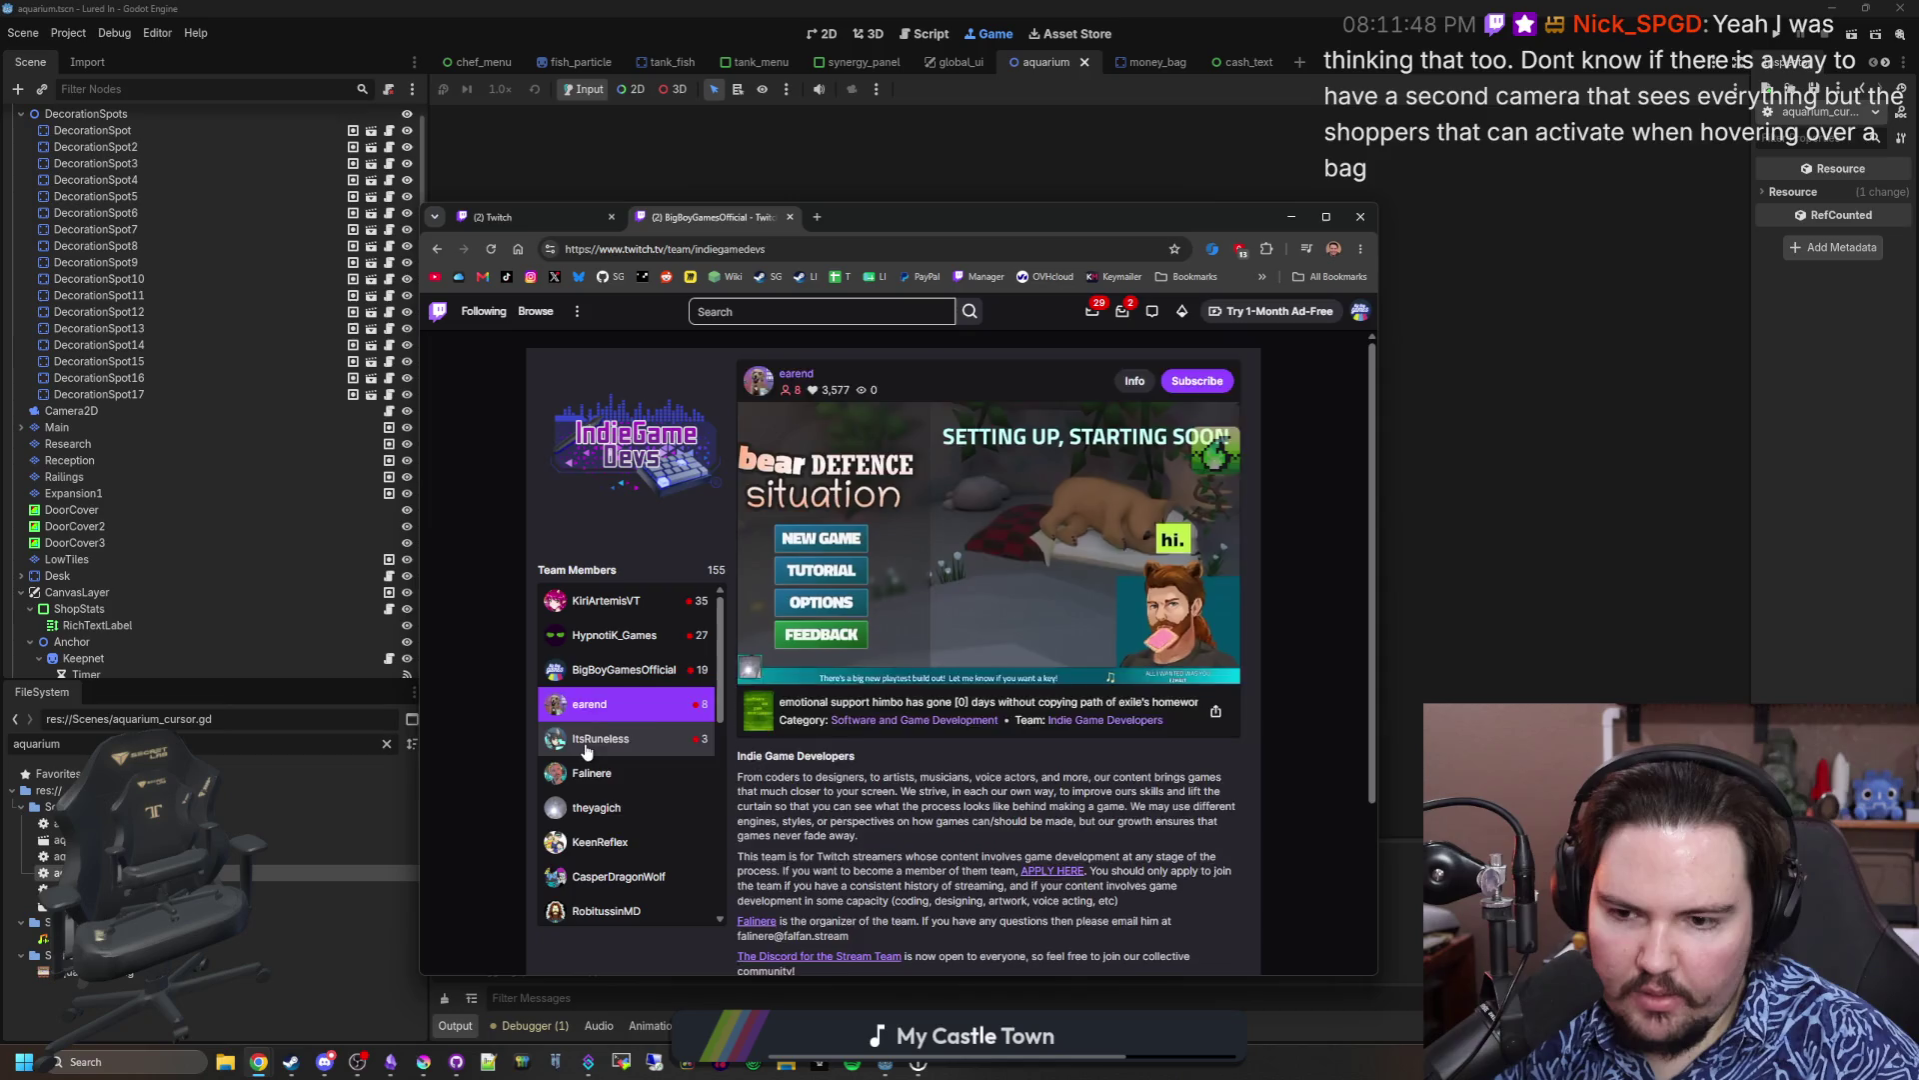
{"action": "left_click", "coordinate": [757, 666]}
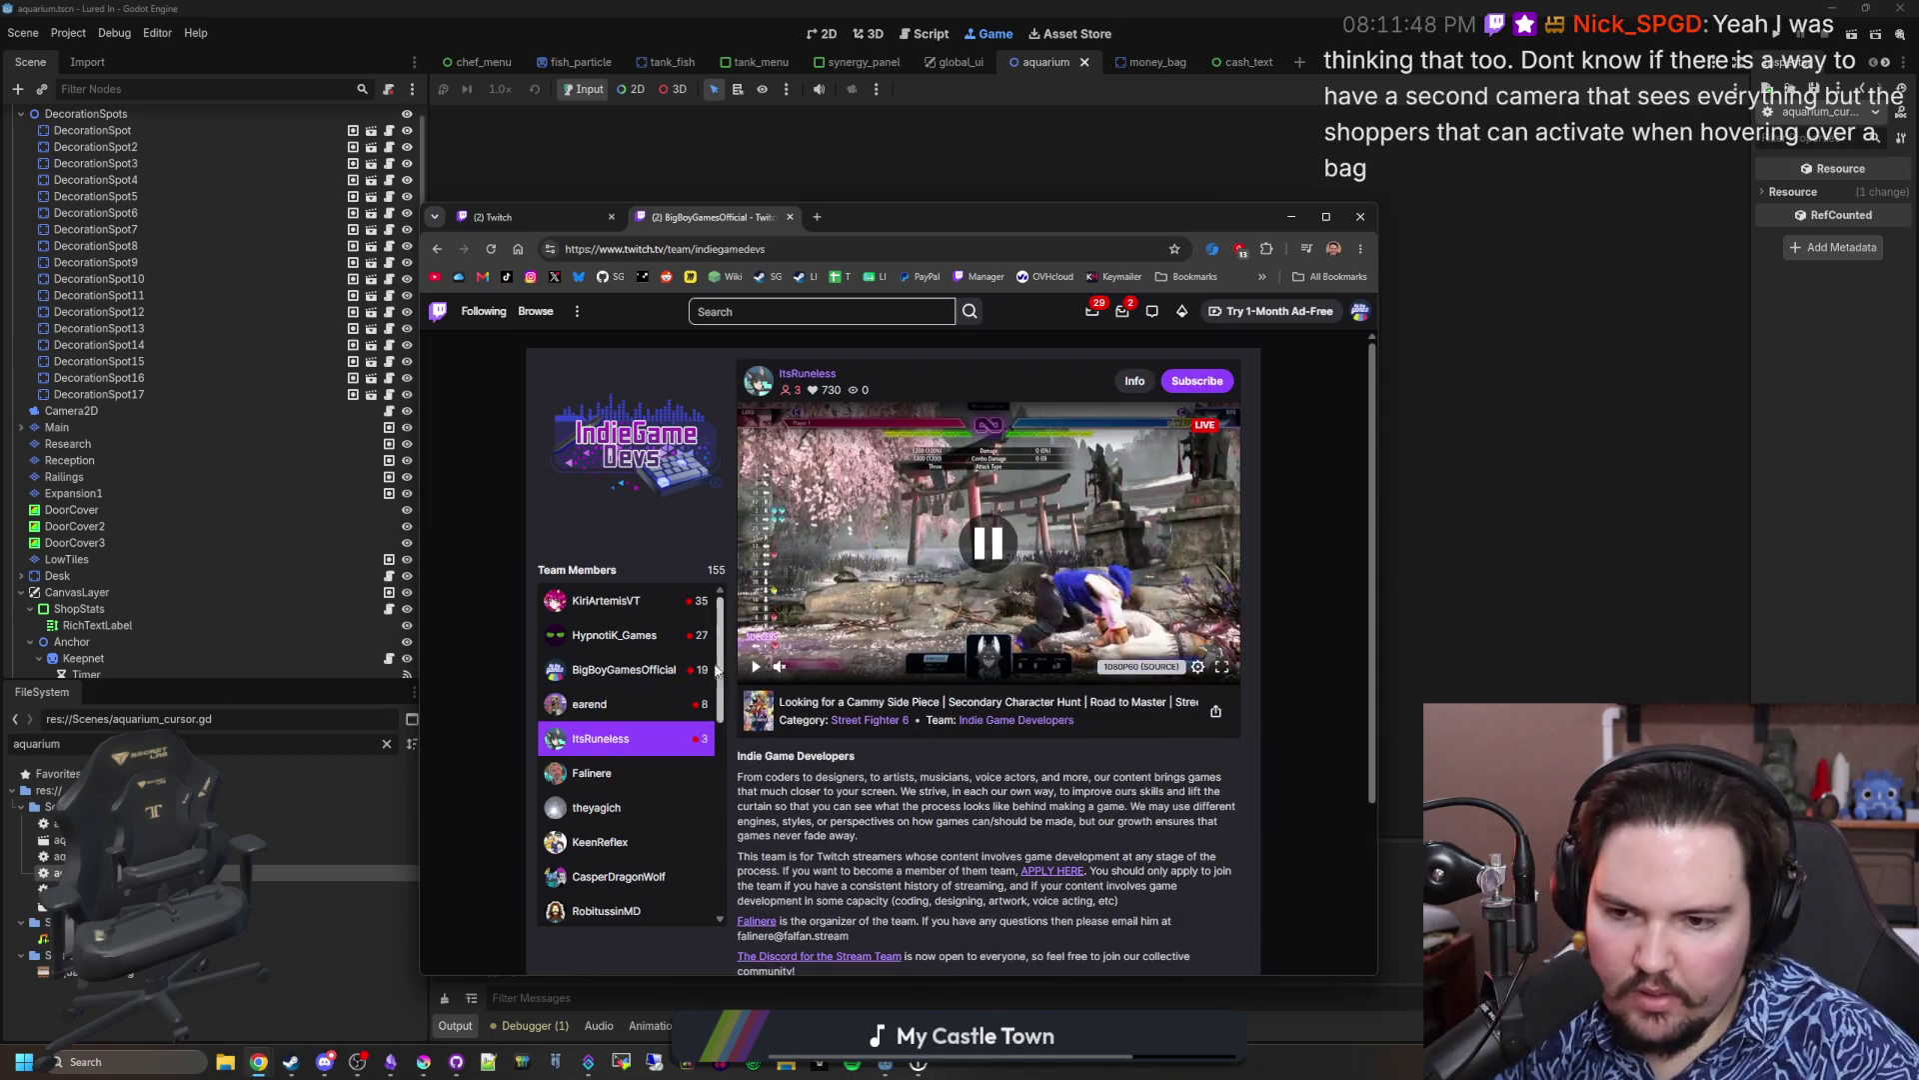
{"action": "left_click", "coordinate": [603, 604]}
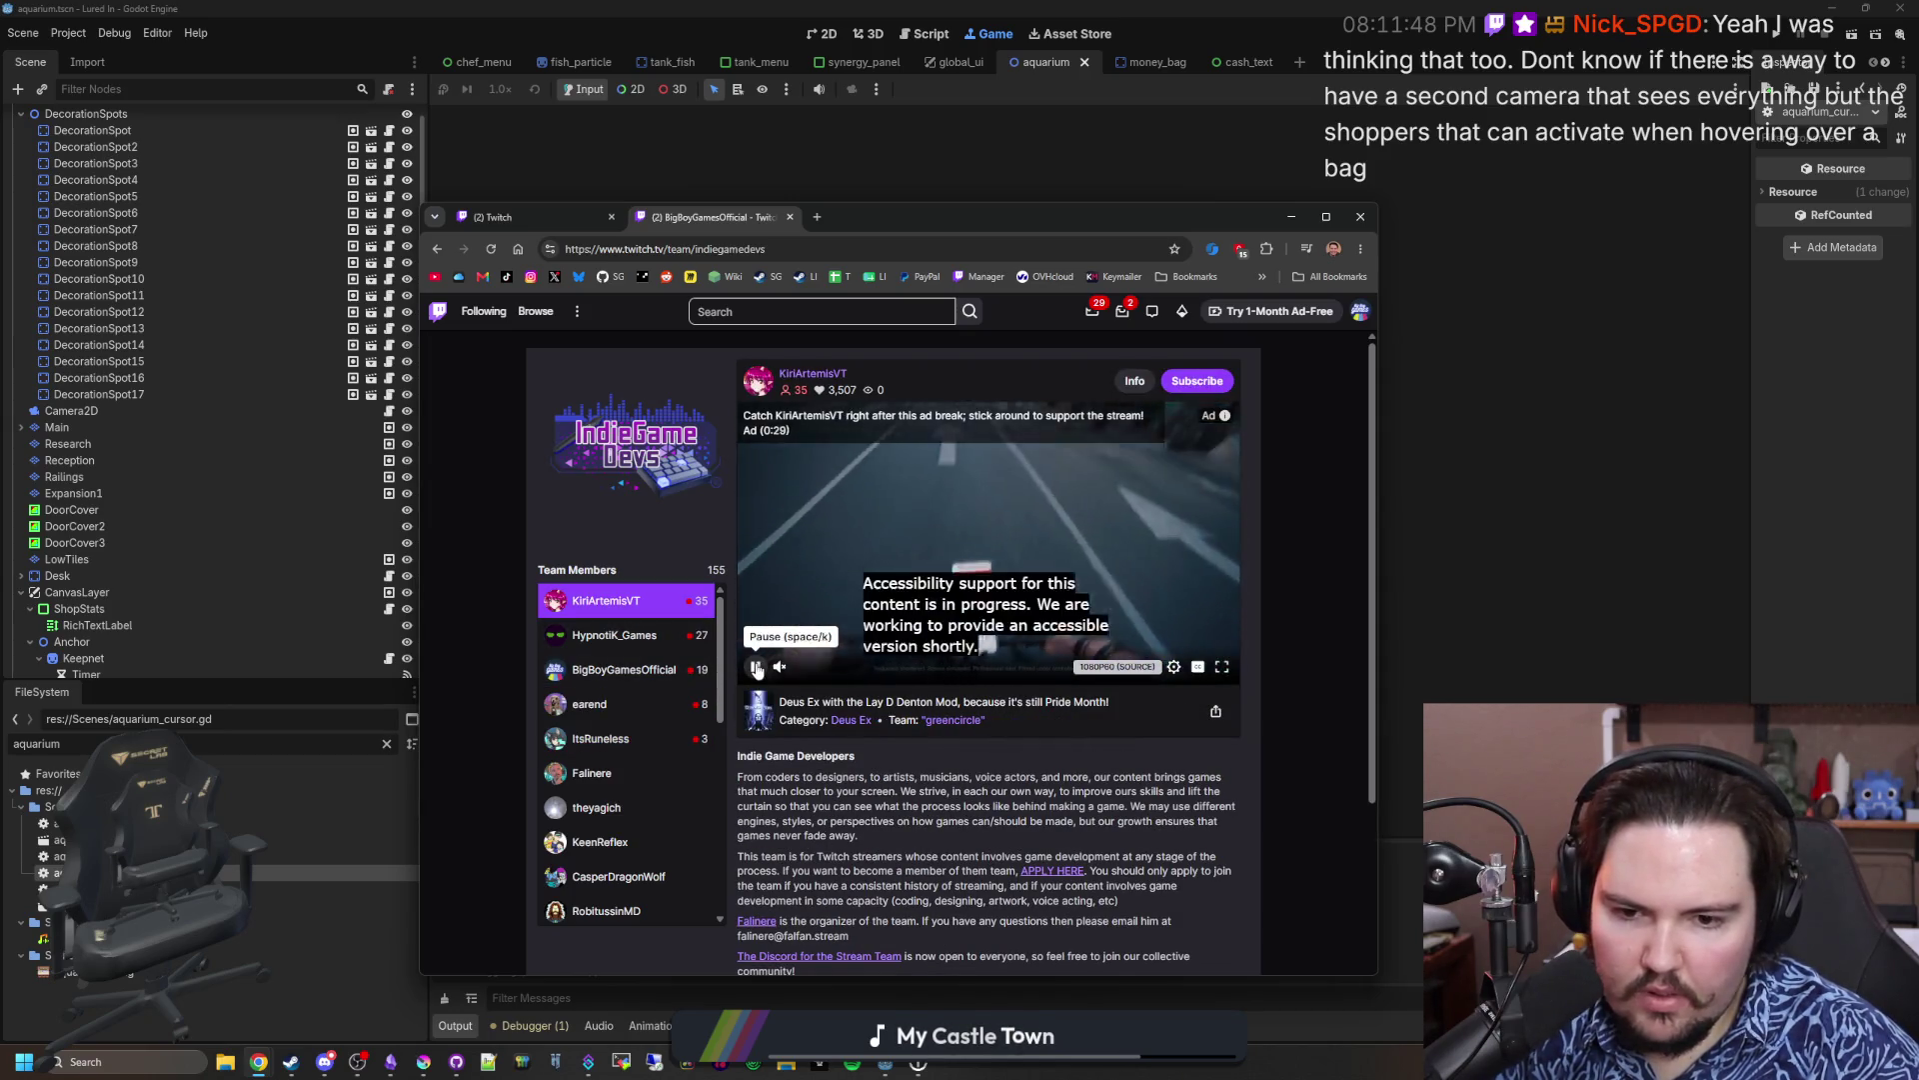
{"action": "key", "text": "alt+Left"}
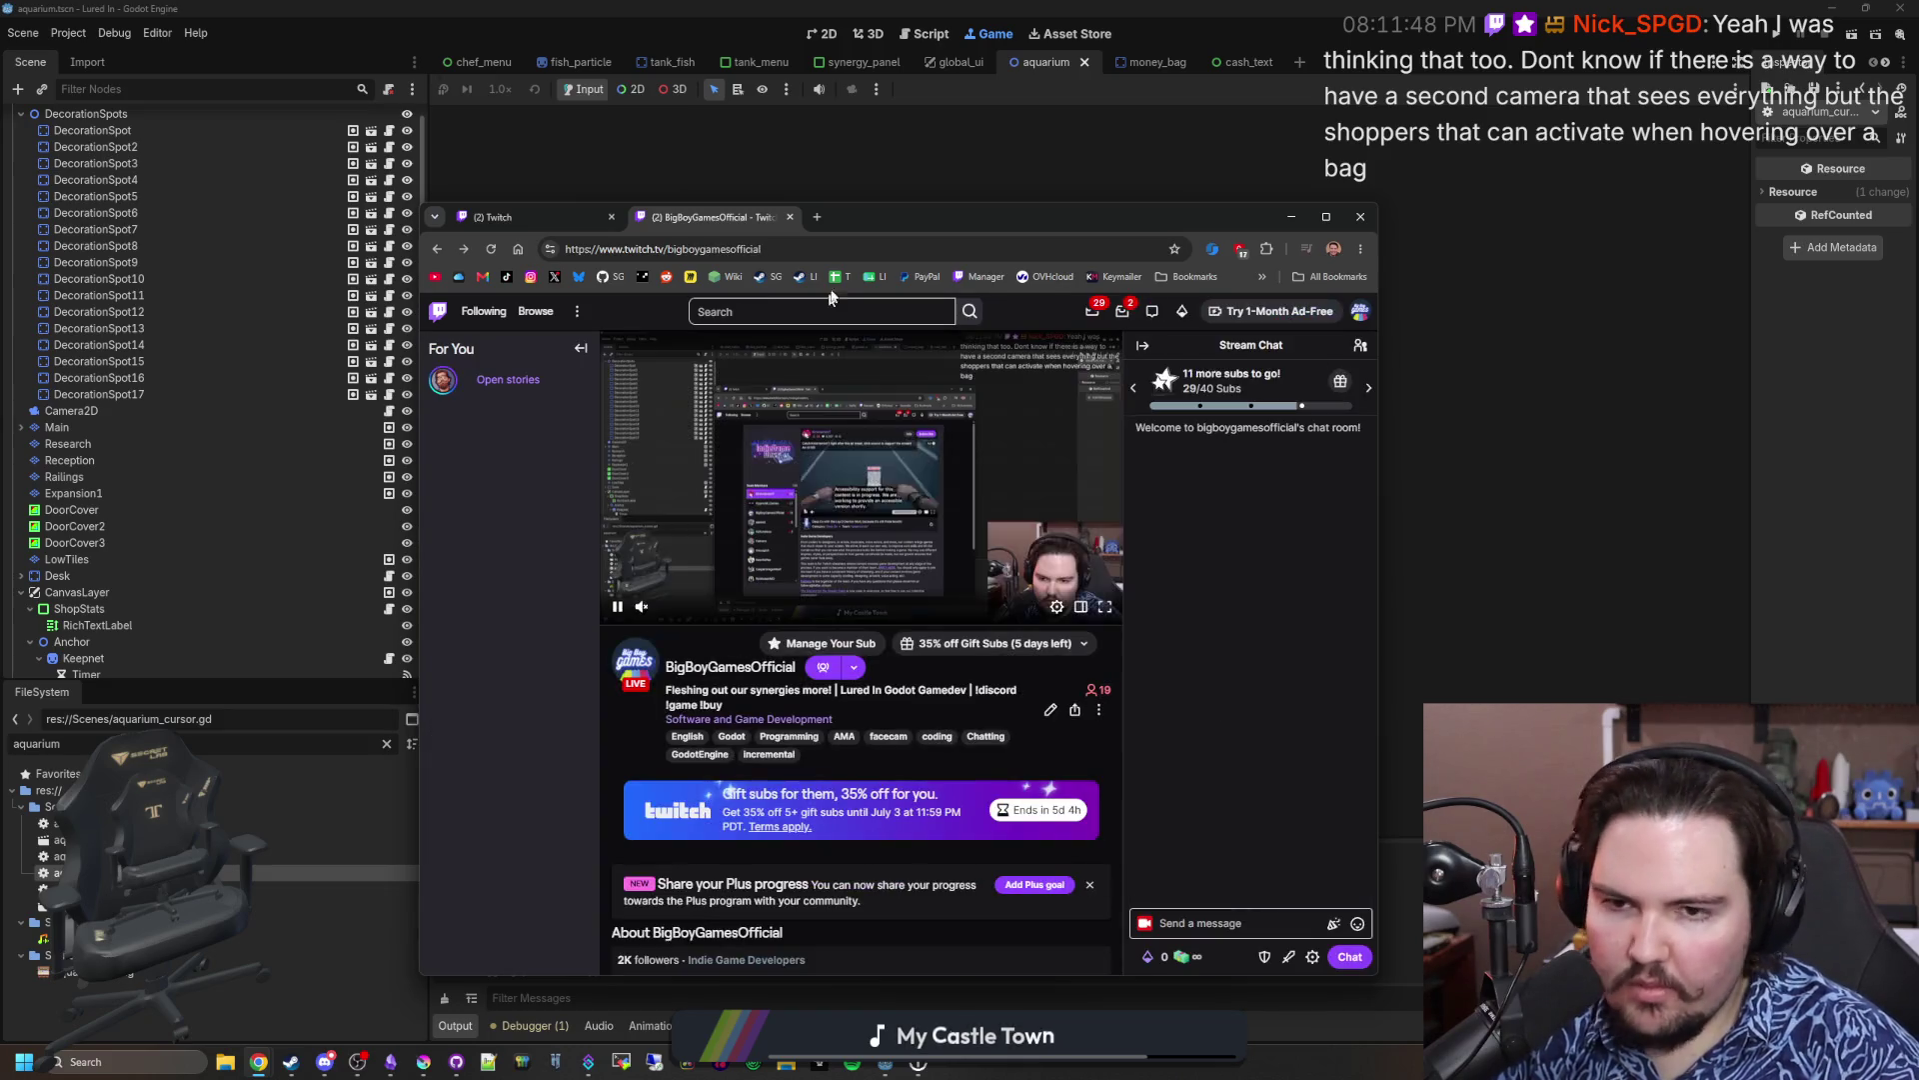
Step: Load Stream Manager in the channel tab and open the Raid Channel picker
{"action": "left_click", "coordinate": [534, 218]}
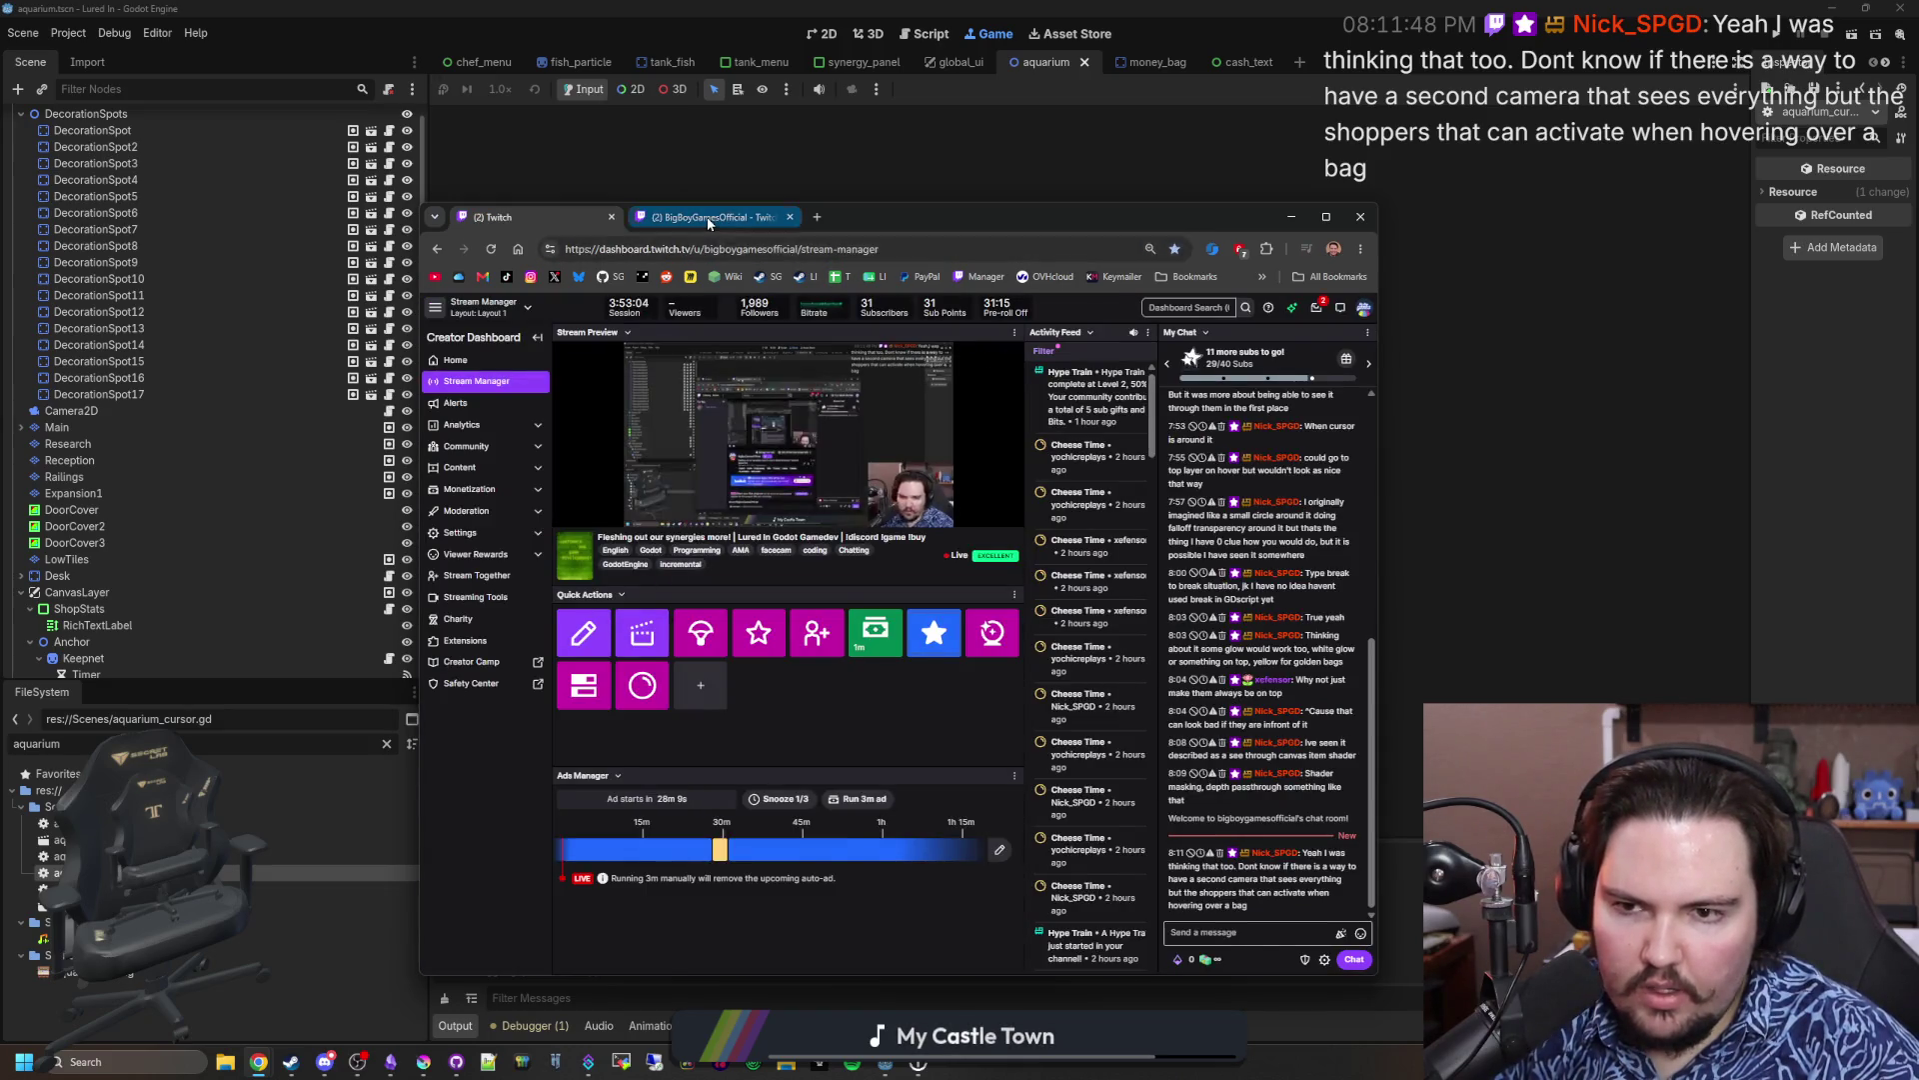
{"action": "left_click", "coordinate": [712, 217]}
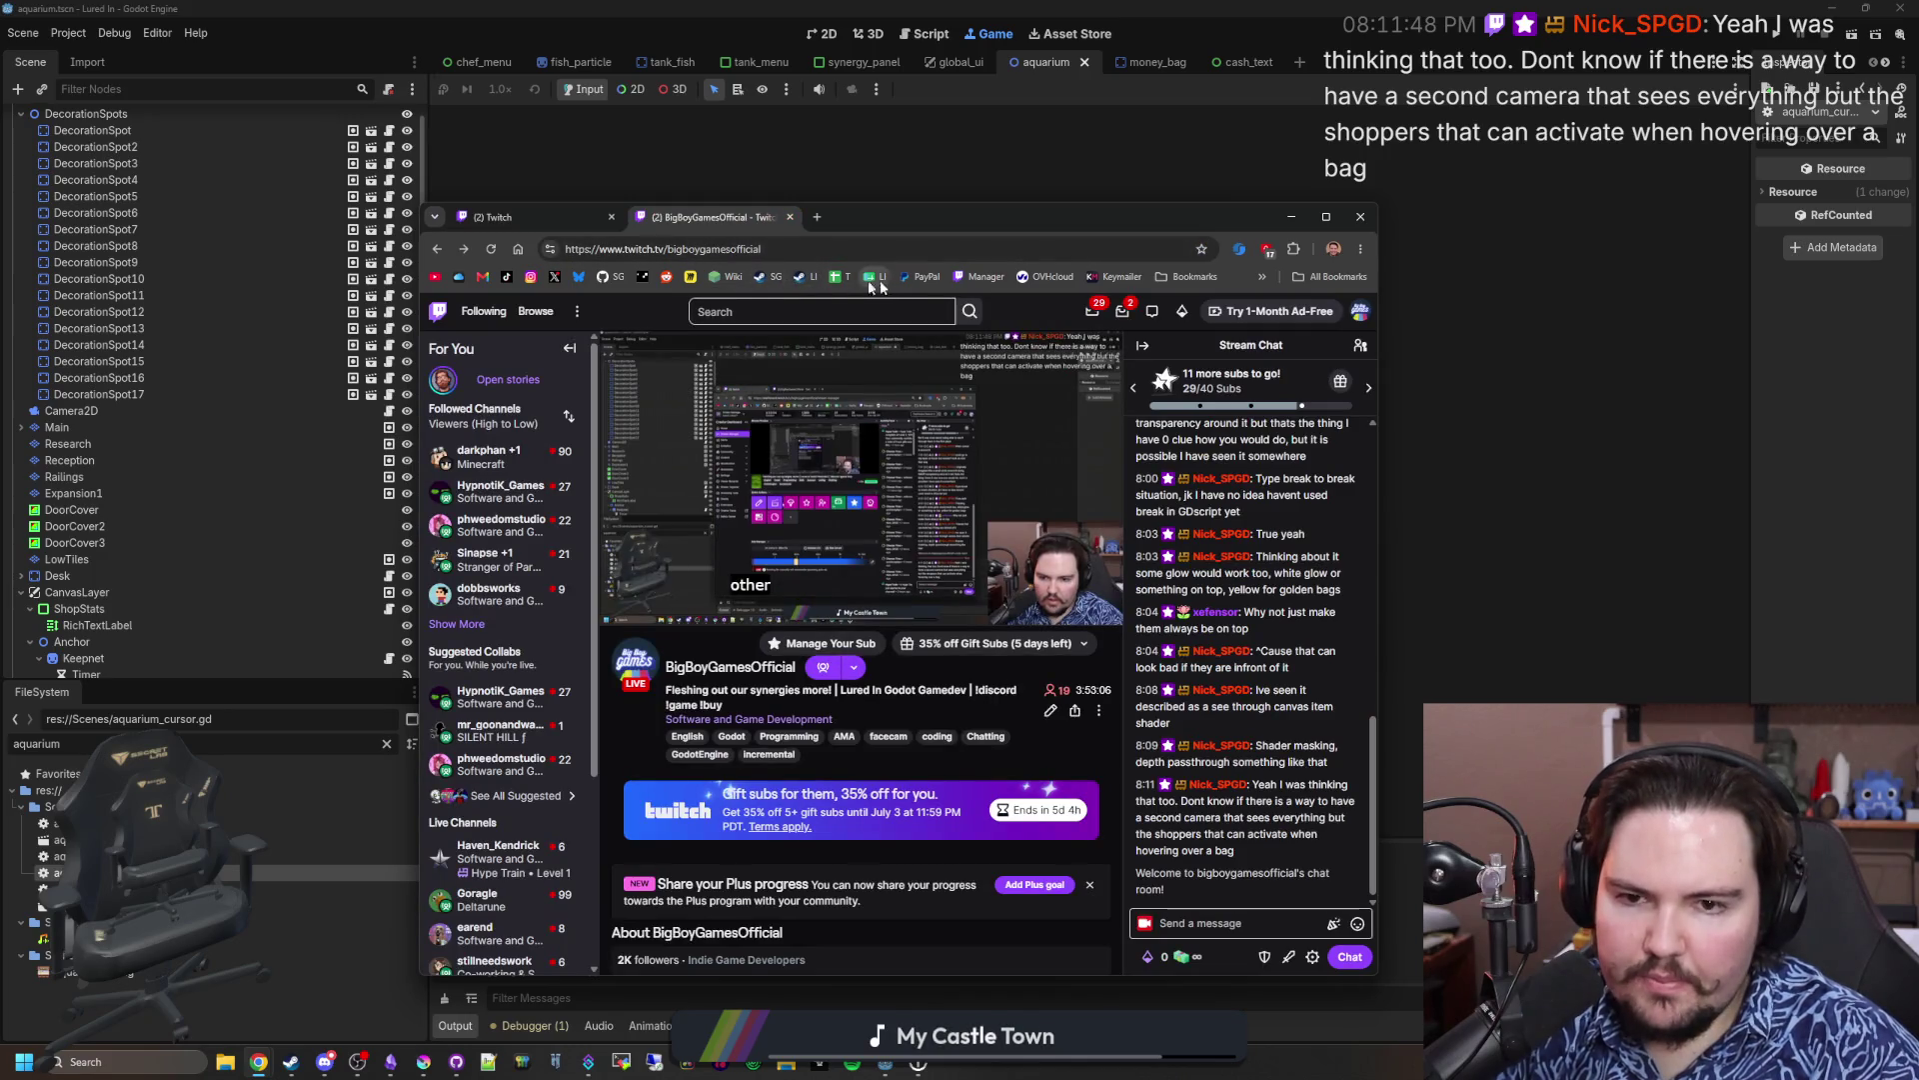
{"action": "left_click", "coordinate": [966, 278]}
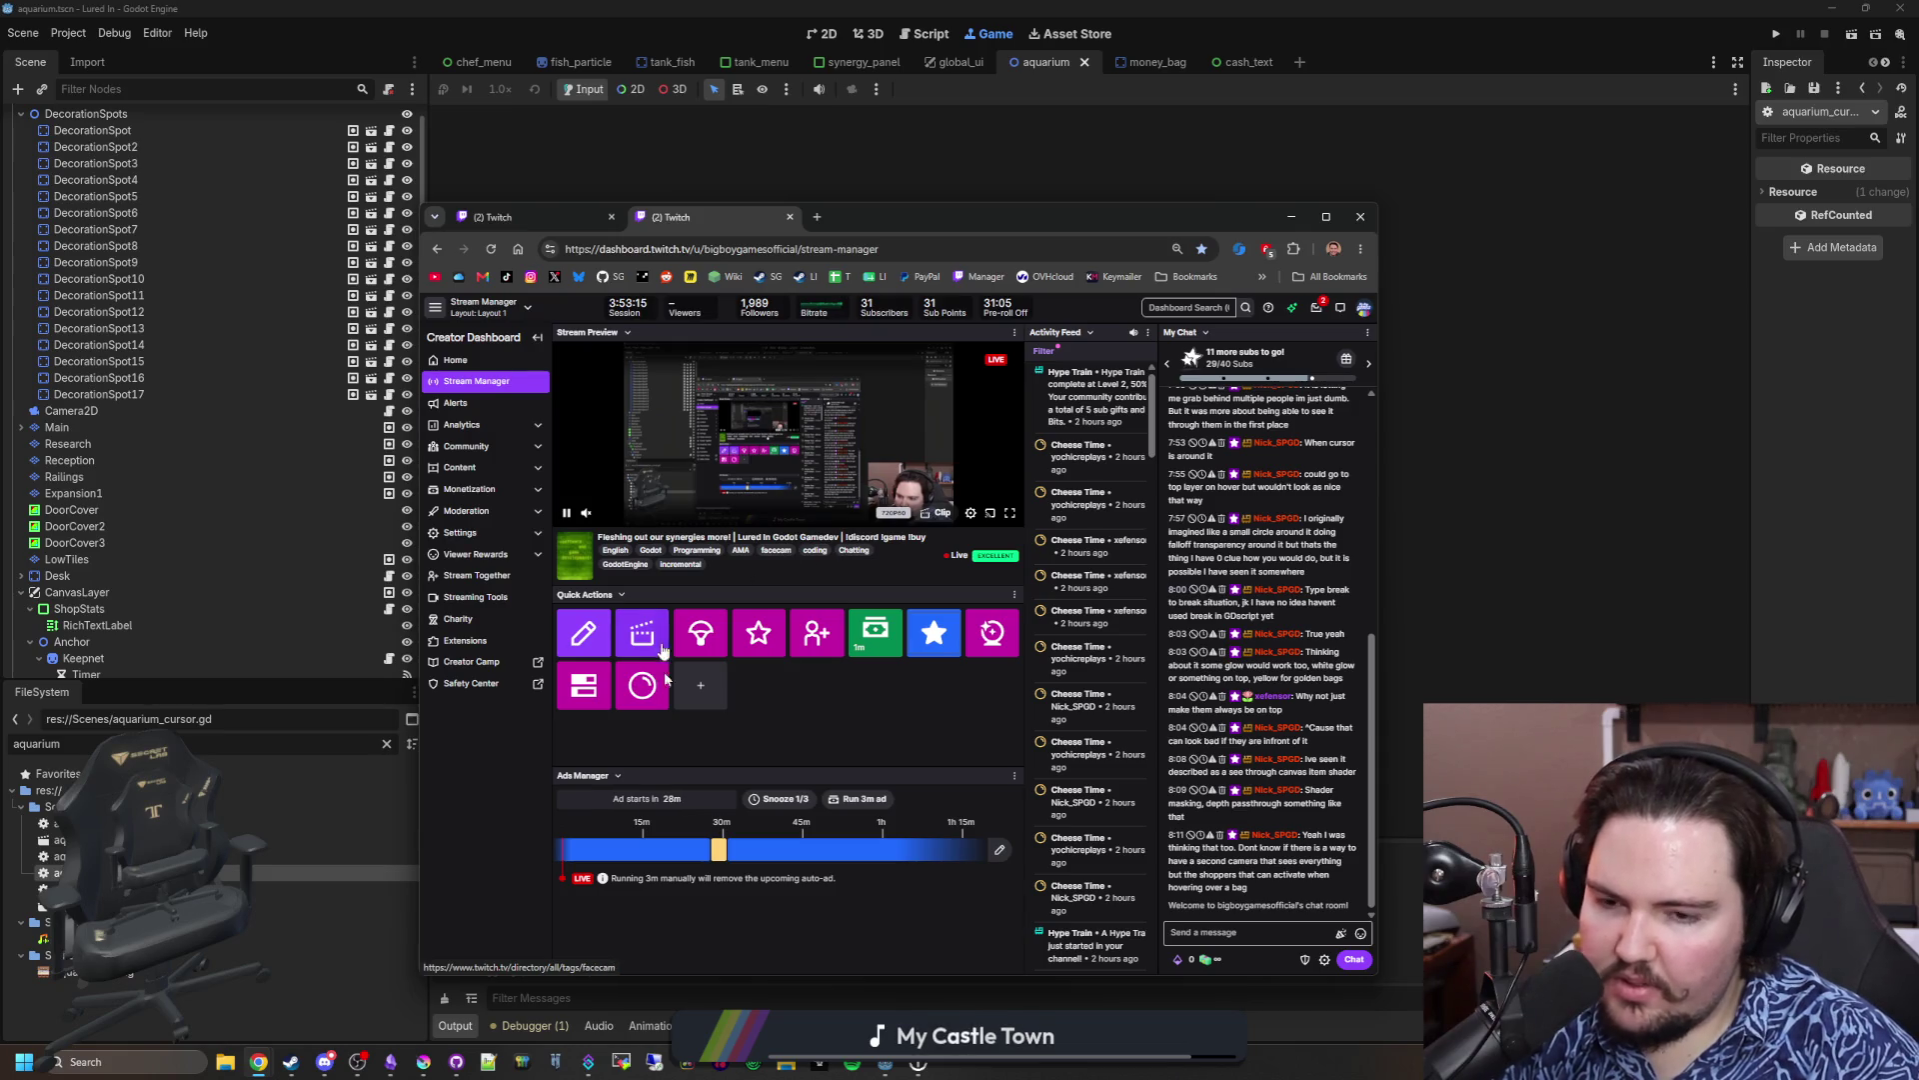
{"action": "left_click", "coordinate": [716, 655]}
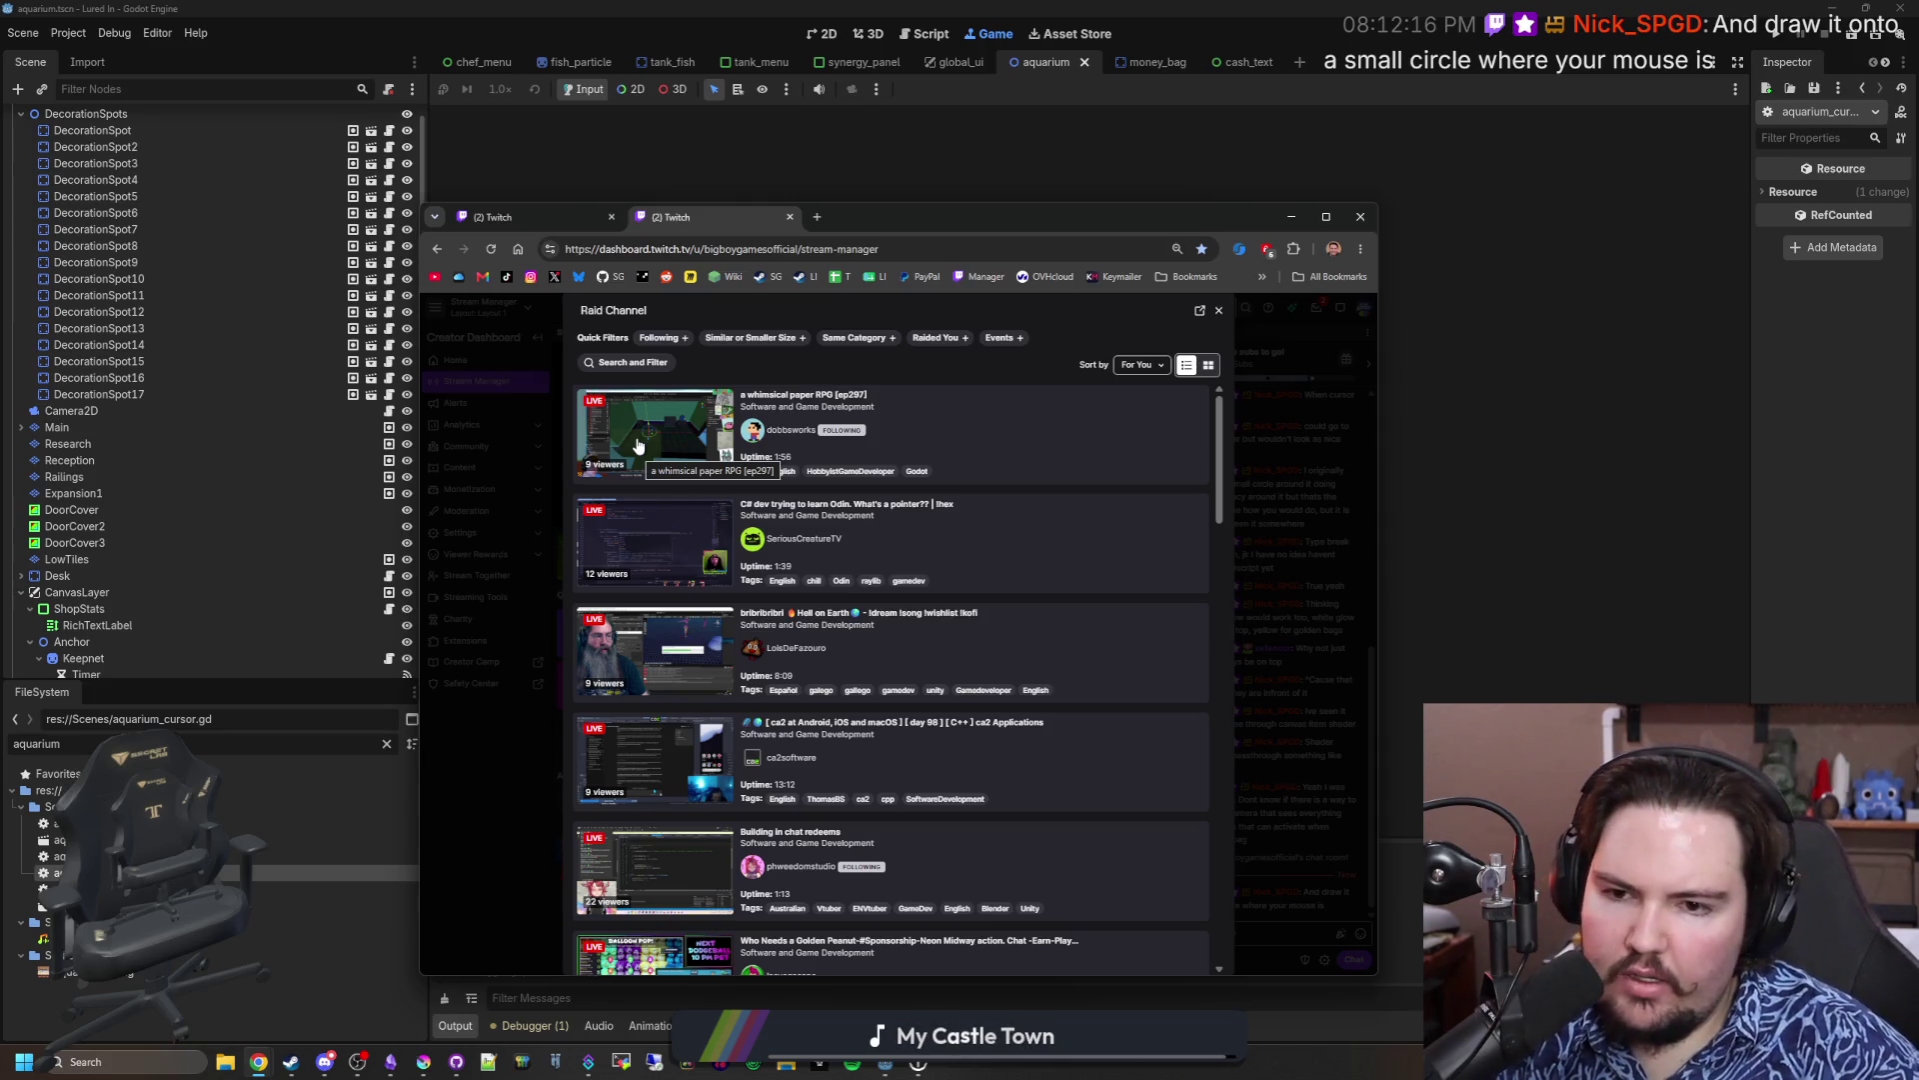
Step: Pick dobbsworks from the Raid Channel list and start the raid
{"action": "left_click", "coordinate": [639, 444]}
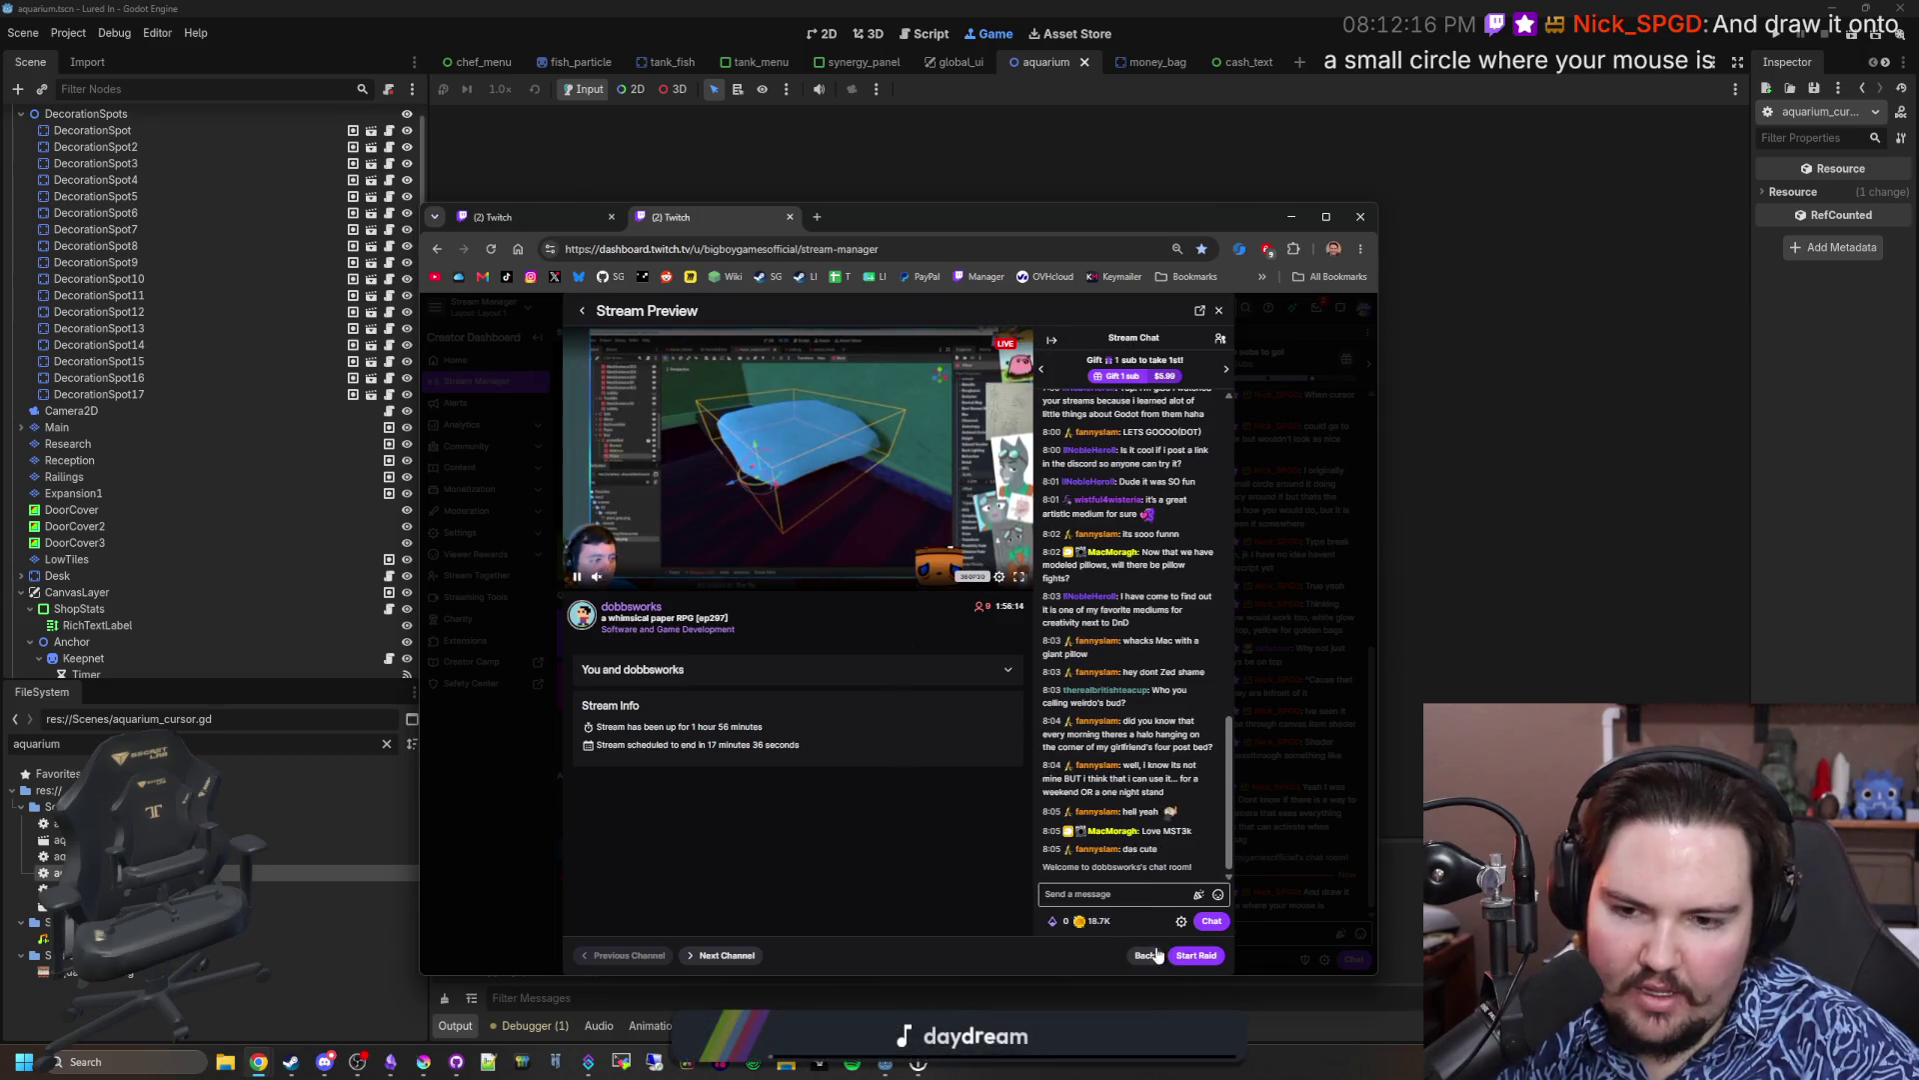
{"action": "left_click", "coordinate": [1194, 956]}
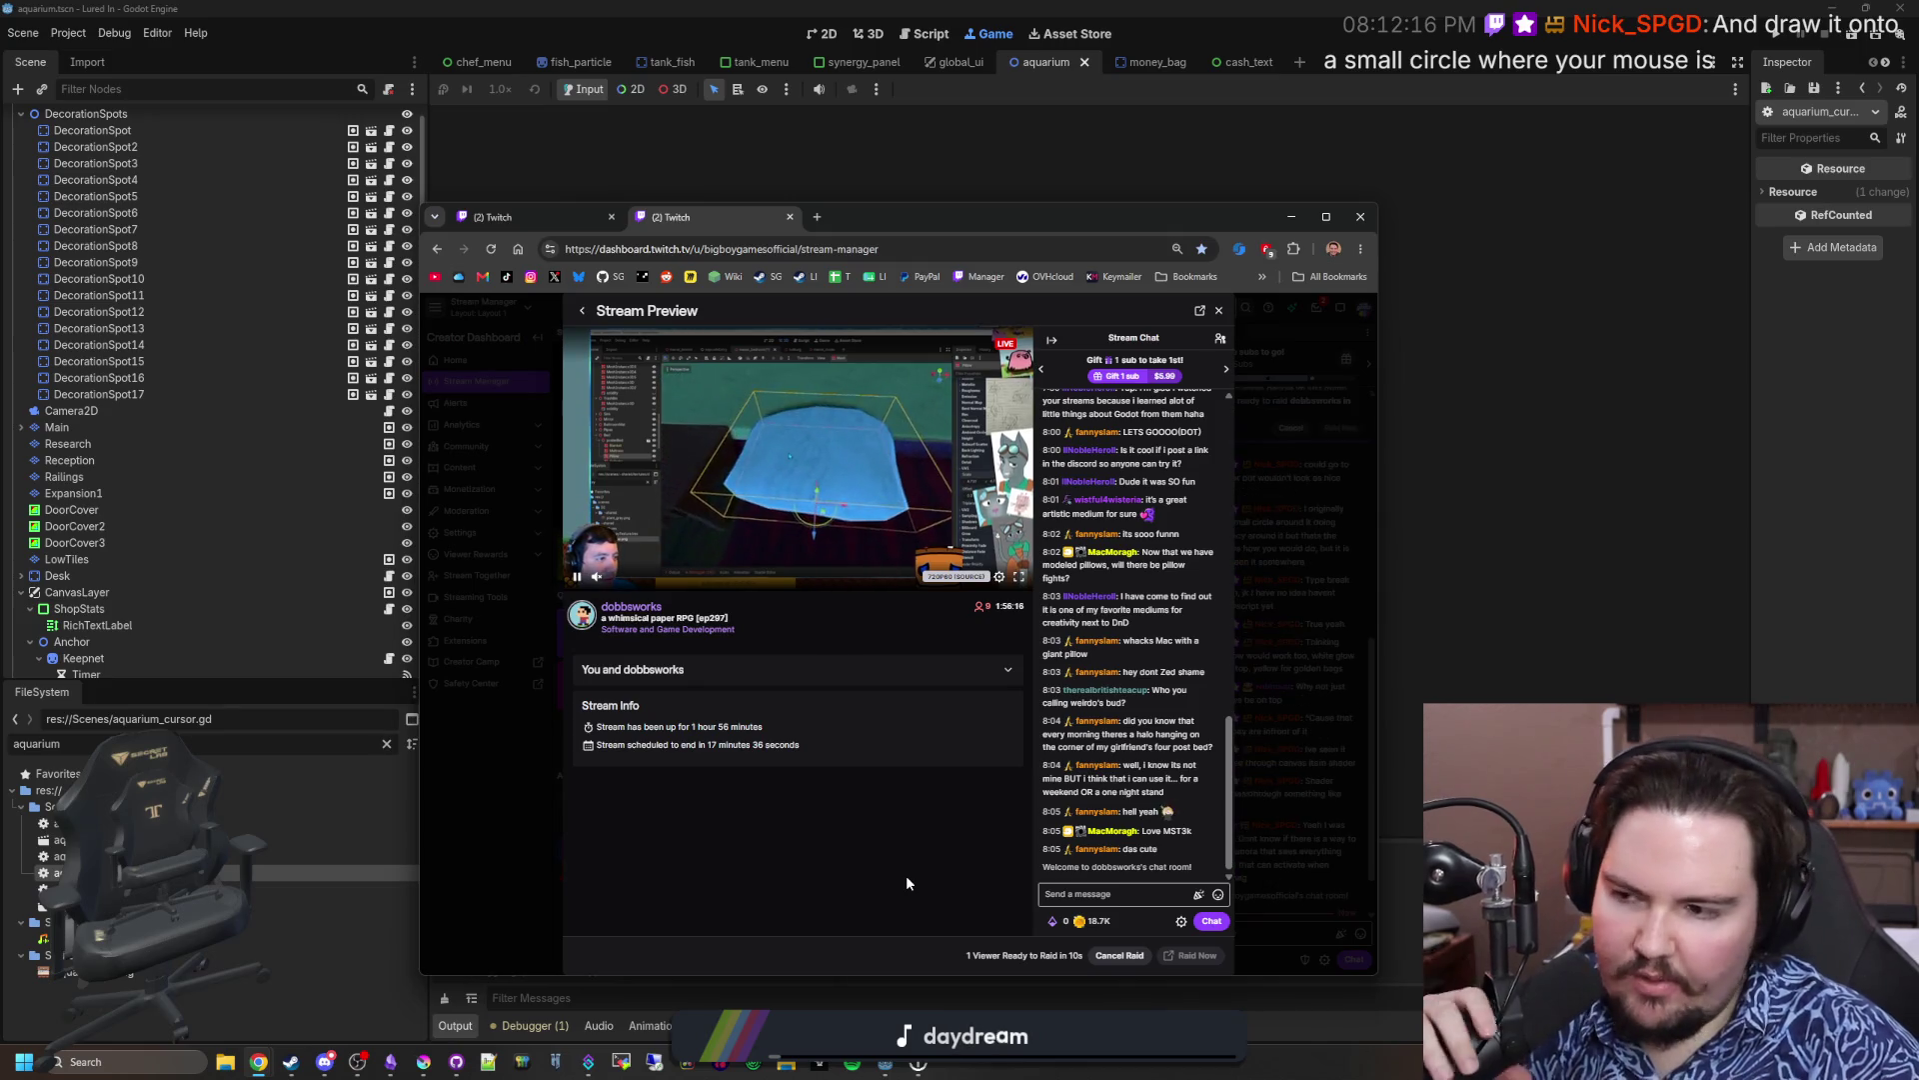